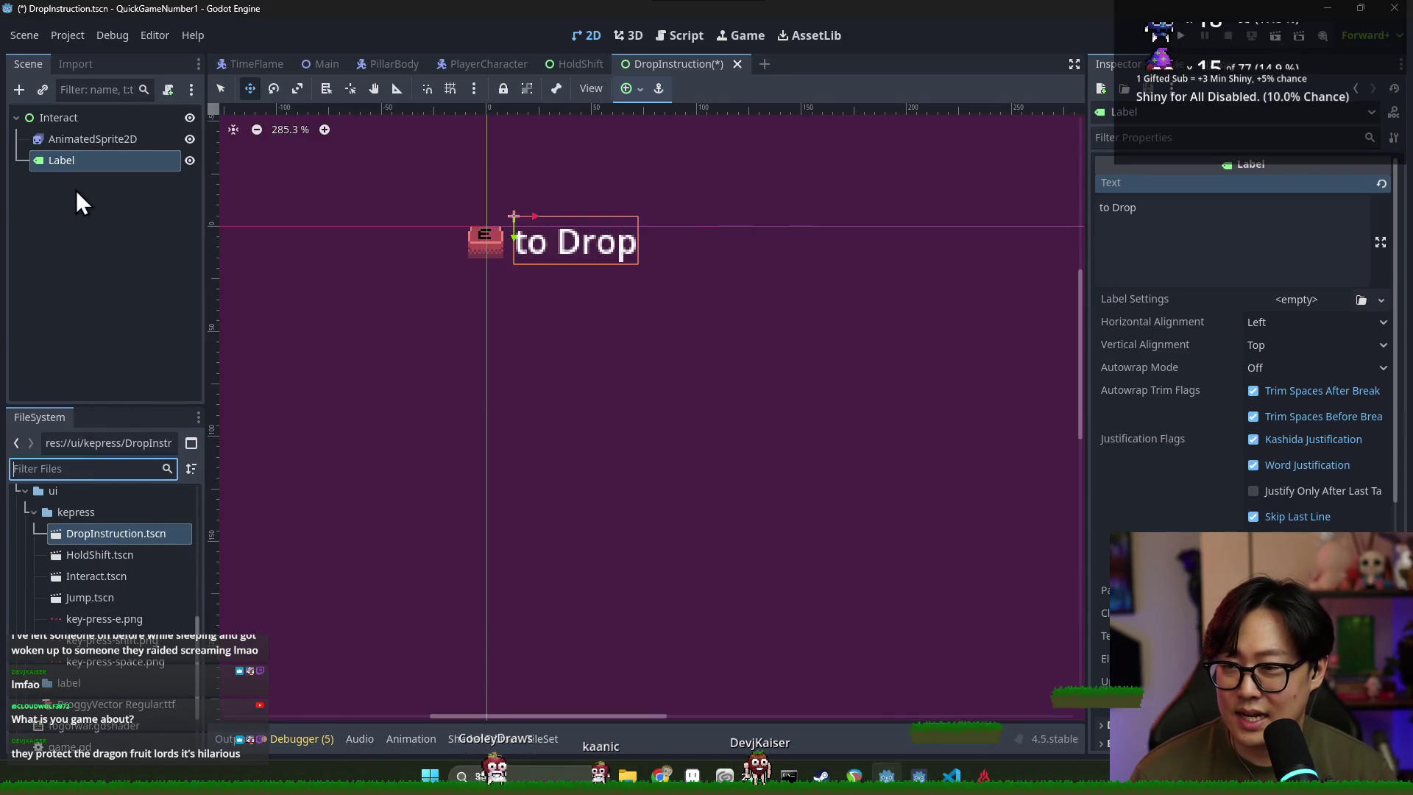
Add a Sprite2D child node under the Interact node
right_click(70, 118)
click(612, 250)
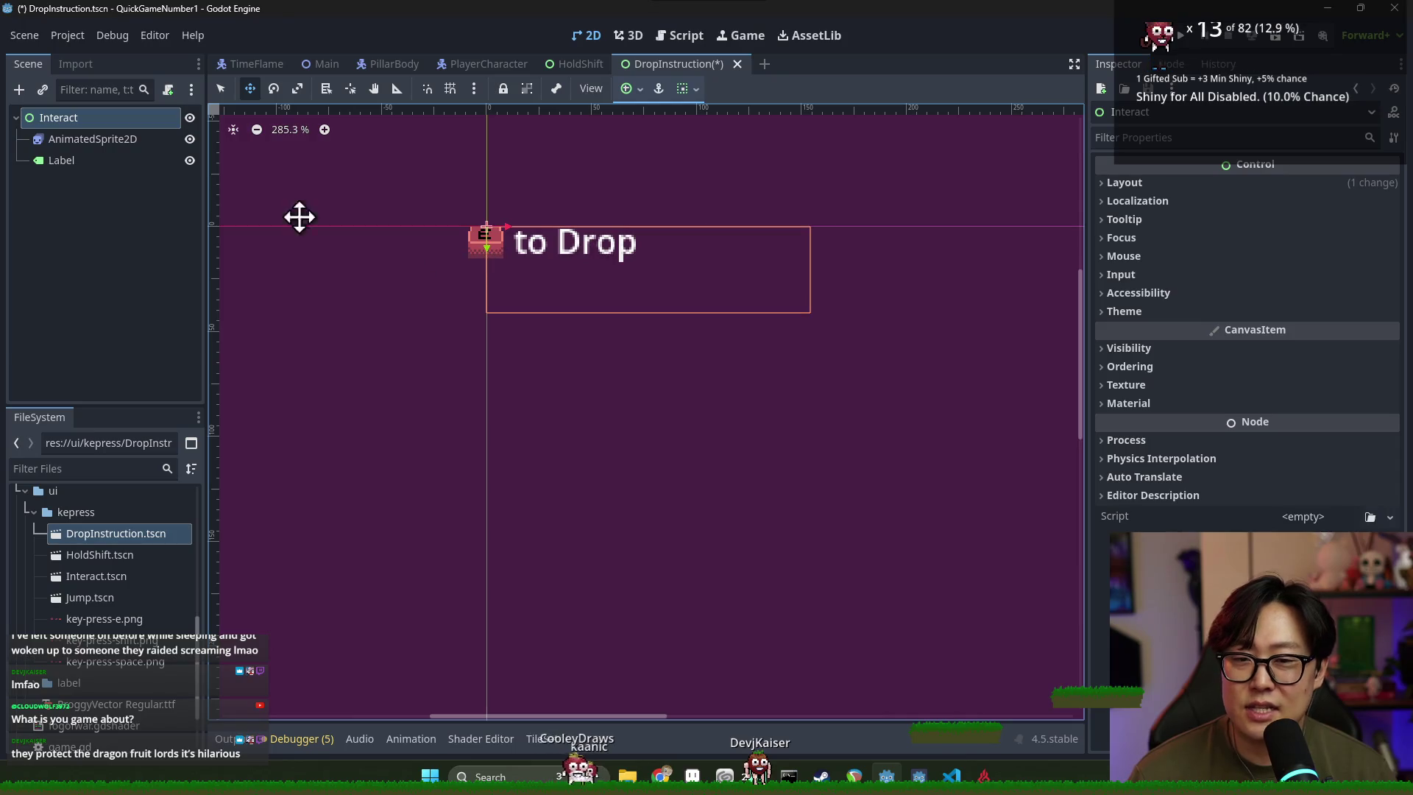
right_click(96, 117)
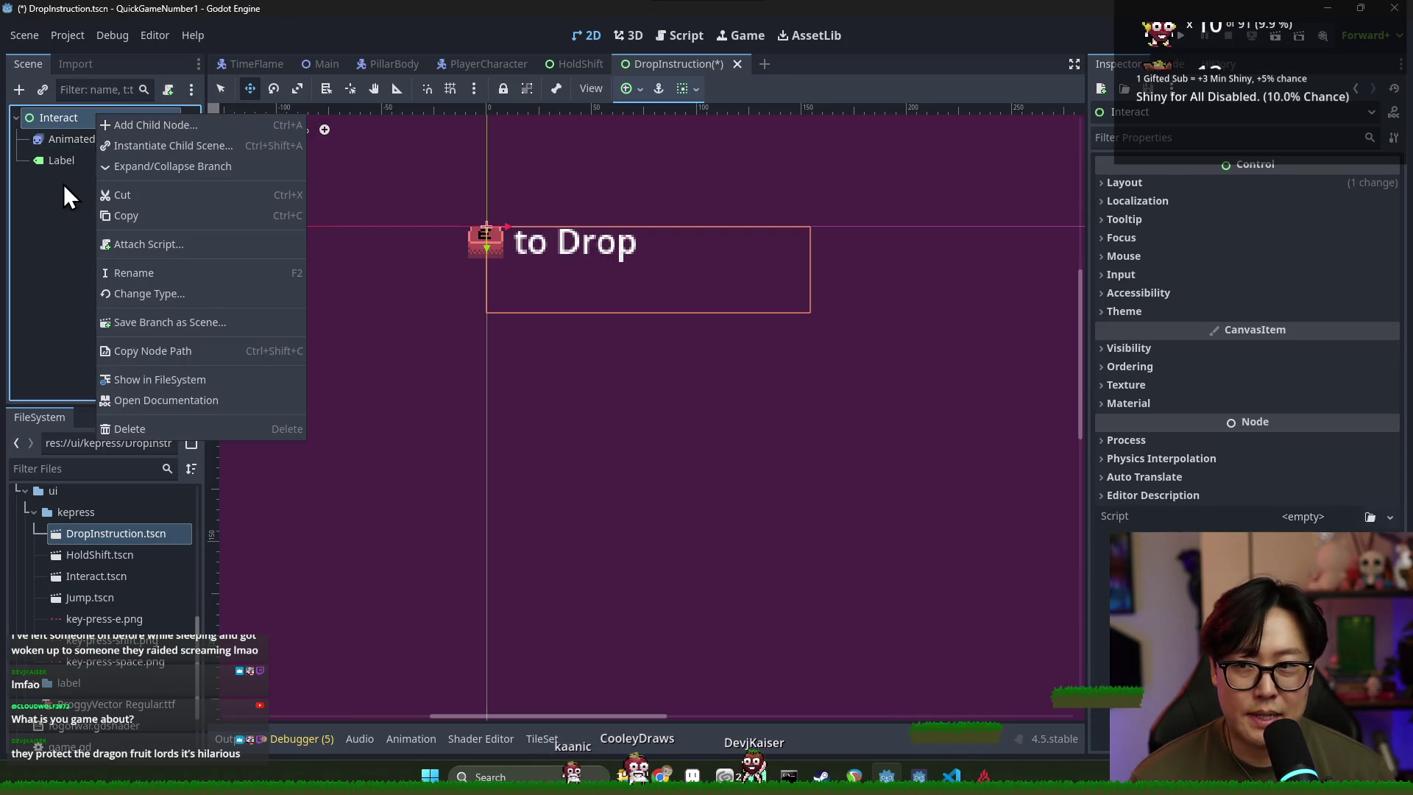
click(131, 126)
text(anim)
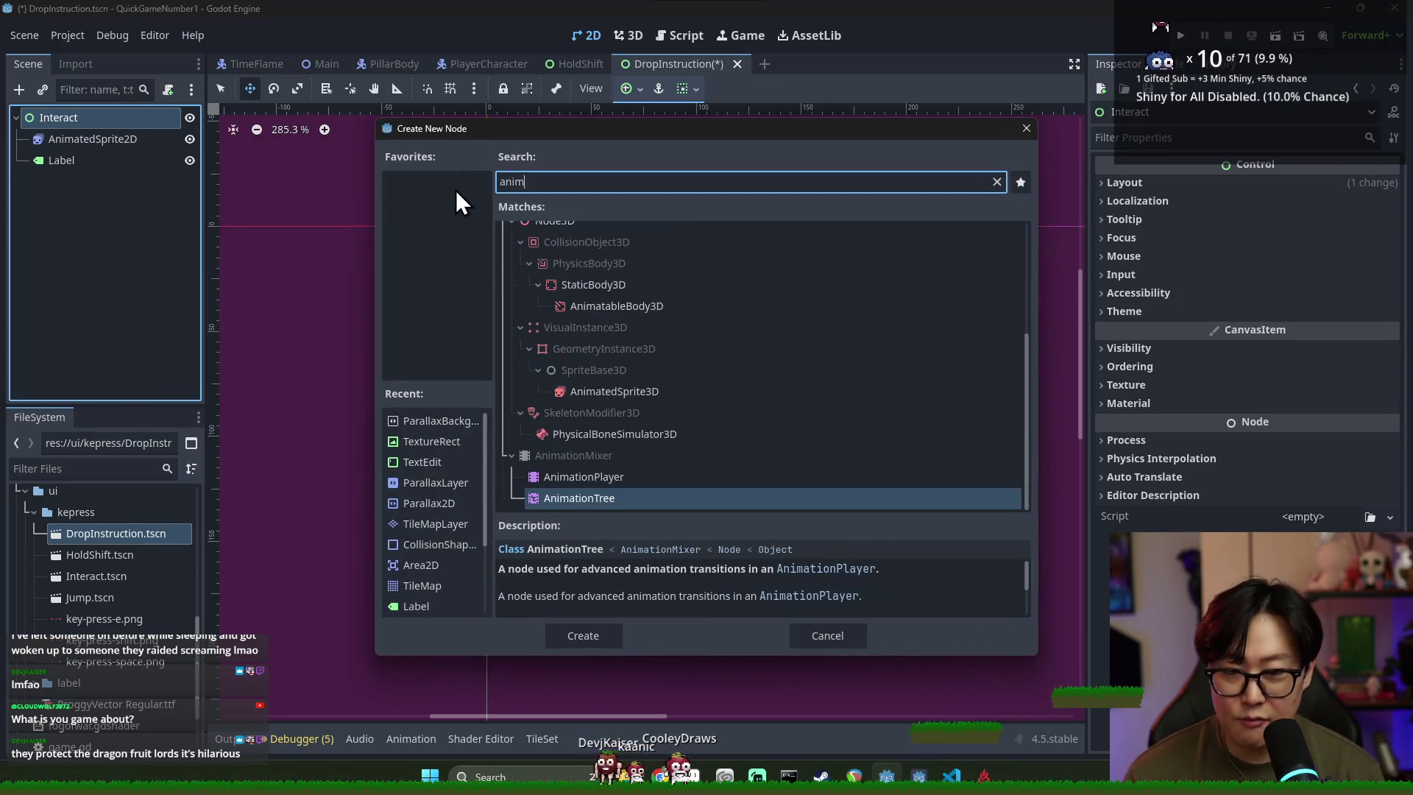
text(a)
key(BackSpace)
key(BackSpace)
key(BackSpace)
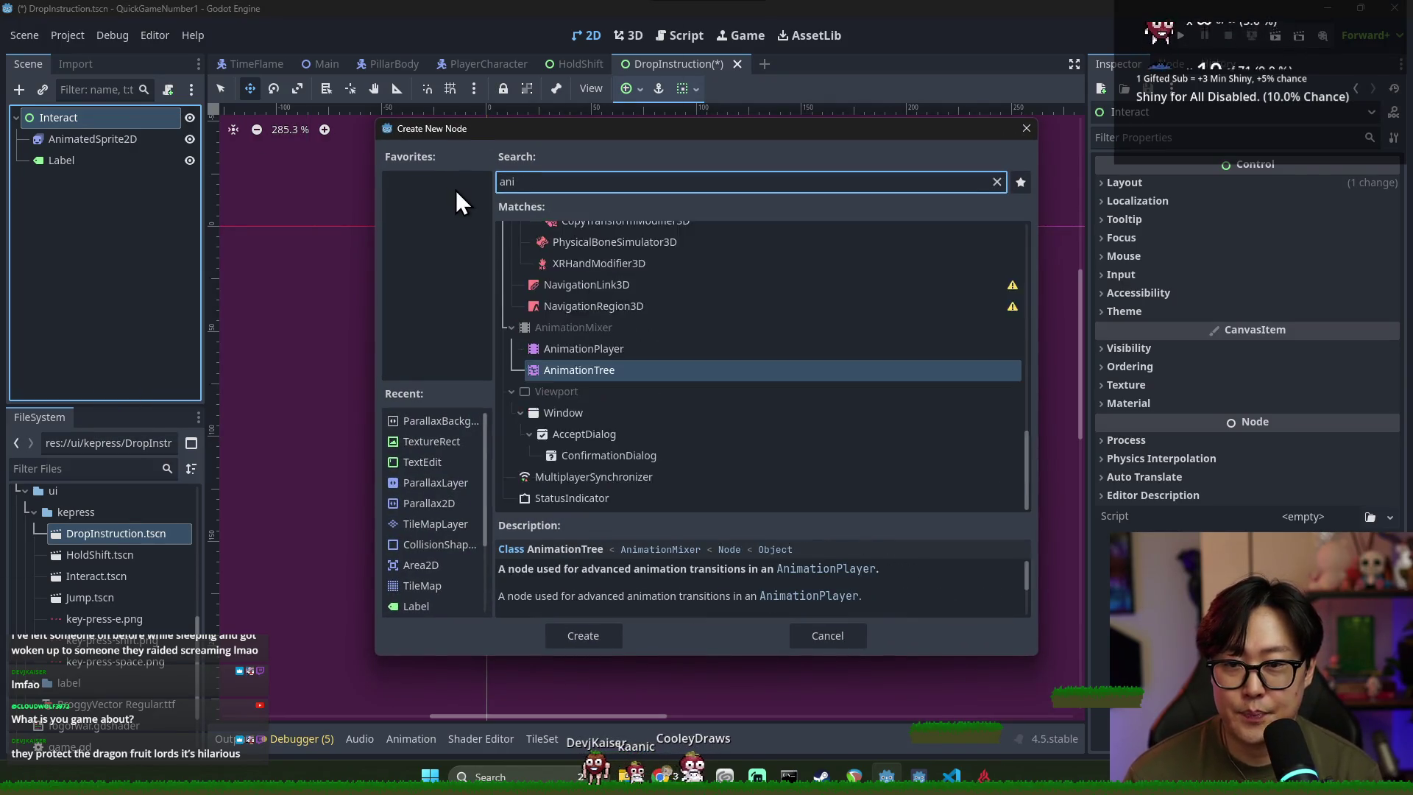
text(spr)
key(Return)
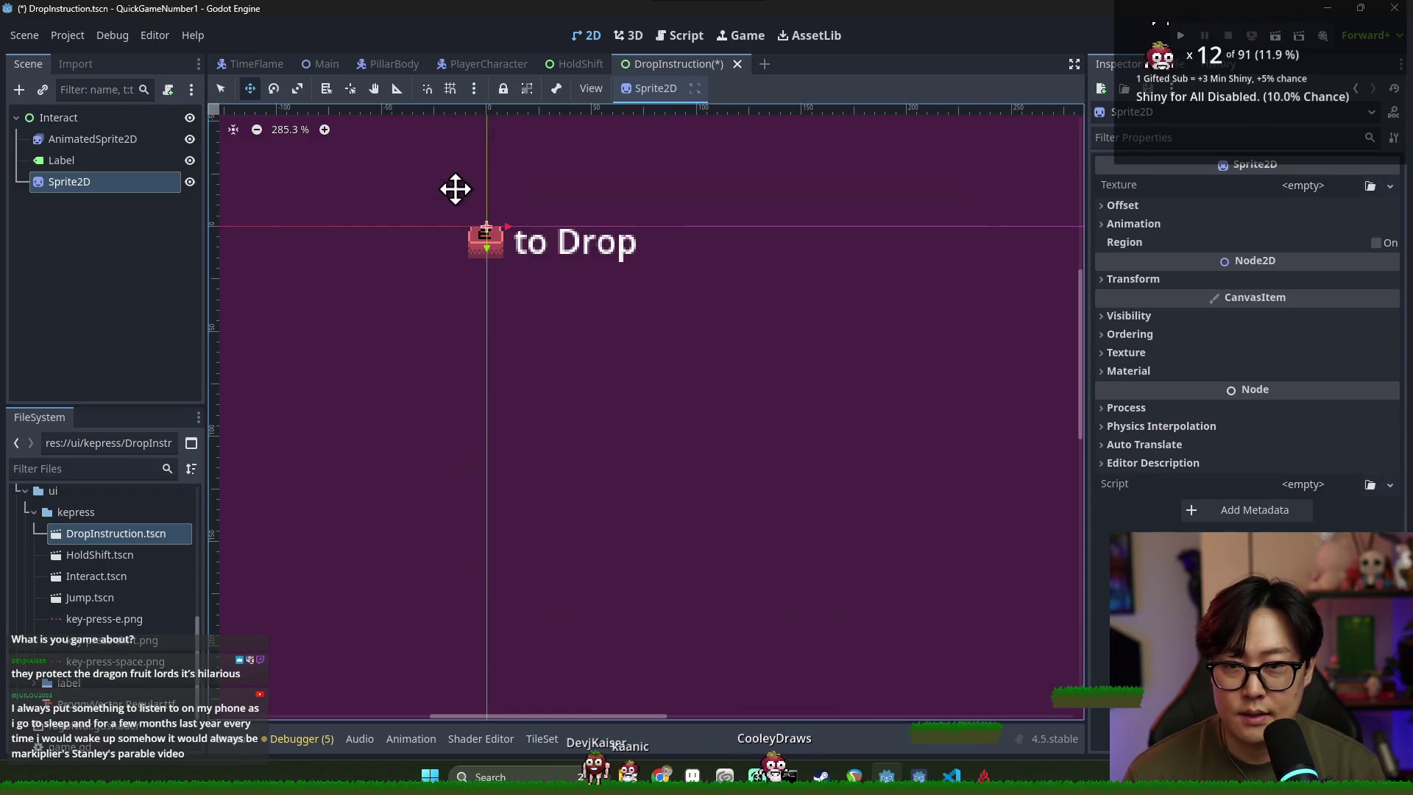
Move the new sprite just right of the "to Drop" label
scroll(272, 243, down, 8)
scroll(360, 249, up, 10)
drag(471, 264, 710, 271)
Assign time_capsule.png from the FileSystem as the sprite's texture
click(87, 468)
text(time)
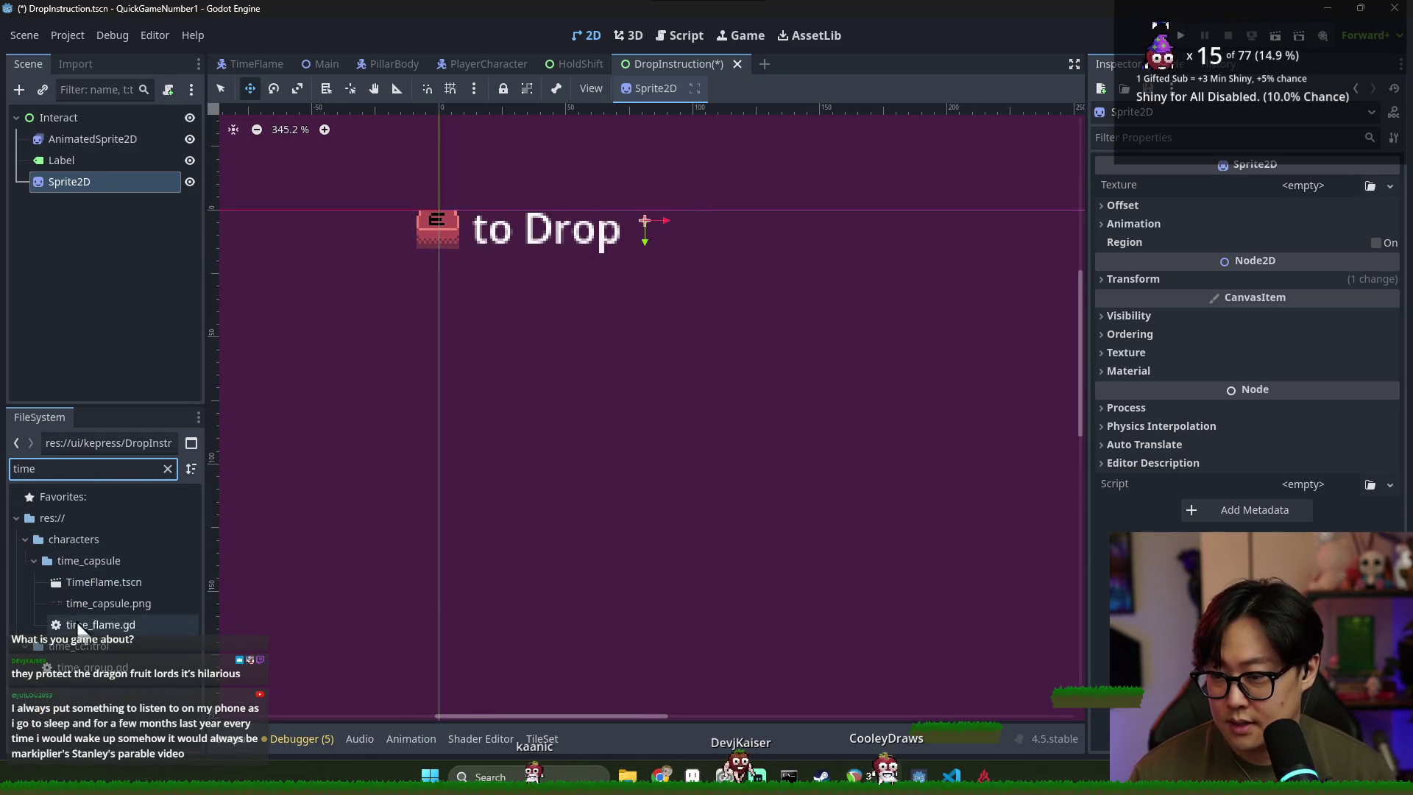
mouse_move(102, 608)
mouse_down()
mouse_move(618, 460)
mouse_move(1275, 184)
mouse_up()
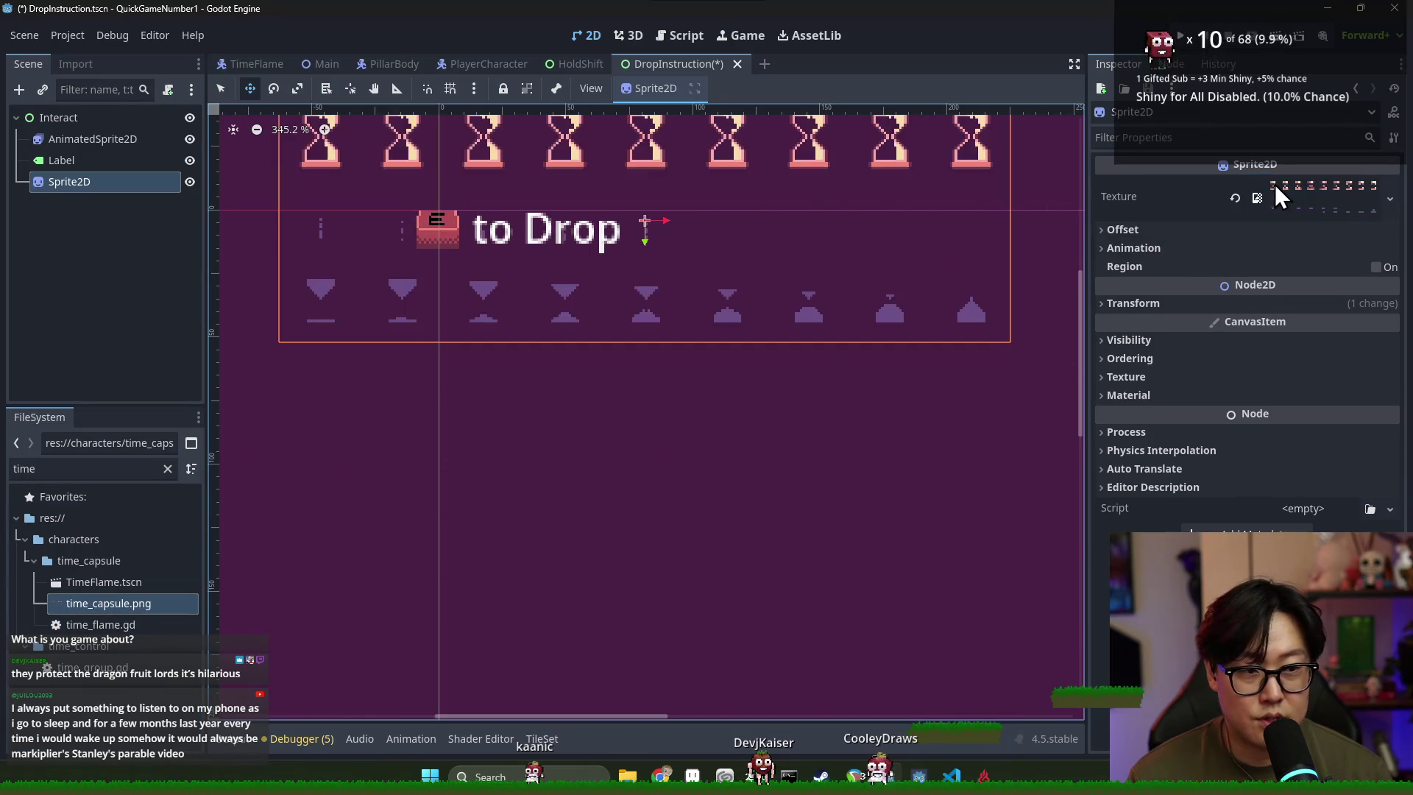
scroll(605, 285, down, 3)
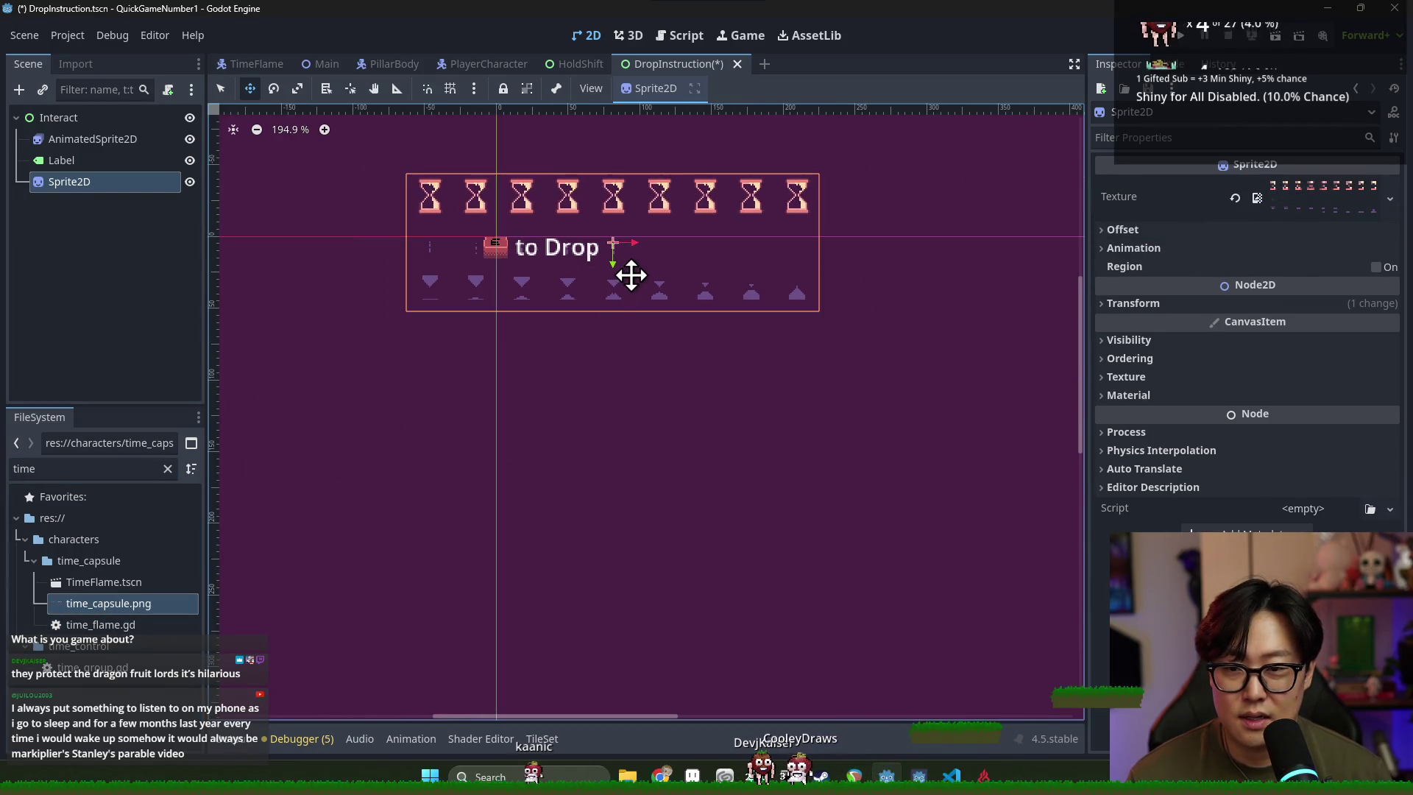
click(1390, 199)
key(Escape)
Make the sprite's texture a new AtlasTexture using time_capsule.png as its atlas
click(1233, 196)
click(1332, 204)
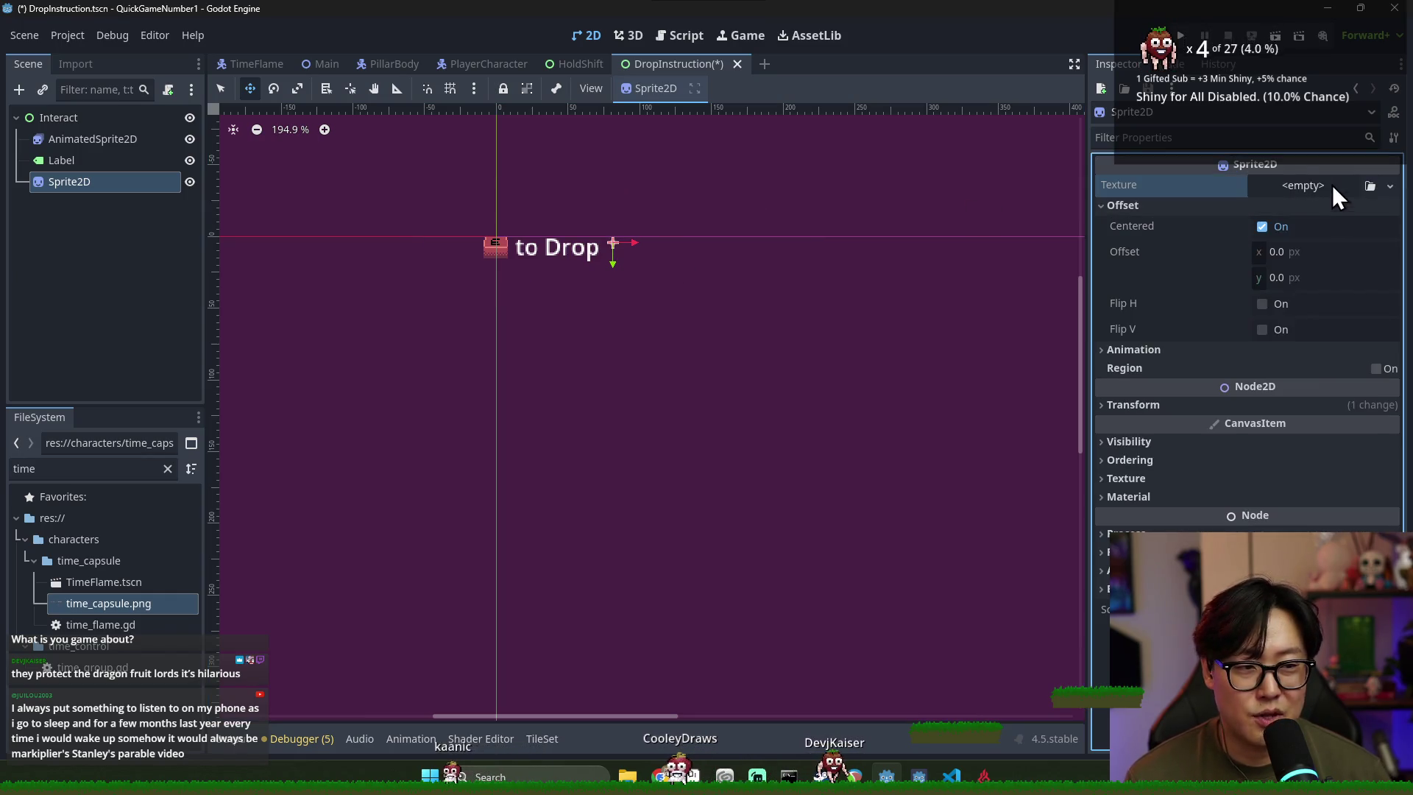
click(1370, 186)
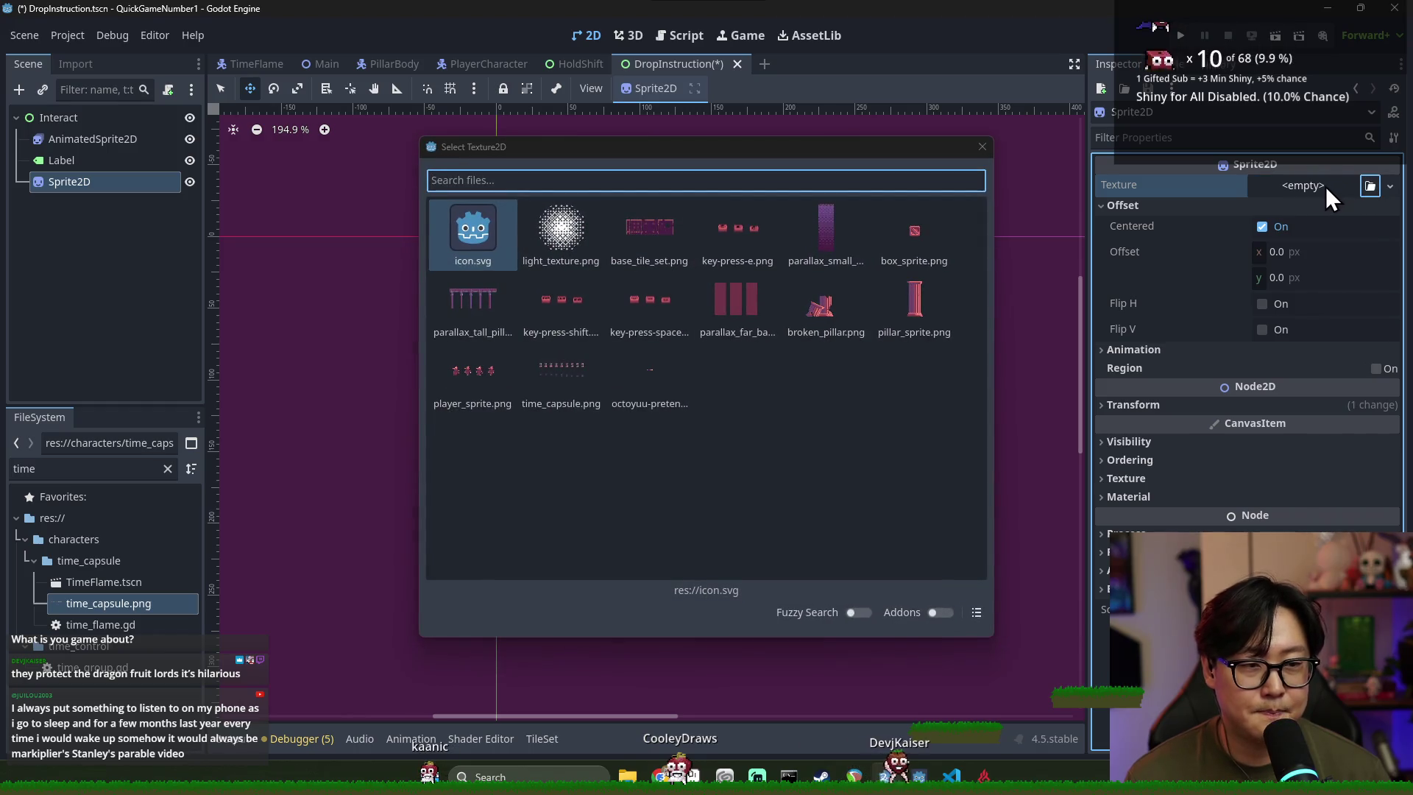
click(981, 147)
click(1300, 186)
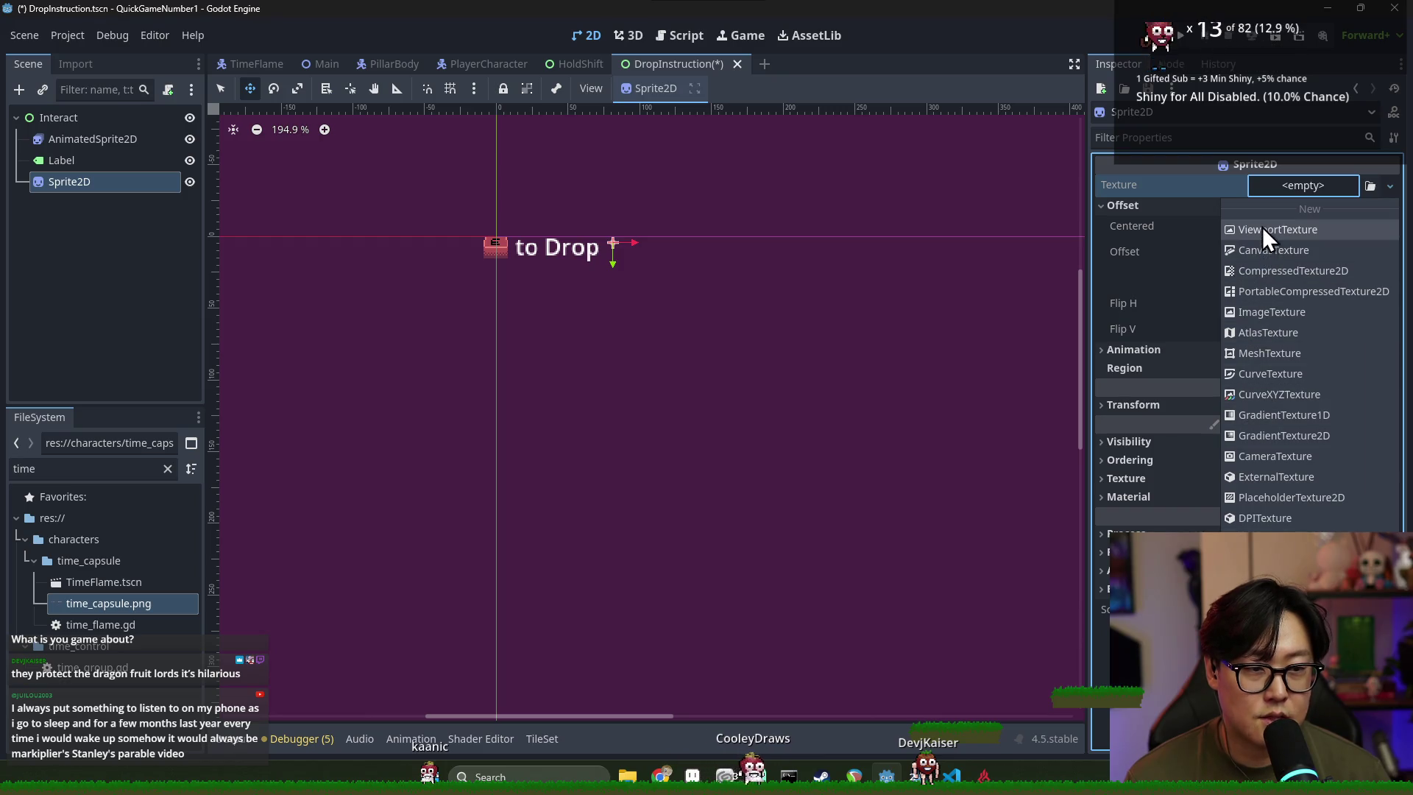
click(1282, 330)
click(1297, 185)
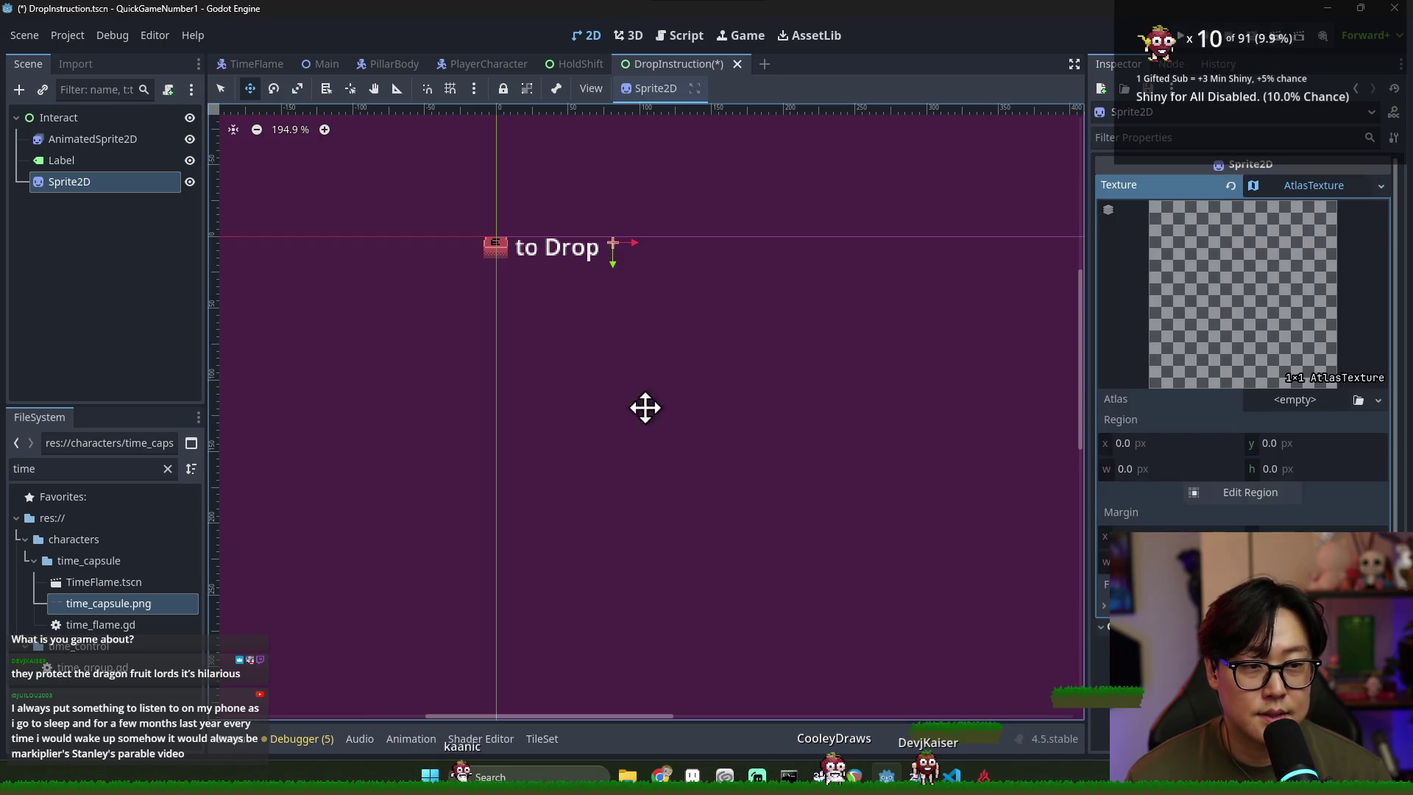
click(1358, 399)
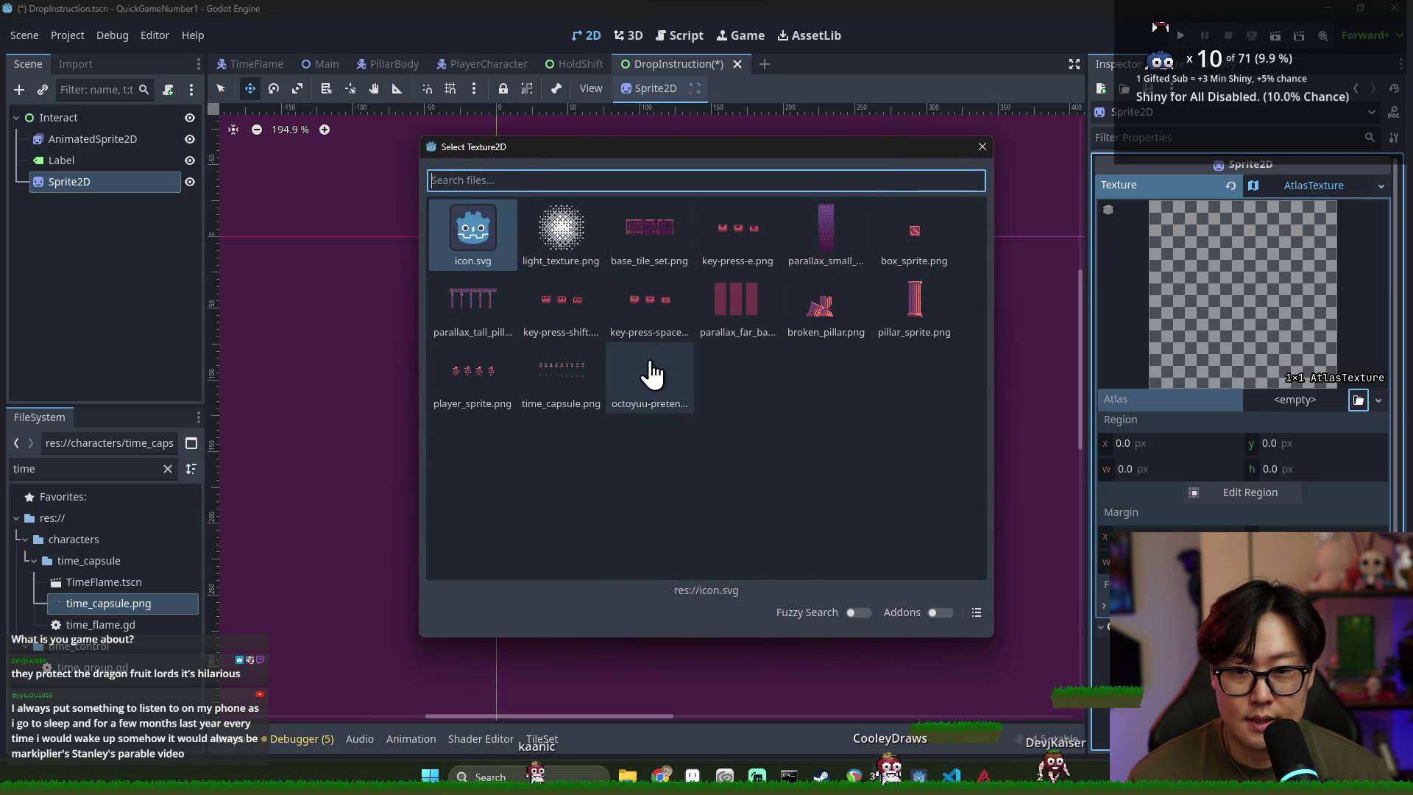
double_click(561, 372)
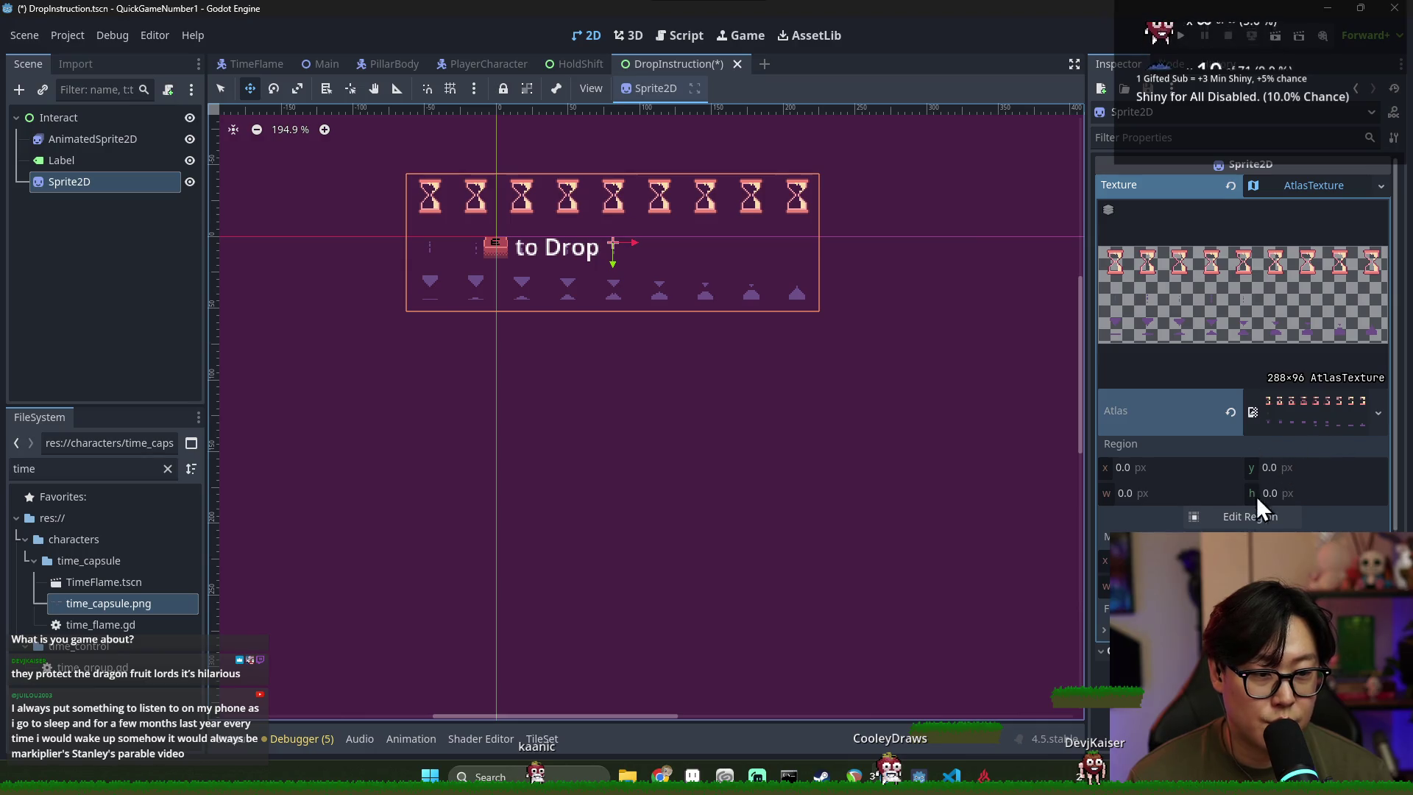
Crop the atlas region to the first hourglass and save the DropInstruction scene
click(1256, 507)
mouse_move(599, 368)
mouse_down()
mouse_move(567, 342)
mouse_move(644, 384)
mouse_up()
drag(802, 406, 630, 363)
drag(546, 316, 586, 367)
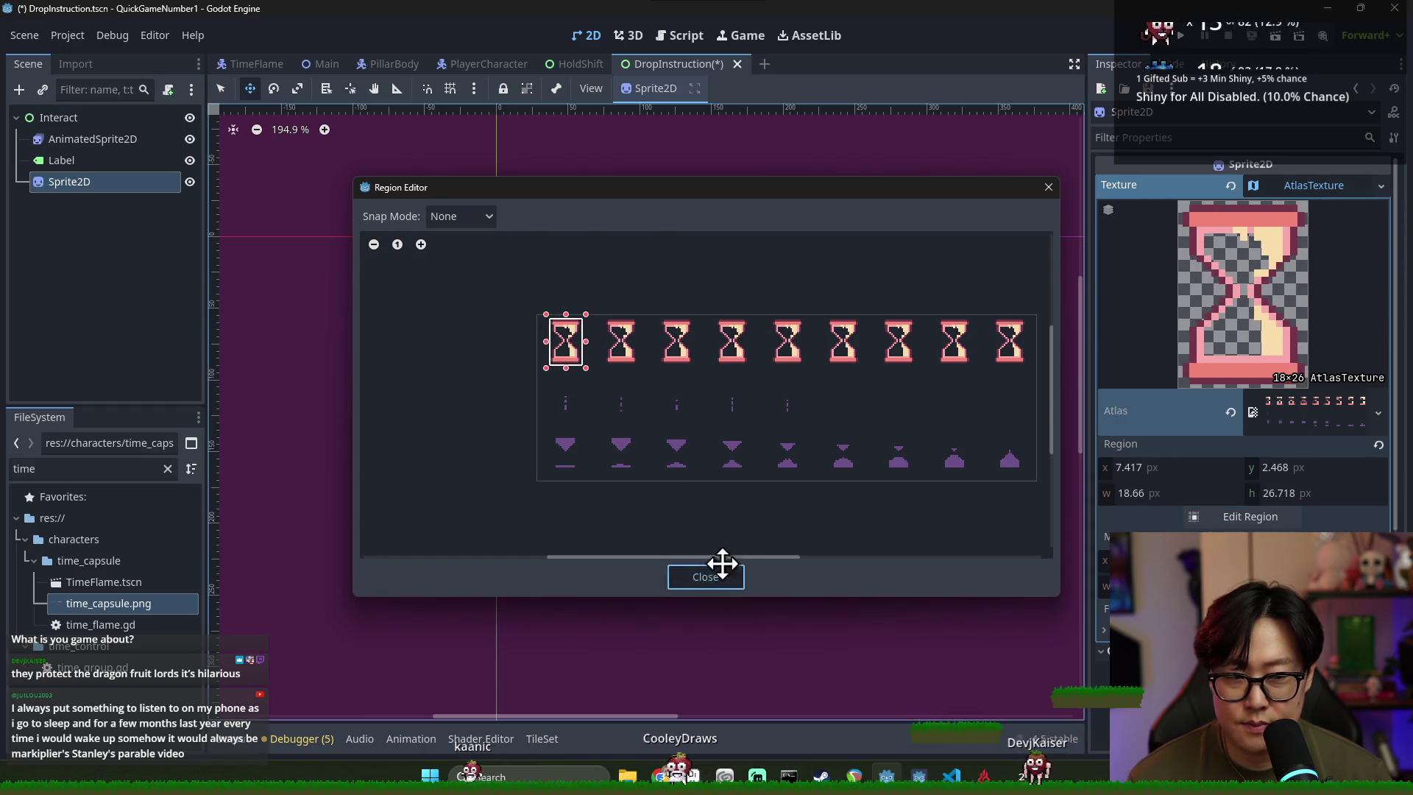
click(722, 564)
scroll(628, 267, up, 5)
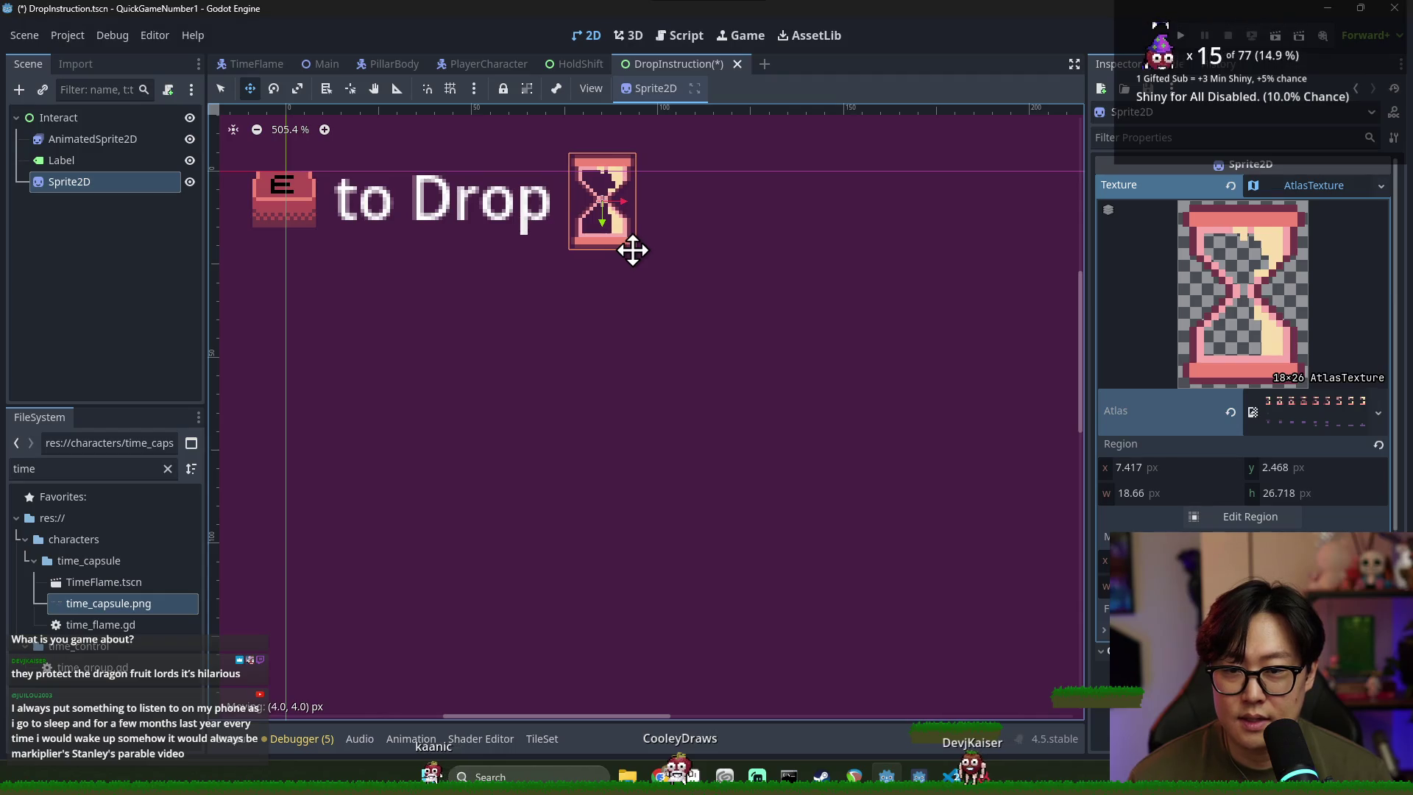
scroll(663, 310, down, 3)
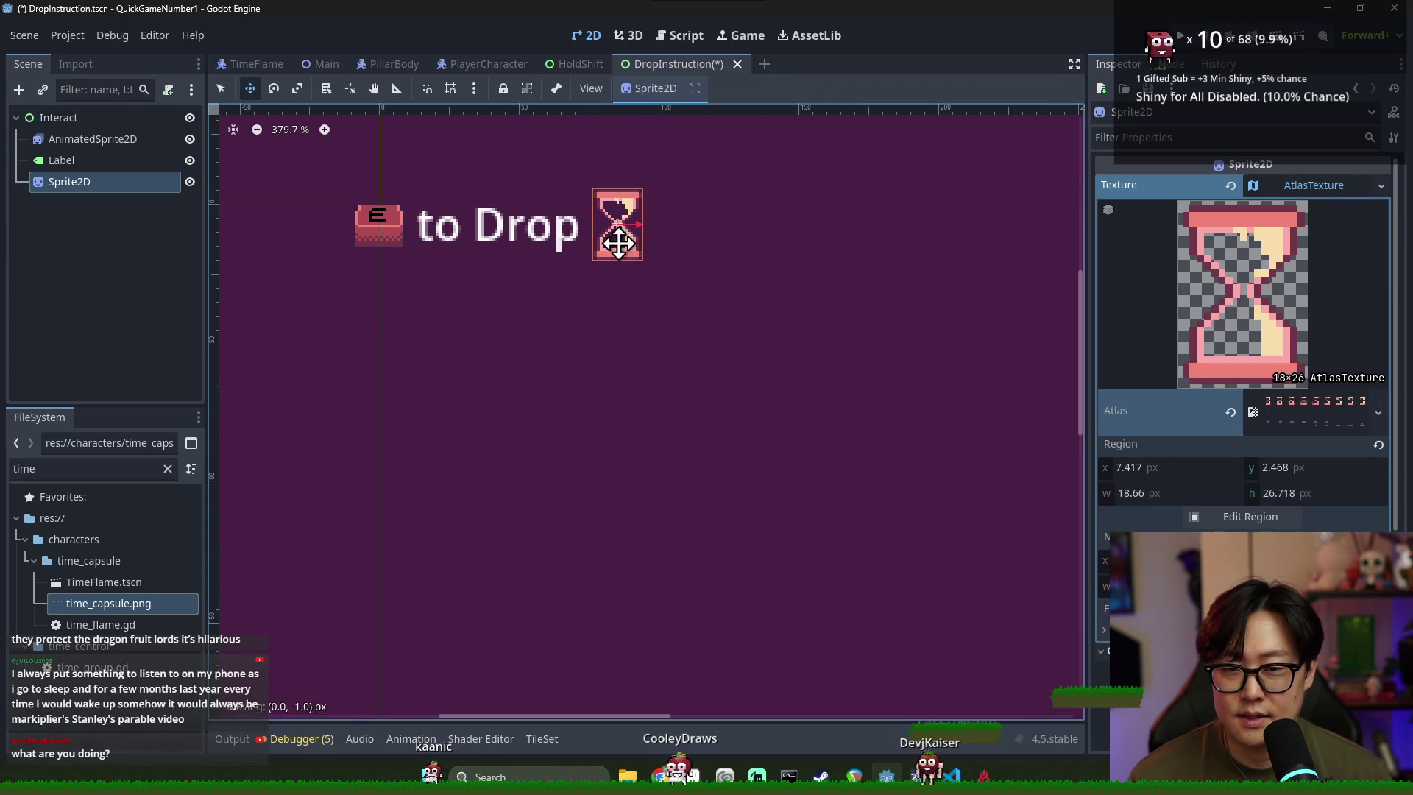
key(ctrl+s)
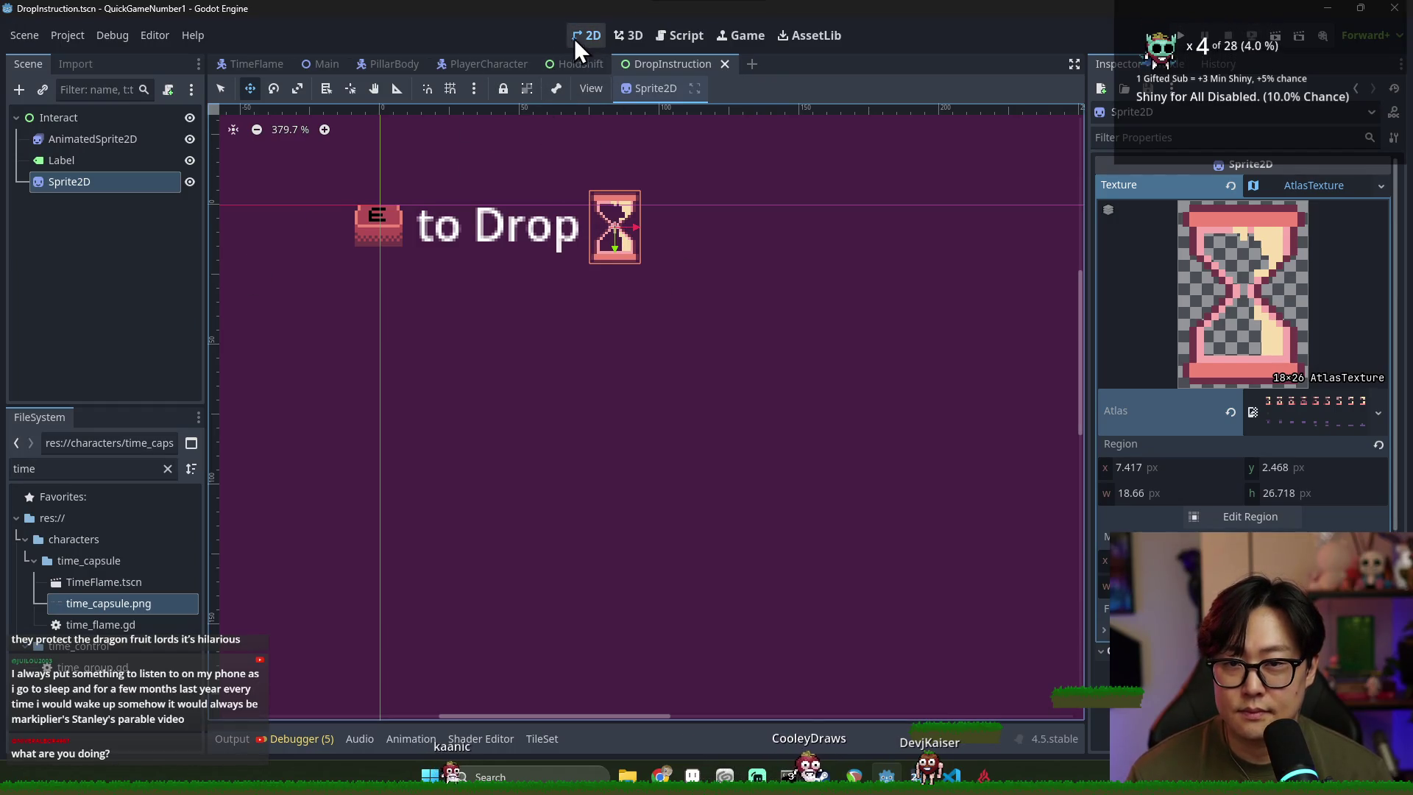
click(335, 69)
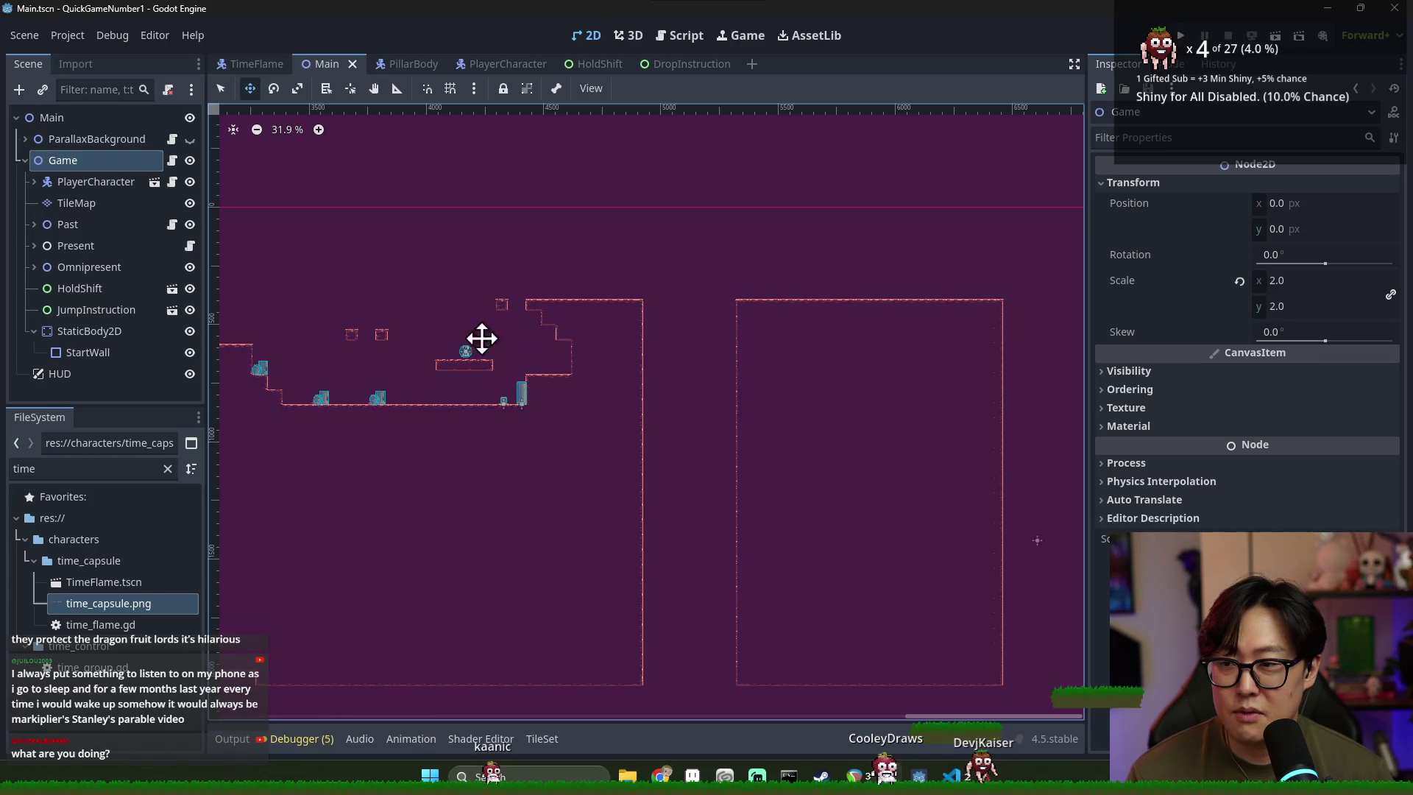
Expand the Past node, make one of its children visible, and save Main
key(ctrl+s)
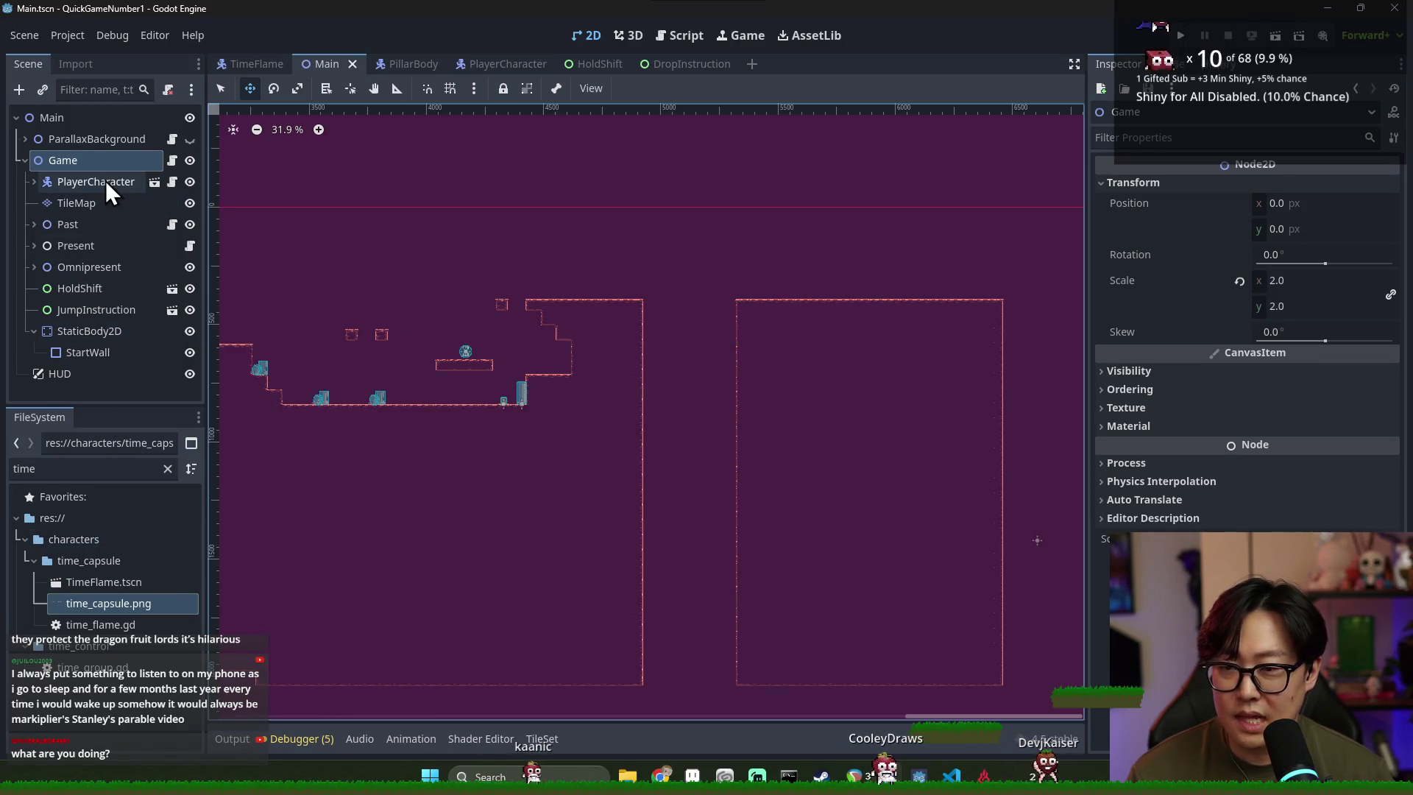
click(34, 224)
scroll(31, 223, down, 1)
click(184, 203)
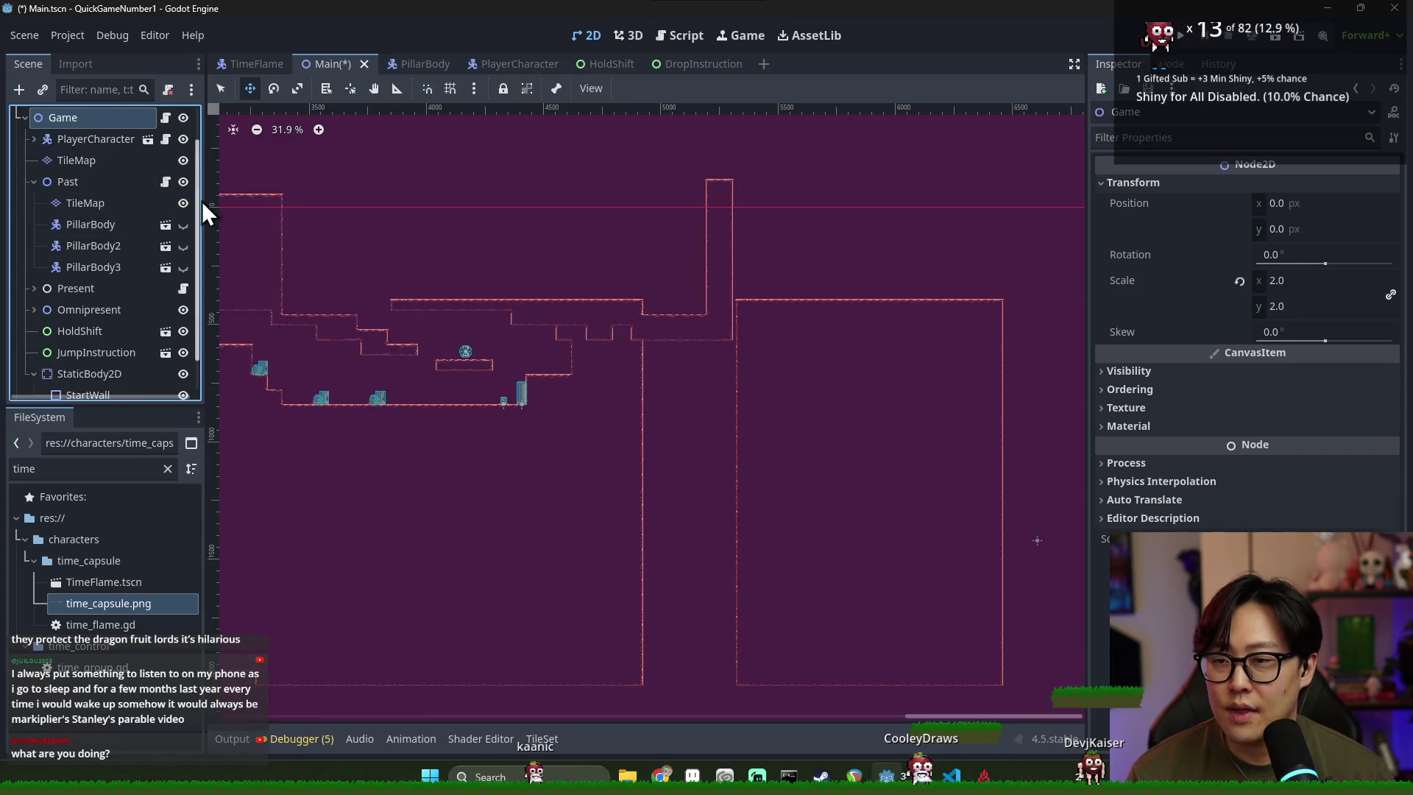
key(ctrl+s)
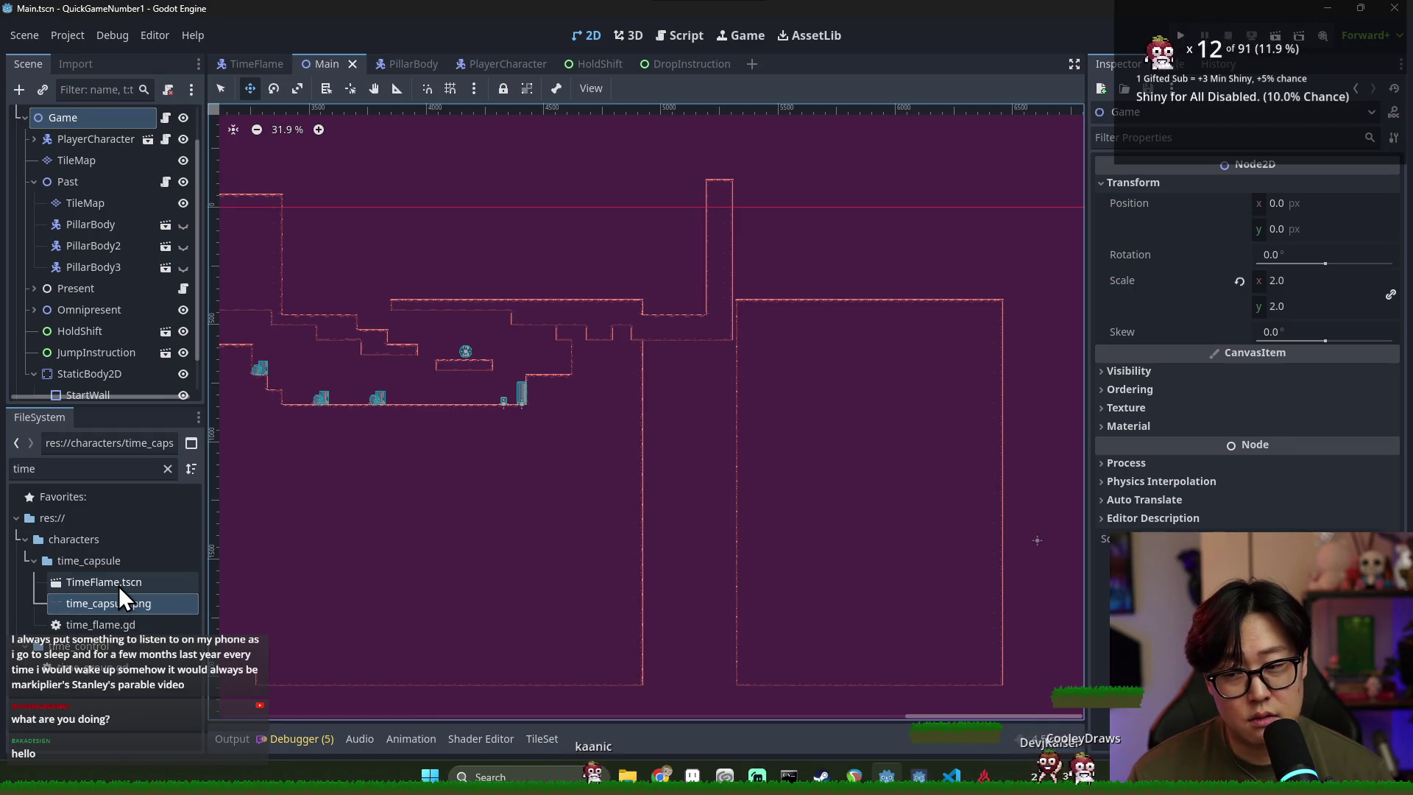
Instance DropInstruction.tscn below JumpInstruction, position it in the level, save, and run the game
click(167, 469)
scroll(134, 604, down, 10)
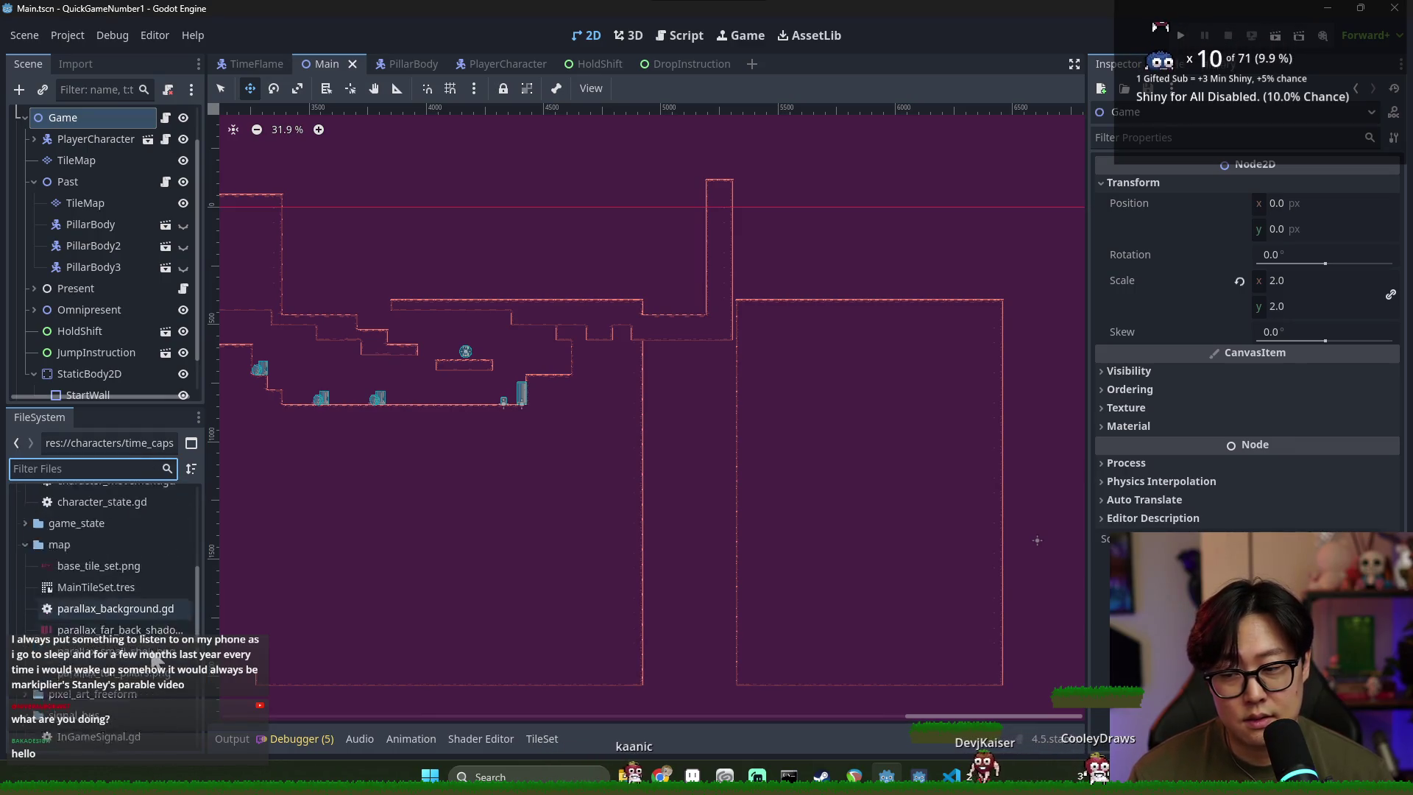
scroll(137, 651, down, 2)
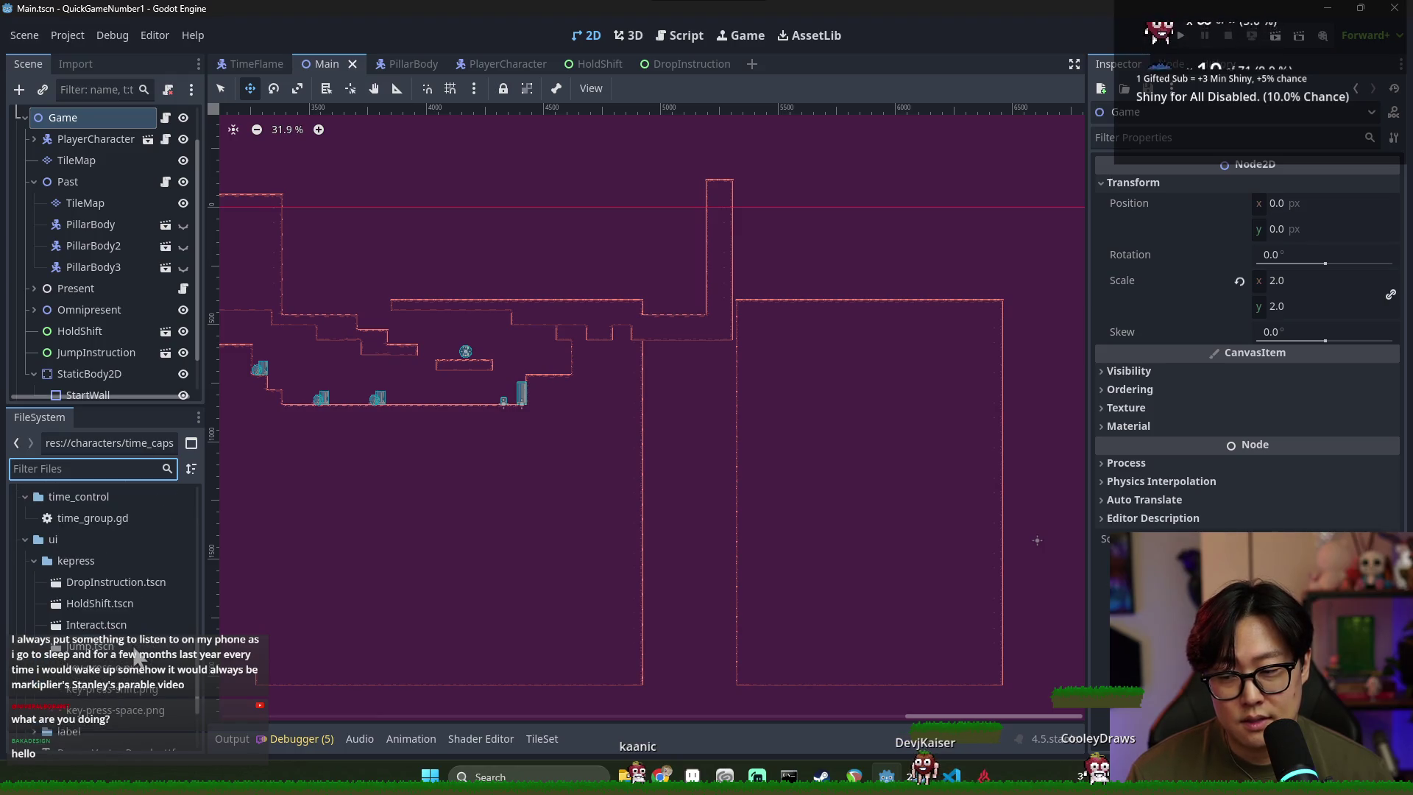
drag(113, 583, 633, 252)
drag(74, 381, 77, 306)
scroll(653, 268, up, 5)
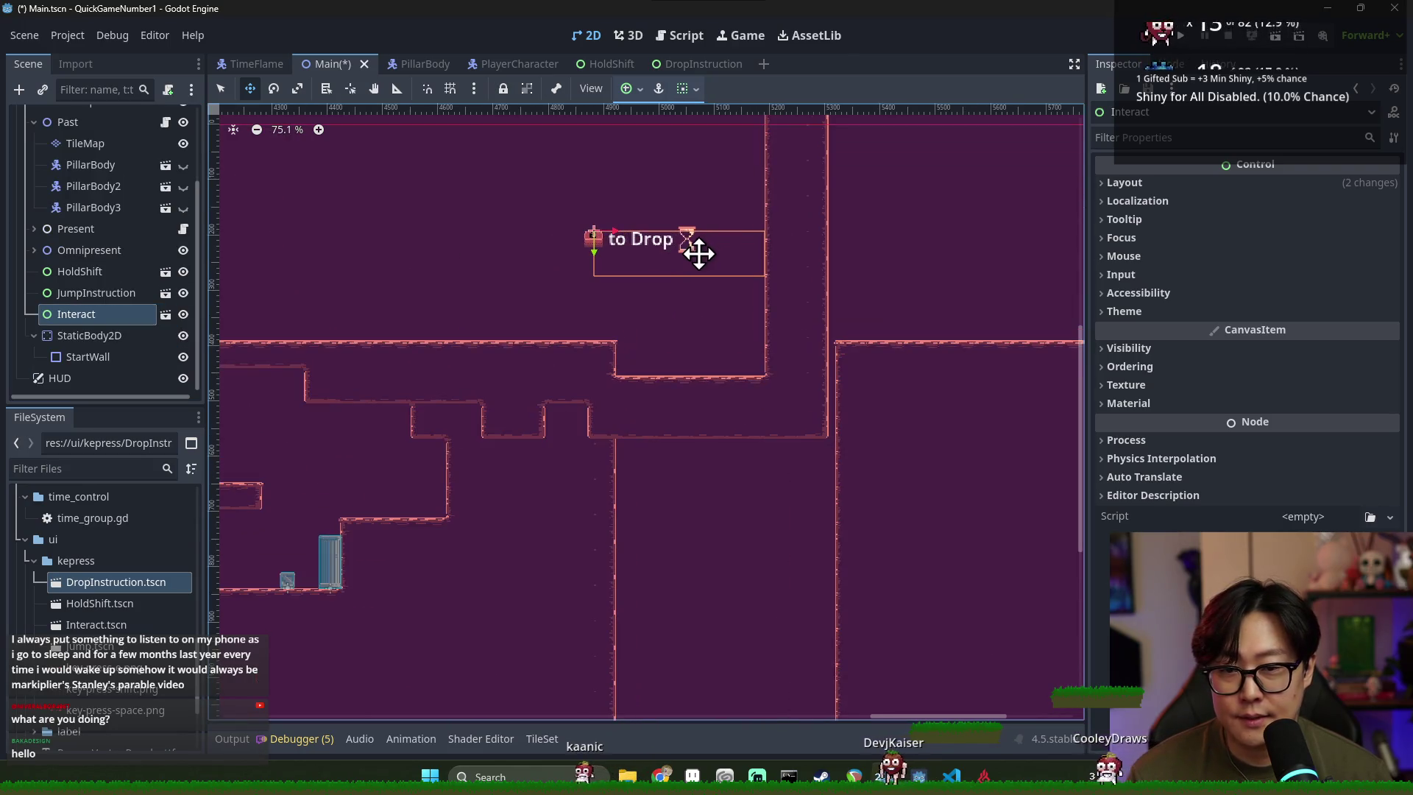
mouse_move(757, 271)
mouse_down()
mouse_move(800, 302)
mouse_move(807, 426)
mouse_move(819, 284)
mouse_move(795, 293)
mouse_move(805, 237)
mouse_move(738, 252)
mouse_up()
key(ctrl+s)
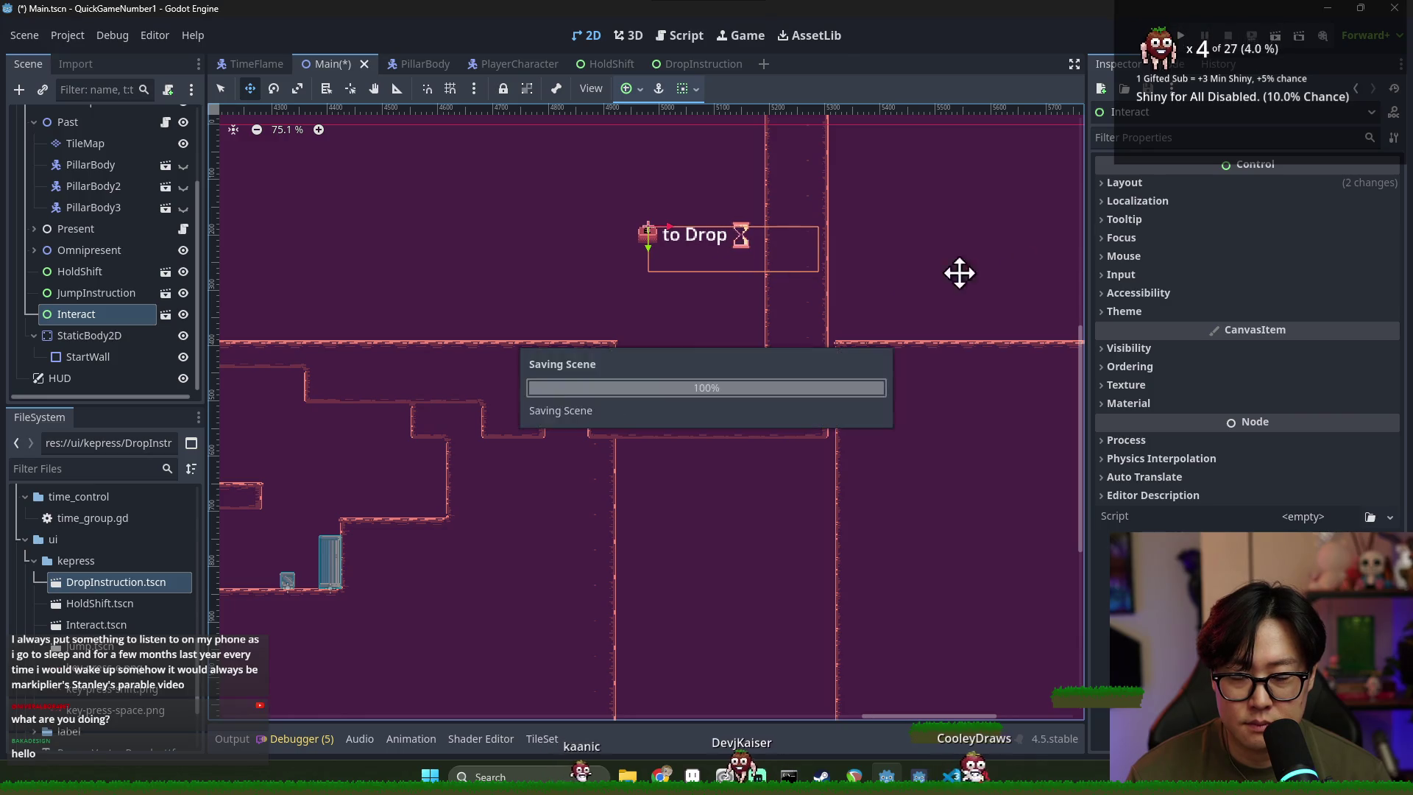
click(1177, 29)
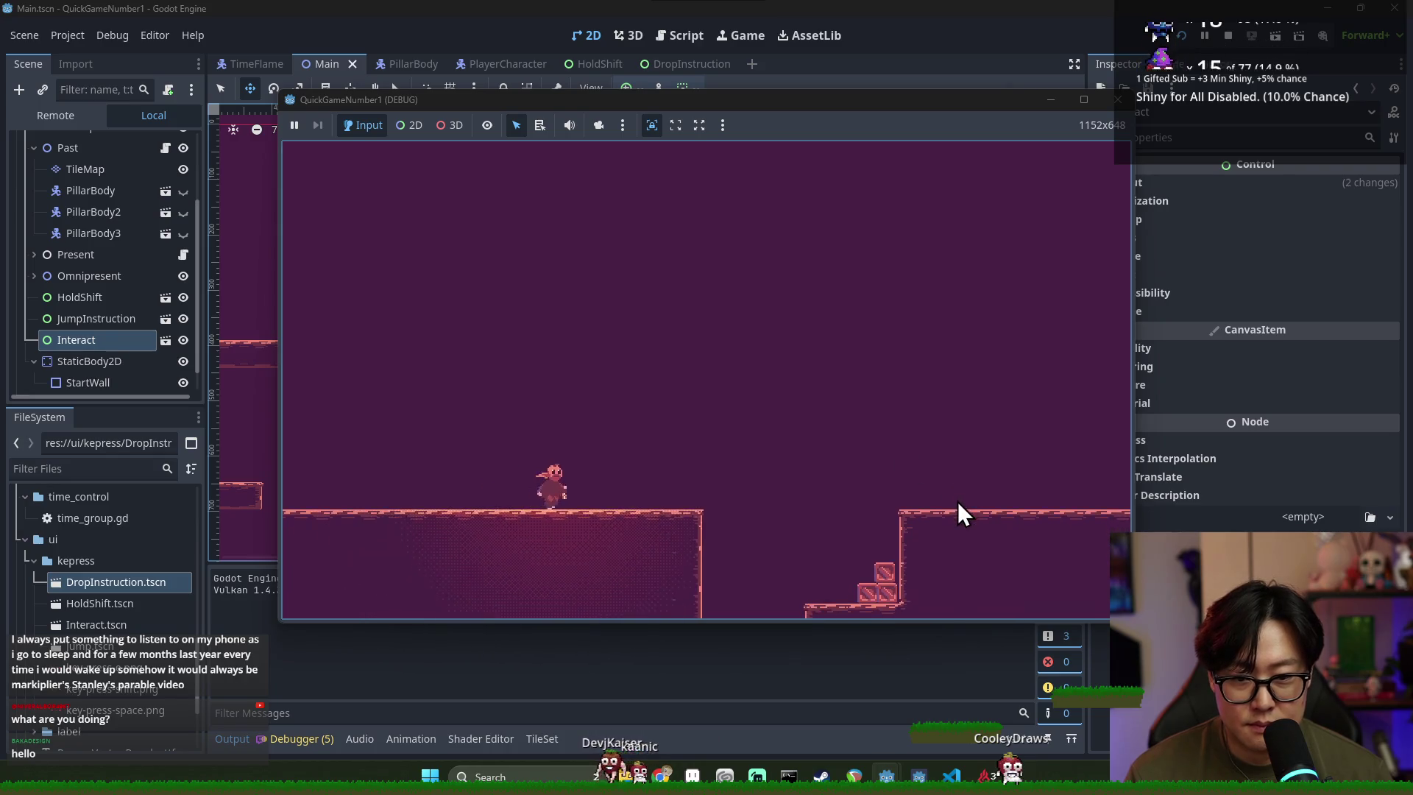
Playtest by walking the stairs, crossing the pit, and reaching the hourglass platform
key(Right)
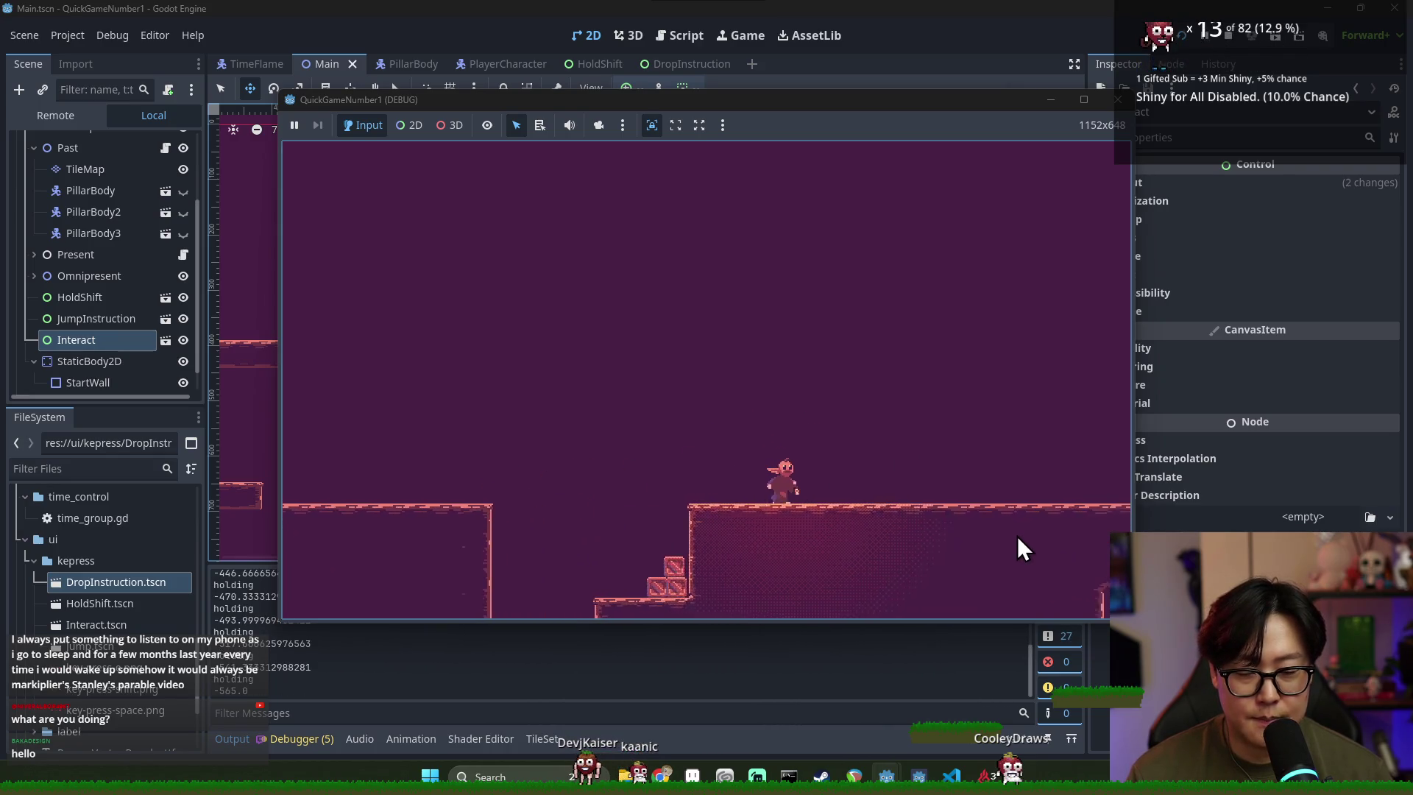
key(Right)
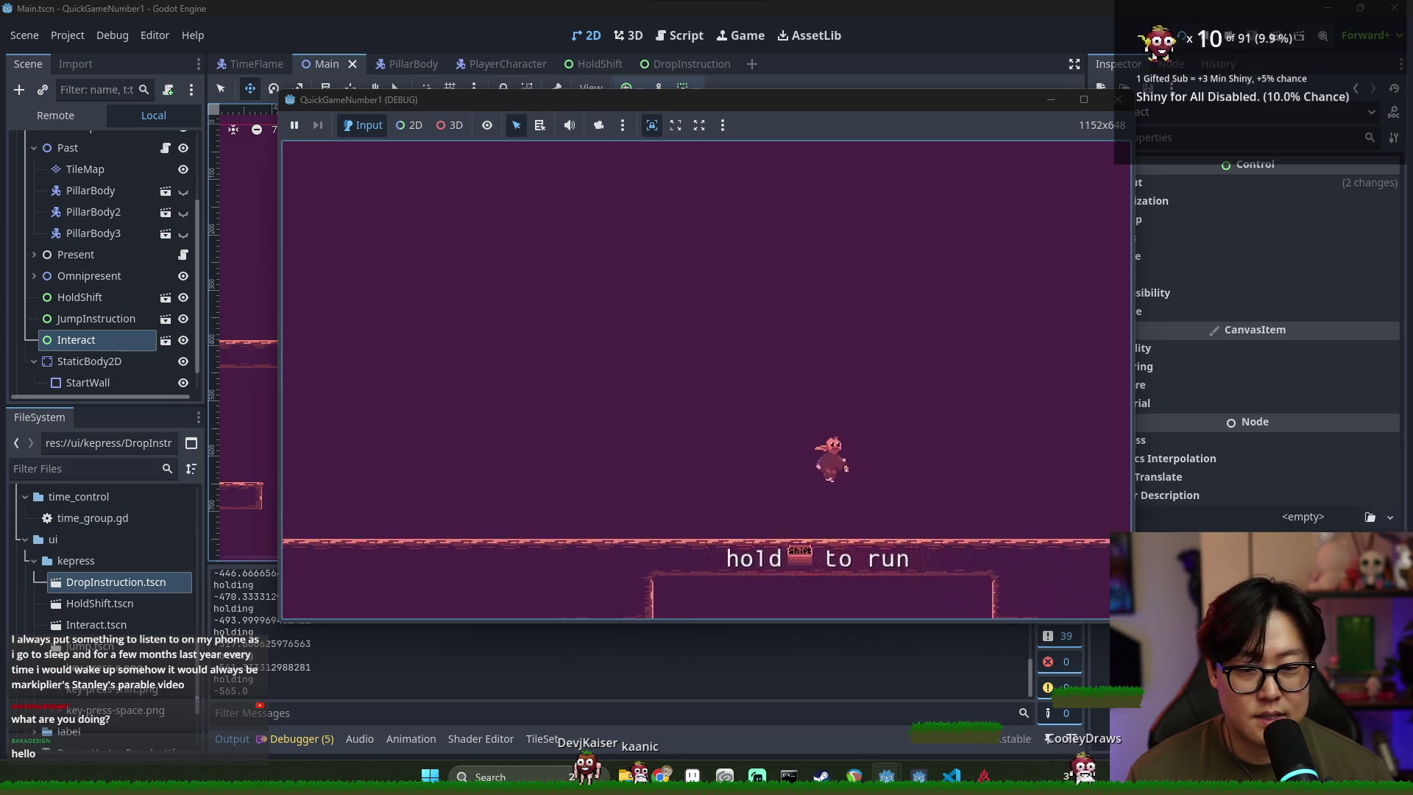
key(Right)
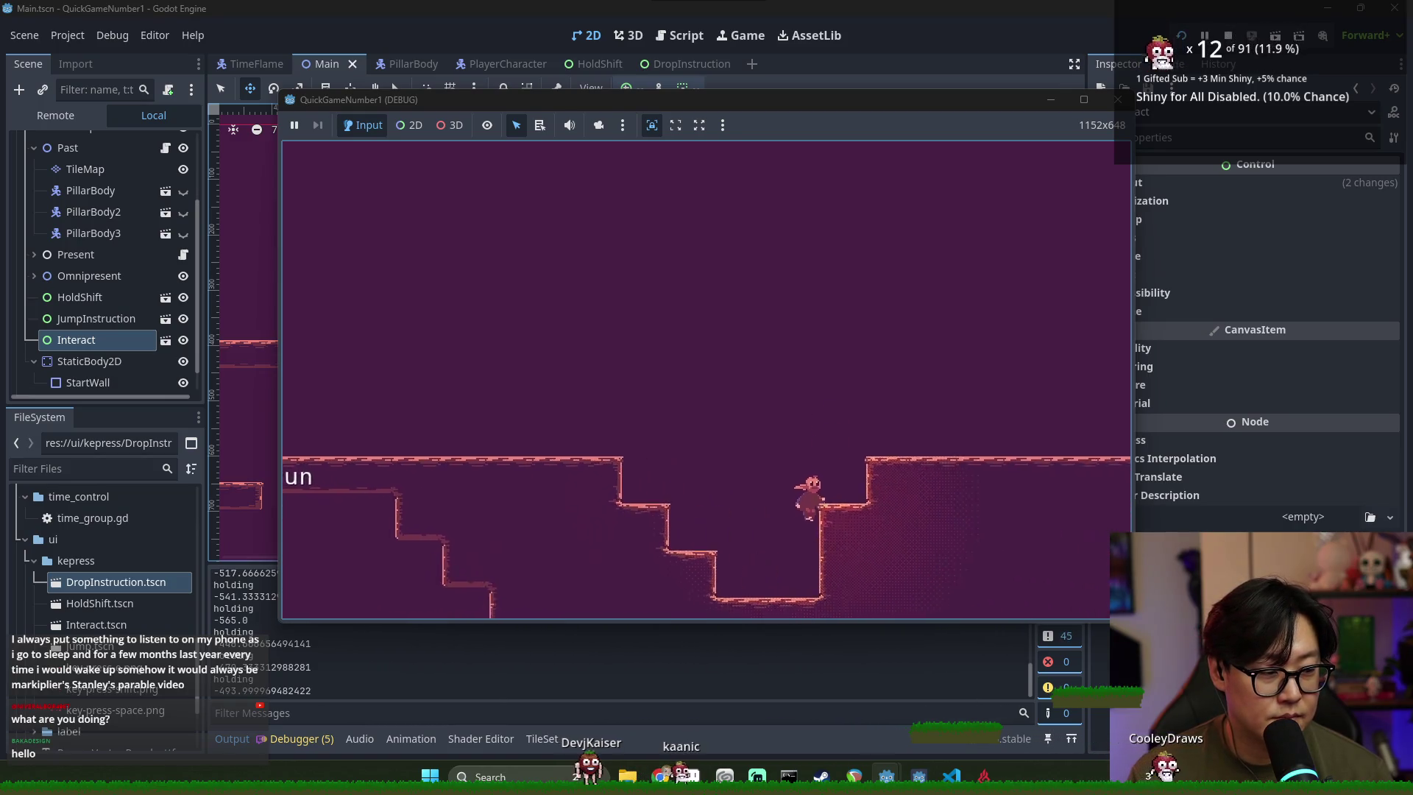
key(Left)
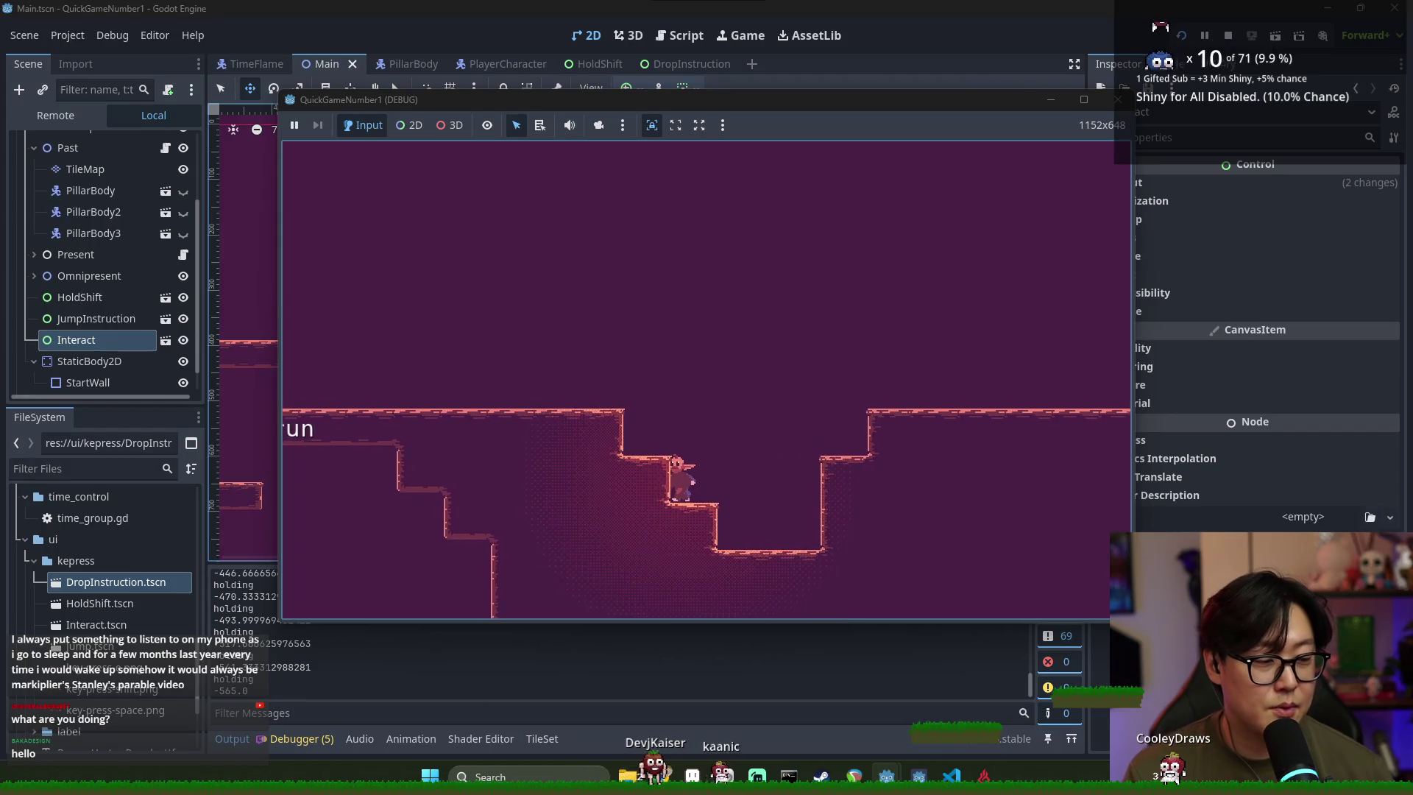
key(Left)
key(space)
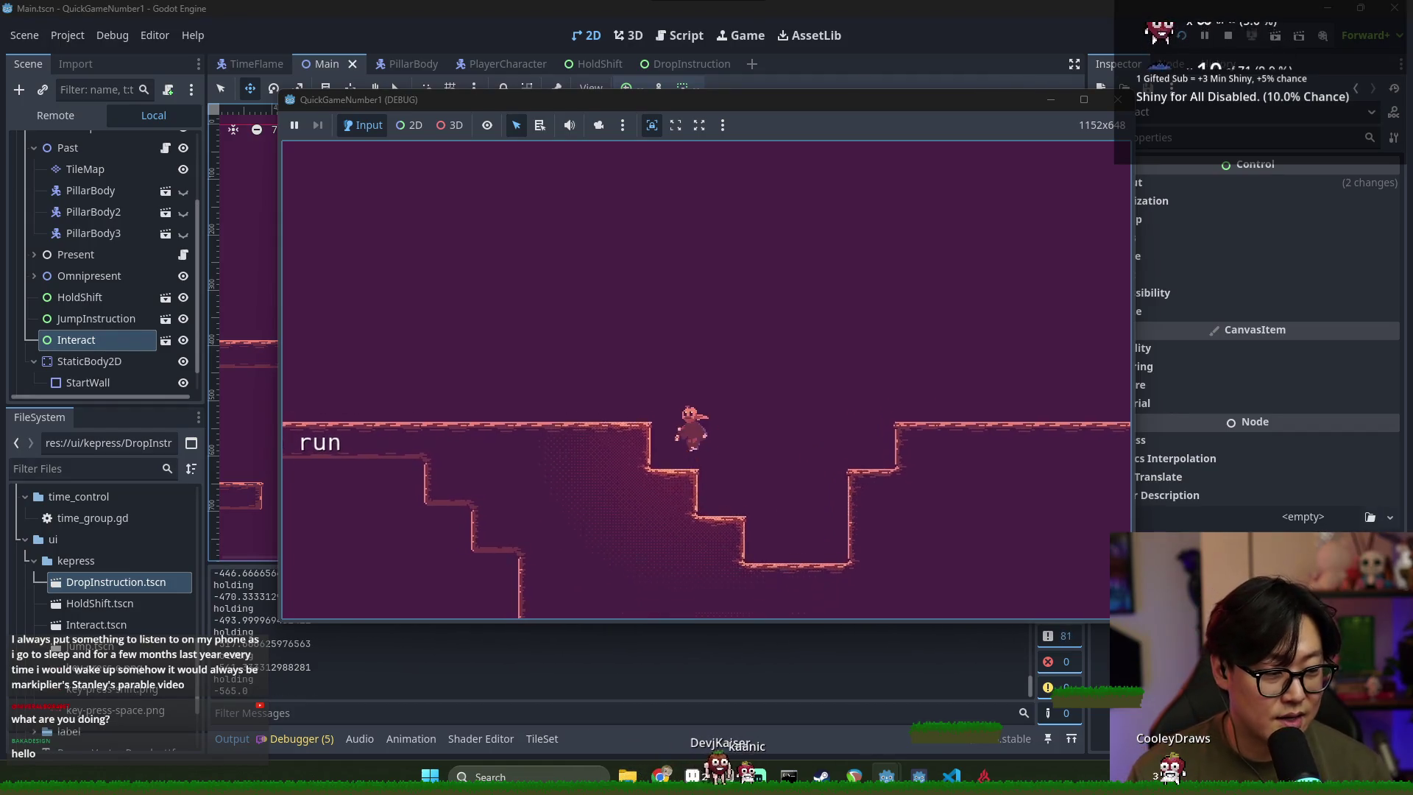
key(Right)
key(Left)
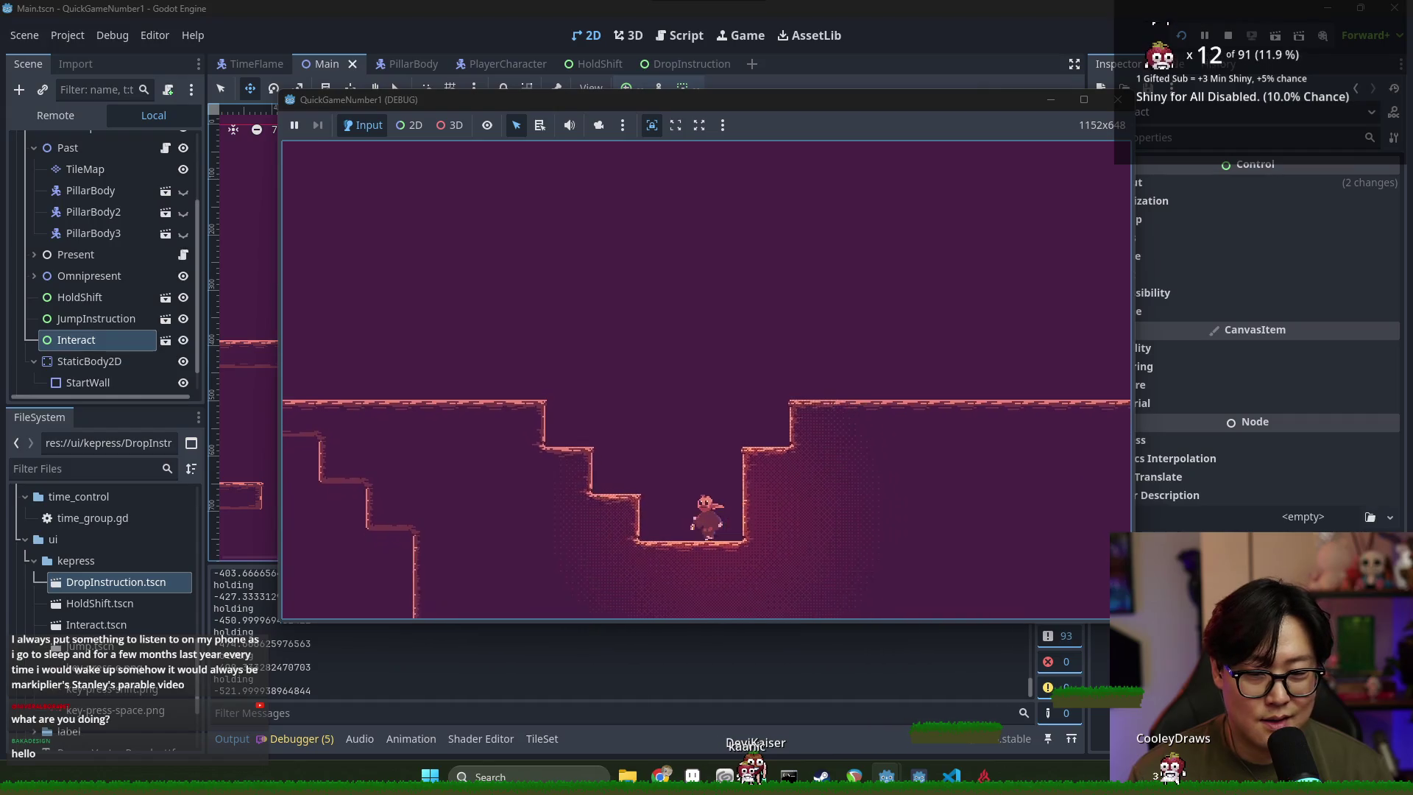
key(Right)
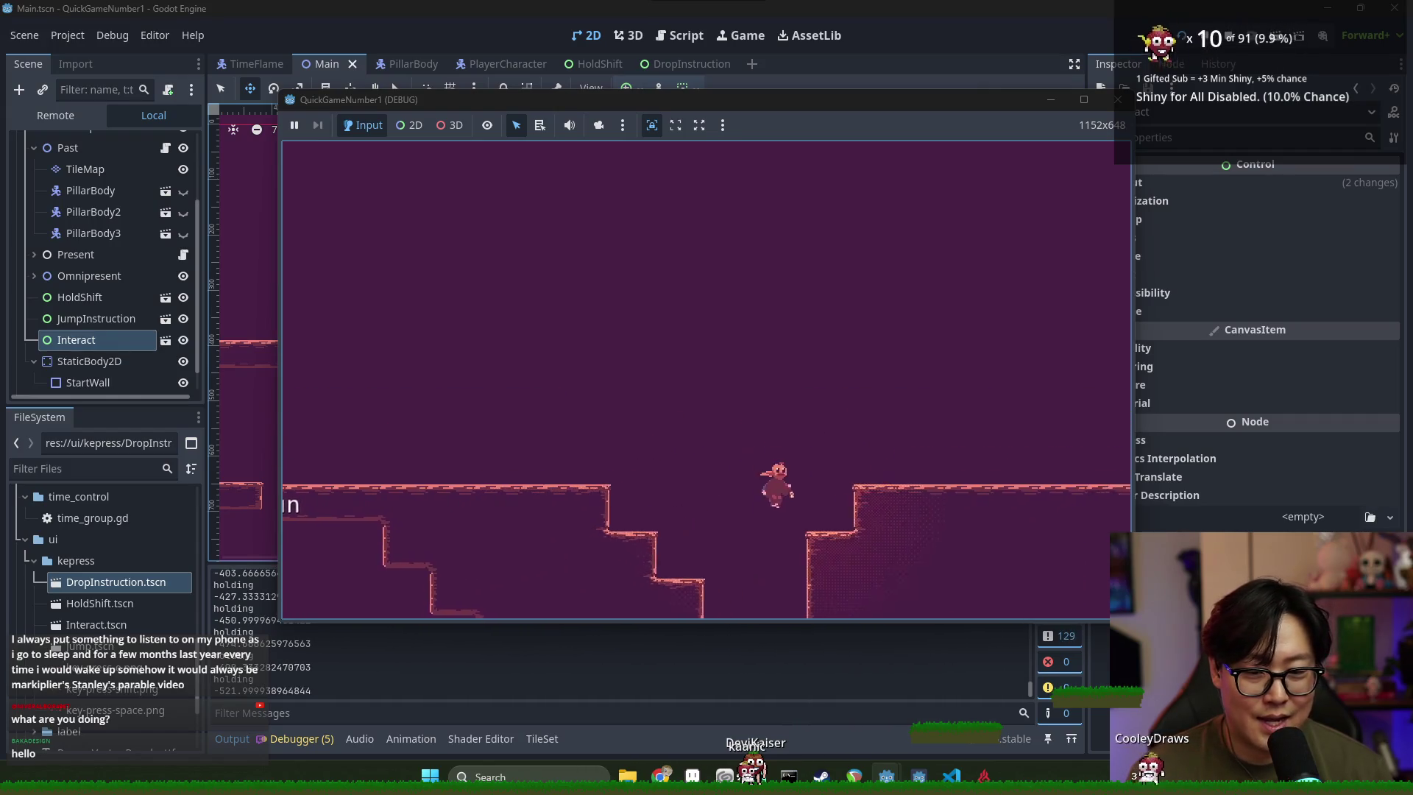
key(Left)
key(space)
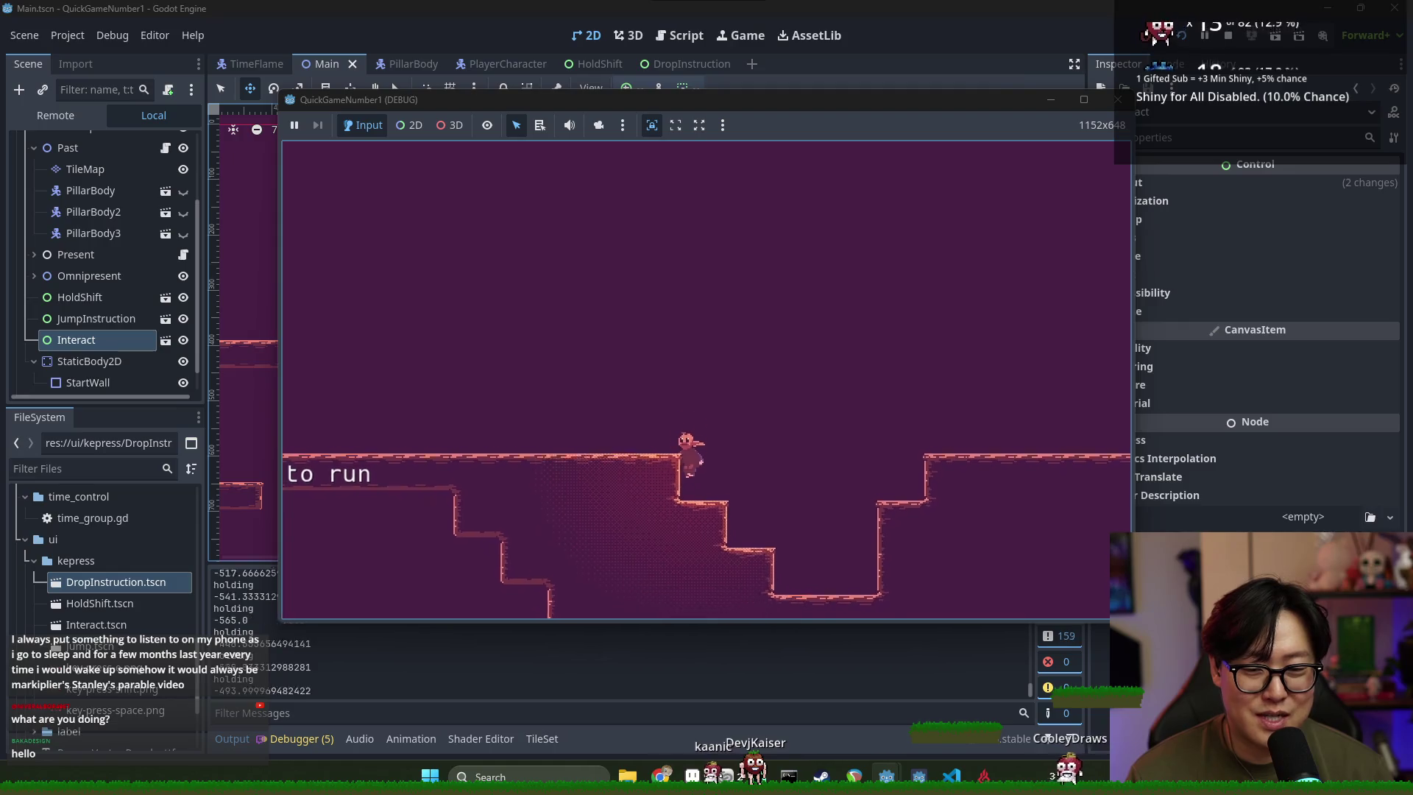
key(Right)
key(space)
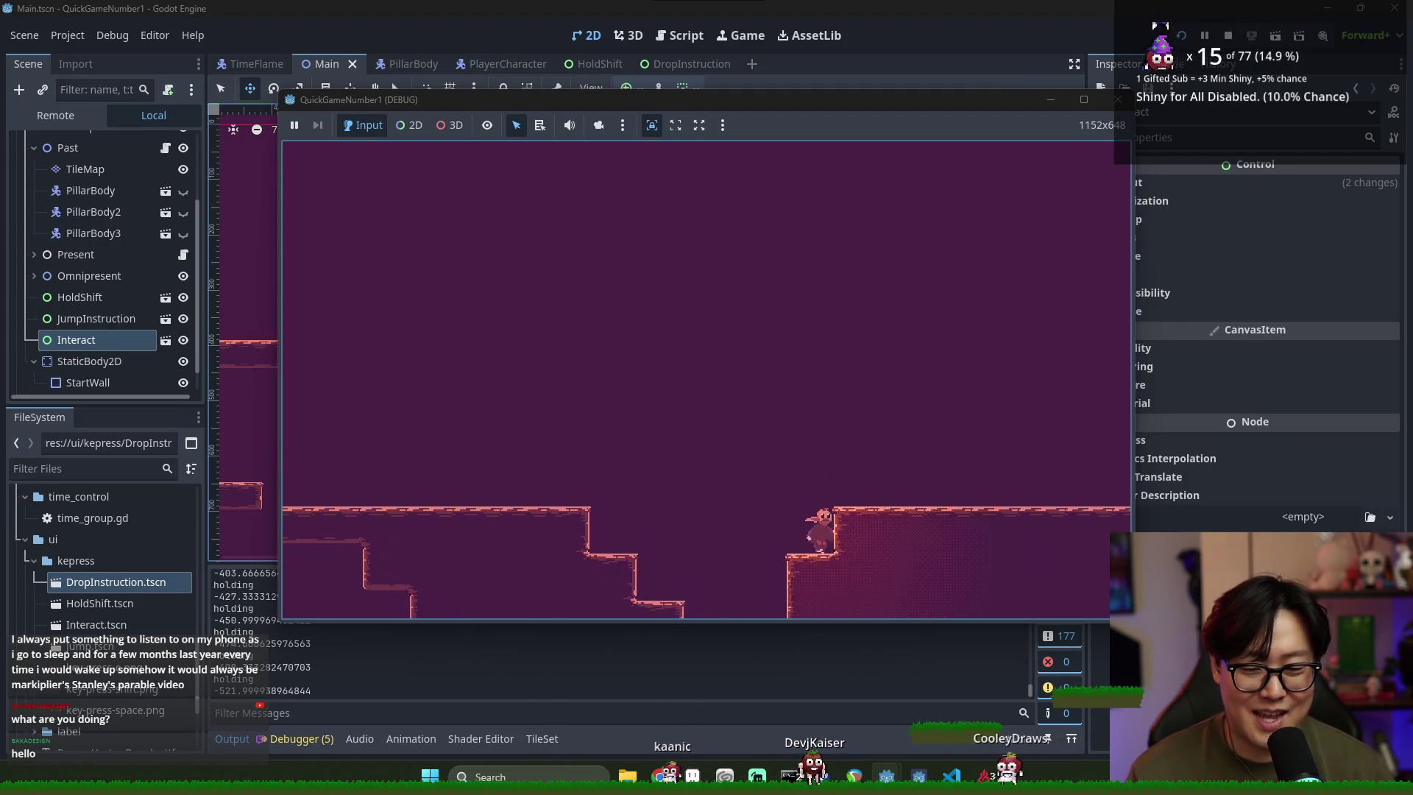
key(space)
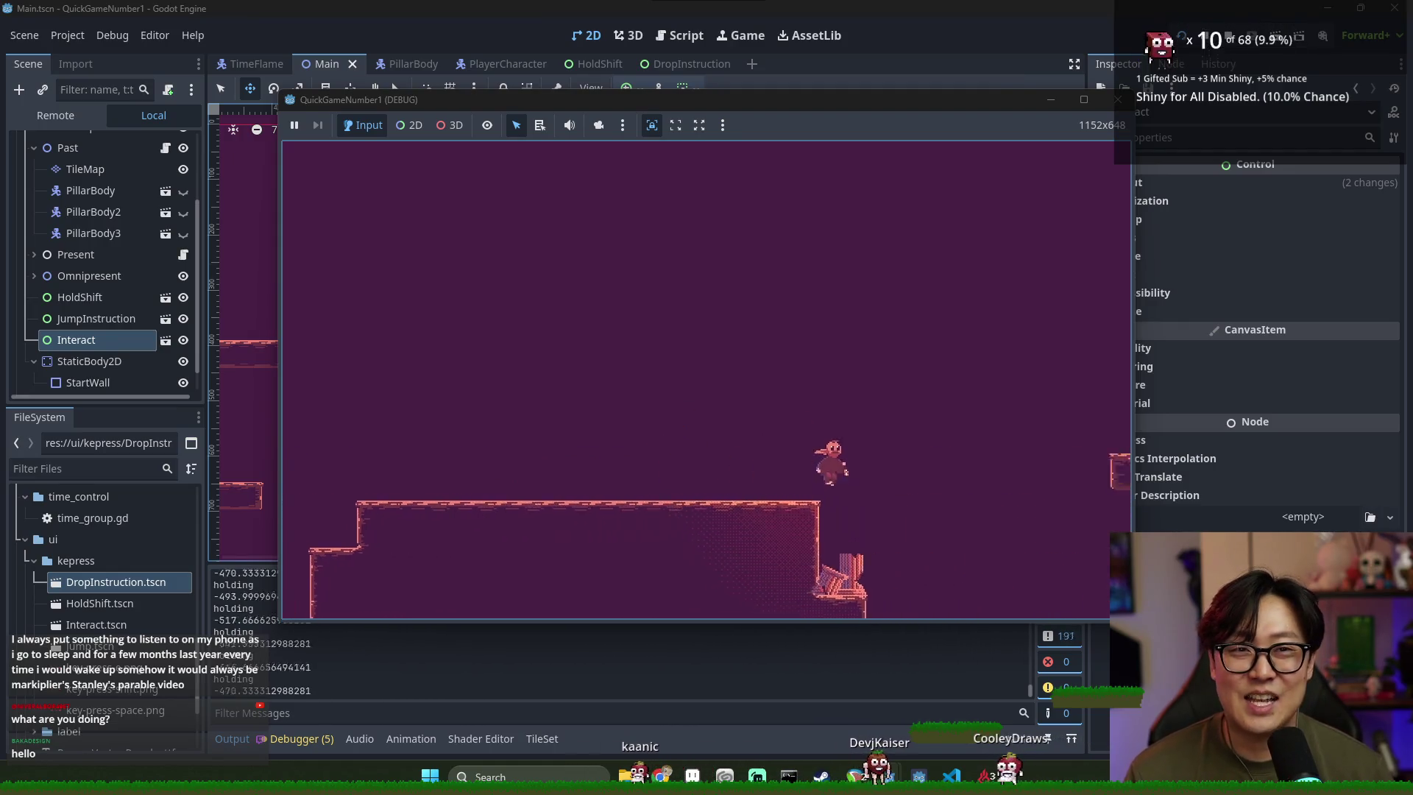
key(Right)
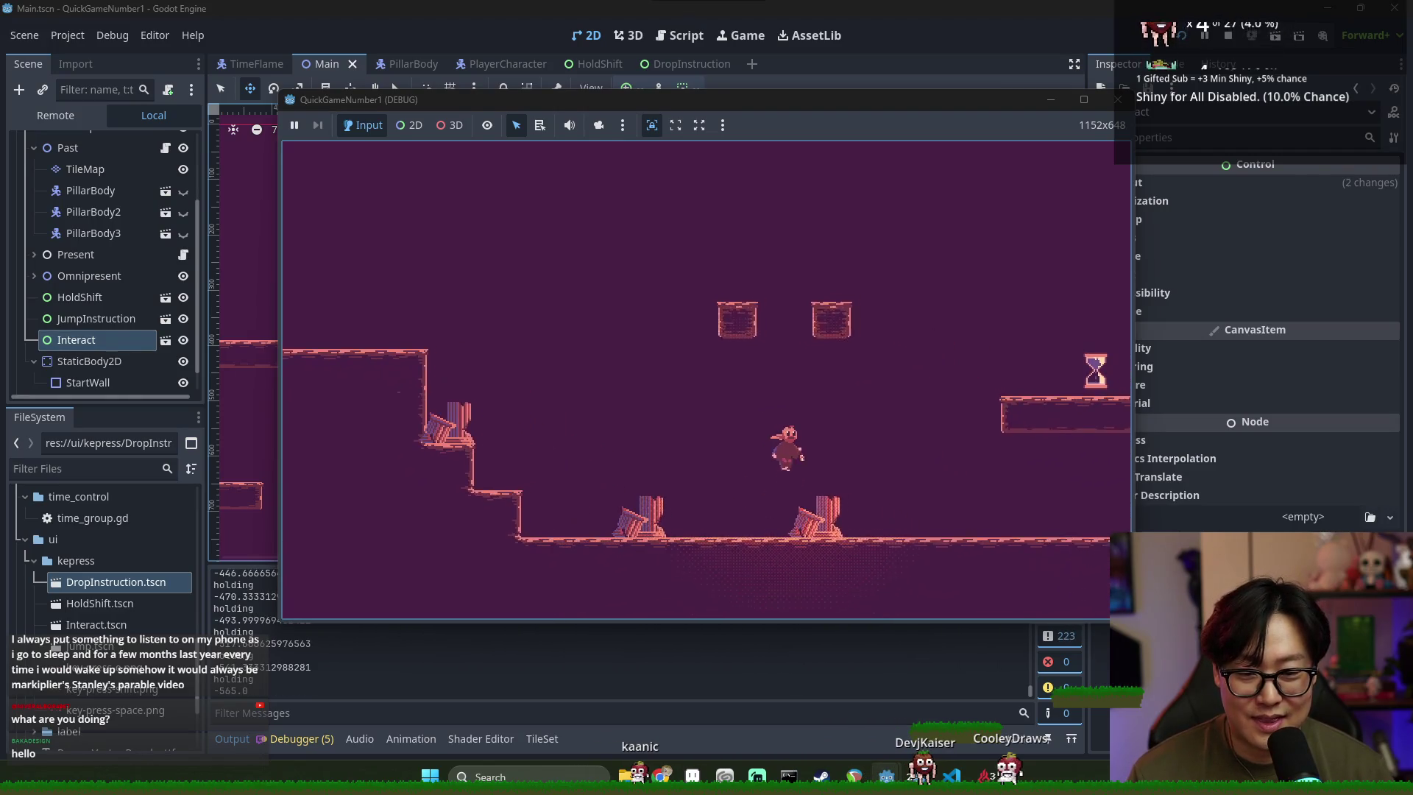
key(space)
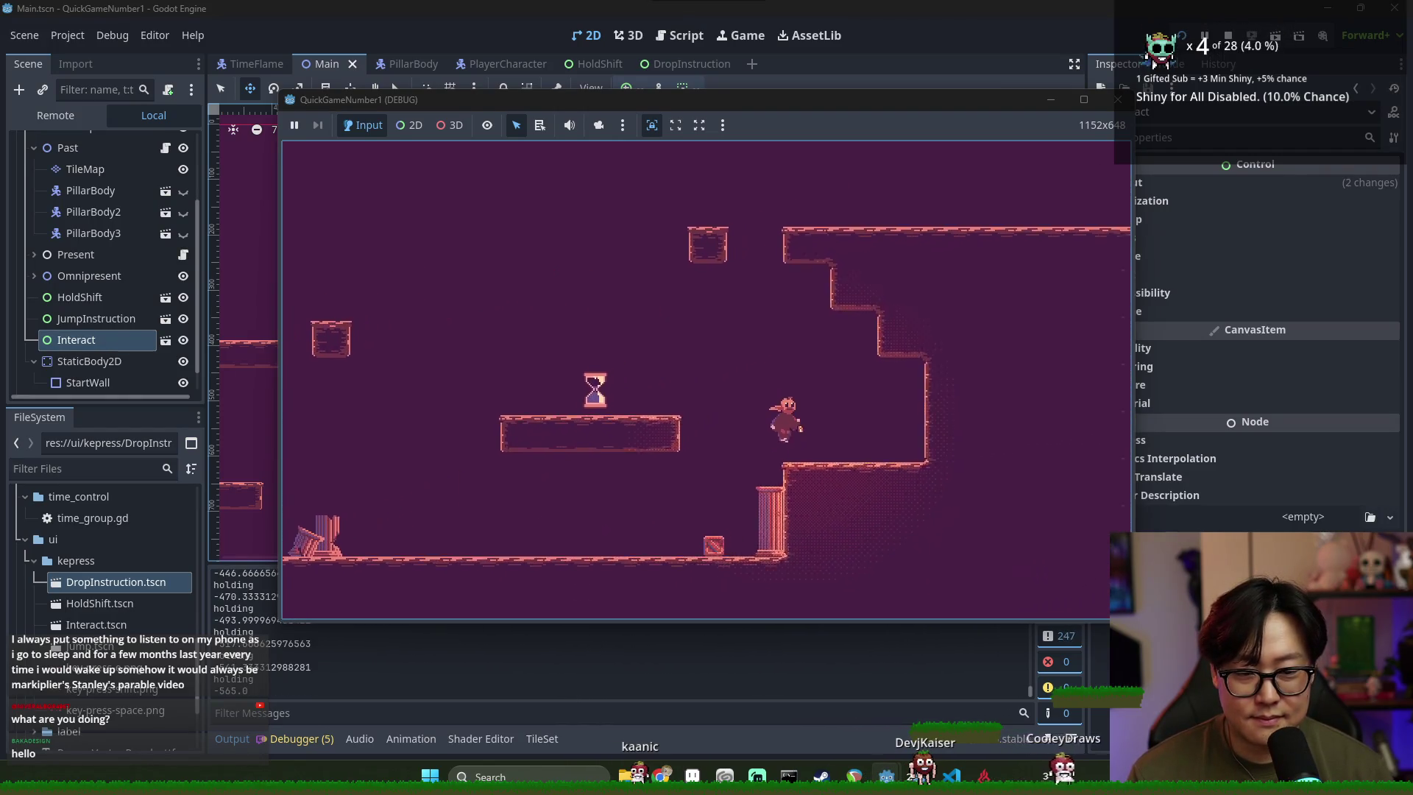
Shift time periods, run to the "to Drop" prompt, fall down the shaft, then stop the game
key(shift)
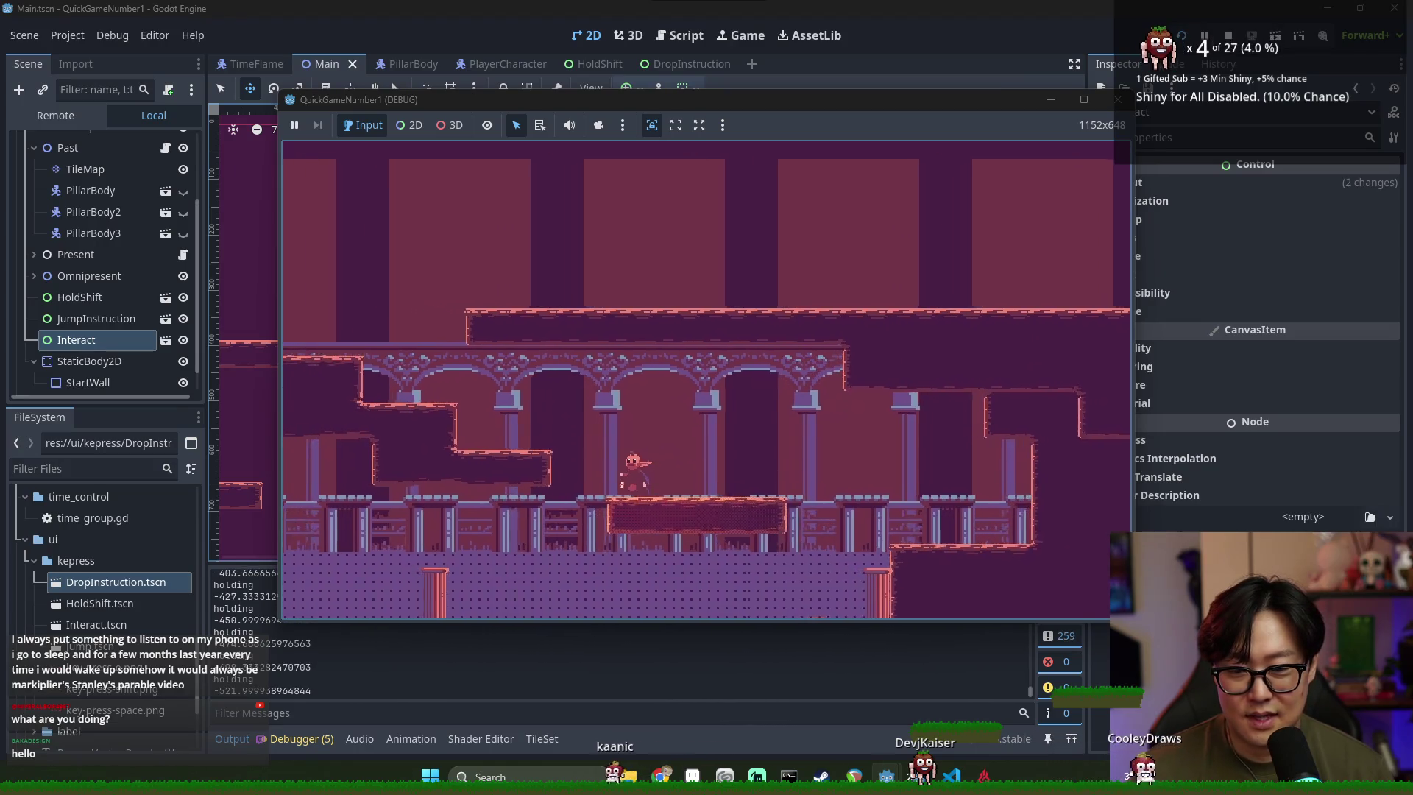
key(Right)
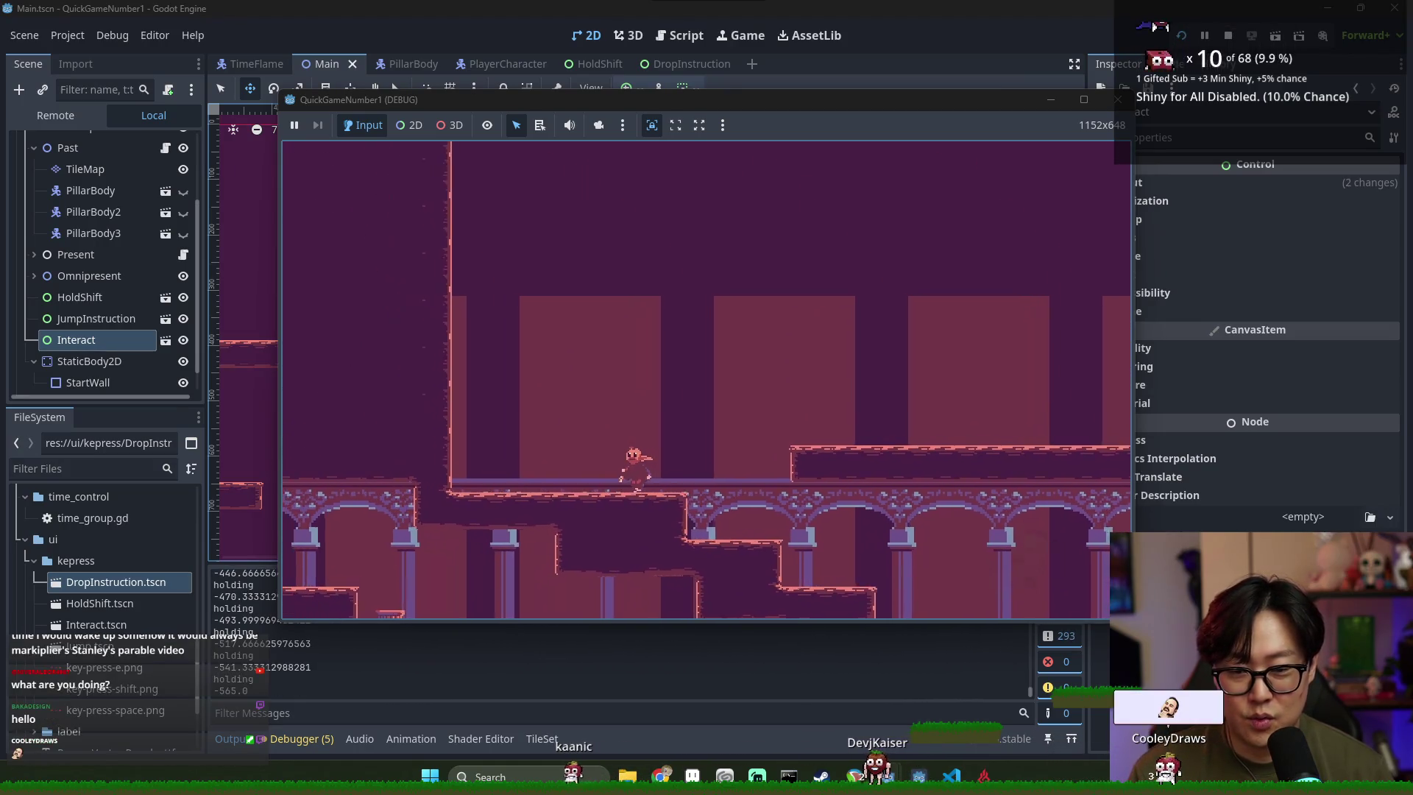
key(Left)
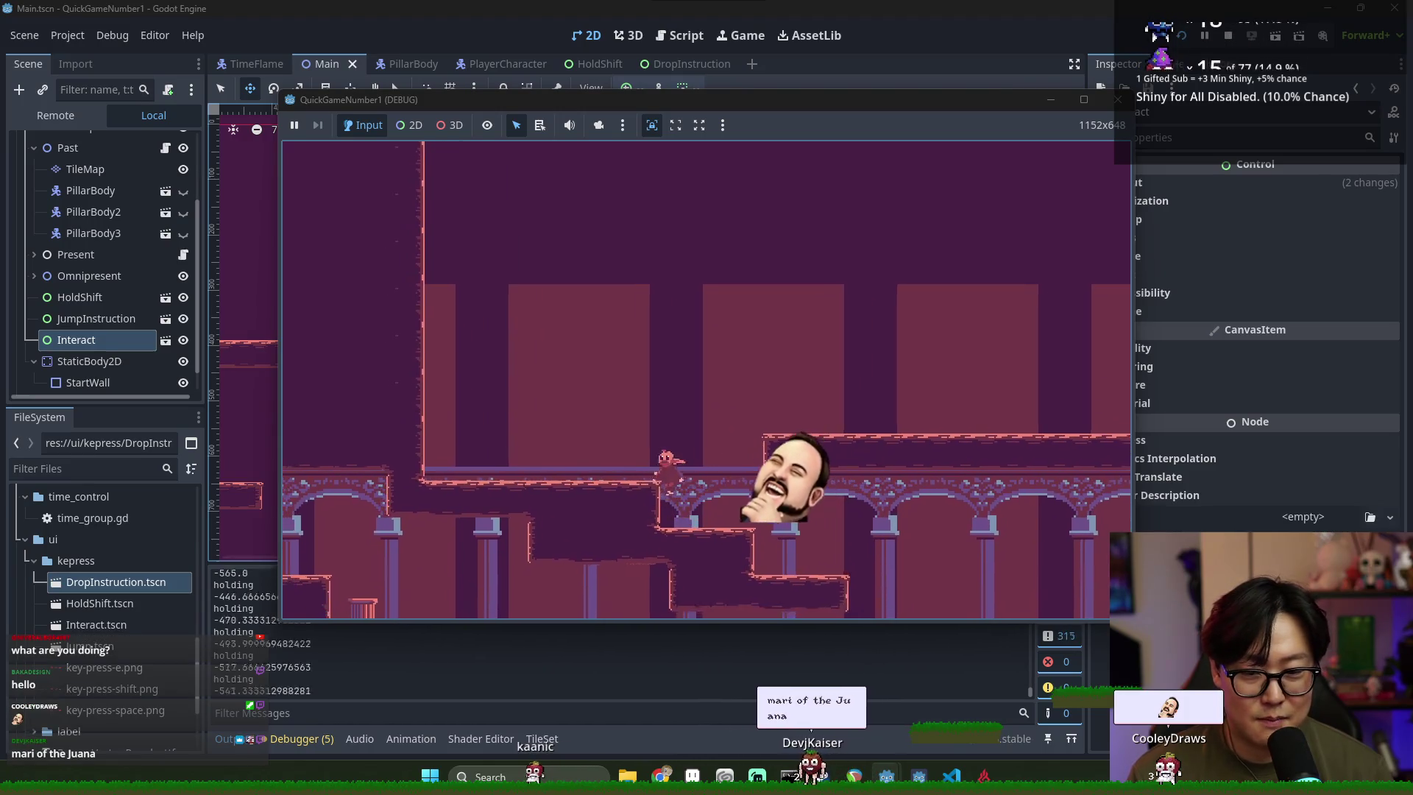
key(Right)
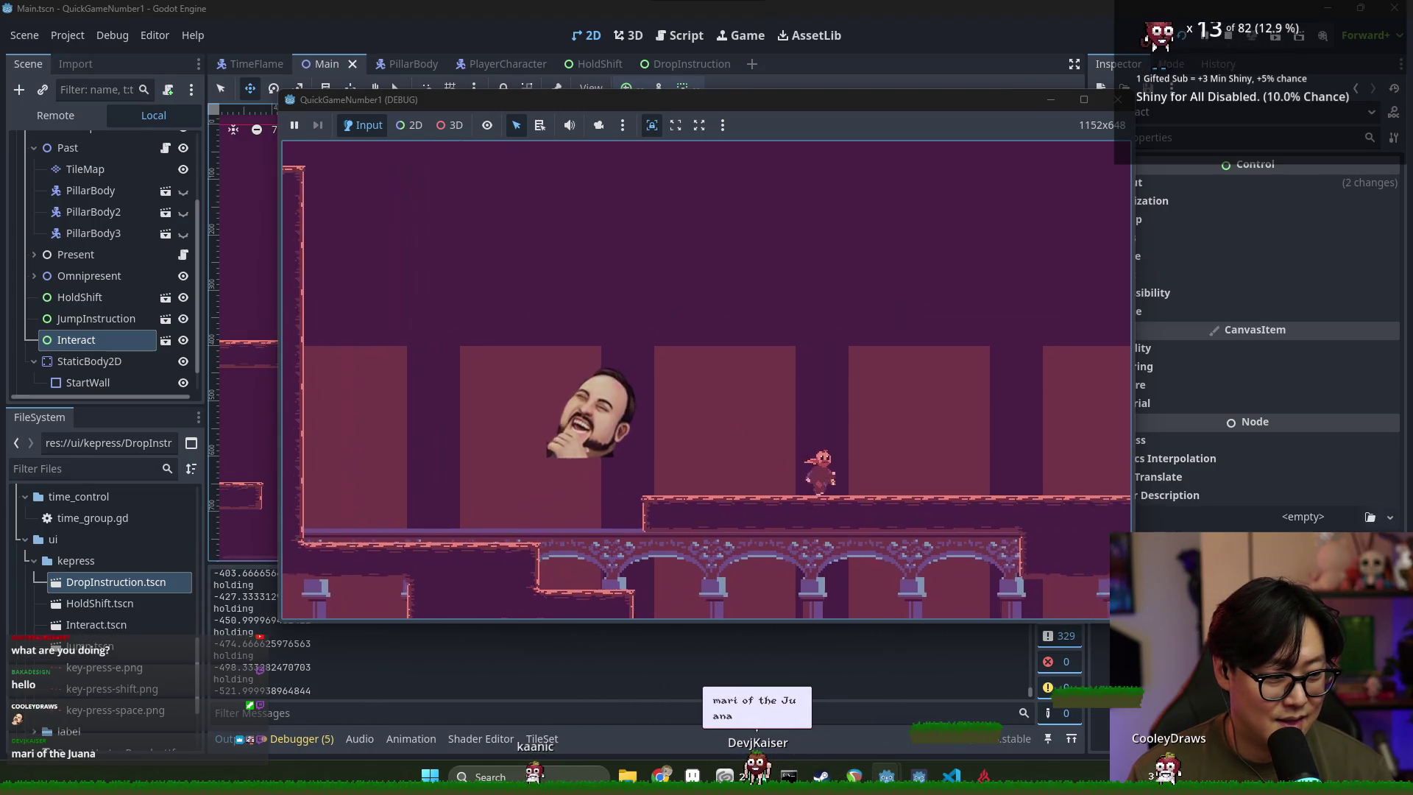
key(Right)
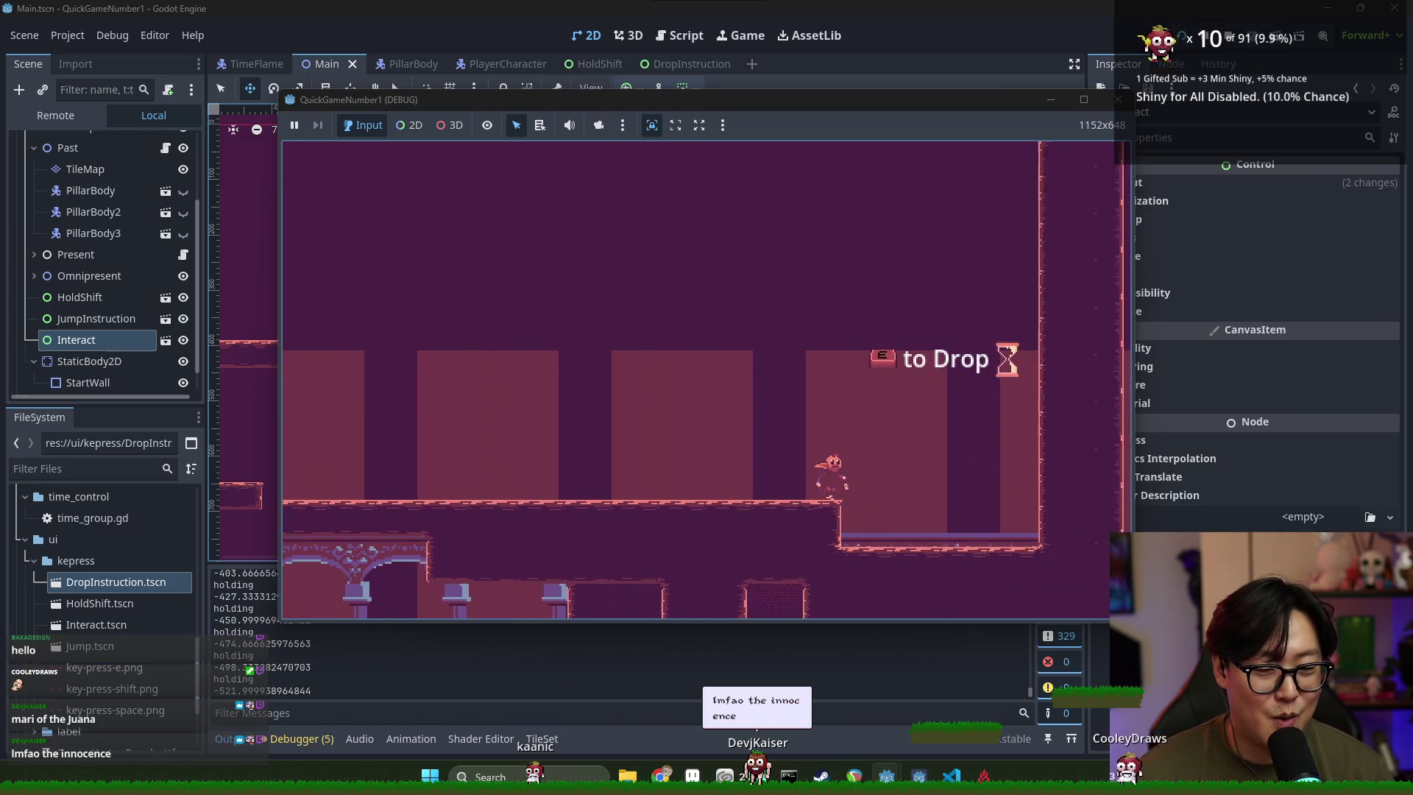
key(Left)
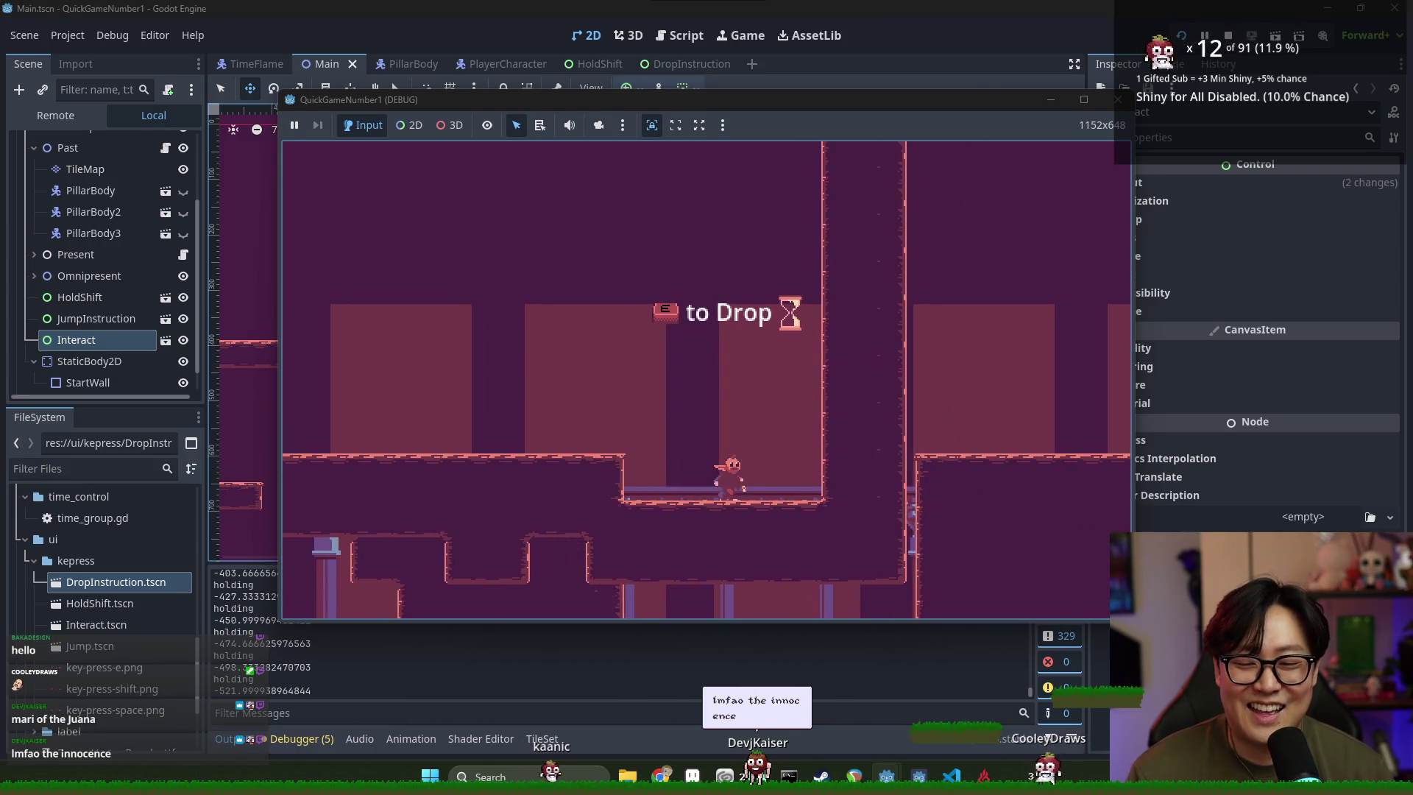
key(space)
key(Right)
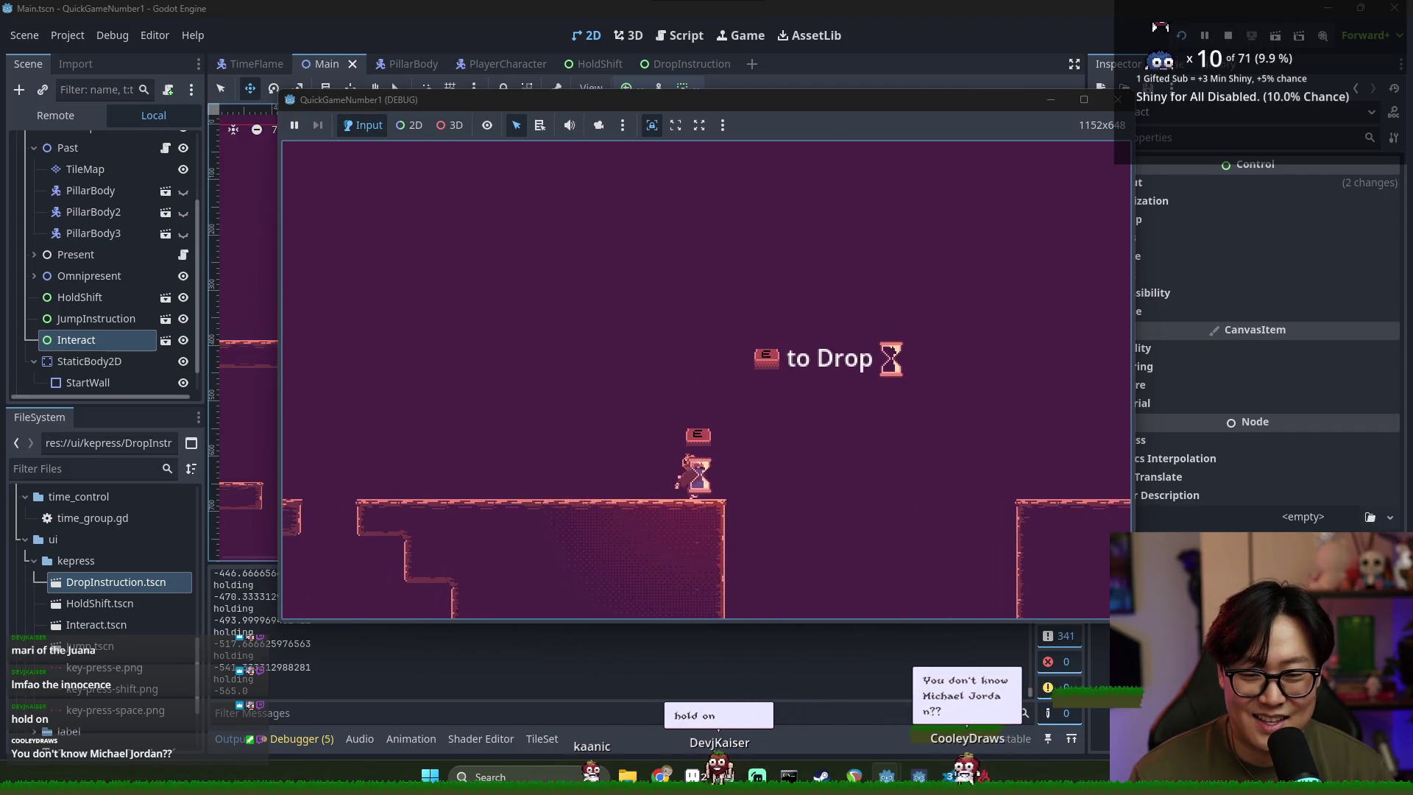
key(space)
key(Right)
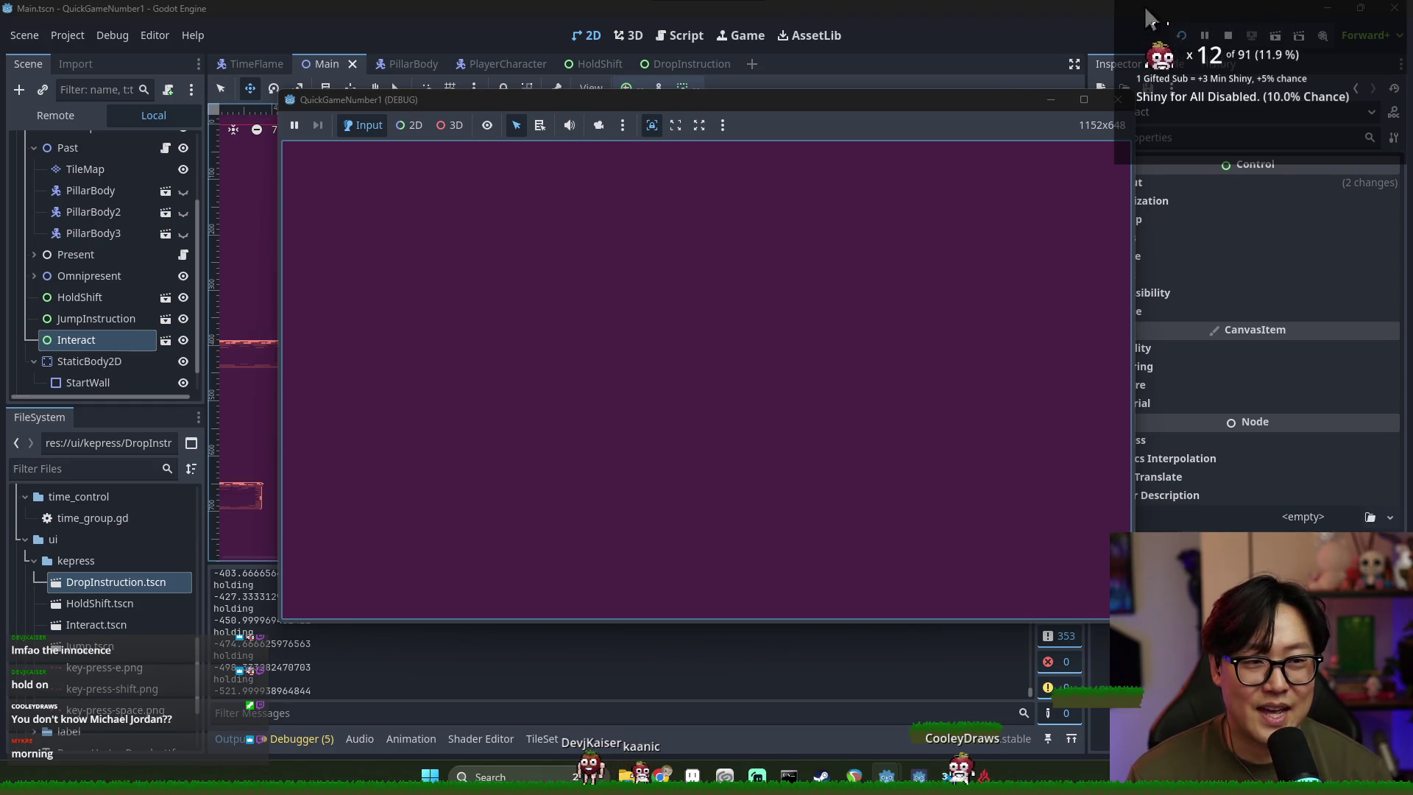
key(F8)
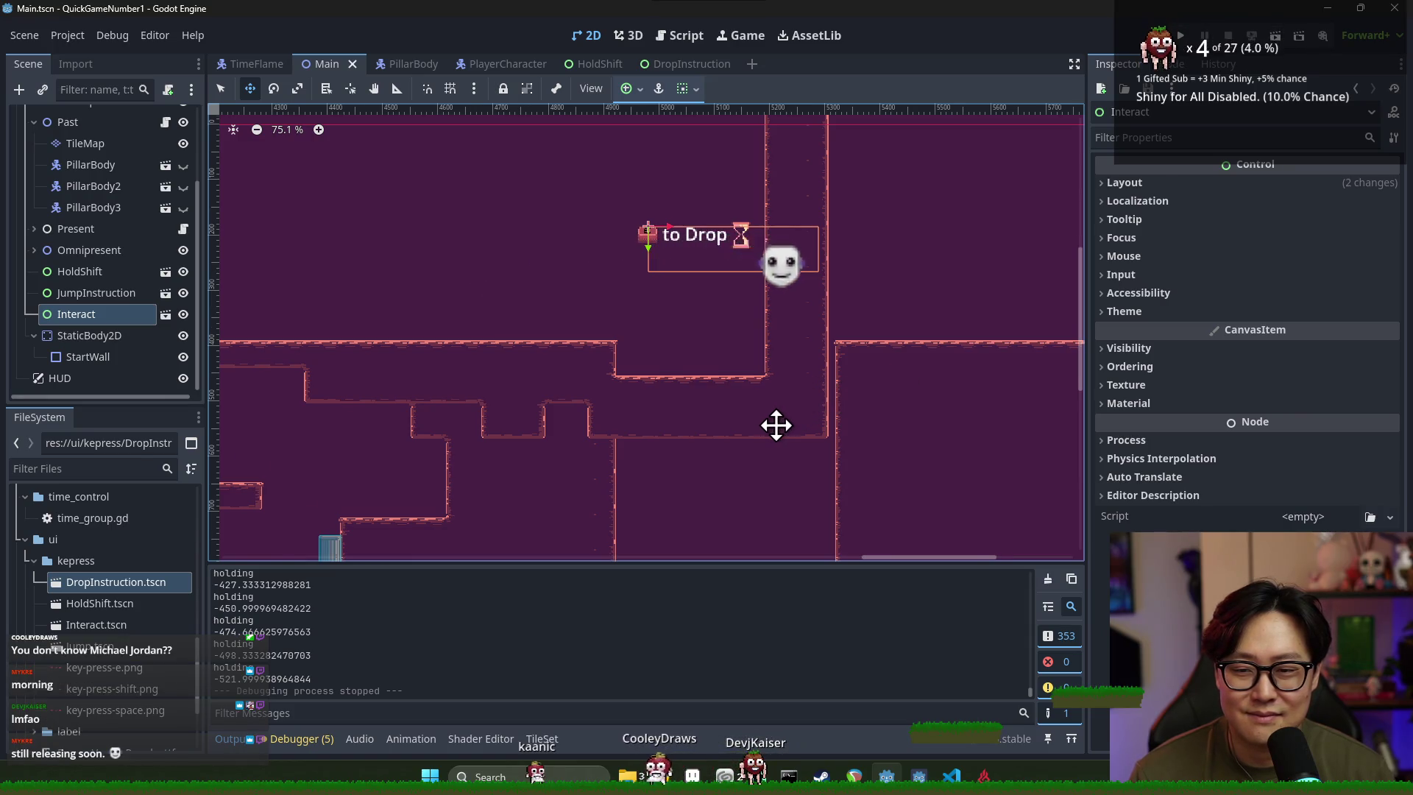
Move the "to Drop" Interact prompt lower beside the shaft, to position (2513, 512)
scroll(777, 424, down, 1)
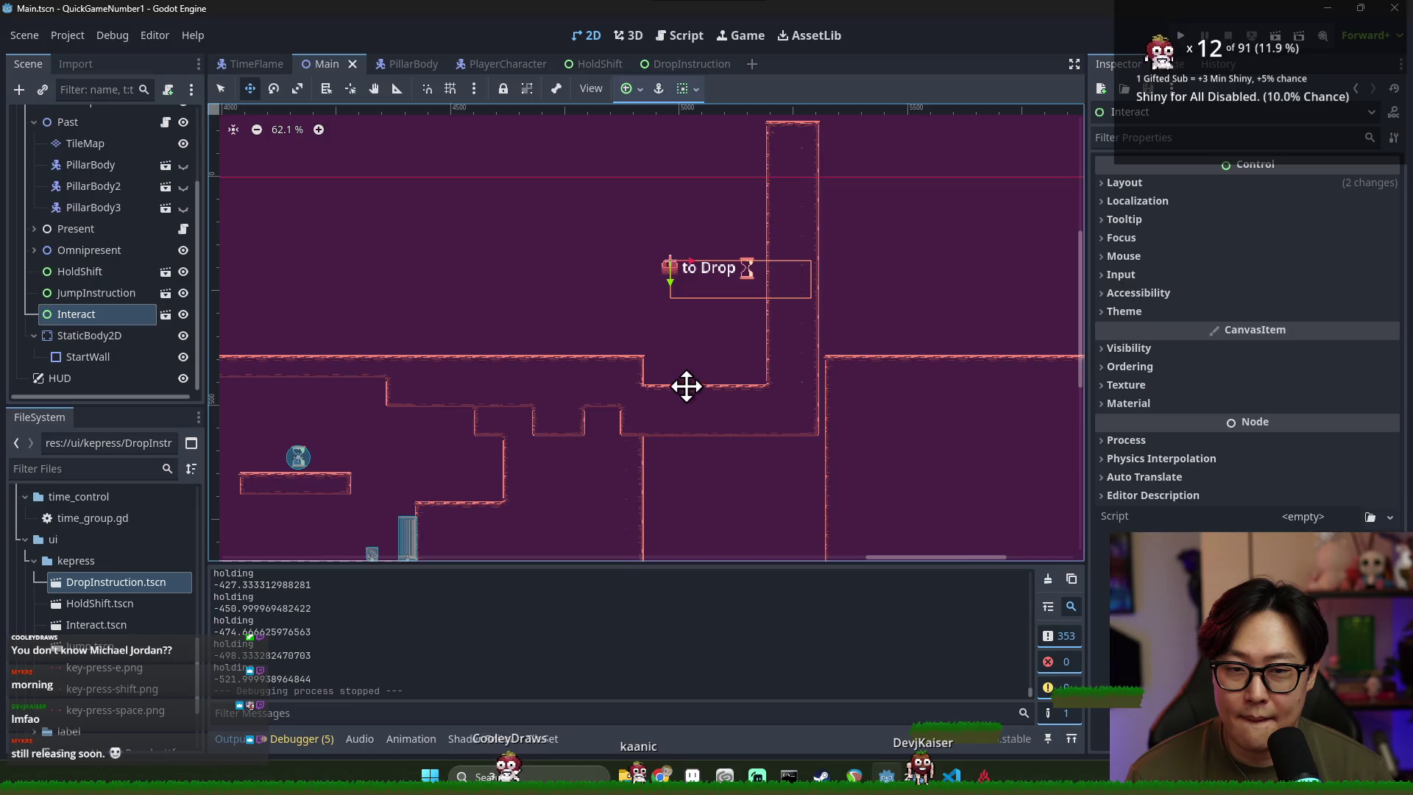
scroll(697, 356, down, 1)
scroll(693, 227, down, 1)
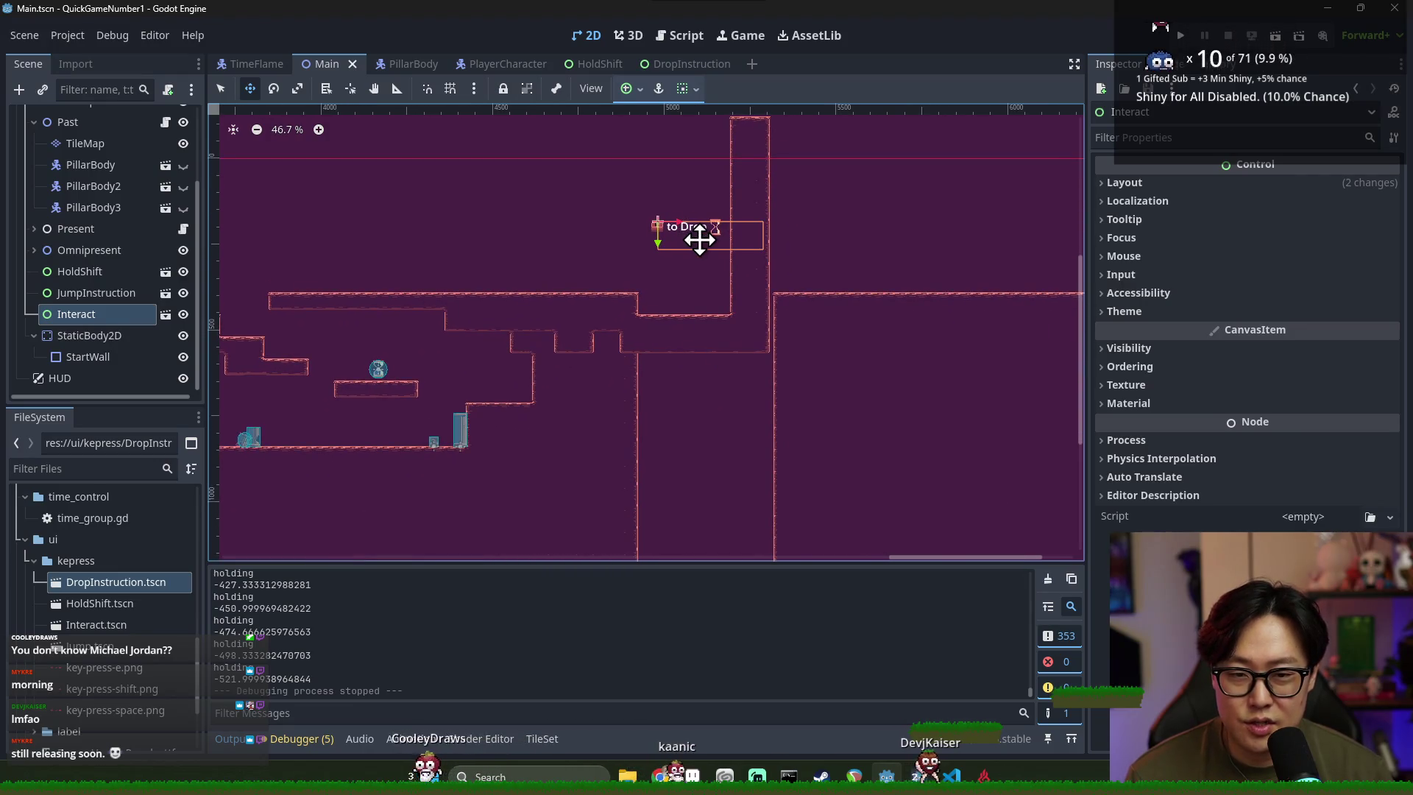
mouse_move(704, 235)
mouse_down()
mouse_move(719, 357)
mouse_move(751, 429)
mouse_move(719, 290)
mouse_move(722, 350)
mouse_up()
scroll(718, 290, down, 3)
scroll(647, 273, up, 2)
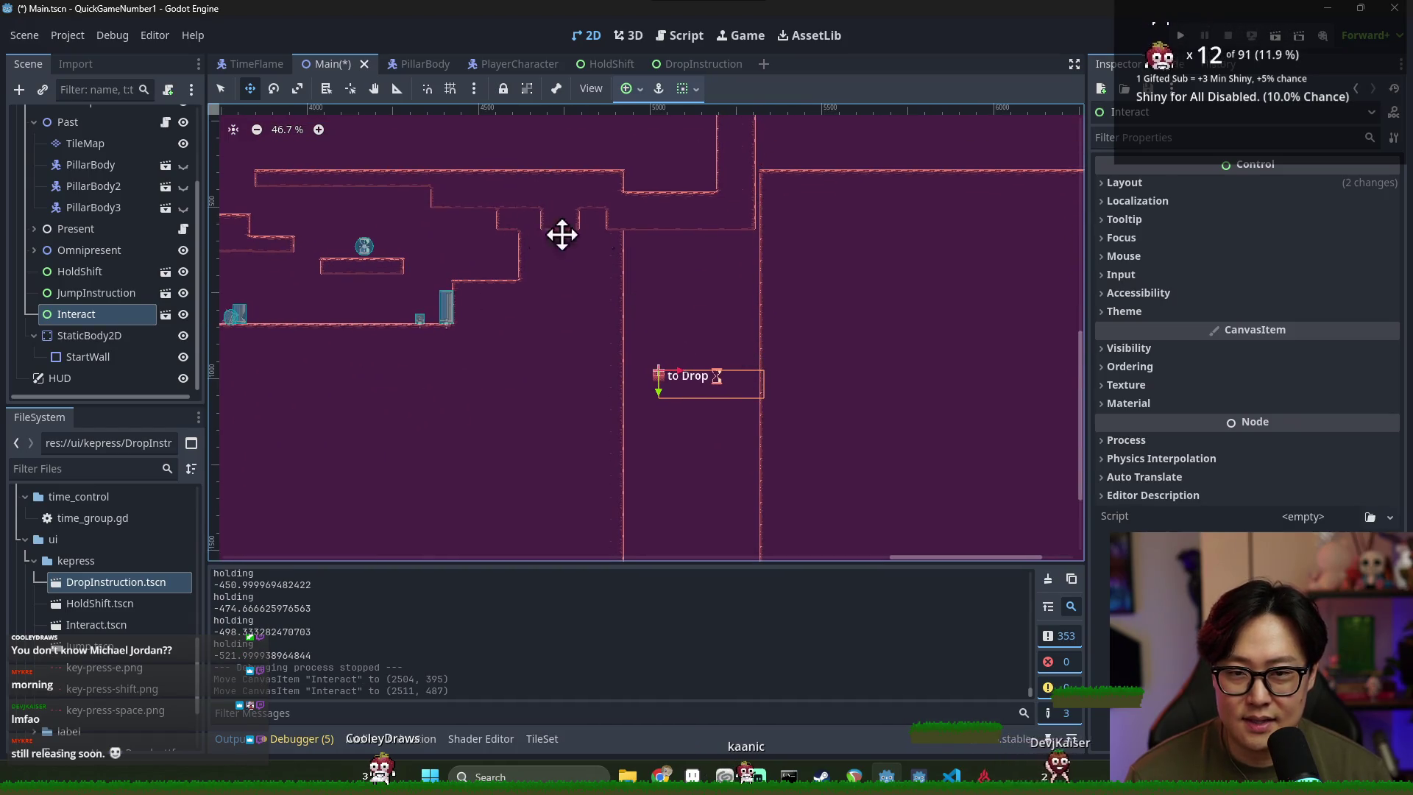
mouse_move(694, 359)
mouse_down()
mouse_move(716, 338)
mouse_move(719, 410)
mouse_up()
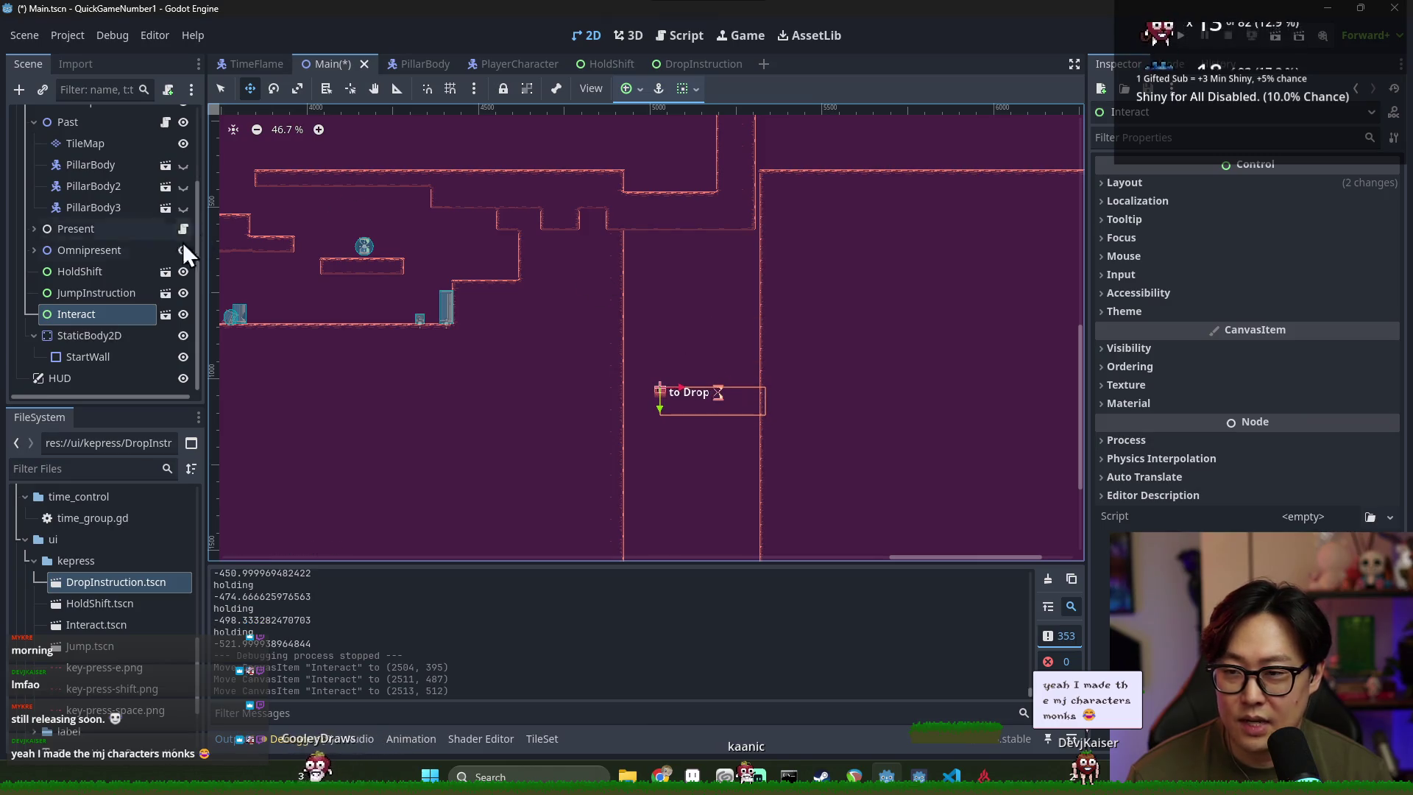
scroll(111, 261, up, 2)
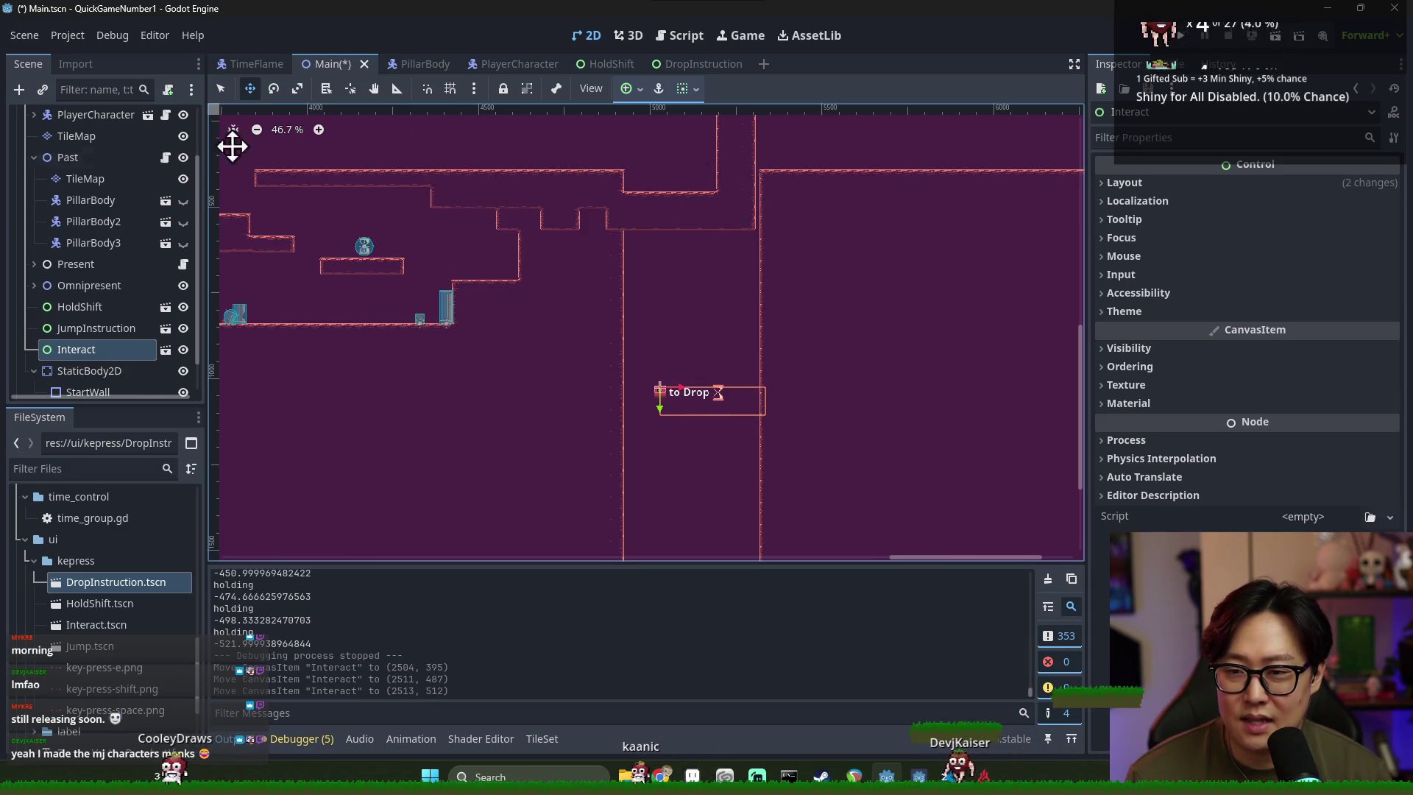
scroll(233, 146, up, 5)
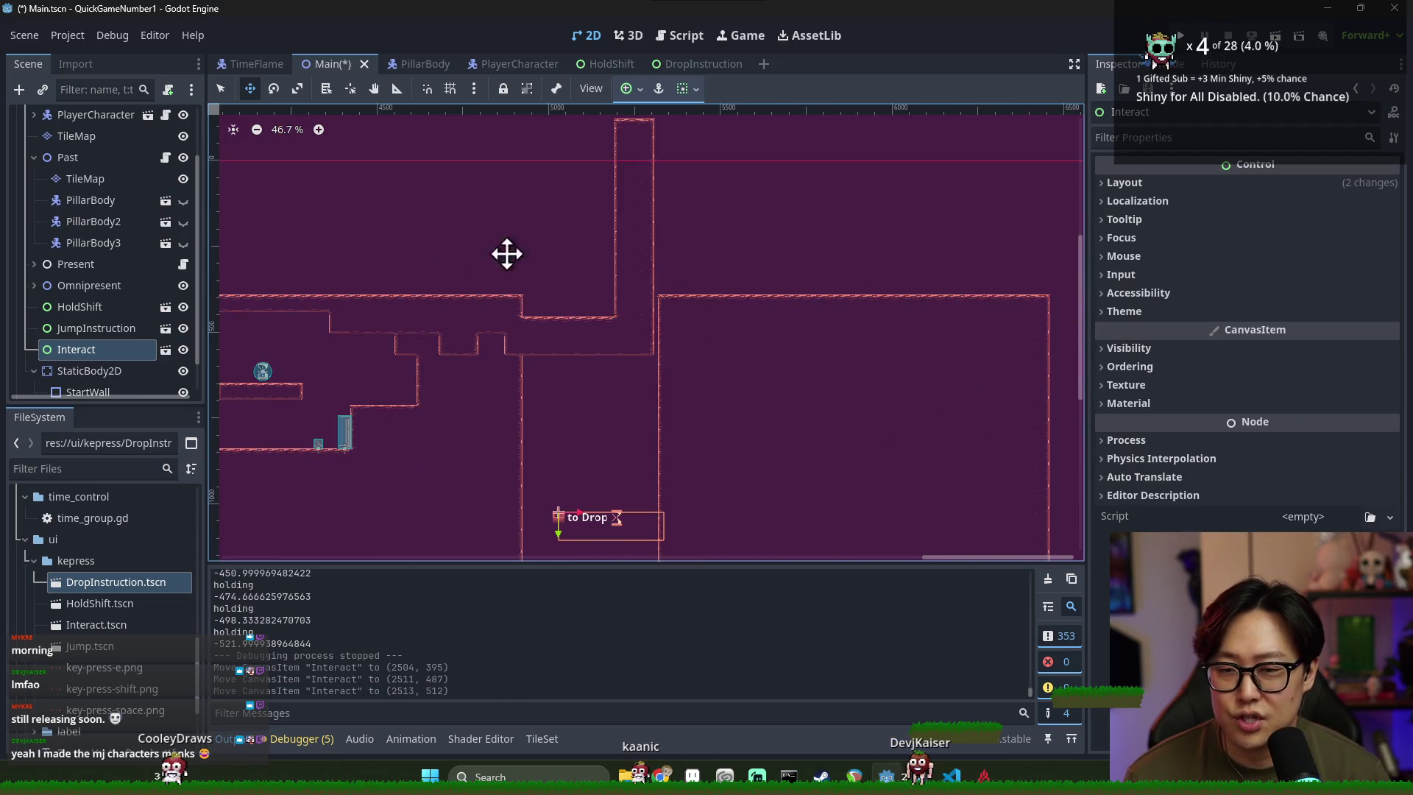
click(98, 179)
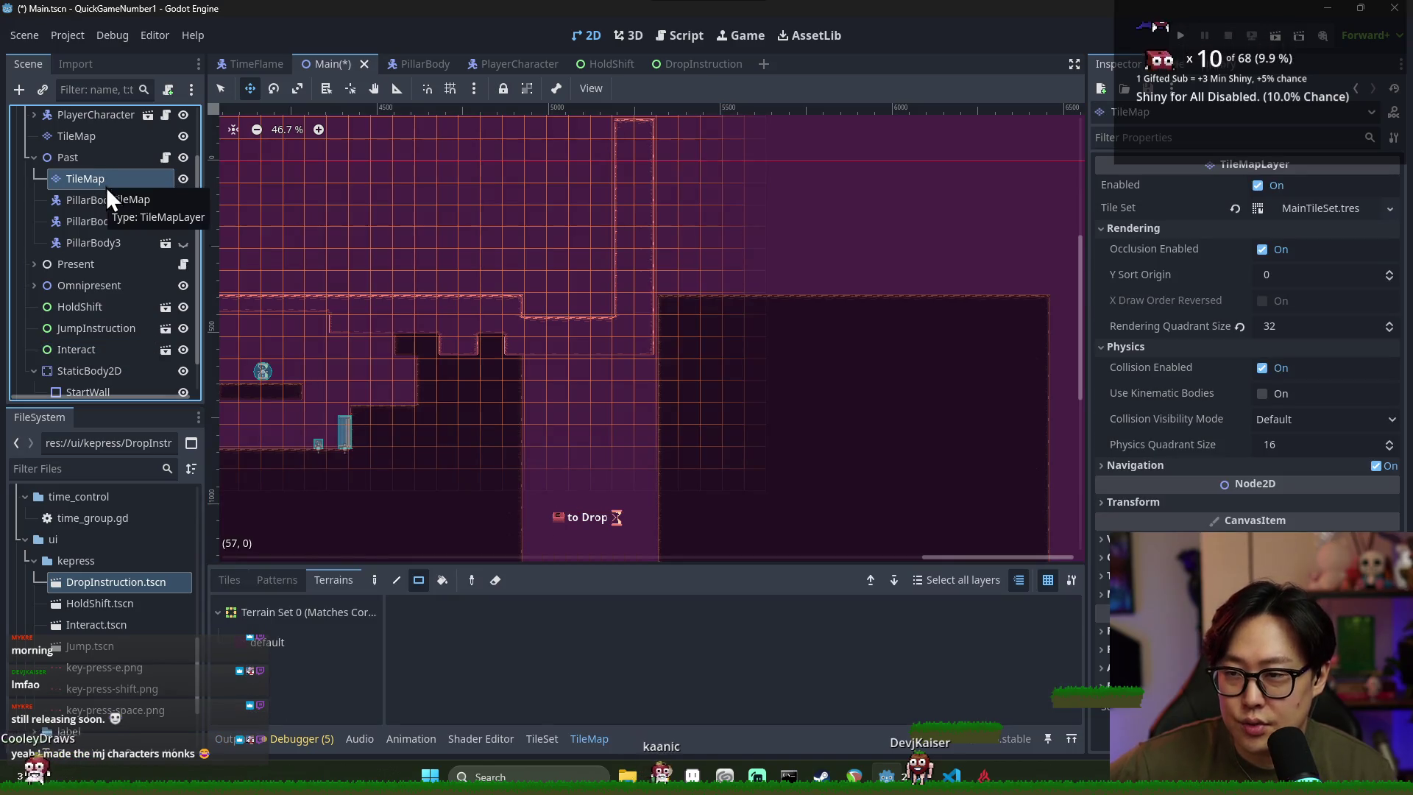
Erase a rectangular block of tiles from the Past TileMap using the default terrain
scroll(539, 353, up, 2)
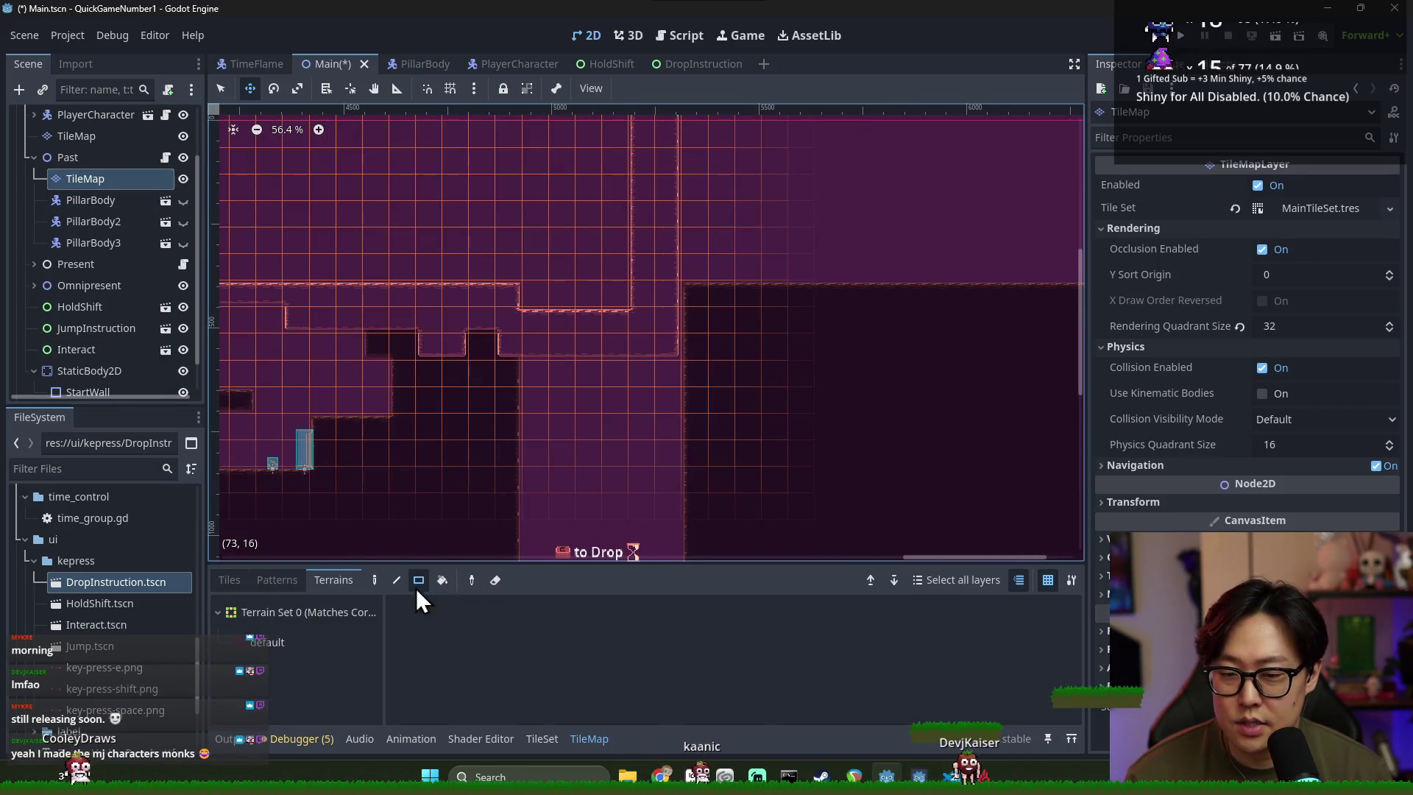
click(319, 631)
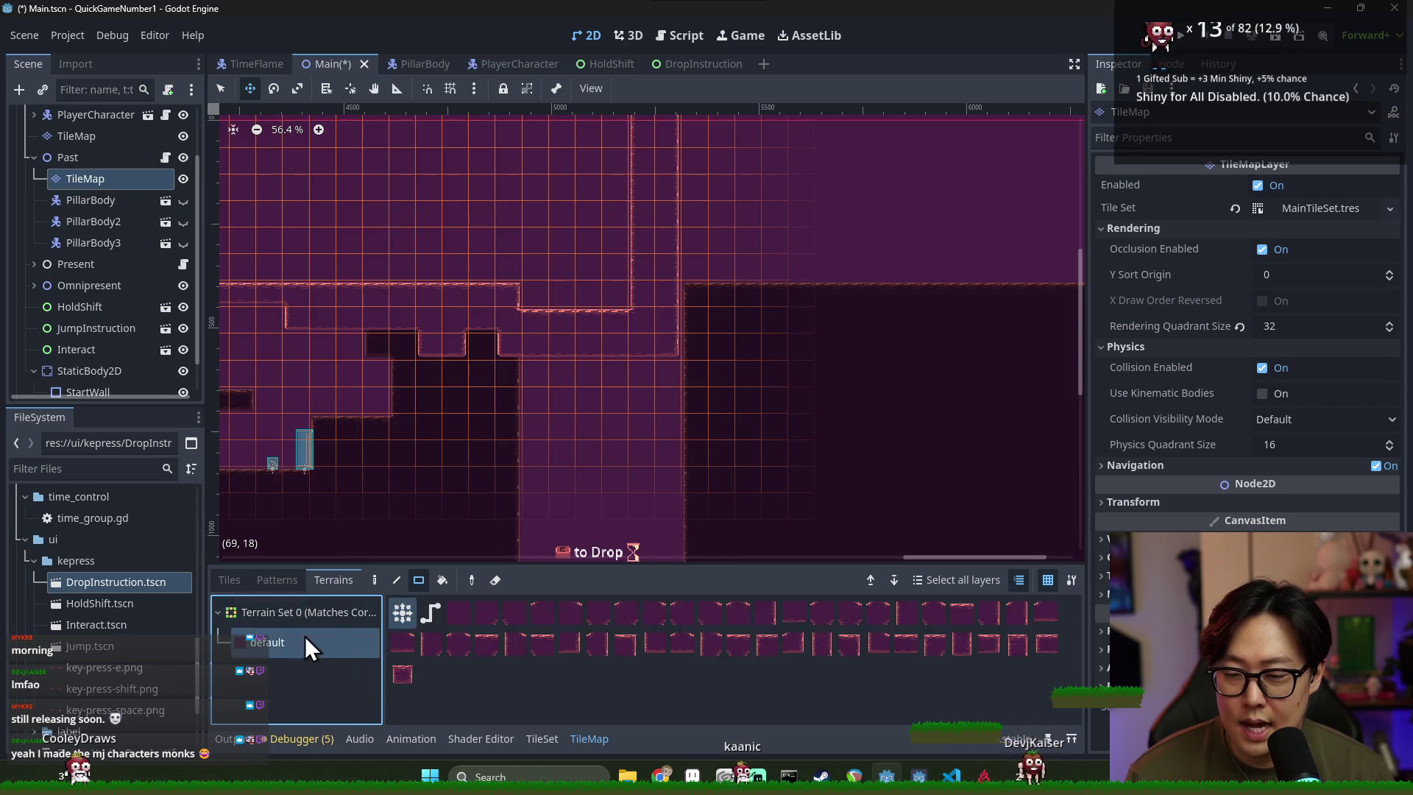
click(494, 580)
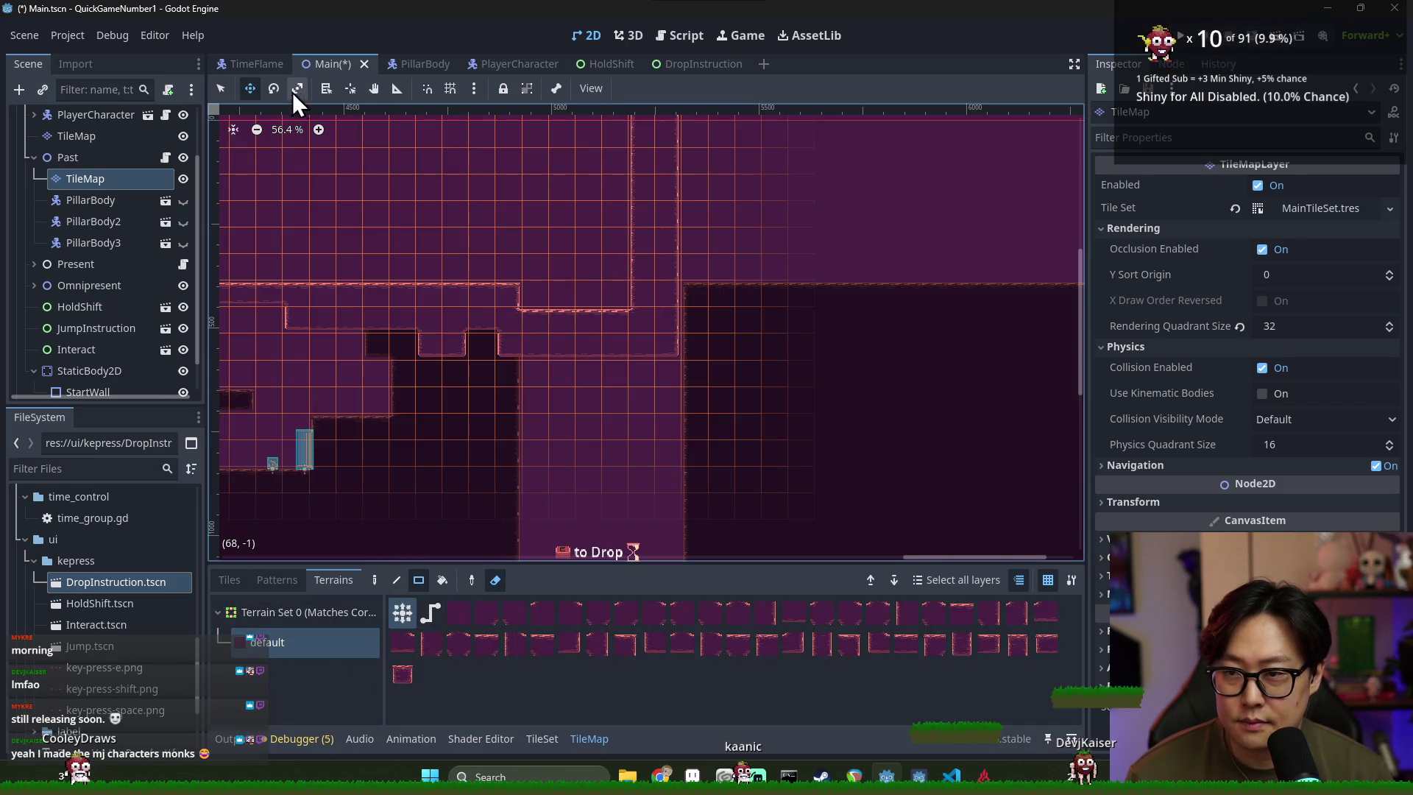
drag(593, 350, 670, 346)
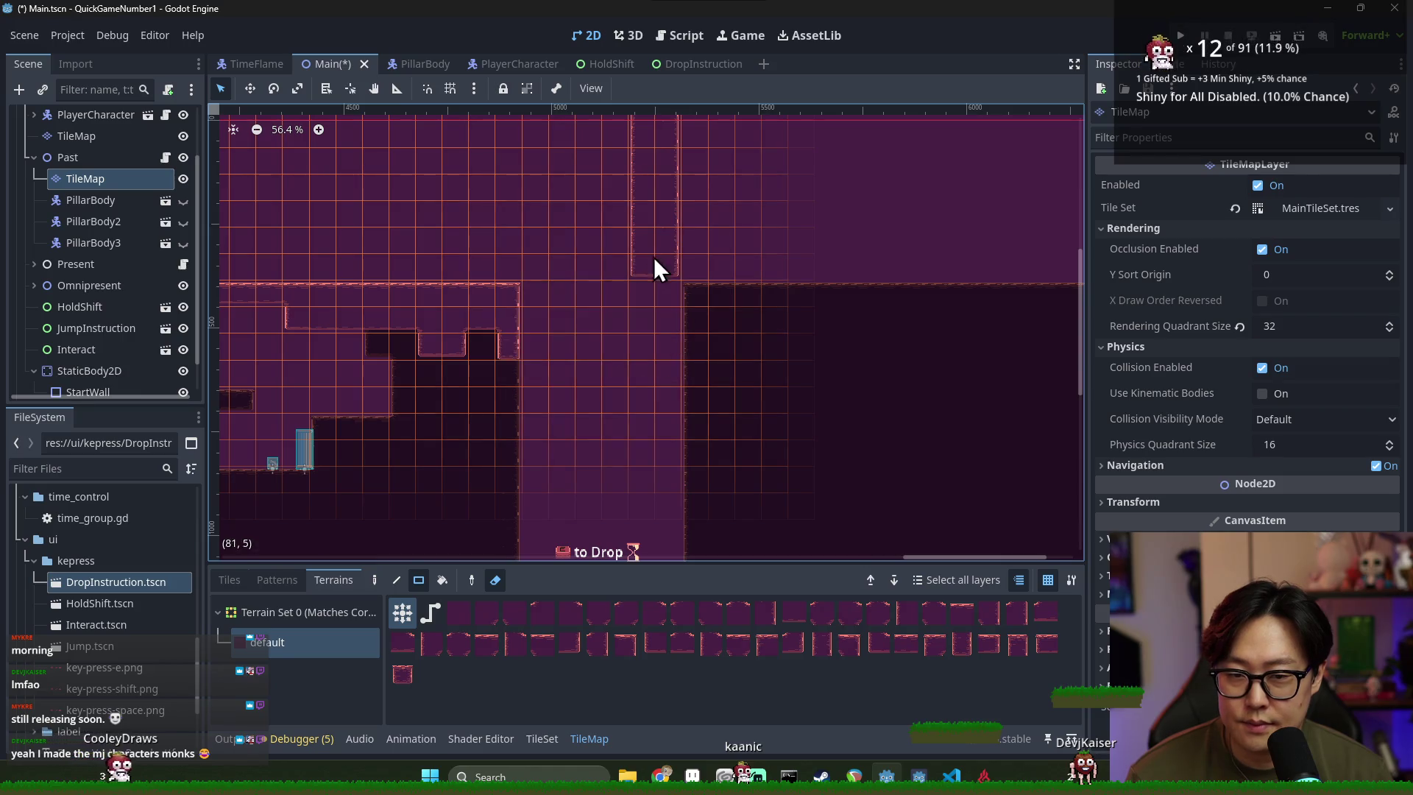
scroll(695, 309, up, 3)
scroll(442, 382, down, 4)
scroll(383, 412, right, 2)
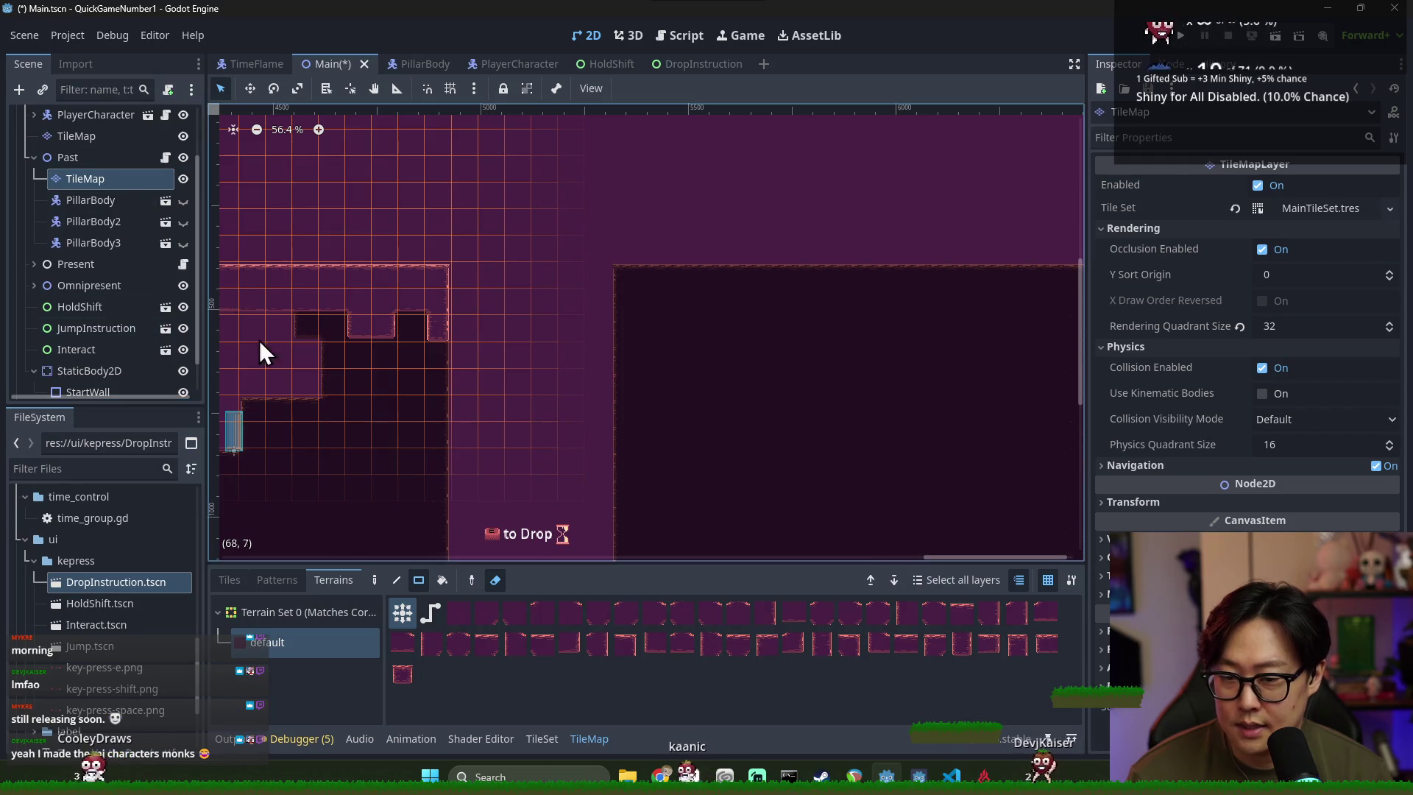
Paint new terrain columns and blocks, including a 1x4 and a 2x5 column, into the level
click(343, 632)
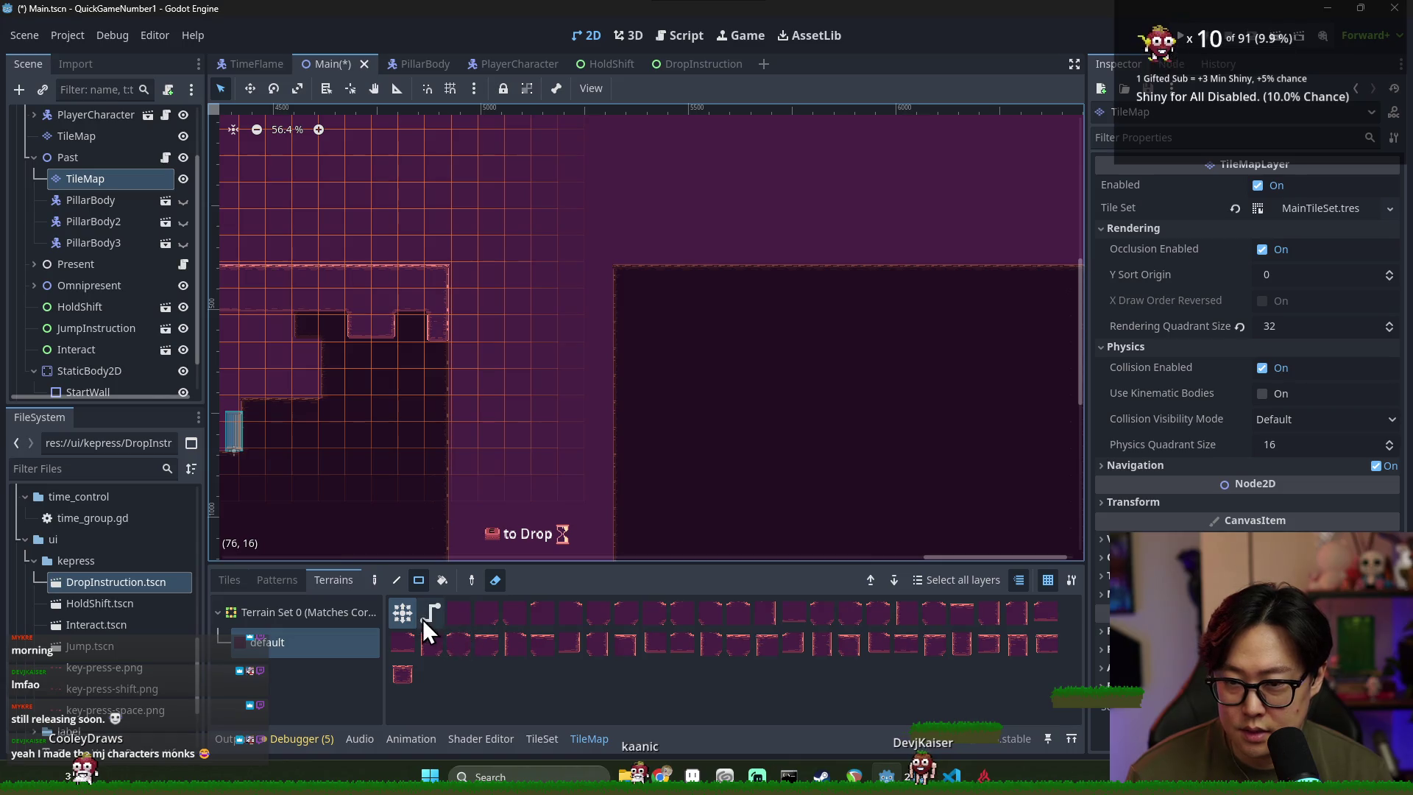
click(374, 580)
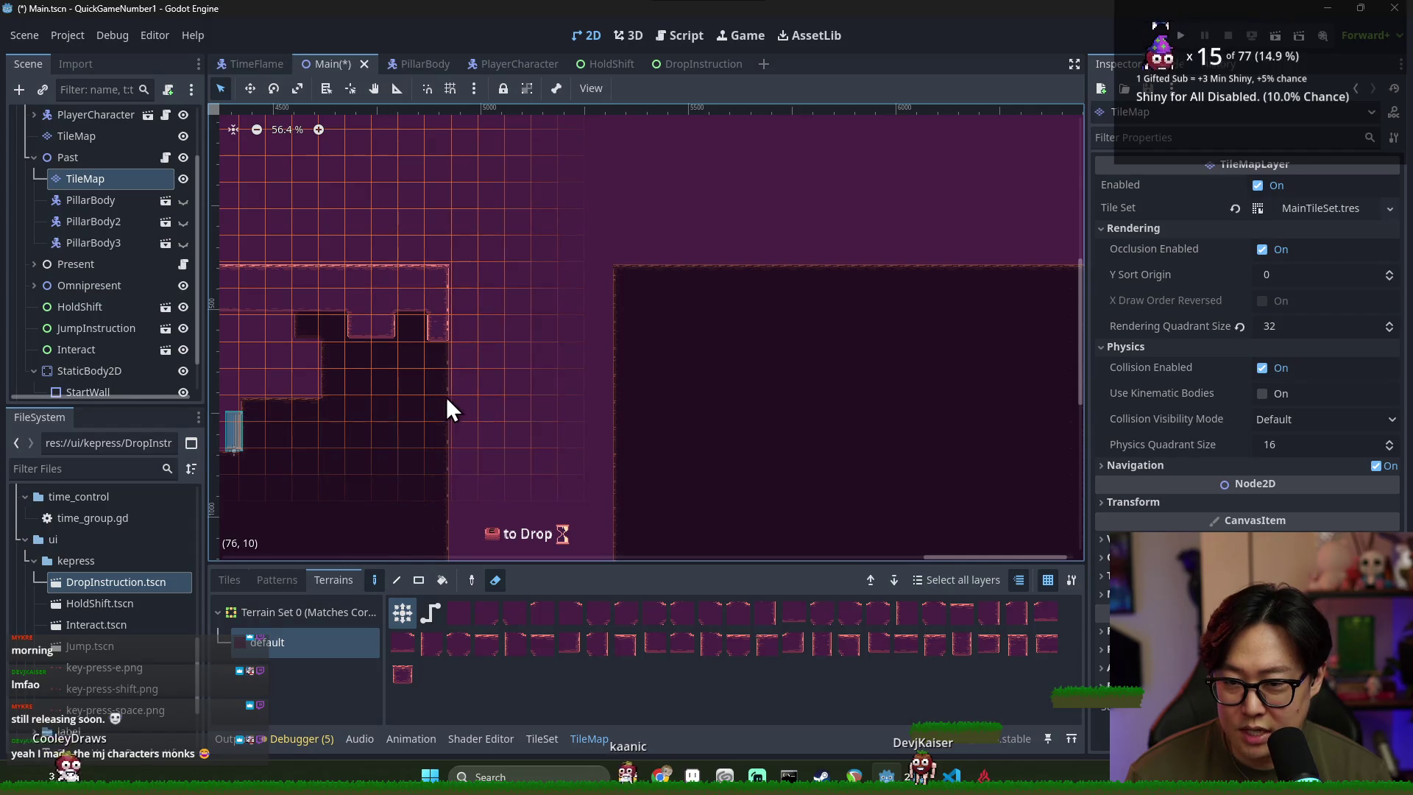
mouse_move(437, 327)
mouse_down()
mouse_move(439, 409)
mouse_move(475, 434)
mouse_up()
mouse_move(489, 380)
mouse_down()
mouse_move(493, 395)
mouse_move(778, 431)
mouse_up()
scroll(664, 435, right, 3)
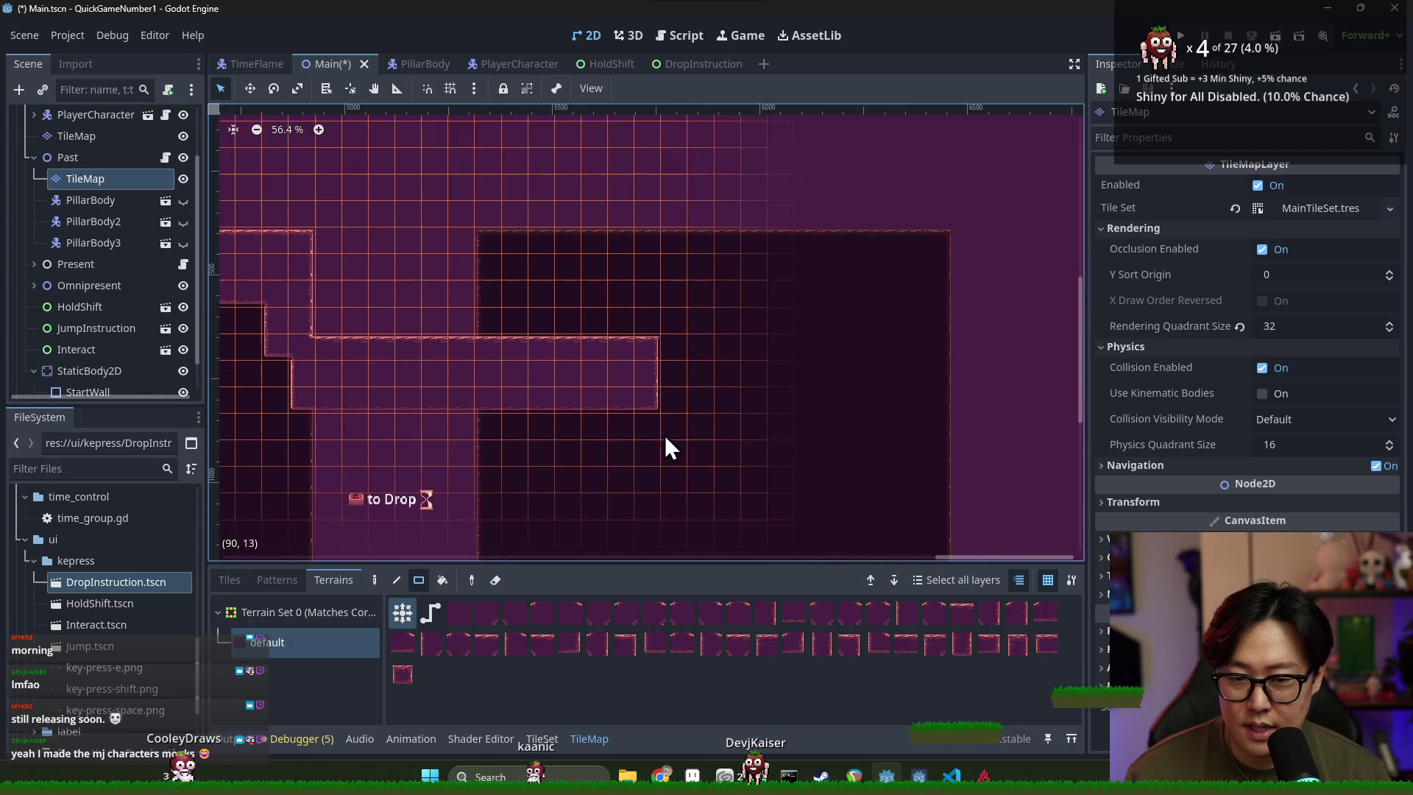
drag(669, 222, 669, 222)
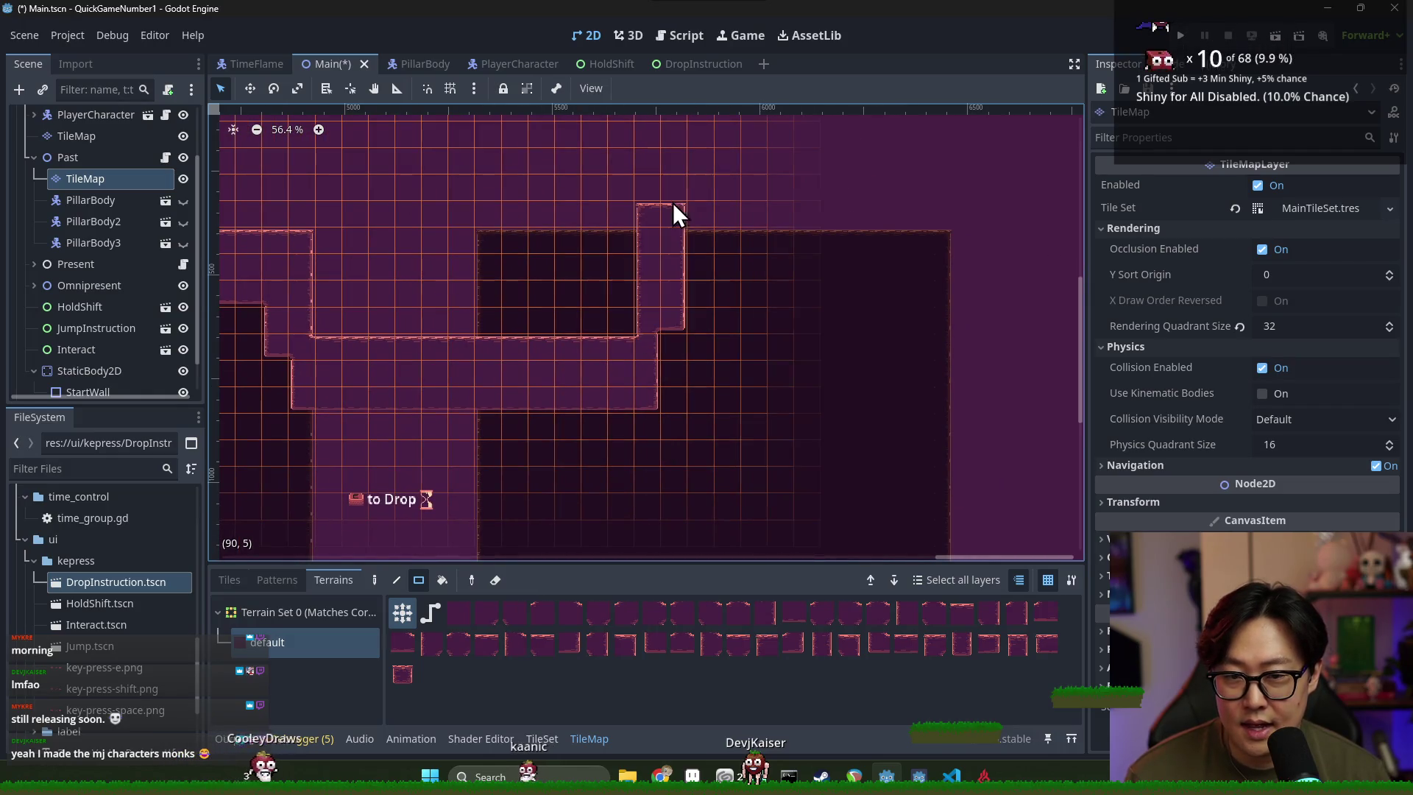
mouse_move(670, 337)
mouse_down()
mouse_move(678, 404)
mouse_move(810, 404)
mouse_move(899, 155)
mouse_up()
scroll(902, 243, up, 3)
scroll(902, 242, right, 2)
mouse_move(585, 247)
mouse_down()
mouse_move(836, 193)
mouse_move(814, 173)
mouse_move(831, 176)
mouse_up()
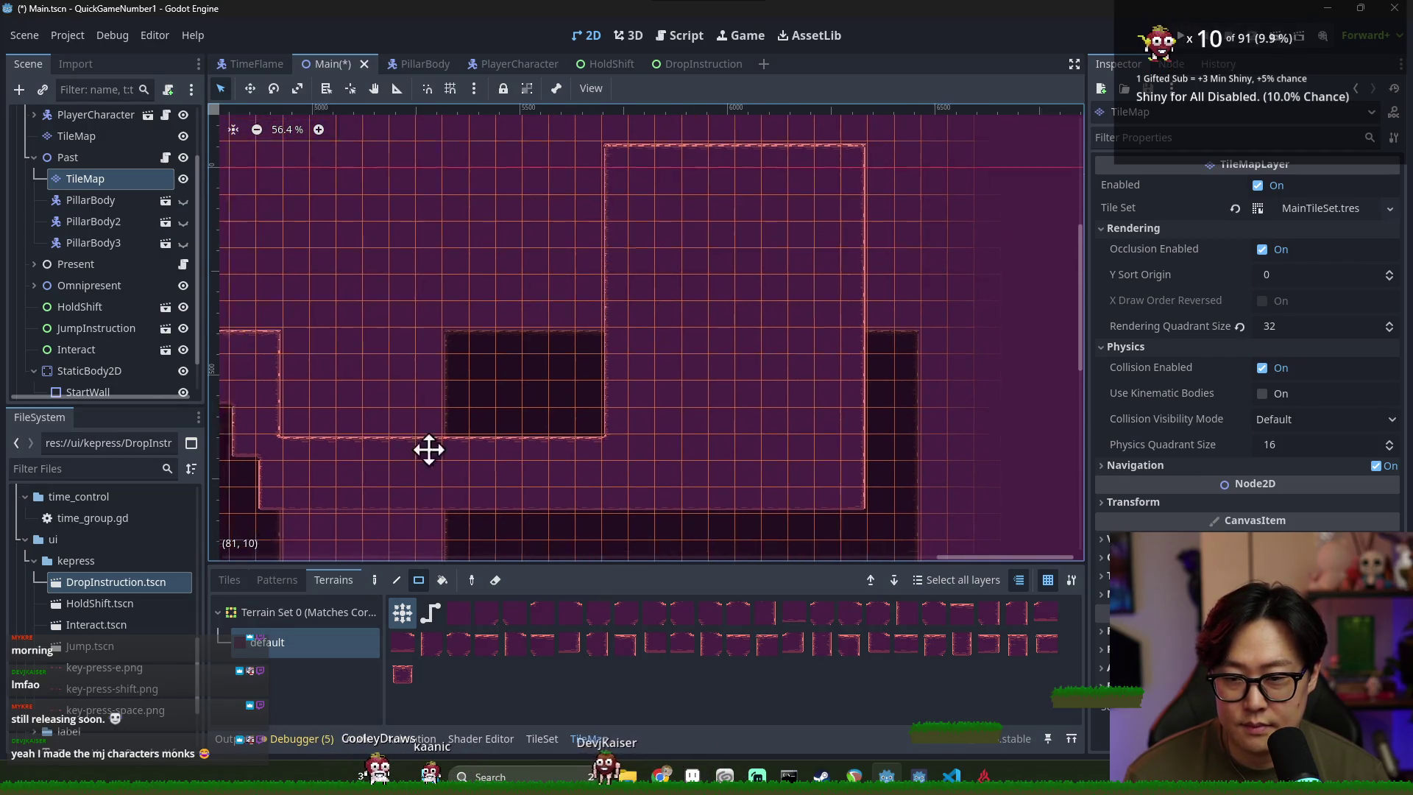
scroll(635, 412, down, 3)
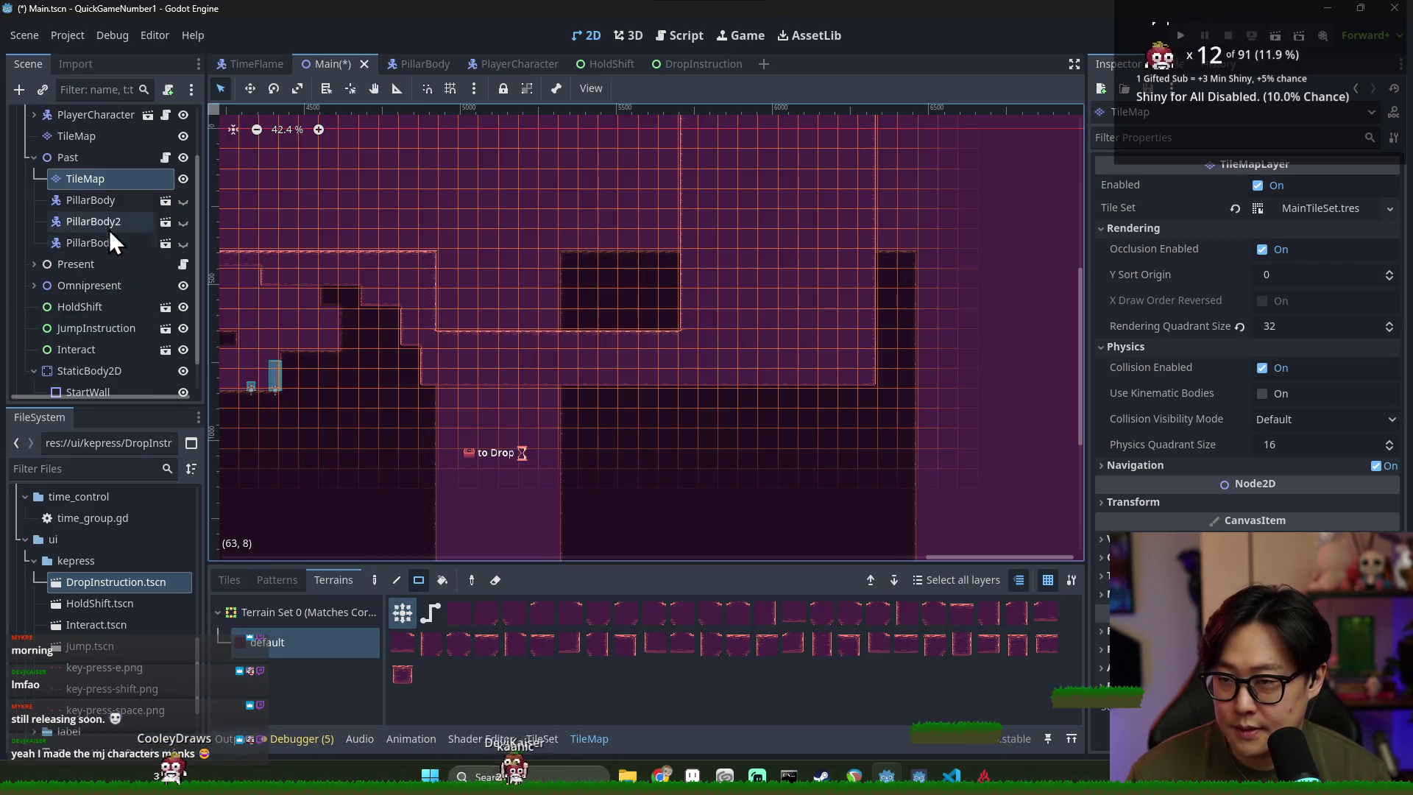
On the top-level TileMap, paint a 7x10 terrain area, erase stray tile edges, and save
click(95, 141)
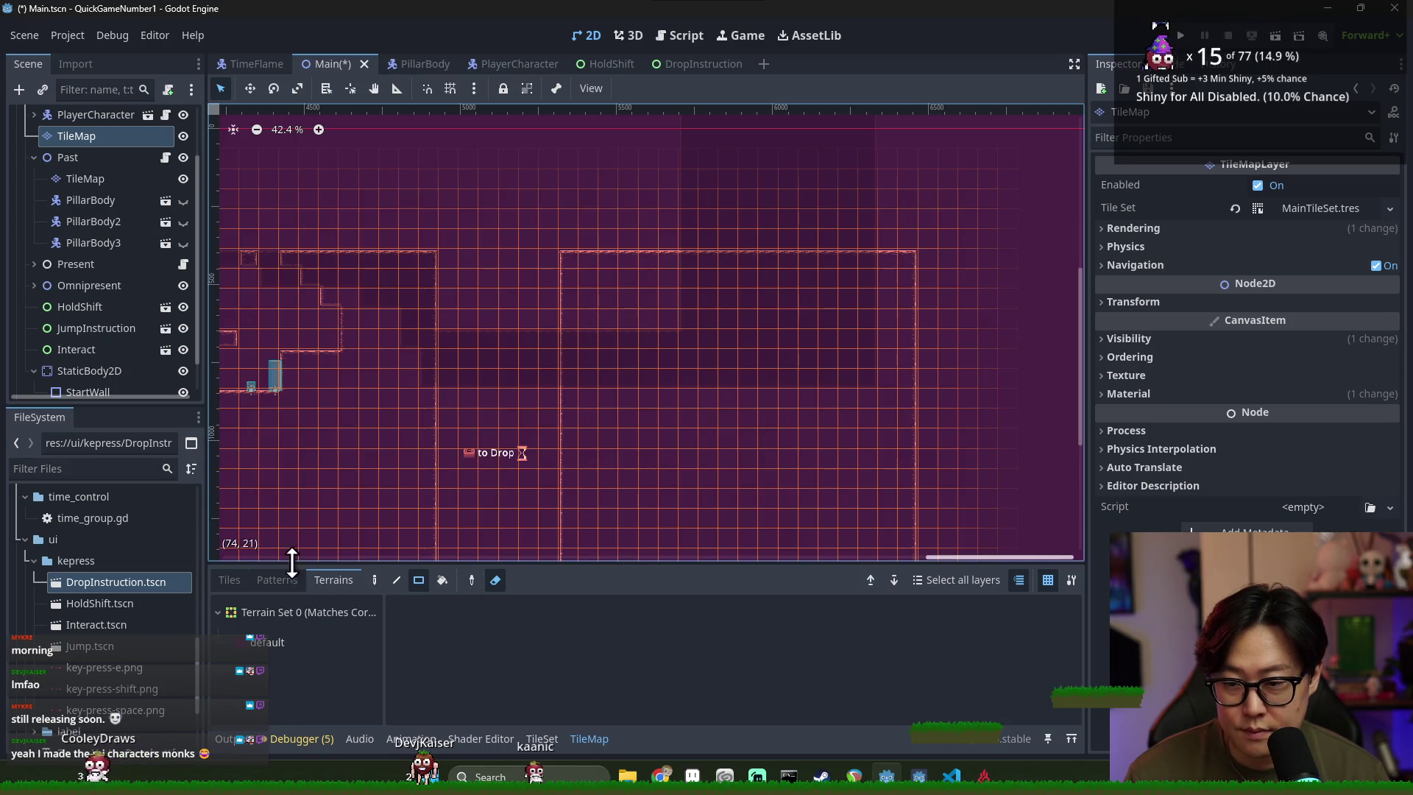
click(309, 642)
mouse_move(570, 259)
mouse_down()
mouse_move(683, 435)
mouse_move(659, 457)
mouse_up()
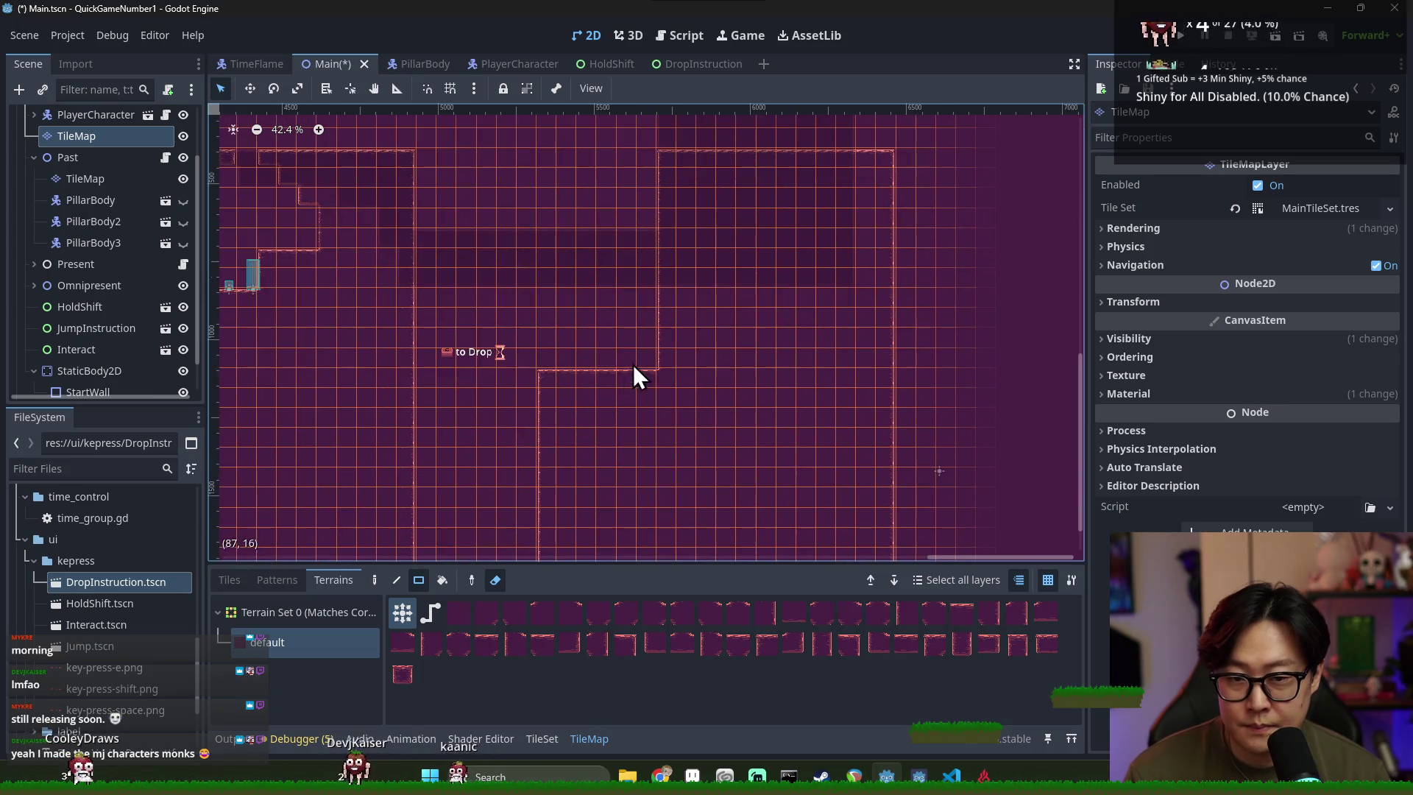
drag(552, 398, 640, 561)
scroll(637, 434, down, 3)
mouse_move(522, 312)
mouse_down()
mouse_move(666, 480)
mouse_move(684, 420)
mouse_up()
scroll(596, 367, down, 3)
key(ctrl+s)
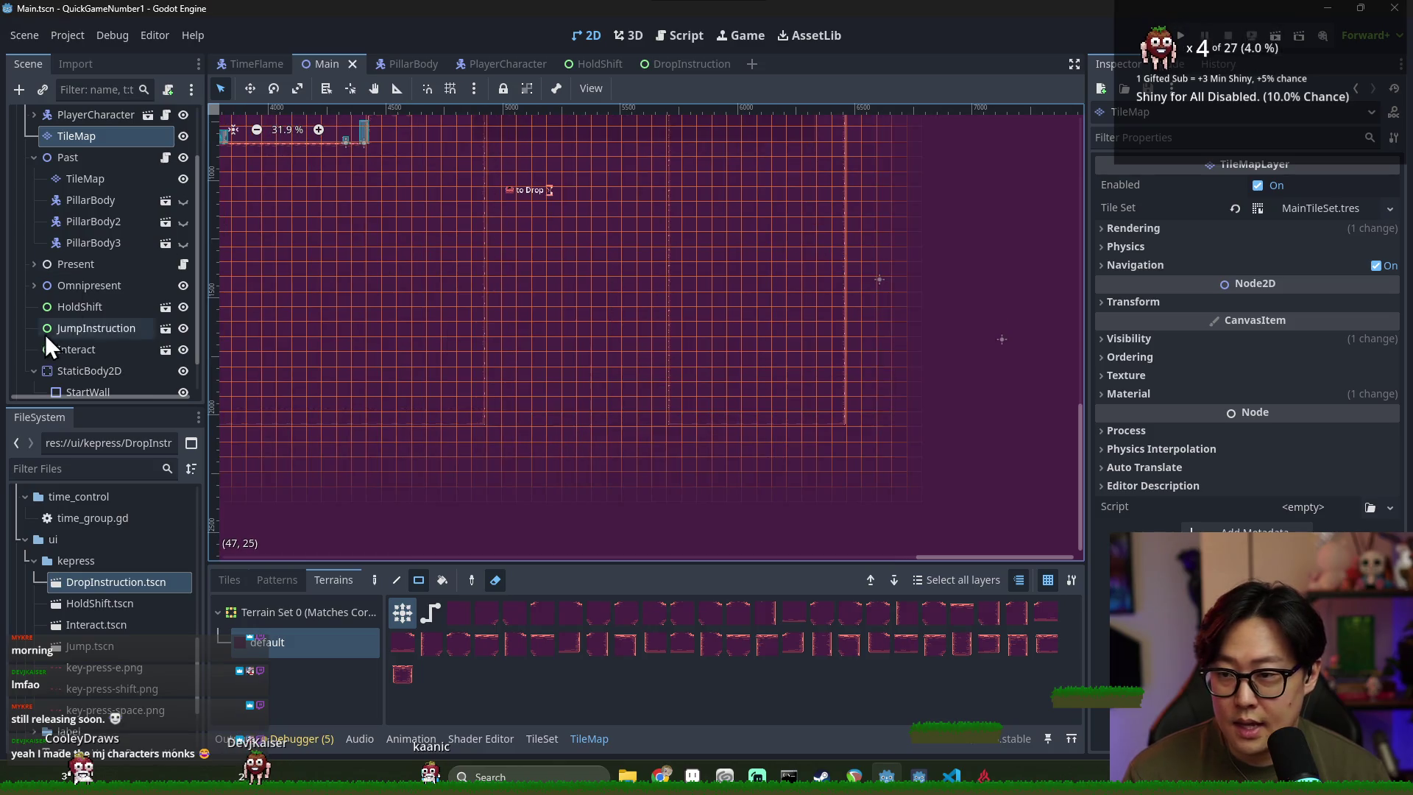
Rename the Interact node to DropInstruction
scroll(46, 338, down, 1)
click(100, 290)
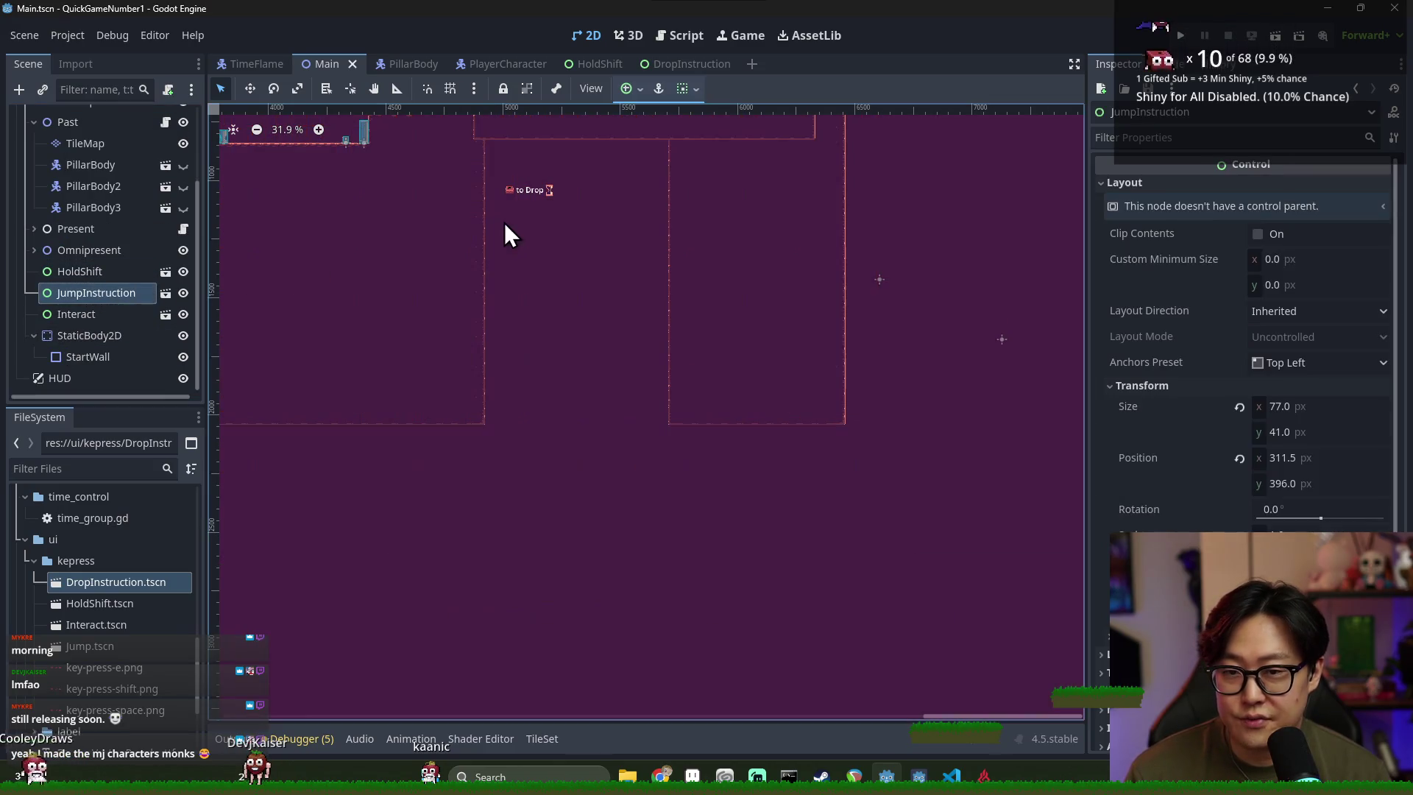
click(90, 312)
click(92, 315)
text(DropInstruction)
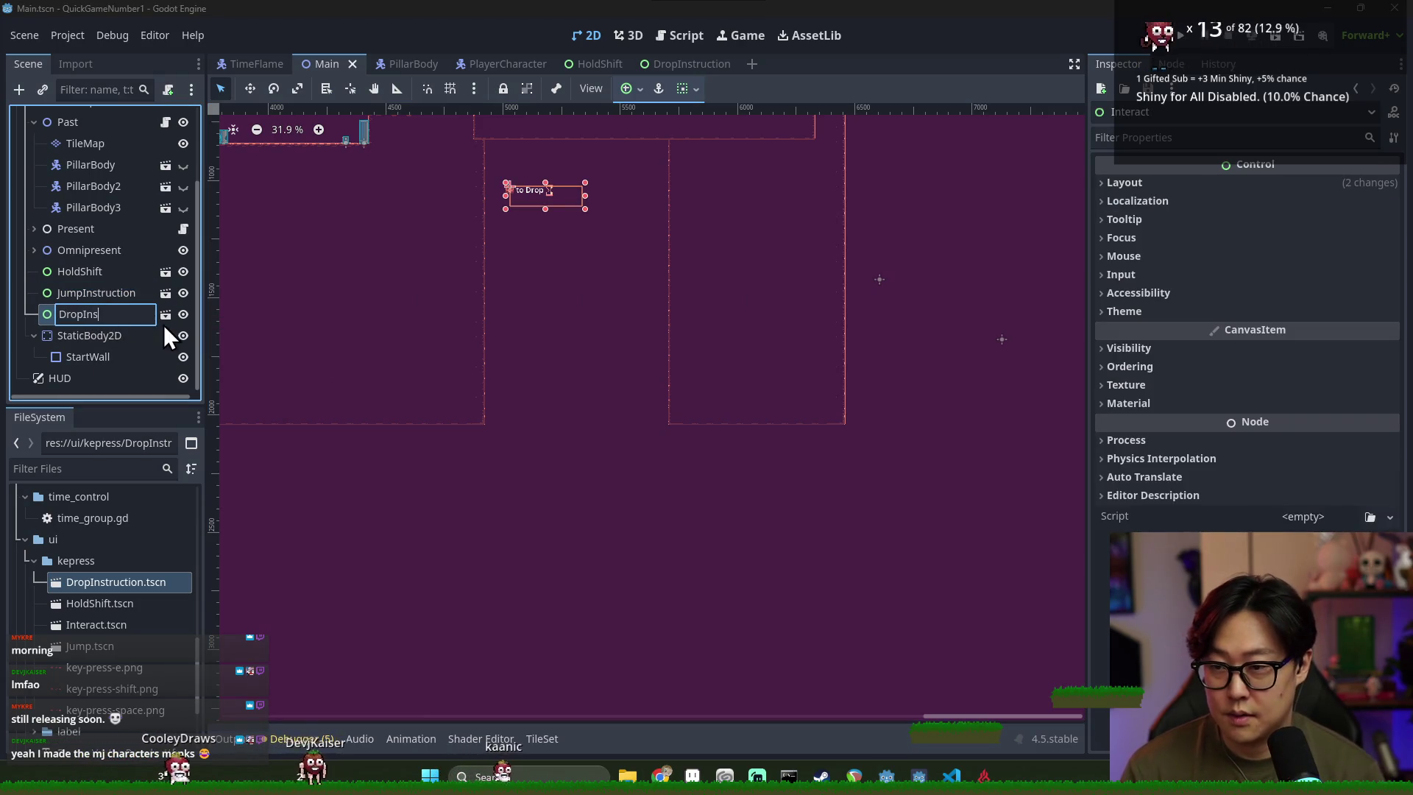
key(Return)
Move the "to Drop" label up onto the upper ledge and save the scene
scroll(643, 448, up, 3)
key(w)
drag(565, 364, 605, 291)
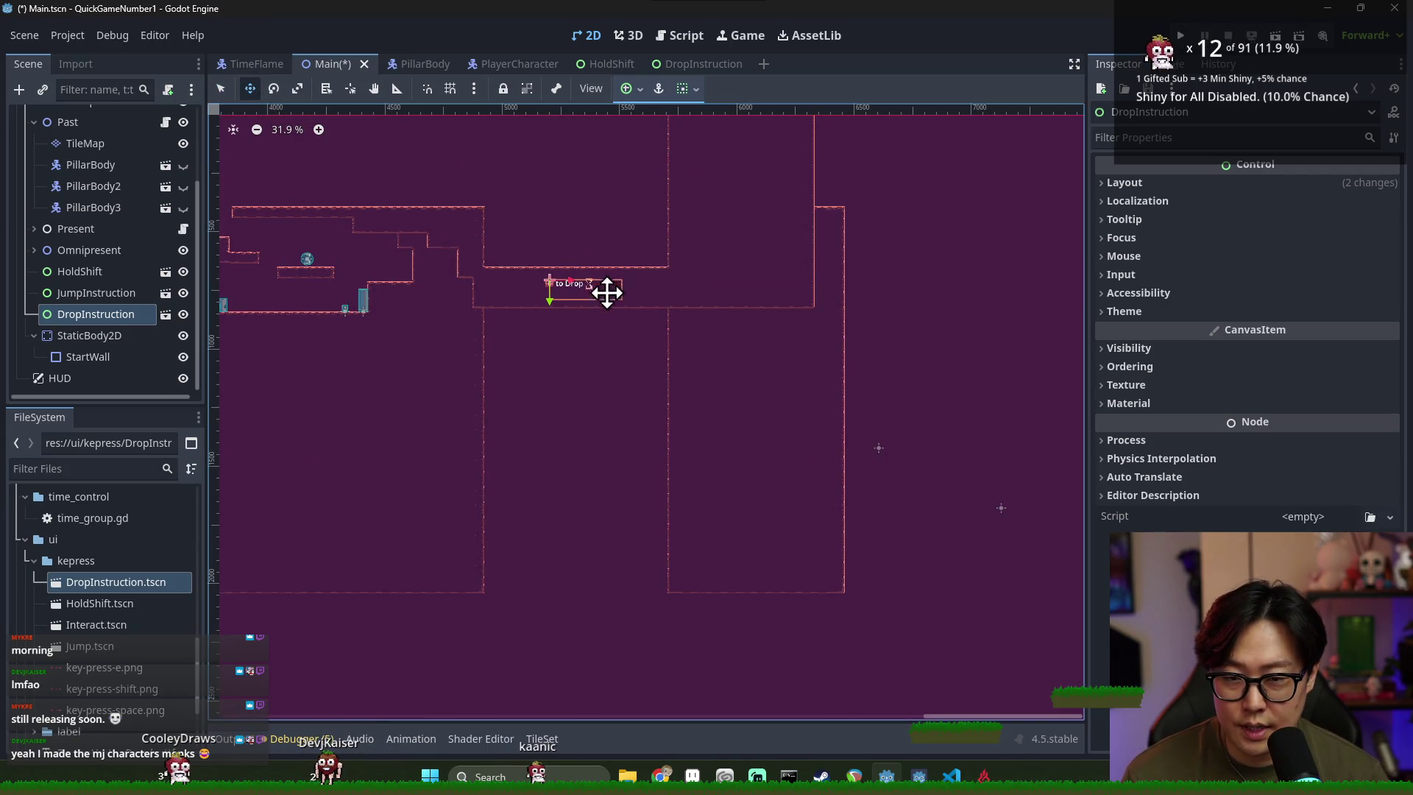
key(ctrl+s)
click(551, 381)
key(ctrl+s)
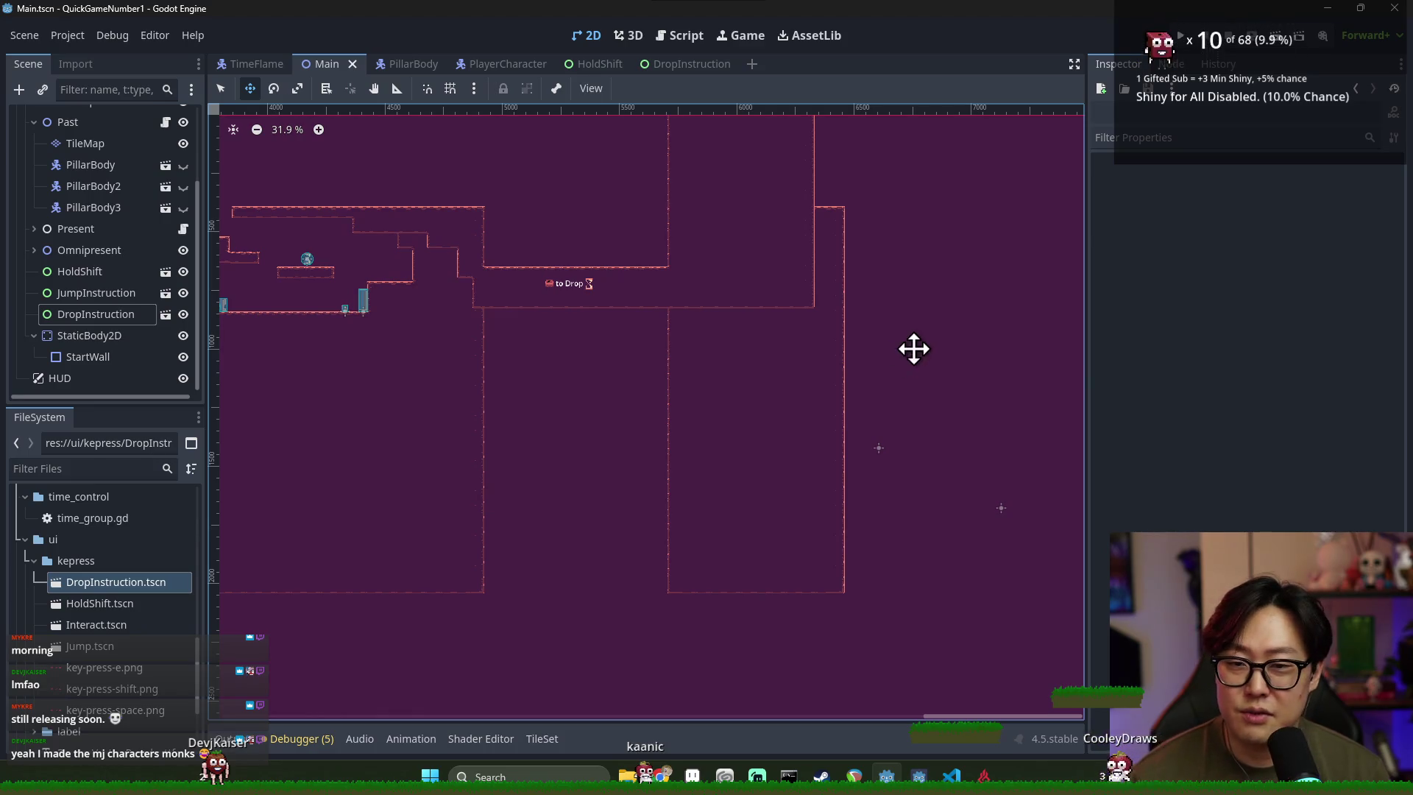
scroll(549, 287, up, 2)
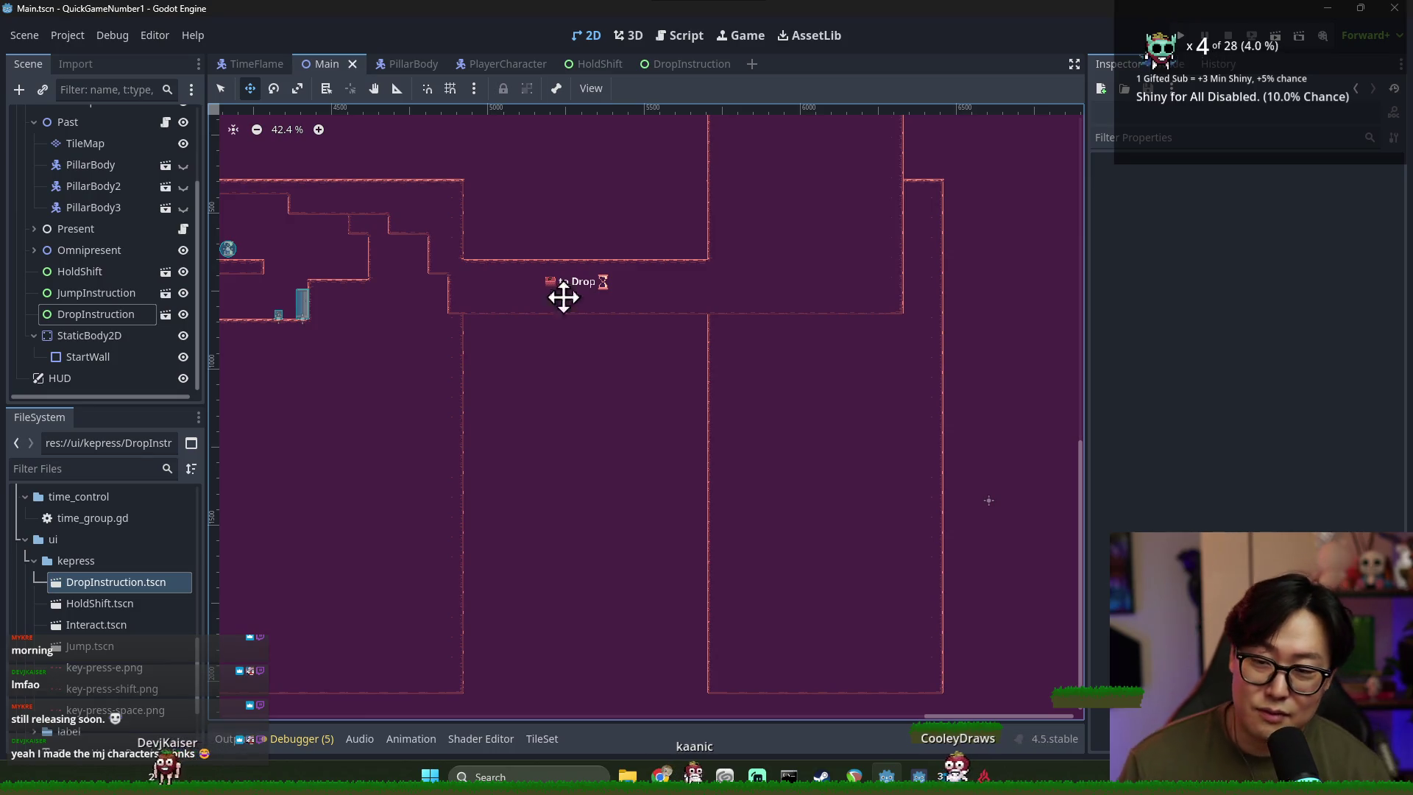
scroll(22, 307, up, 3)
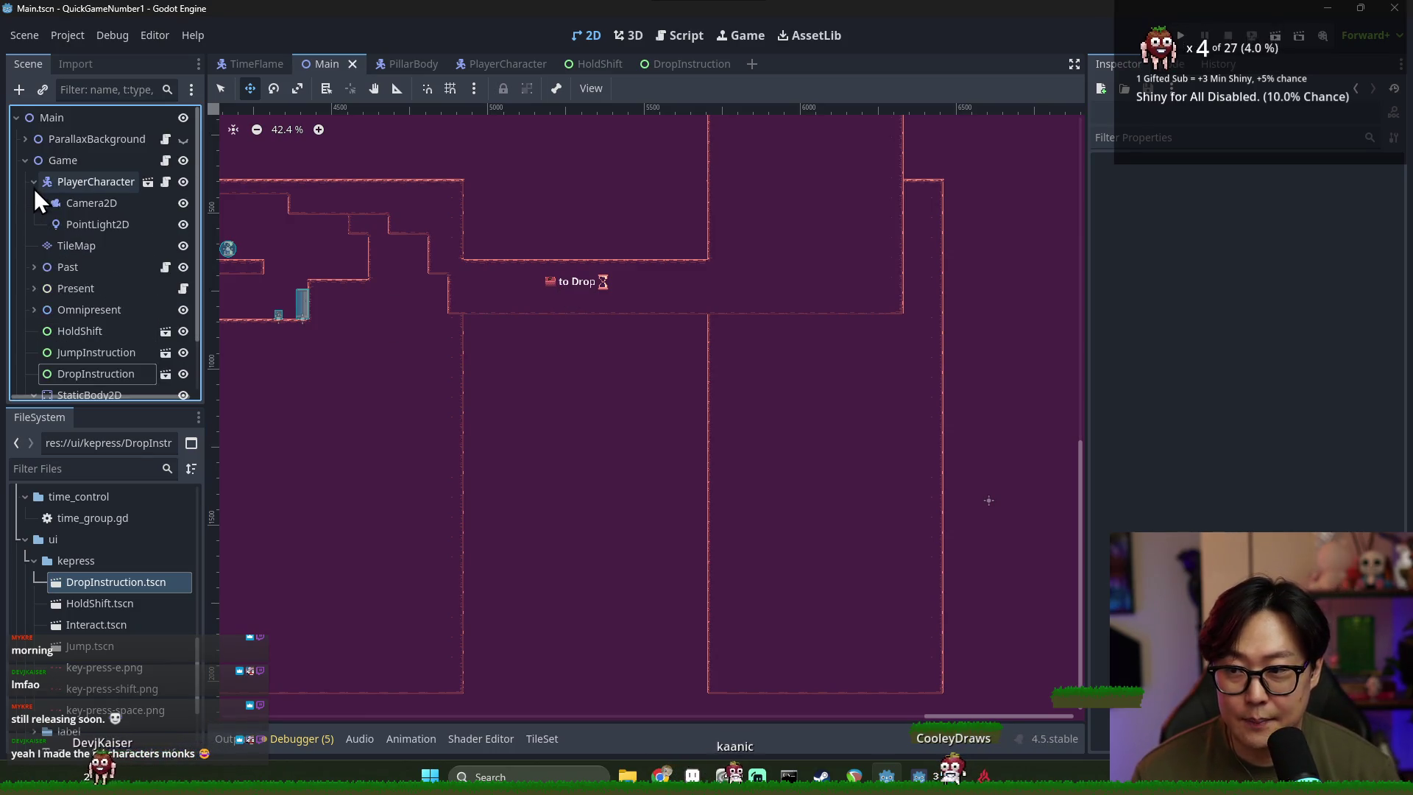
click(25, 160)
click(59, 163)
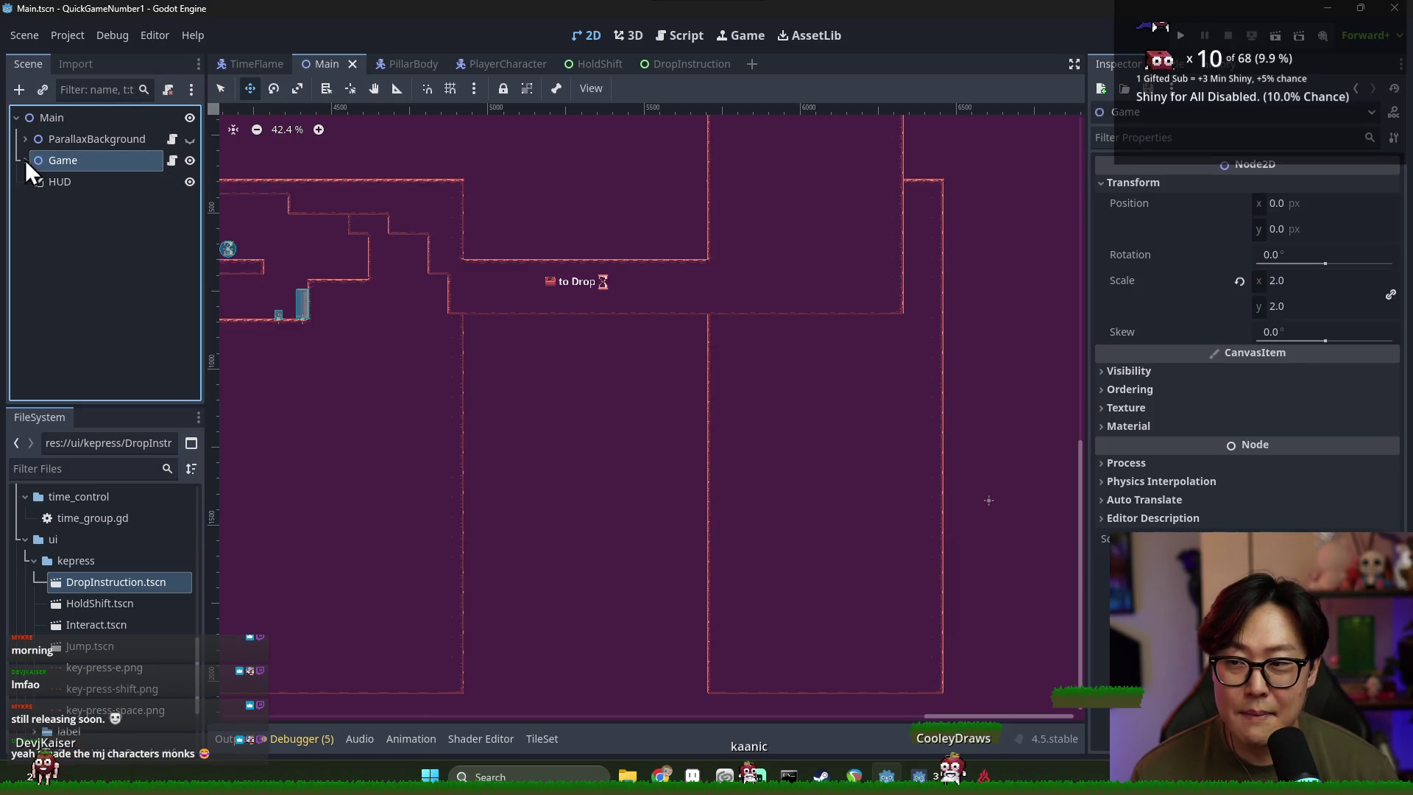
click(25, 161)
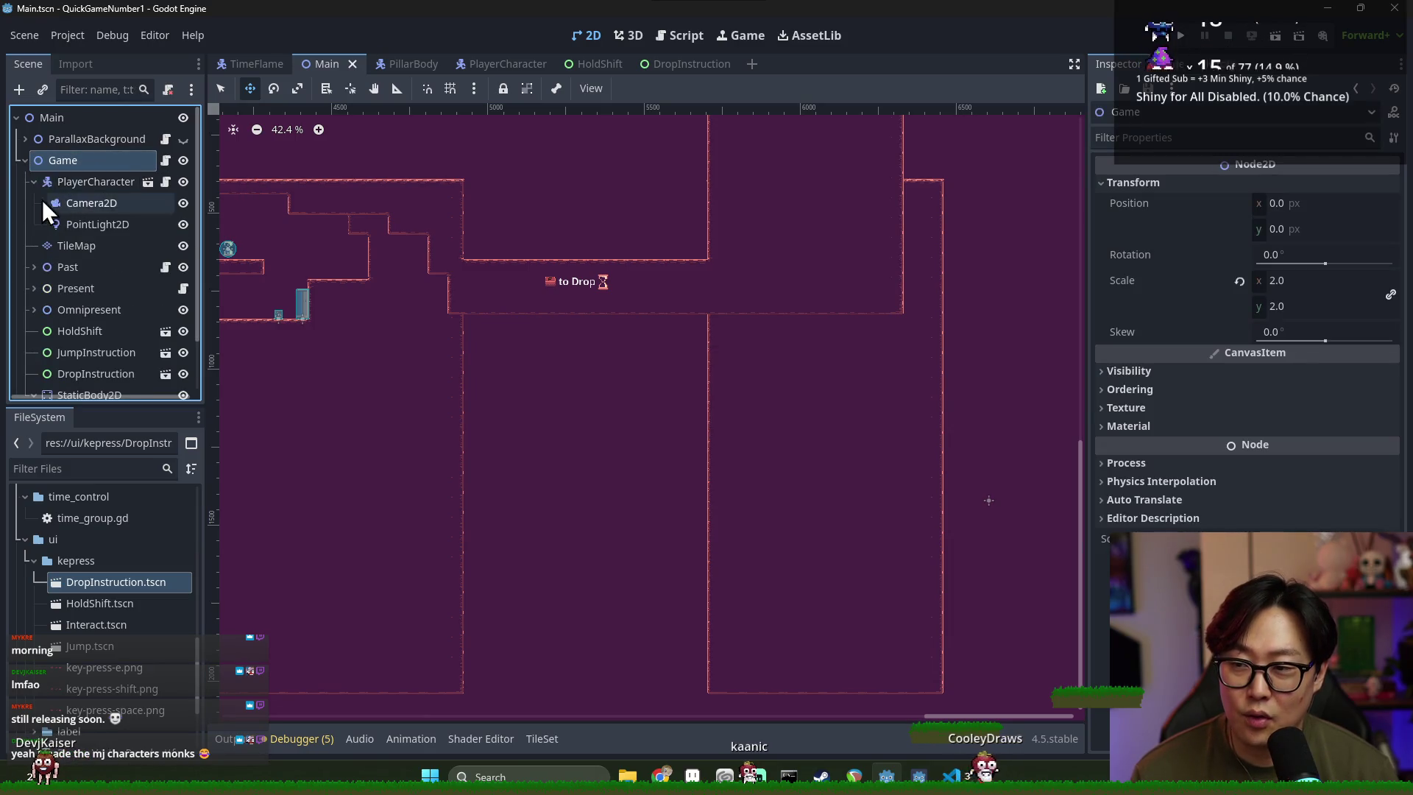
click(73, 182)
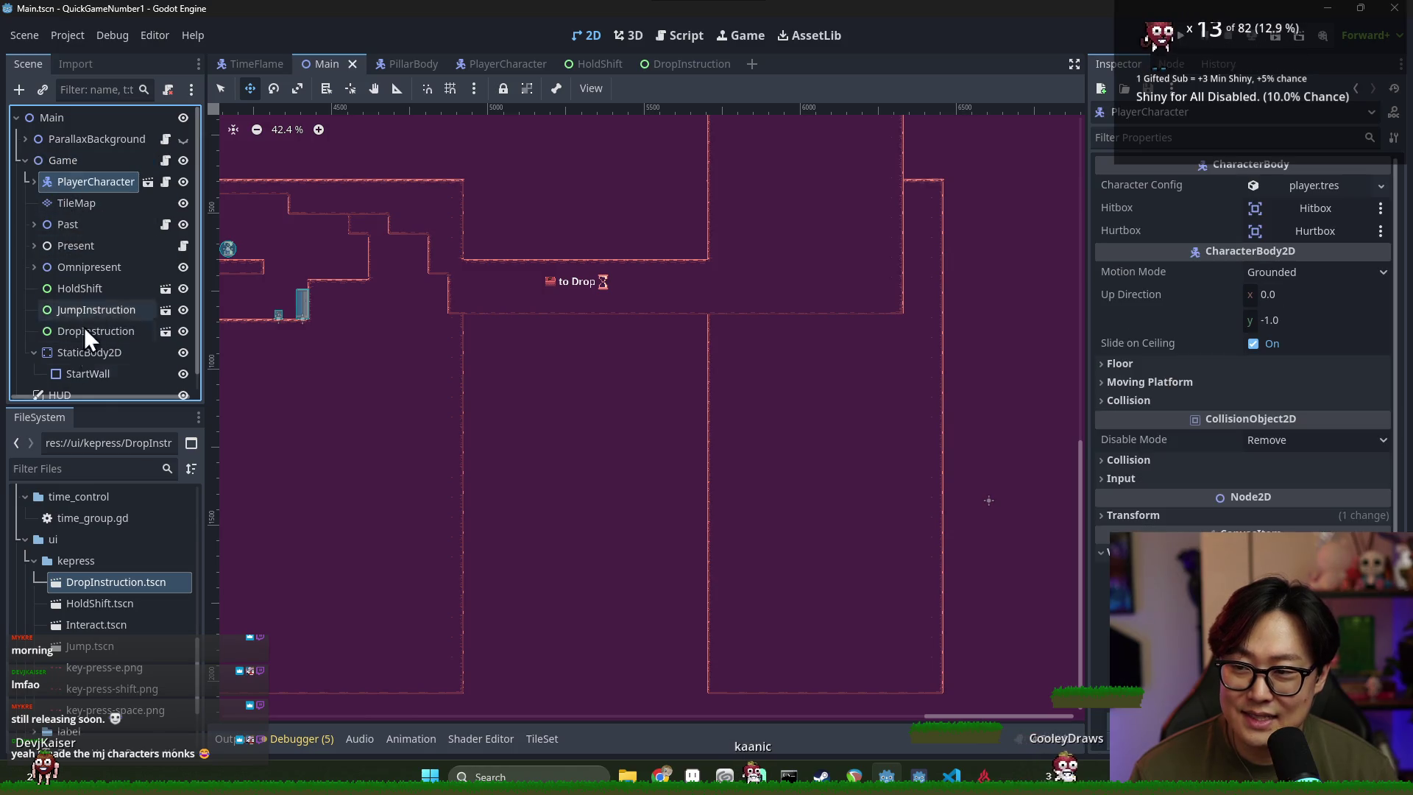
click(34, 352)
click(74, 352)
click(114, 313)
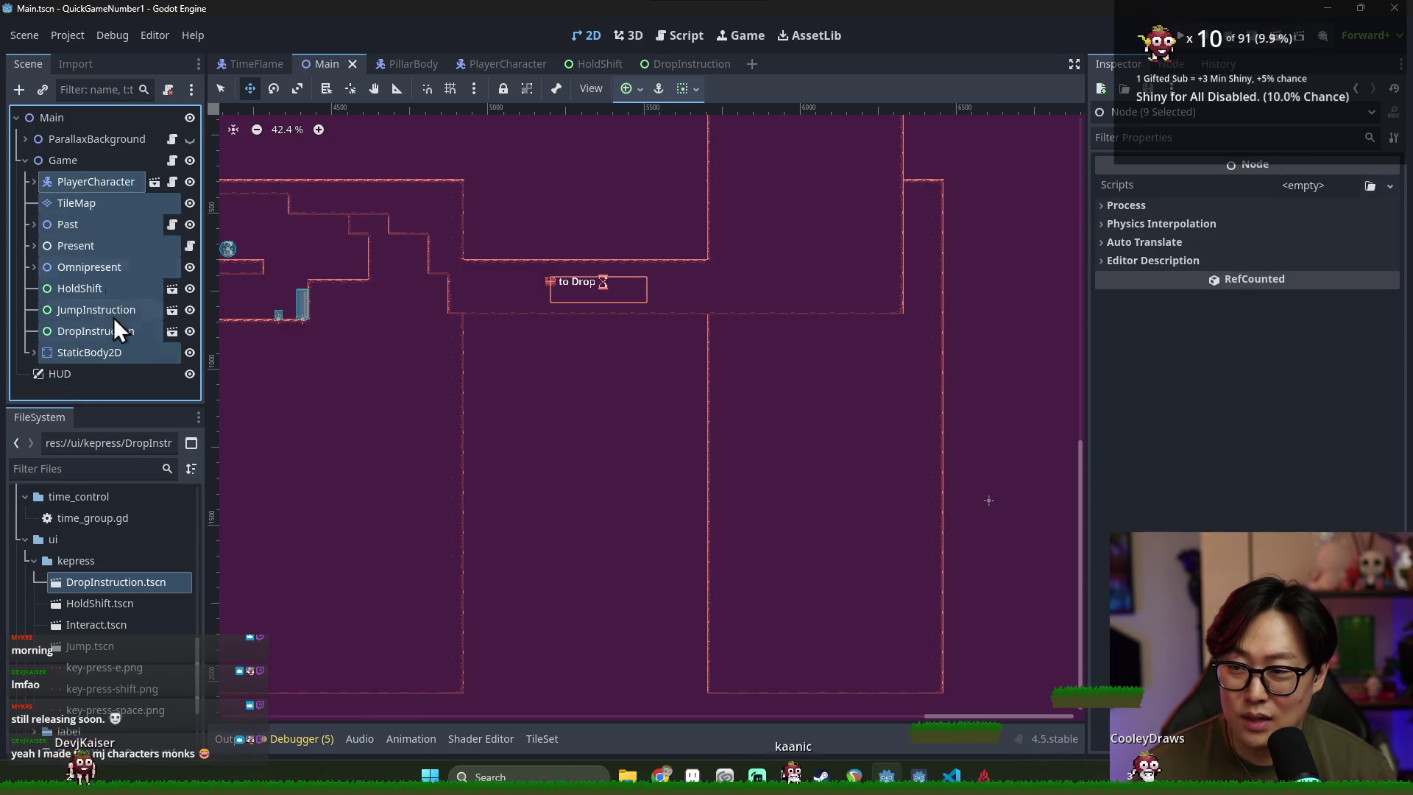
click(59, 168)
click(64, 179)
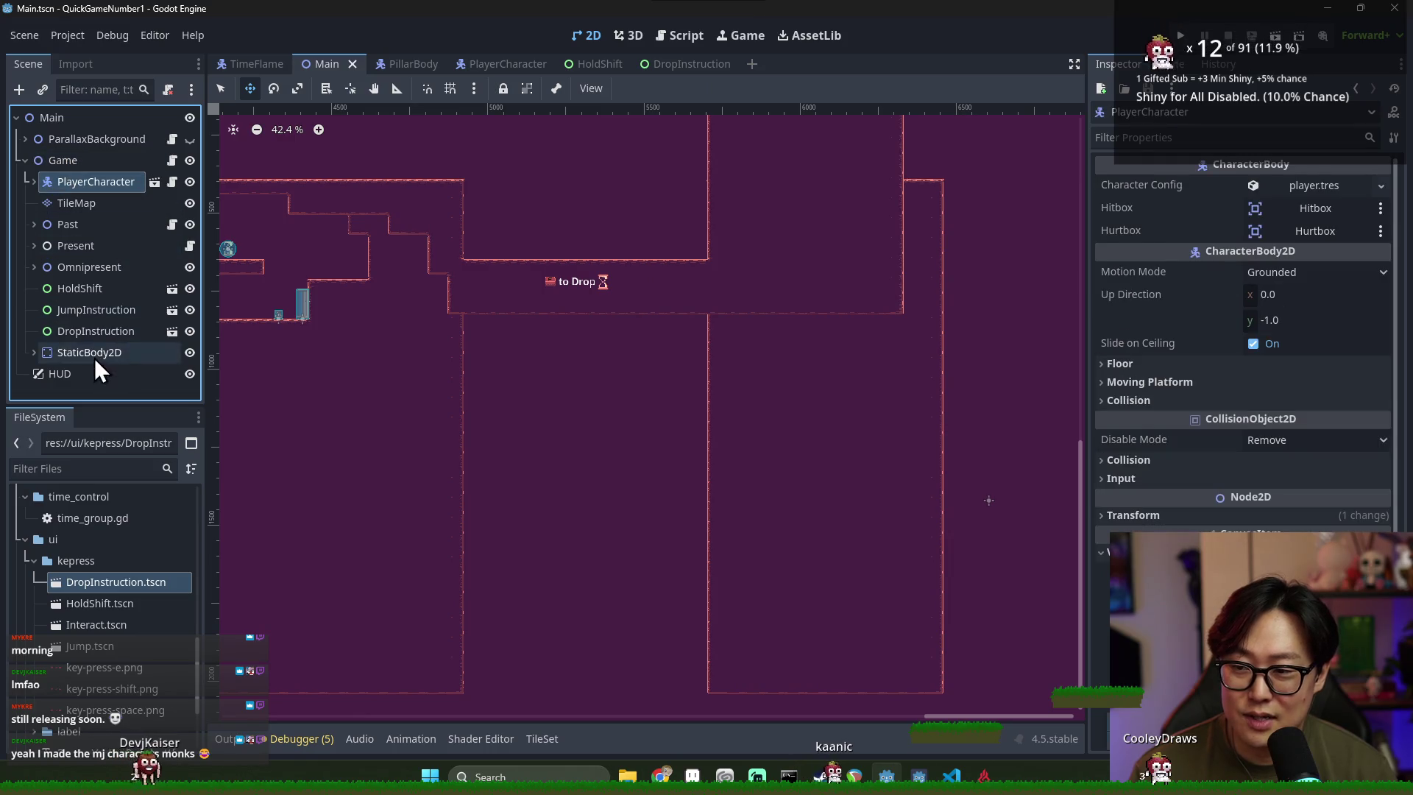
shift+click(93, 353)
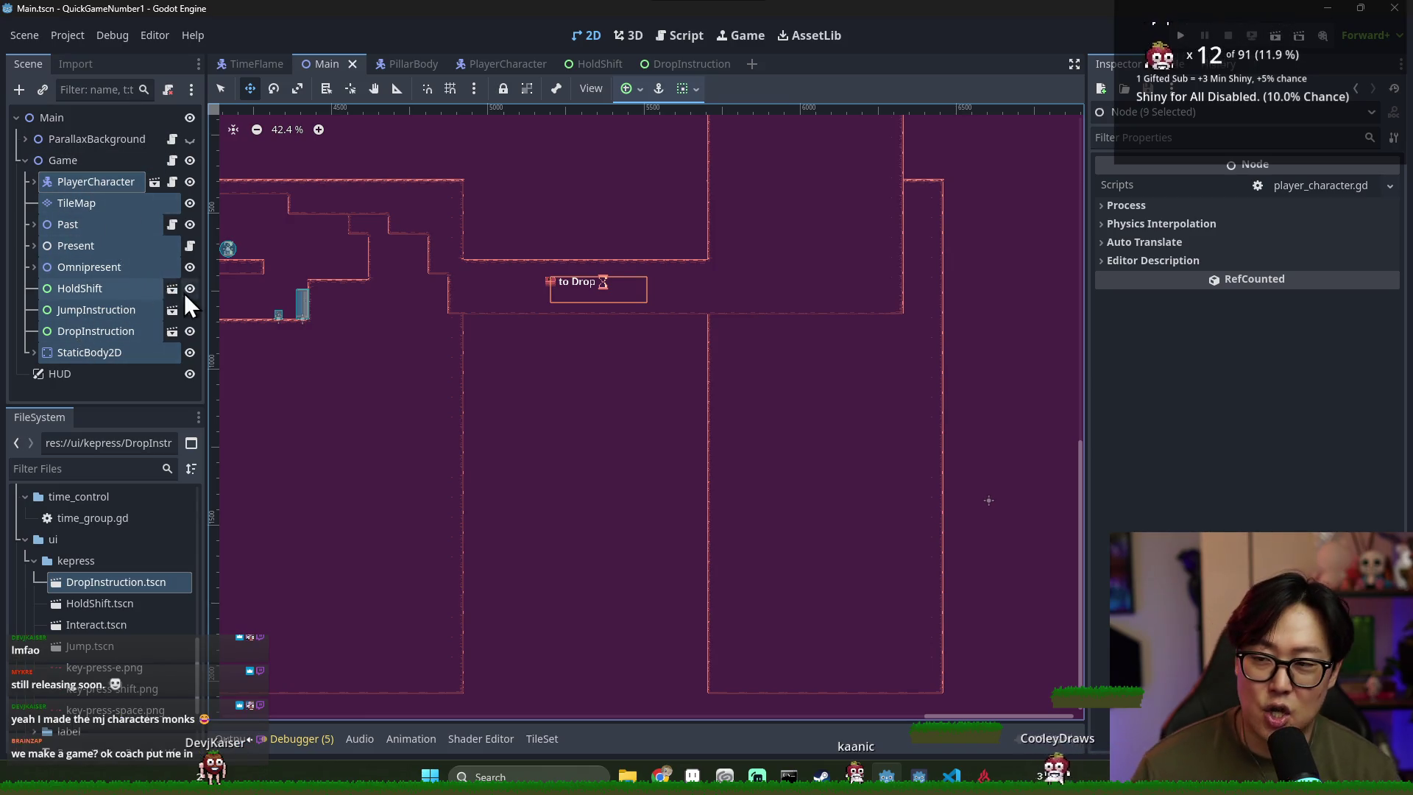
Rename the Game node to TutorialLevel and save
right_click(99, 169)
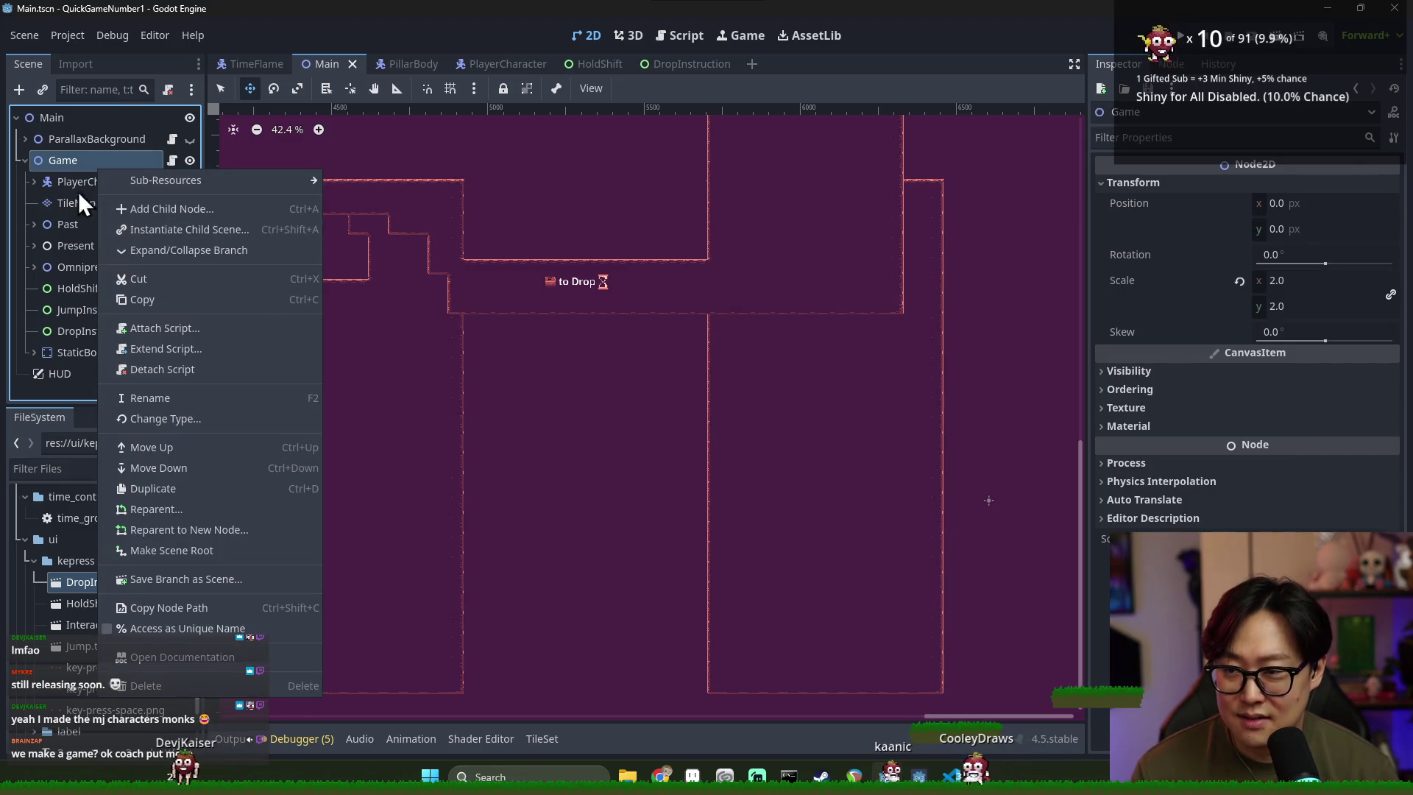
click(72, 162)
click(139, 161)
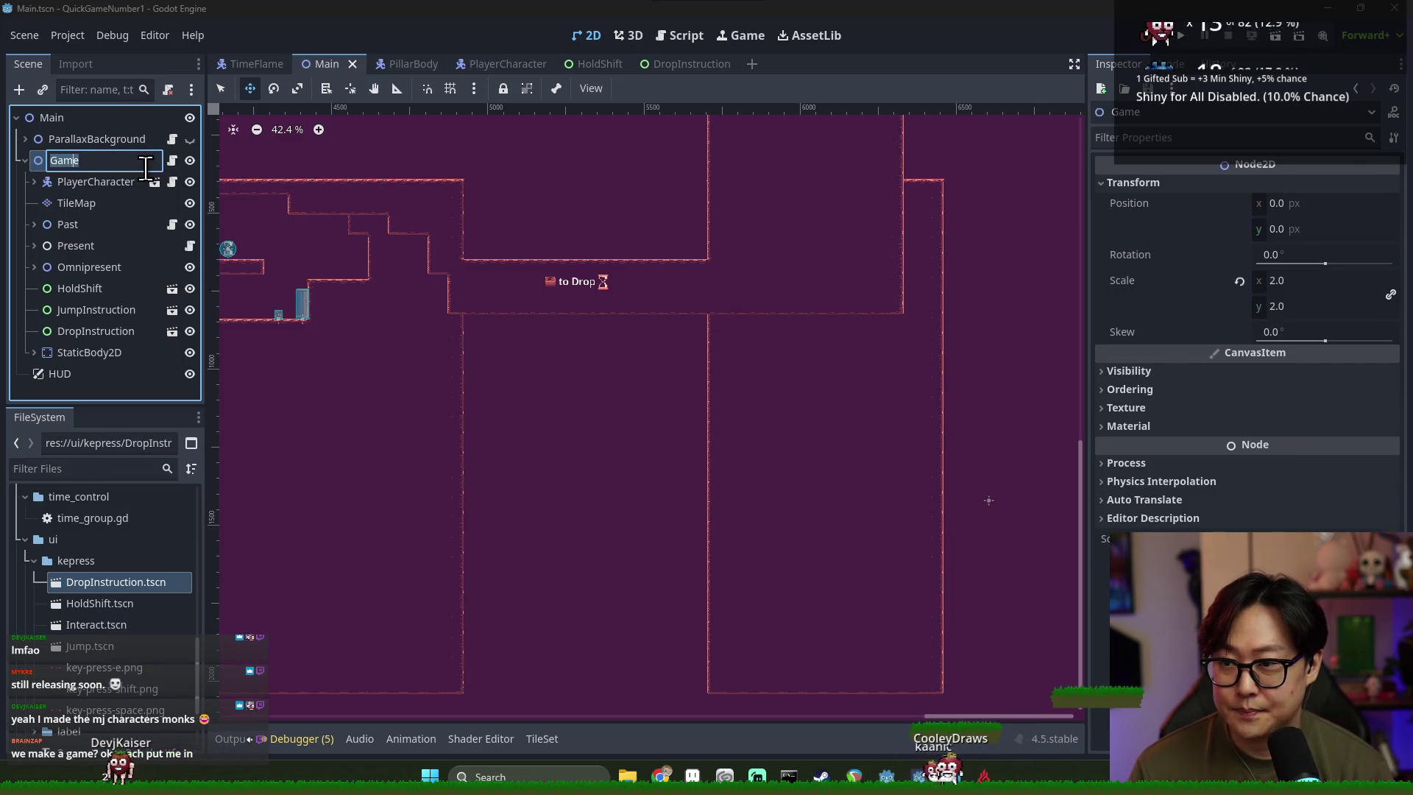
text(TutorialLvel)
key(Return)
key(ctrl+s)
click(26, 161)
key(ctrl+s)
Expand TutorialLevel to review its children, select the Past node, and save
right_click(71, 165)
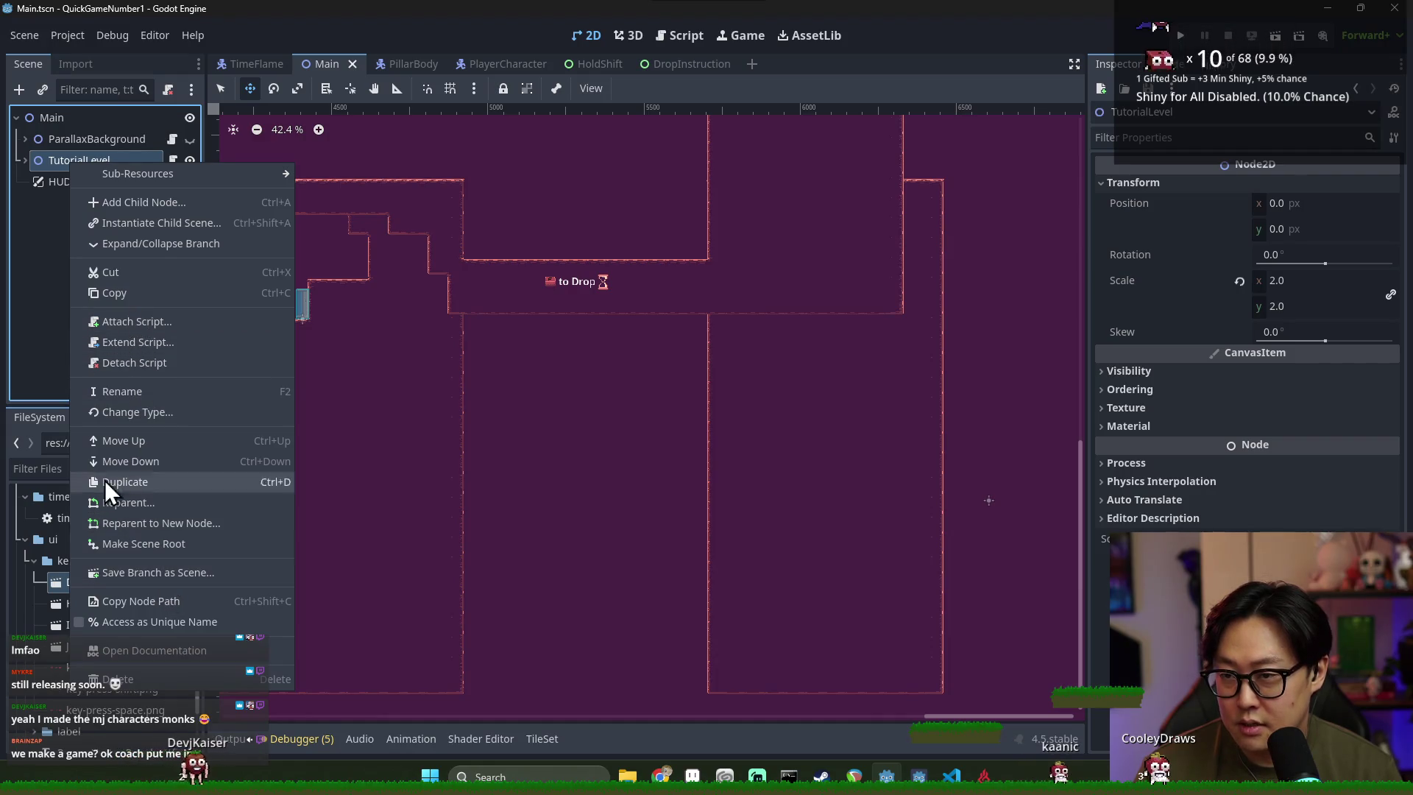
click(42, 184)
click(25, 160)
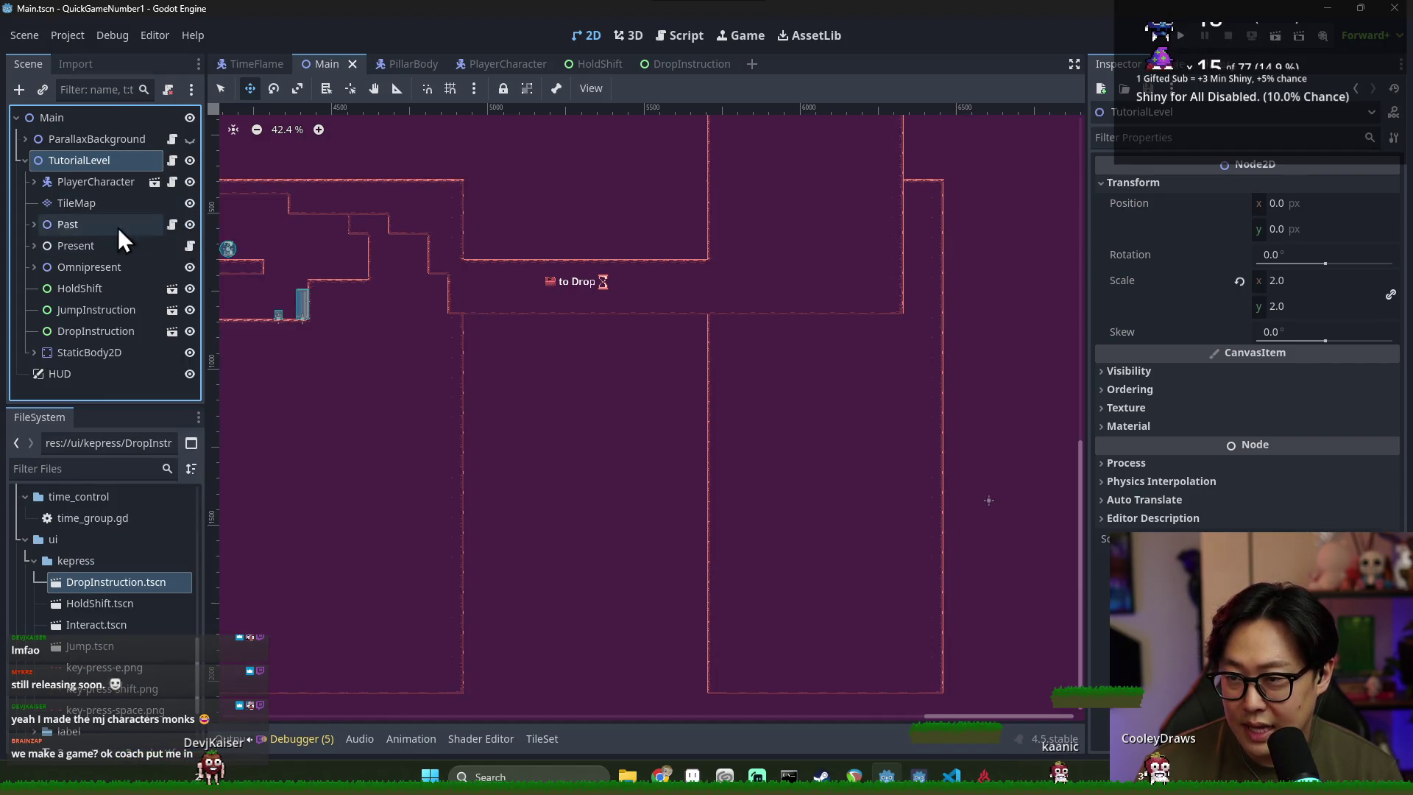
click(34, 224)
click(34, 225)
key(ctrl+s)
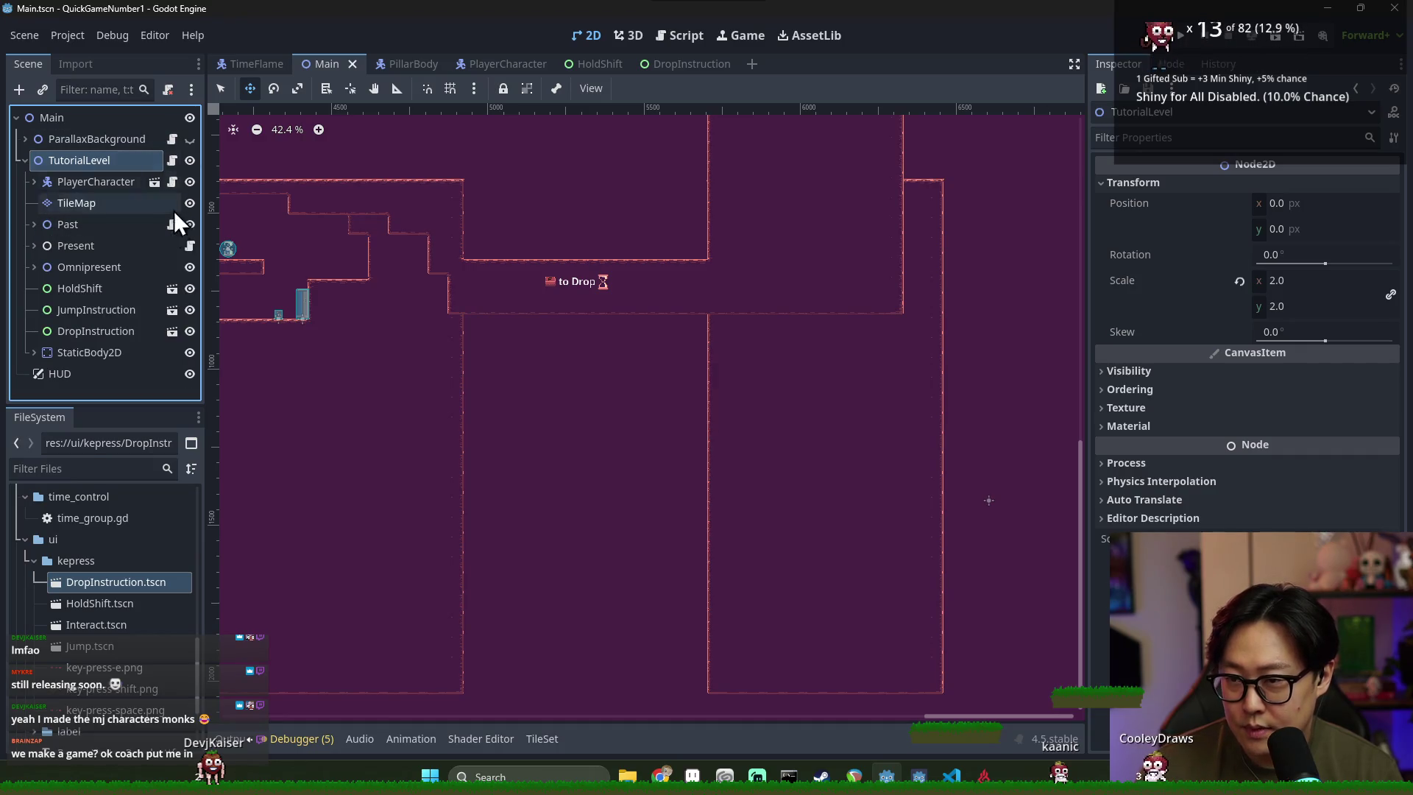
click(145, 228)
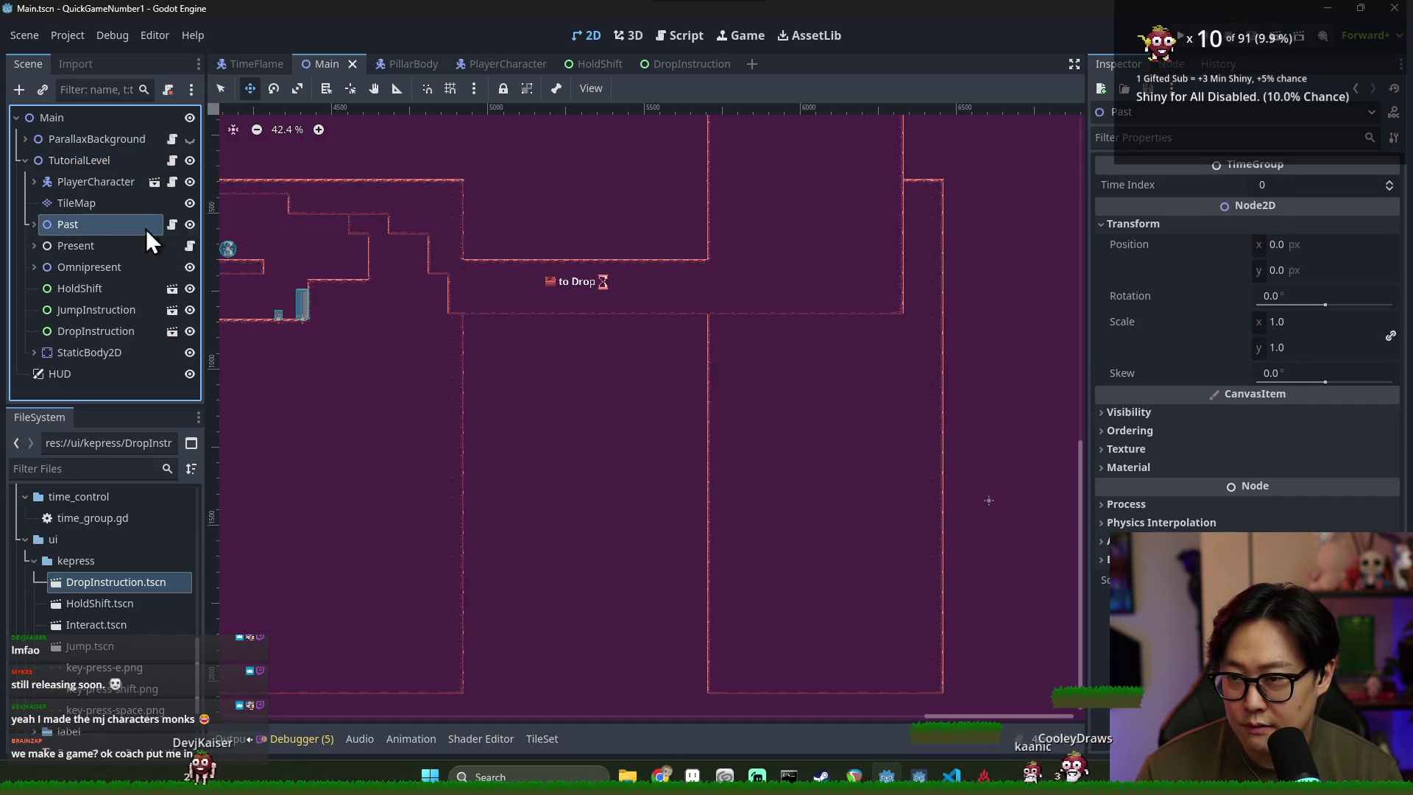
key(ctrl+s)
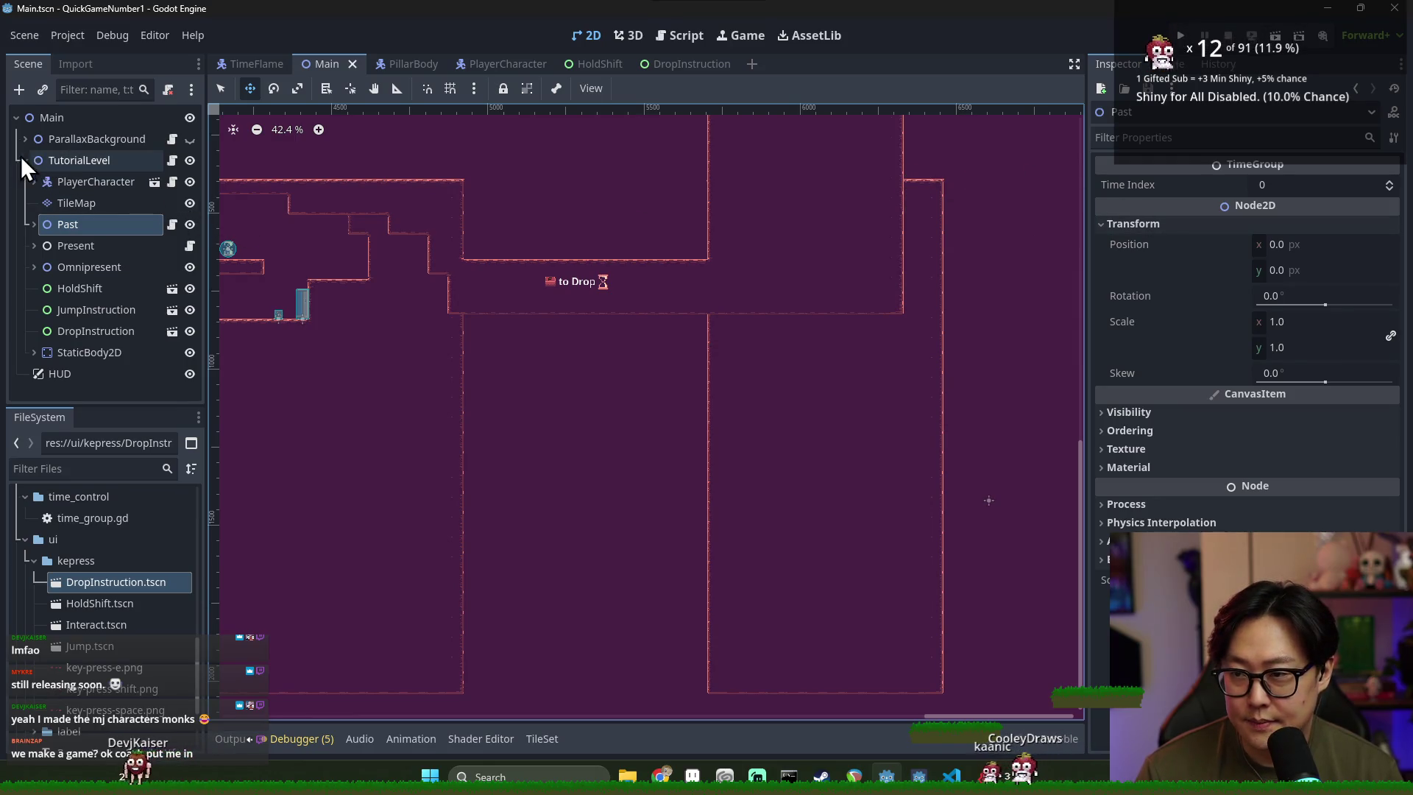
Save the TutorialLevel branch as tutorial_level.tscn in a new 'level' folder, then launch the game
right_click(65, 161)
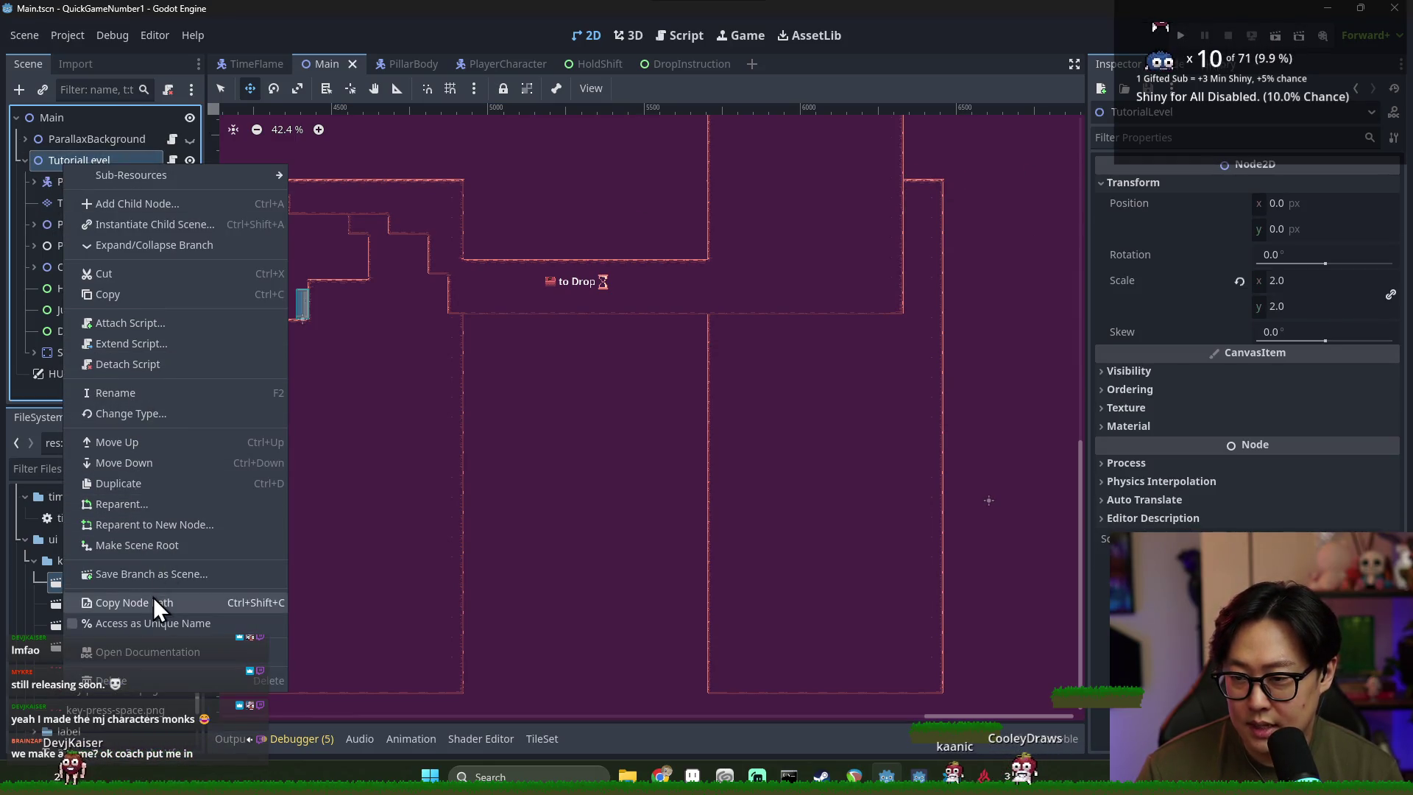
click(156, 574)
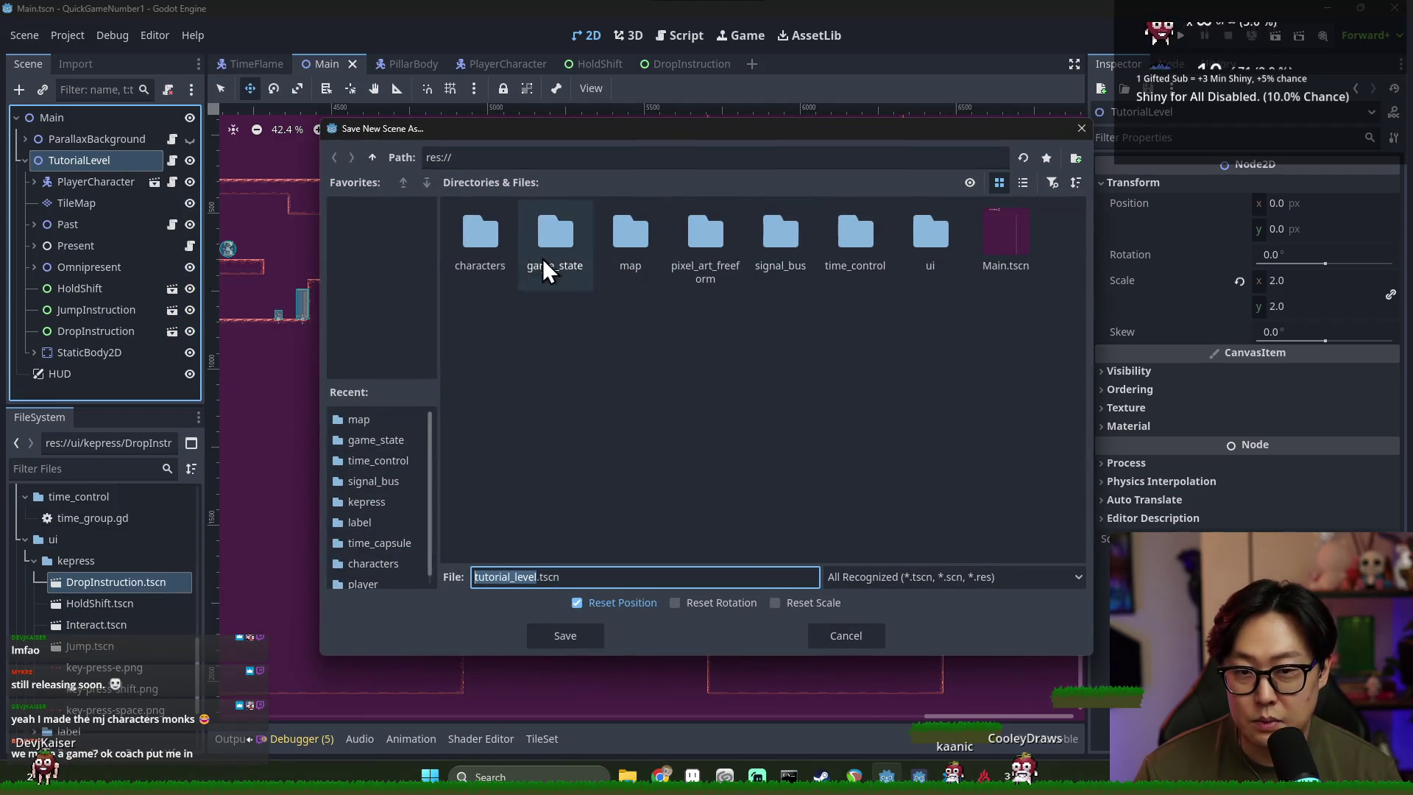
click(1075, 158)
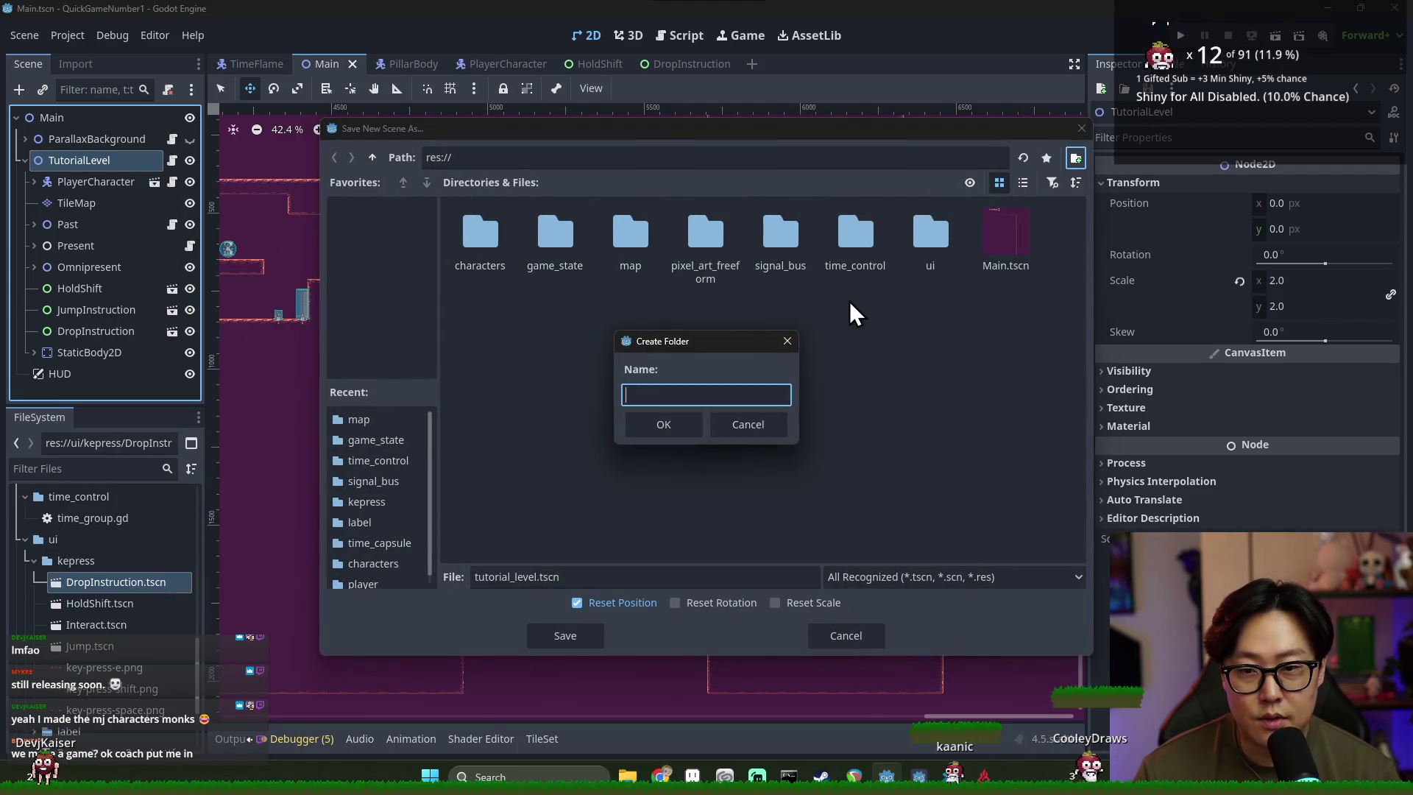
text(level)
key(Return)
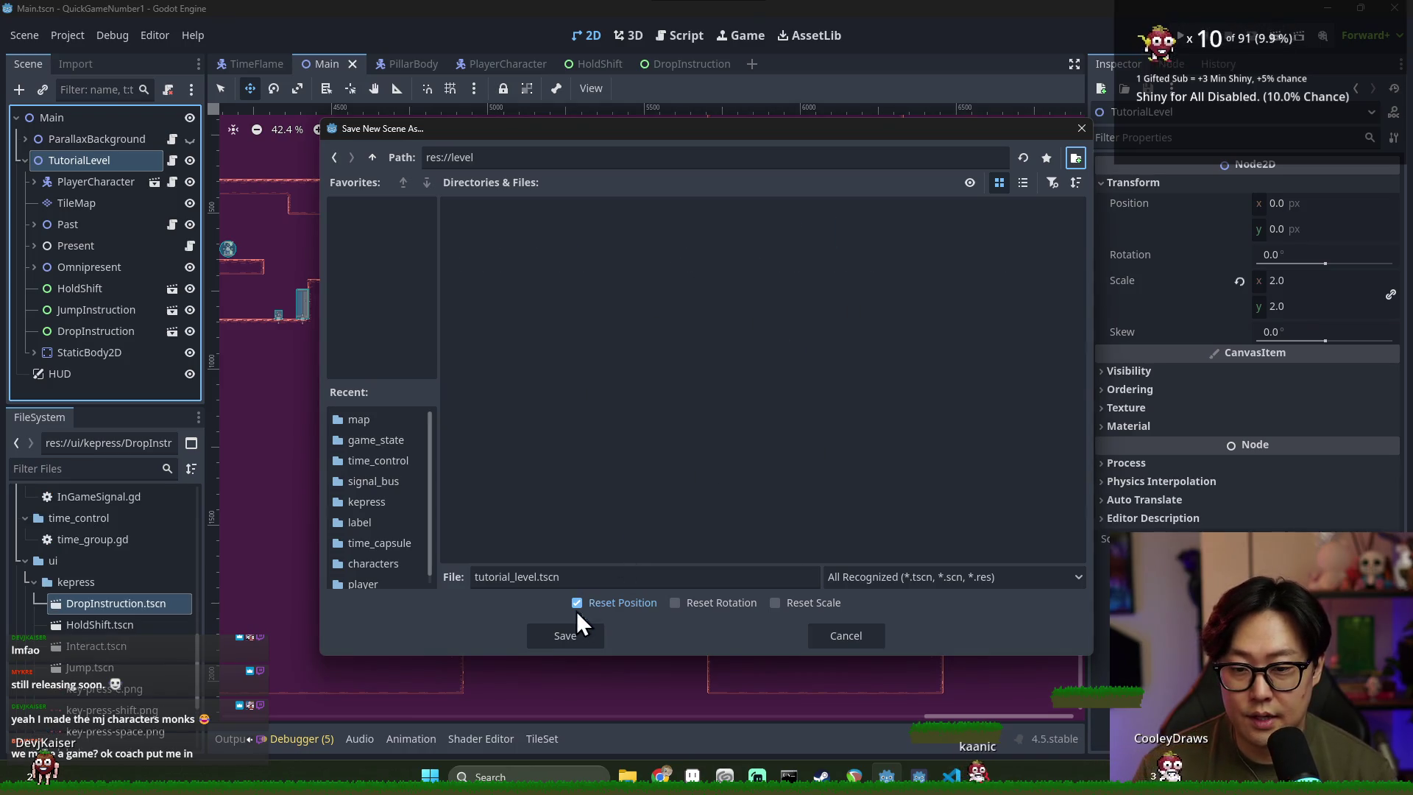
click(577, 633)
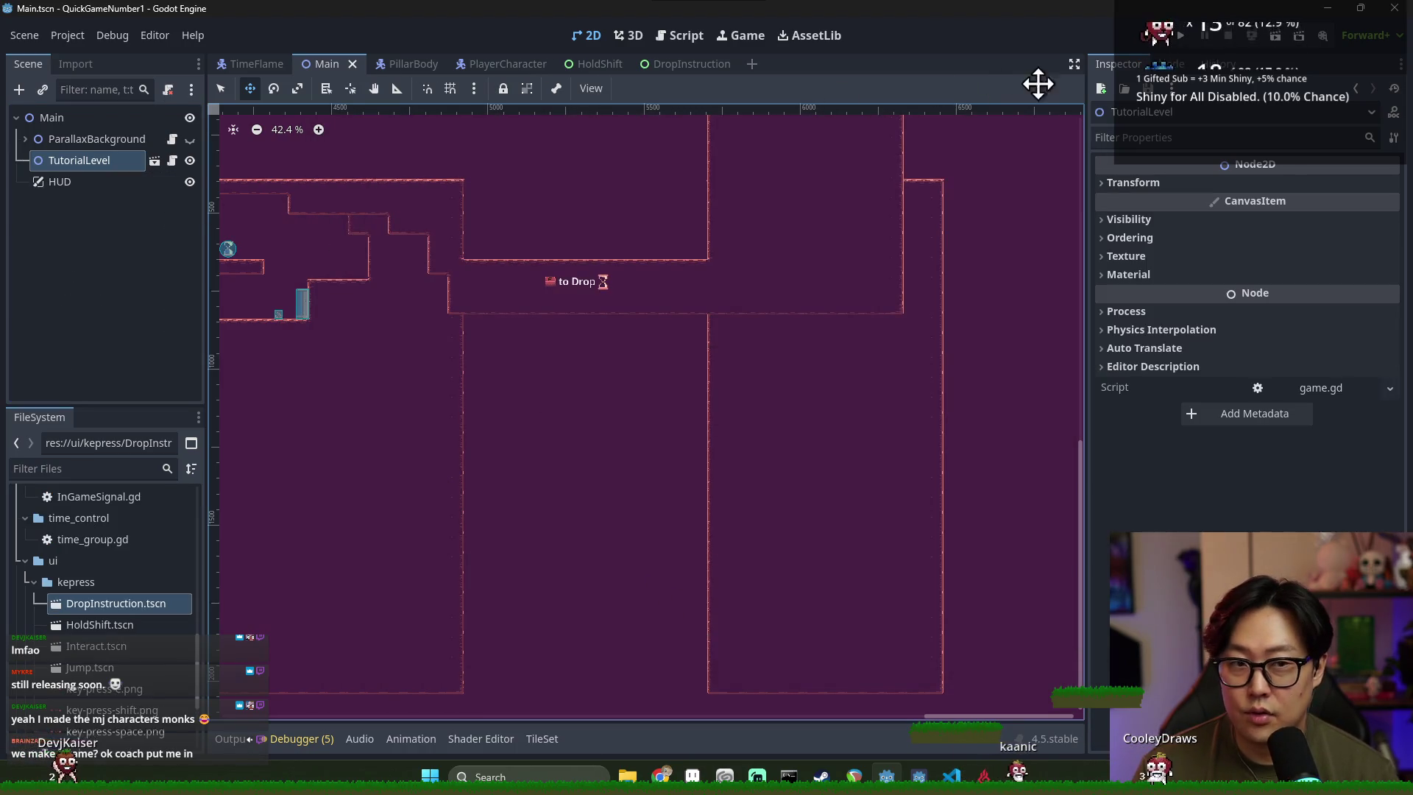
click(1178, 37)
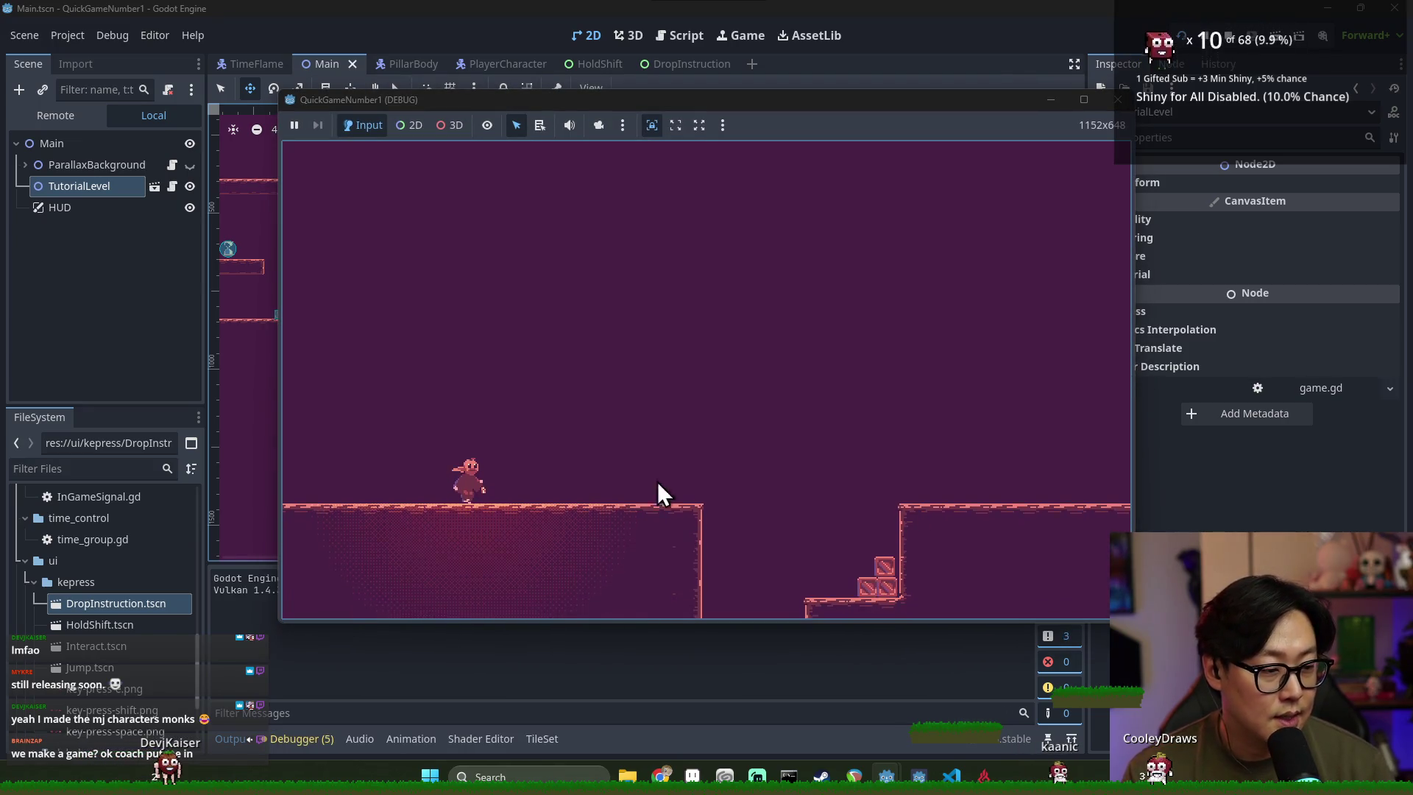
Walk the character right, jump onto a ledge, and work down the steps into the pit
key(Right)
key(space)
key(Right)
key(Right)
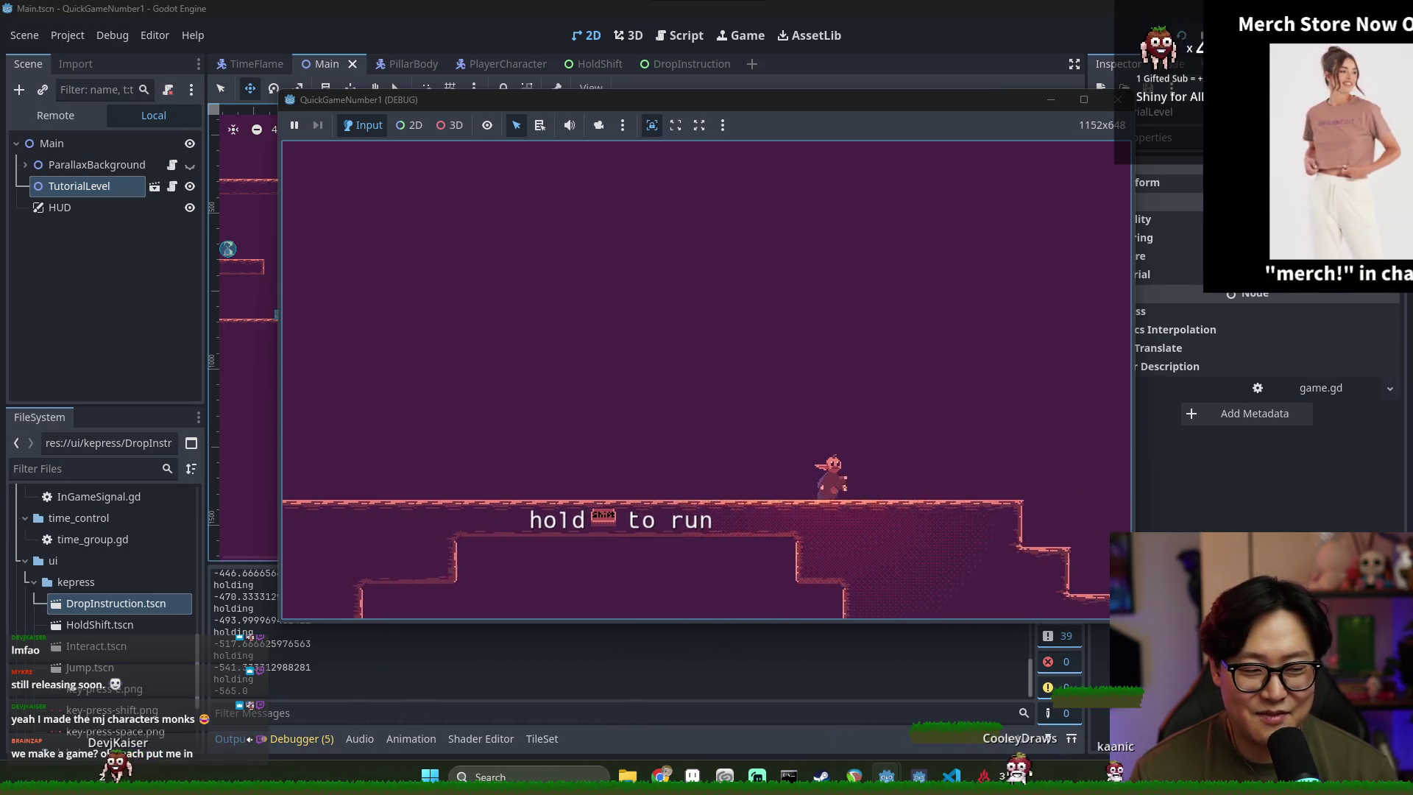
key(Right)
key(Left)
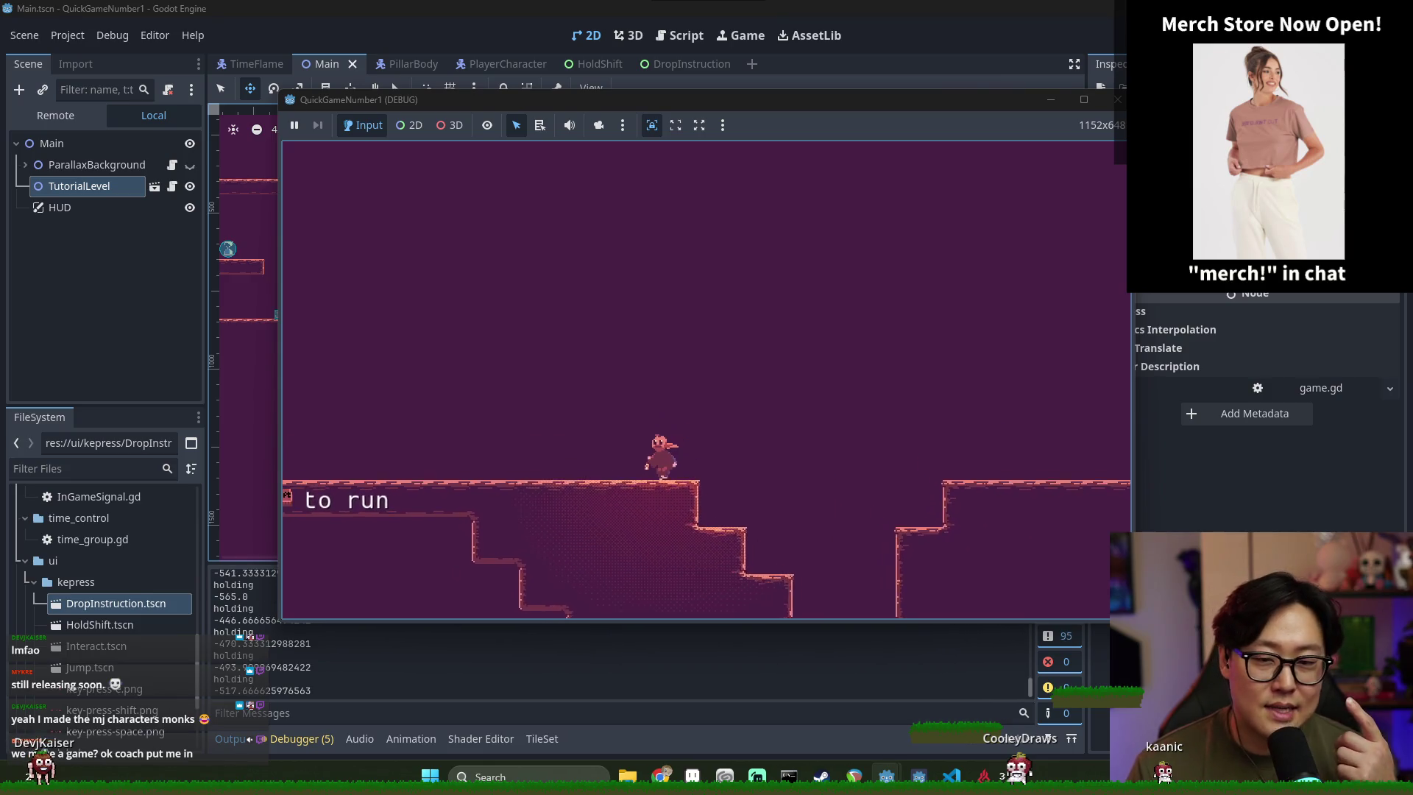
key(Right)
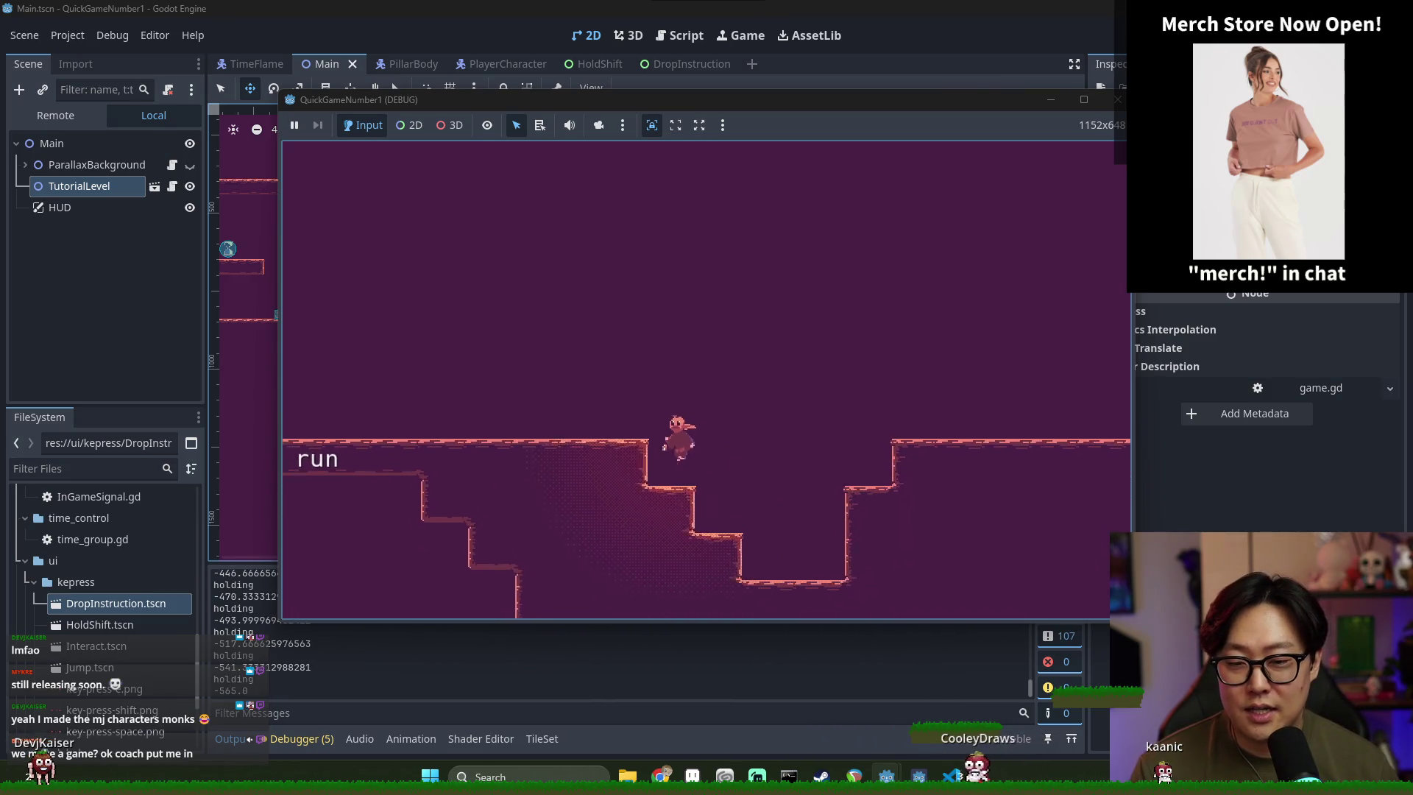
key(Right)
key(Left)
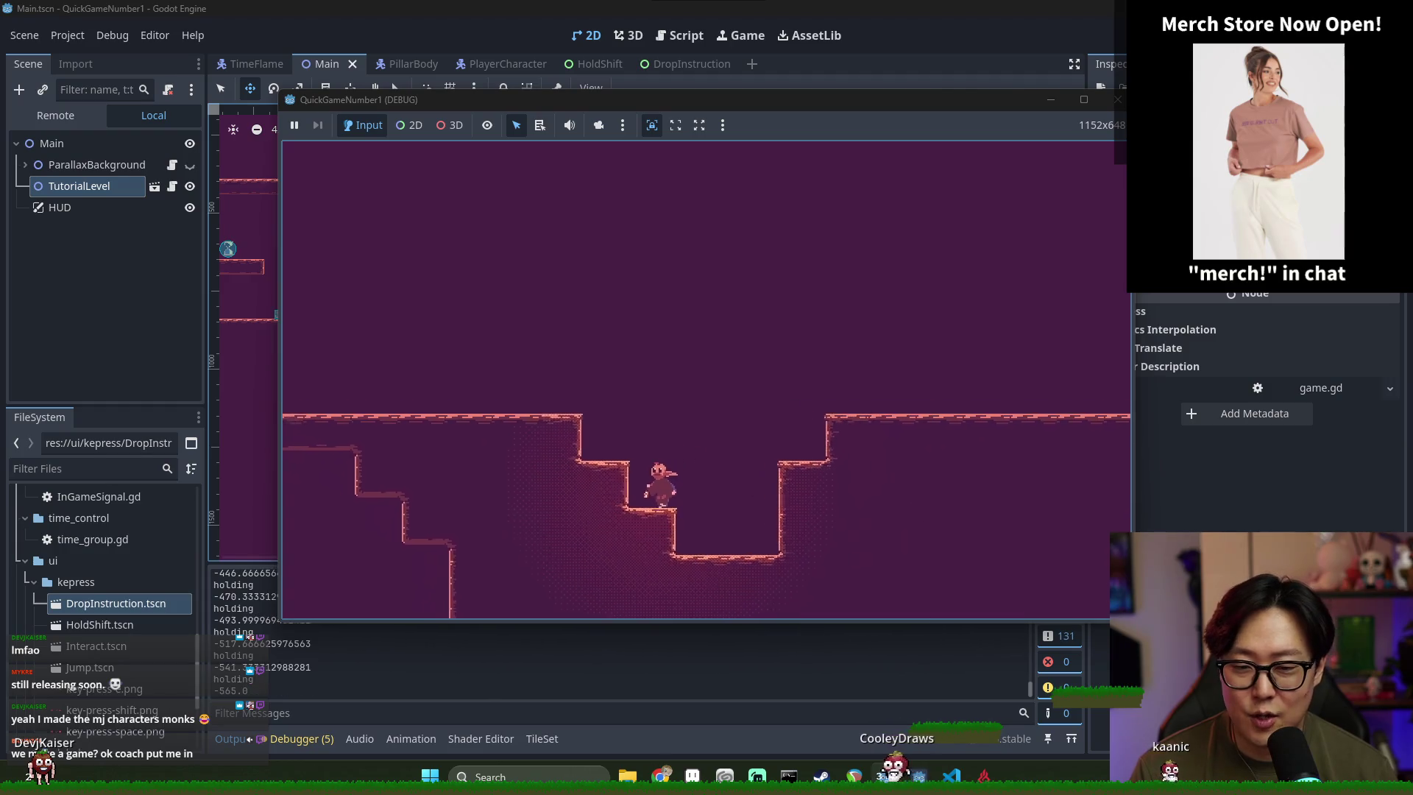
key(Left)
key(Right)
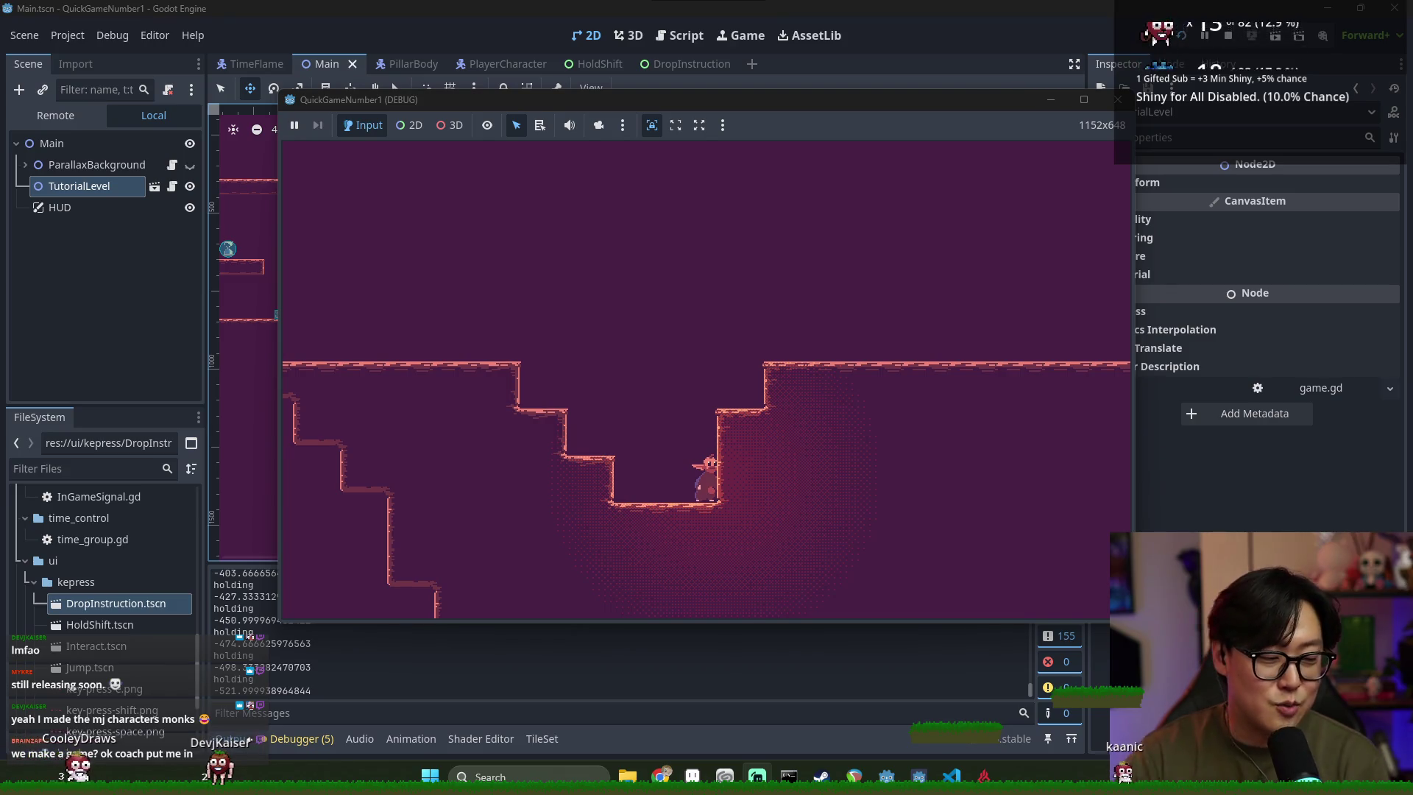
key(Left)
key(space)
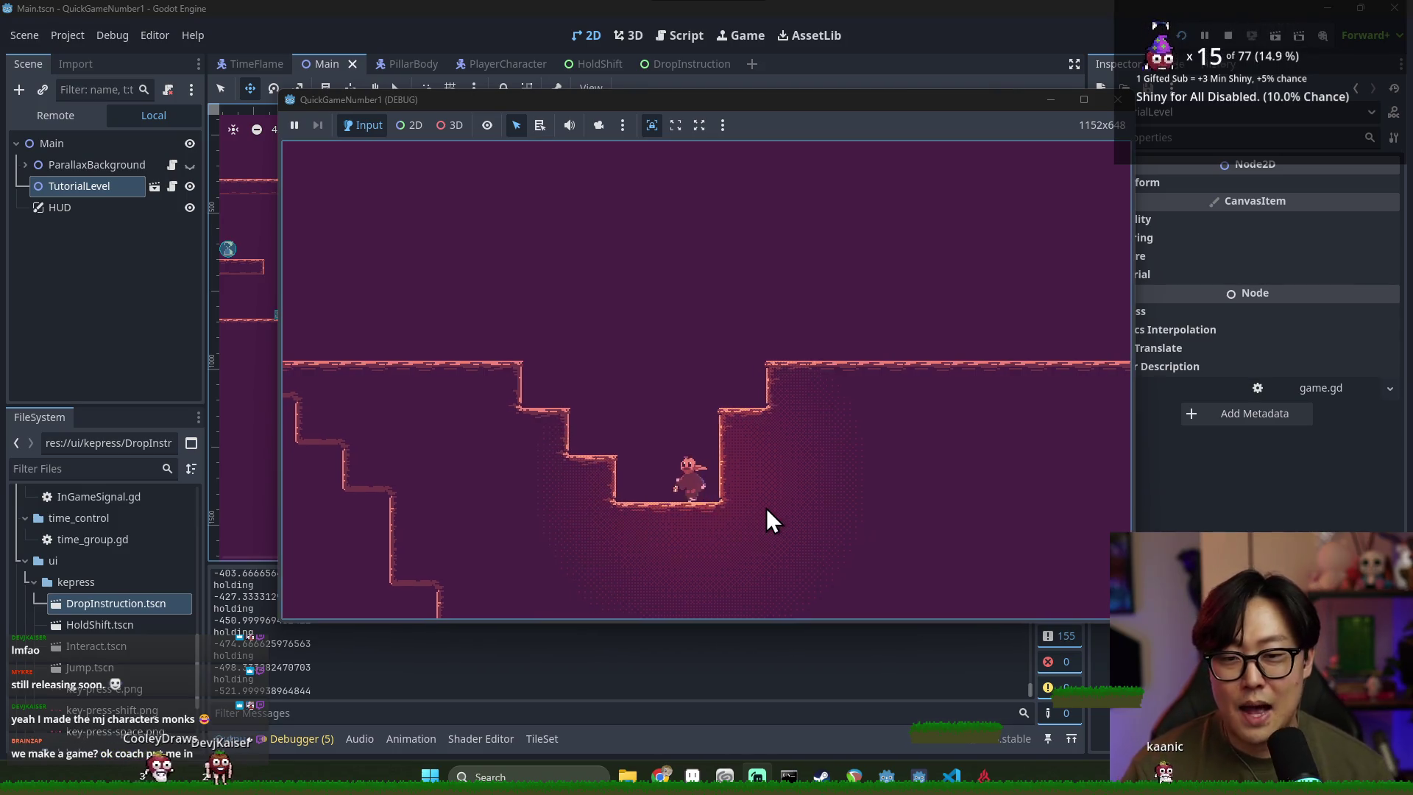
Jump the character across the pit and climb out onto the right ledge
key(Right)
key(space)
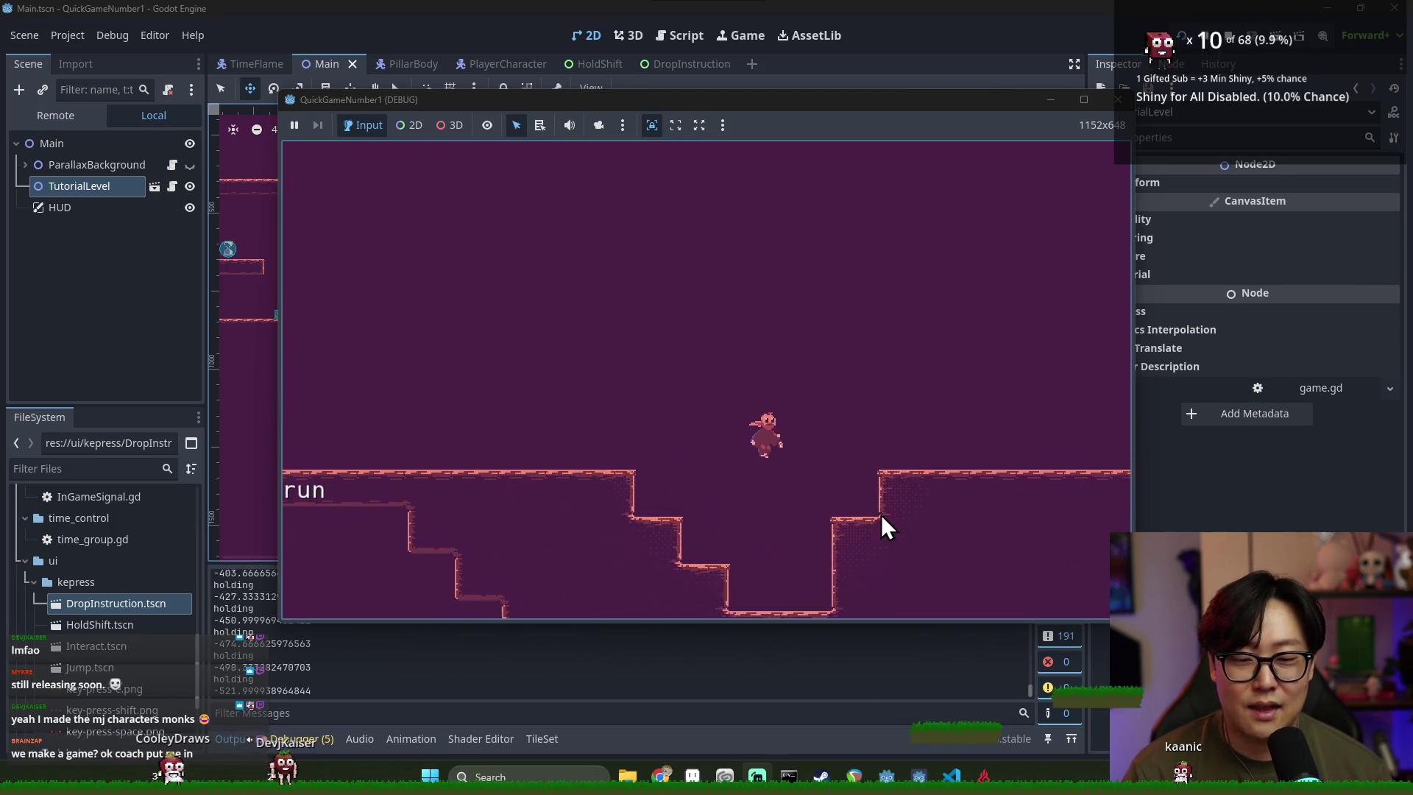
key(Left)
key(space)
key(Left)
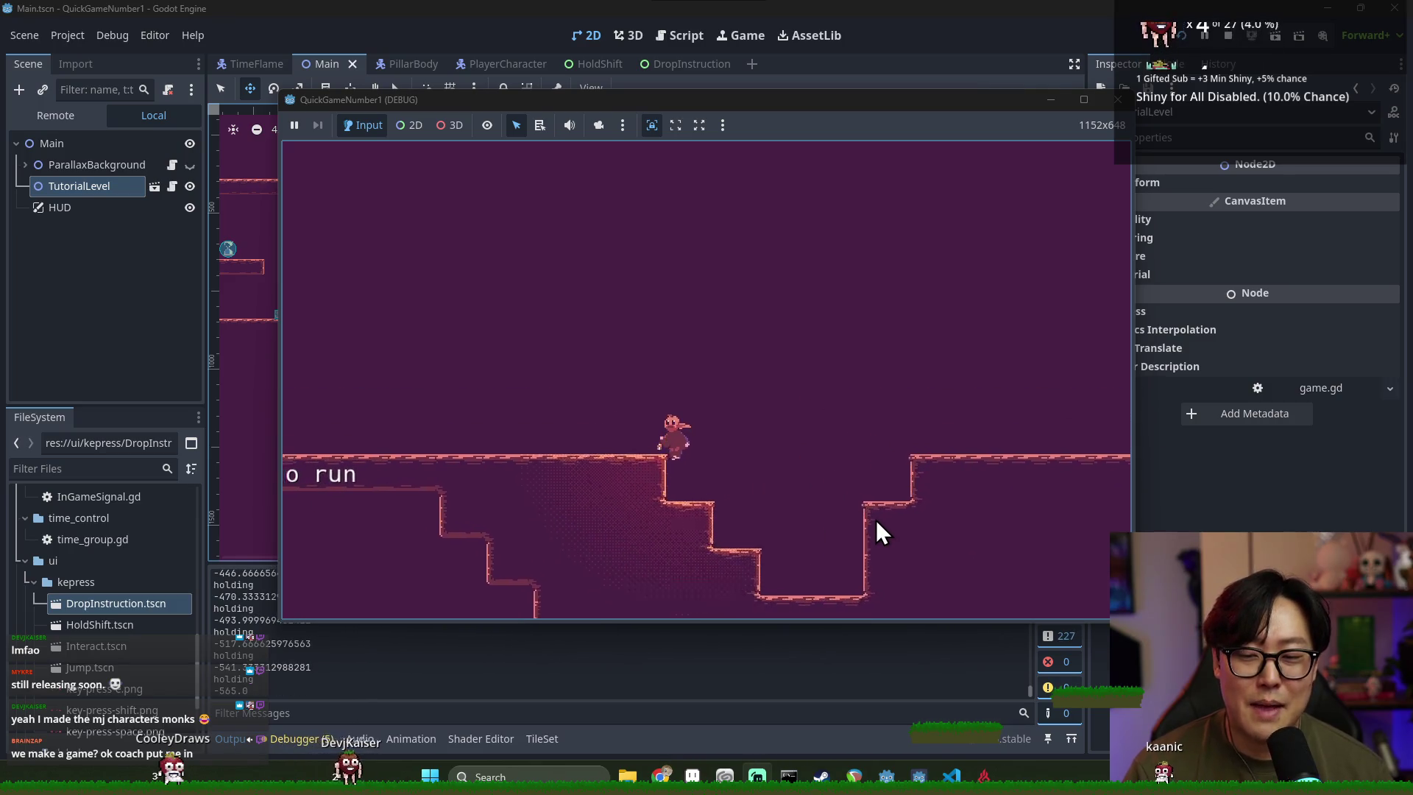
key(Right)
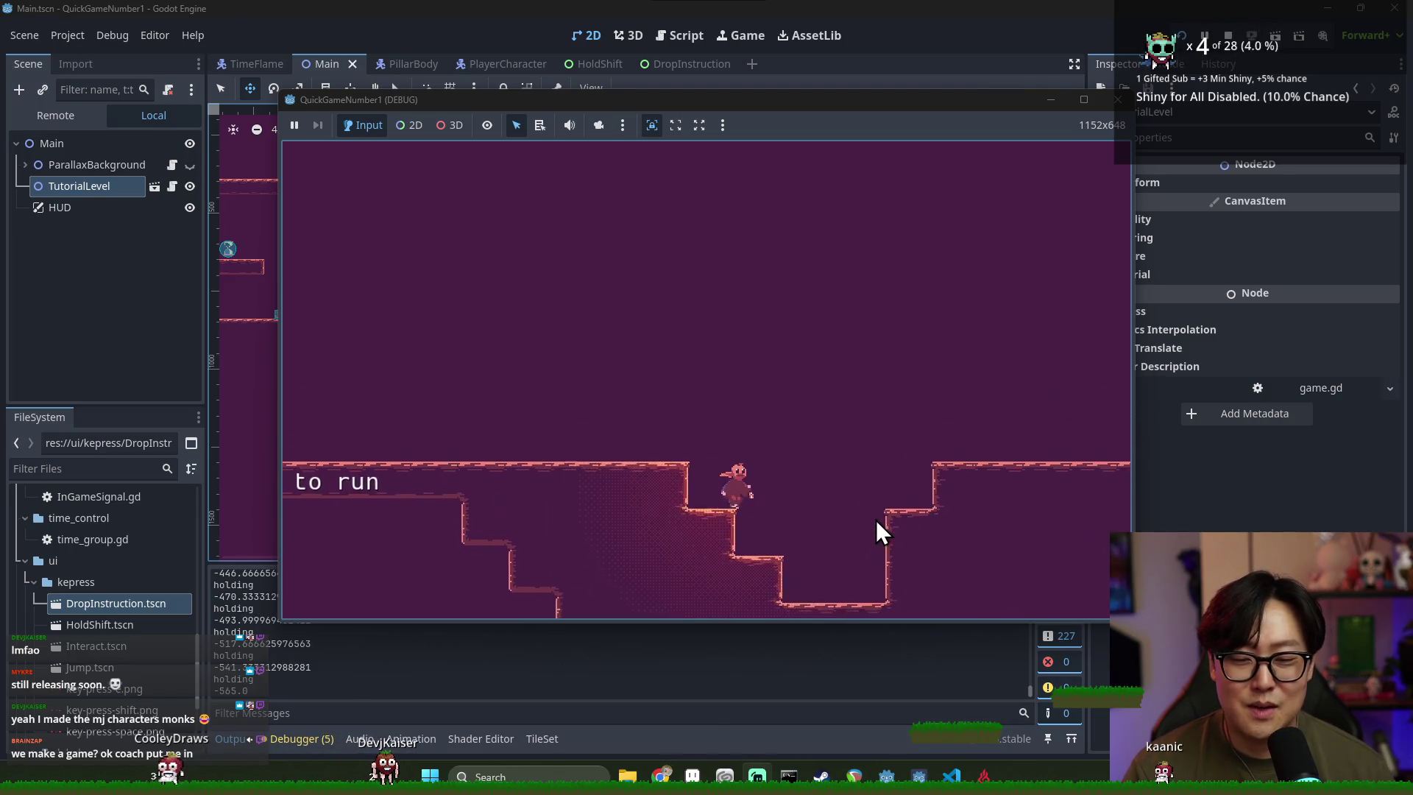
key(Right)
key(Left)
key(space)
key(Right)
key(Left)
key(space)
key(Right)
key(space)
key(Right)
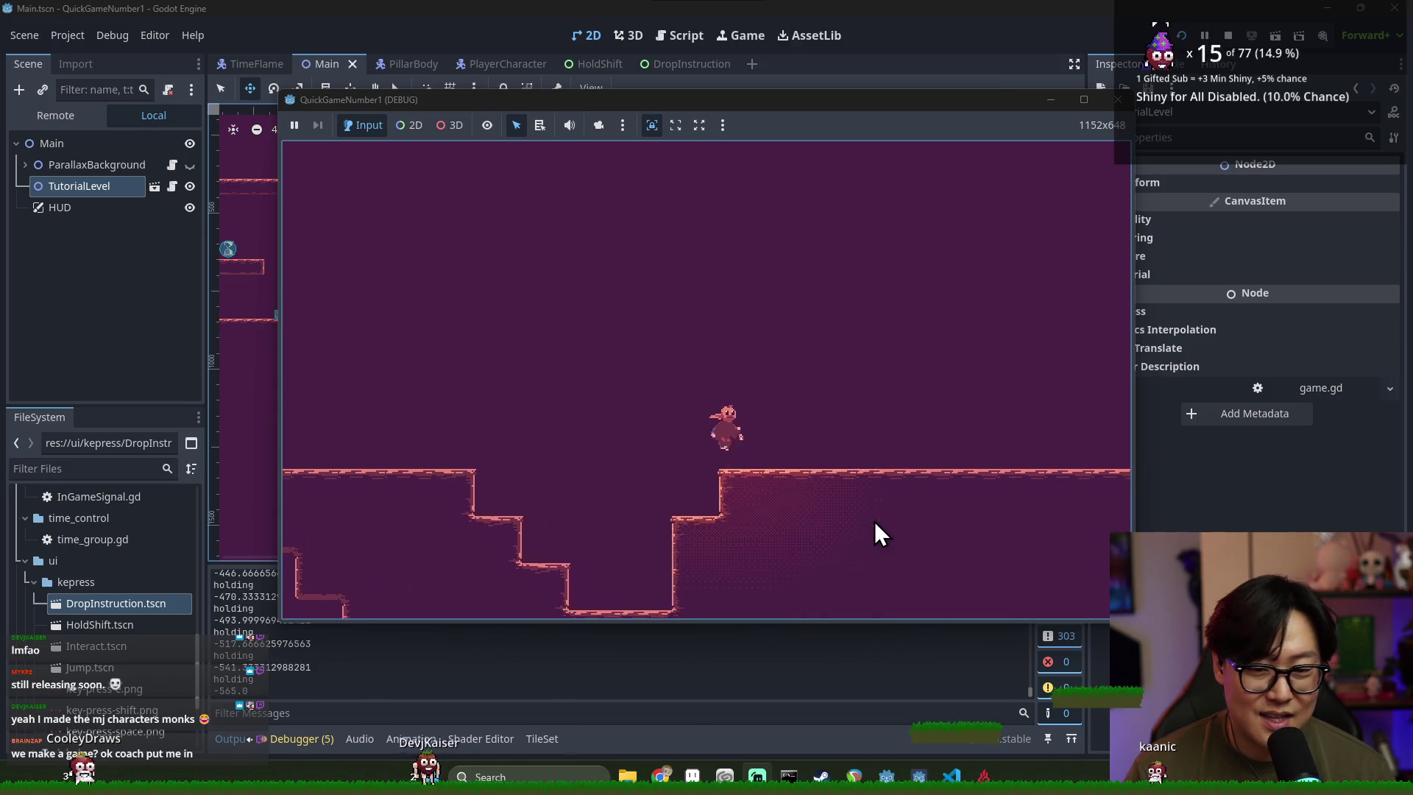
Run right across the platforms, jump into the castle area, and drop to the lower room
key(Right)
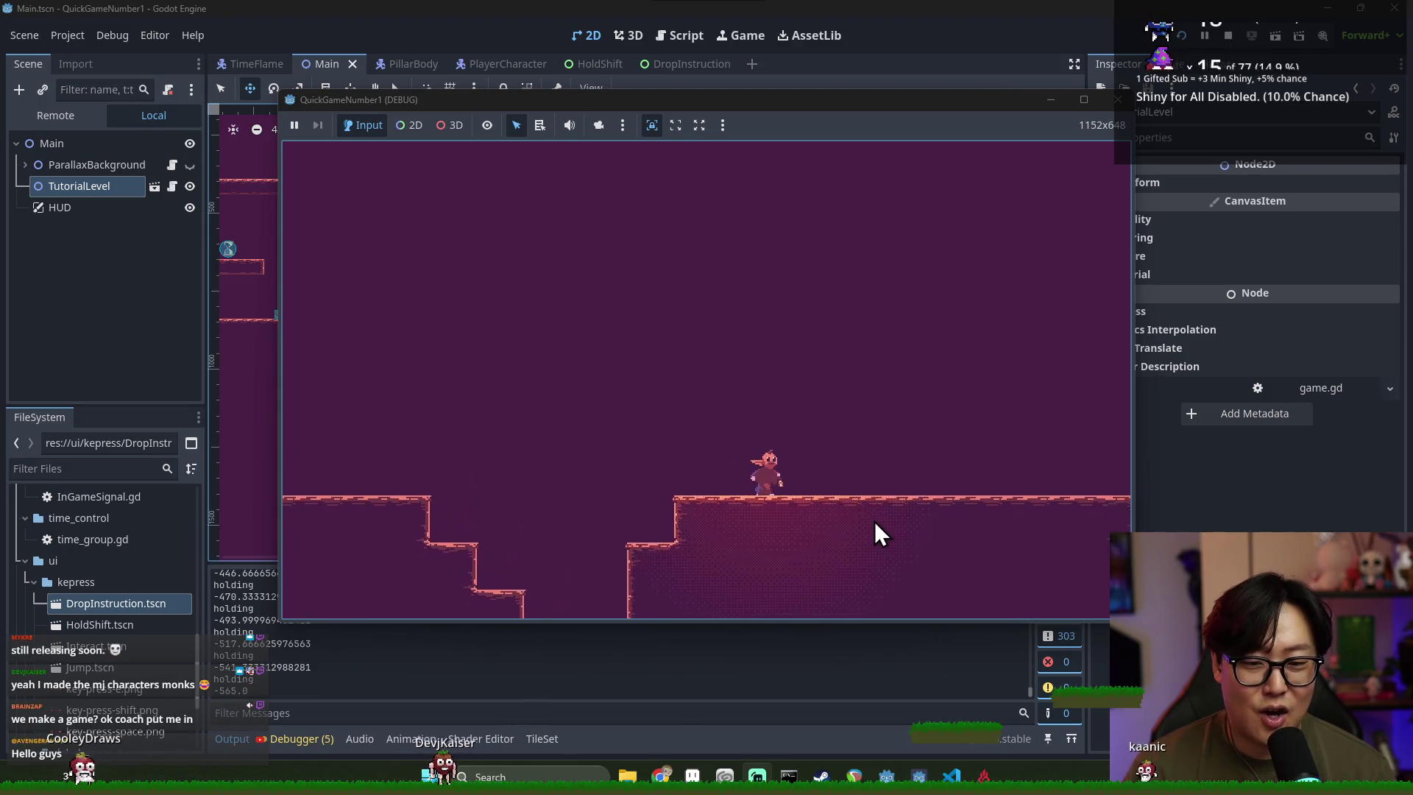
key(space)
key(Right)
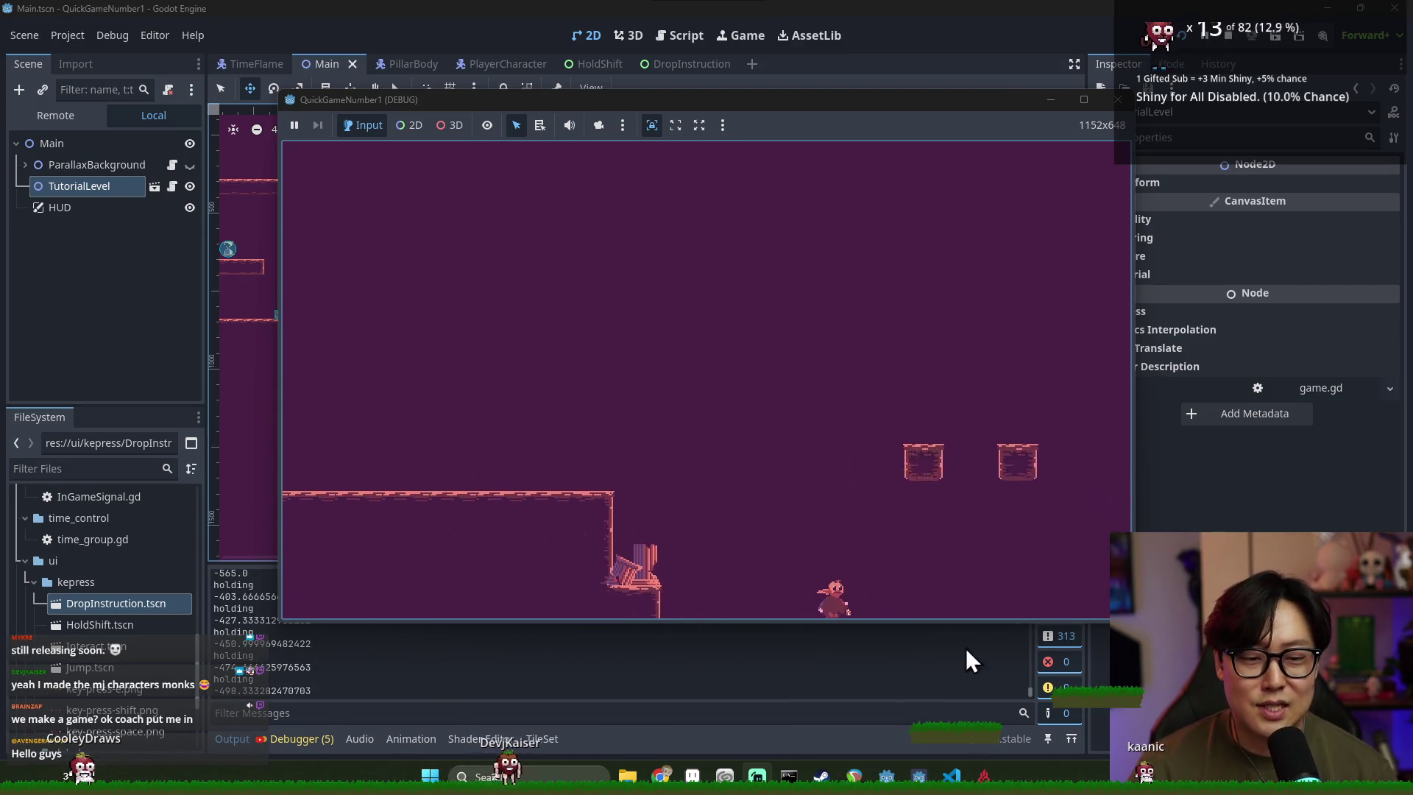
key(Right)
key(space)
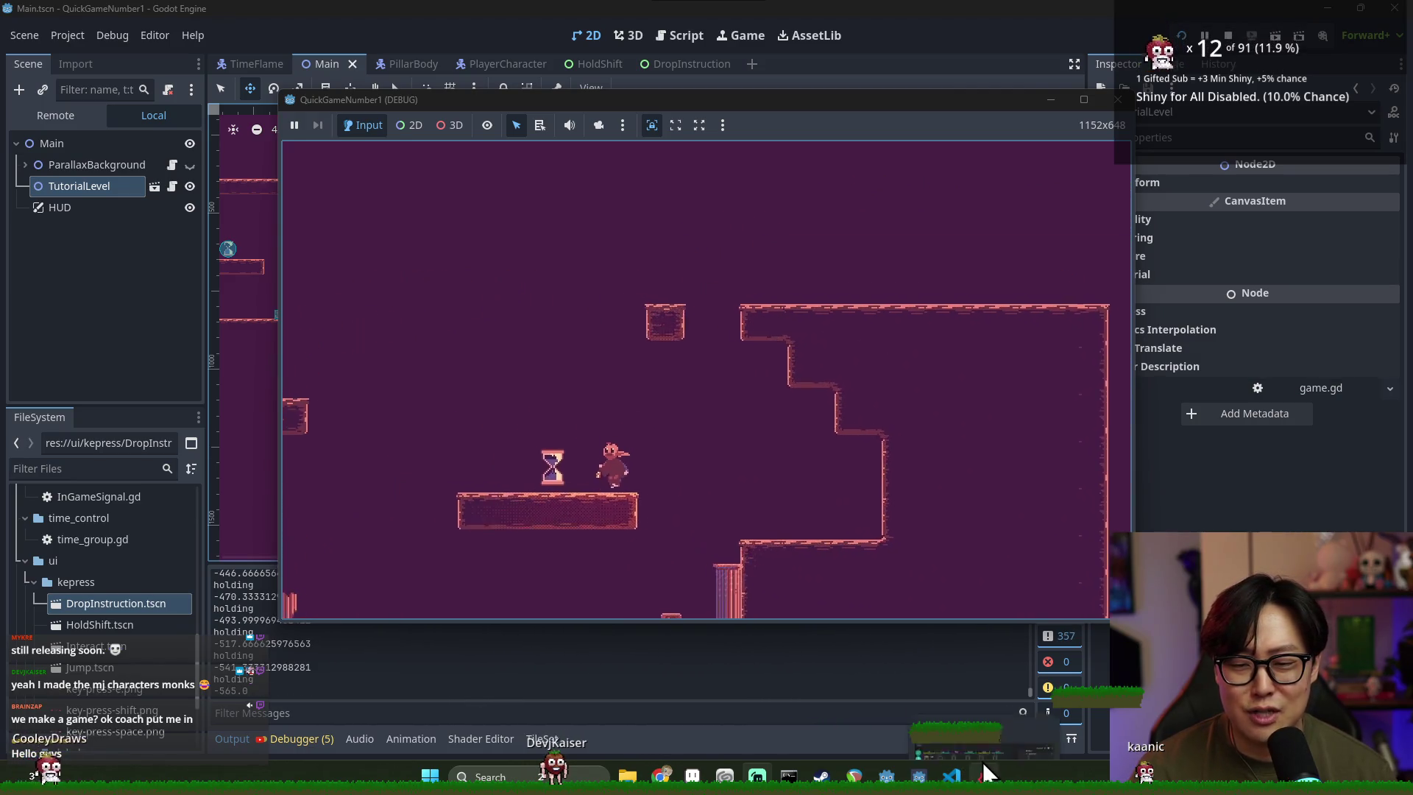
mouse_move(982, 761)
mouse_move(955, 689)
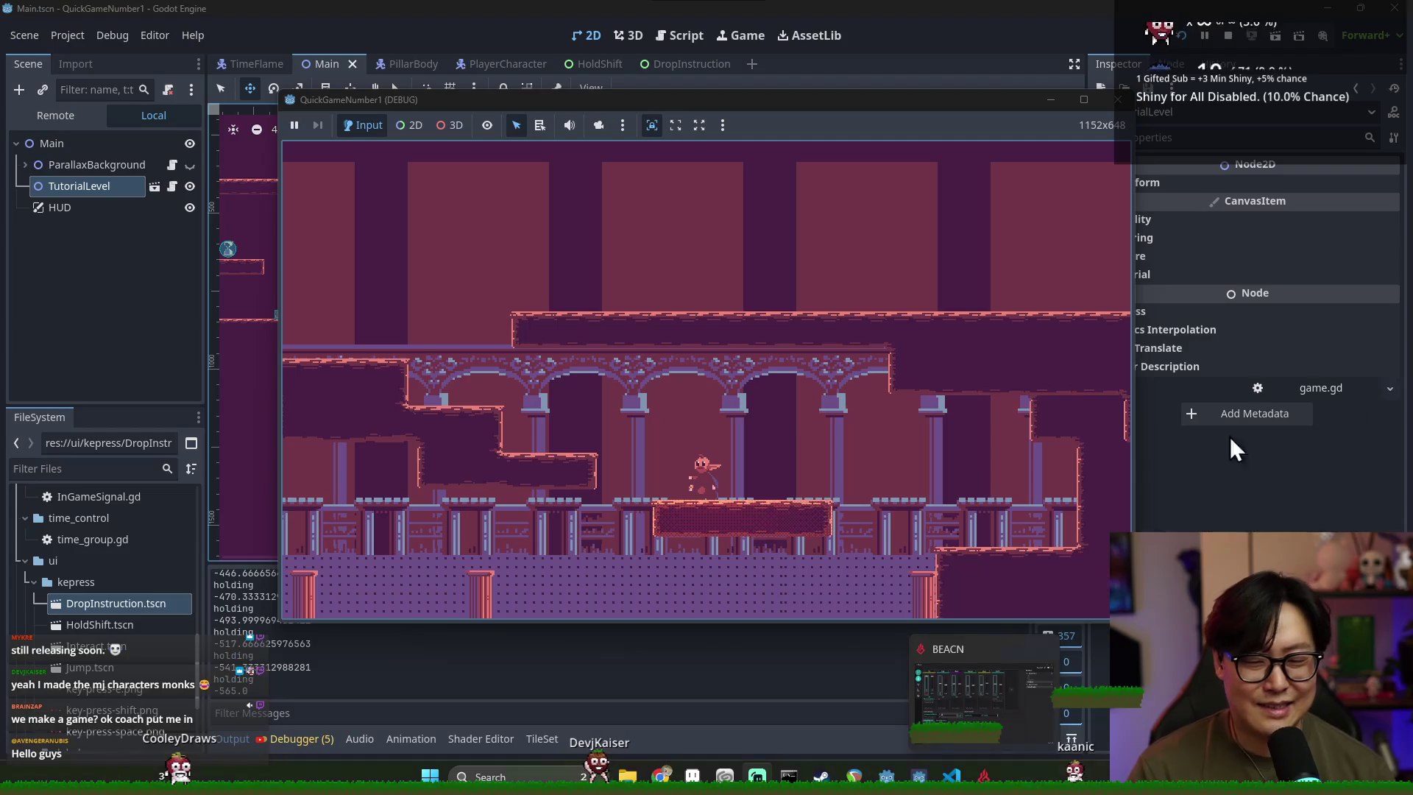
key(space)
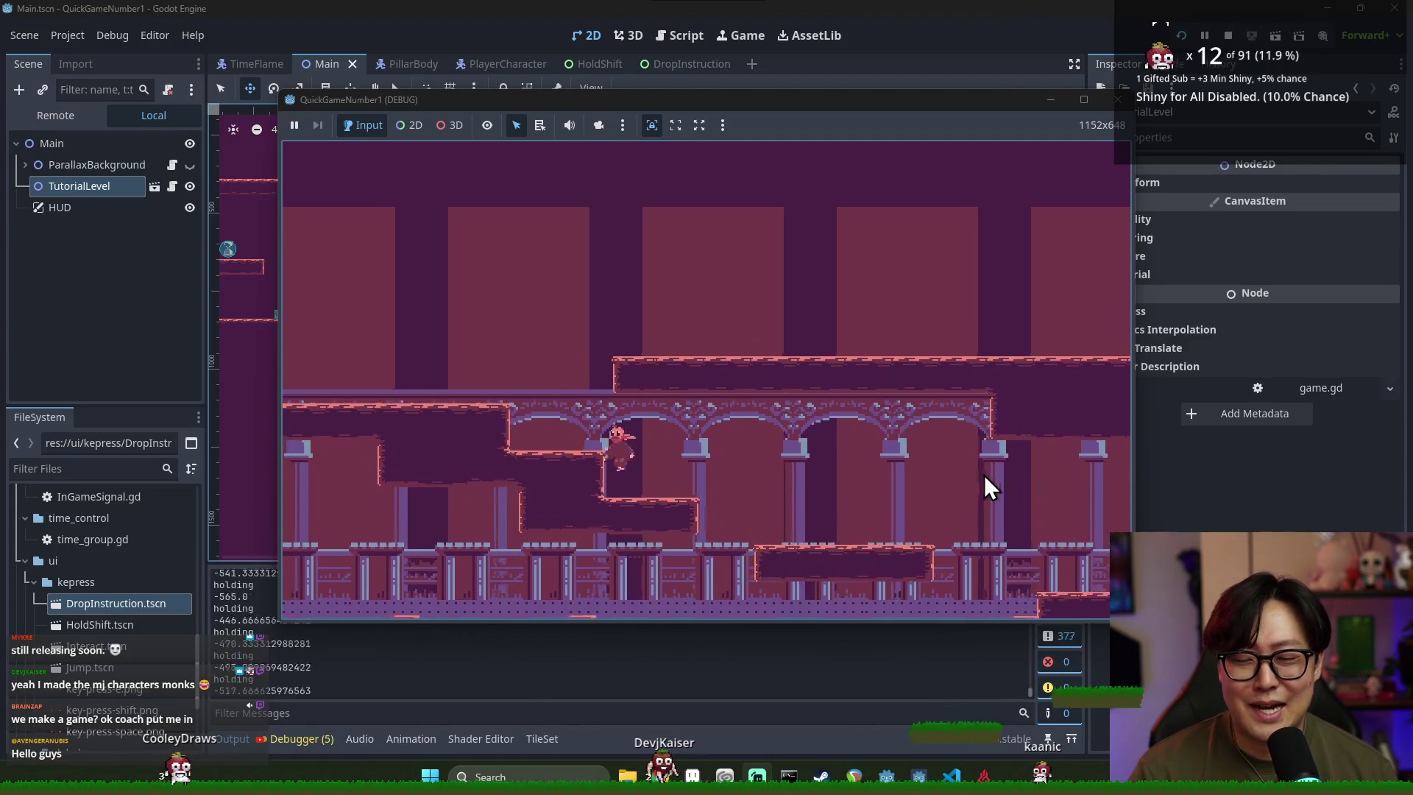
key(Right)
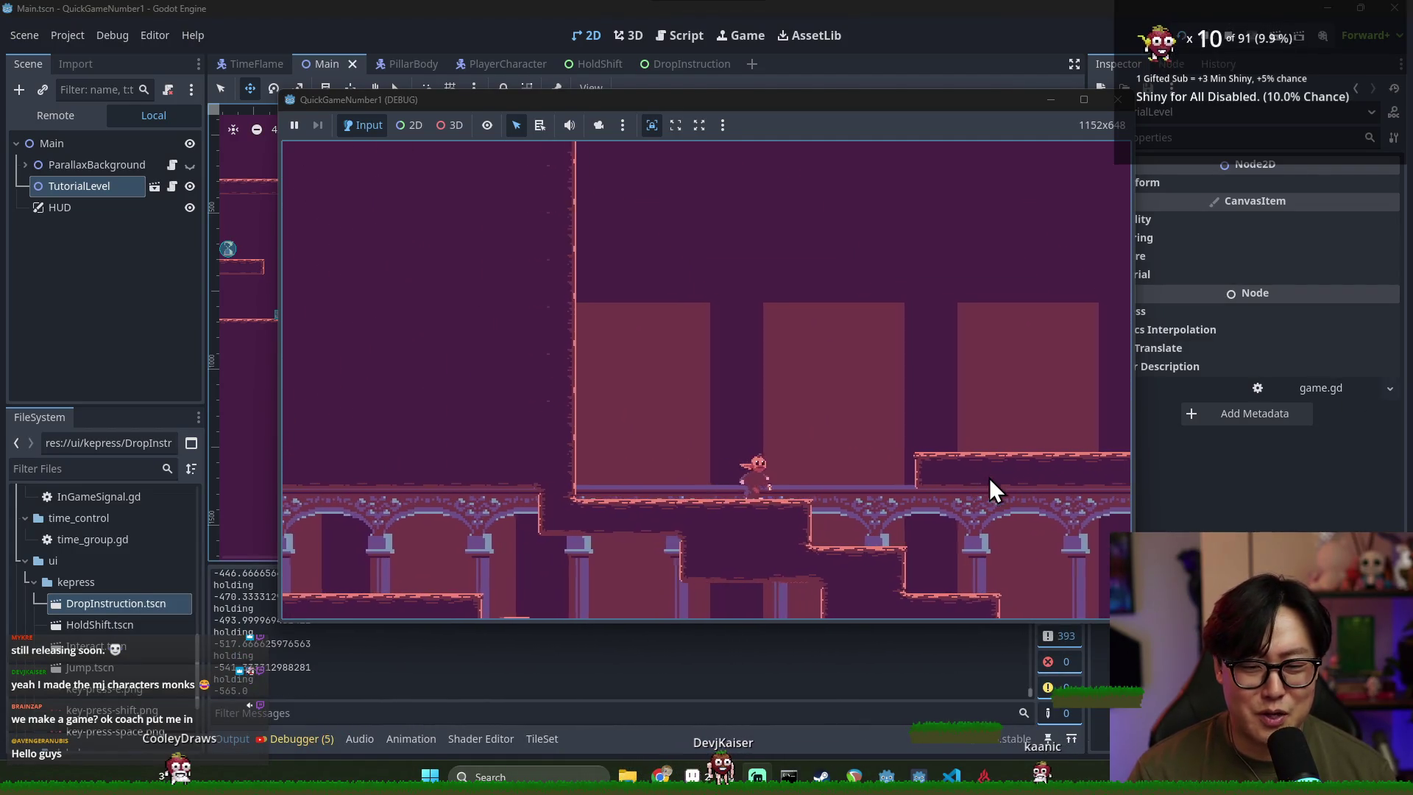
key(Down)
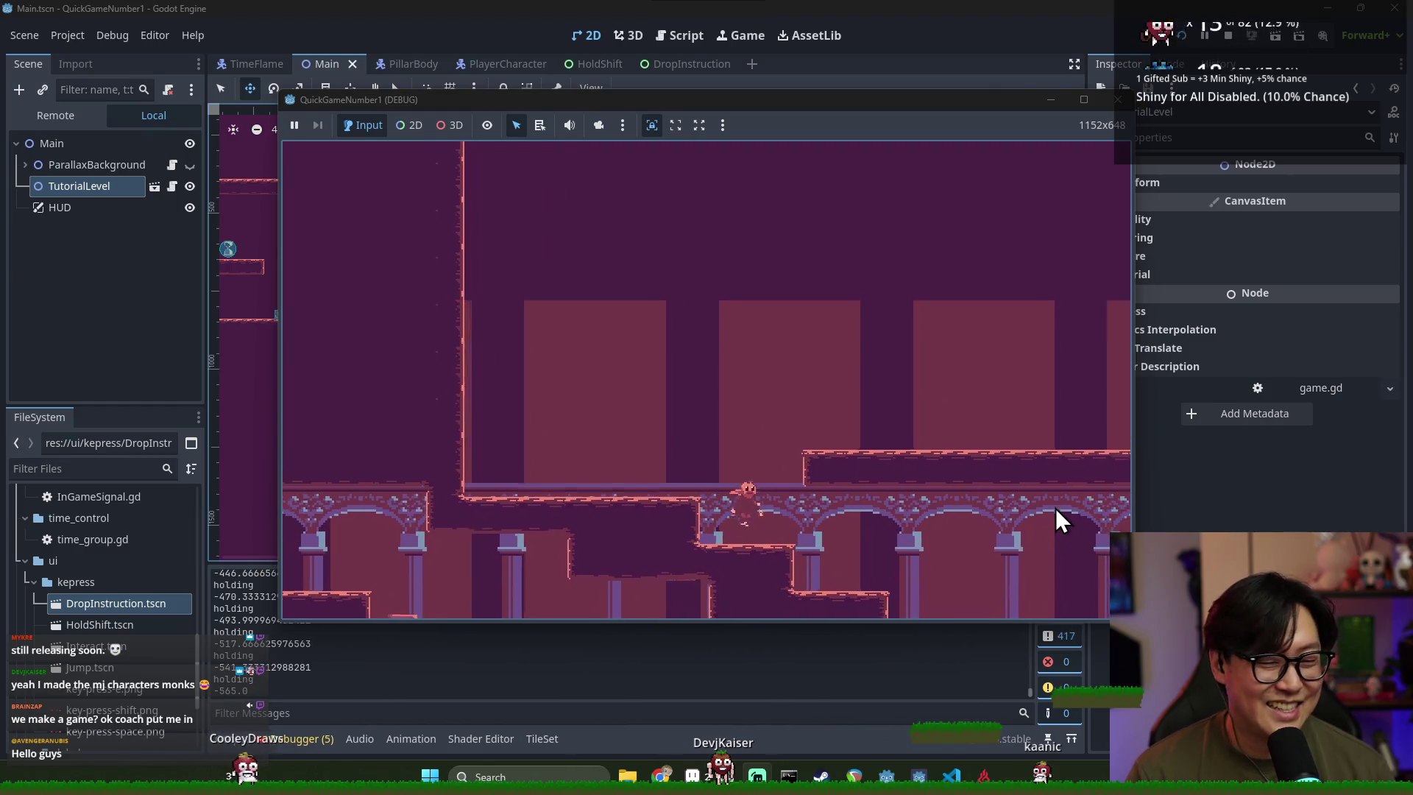
key(Left)
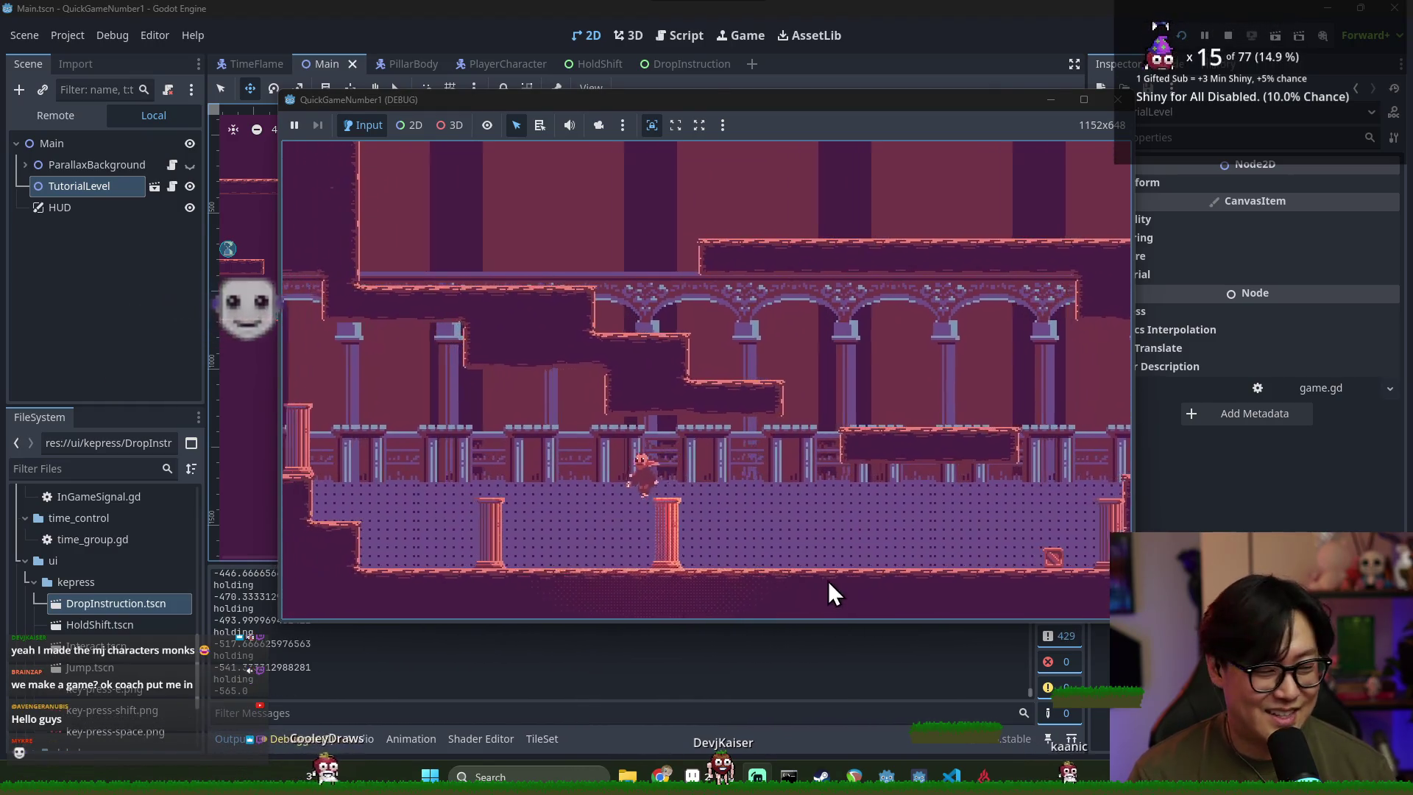
key(Right)
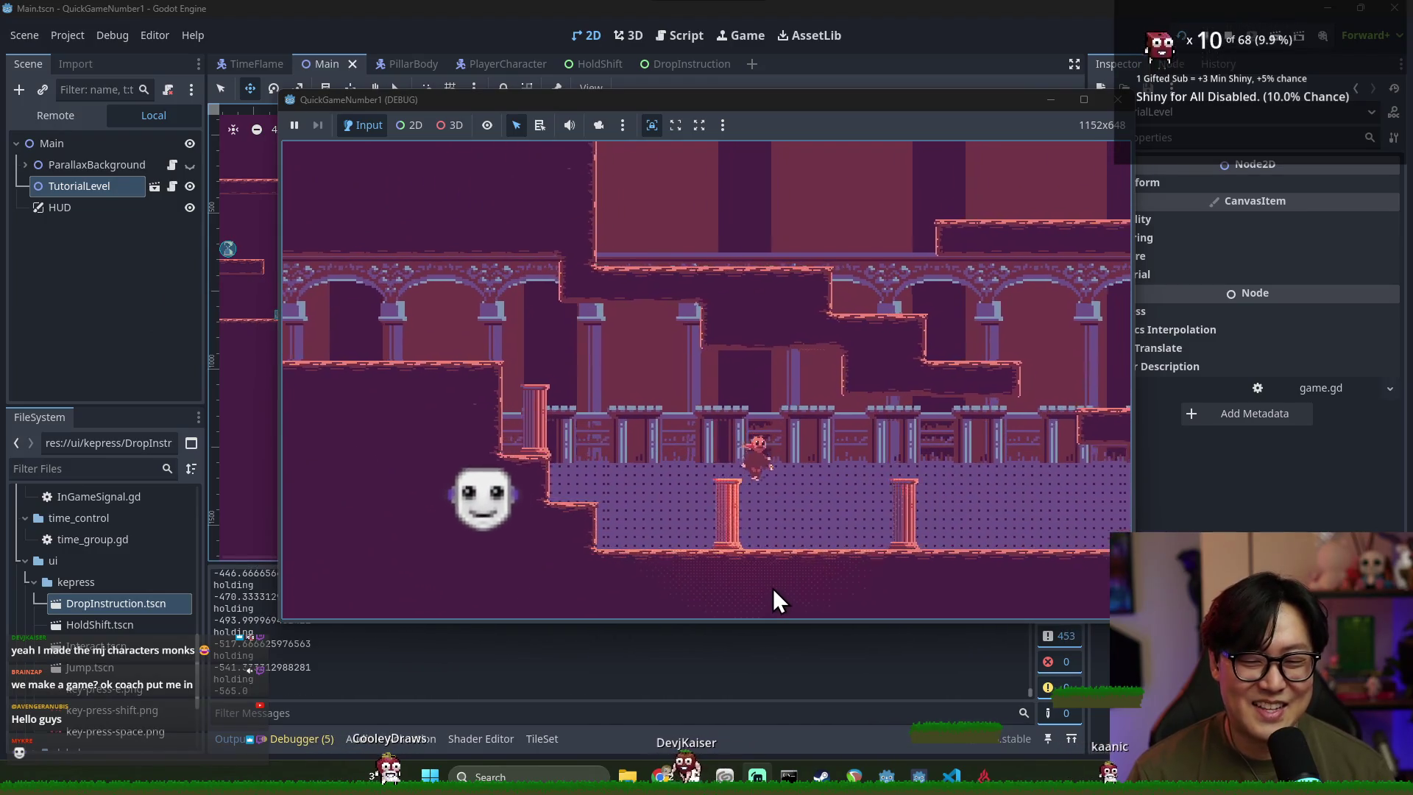
key(space)
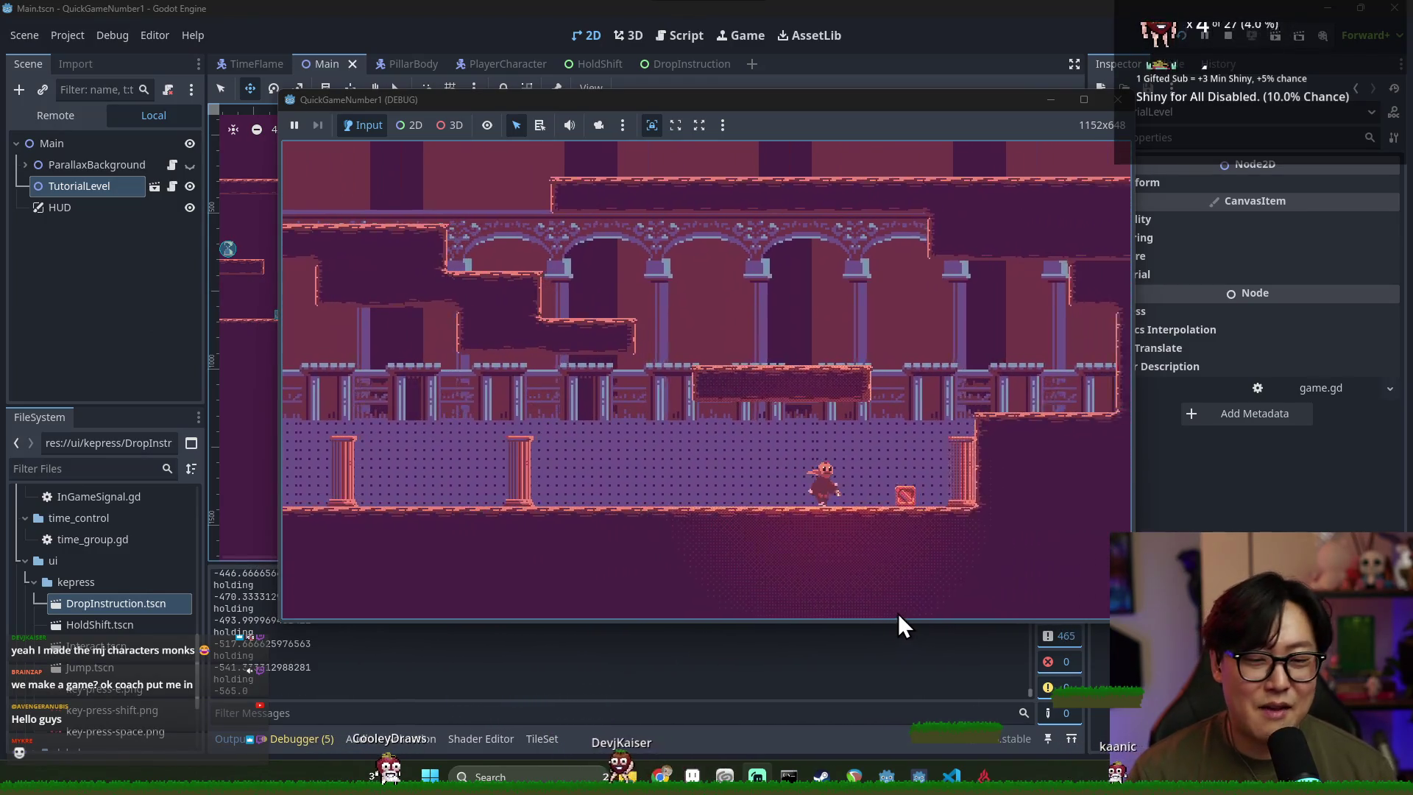
Move left to the drop prompt, drop down the shaft with E, and stop the game
key(Left)
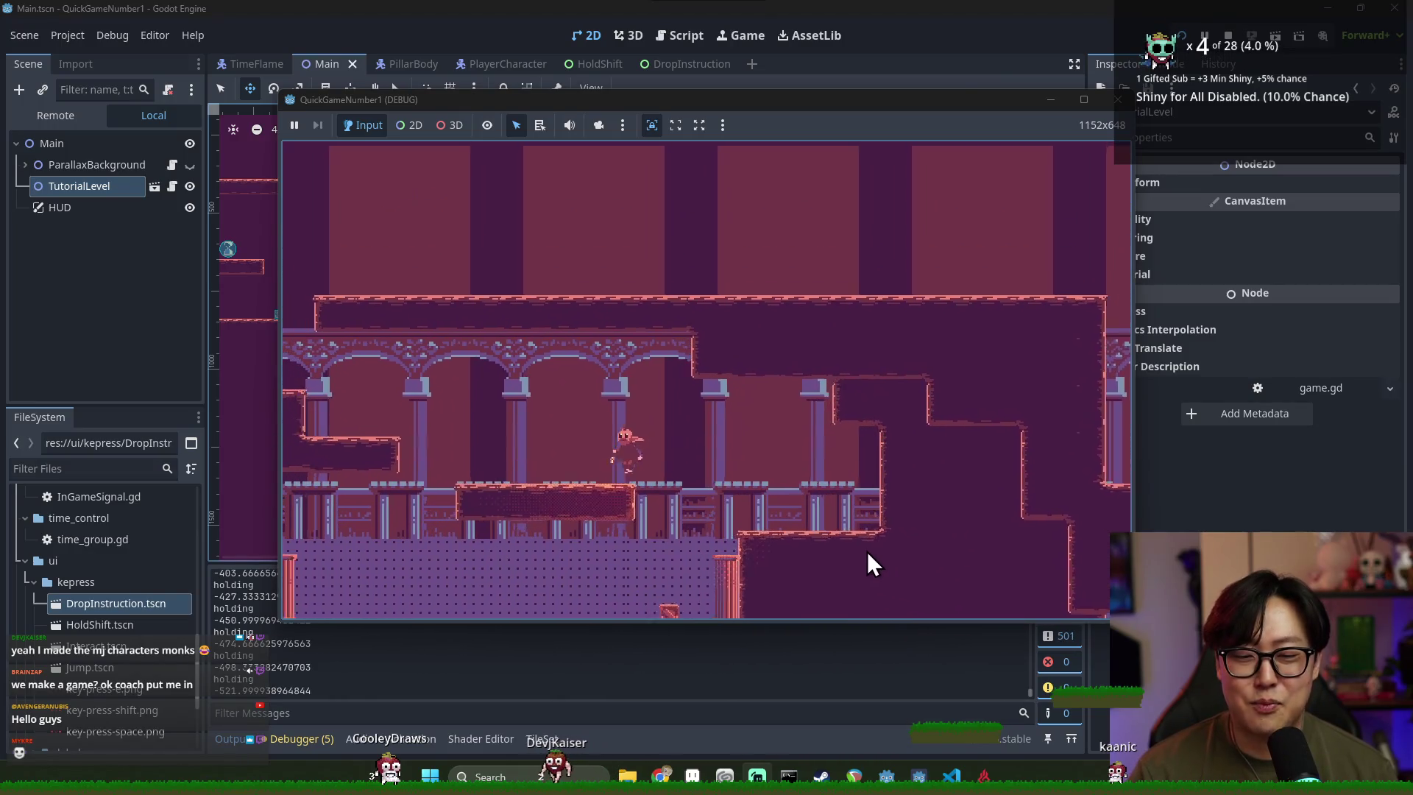
key(Left)
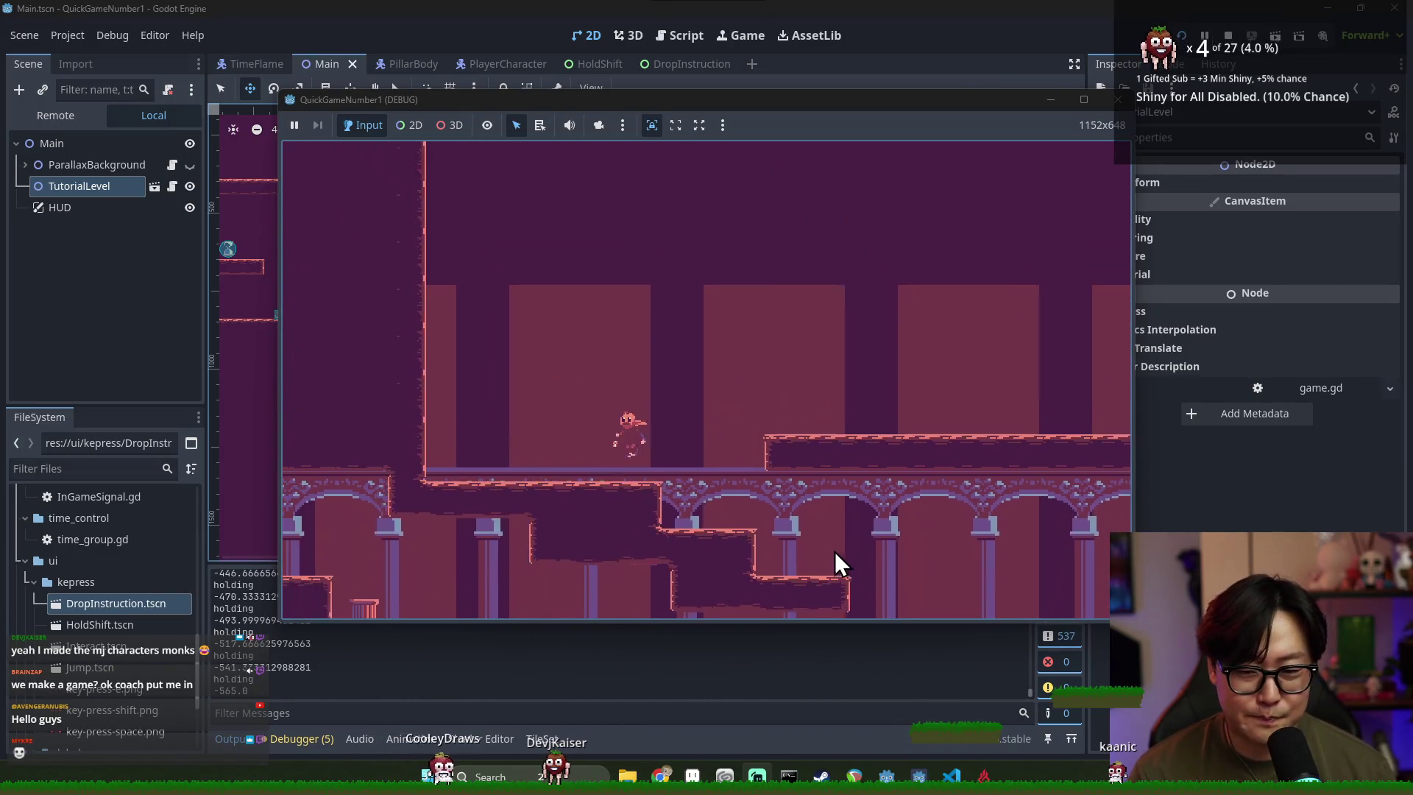
key(Right)
key(space)
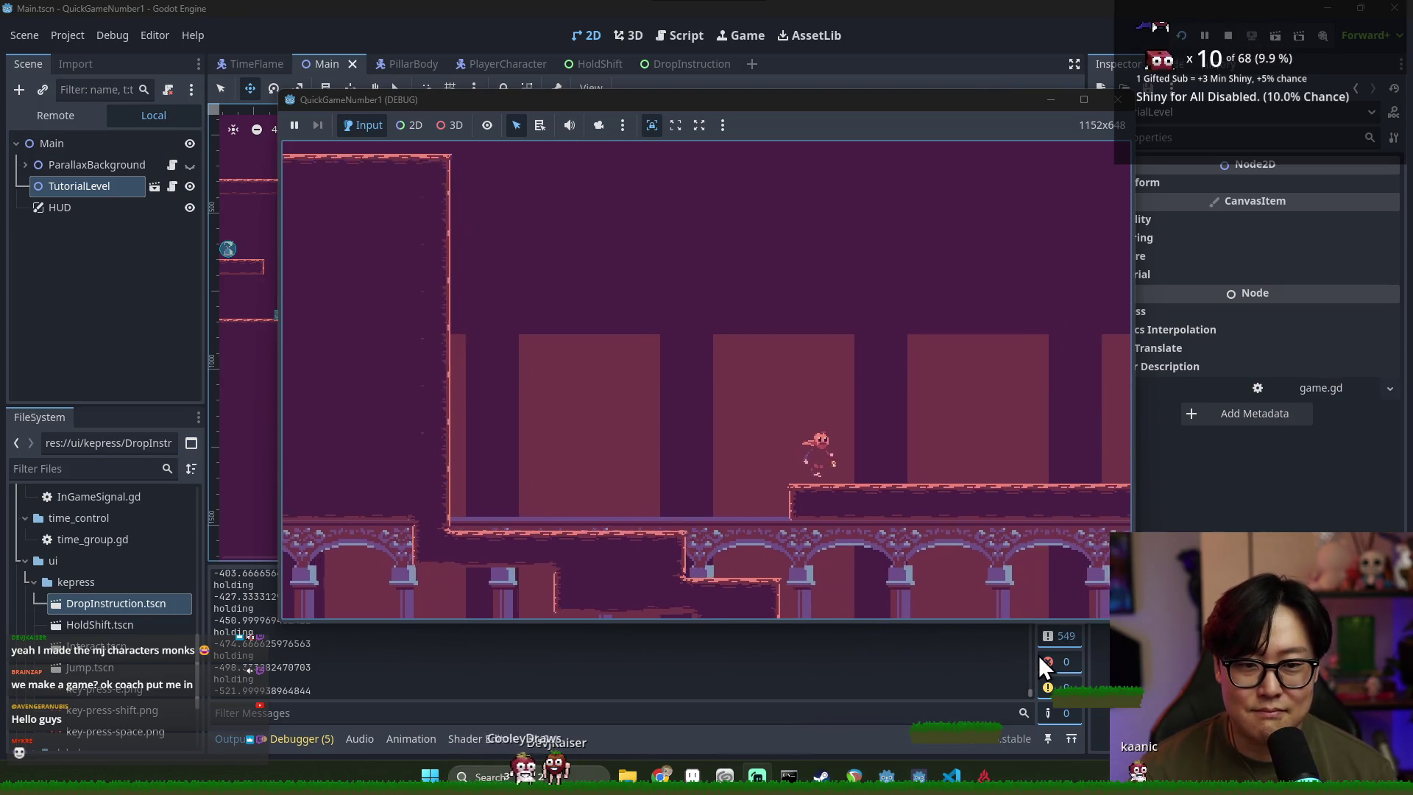
key(Right)
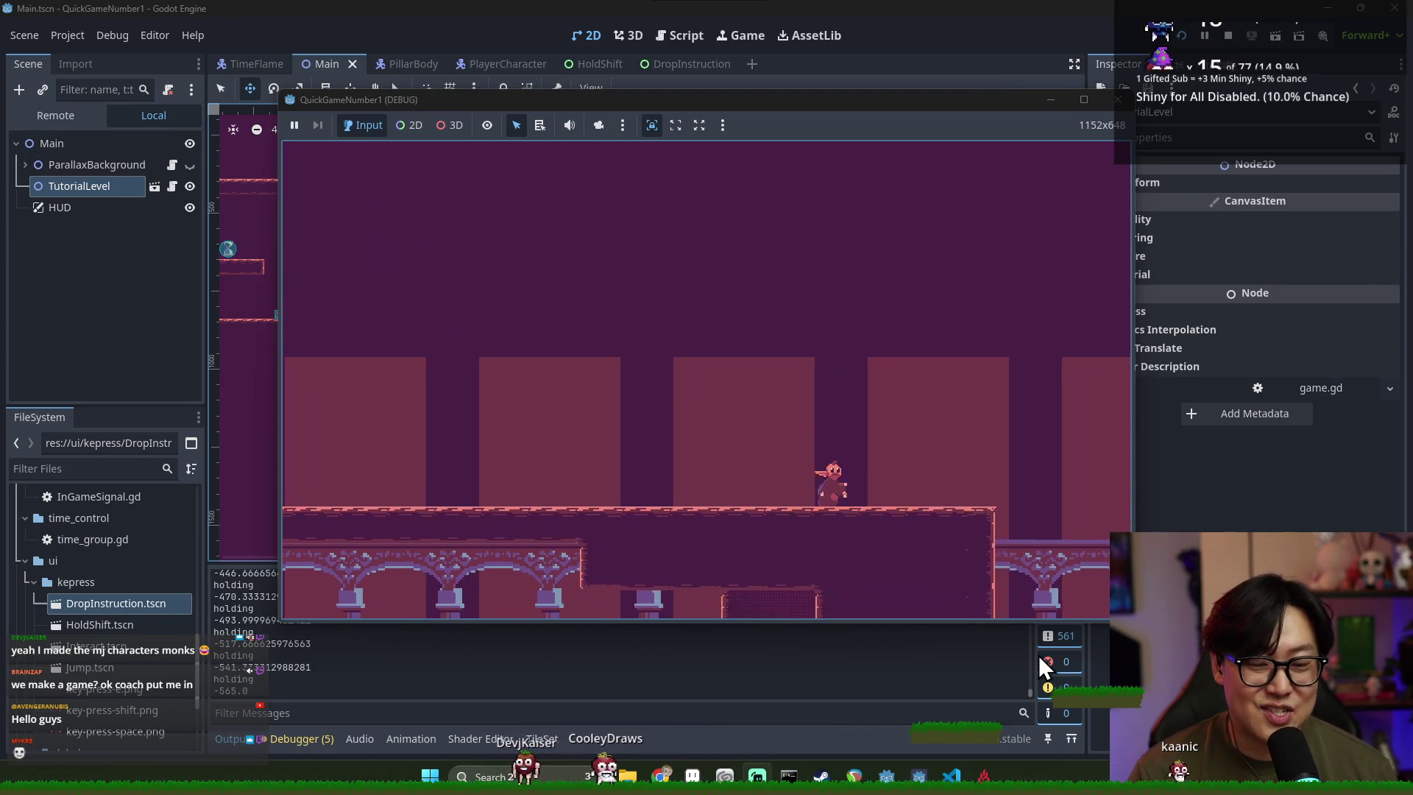
key(Left)
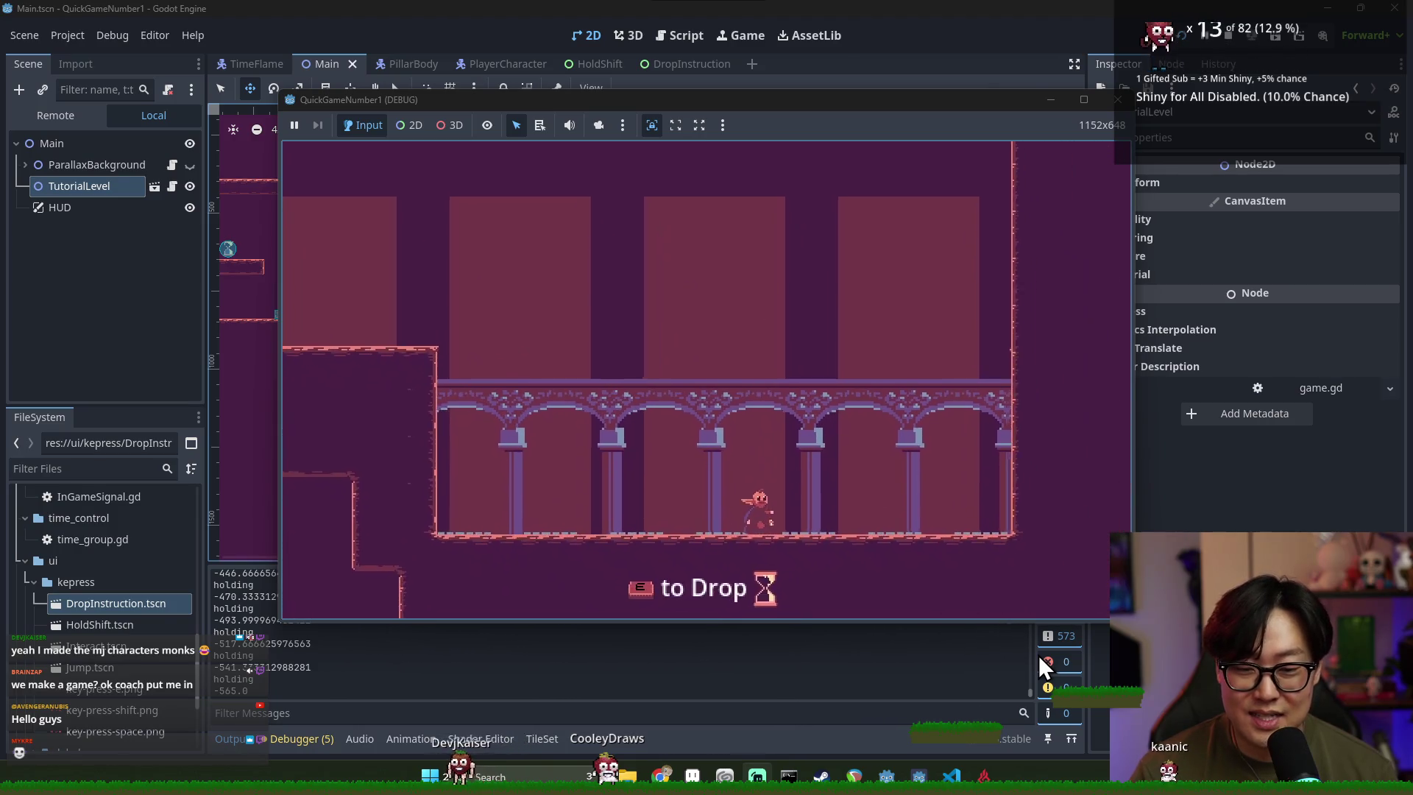
key(e)
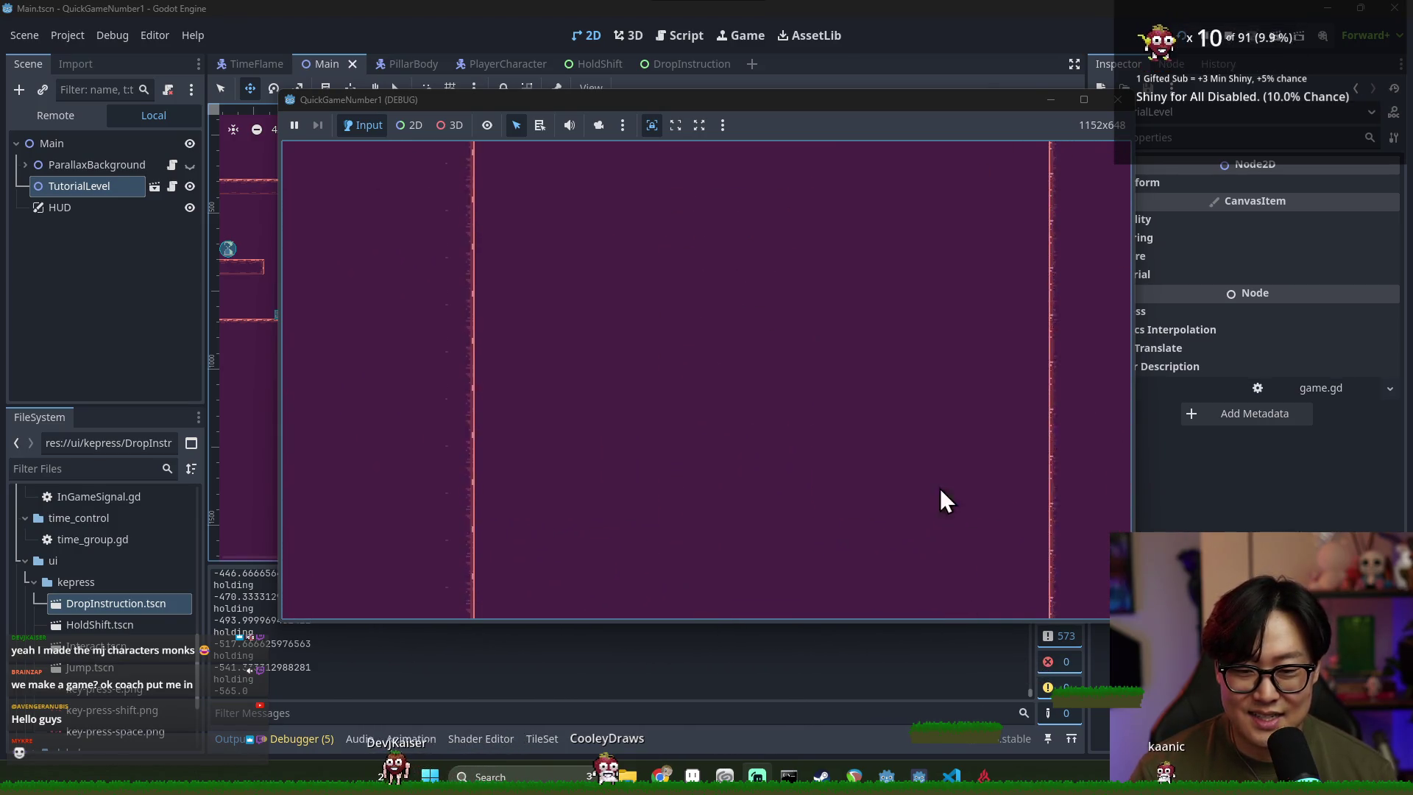
click(1225, 36)
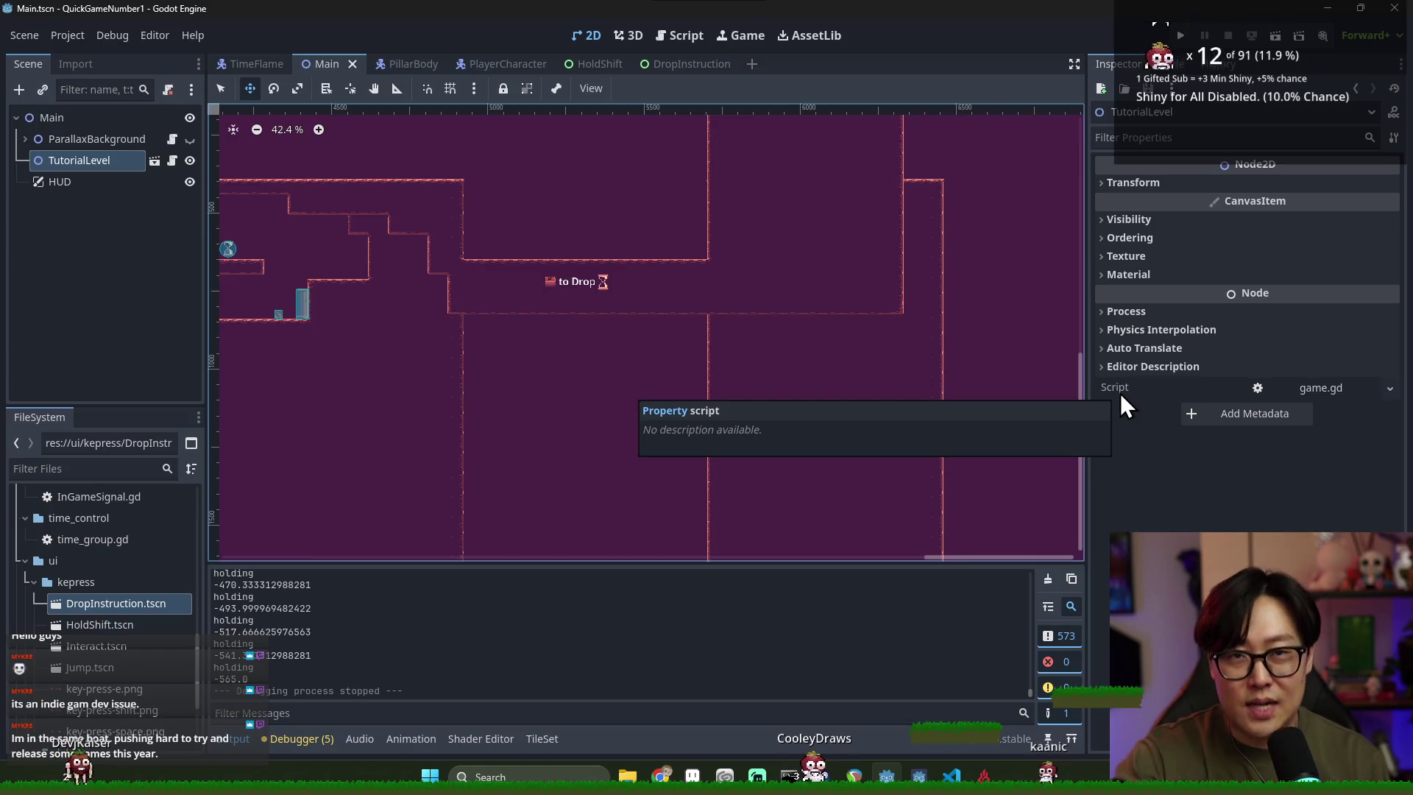
Switch from Godot to the Discord window and scroll its announcements channel
key(alt+Tab)
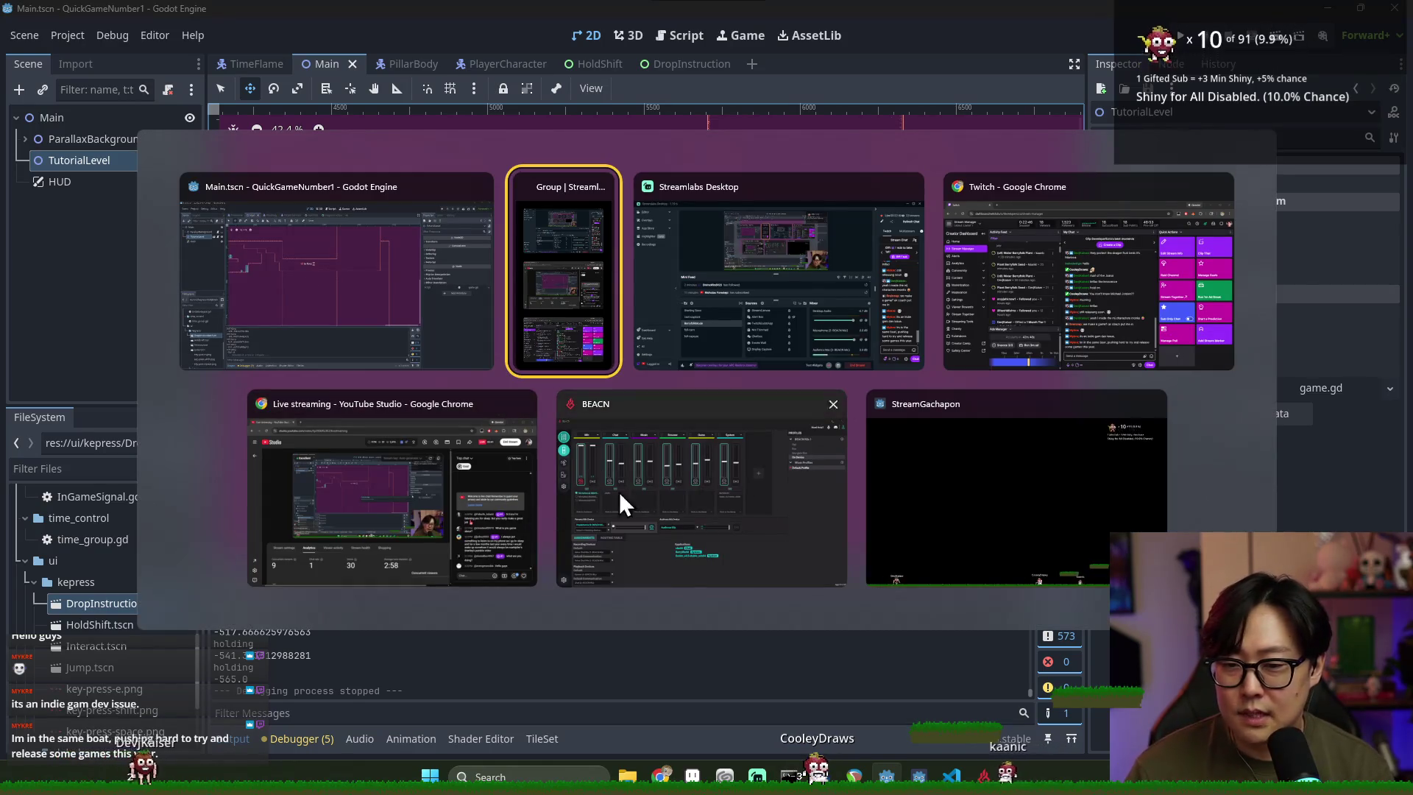
key(Escape)
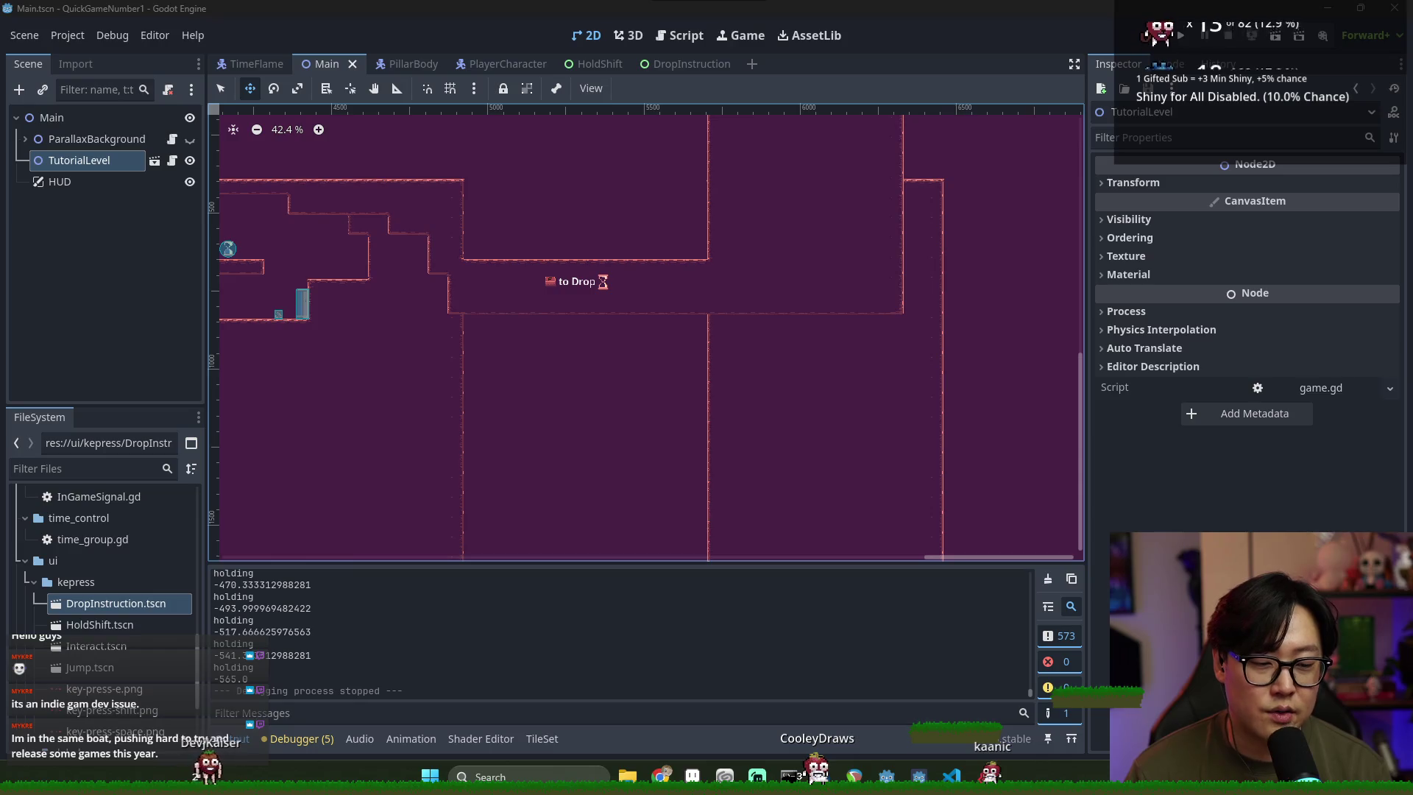
key(alt+Tab)
scroll(132, 473, down, 3)
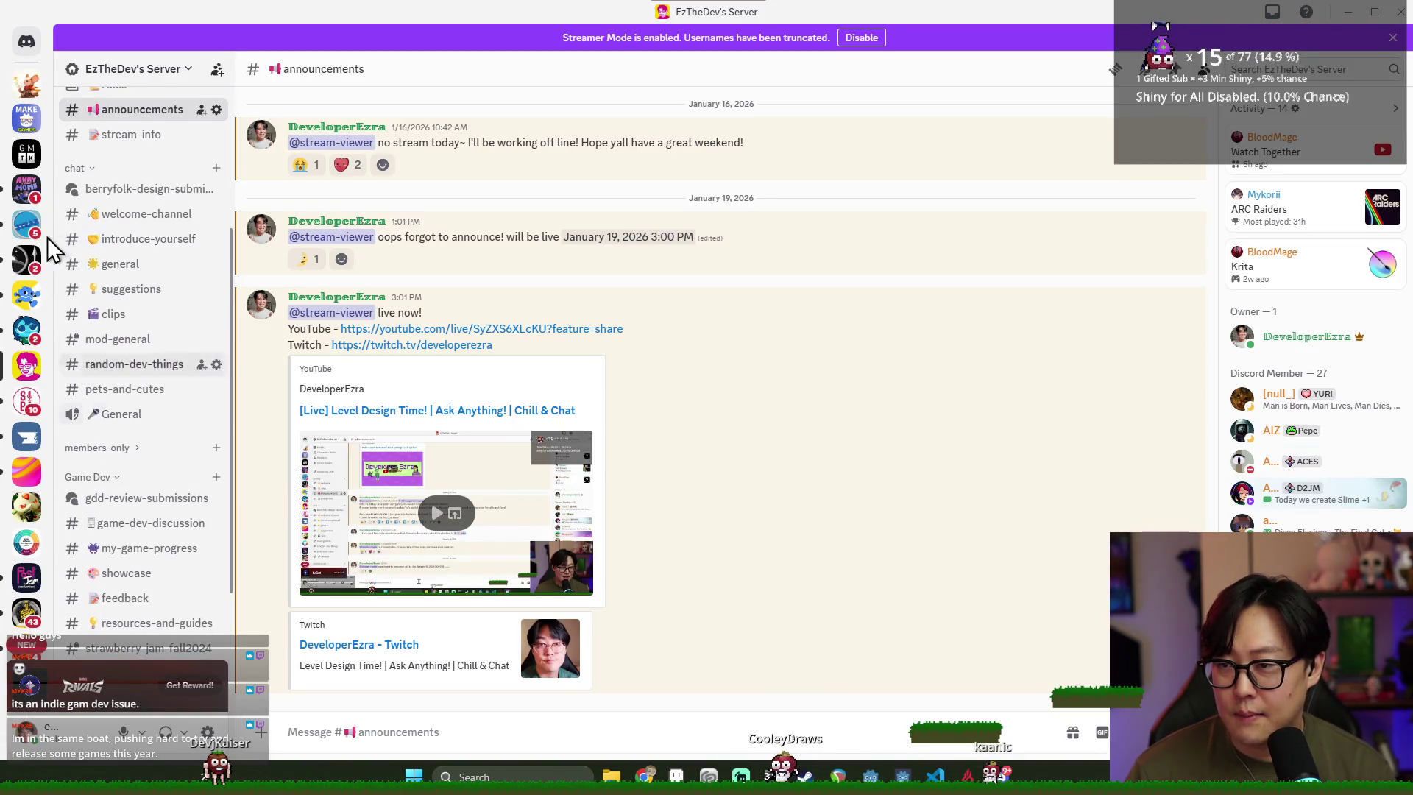
Scroll to the palette mock-up post in my-game-progress and view its image enlarged
scroll(129, 390, down, 3)
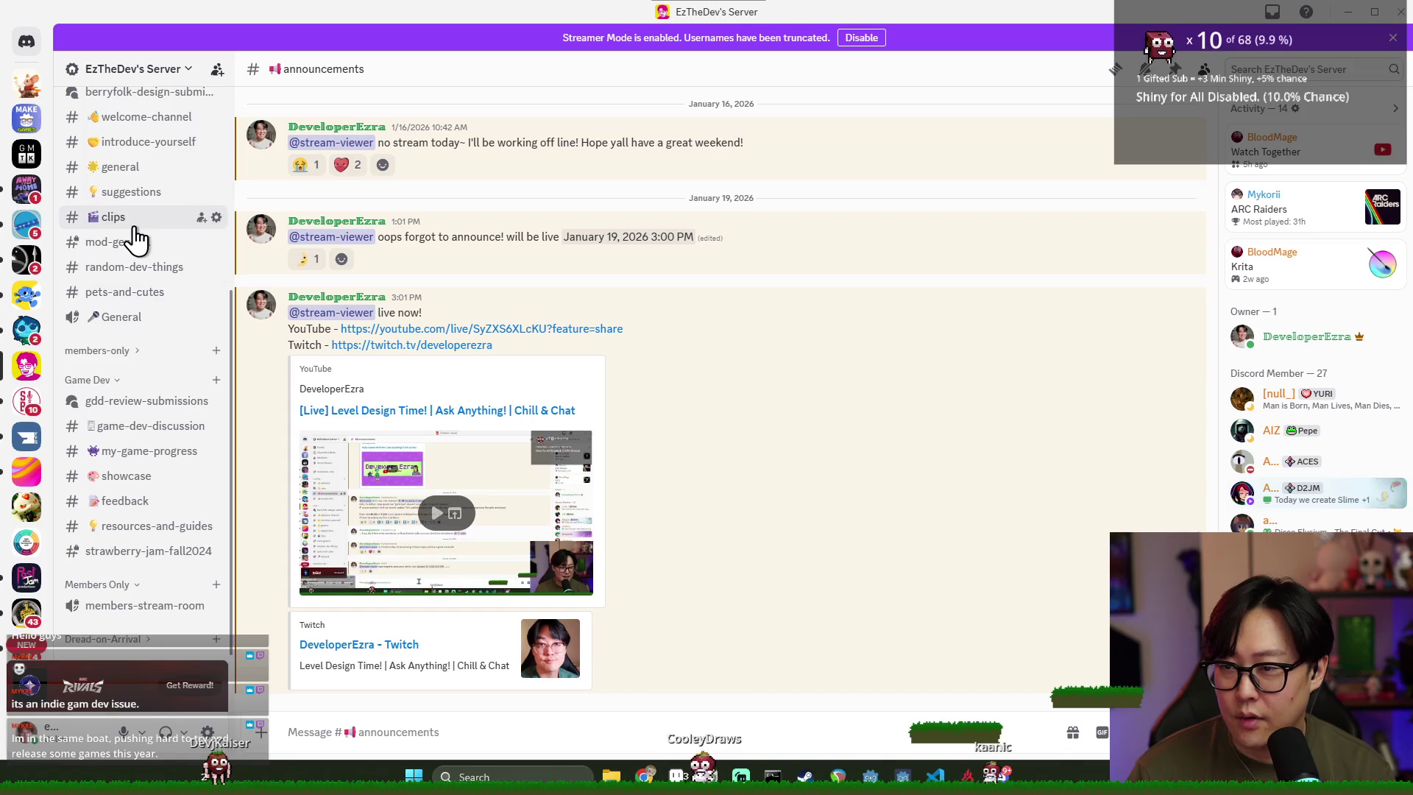
scroll(136, 237, up, 5)
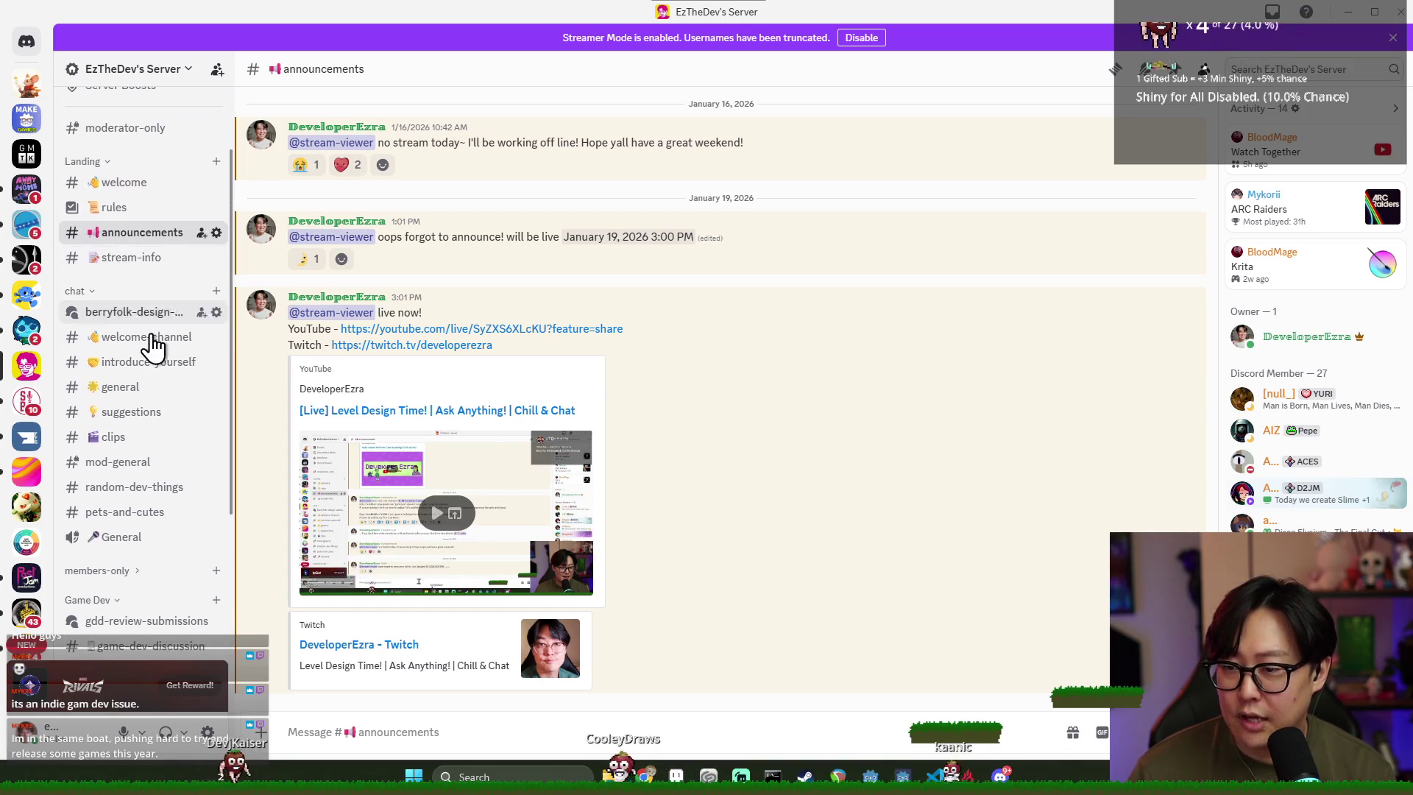
scroll(153, 353, down, 5)
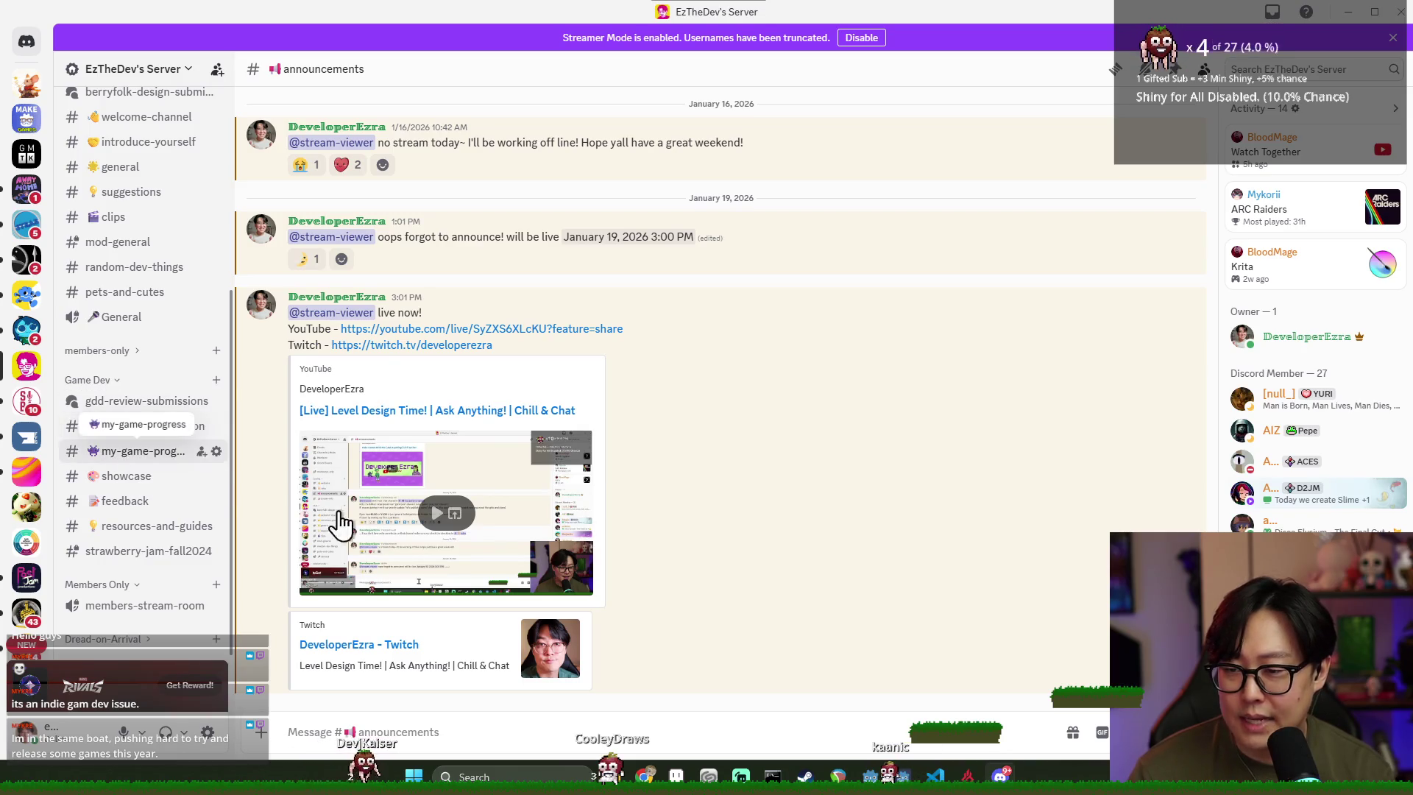
scroll(487, 624, up, 10)
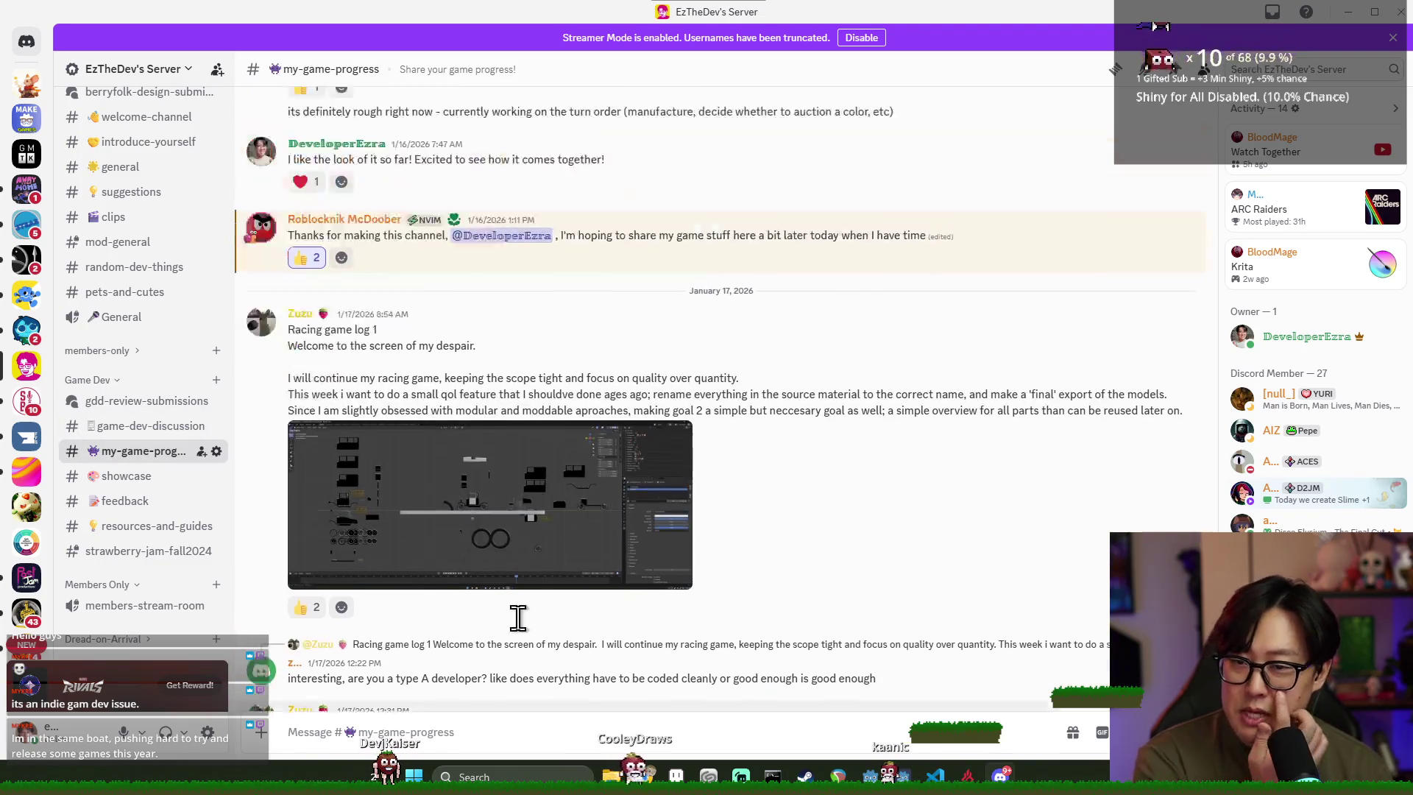
scroll(581, 629, down, 5)
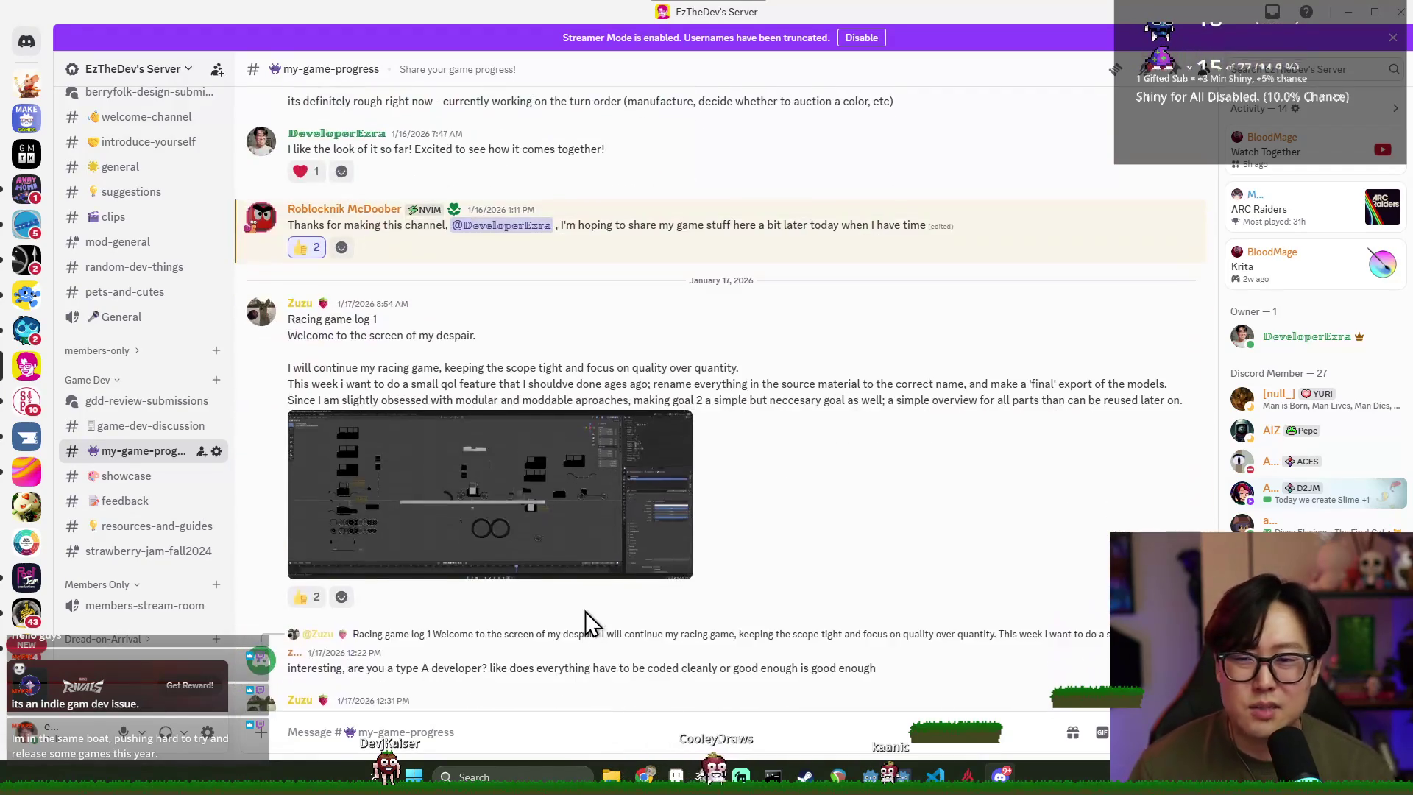
scroll(568, 616, up, 15)
scroll(559, 587, up, 10)
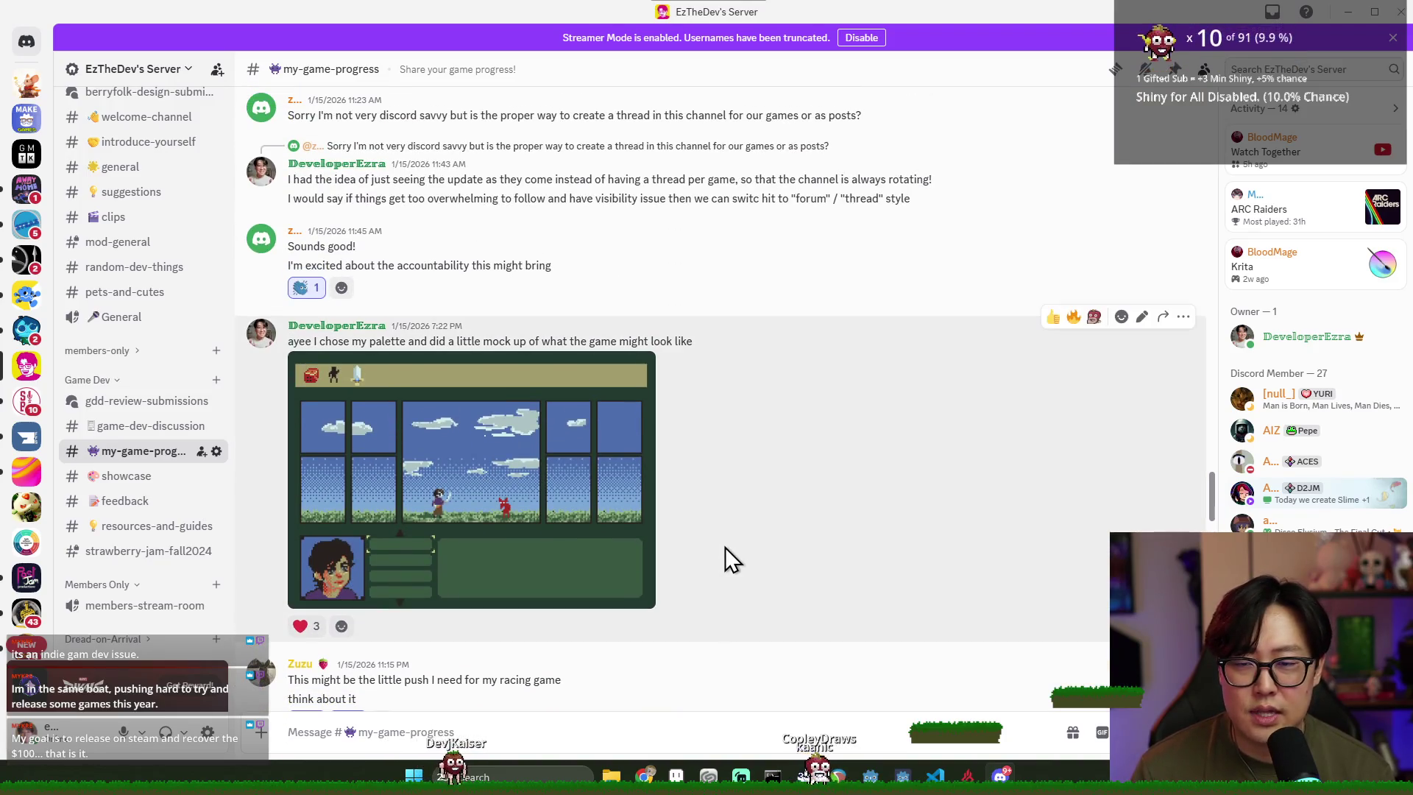
click(493, 465)
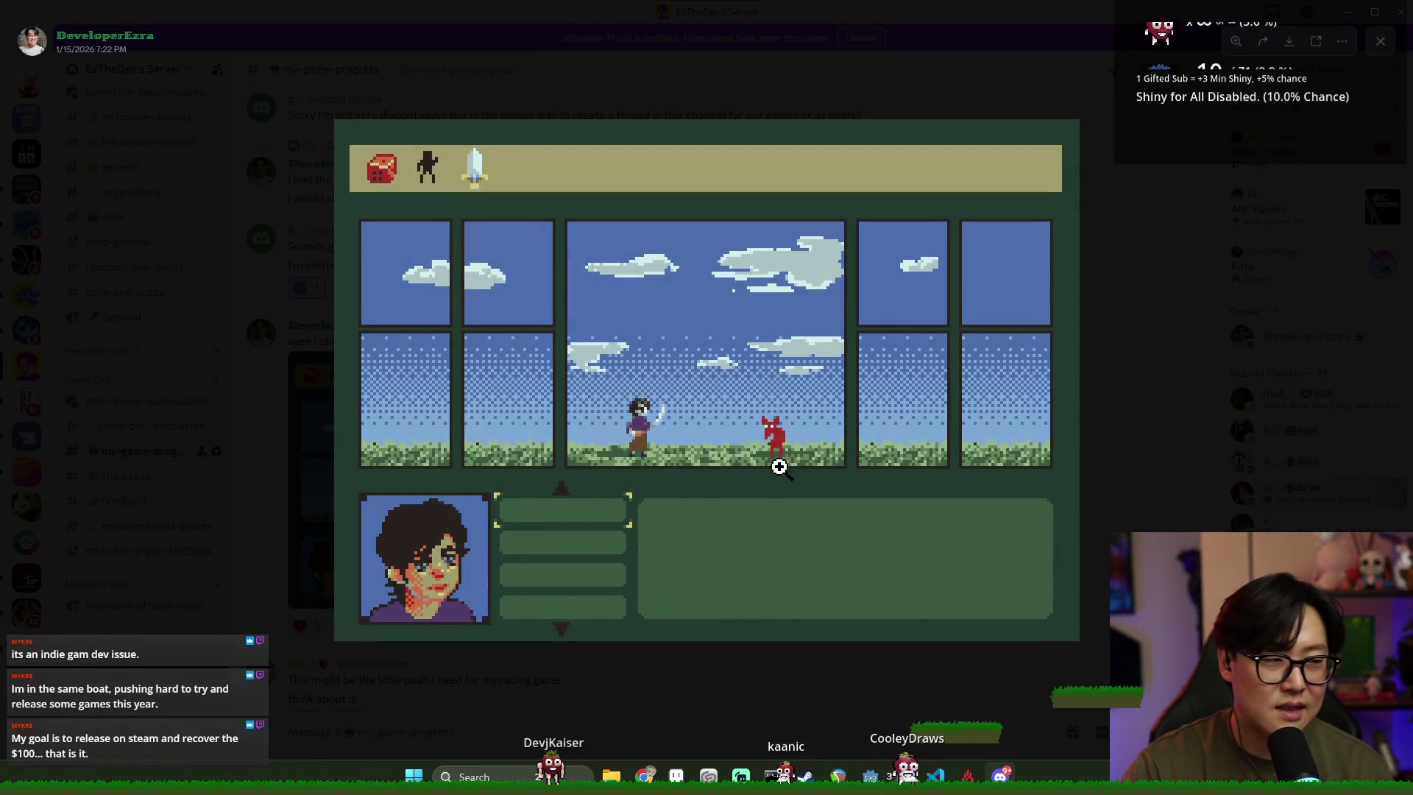
click(1173, 422)
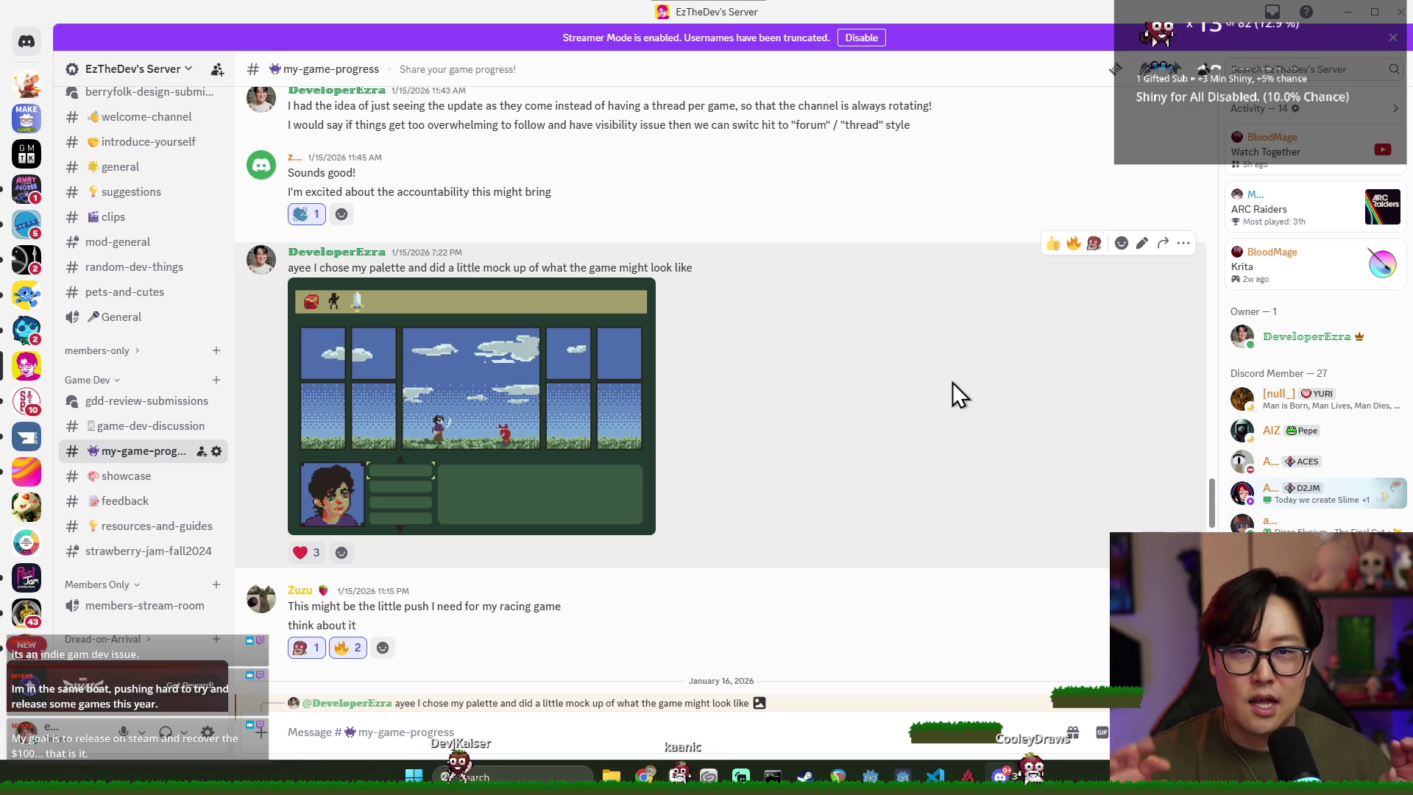
View the mock-up image once more, then minimize Discord to return to Godot
click(497, 420)
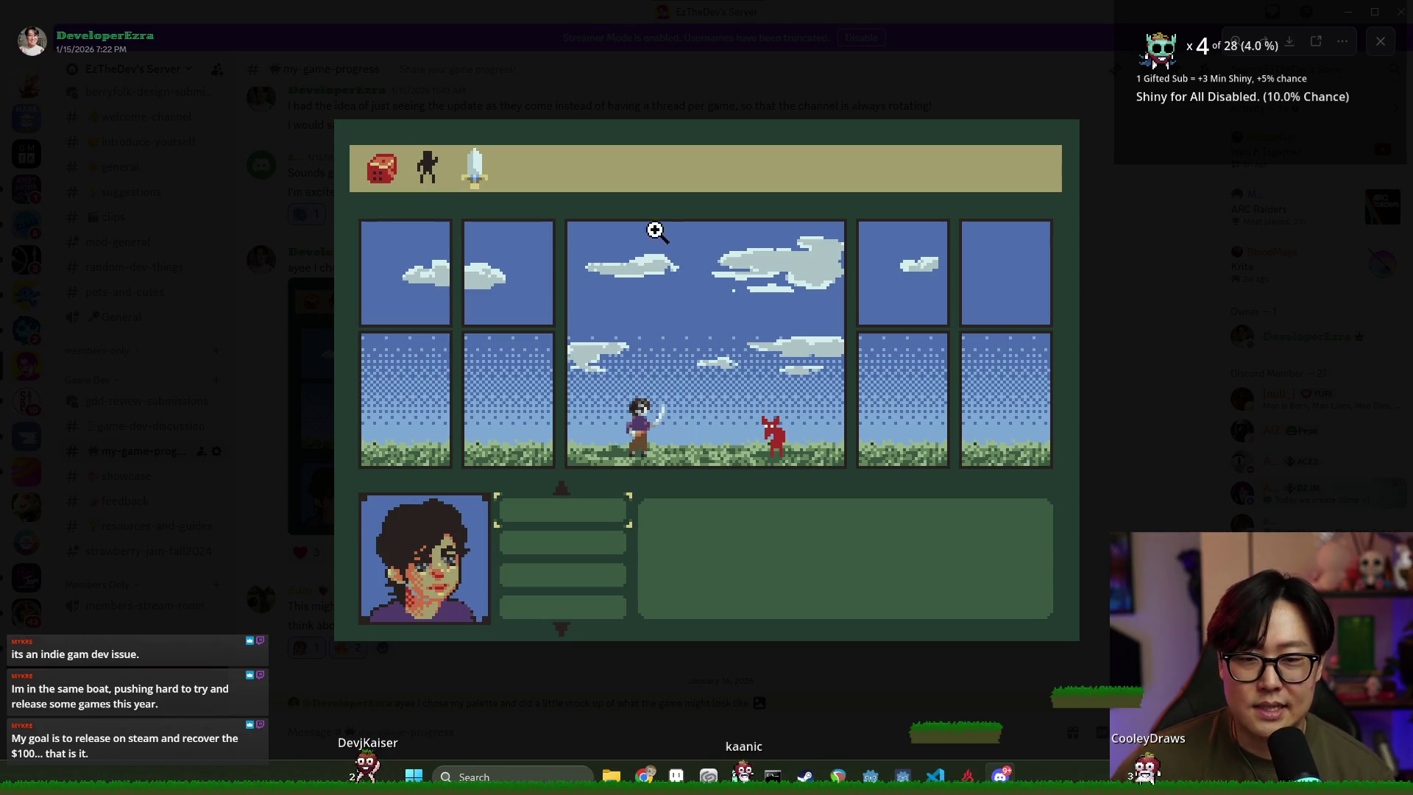
click(1153, 325)
scroll(625, 416, down, 5)
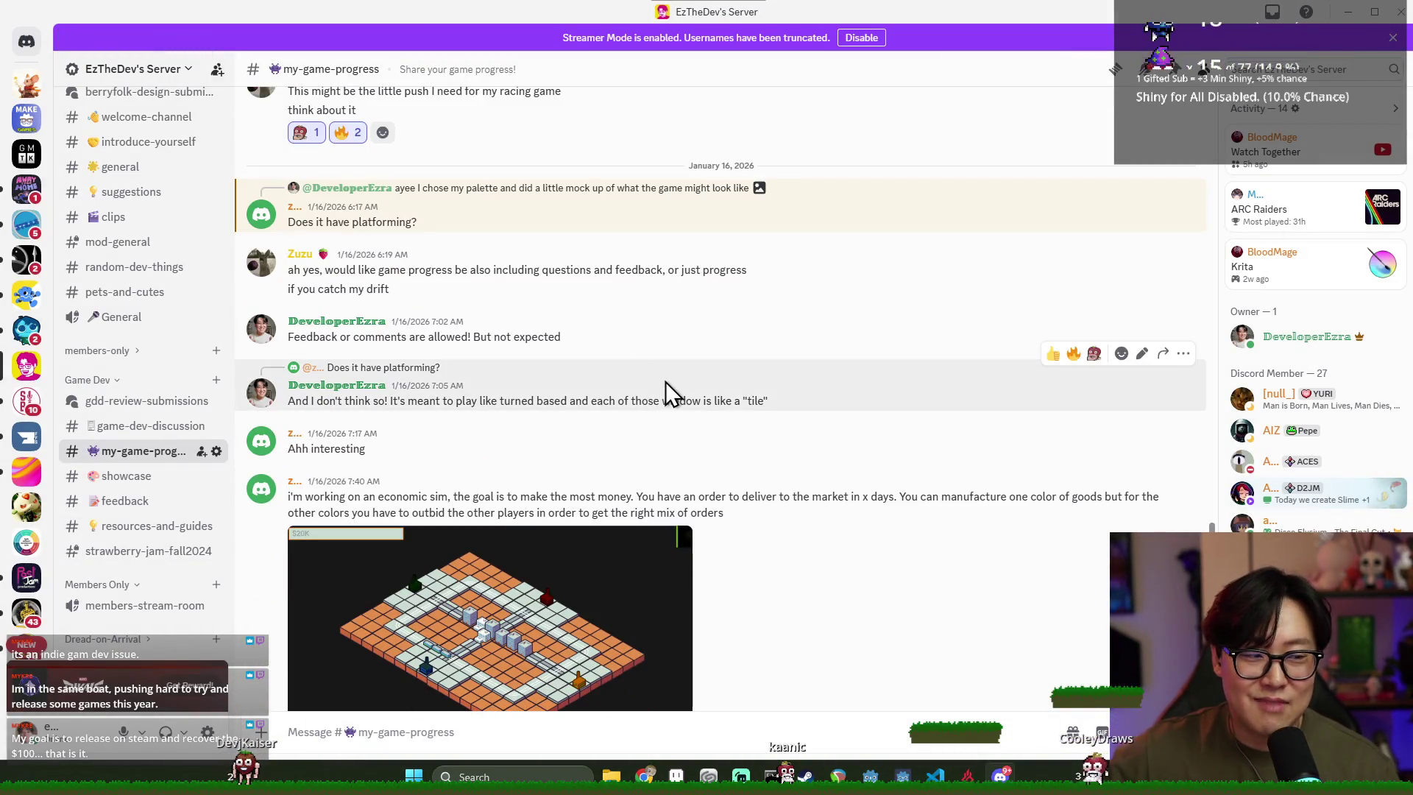
click(1348, 12)
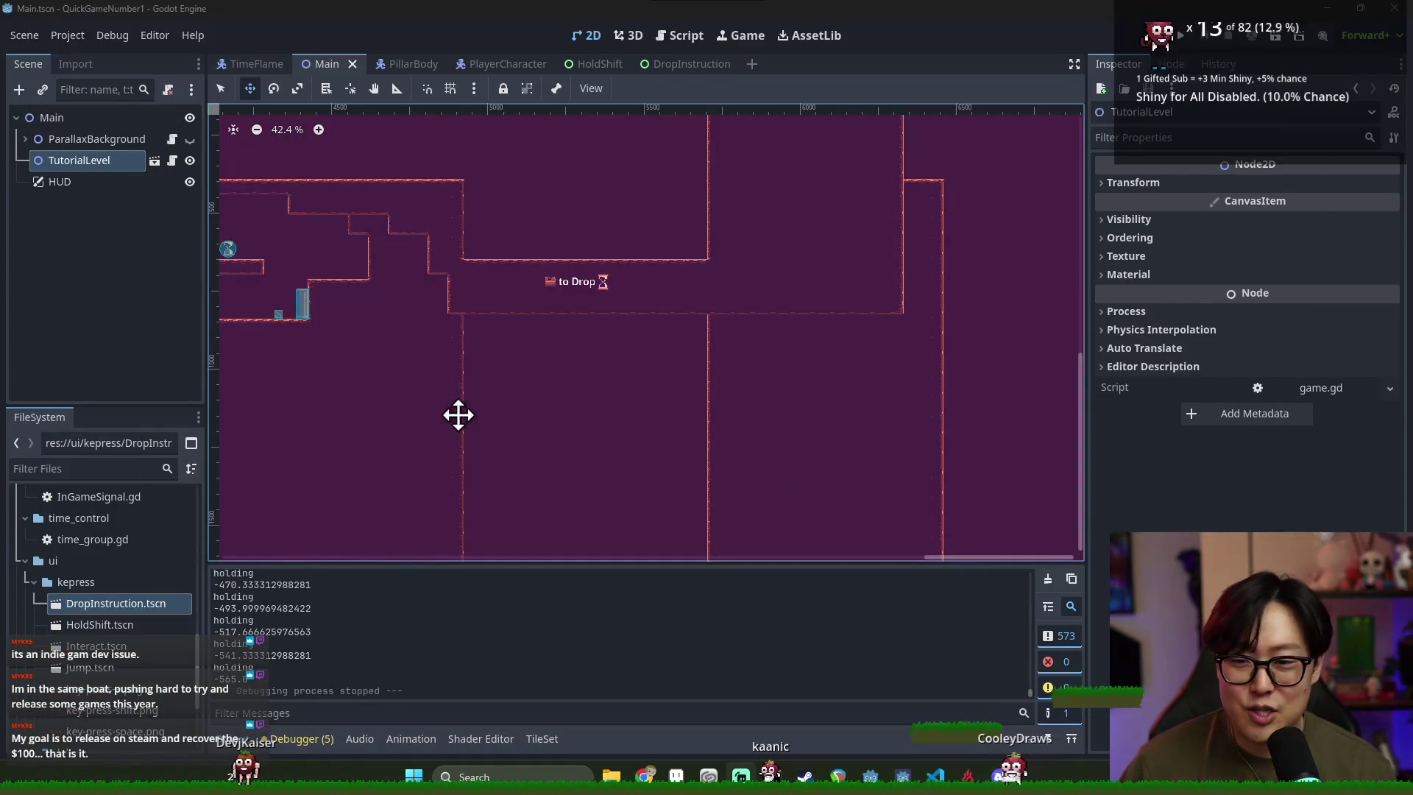
Return to the Godot editor, save the Main scene with Ctrl+S, and close the editor
key(alt+Tab)
click(1058, 307)
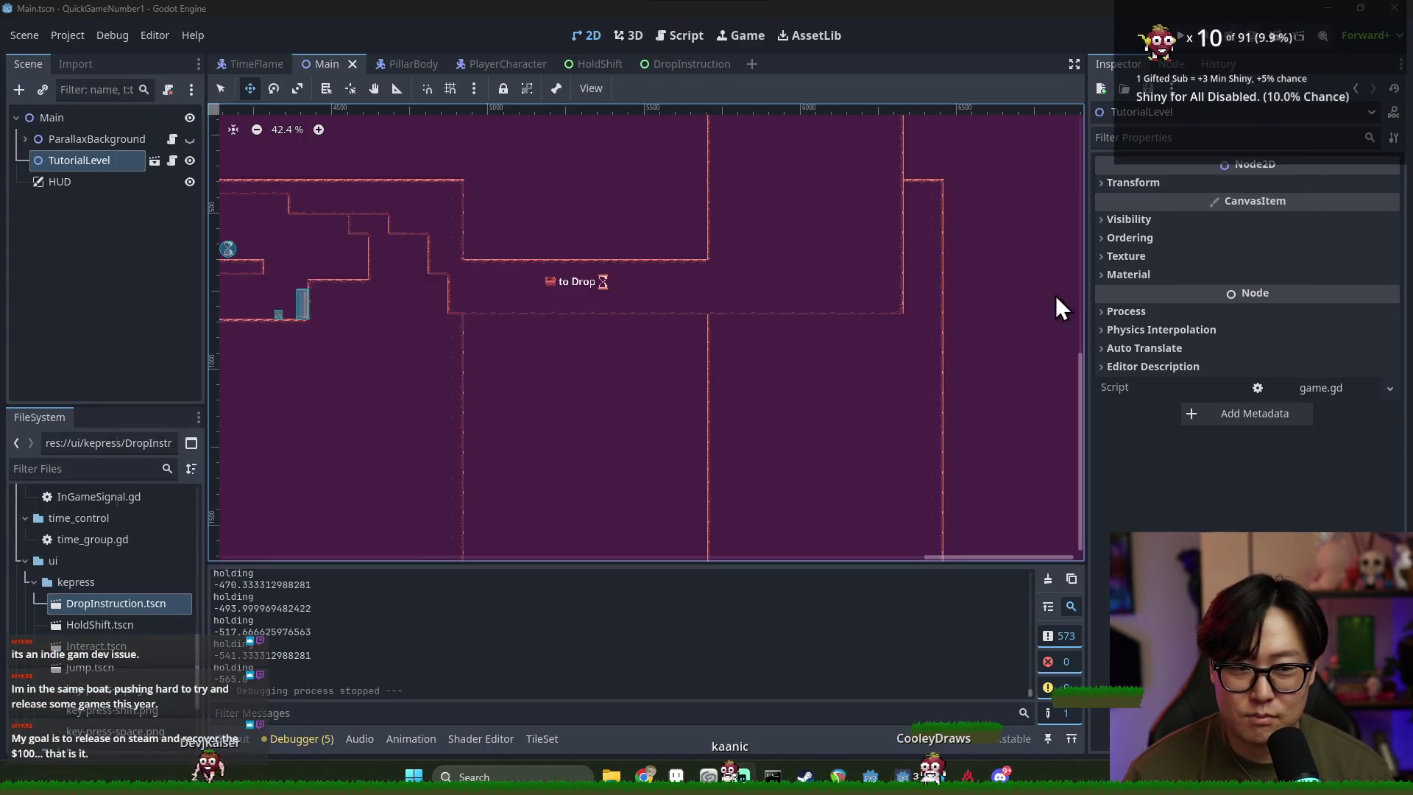
drag(444, 171, 624, 284)
key(ctrl+s)
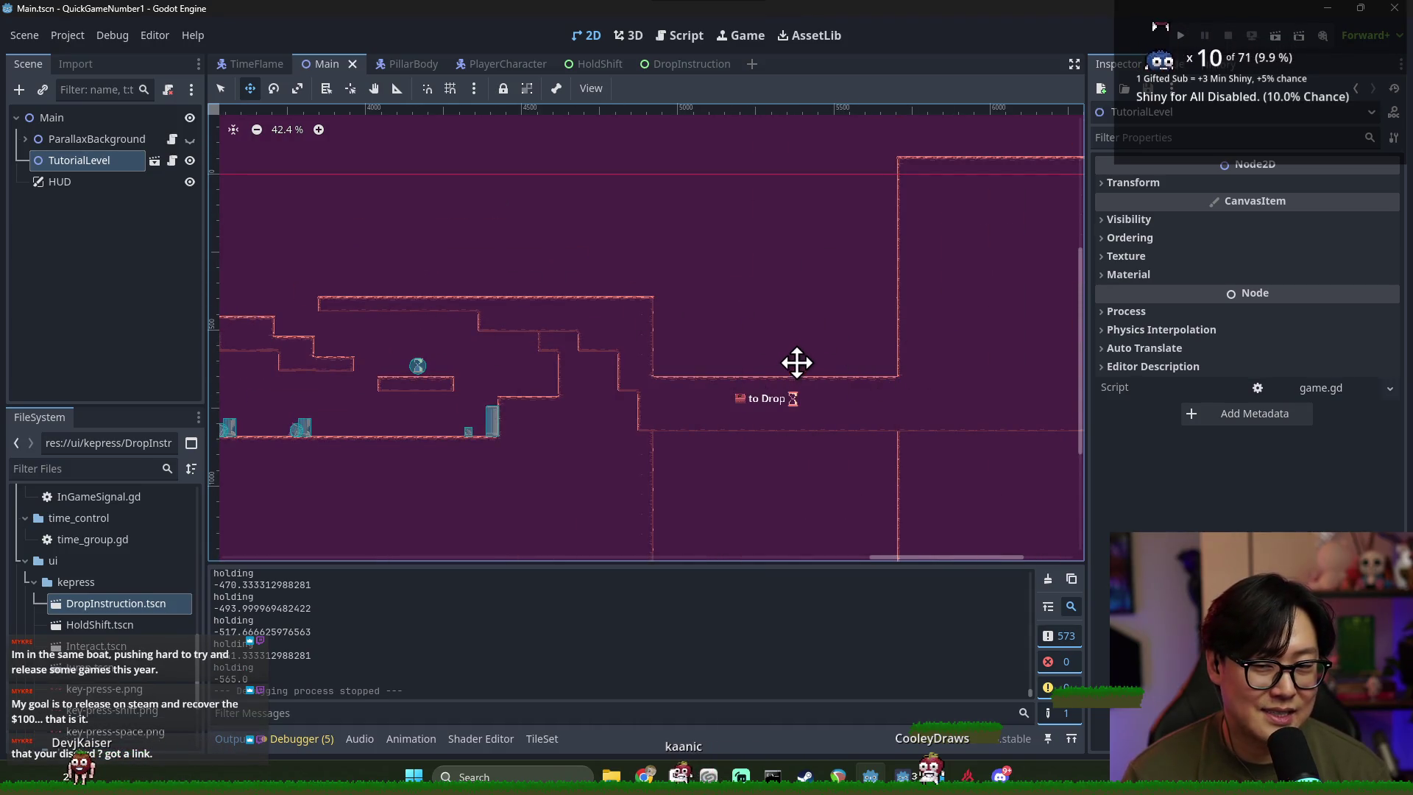
click(1388, 10)
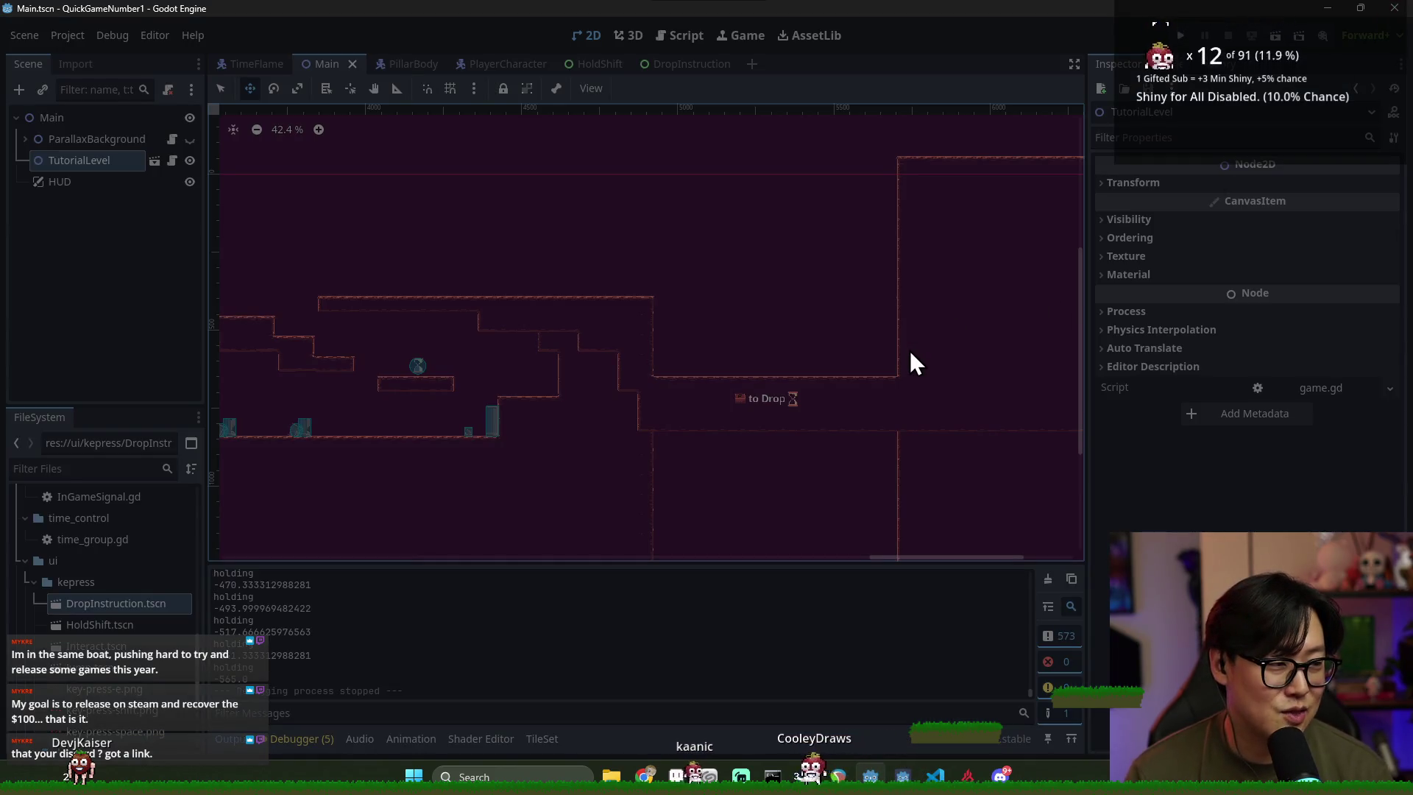
key(super)
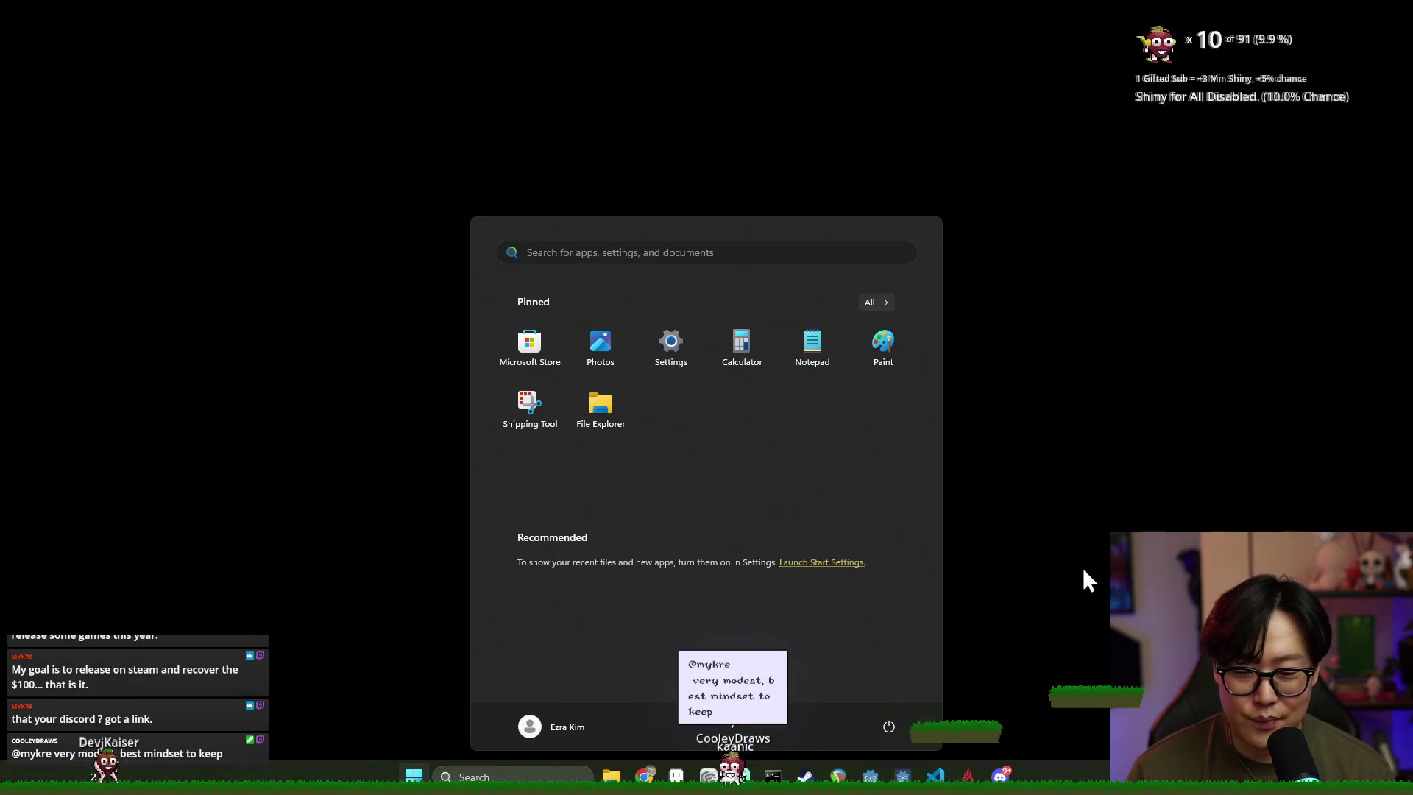
Dismiss the Start menu and switch from the Project Manager to the Discord window
key(super)
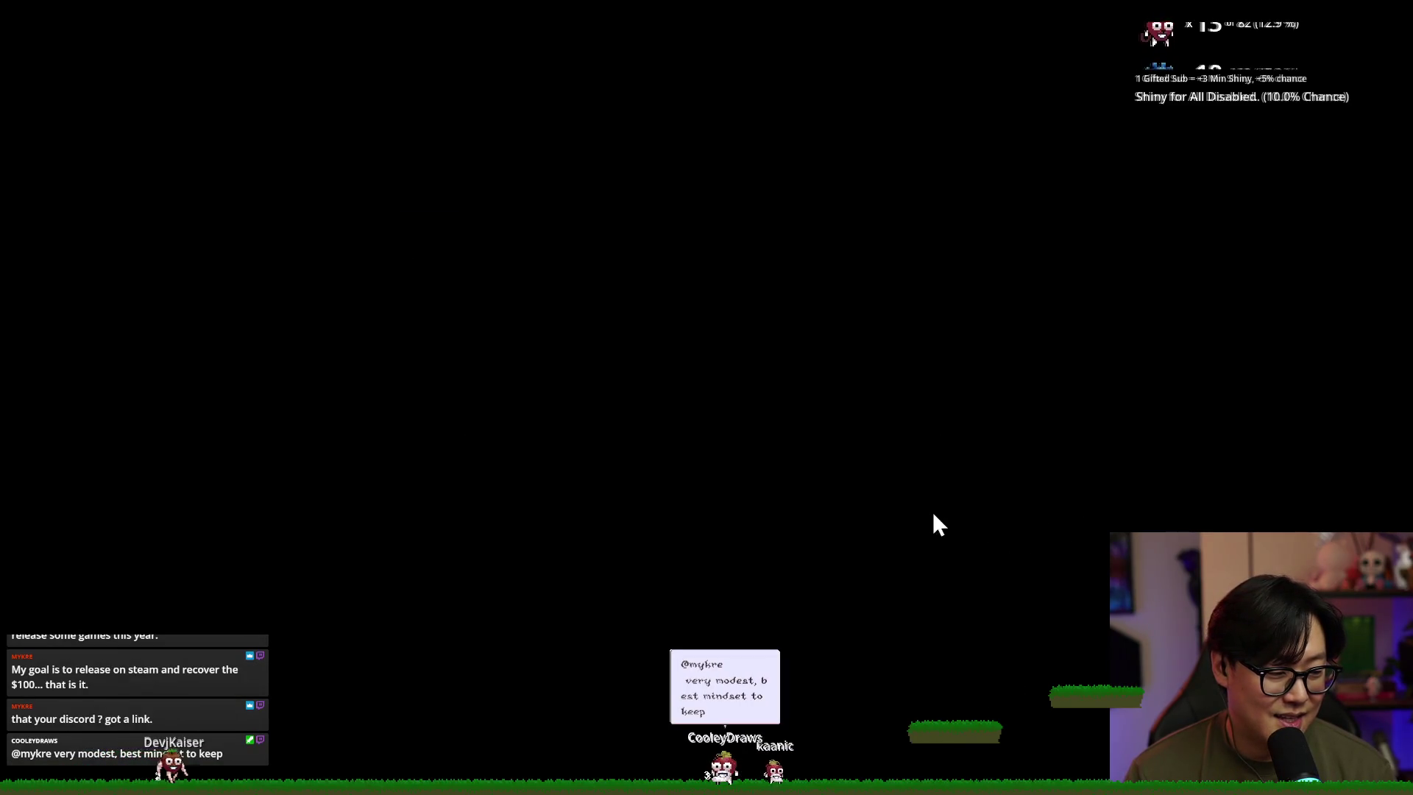
key(alt+Tab)
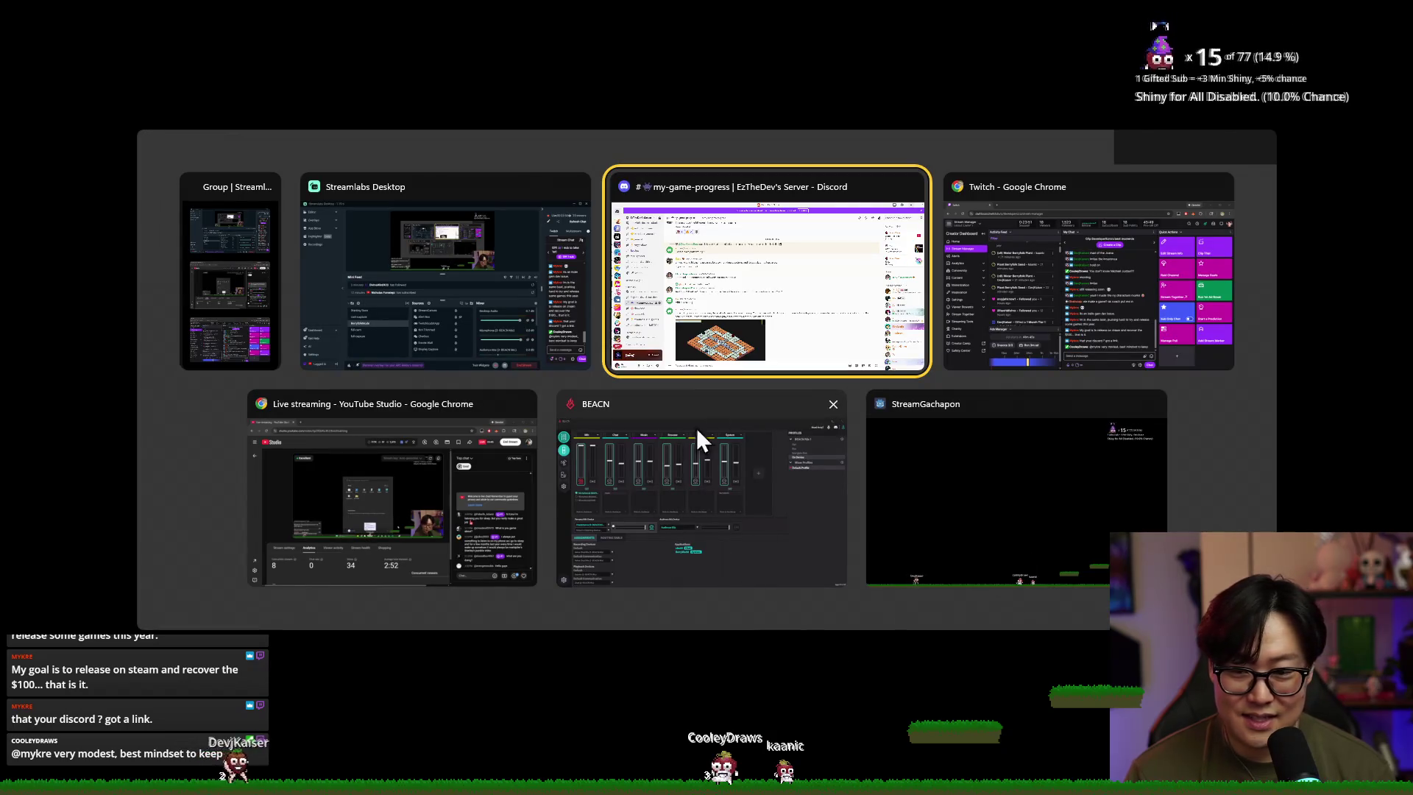
key(super)
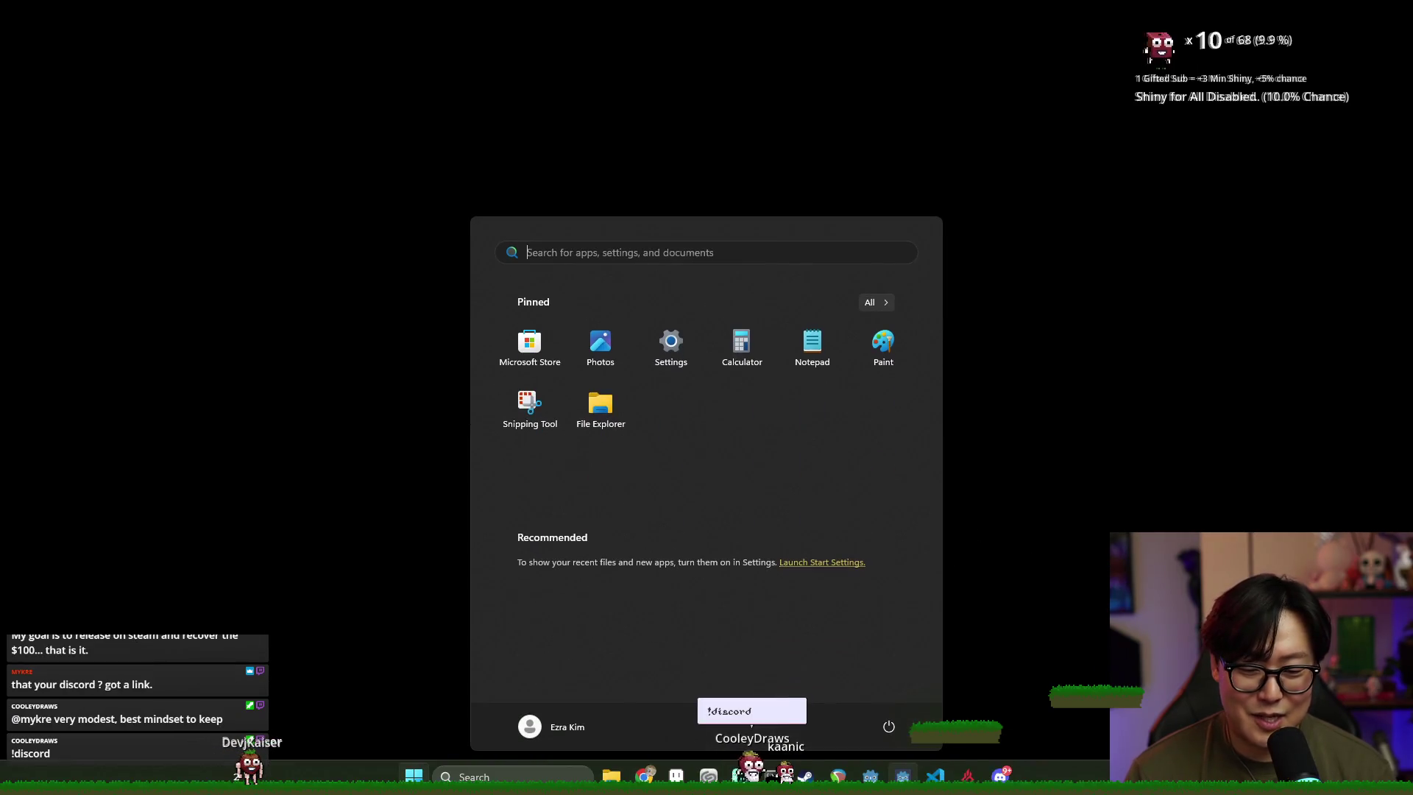
key(super)
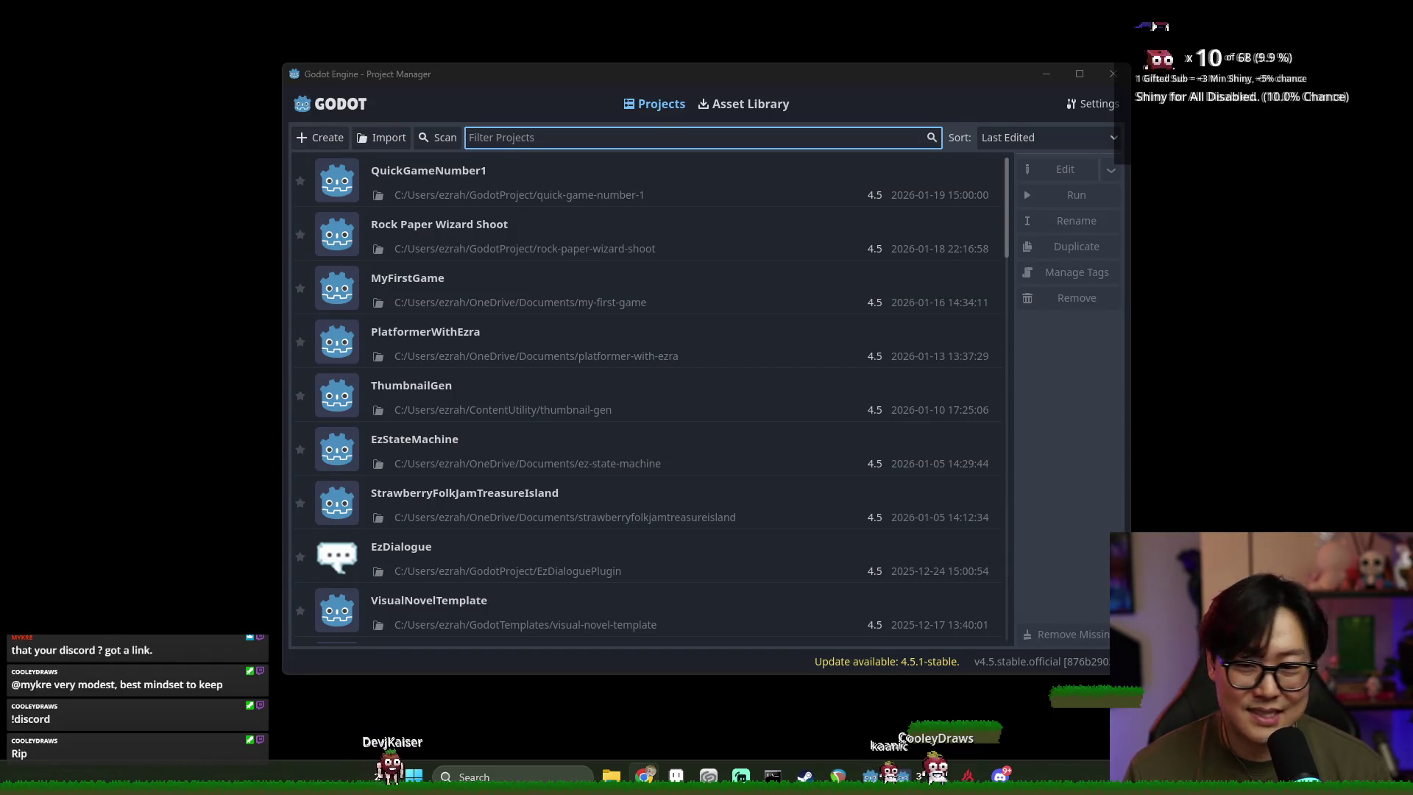
key(alt+Tab)
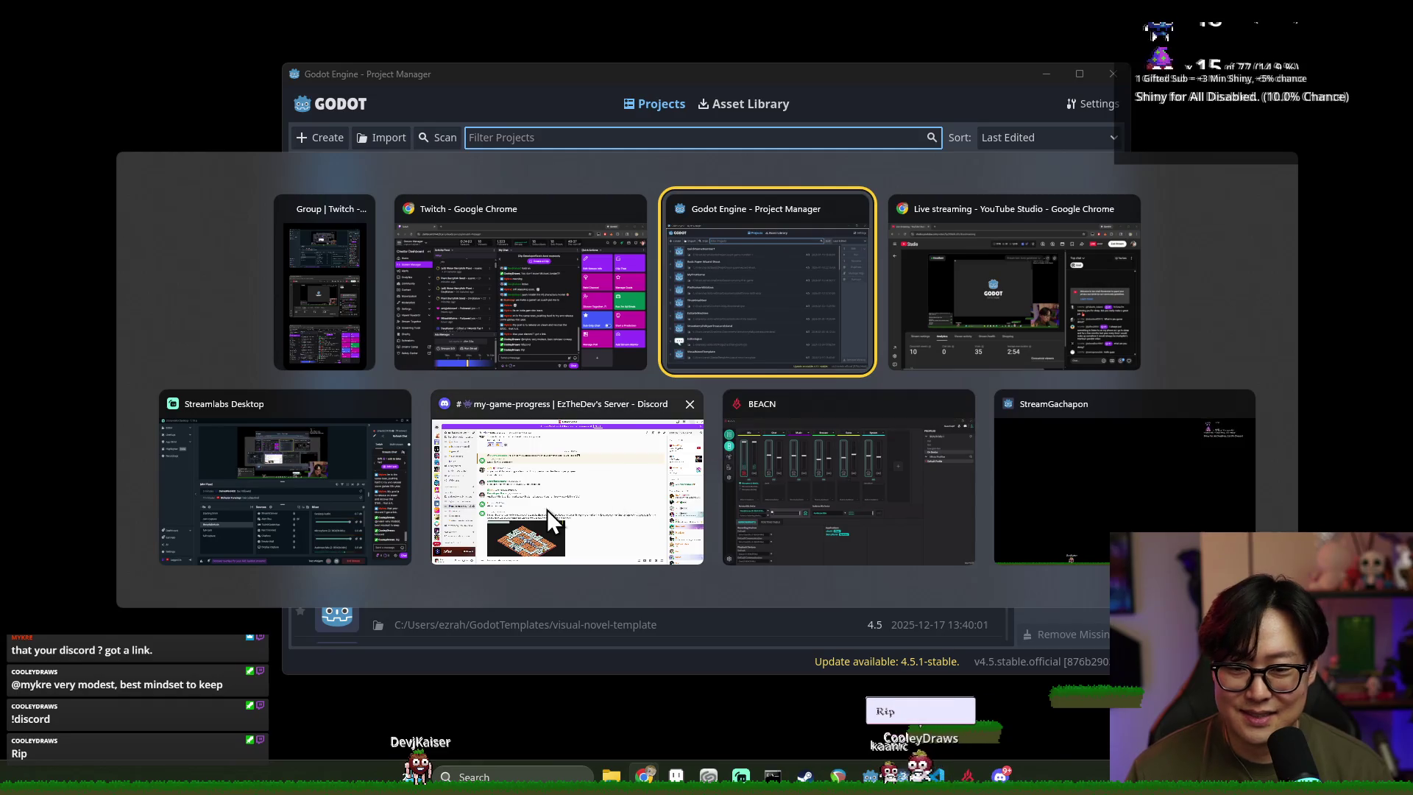
click(546, 509)
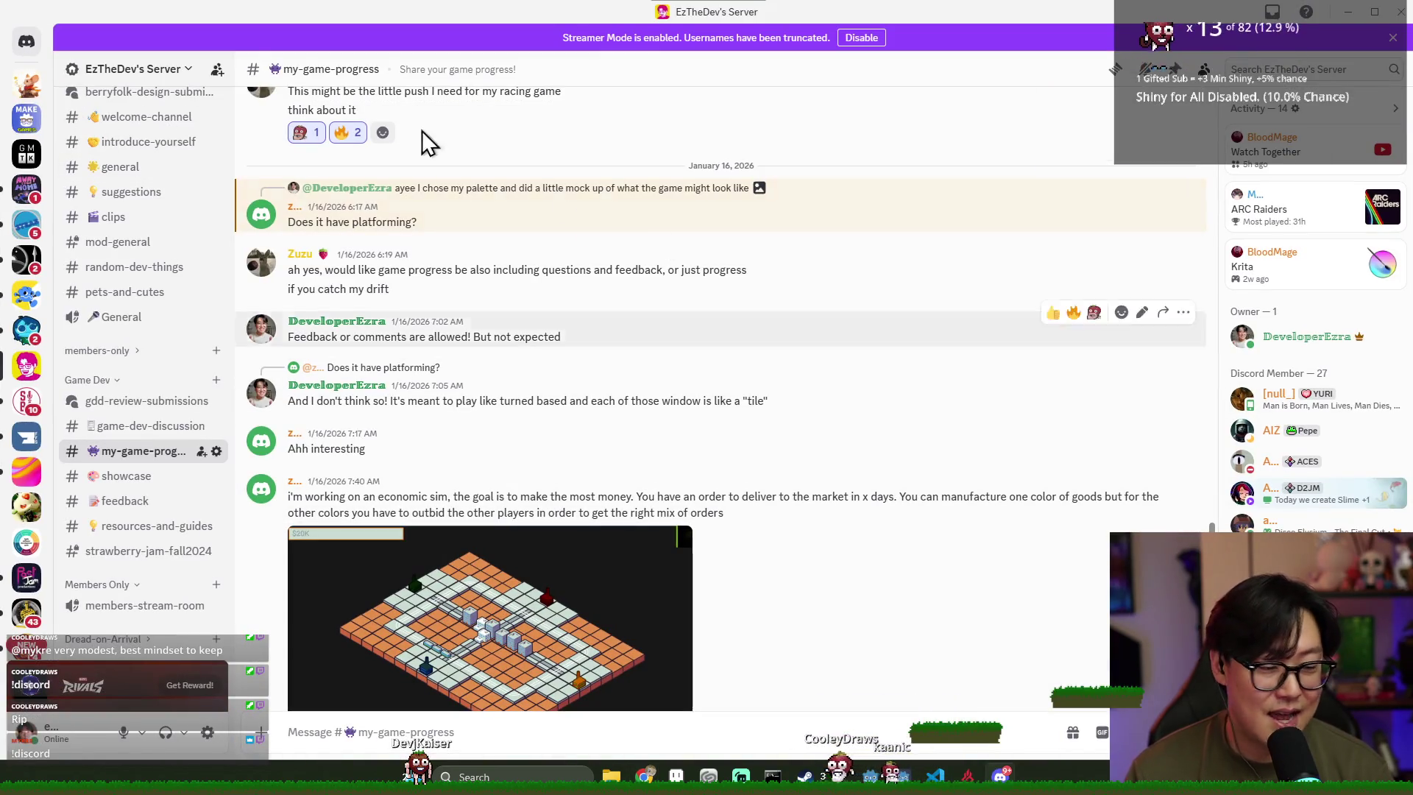
Open the server's options menu and create an invite link for the server
click(181, 74)
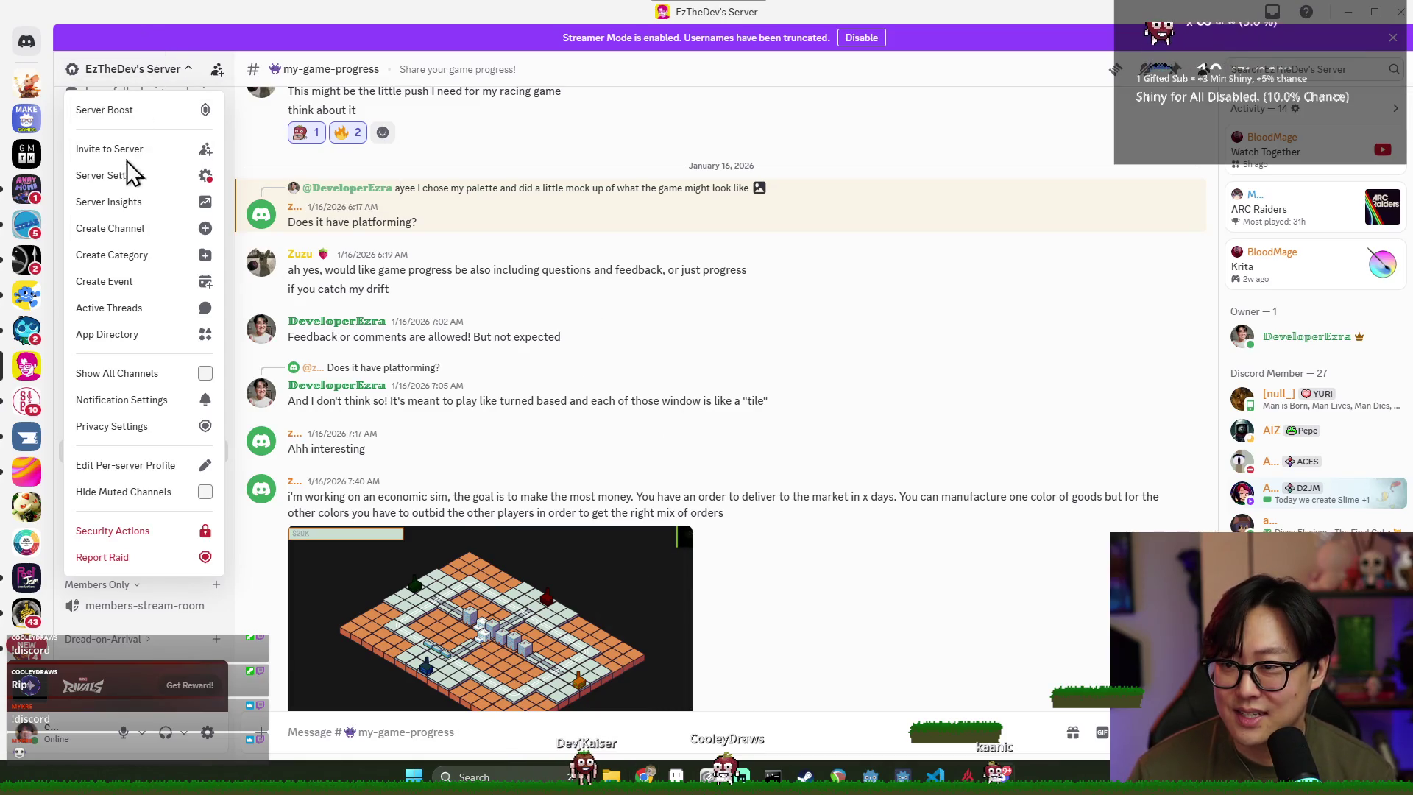
key(Escape)
click(118, 68)
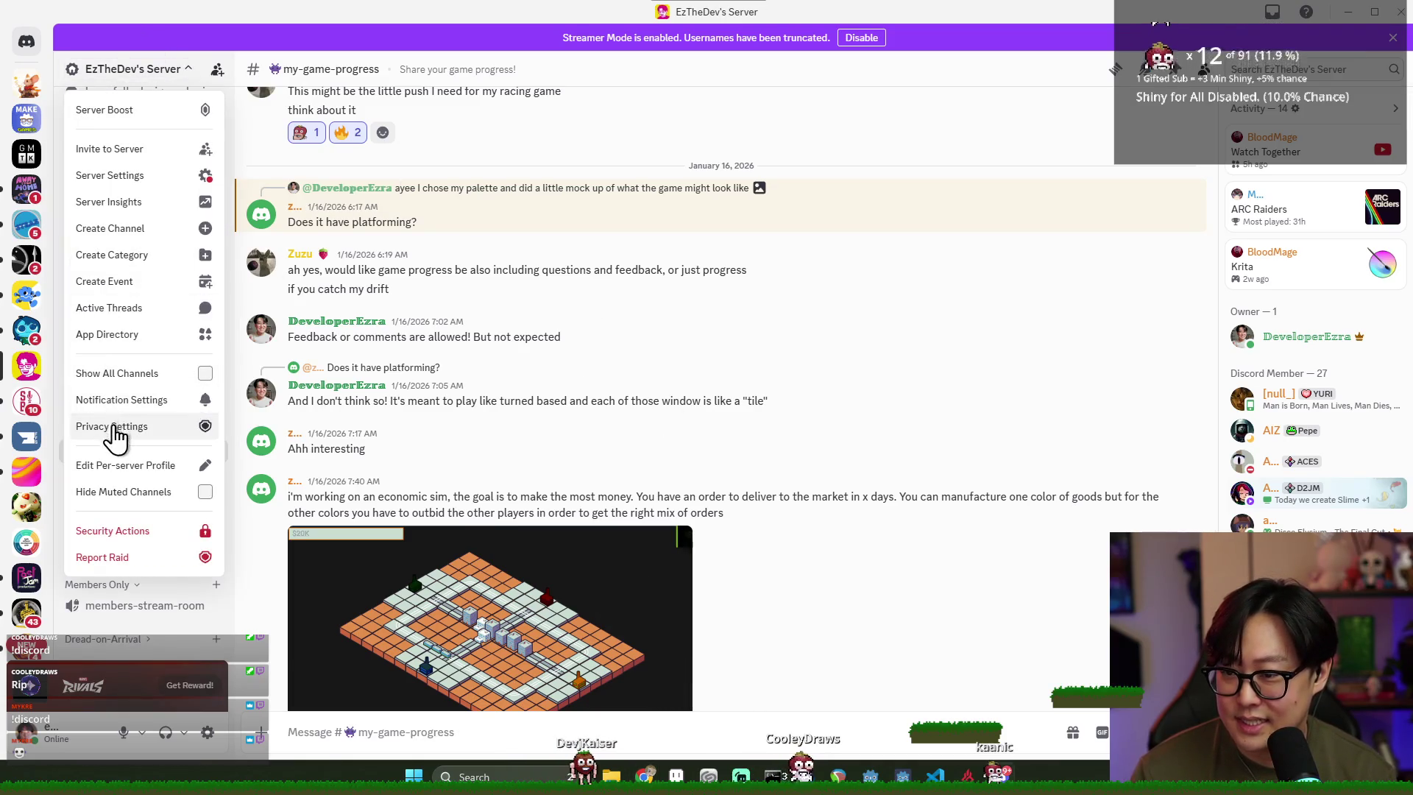
key(Escape)
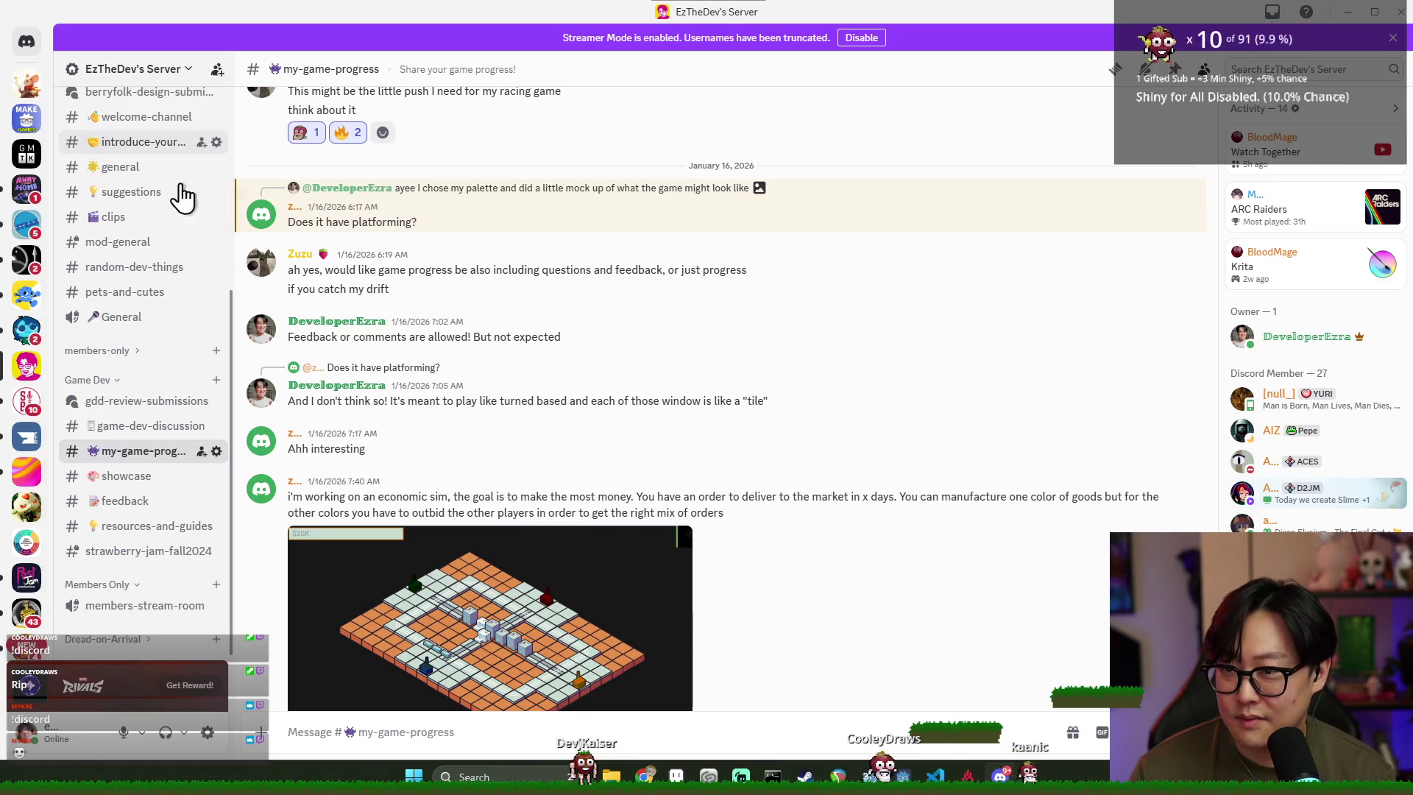
click(217, 68)
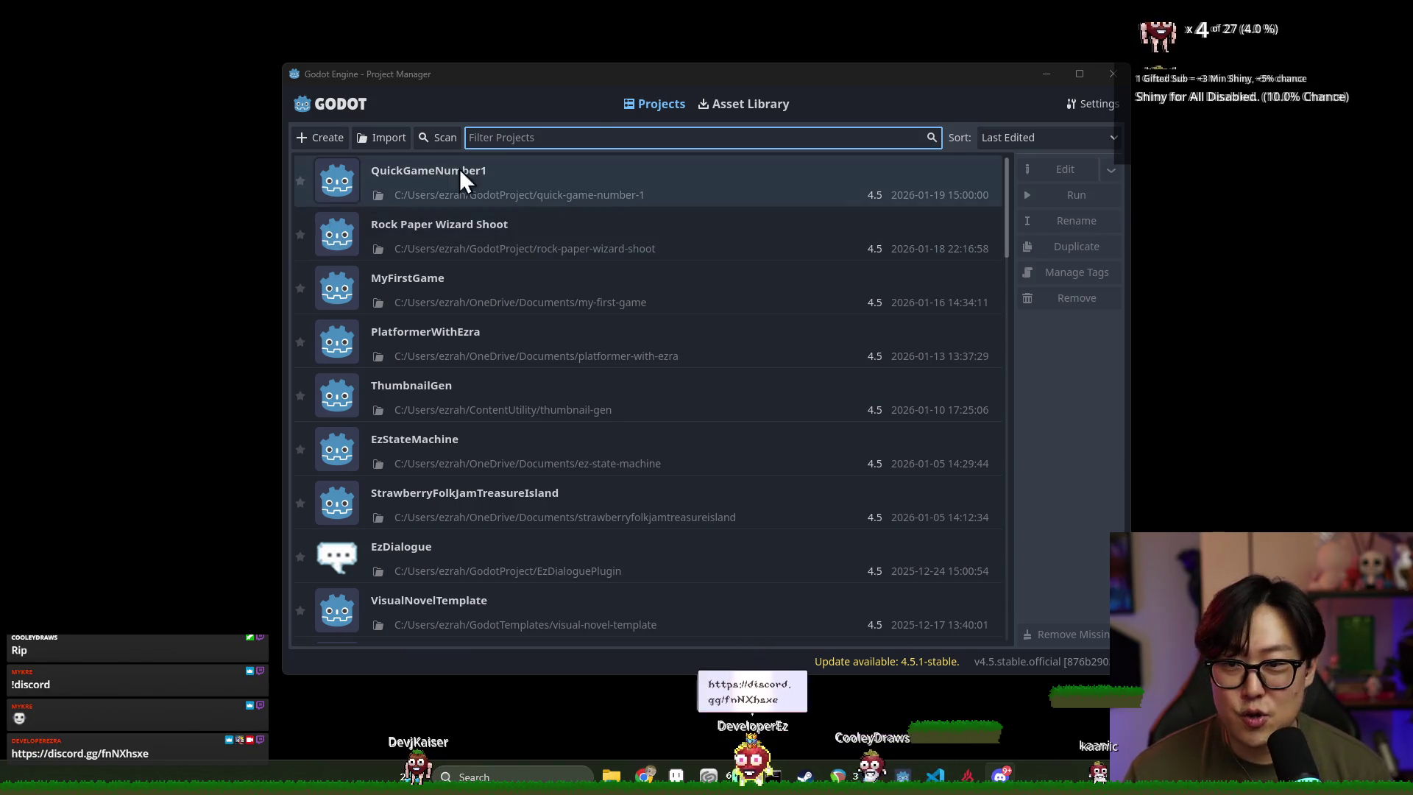
Open the Rock Paper Wizard Shoot project from the Project Manager
click(460, 252)
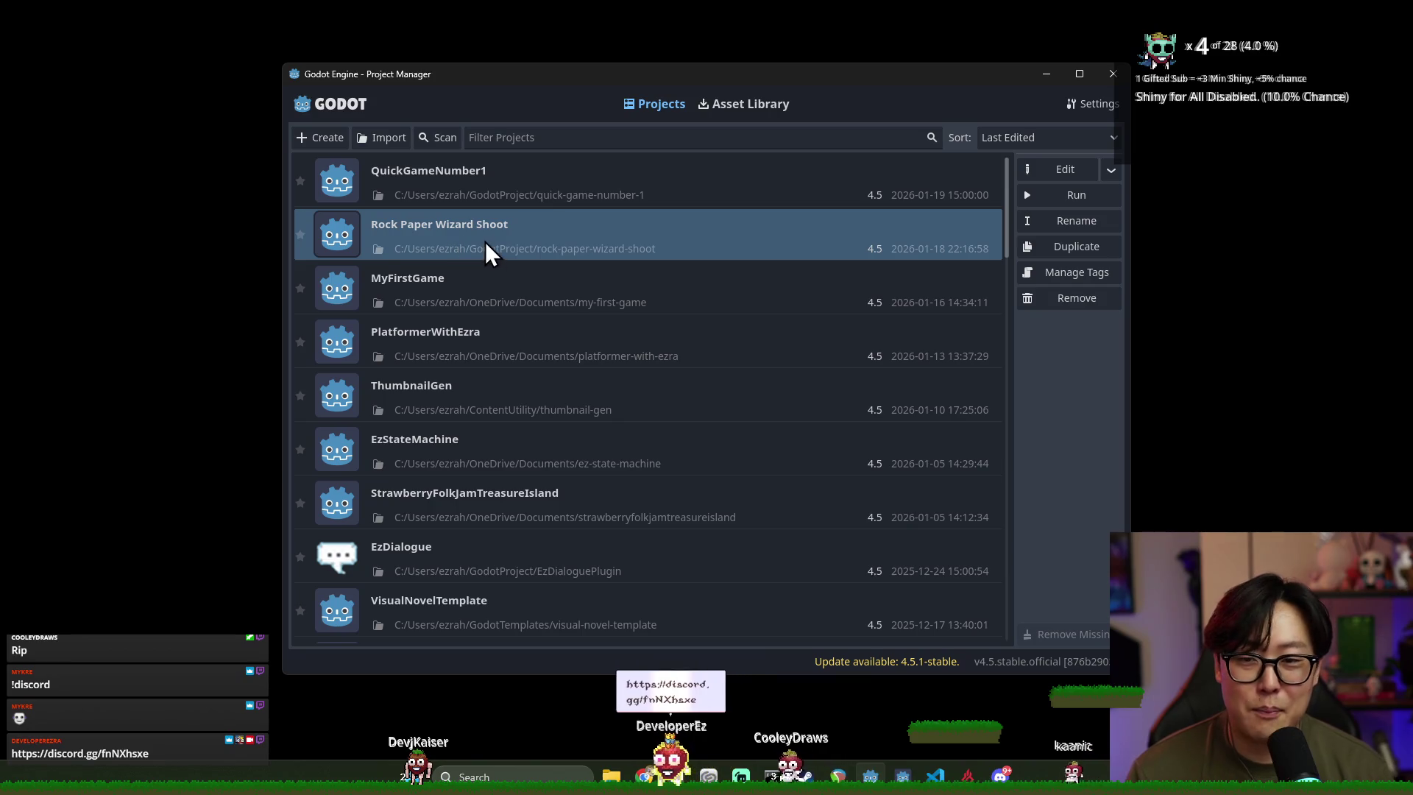
double_click(484, 241)
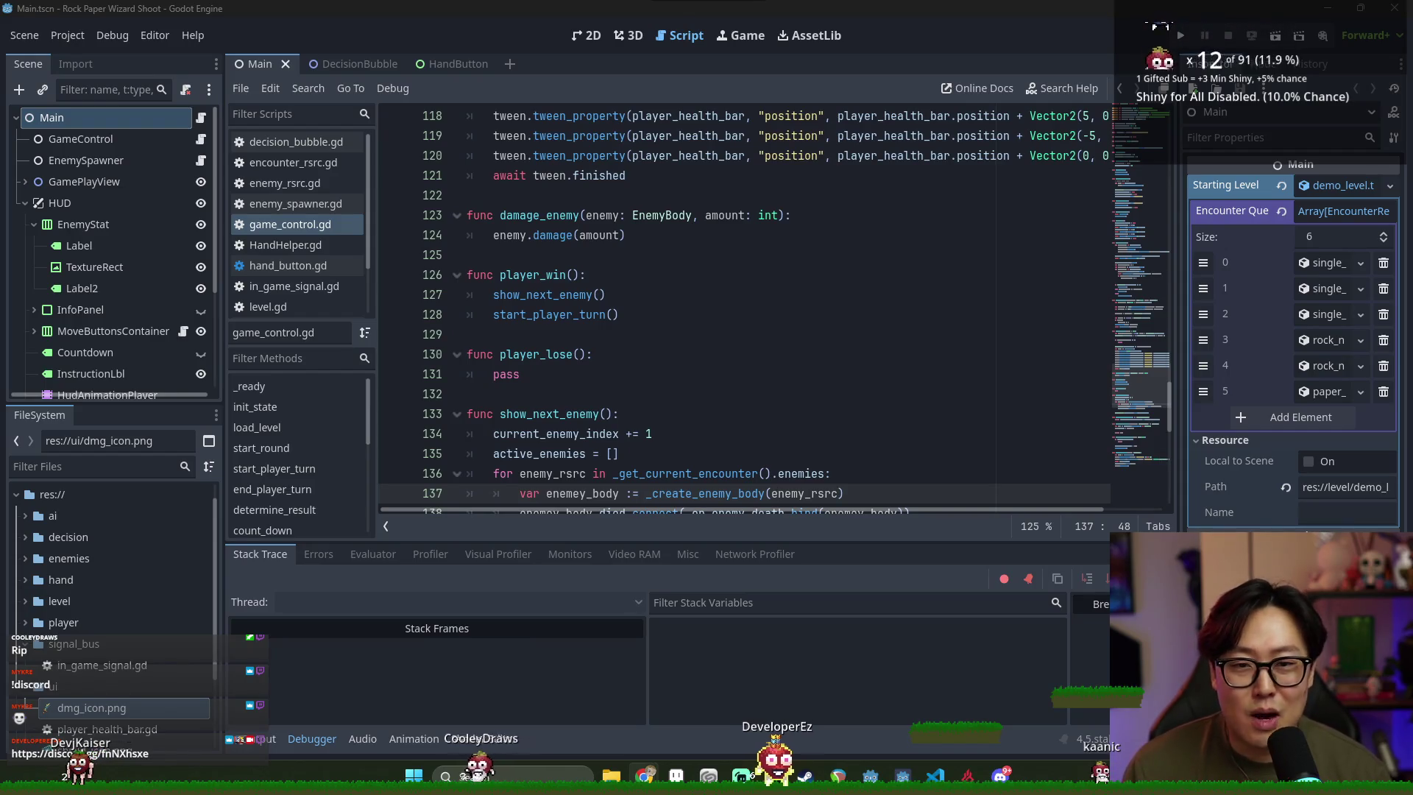
Collapse the HUD node and run Rock Paper Wizard Shoot
click(25, 204)
click(1183, 38)
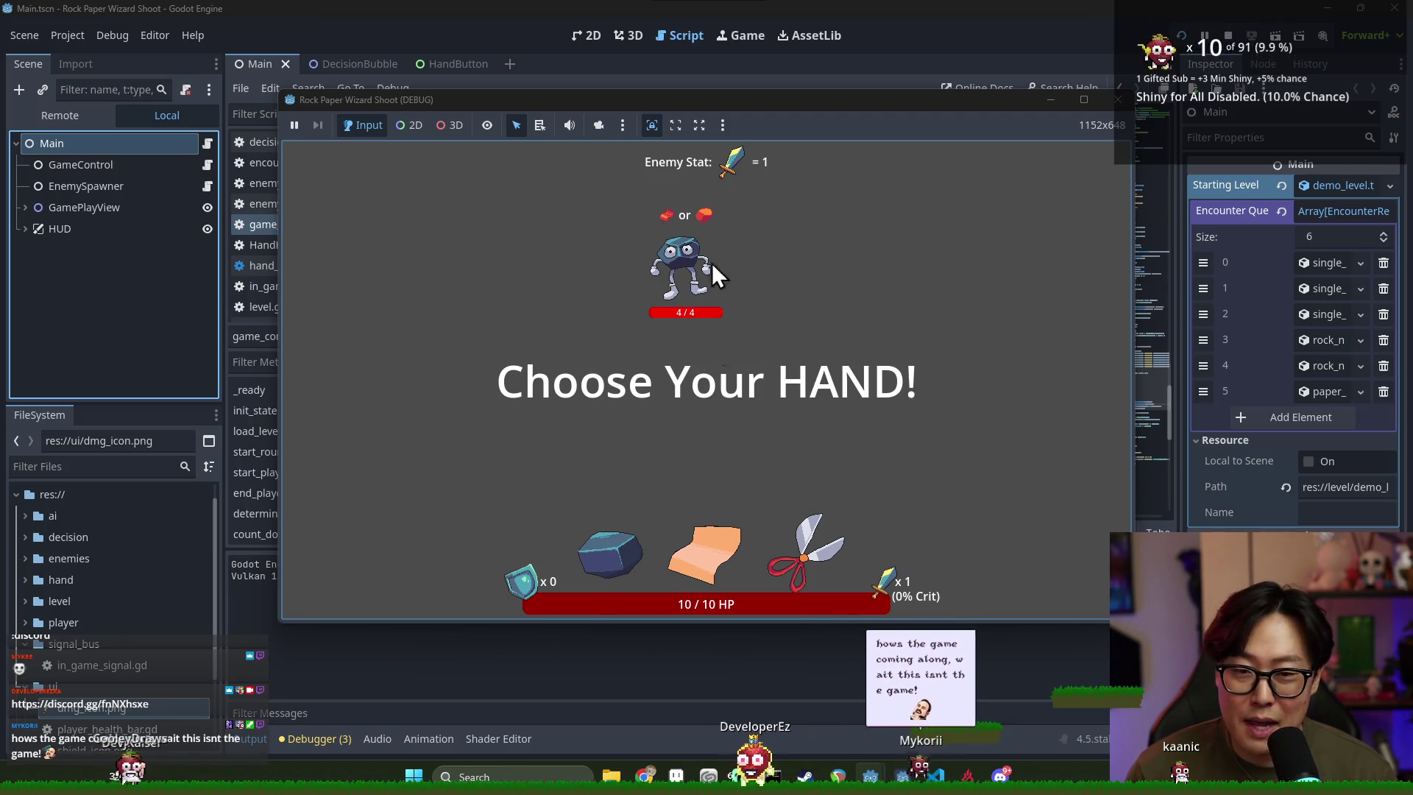
Play Paper, Scissors, Rock and Paper hands over several rounds until a 3/3 HP enemy appears
click(706, 545)
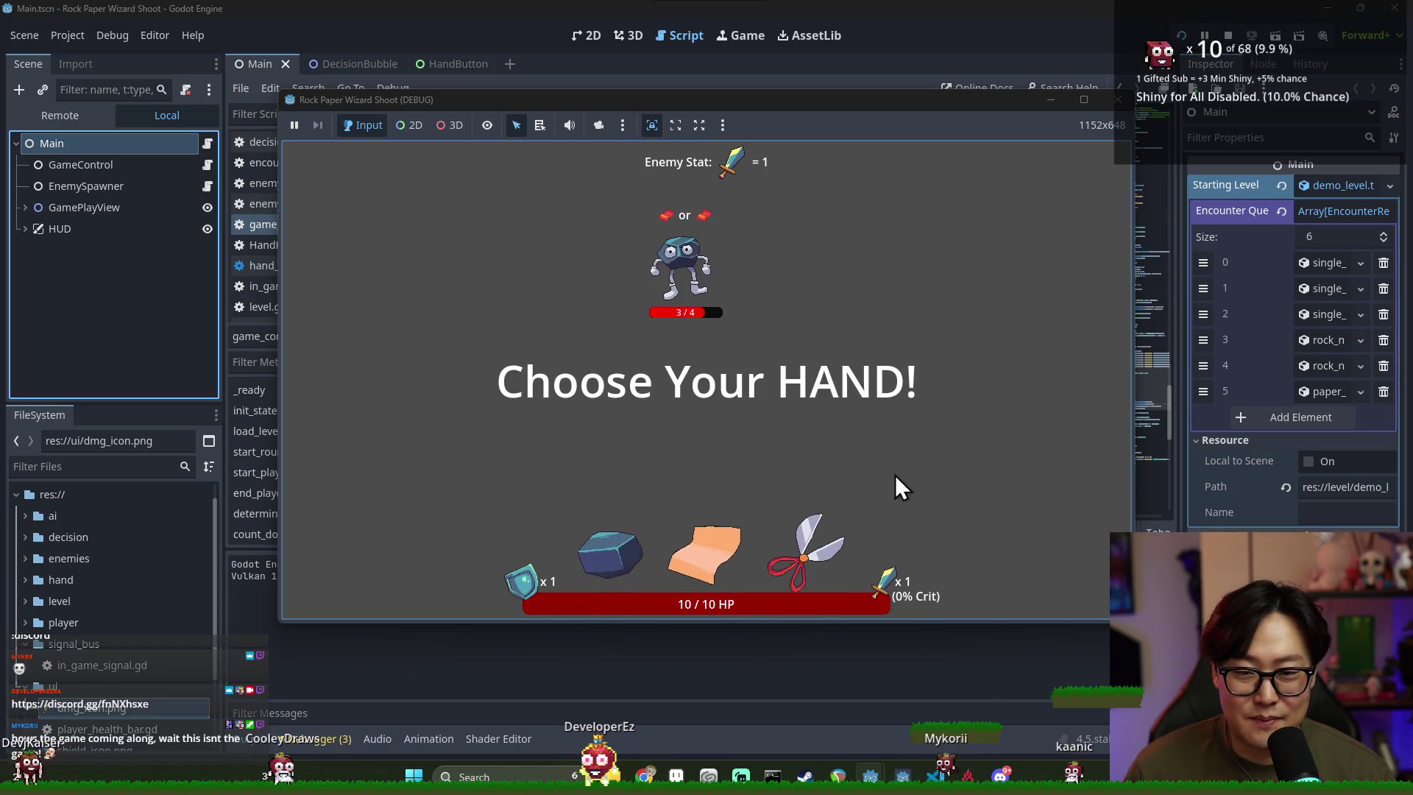
click(810, 549)
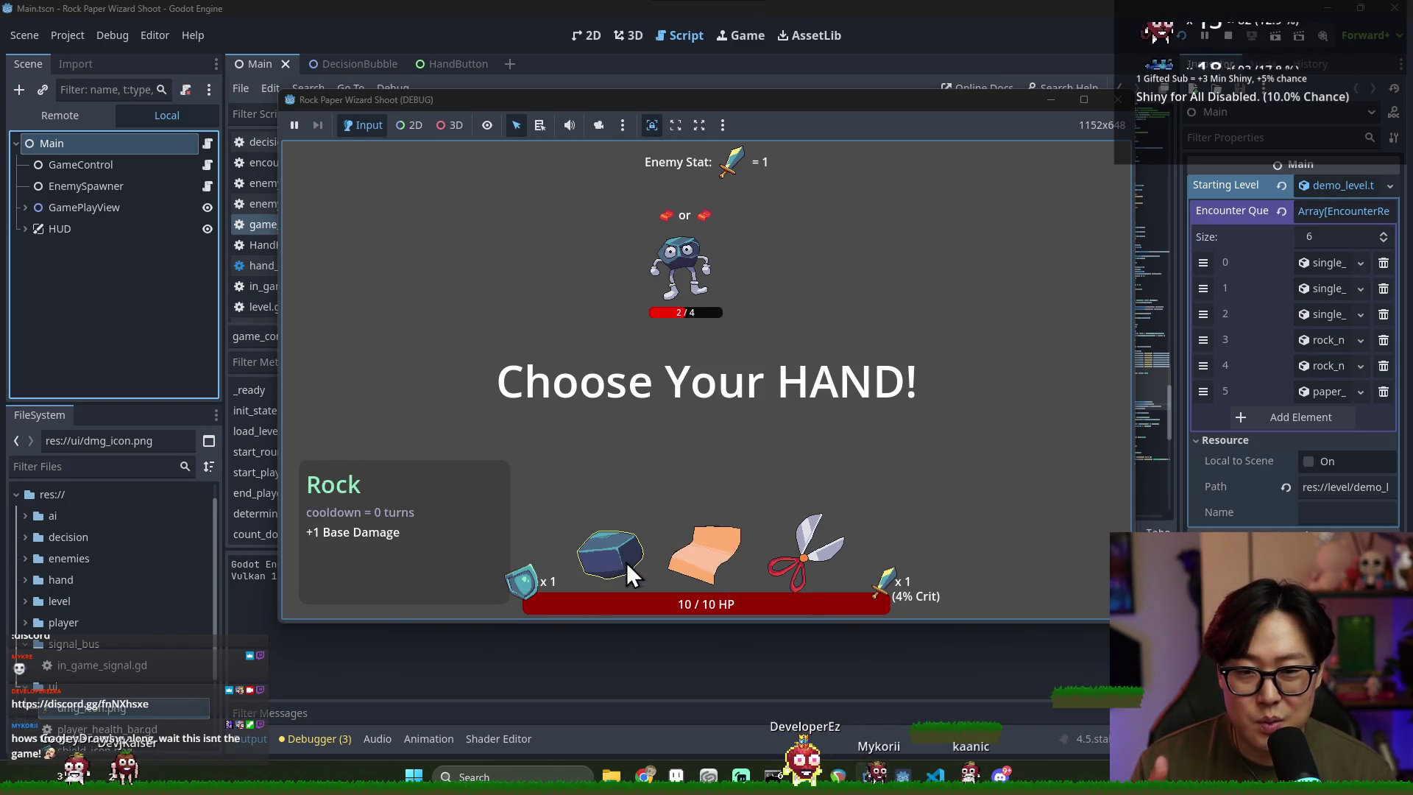
click(791, 556)
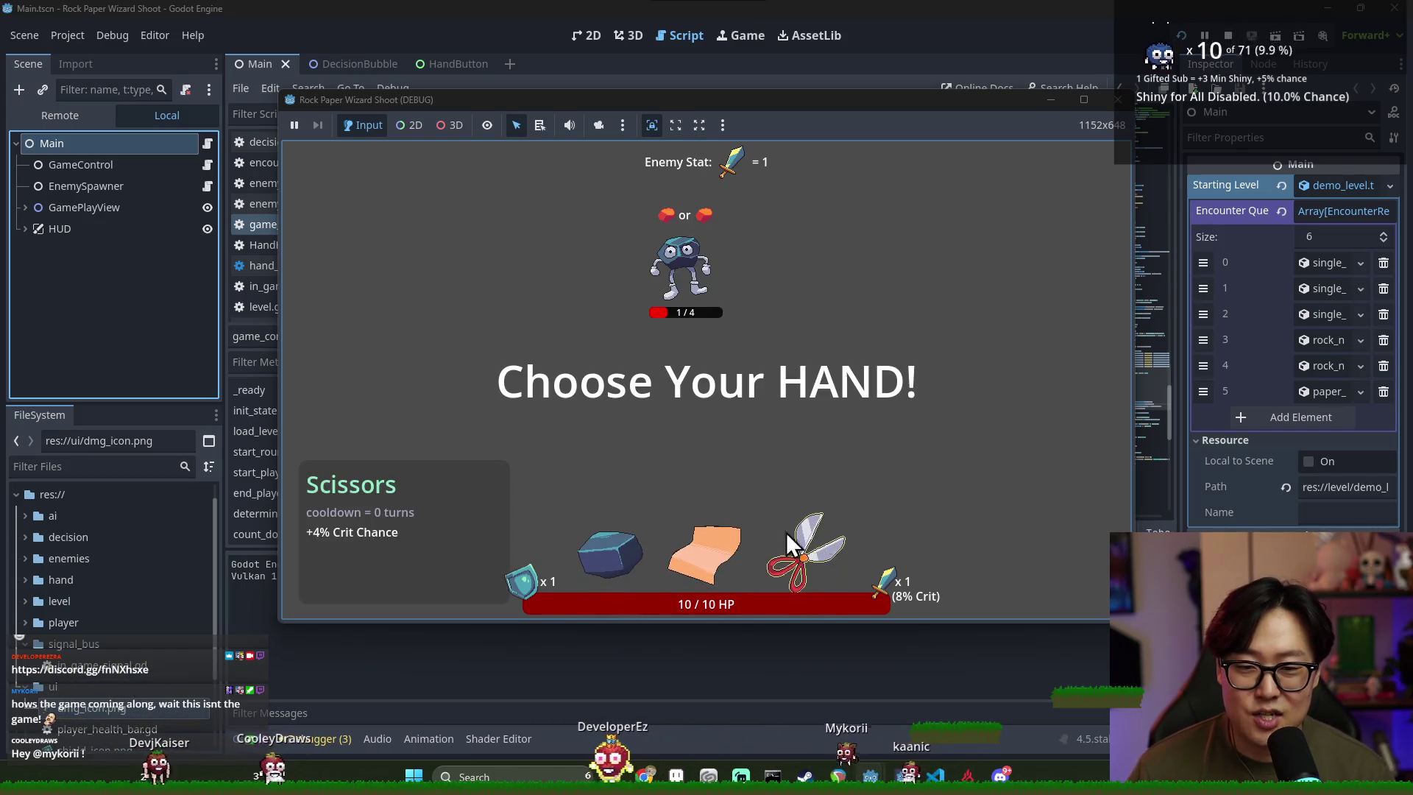
click(793, 571)
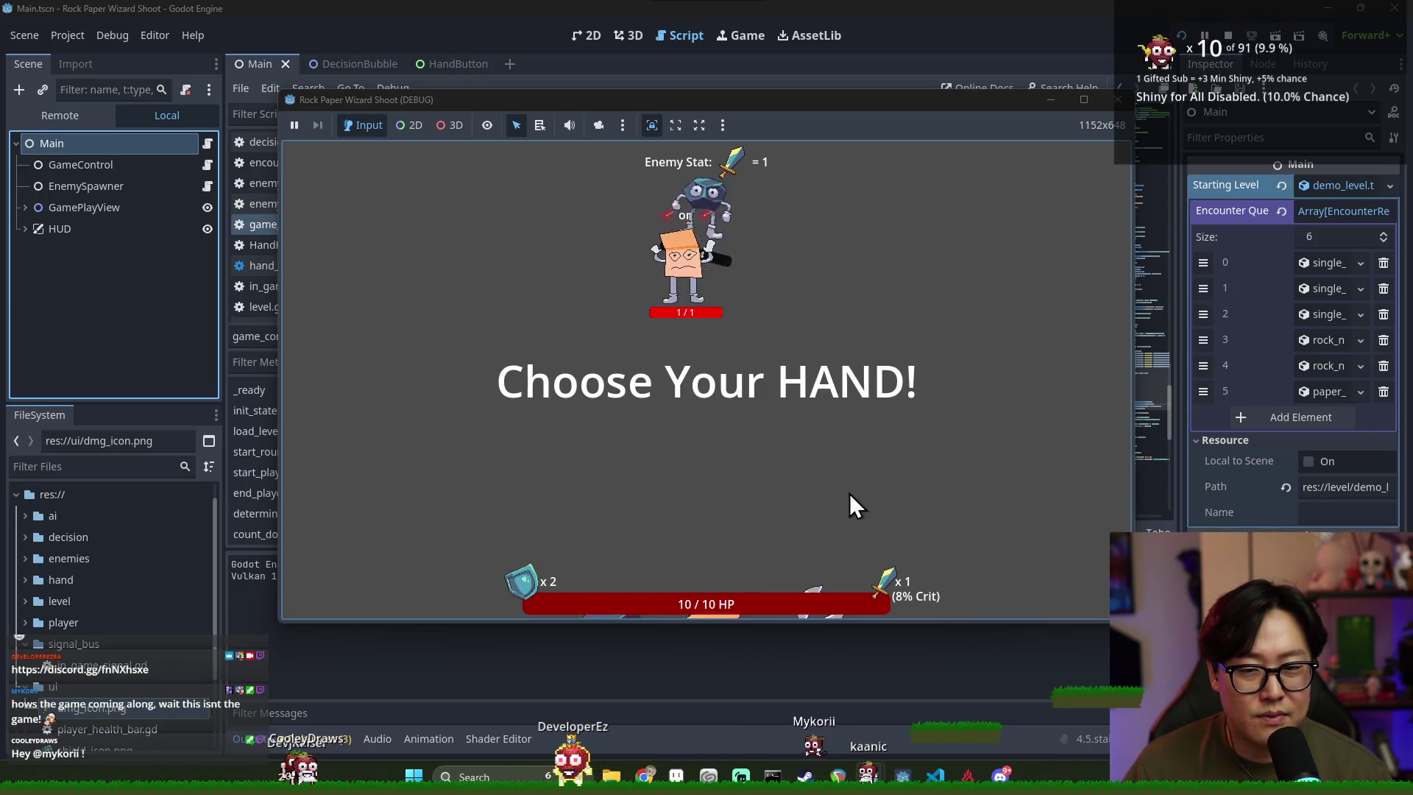
click(620, 562)
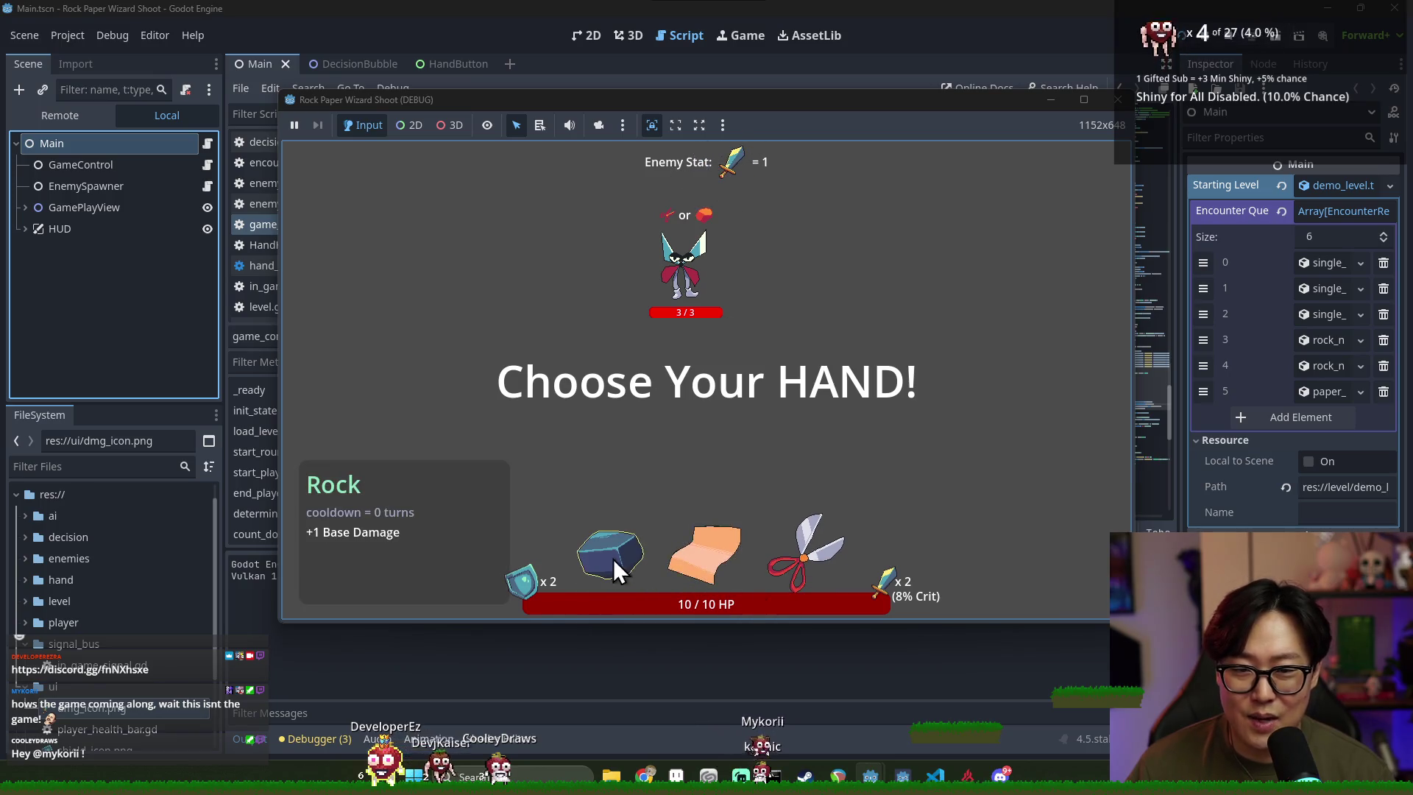
click(613, 558)
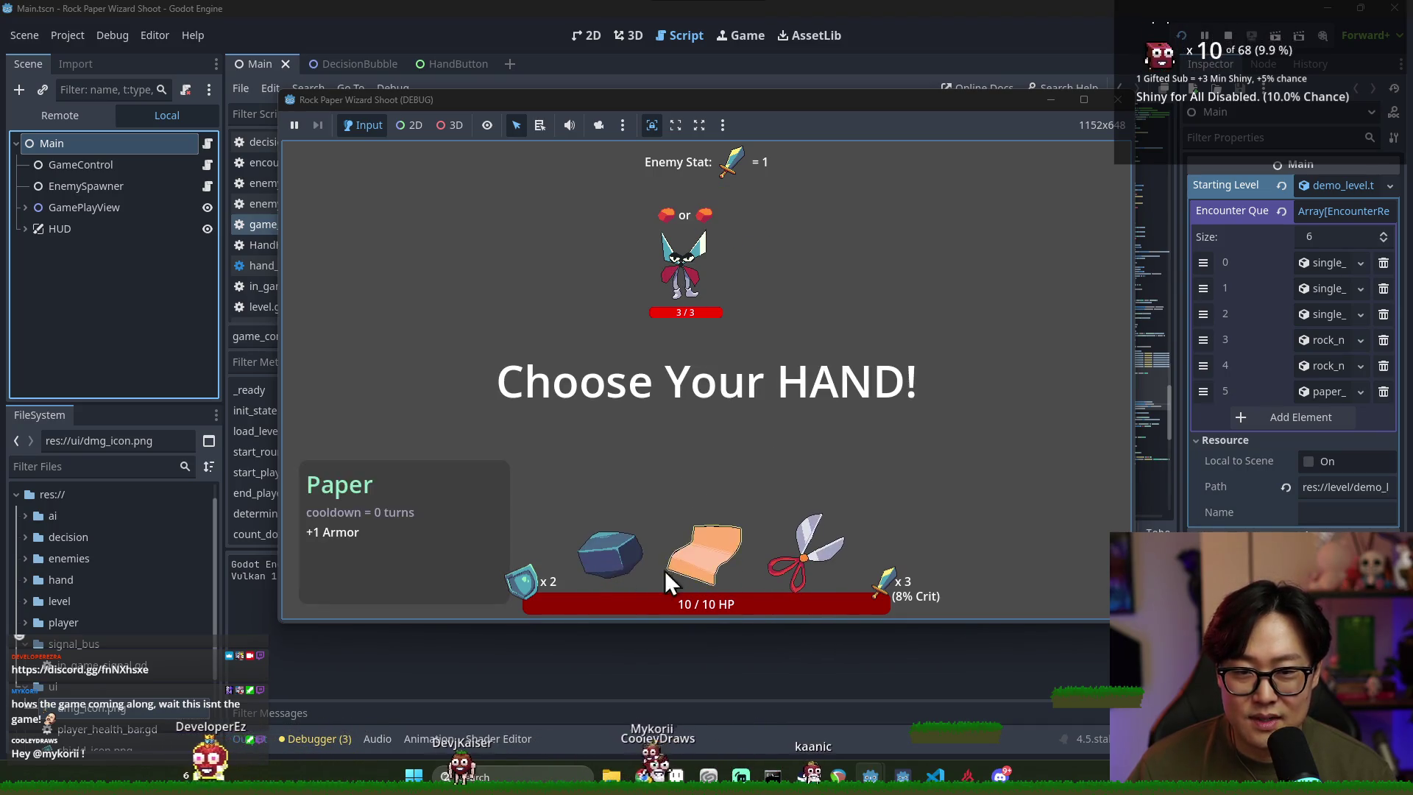
click(664, 571)
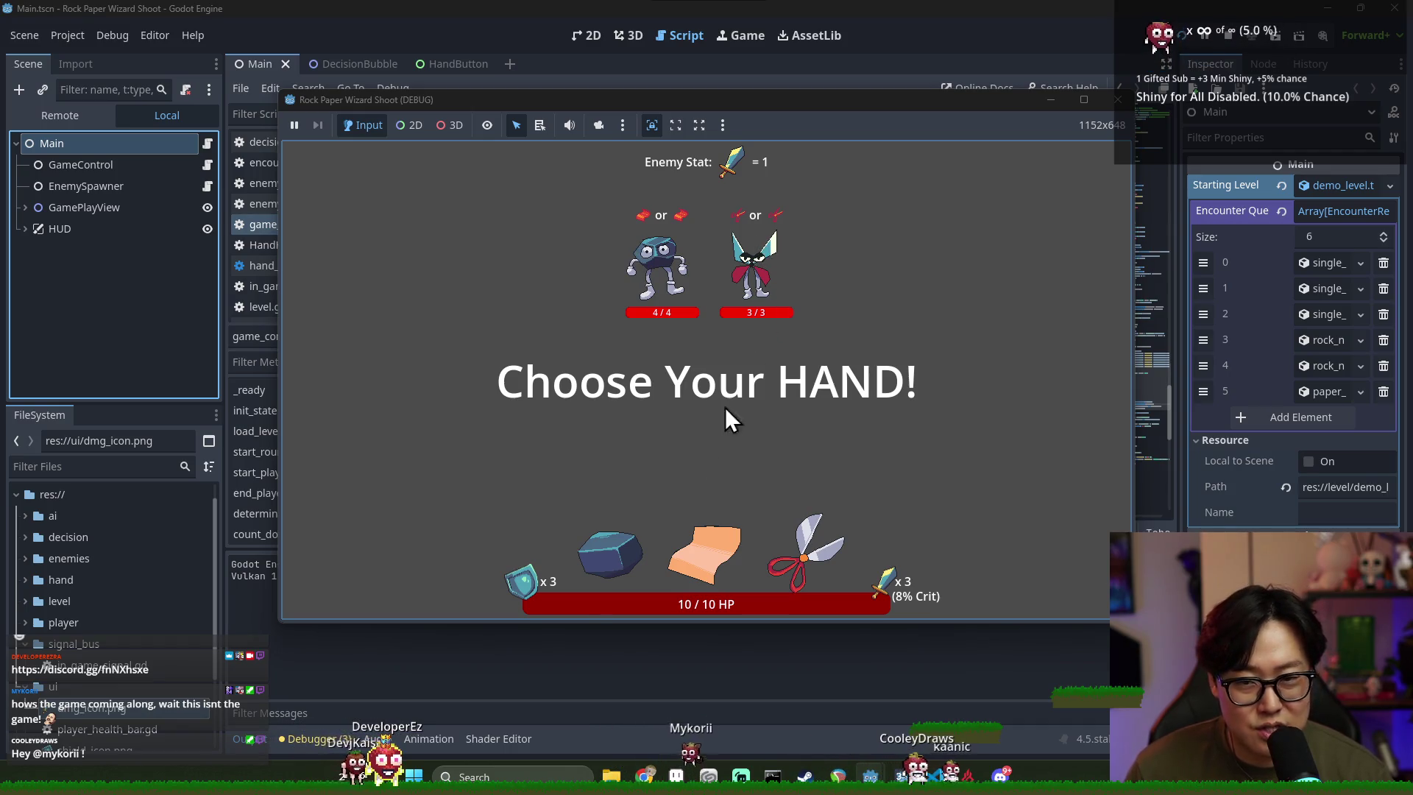
Play Scissors, Paper and Rock hands against the two enemies
click(799, 586)
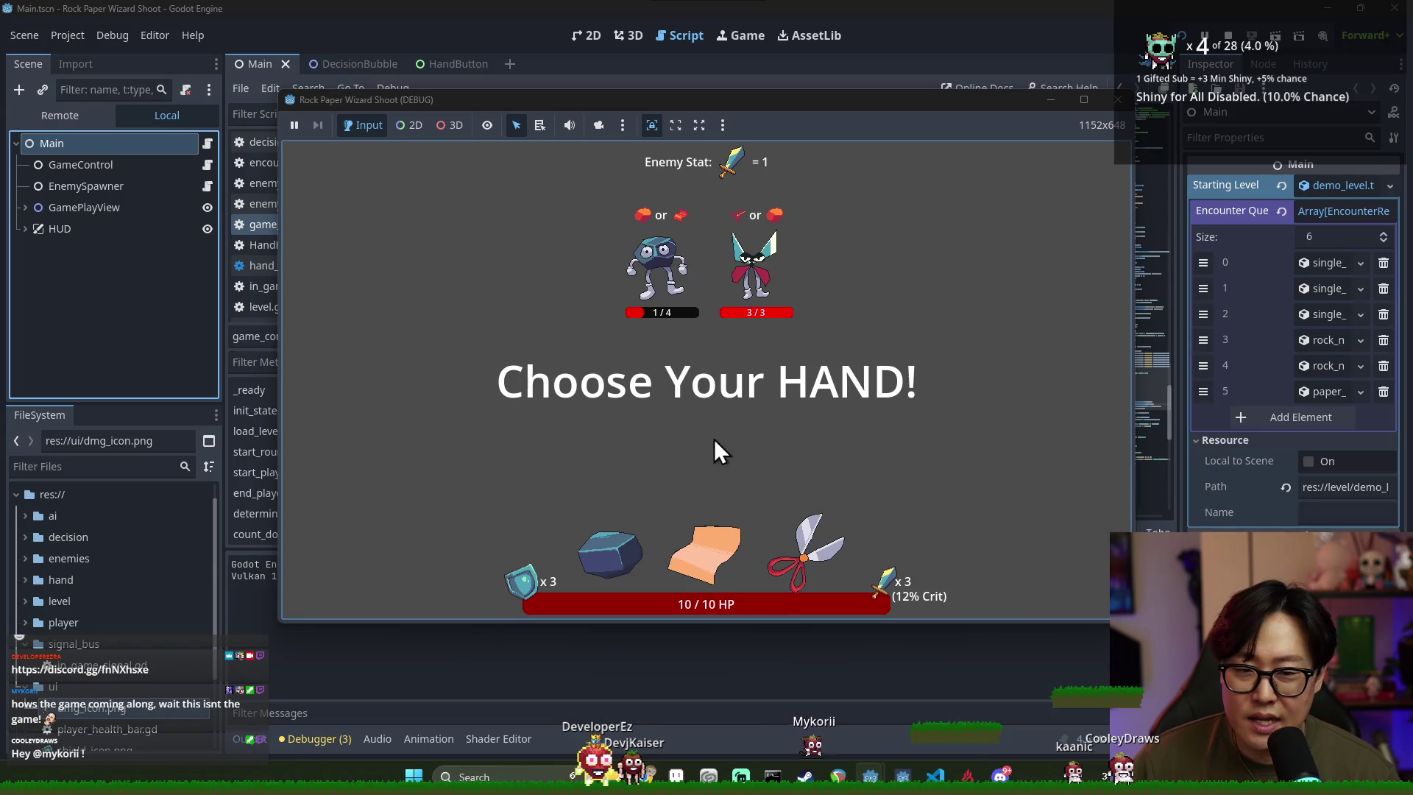
click(711, 548)
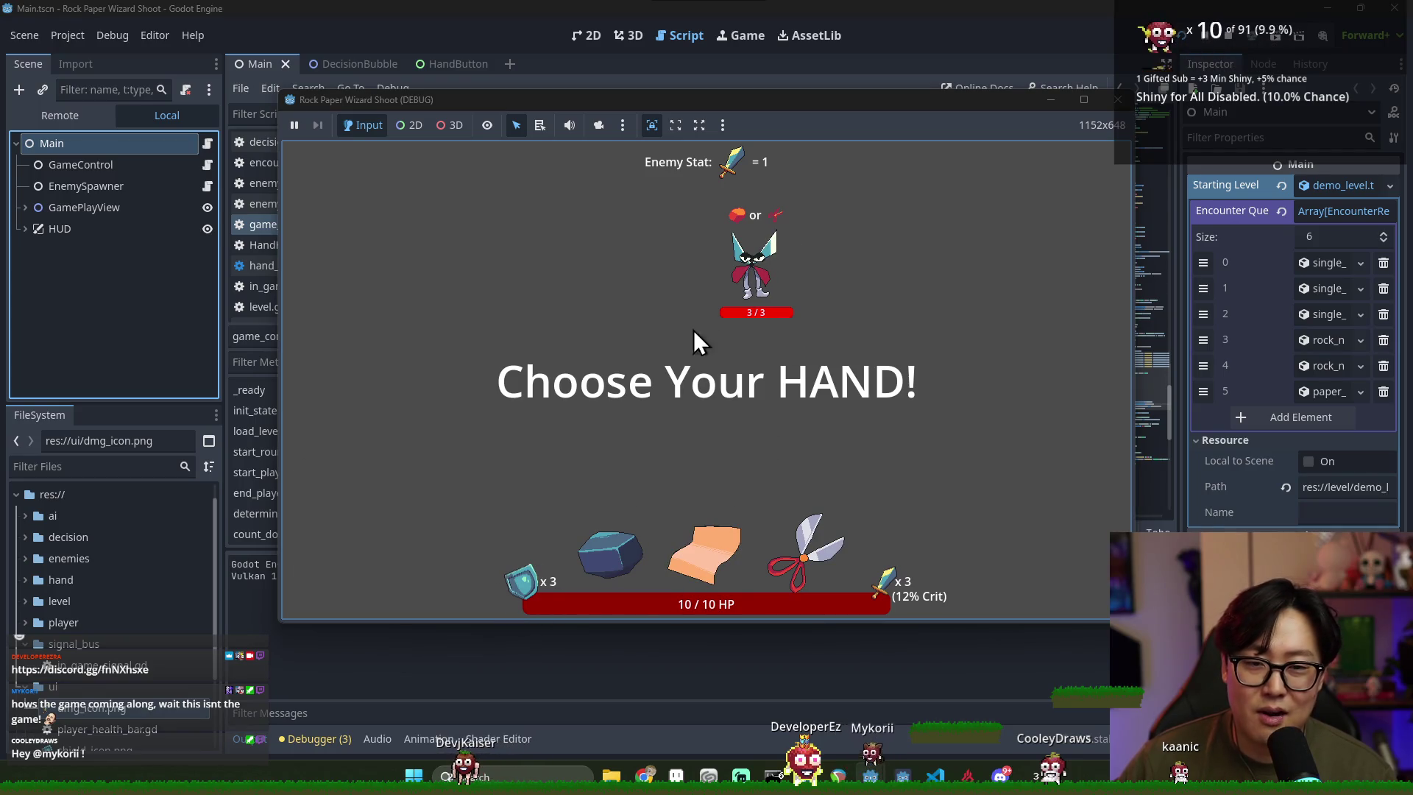
click(633, 548)
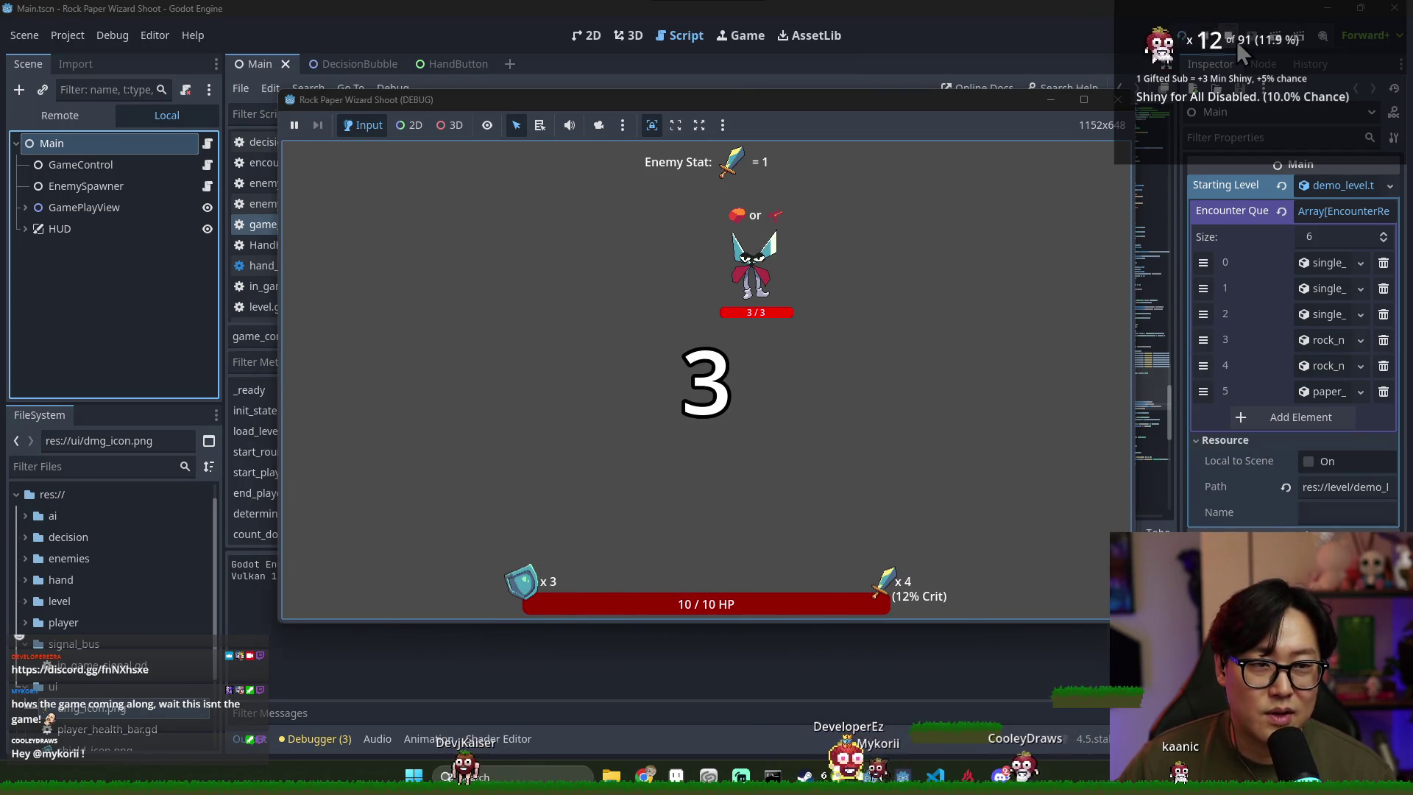
Stop the game test, save the scene, and close the Rock Paper Wizard Shoot editor
click(1234, 40)
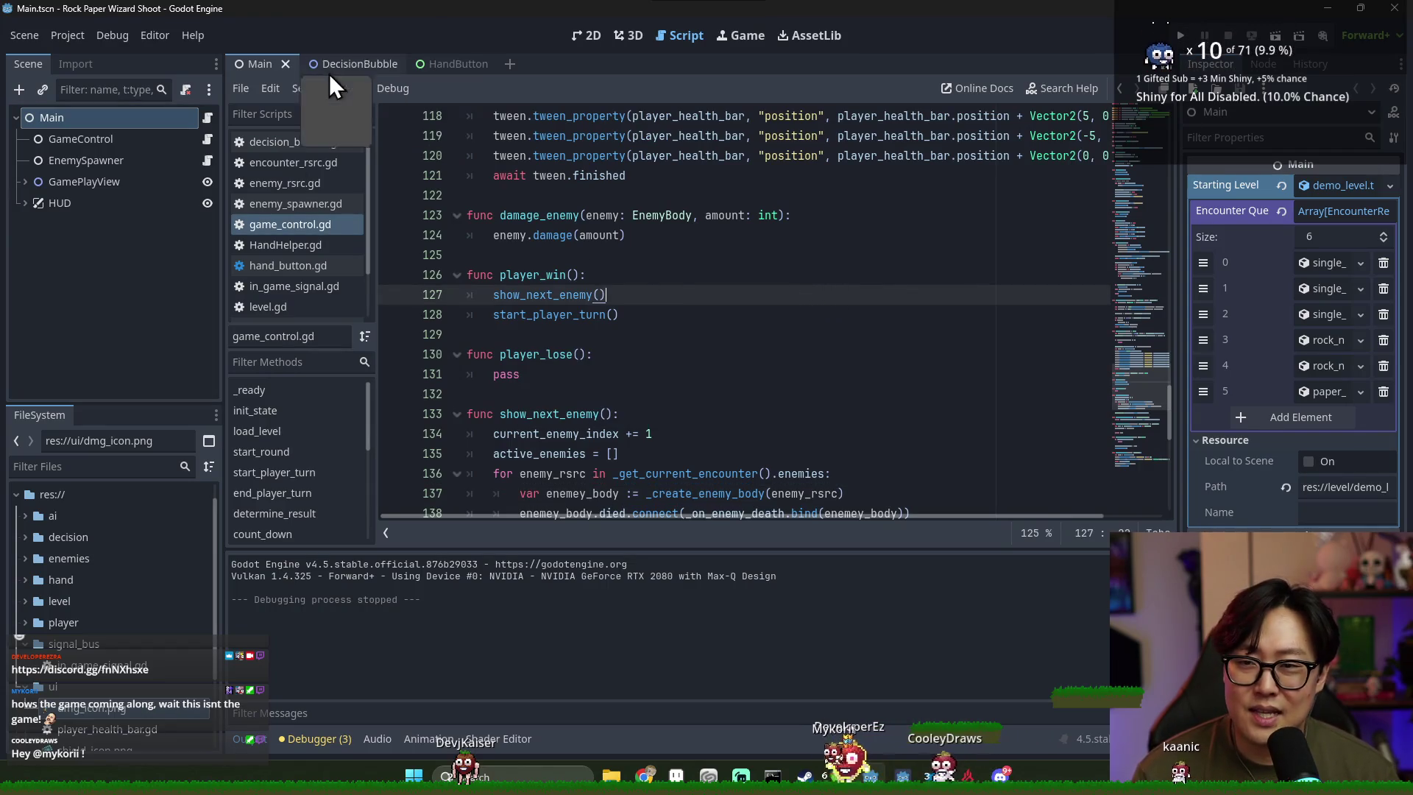
key(ctrl+s)
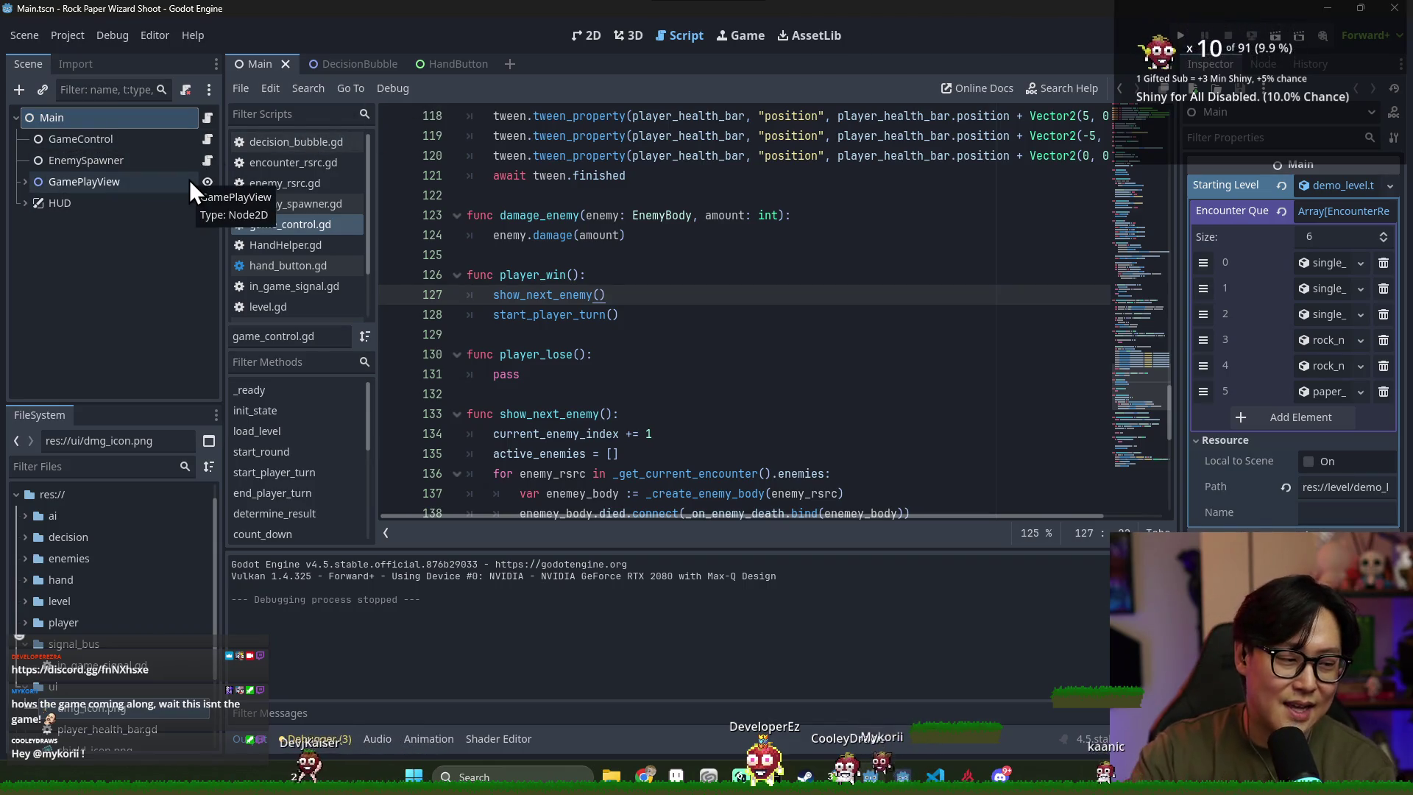
click(732, 276)
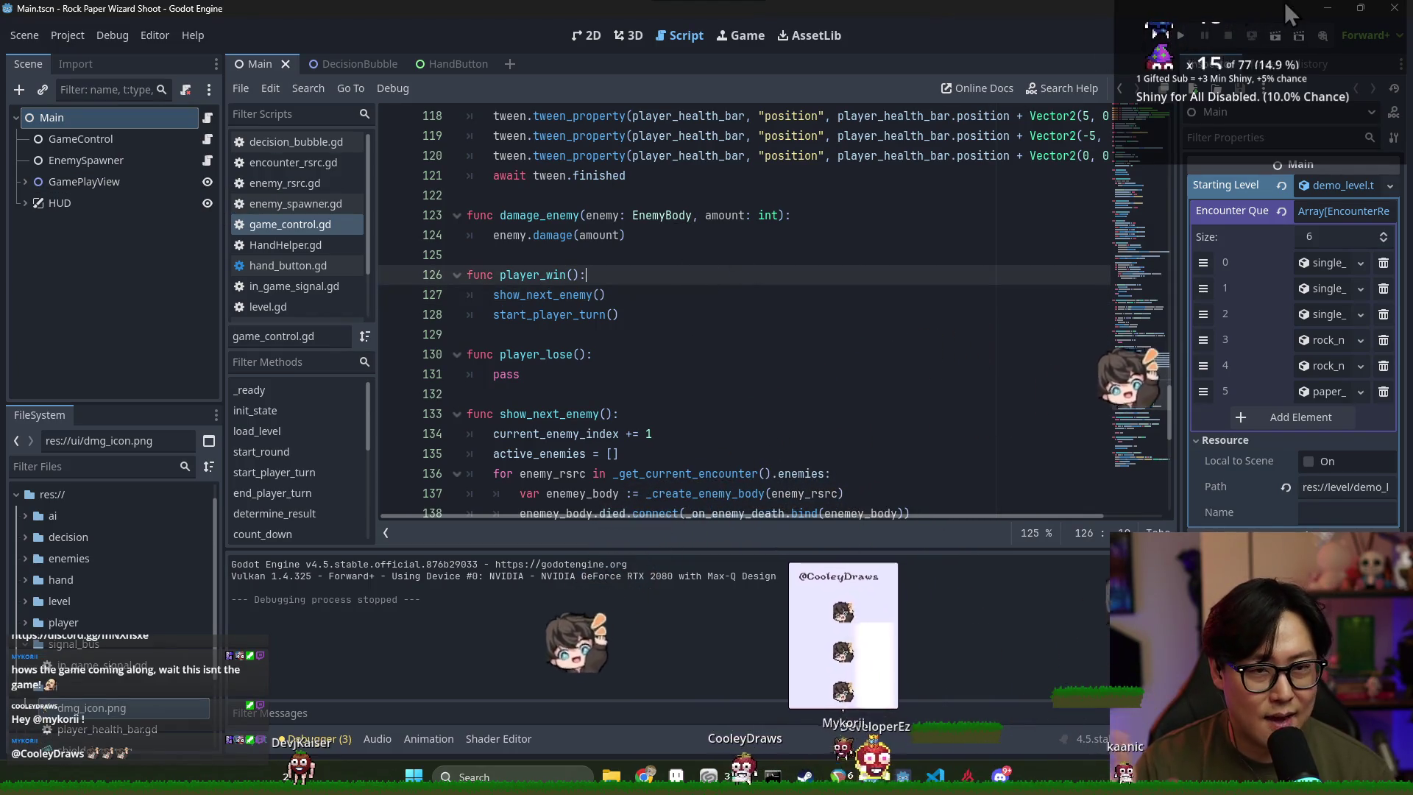
click(1391, 15)
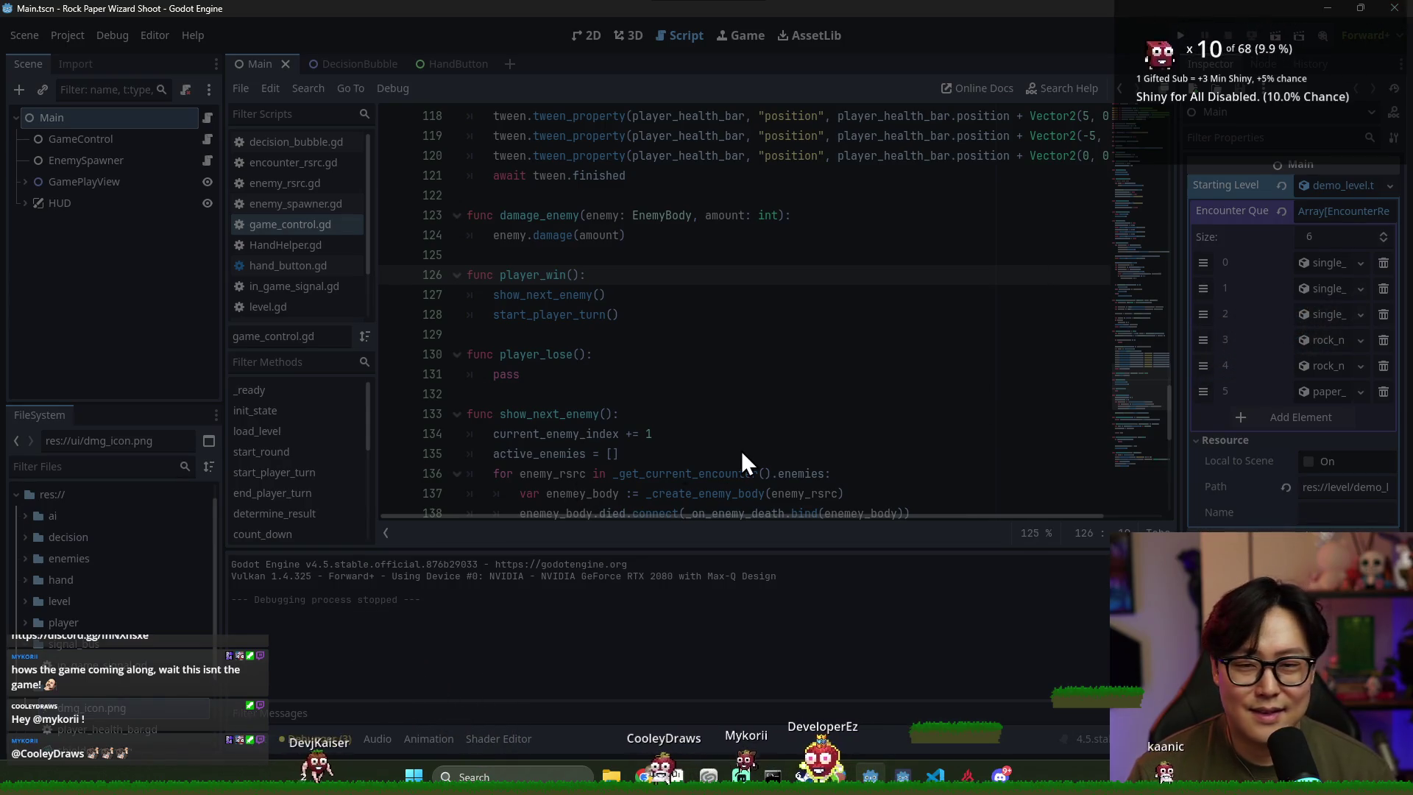
key(alt+Tab)
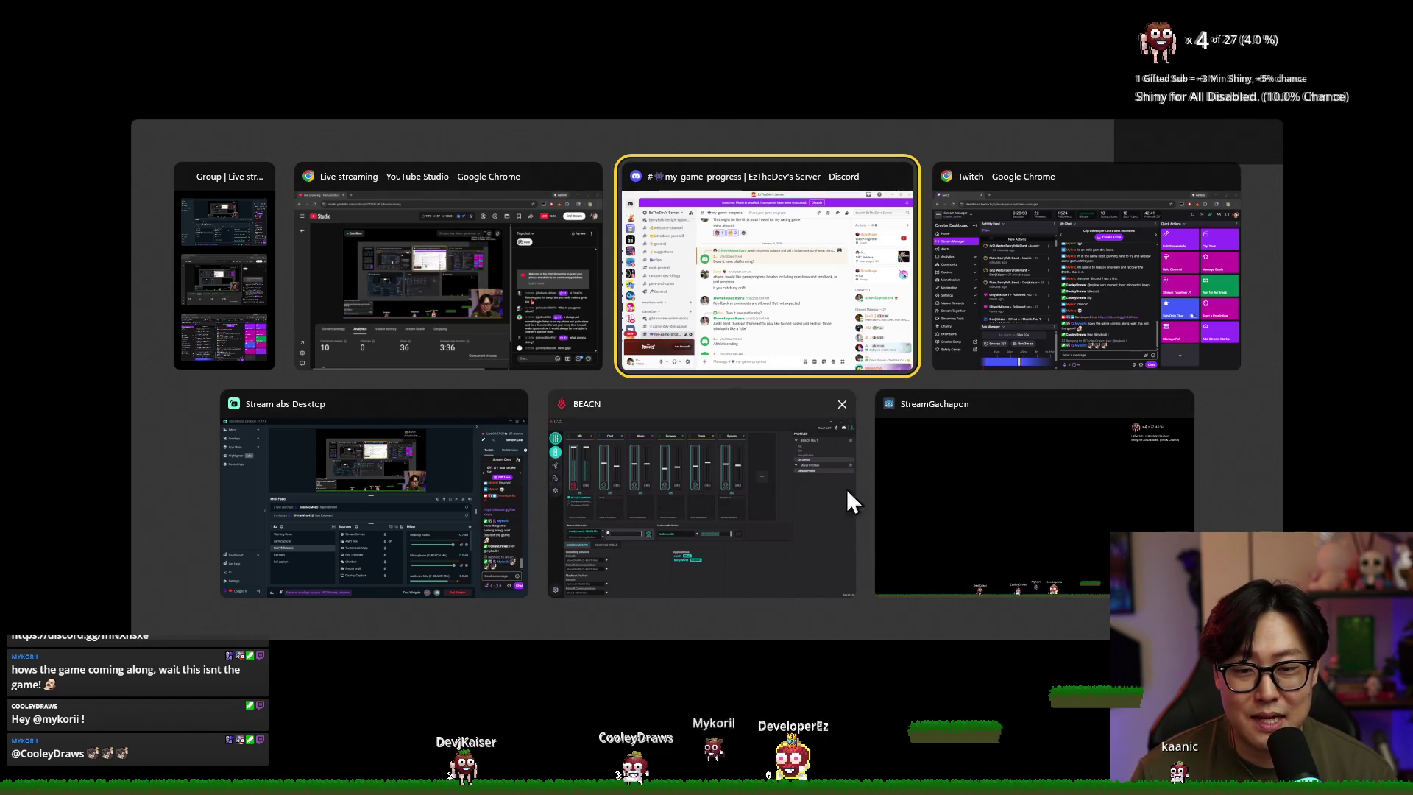
Launch the Godot Project Manager and open the QuickGameNumber1 project
key(super)
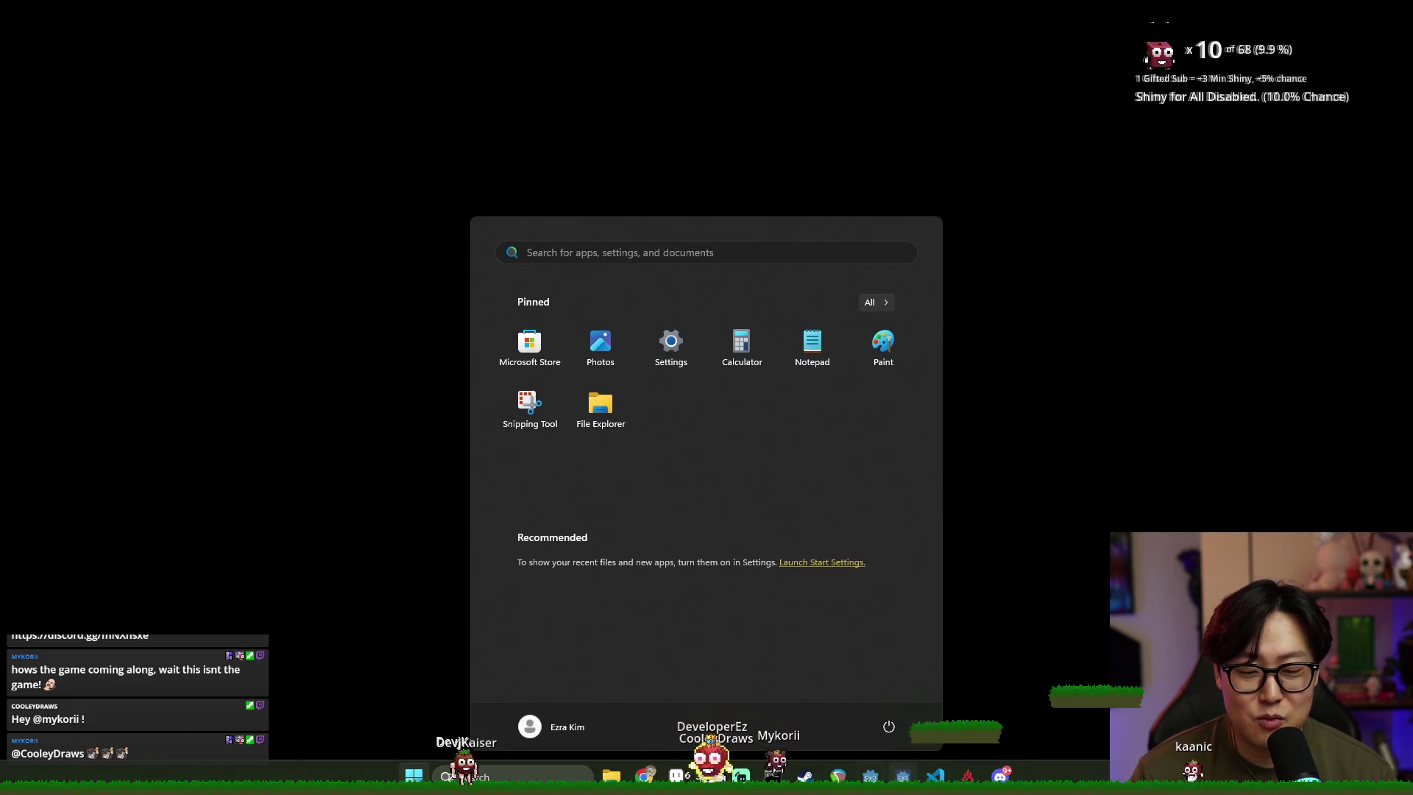
key(Escape)
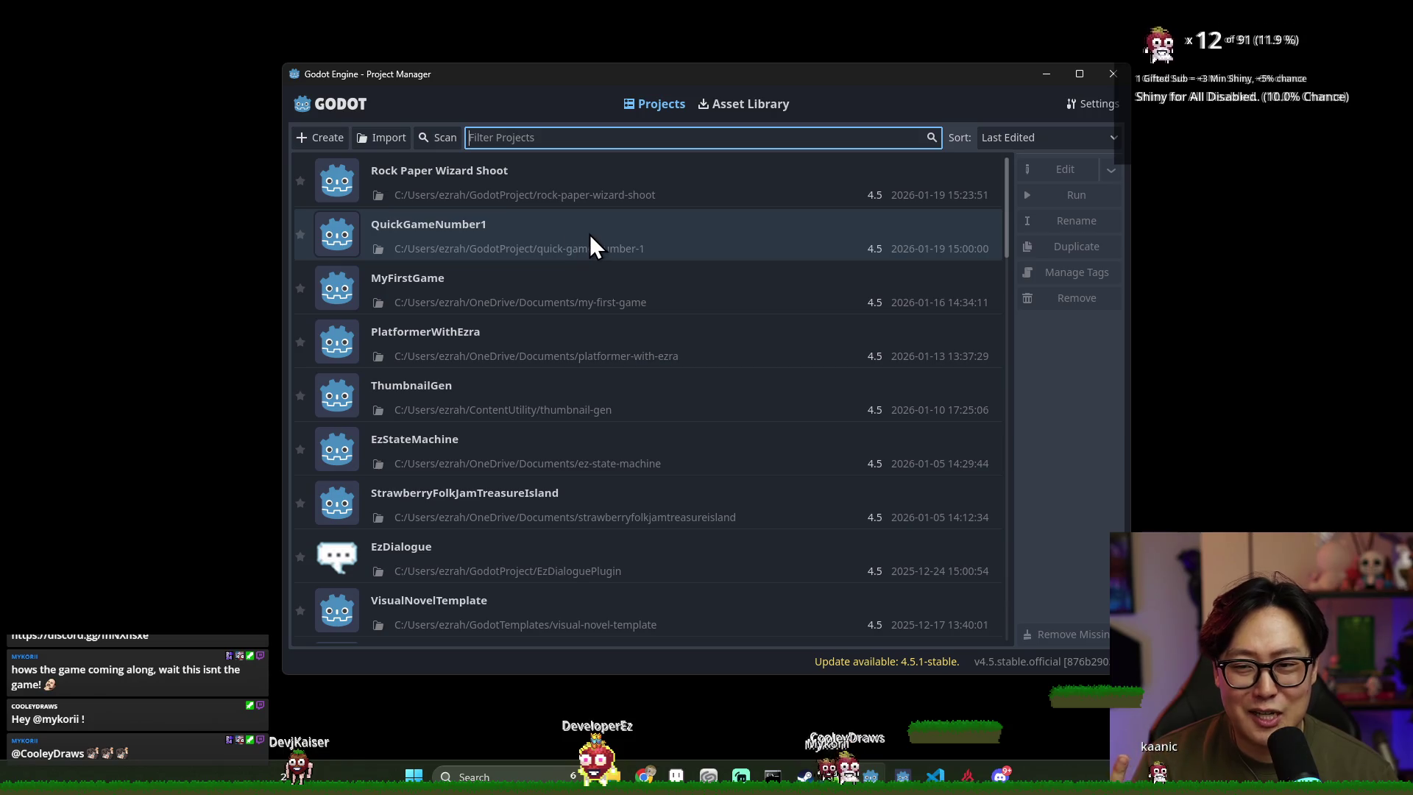
double_click(593, 235)
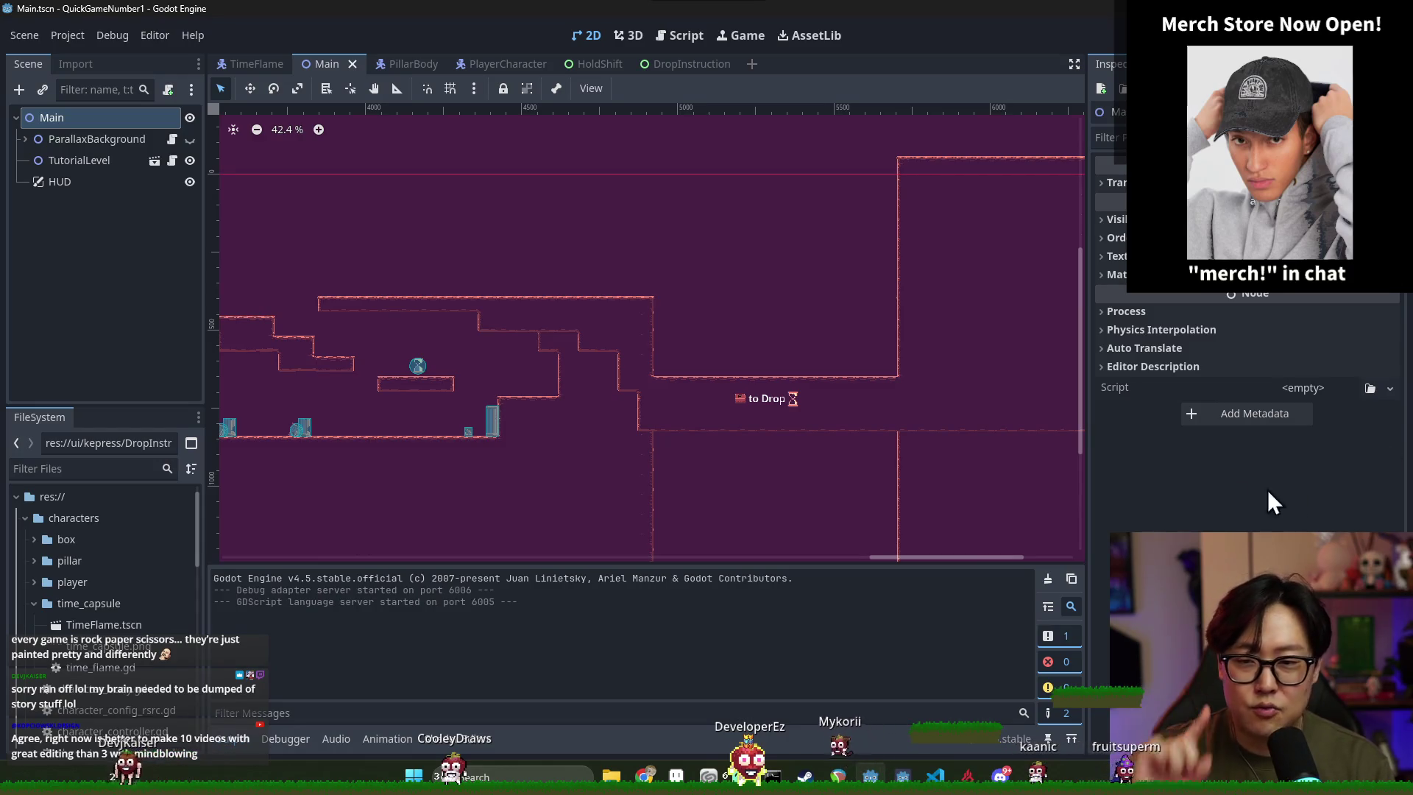
Run QuickGameNumber1 with F5 to test the Main level
key(F5)
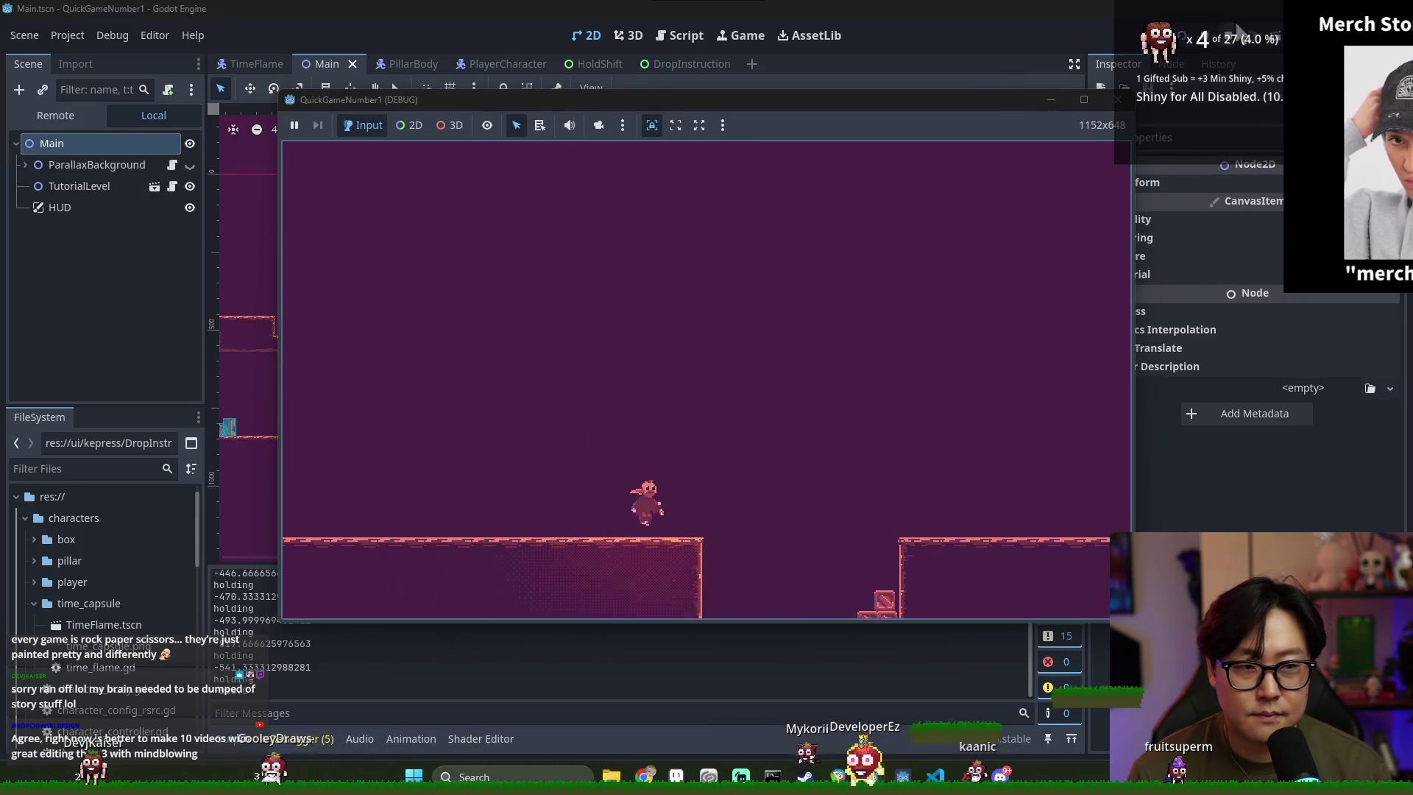
key(F5)
scroll(528, 383, down, 5)
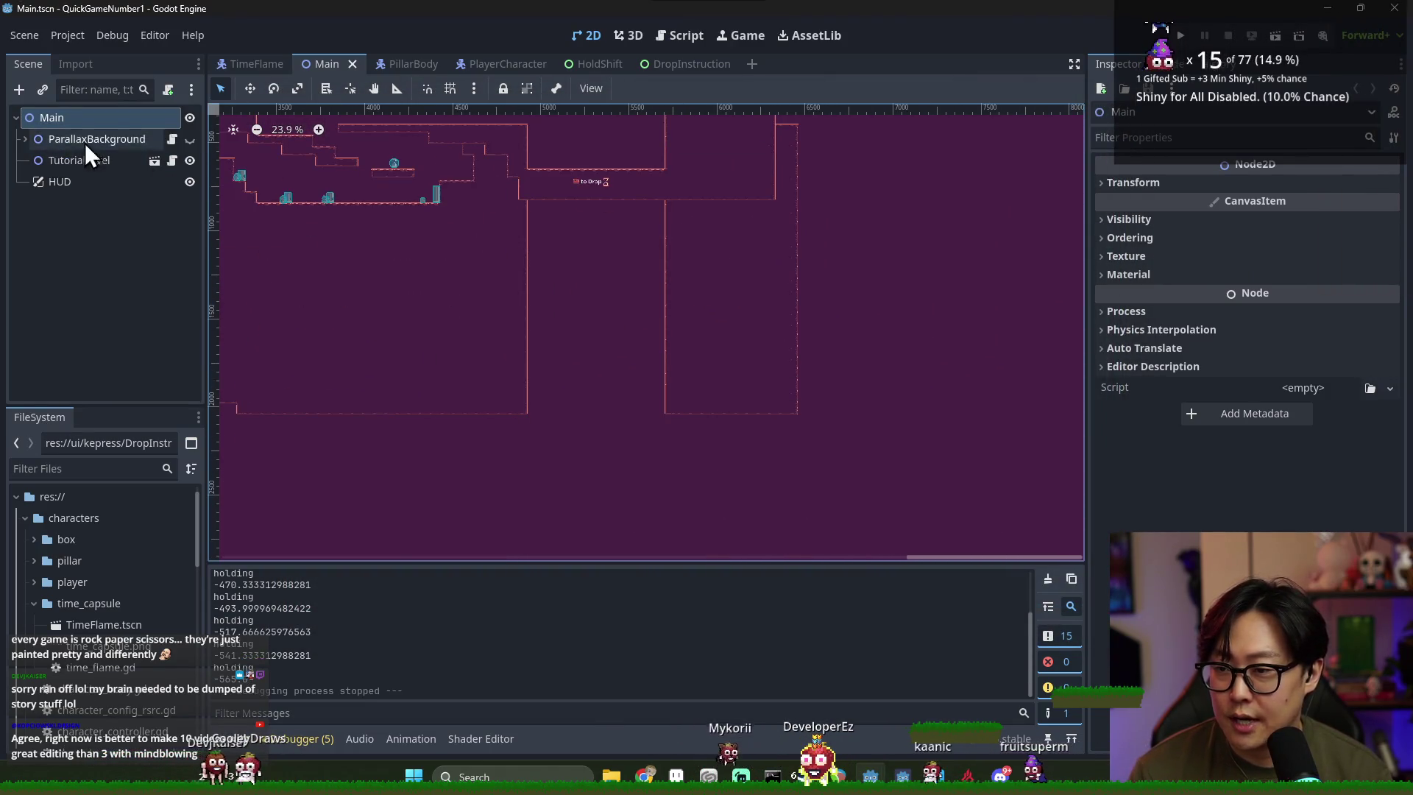
Open tutorial_level and add an Area2D child to TutorialLevel named EndZone
click(155, 160)
right_click(71, 117)
click(147, 156)
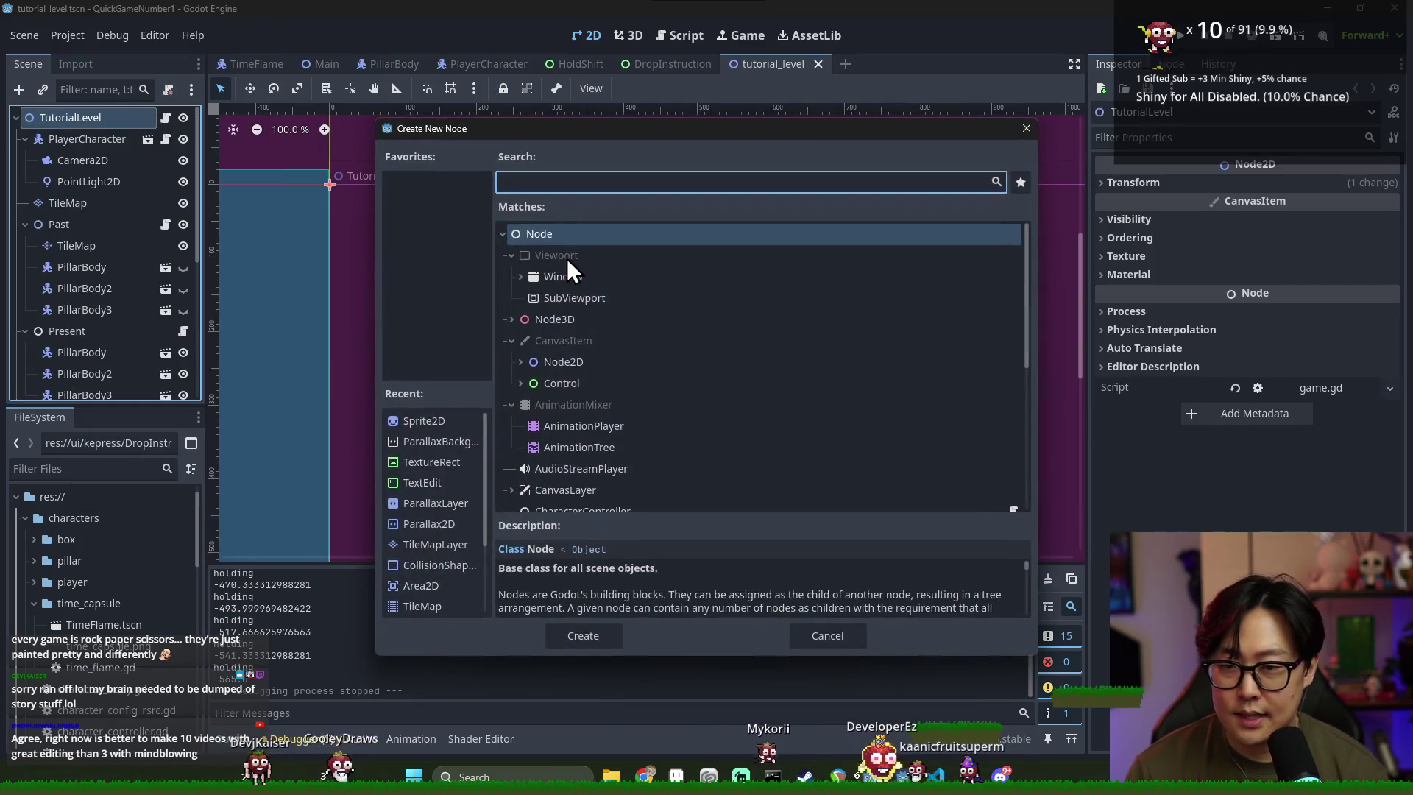
text(area)
double_click(604, 318)
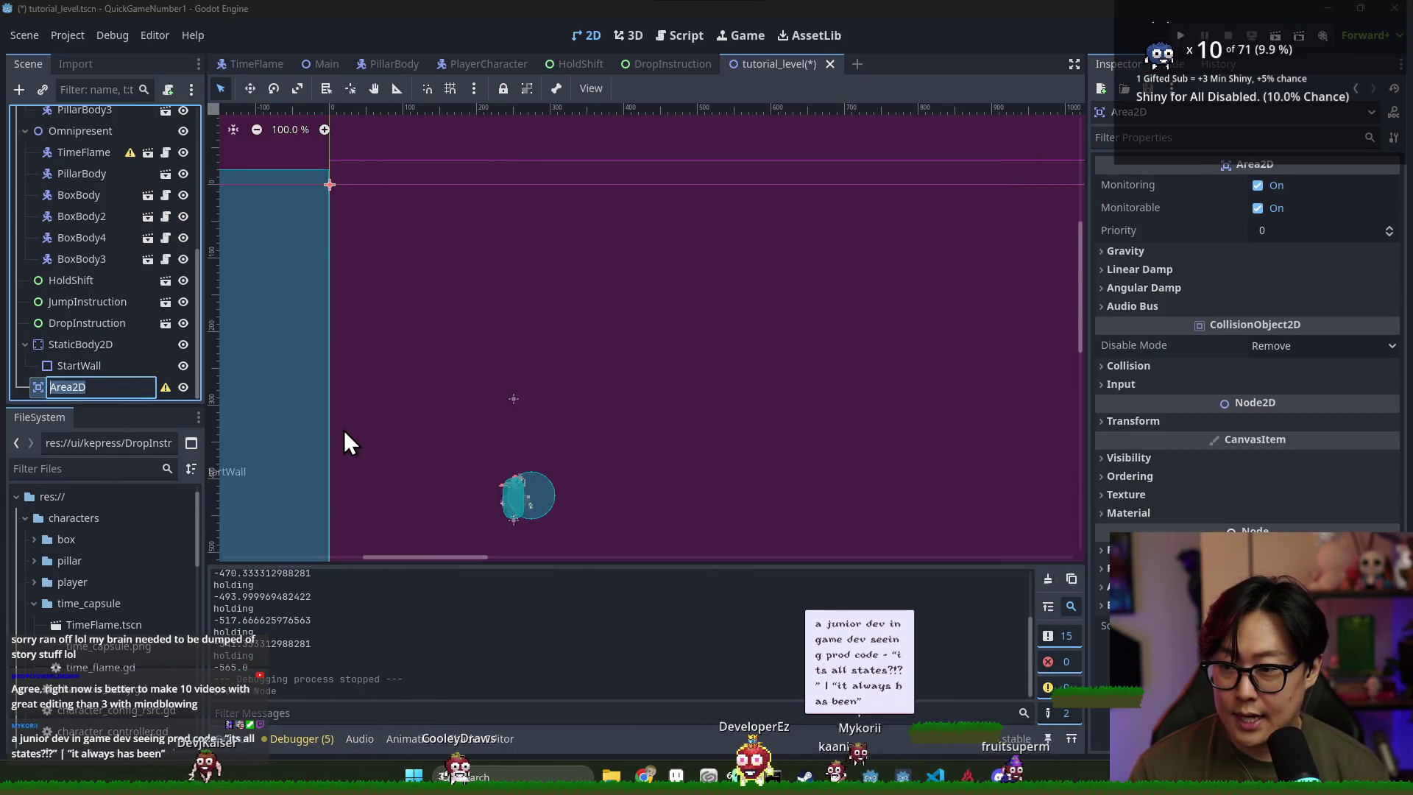
text(EndZone)
key(Return)
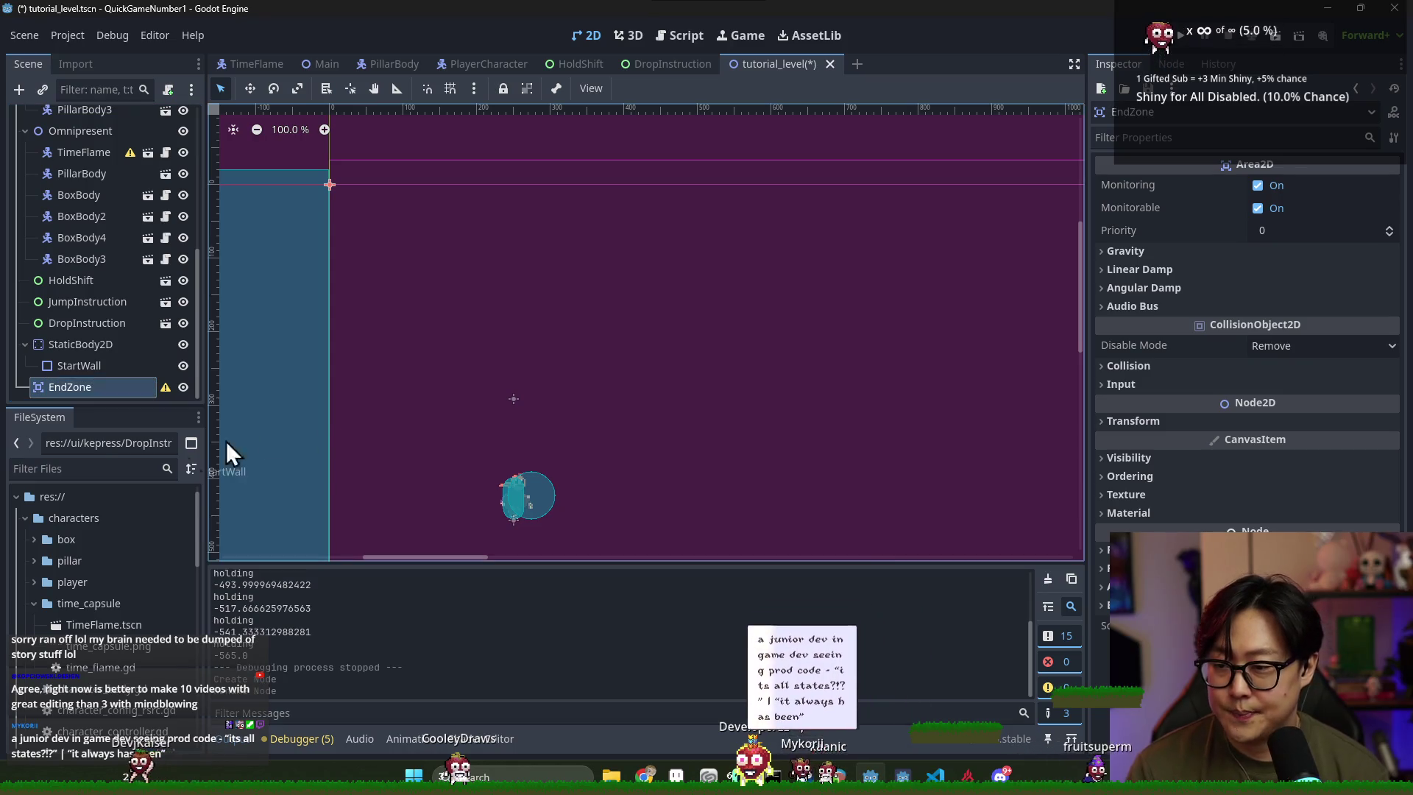
Add a CollisionShape2D child under the EndZone node
scroll(633, 353, down, 6)
scroll(619, 378, right, 10)
scroll(753, 422, up, 3)
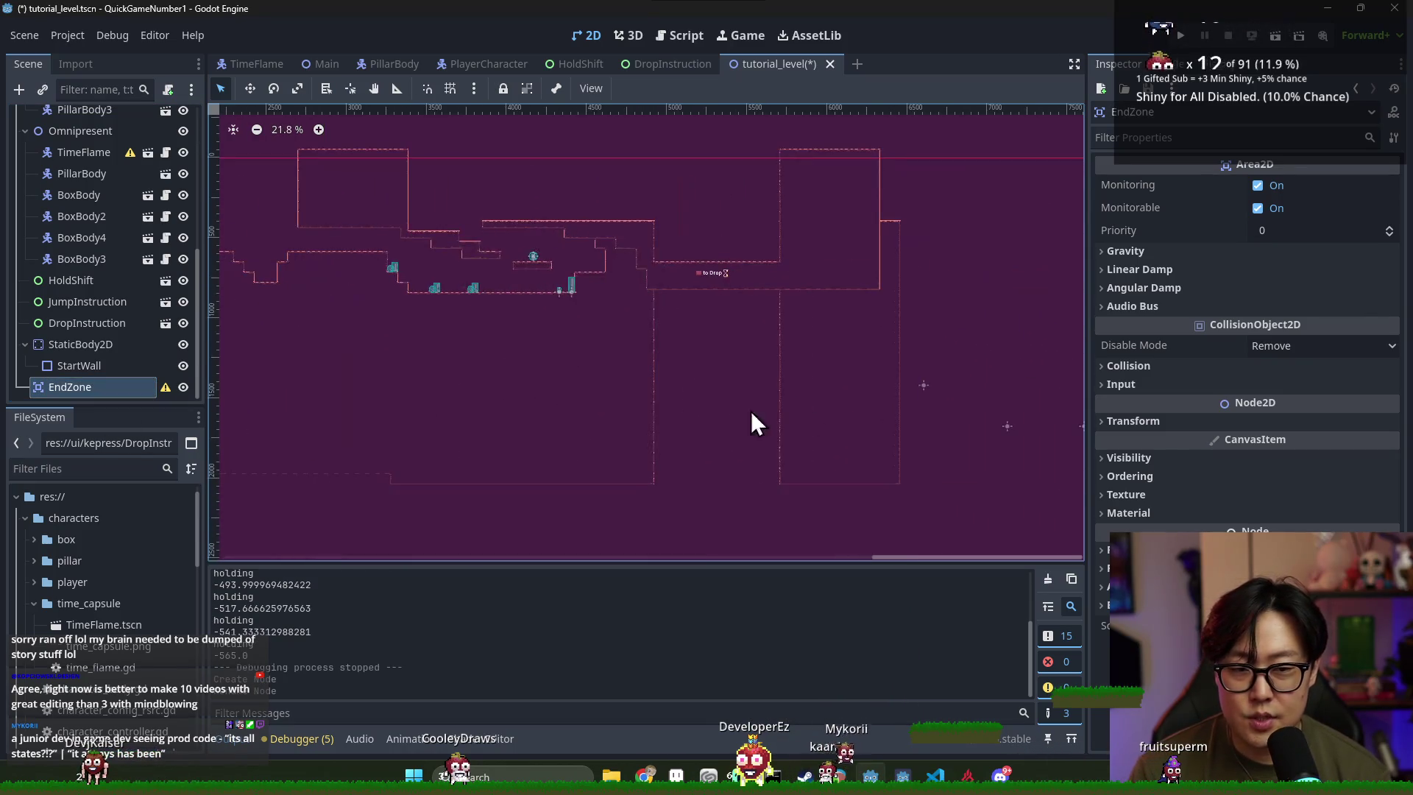
scroll(477, 351, right, 3)
scroll(477, 352, down, 2)
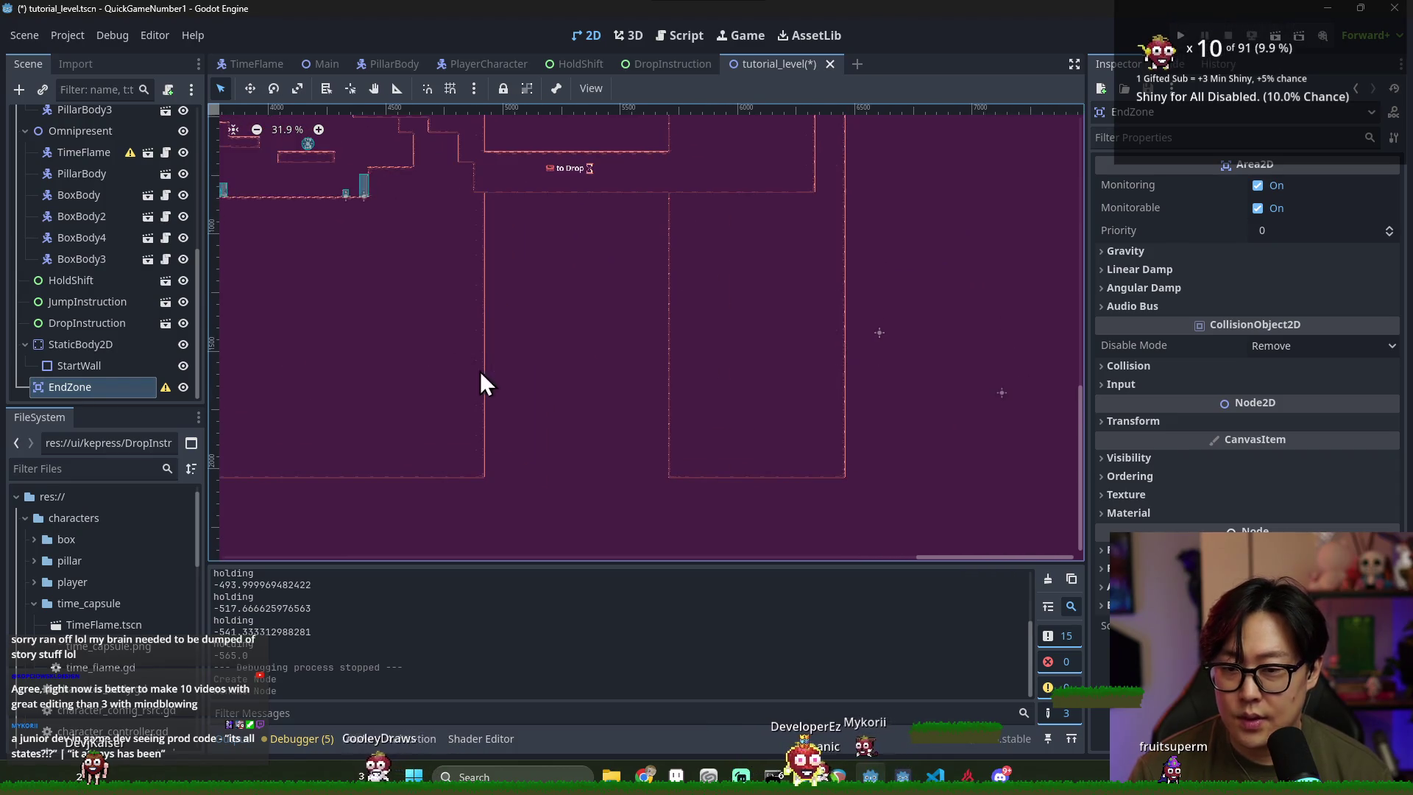
right_click(100, 386)
click(139, 318)
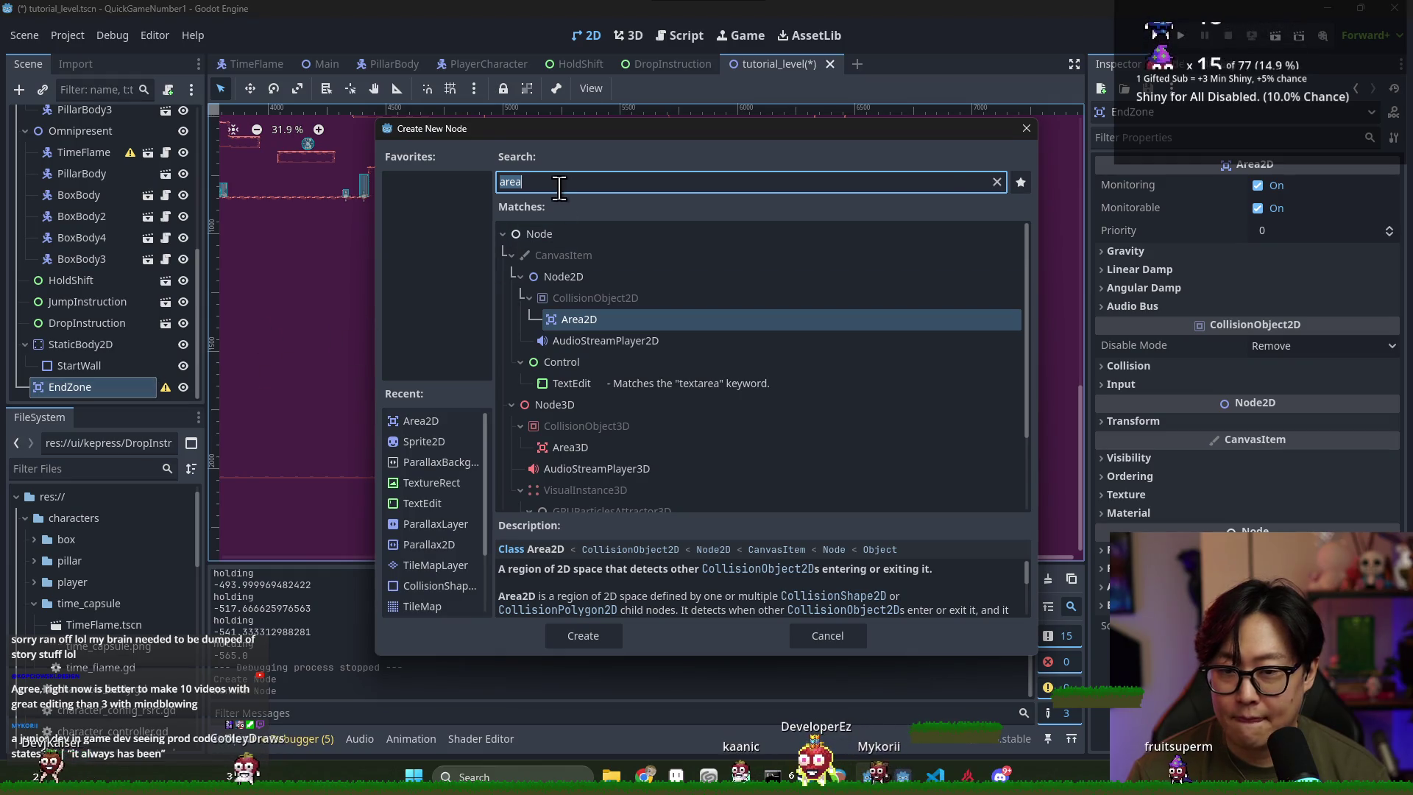
text(col)
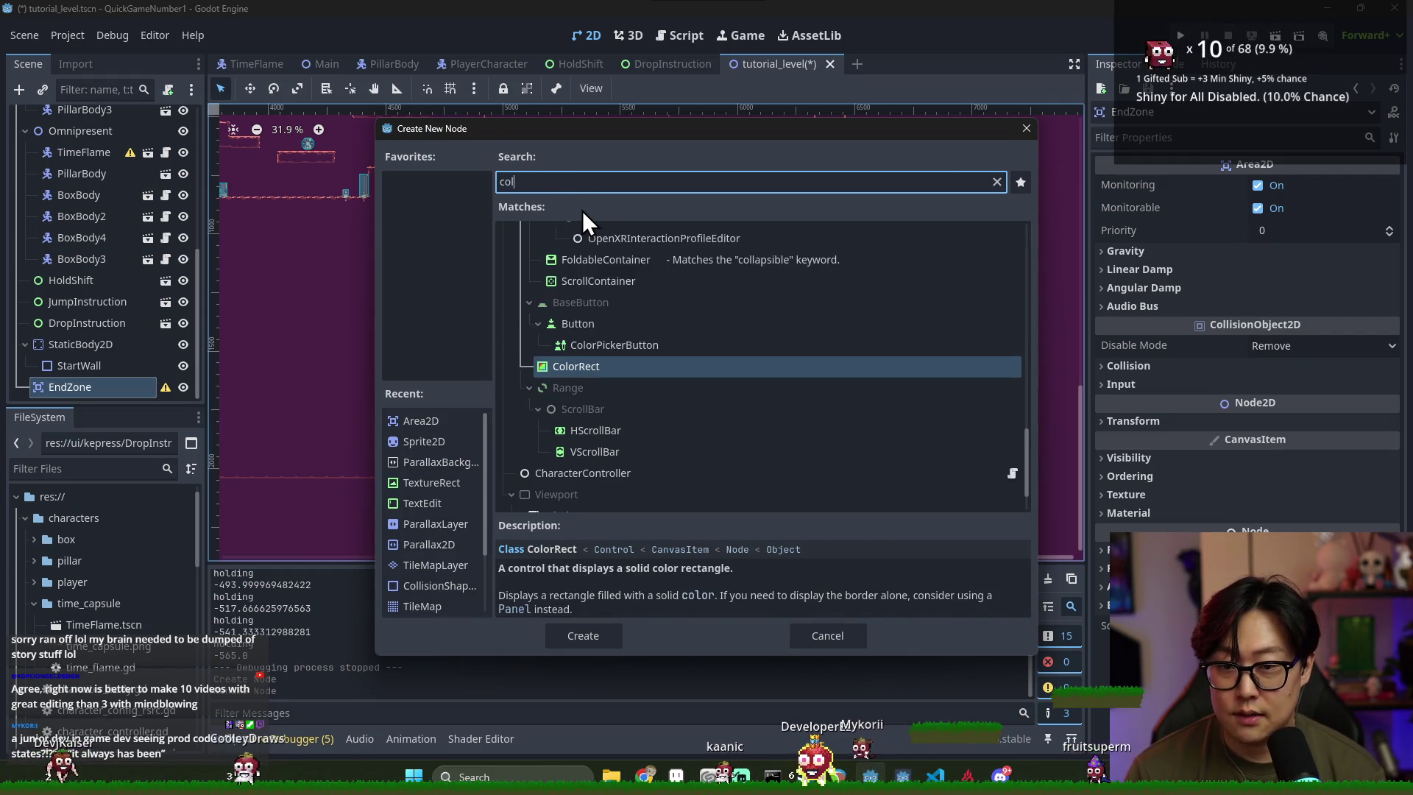
text(lision)
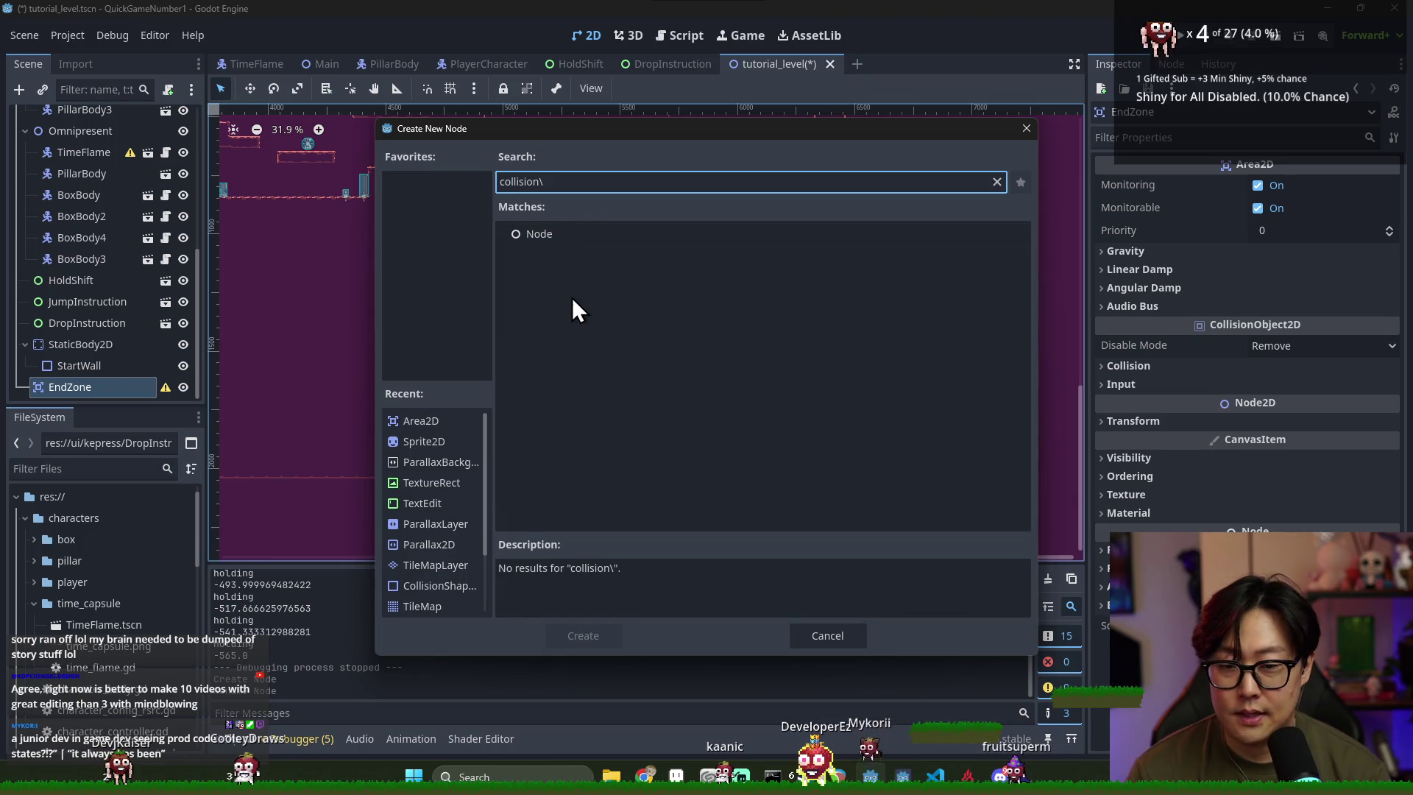
double_click(594, 317)
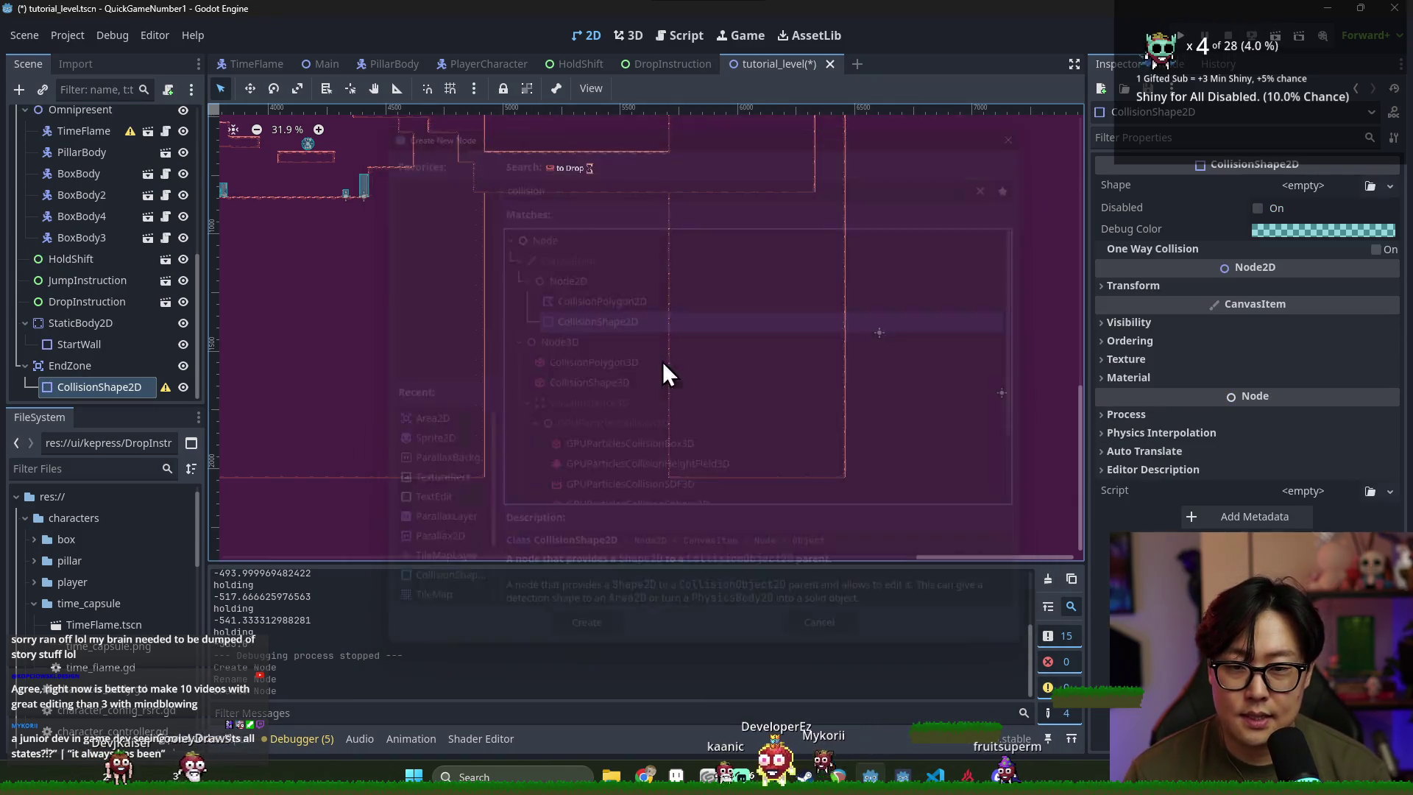
Give EndZone's CollisionShape2D a new RectangleShape2D shape
click(1369, 186)
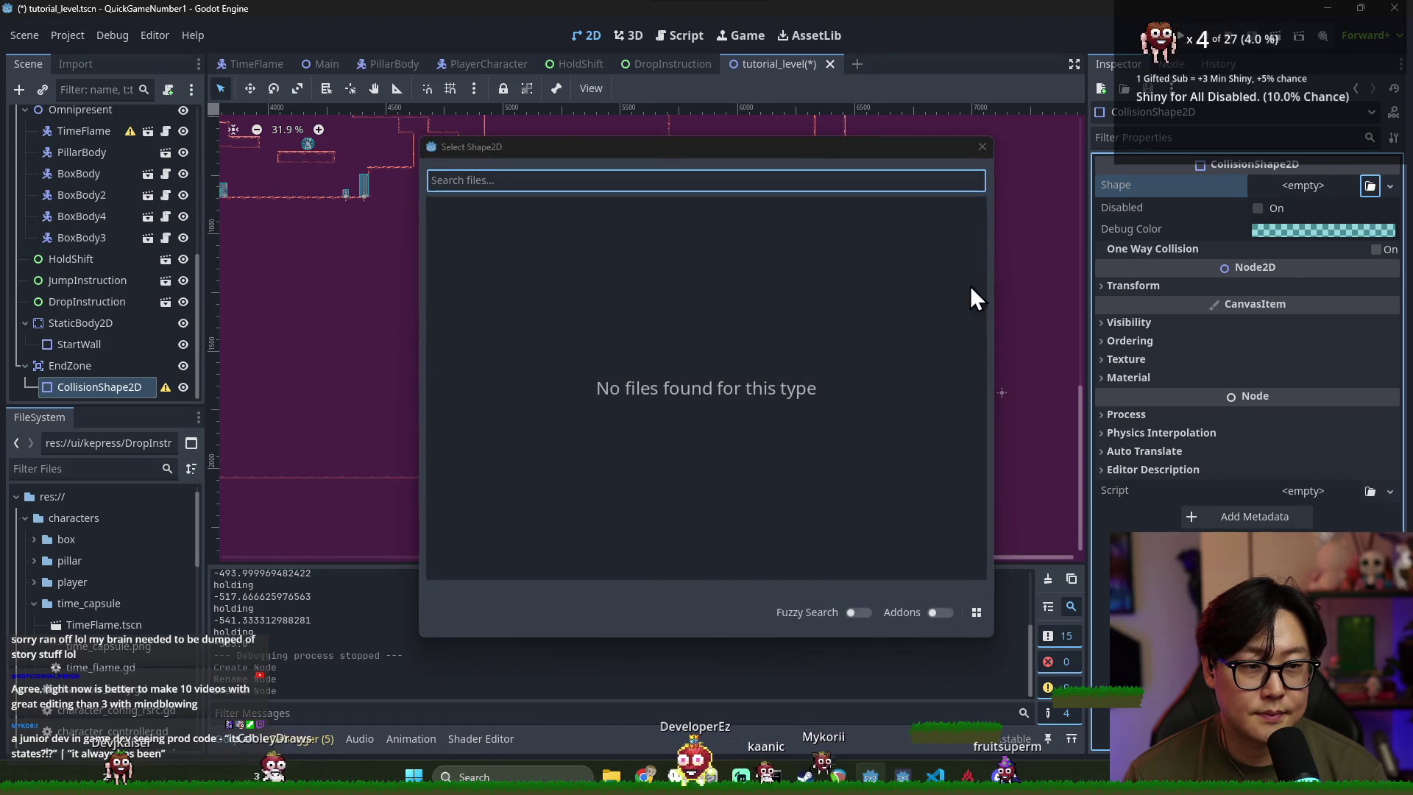
click(983, 147)
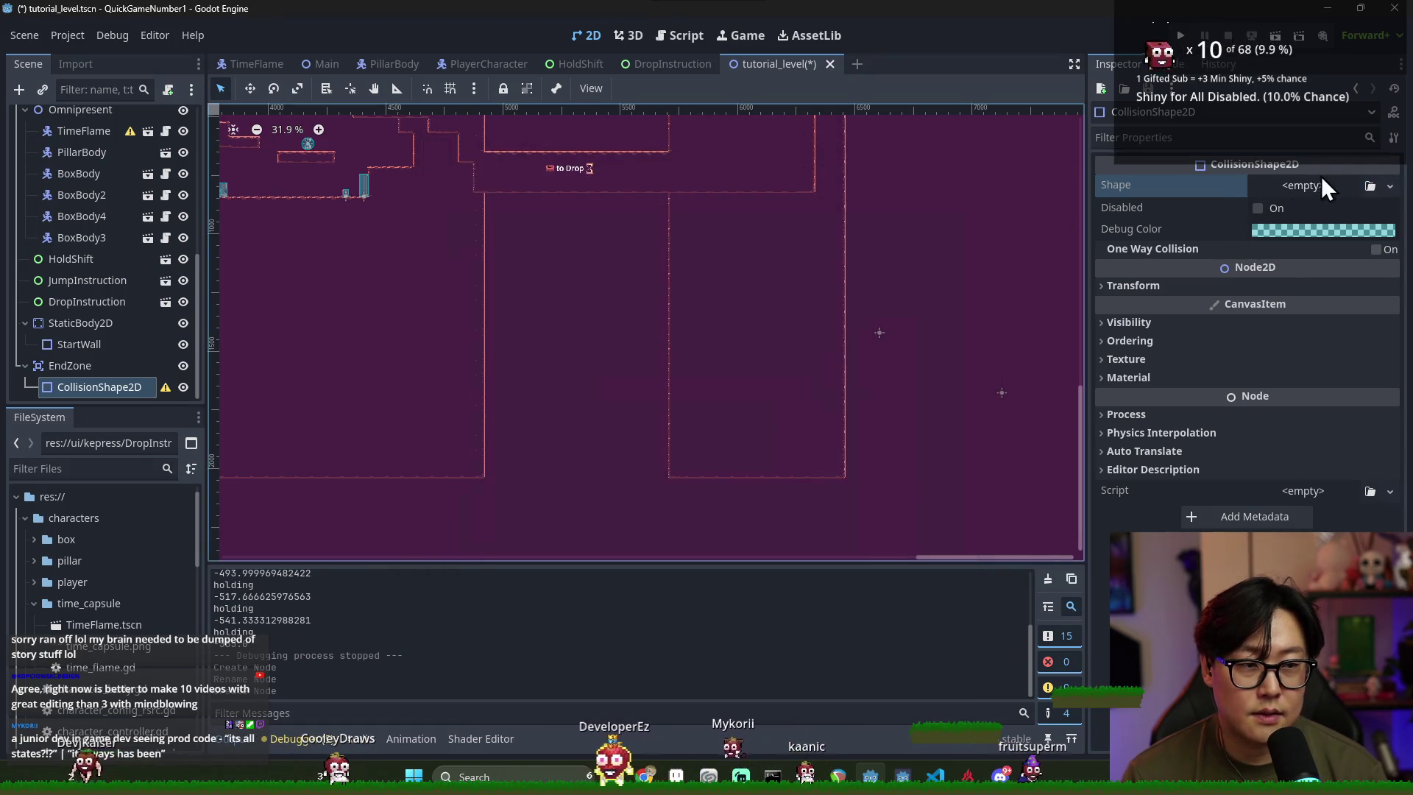
click(1390, 187)
click(1307, 313)
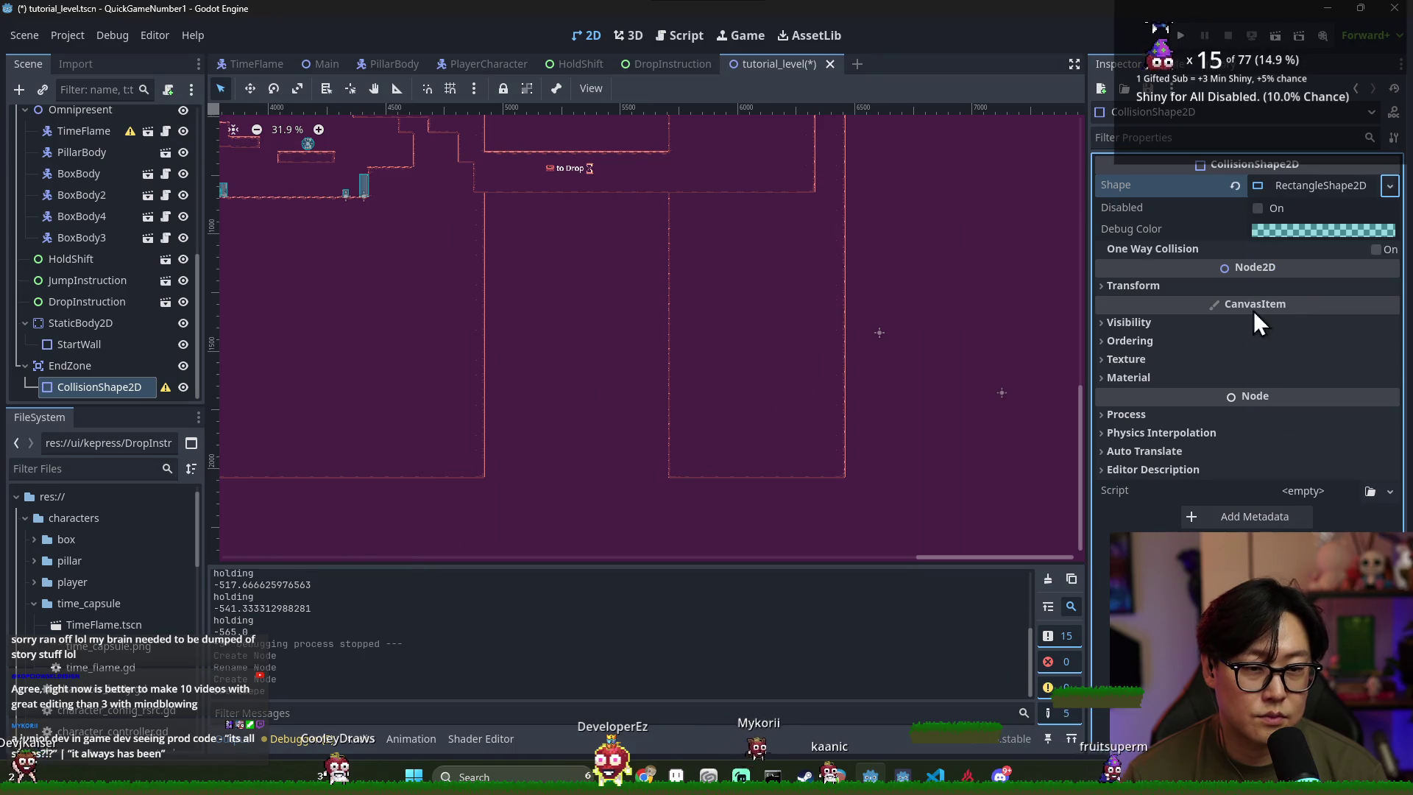
scroll(564, 354, down, 5)
scroll(497, 338, down, 2)
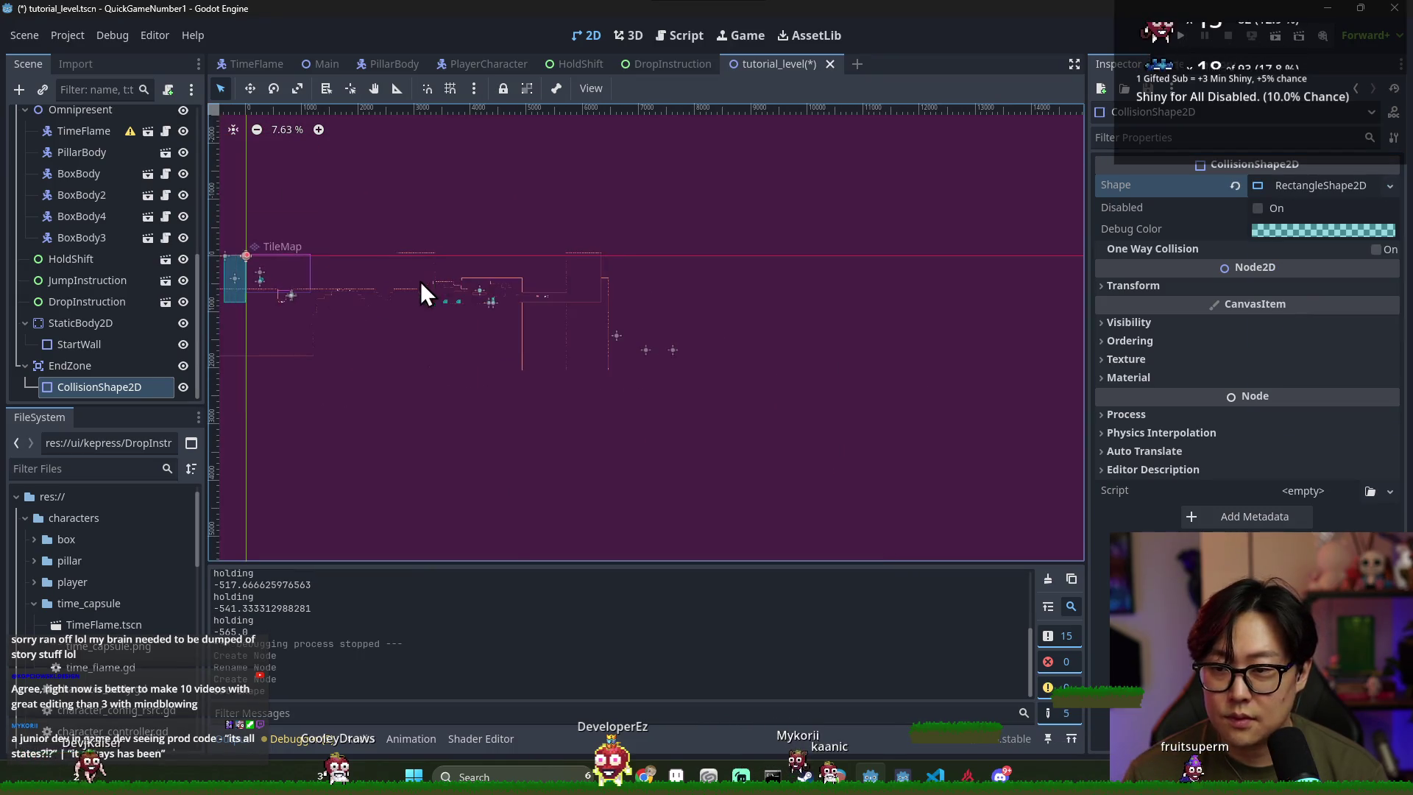
scroll(368, 283, left, 2)
Move the EndZone area into the final gap at the level's end
click(70, 366)
scroll(354, 258, up, 1)
click(250, 88)
drag(434, 329, 810, 435)
scroll(809, 435, up, 8)
drag(699, 406, 580, 507)
Enlarge the collision rectangle wider and taller to fill the gap, then save tutorial_level
click(98, 387)
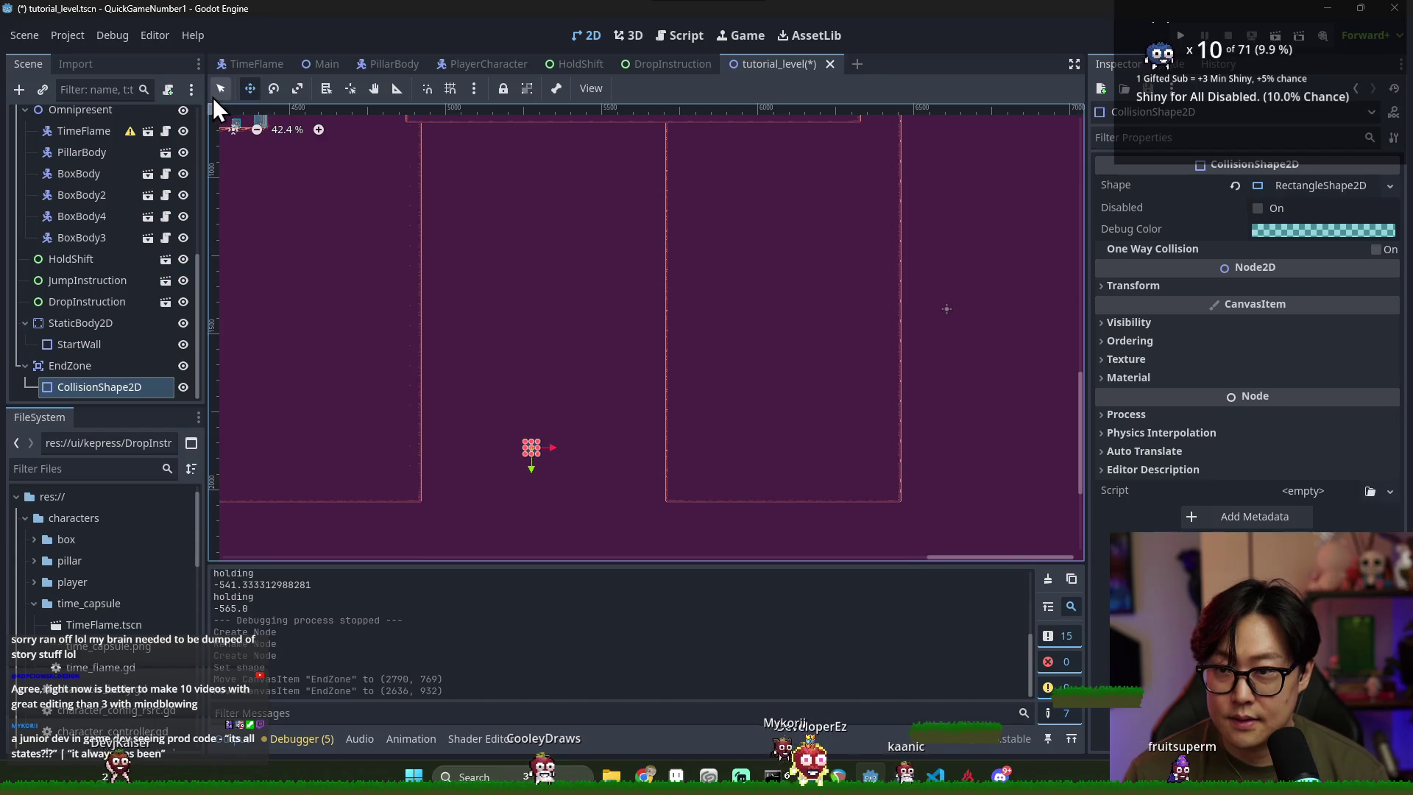
drag(539, 440, 837, 390)
click(421, 421)
click(566, 425)
drag(524, 422, 320, 421)
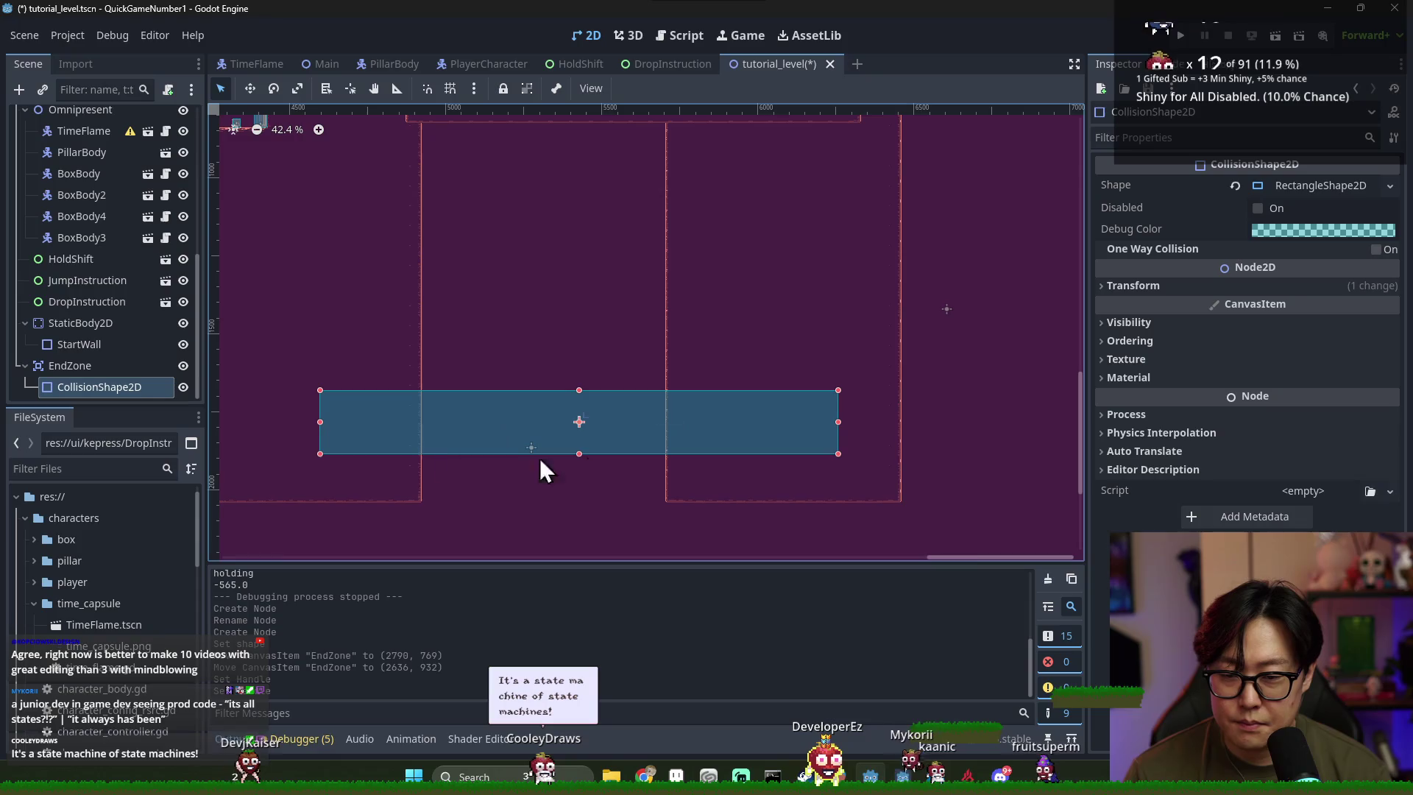
drag(579, 454, 579, 553)
key(ctrl+s)
scroll(628, 463, down, 3)
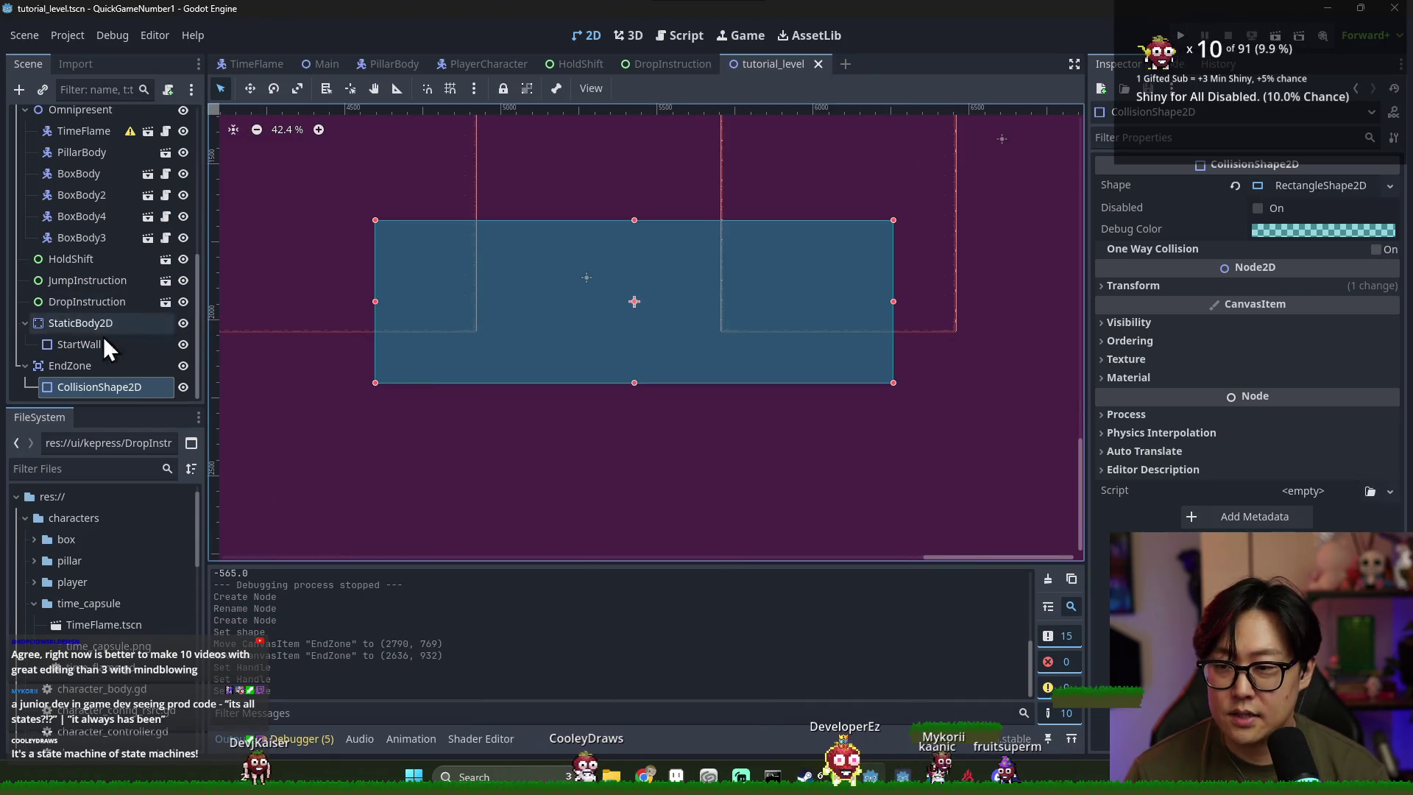
scroll(574, 279, down, 5)
scroll(574, 295, down, 4)
key(ctrl+s)
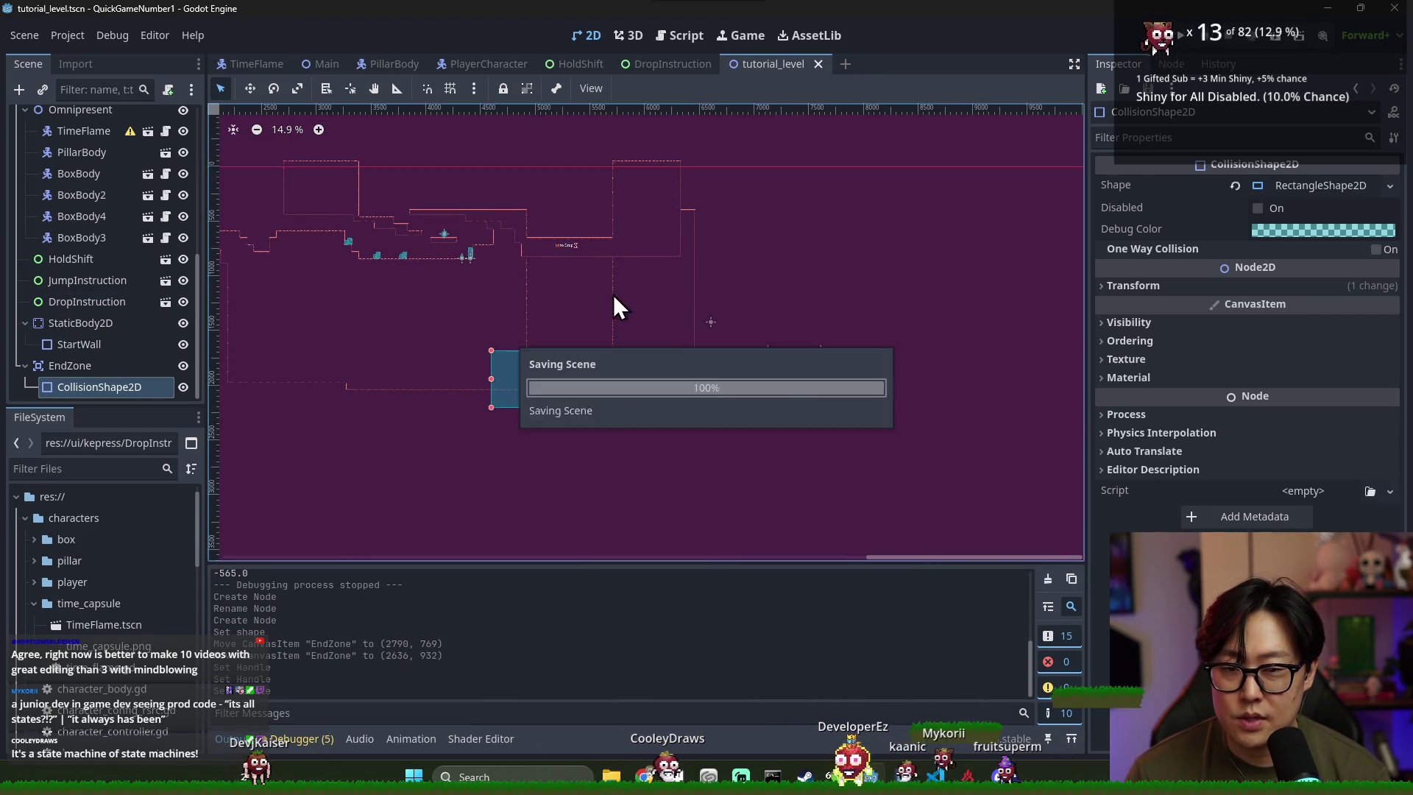
key(ctrl+s)
key(ctrl+s)
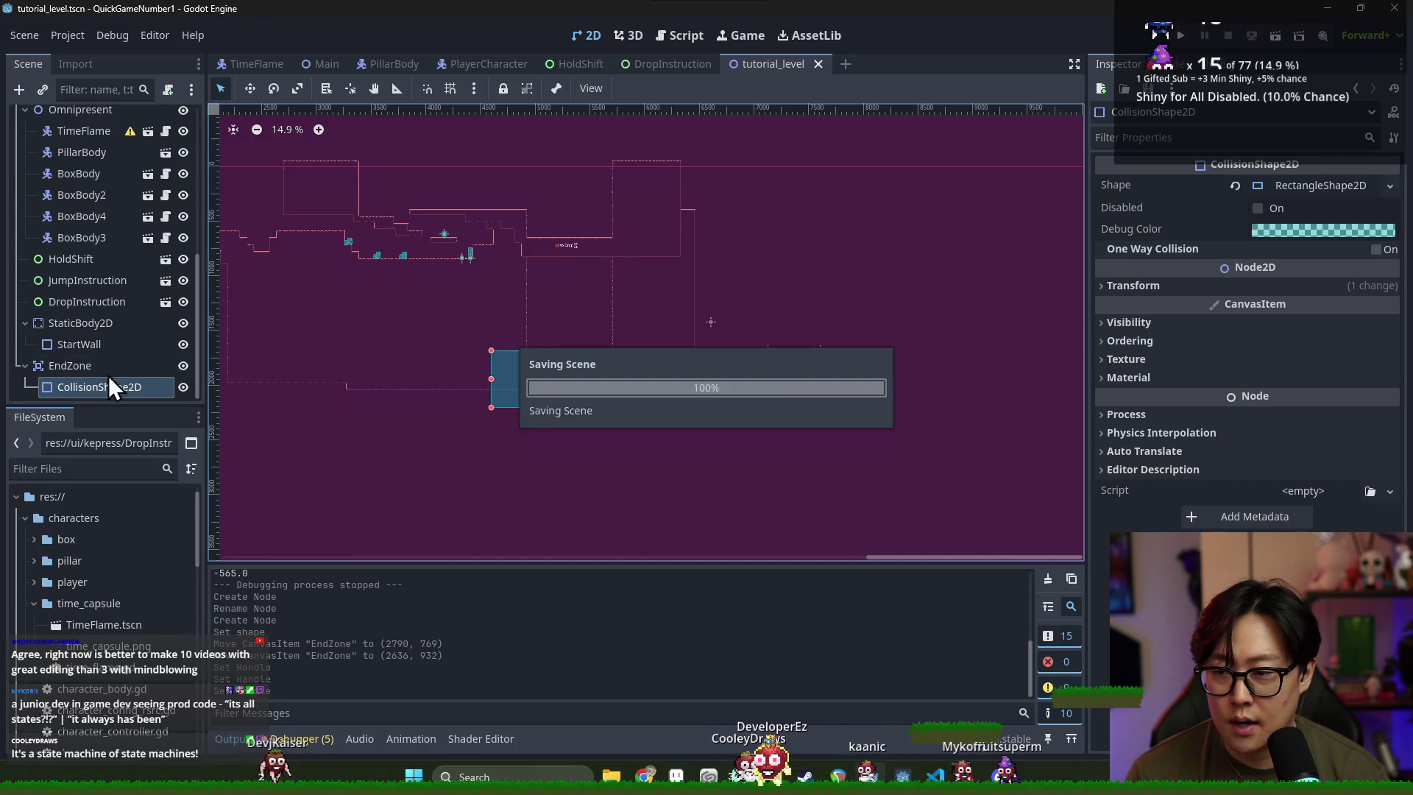
scroll(110, 258, up, 5)
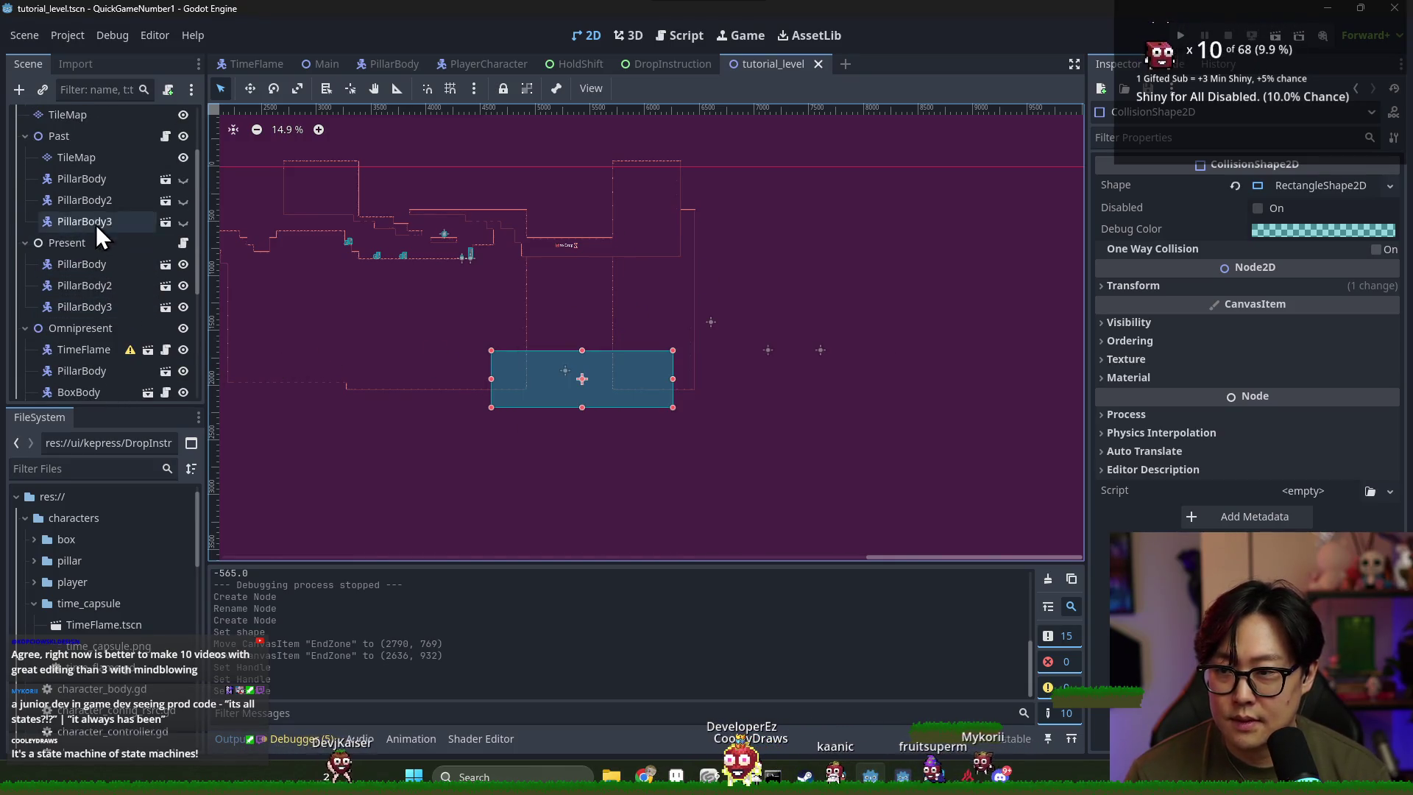
click(100, 160)
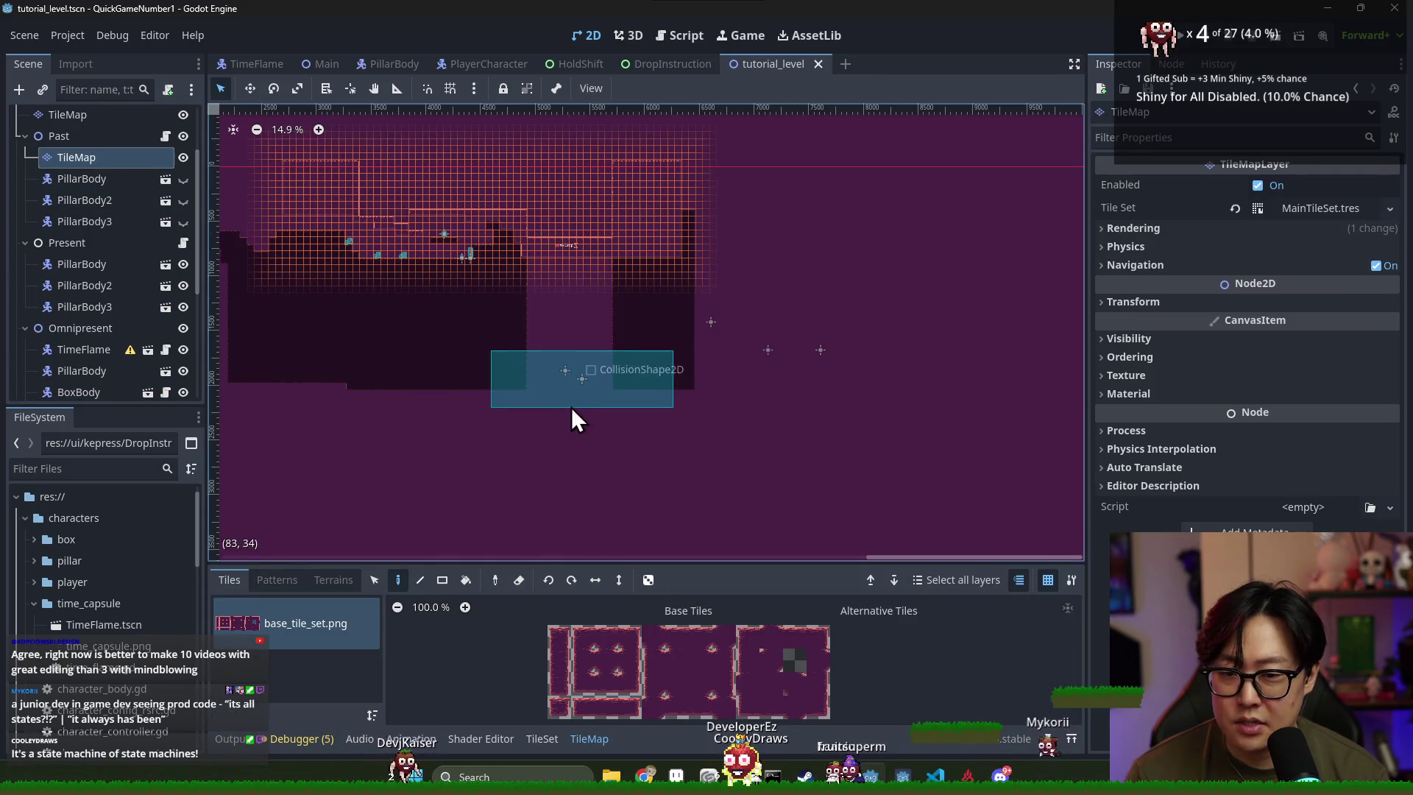
scroll(571, 407, up, 2)
key(ctrl+s)
scroll(563, 406, up, 1)
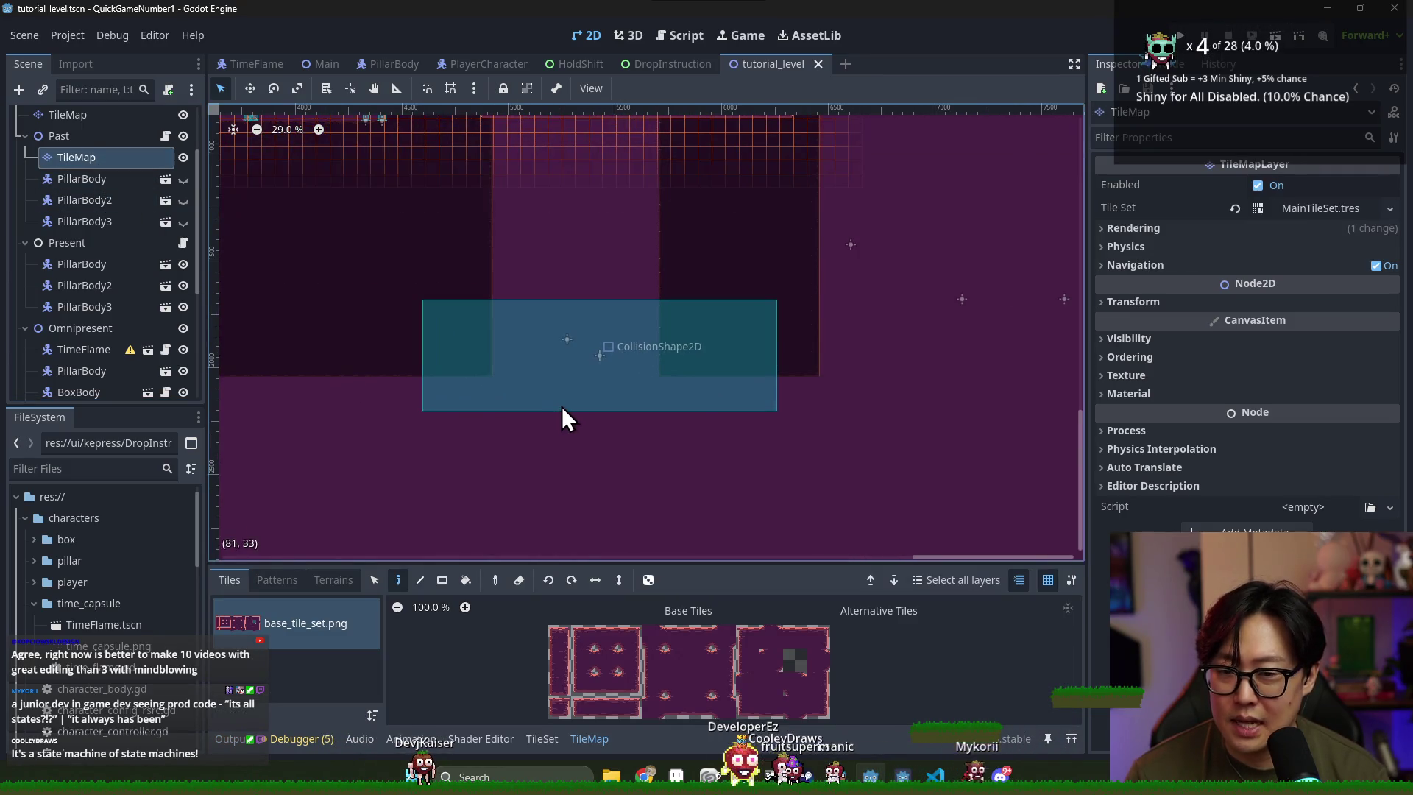
scroll(646, 336, down, 2)
scroll(646, 334, down, 1)
key(ctrl+s)
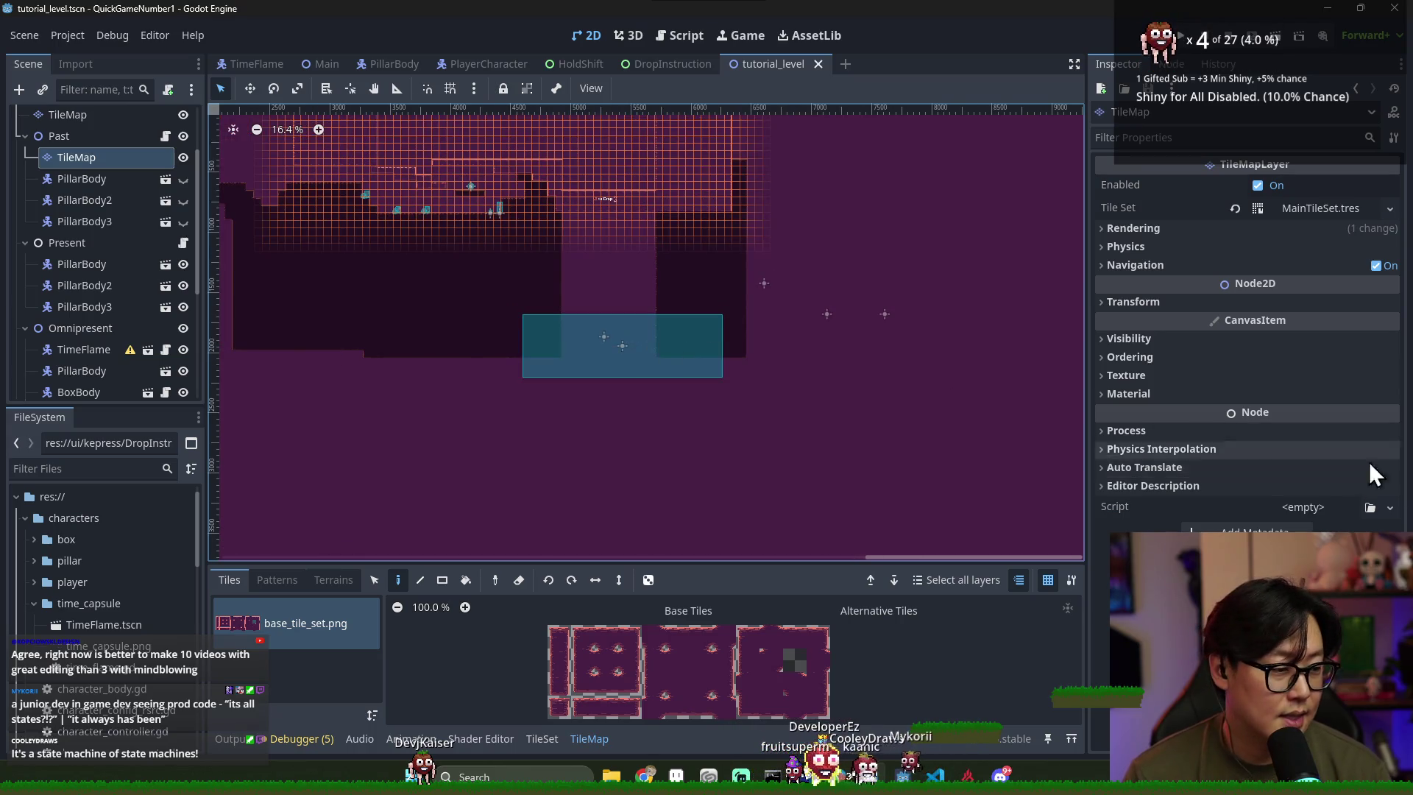
scroll(506, 400, up, 4)
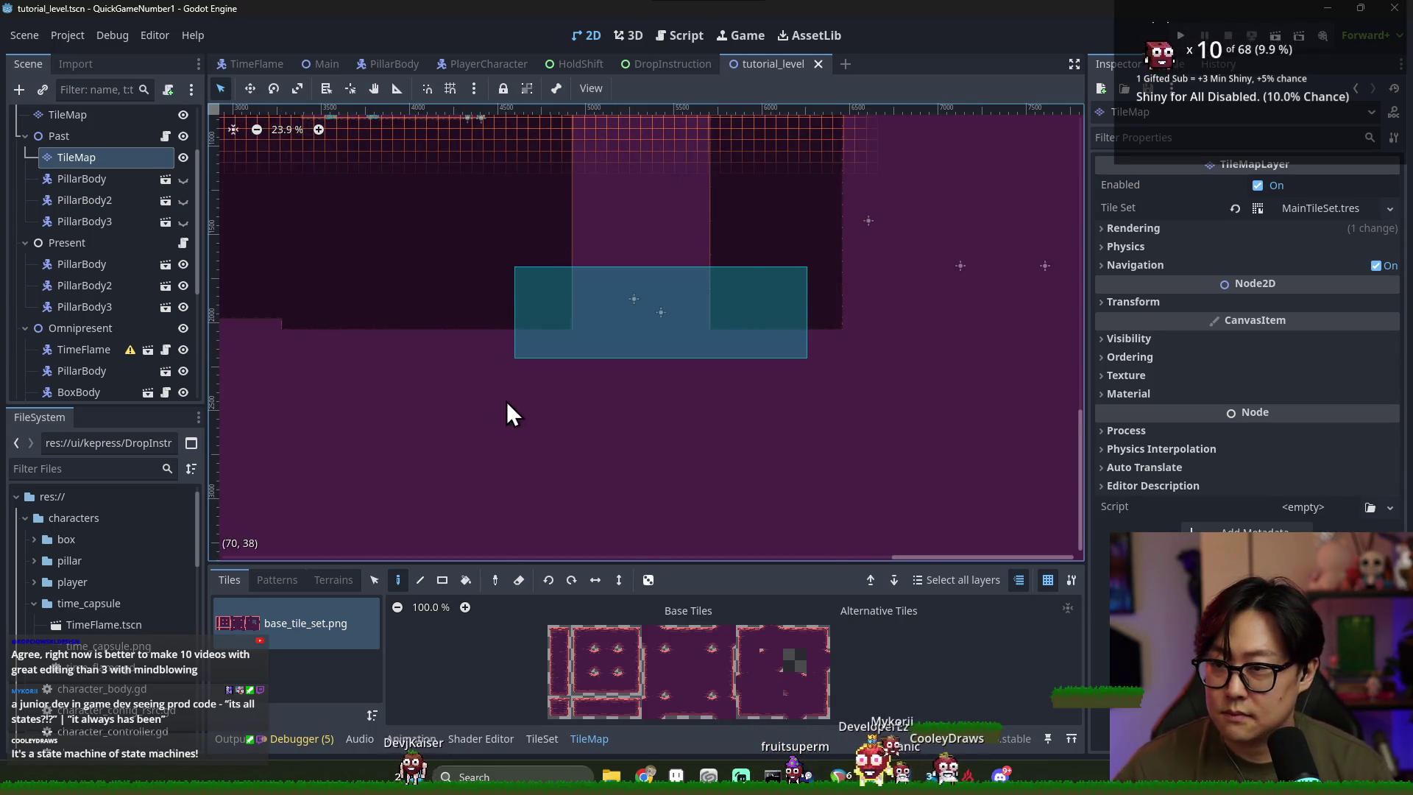
scroll(644, 266, up, 14)
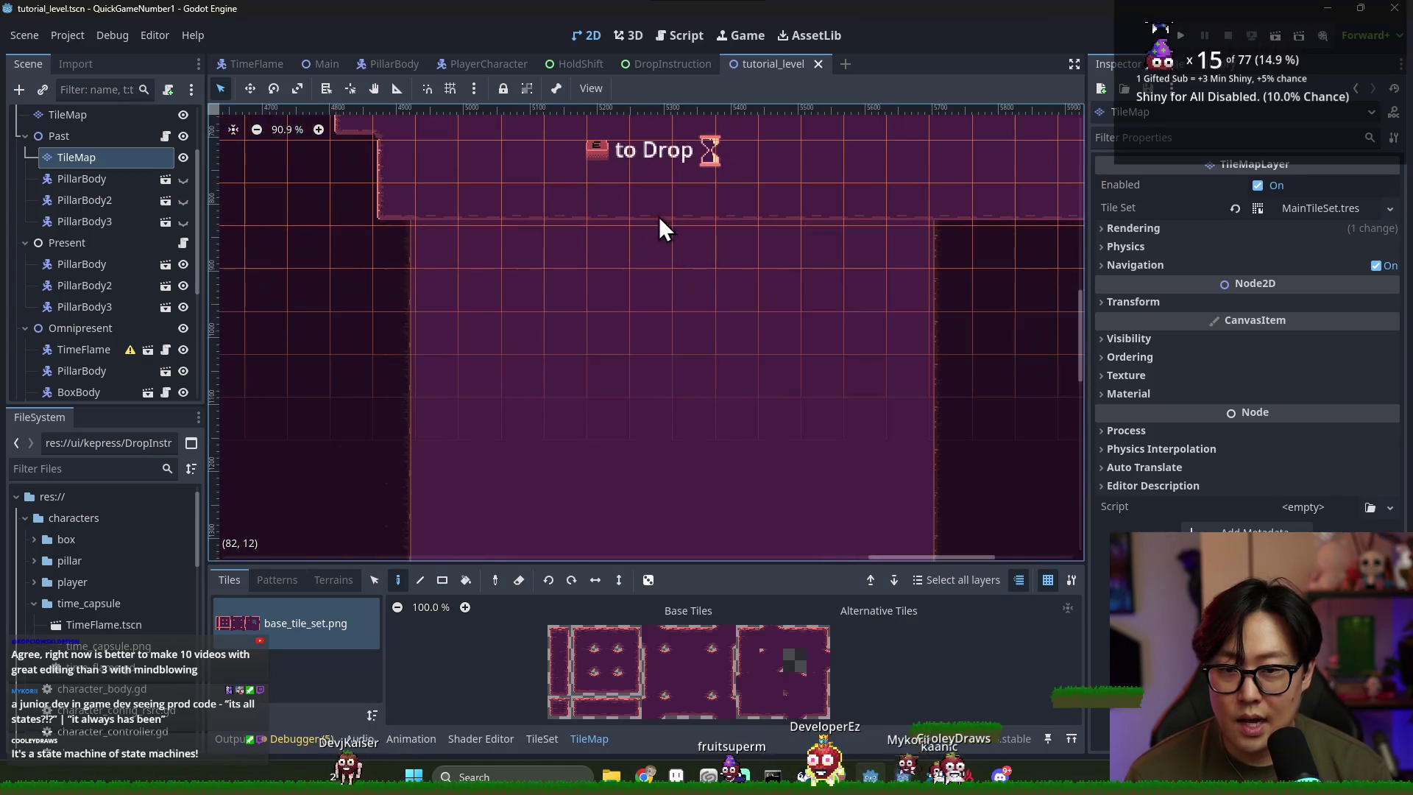
scroll(673, 271, down, 14)
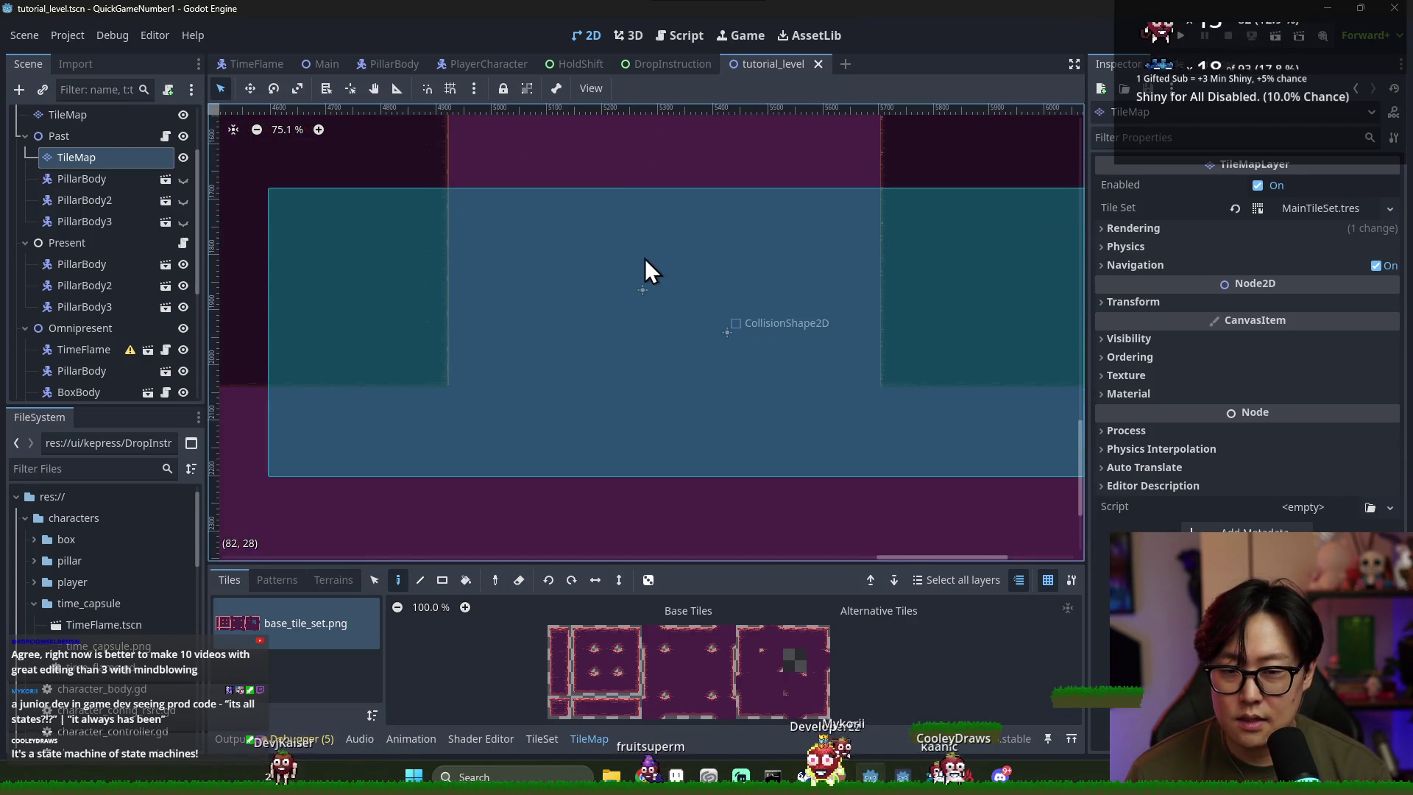
scroll(88, 342, down, 5)
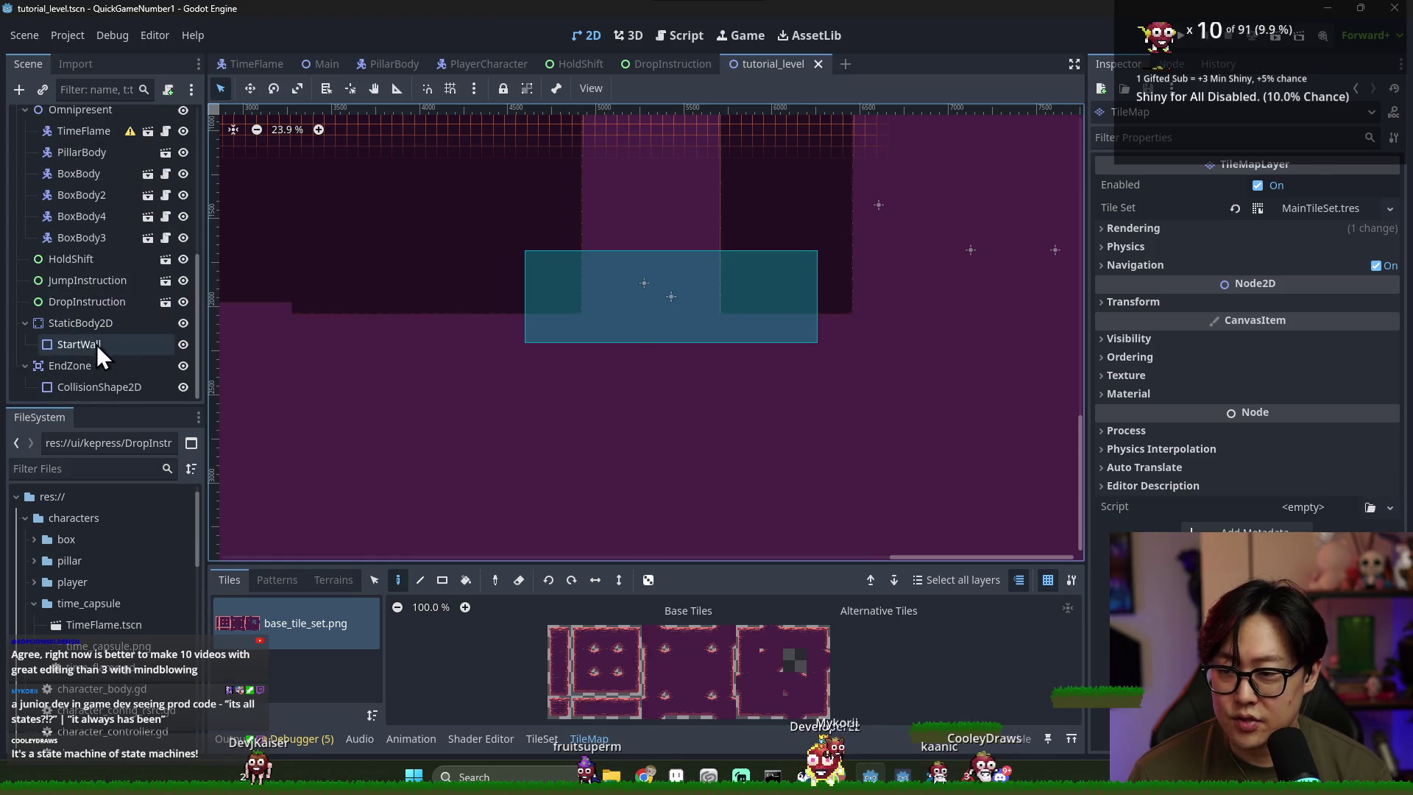
click(80, 366)
scroll(609, 308, down, 2)
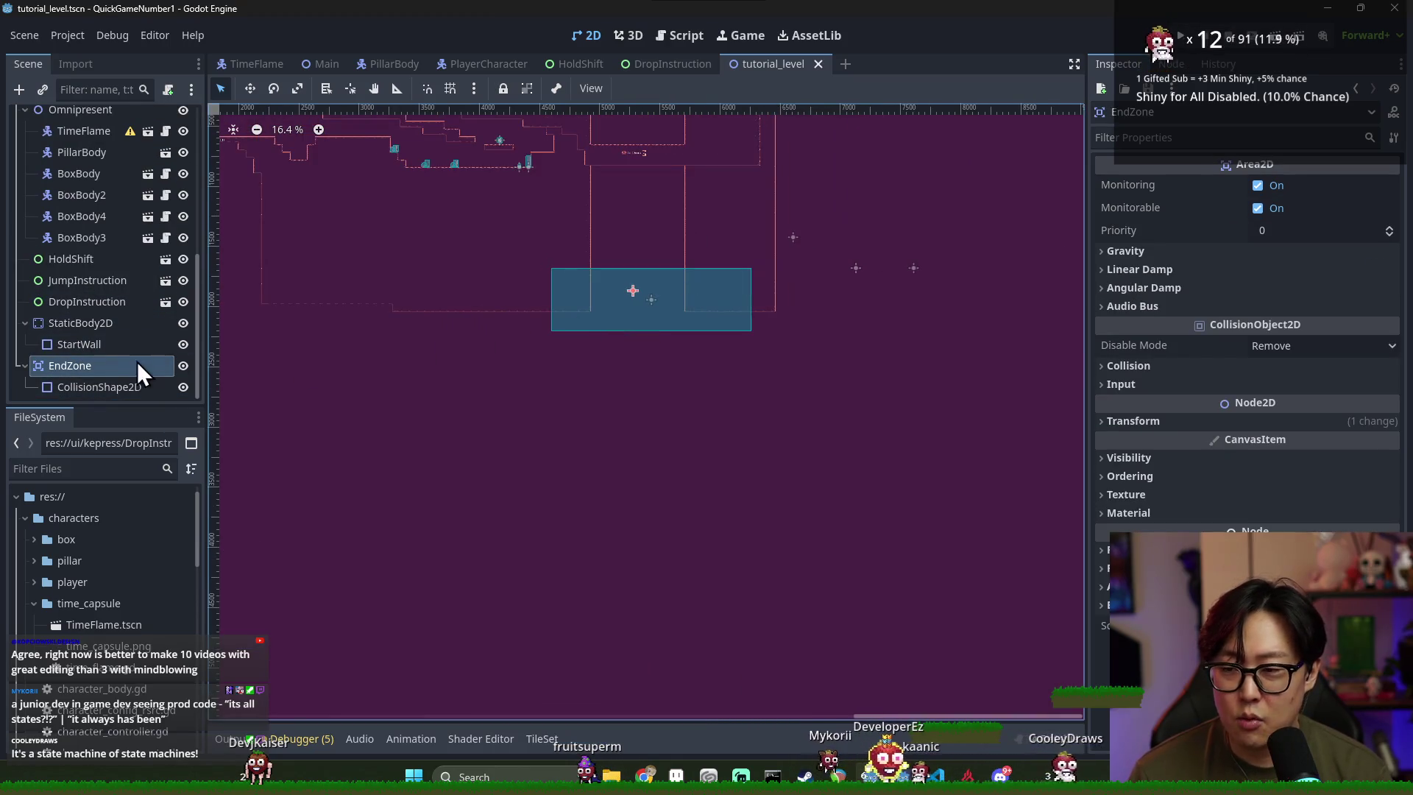
click(84, 324)
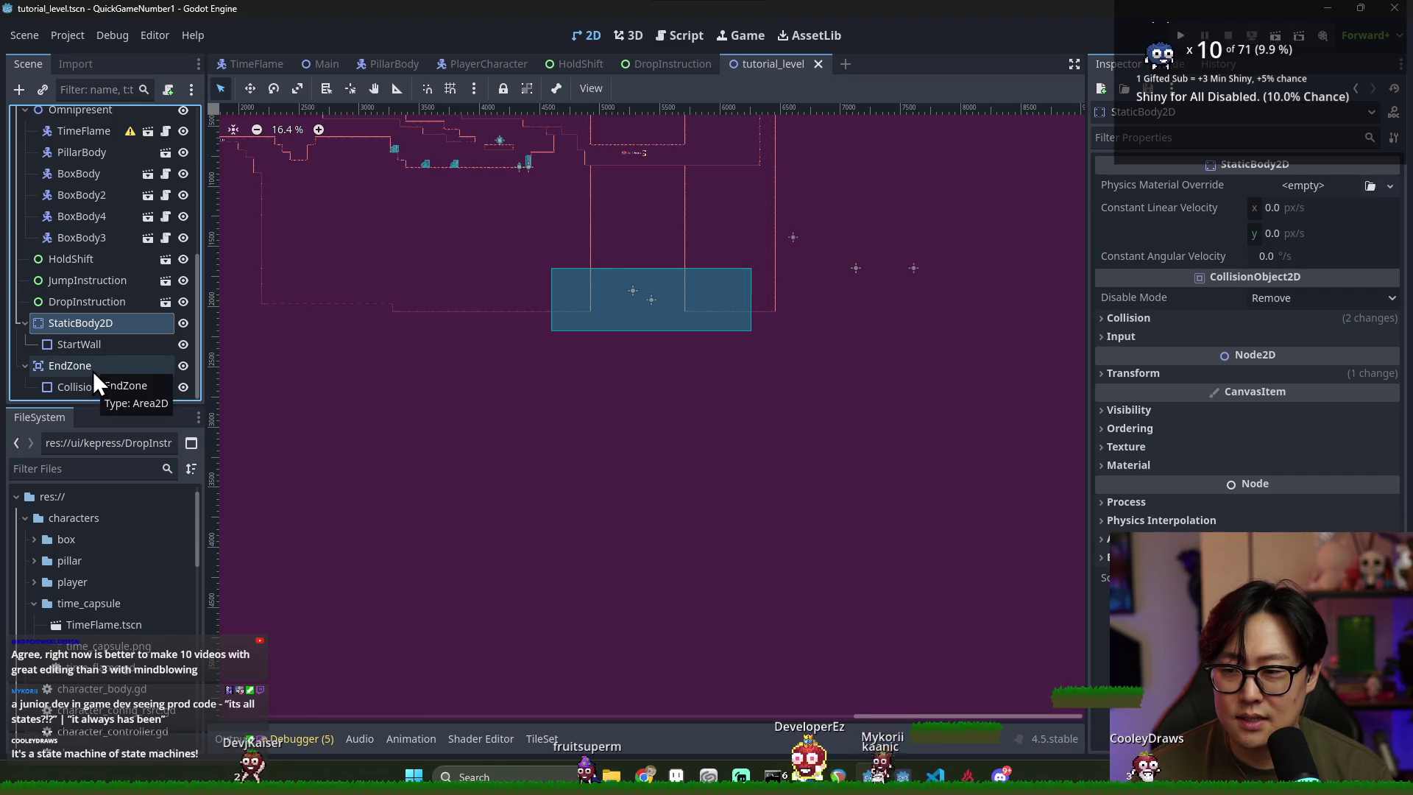
scroll(619, 274, up, 5)
key(ctrl+s)
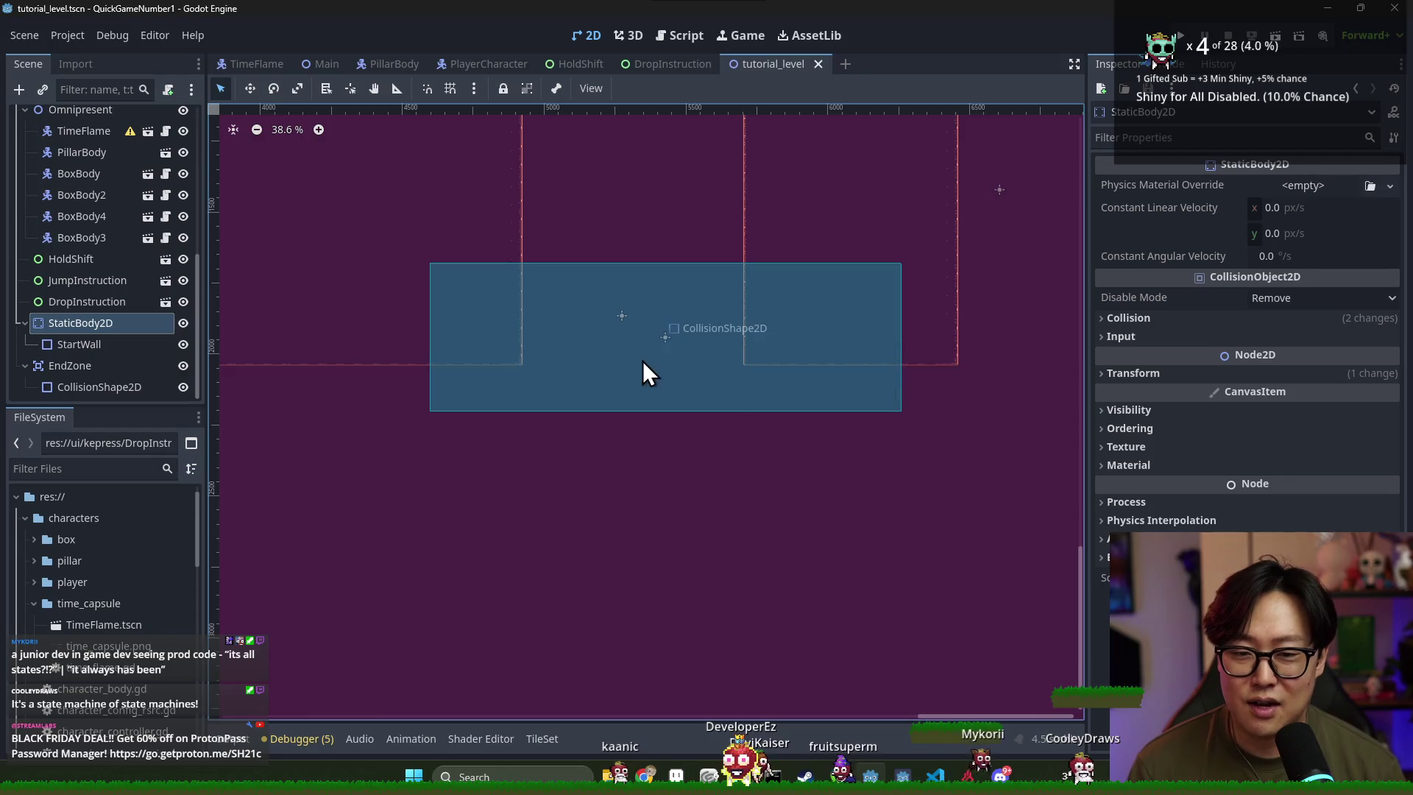
Nudge EndZone's collision rectangle slightly left across the gap and save
click(663, 351)
key(ctrl+s)
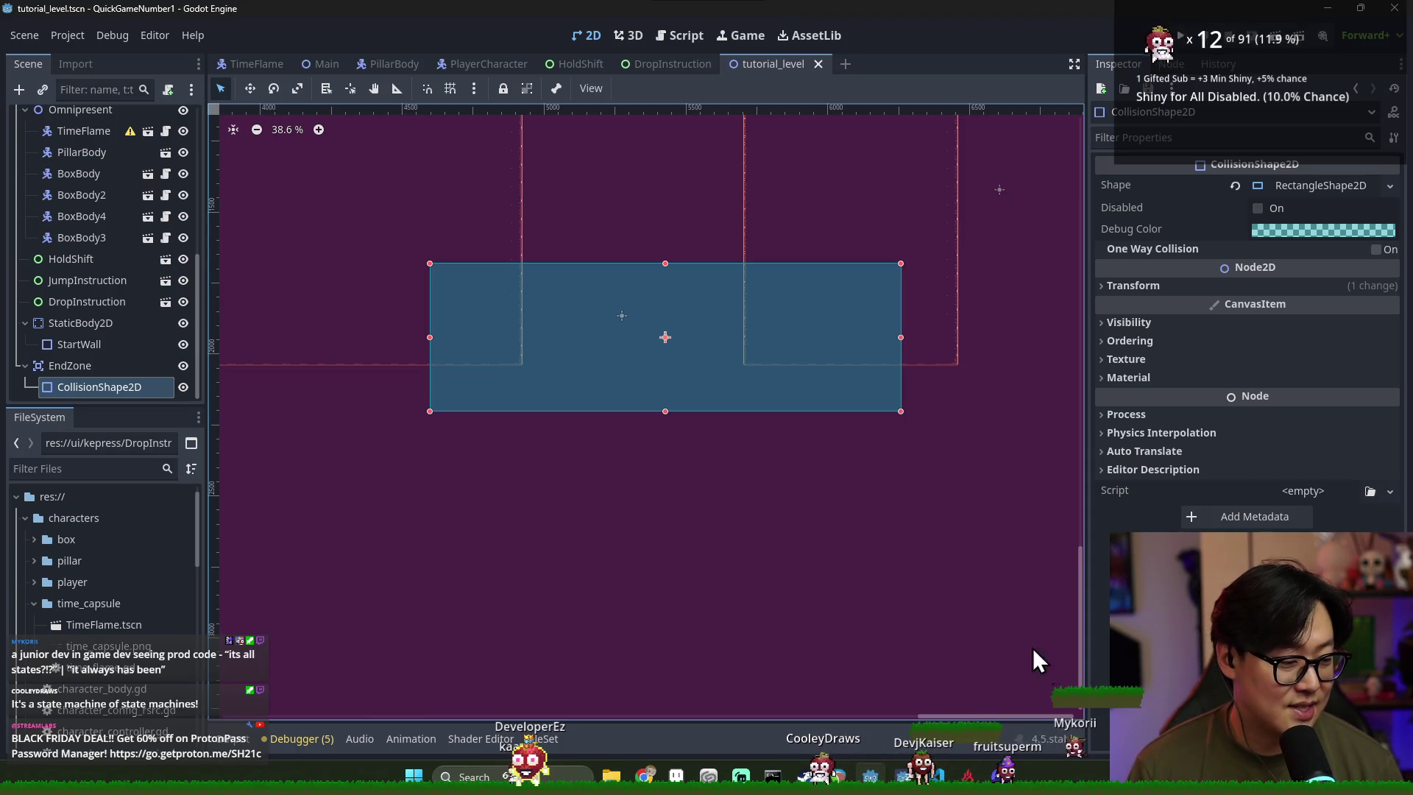
key(ctrl+s)
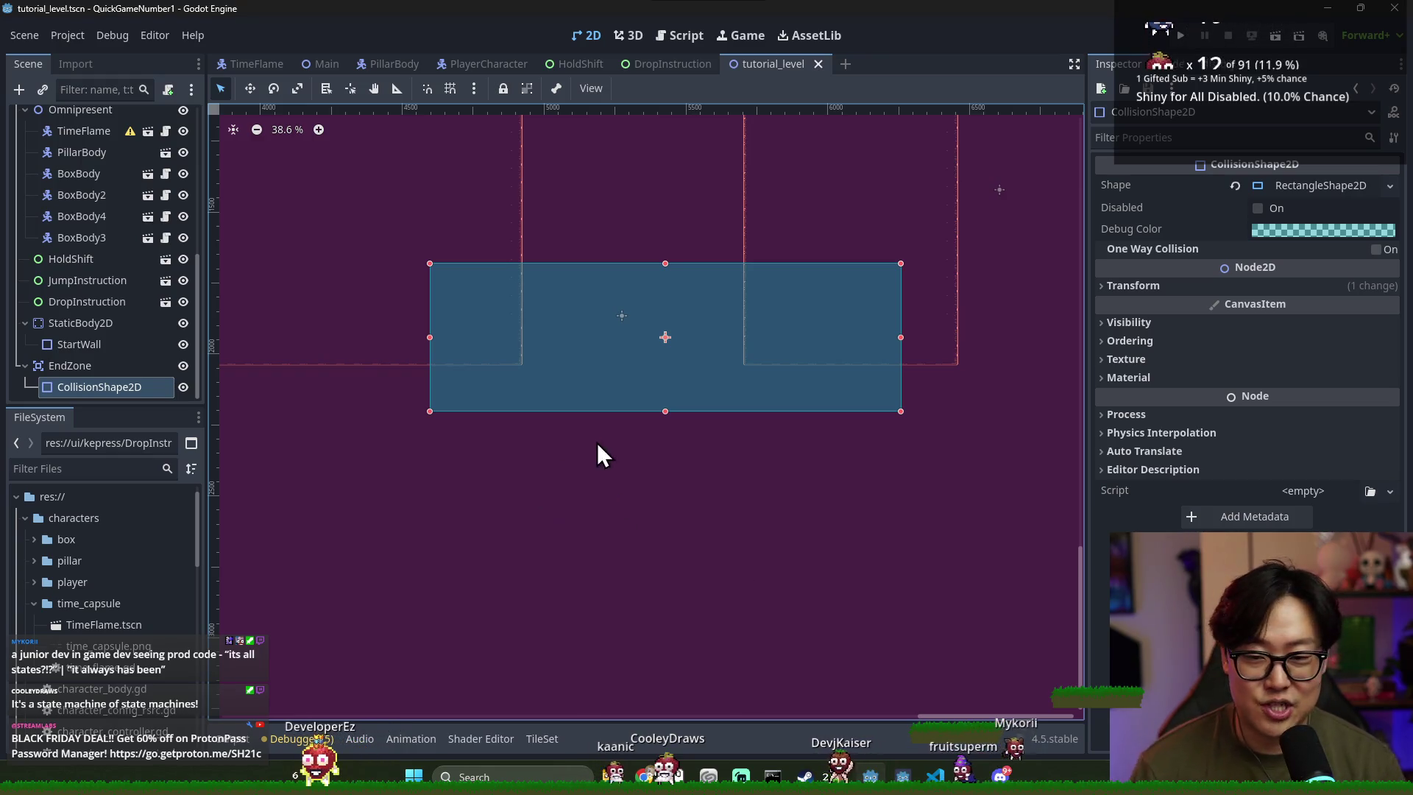
drag(665, 342, 625, 341)
key(ctrl+s)
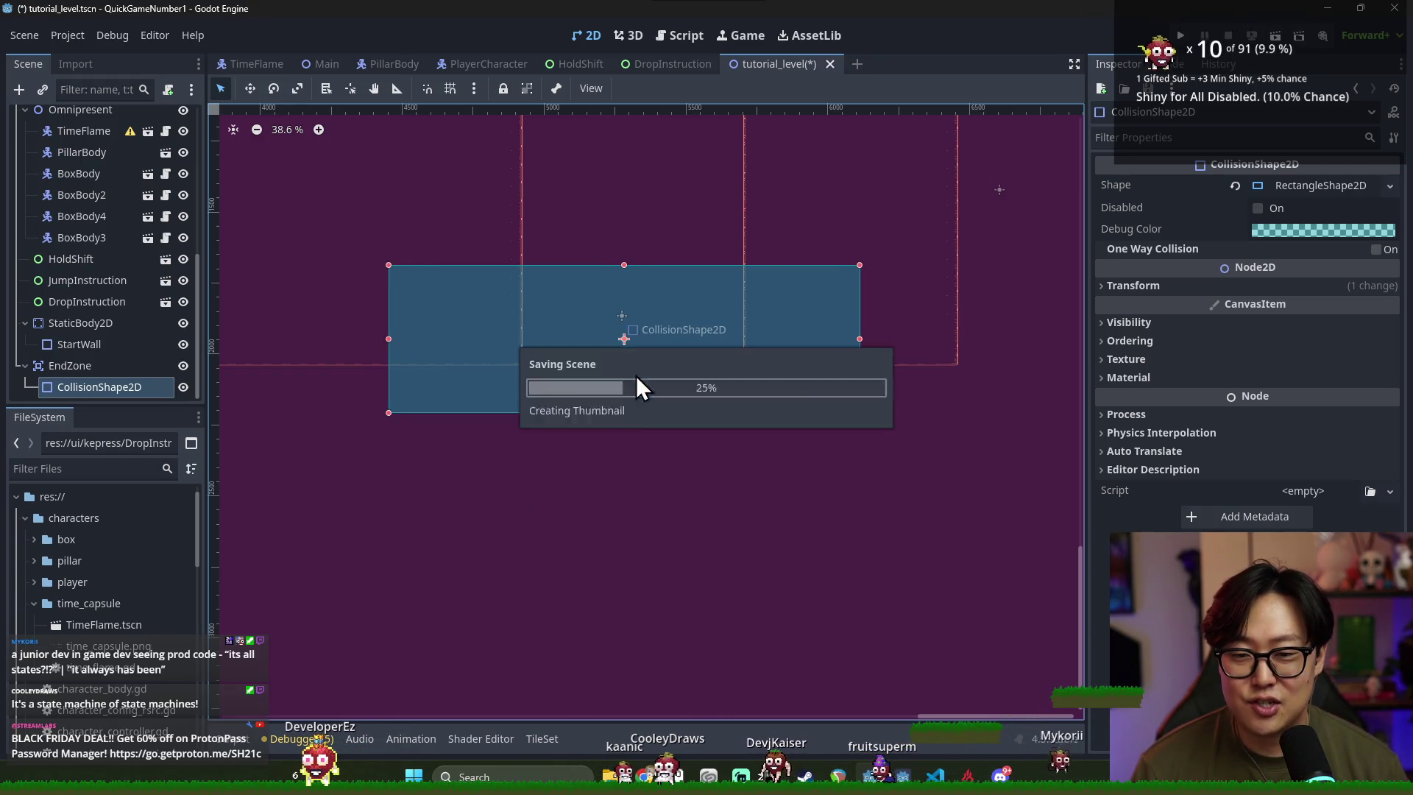
Save the scene again and collapse the Omnipresent group in the scene tree
scroll(607, 444, up, 1)
scroll(608, 446, up, 2)
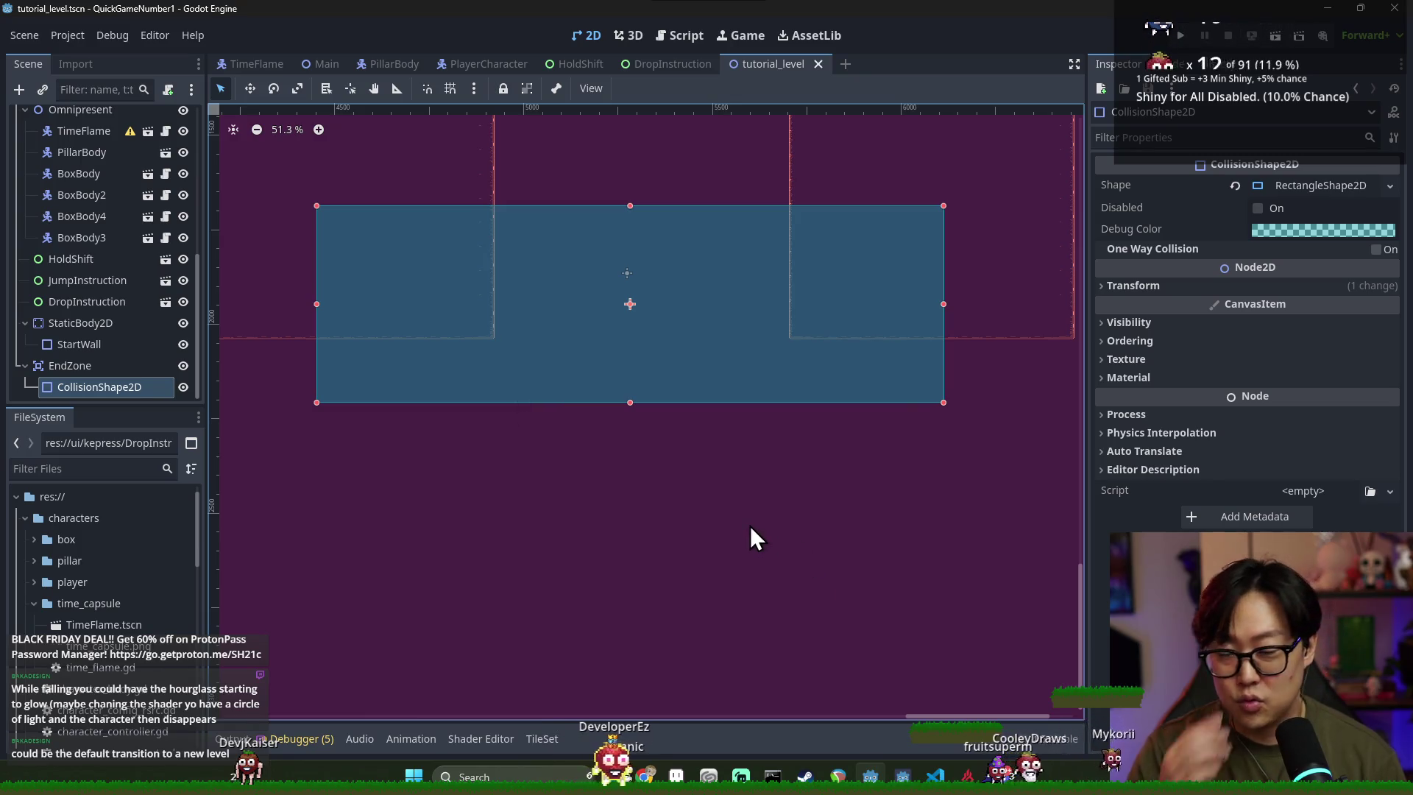
key(ctrl+s)
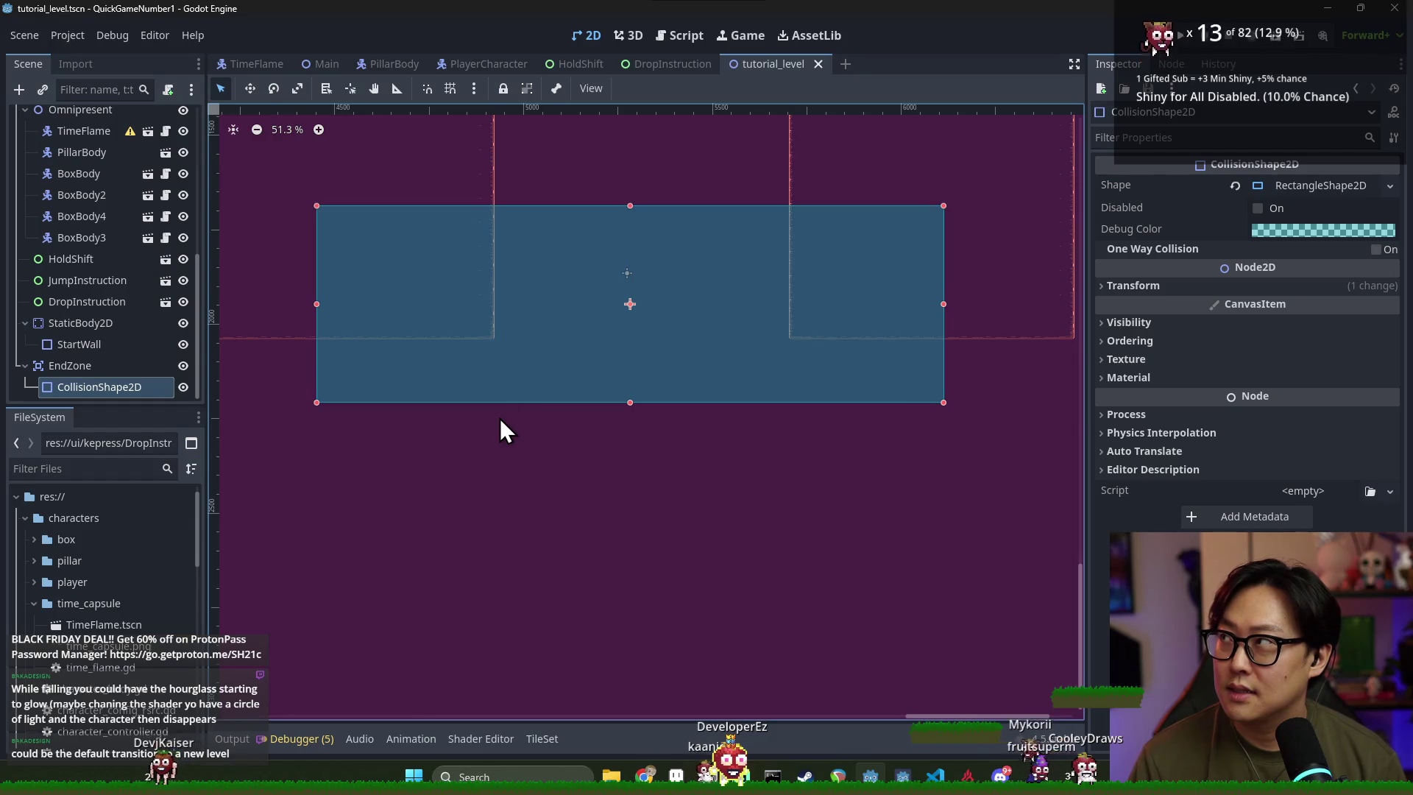
key(ctrl+s)
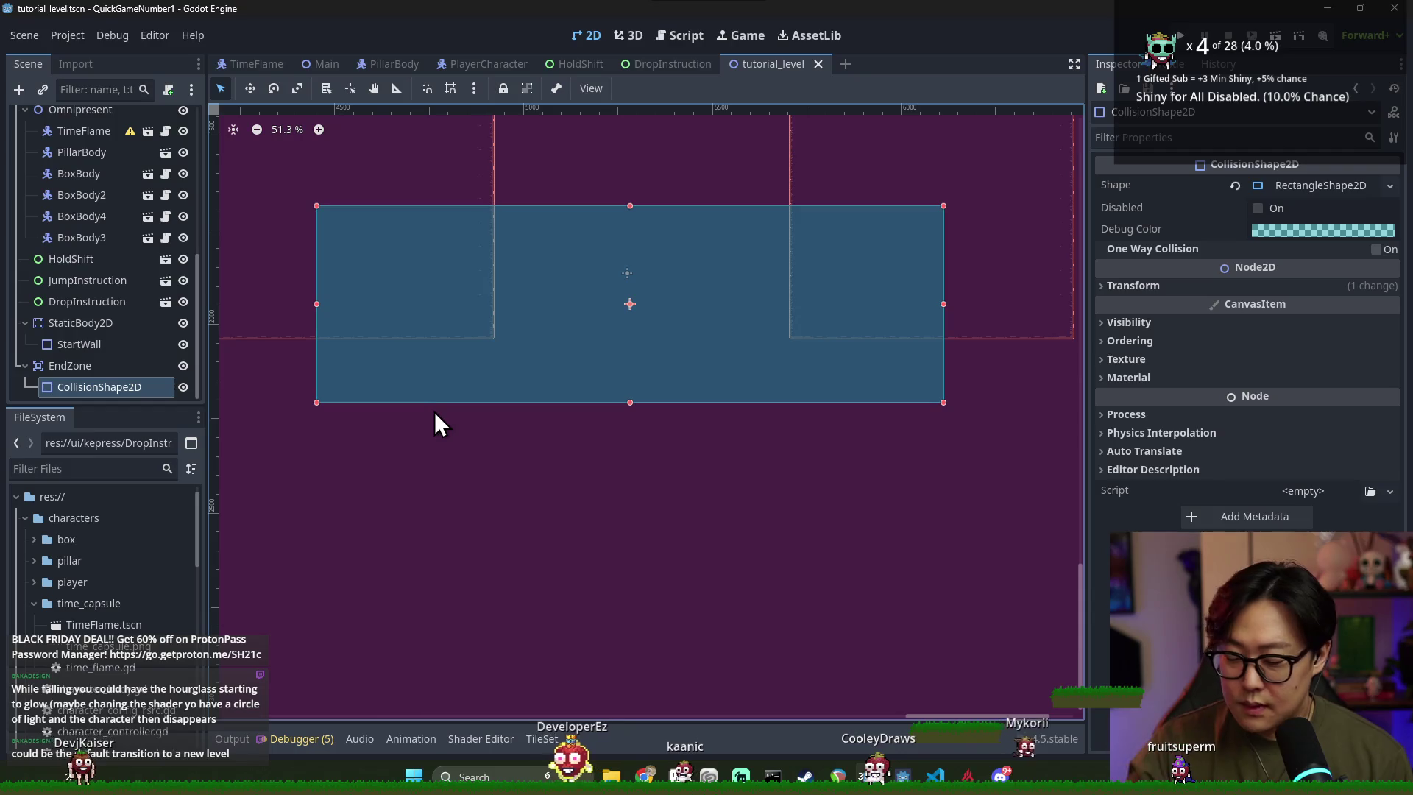
scroll(525, 378, down, 2)
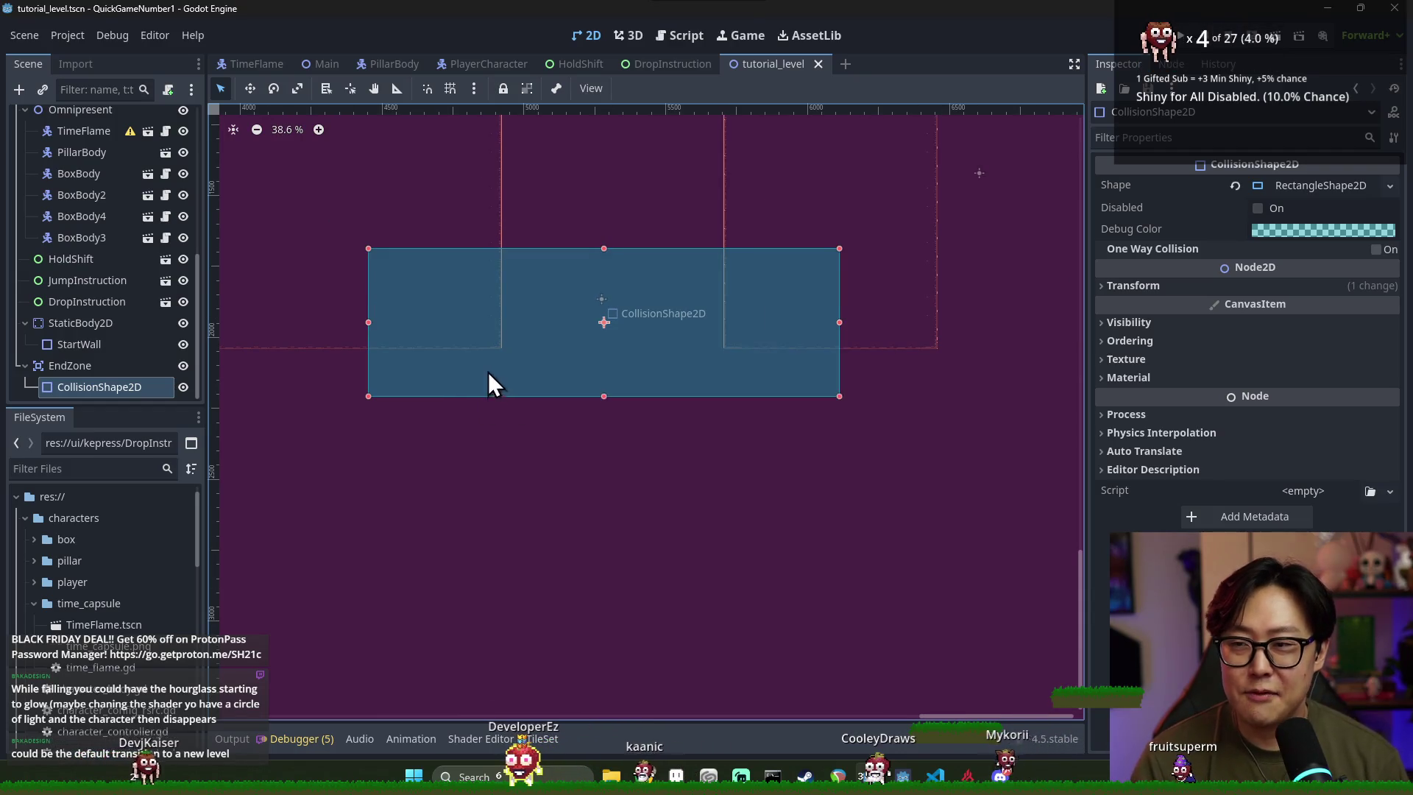
key(ctrl+s)
click(26, 292)
Collapse the Present, Past and PlayerCharacter branches and select EndZone, checking its signals
click(25, 206)
key(ctrl+s)
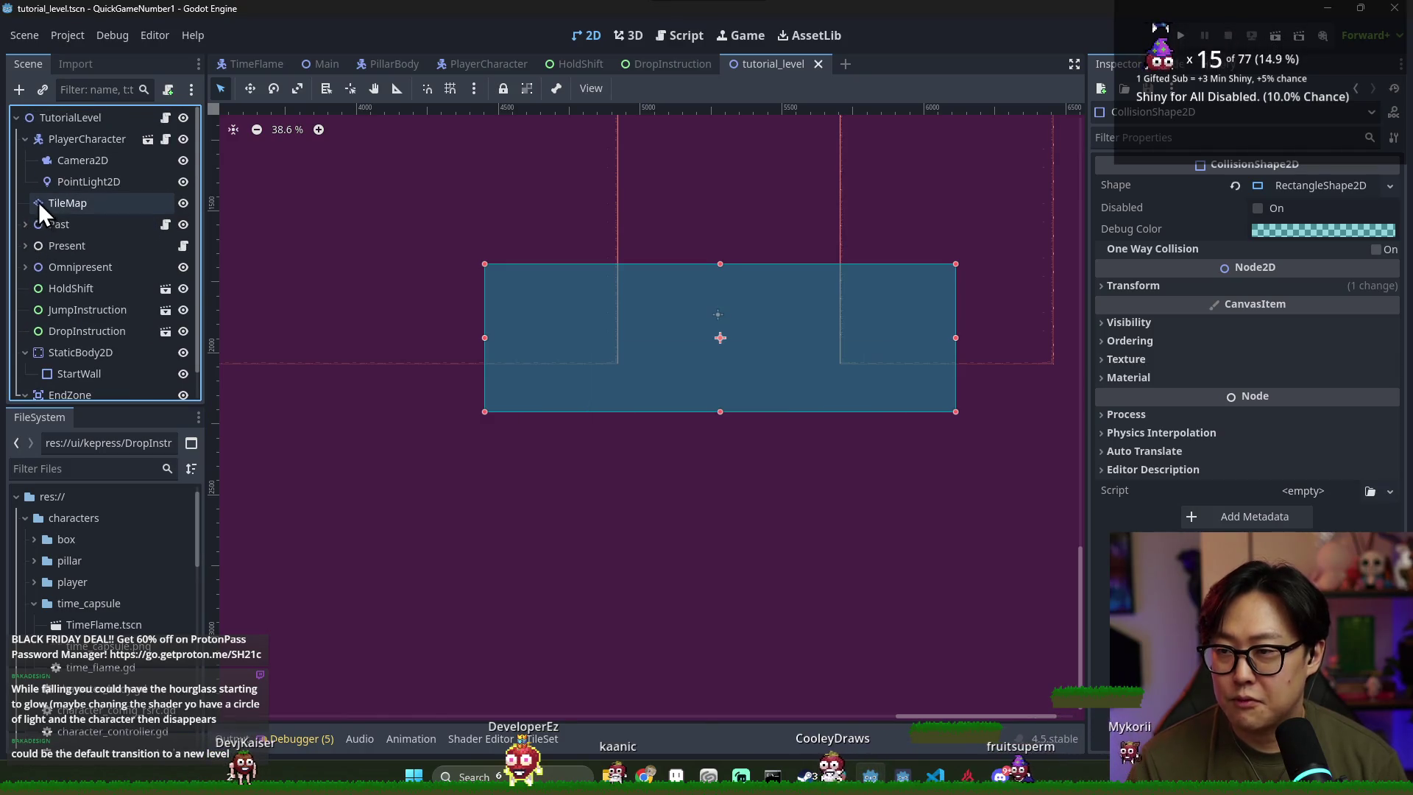
click(25, 140)
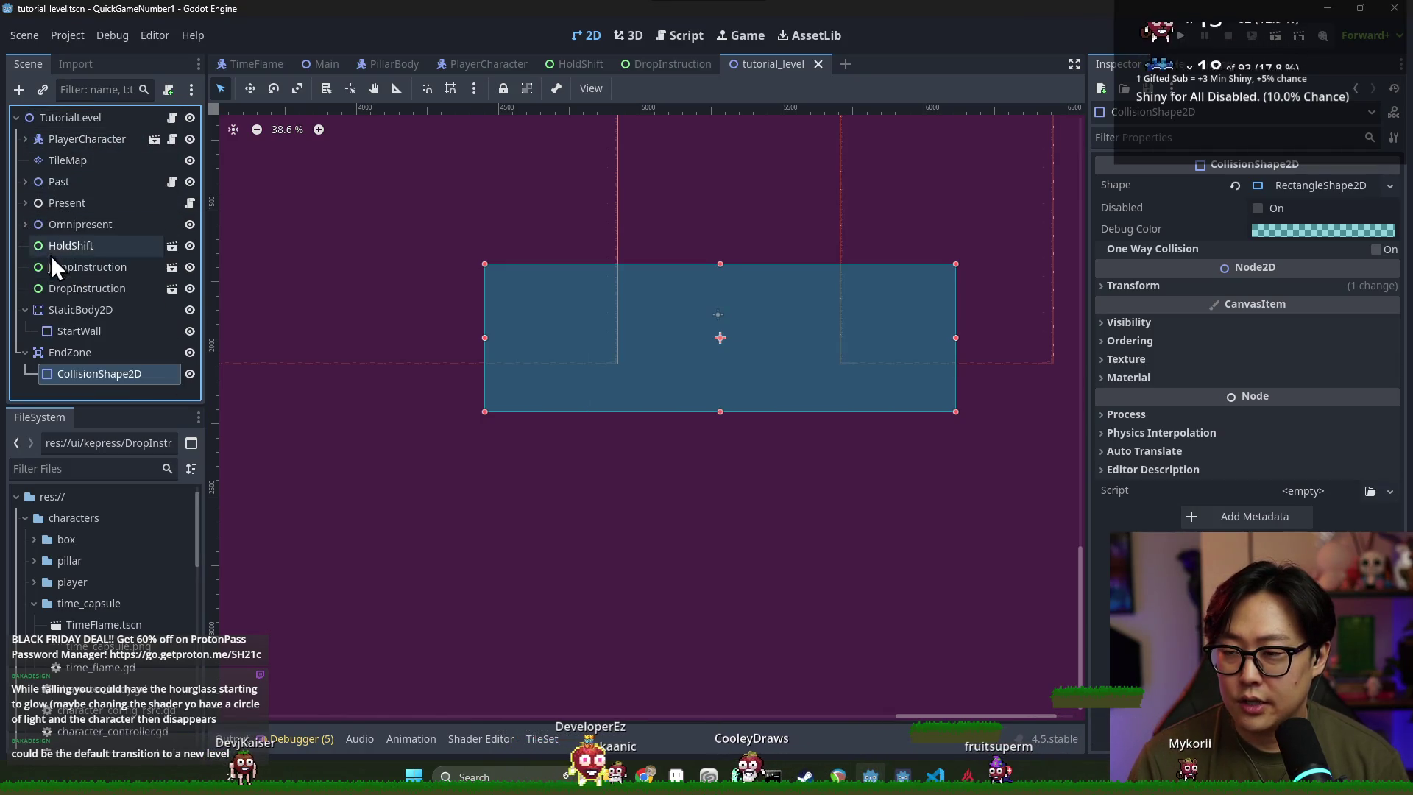
click(71, 359)
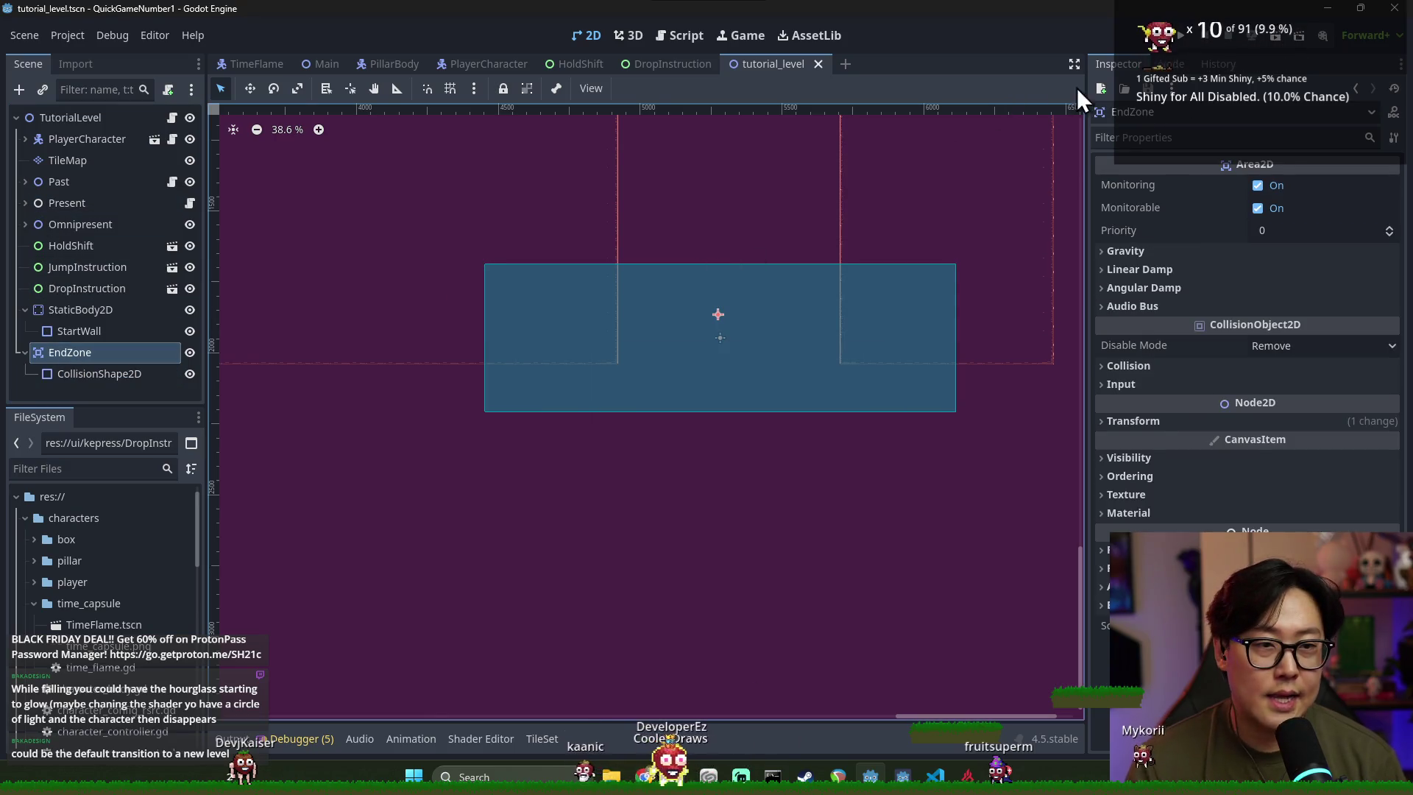
click(1168, 64)
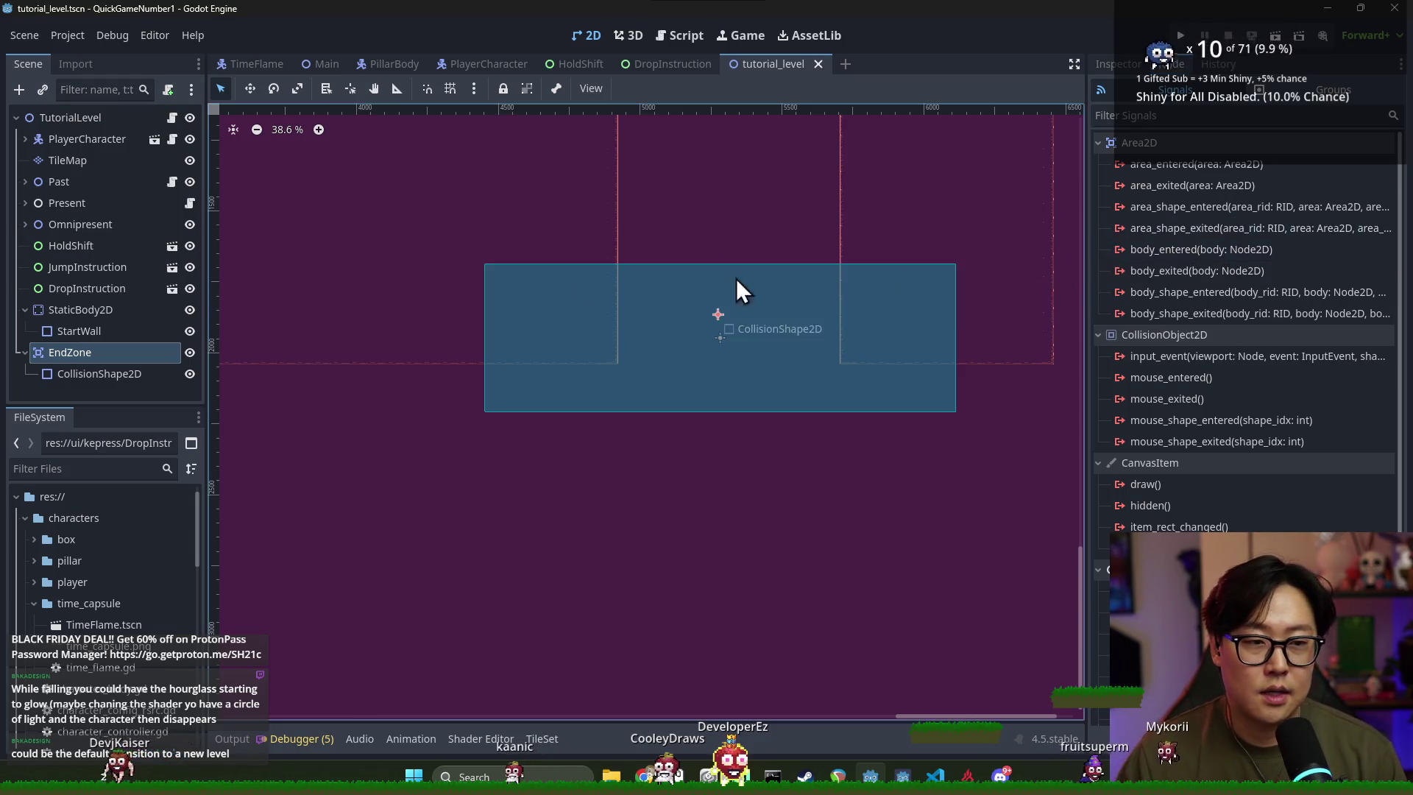
key(ctrl+s)
click(1118, 64)
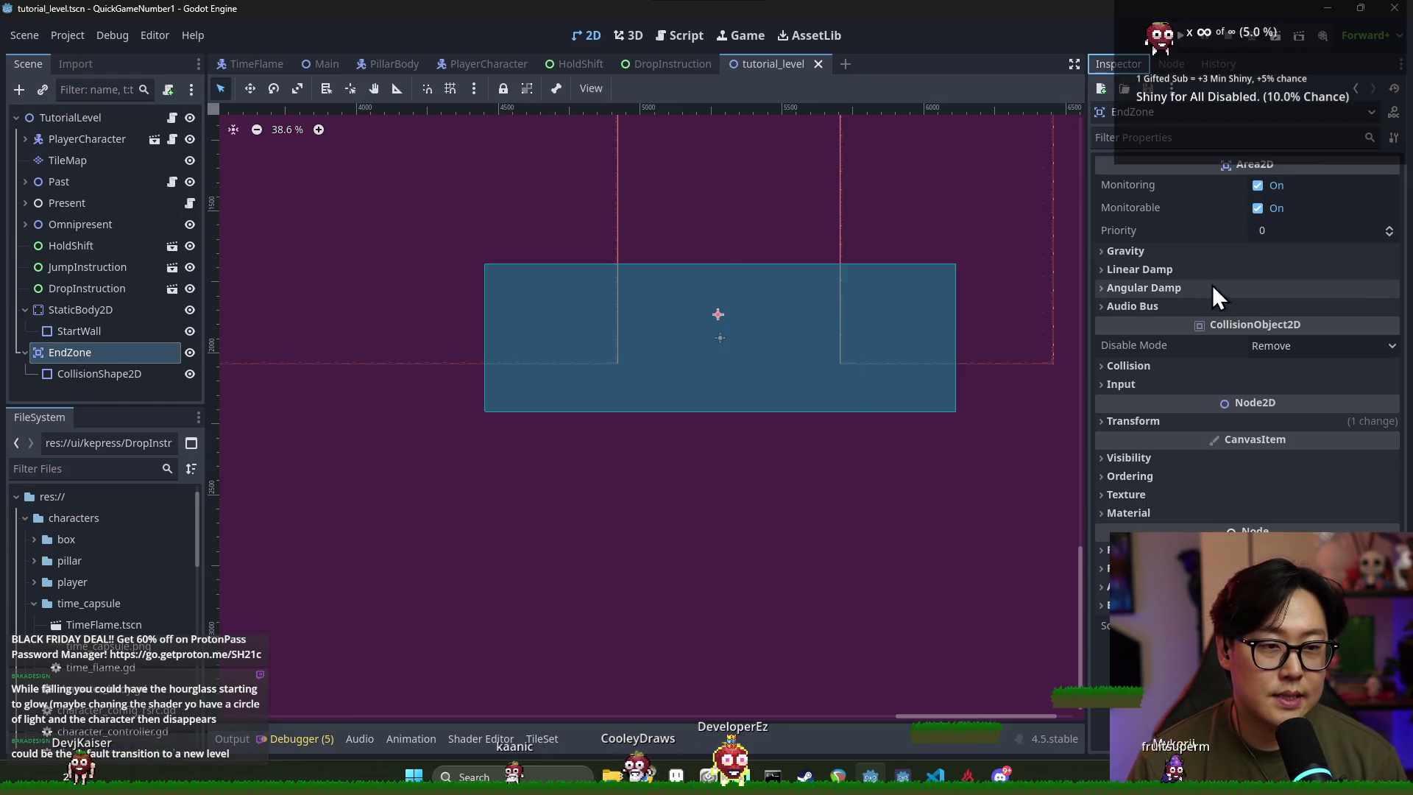
Move EndZone's collision layer from PlayerCollision to EnvCollision, keeping the mask on PlayerCollision, and save
click(1177, 366)
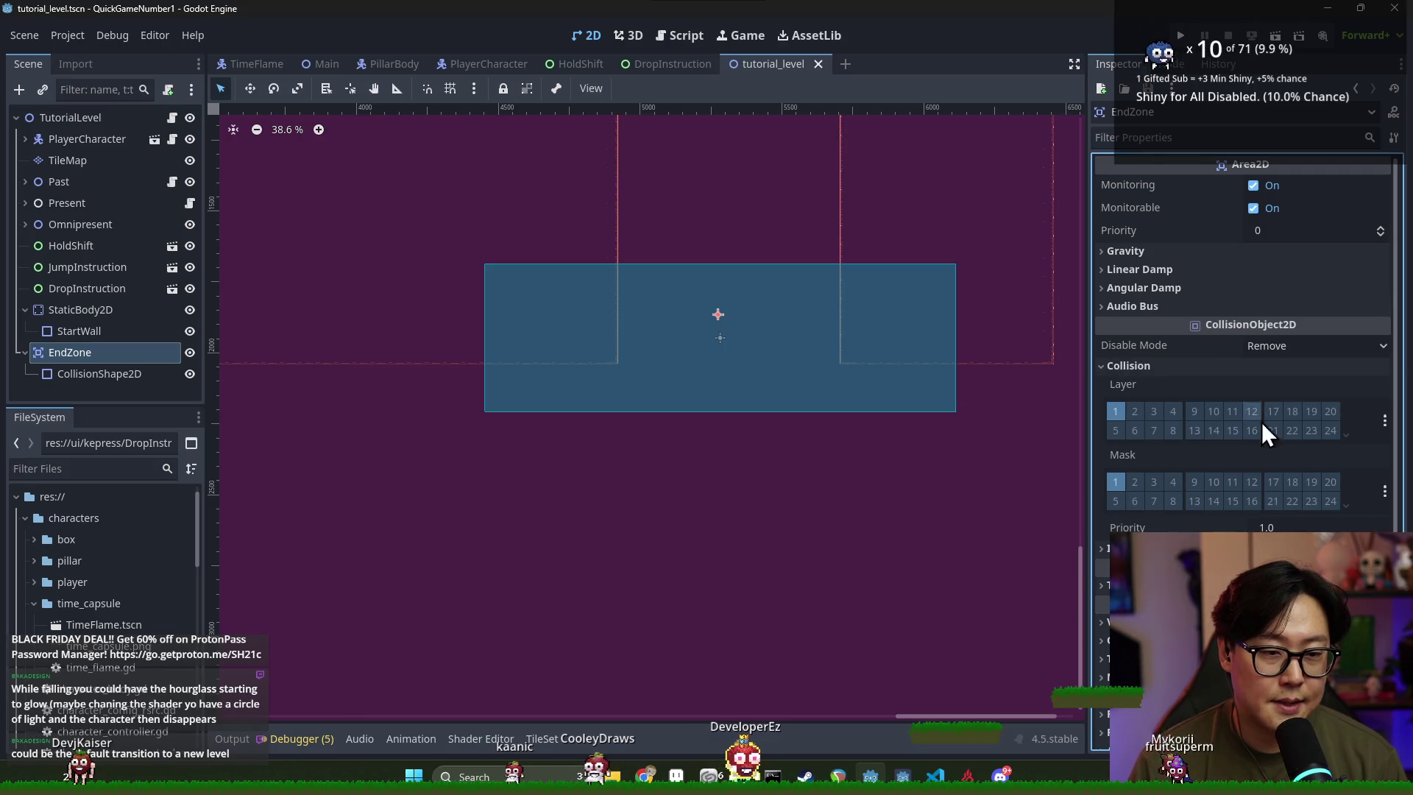
click(1382, 421)
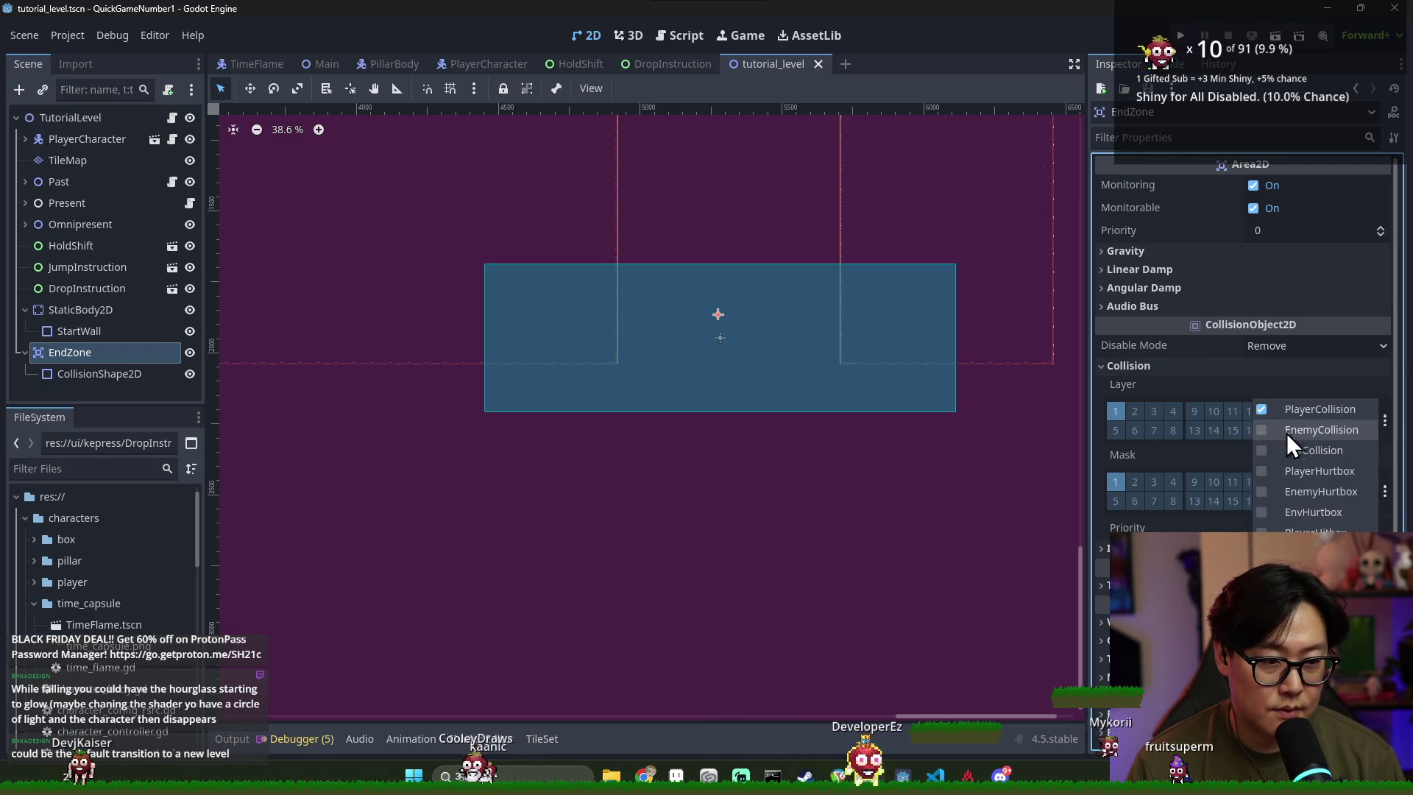
click(1190, 381)
click(1383, 490)
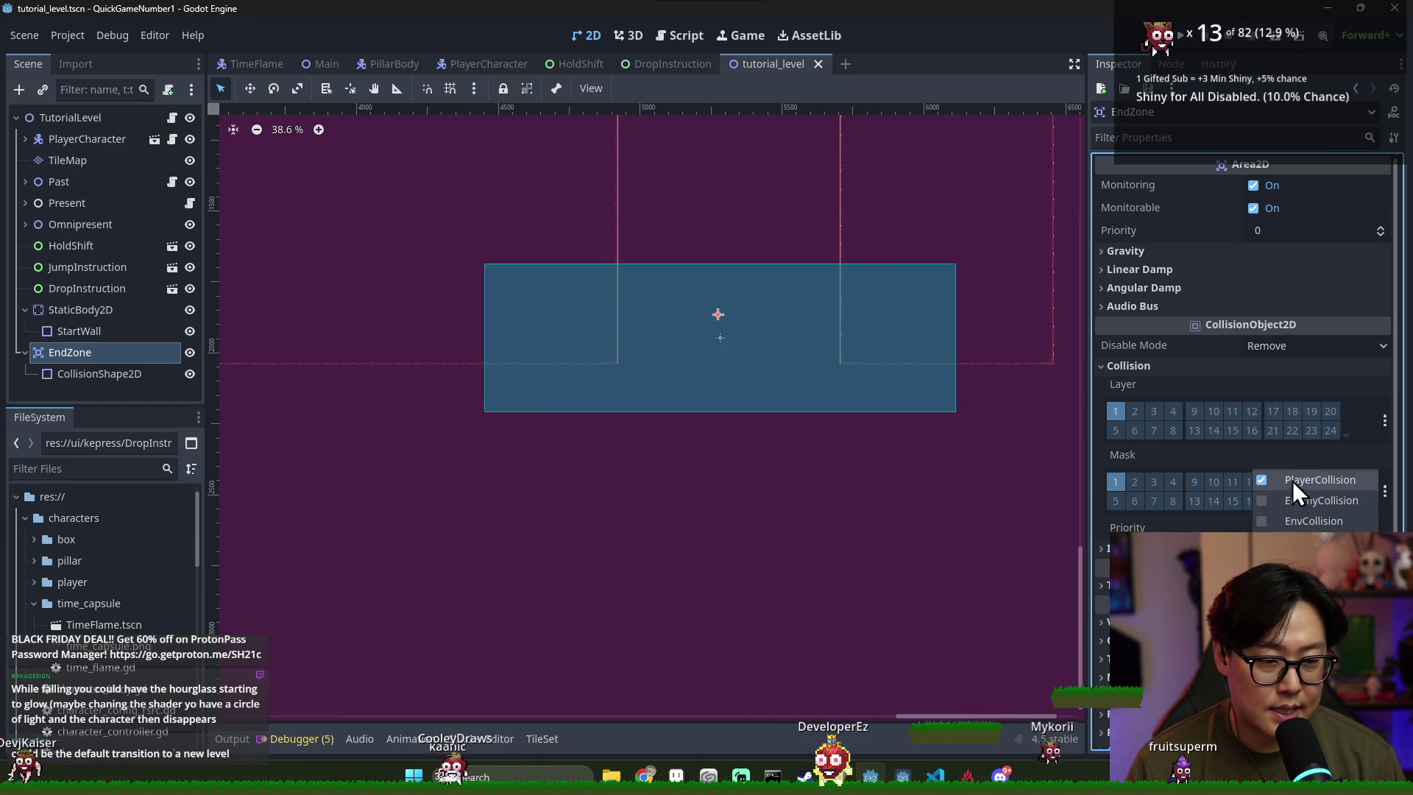
key(Escape)
click(1114, 411)
click(1384, 421)
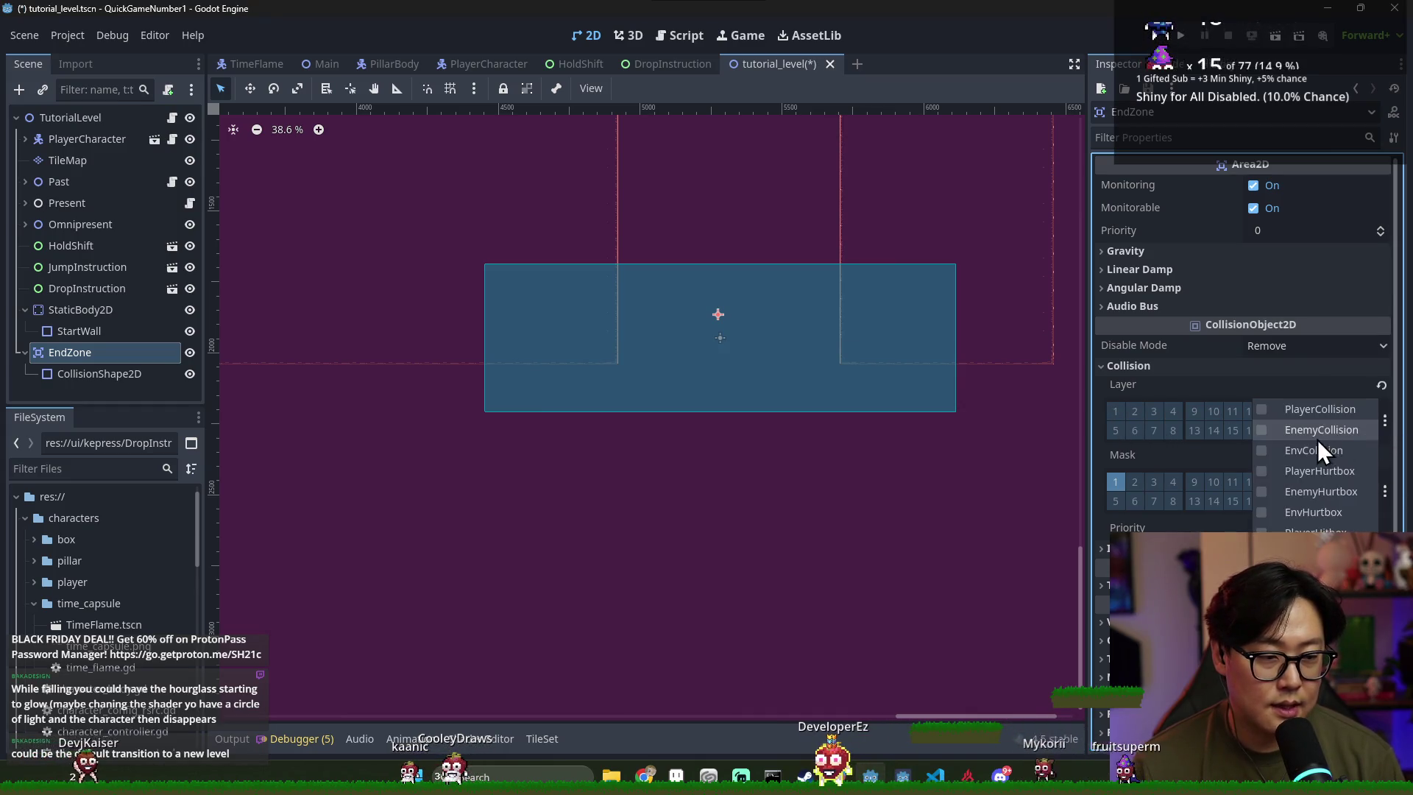
click(1319, 449)
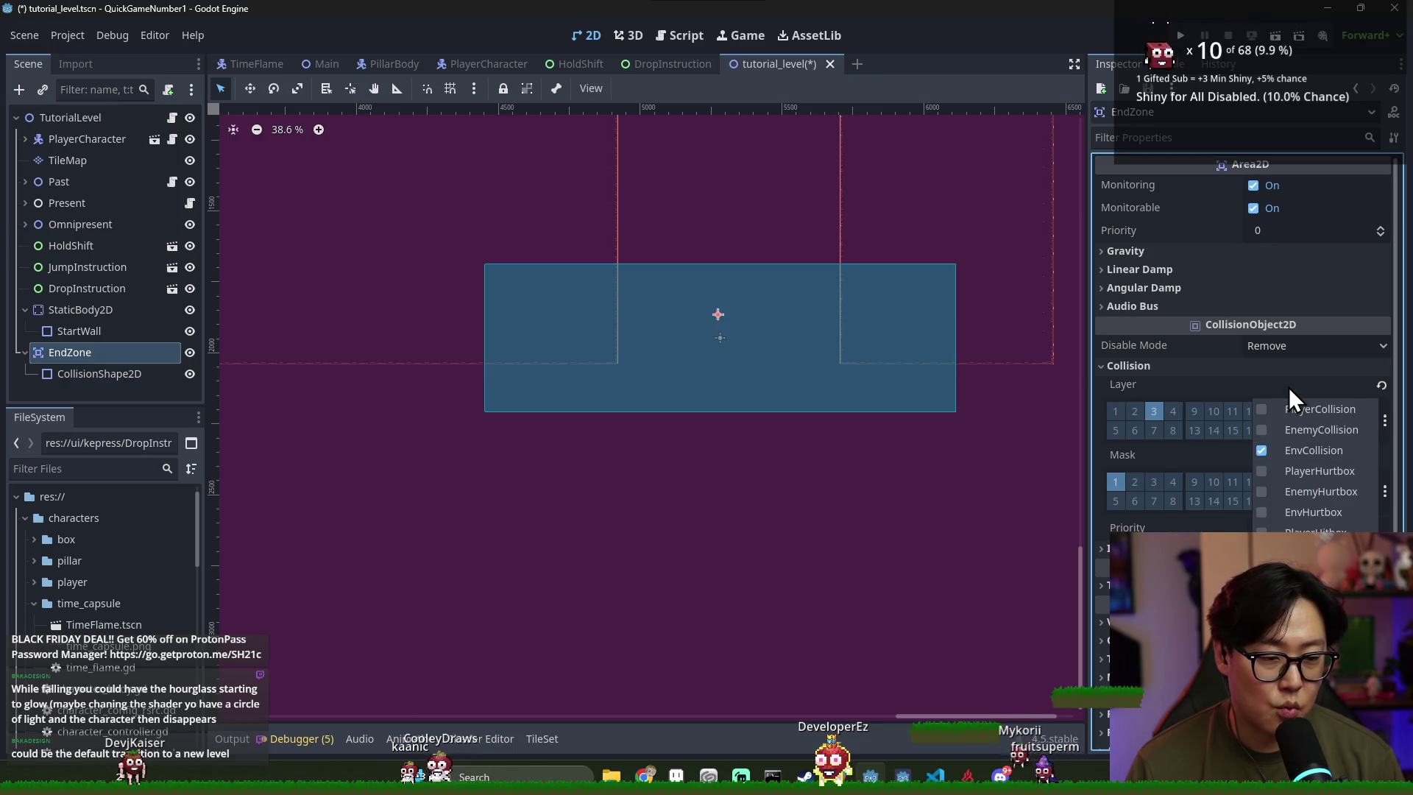
click(1287, 385)
key(ctrl+s)
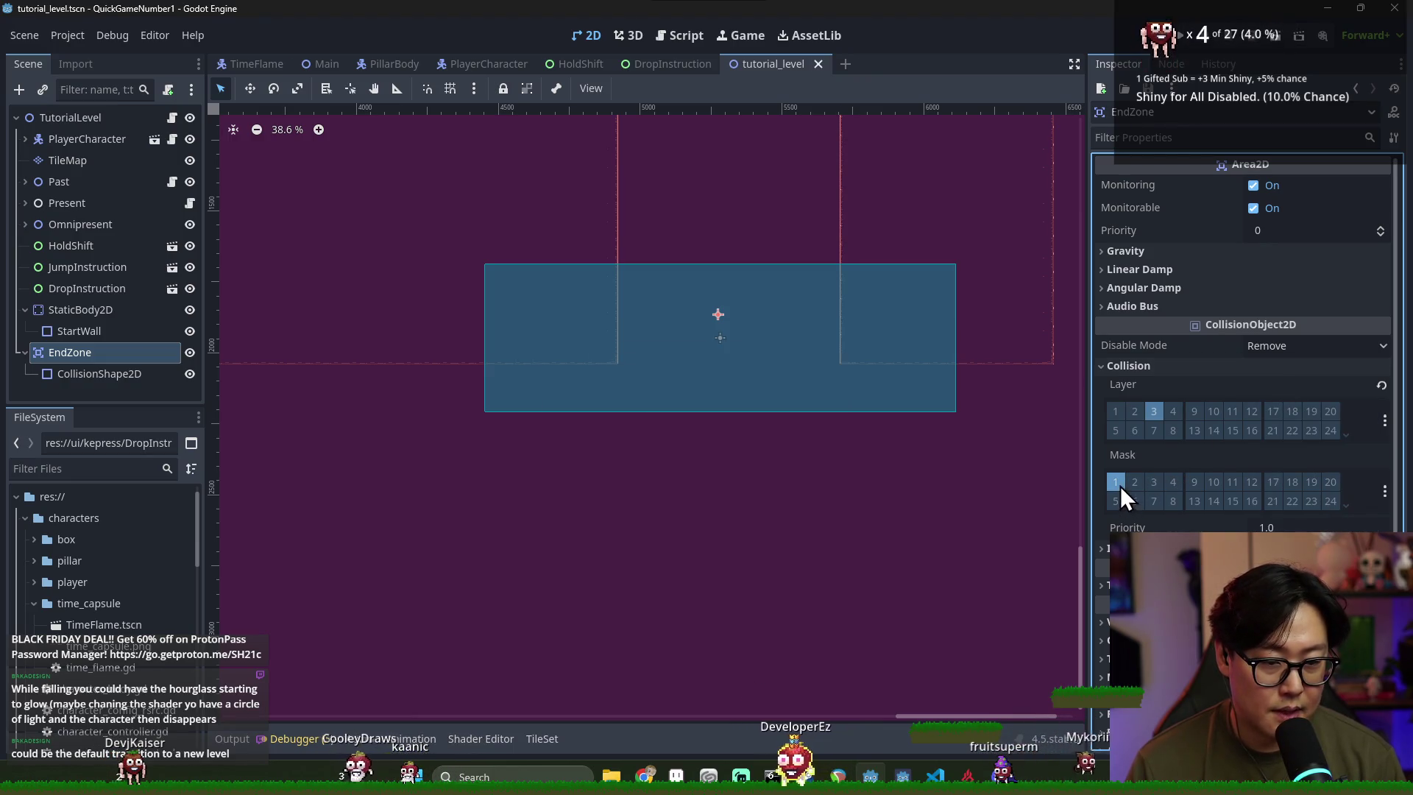
key(ctrl+s)
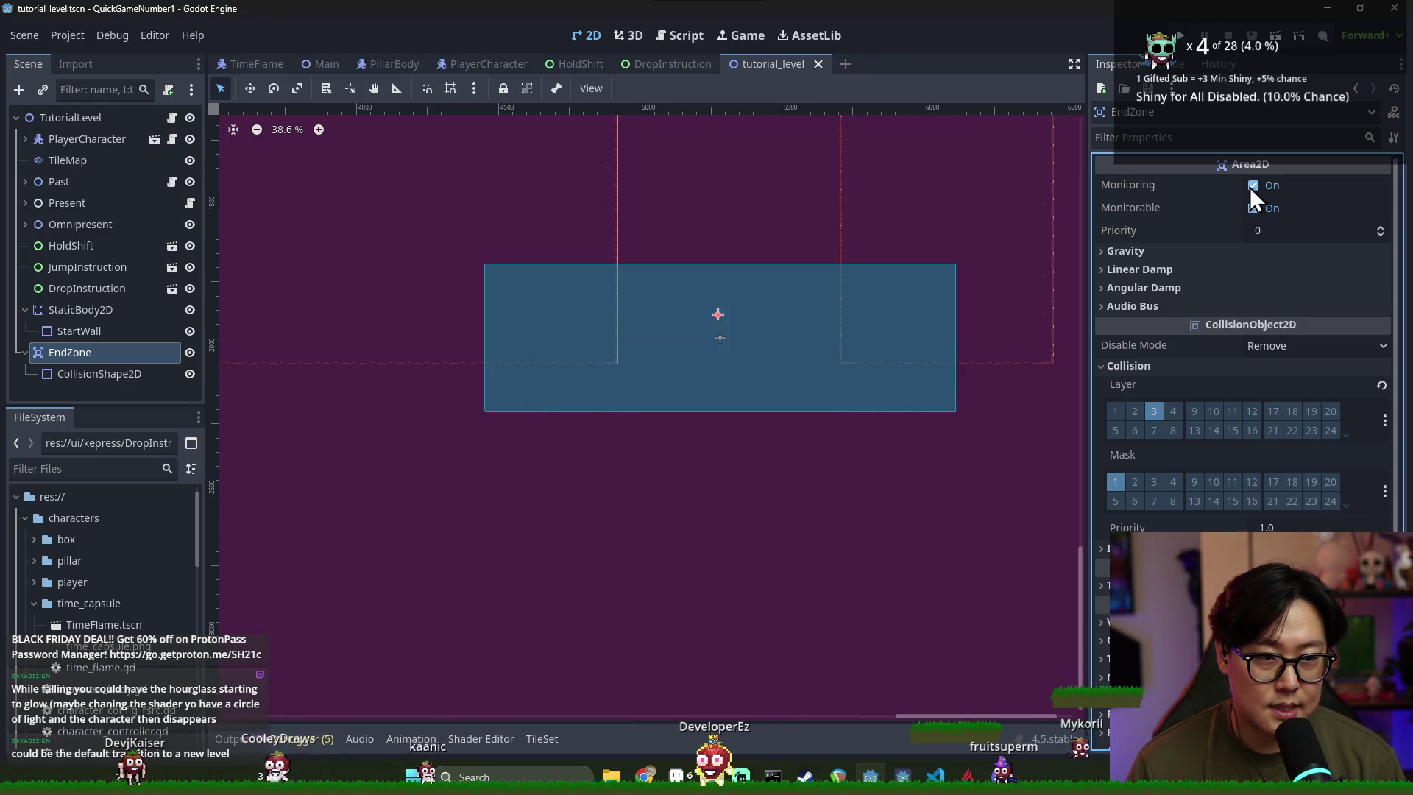
Turn off EndZone's Monitorable, save, and open game.gd in the script editor
click(1253, 208)
key(ctrl+s)
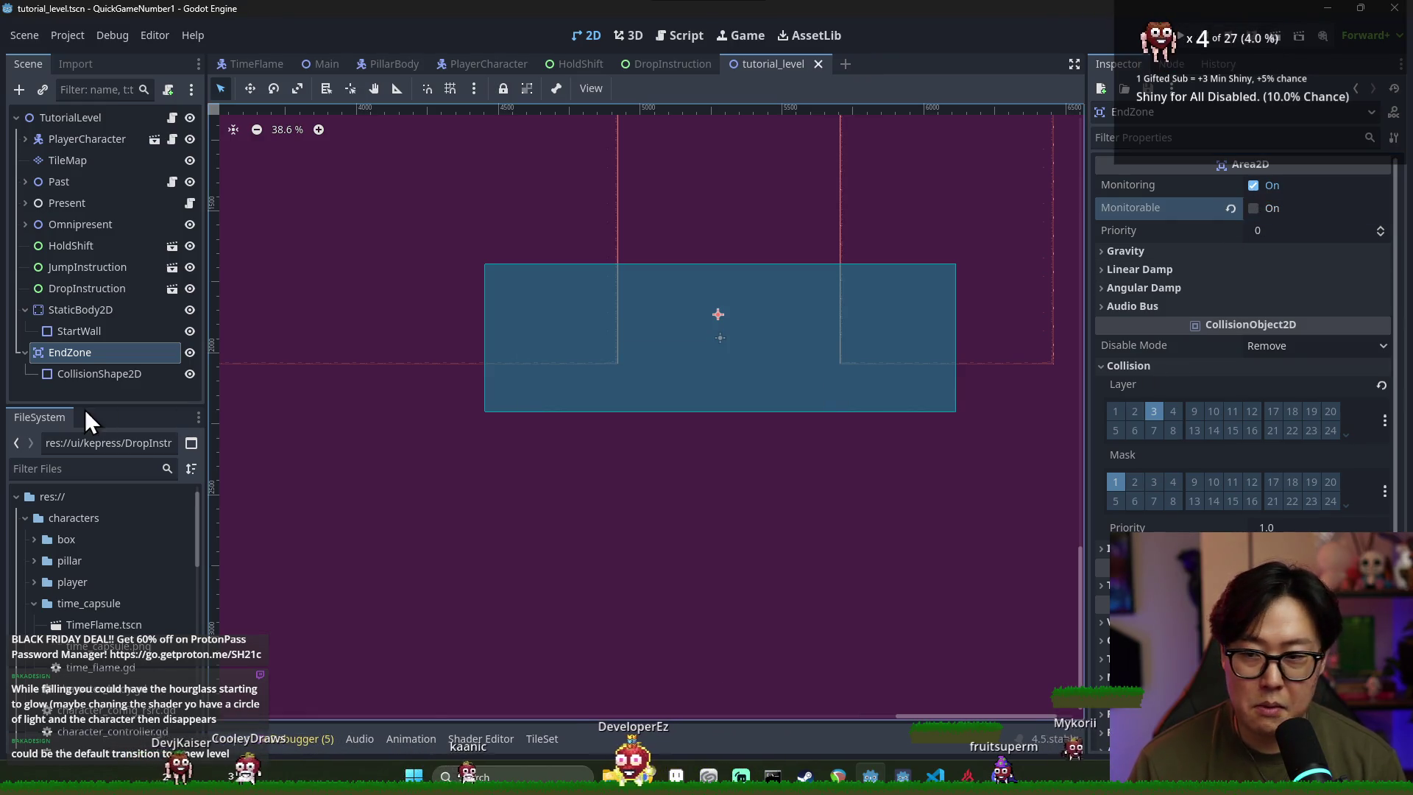
click(25, 353)
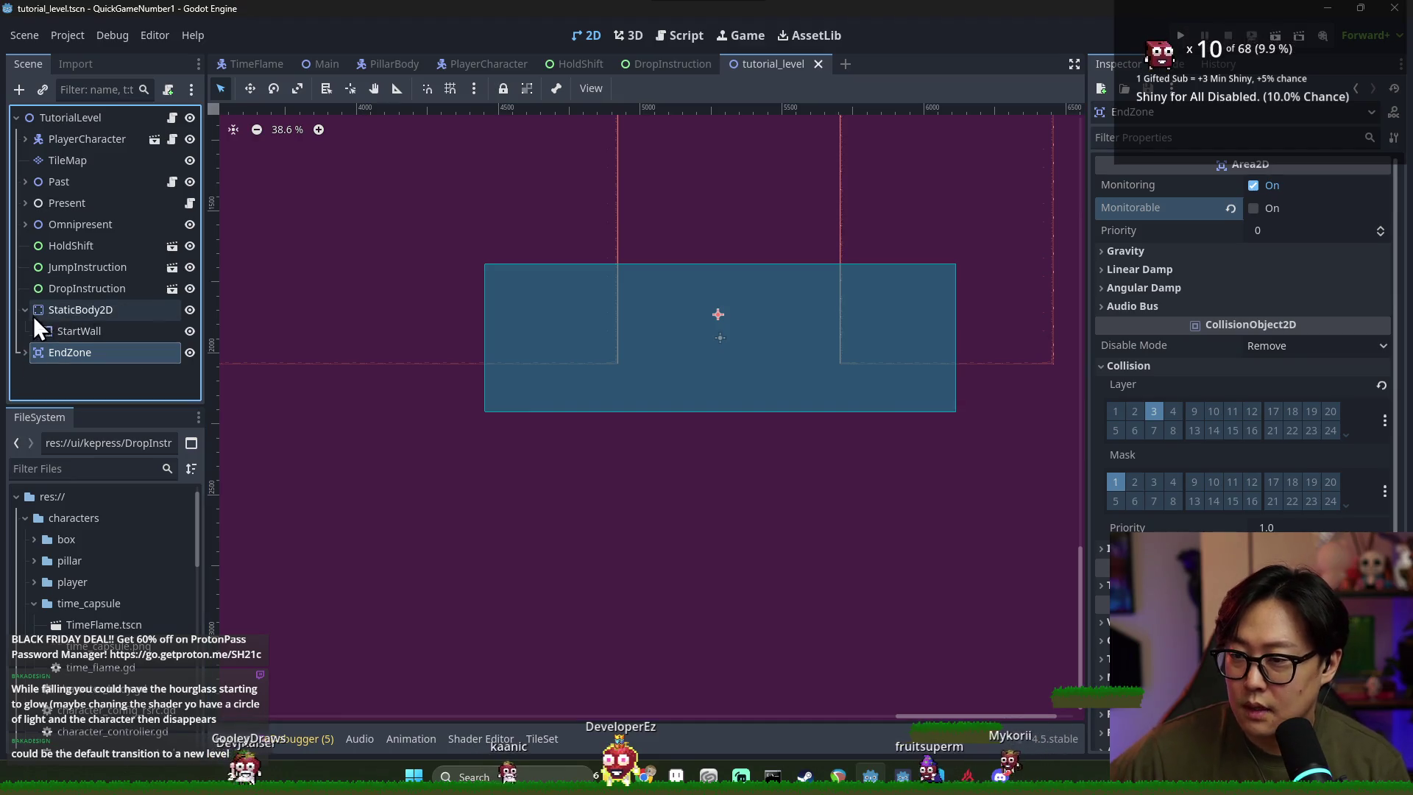
click(1174, 64)
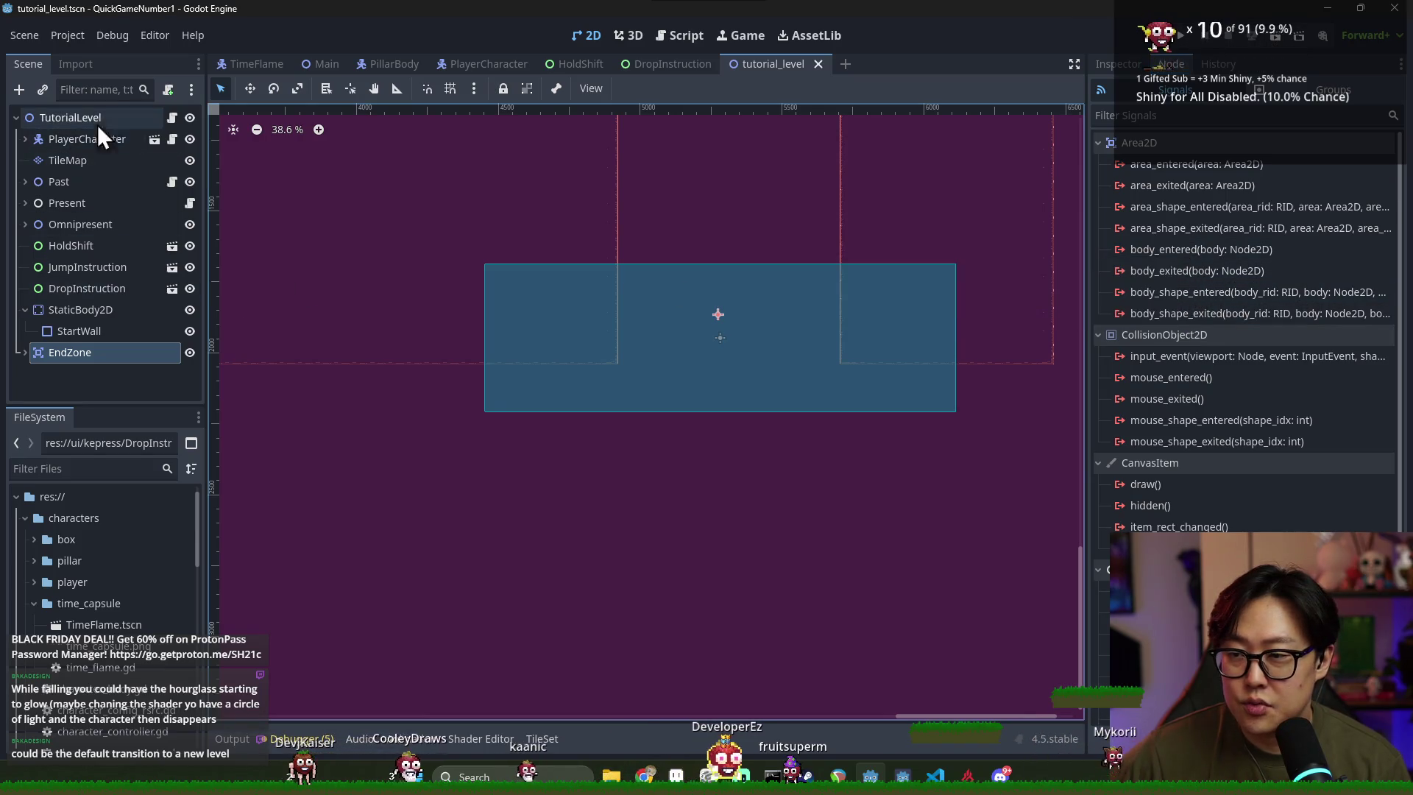
click(171, 117)
key(ctrl+s)
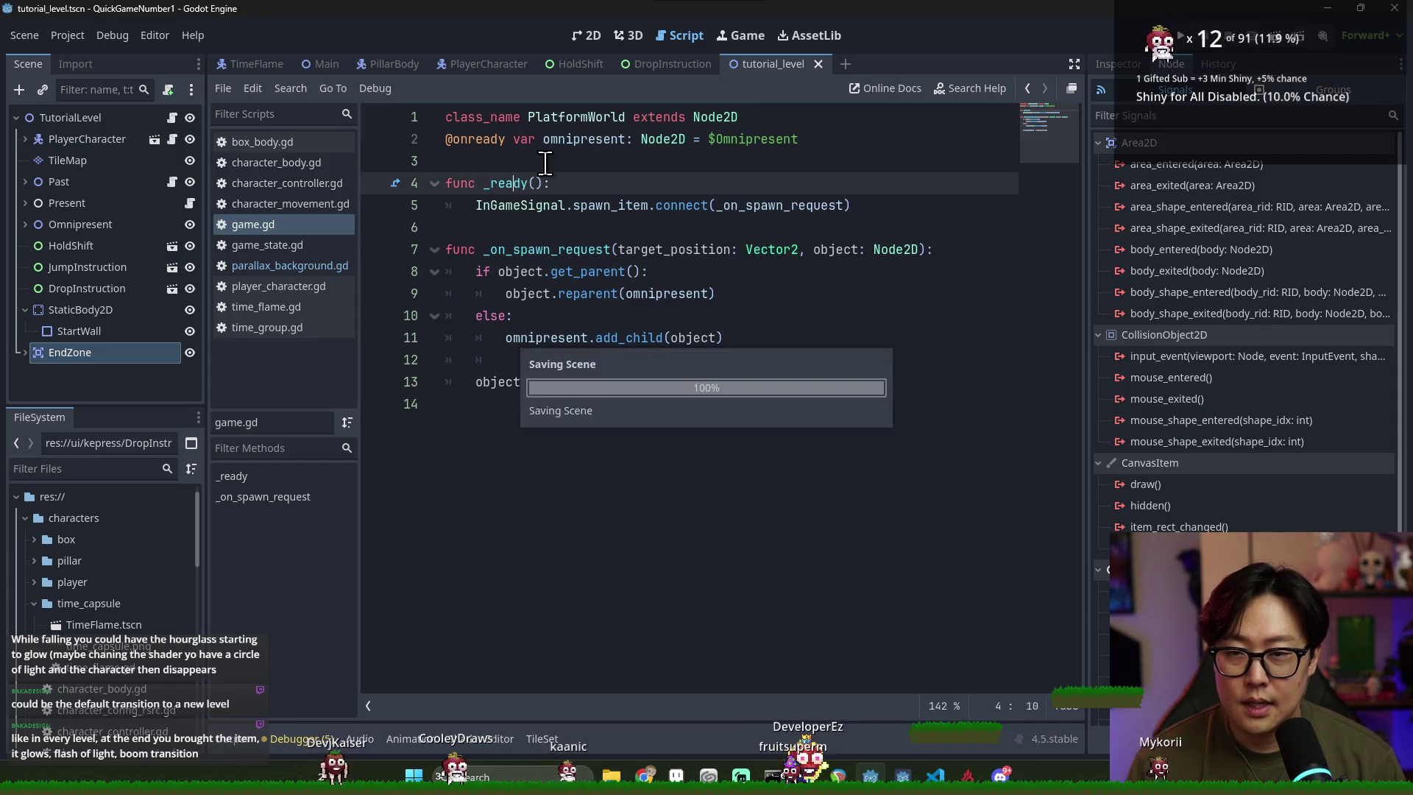
Add 'signal transition_level(level_id: String)' on line 3 of game.gd and save
double_click(541, 118)
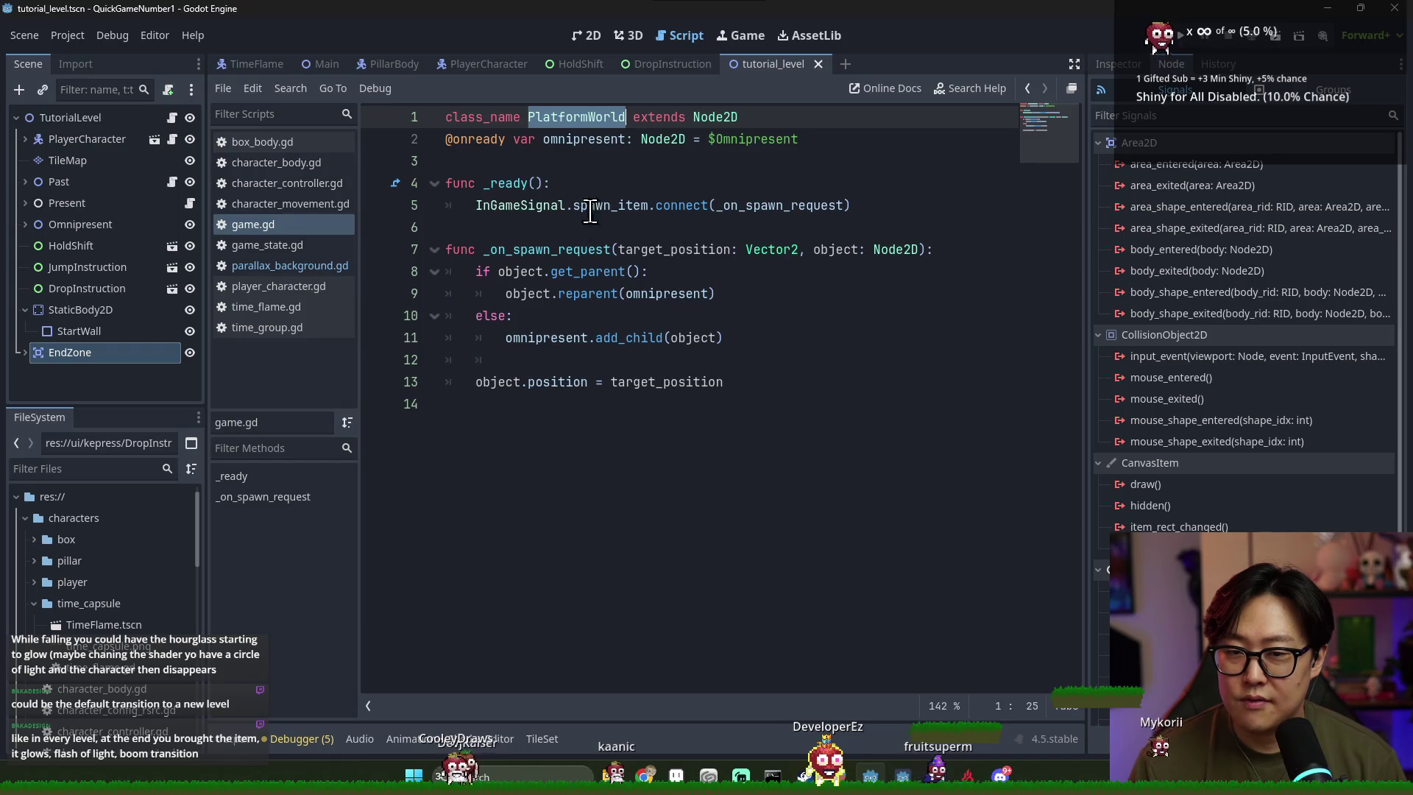
click(546, 156)
click(753, 117)
key(Return)
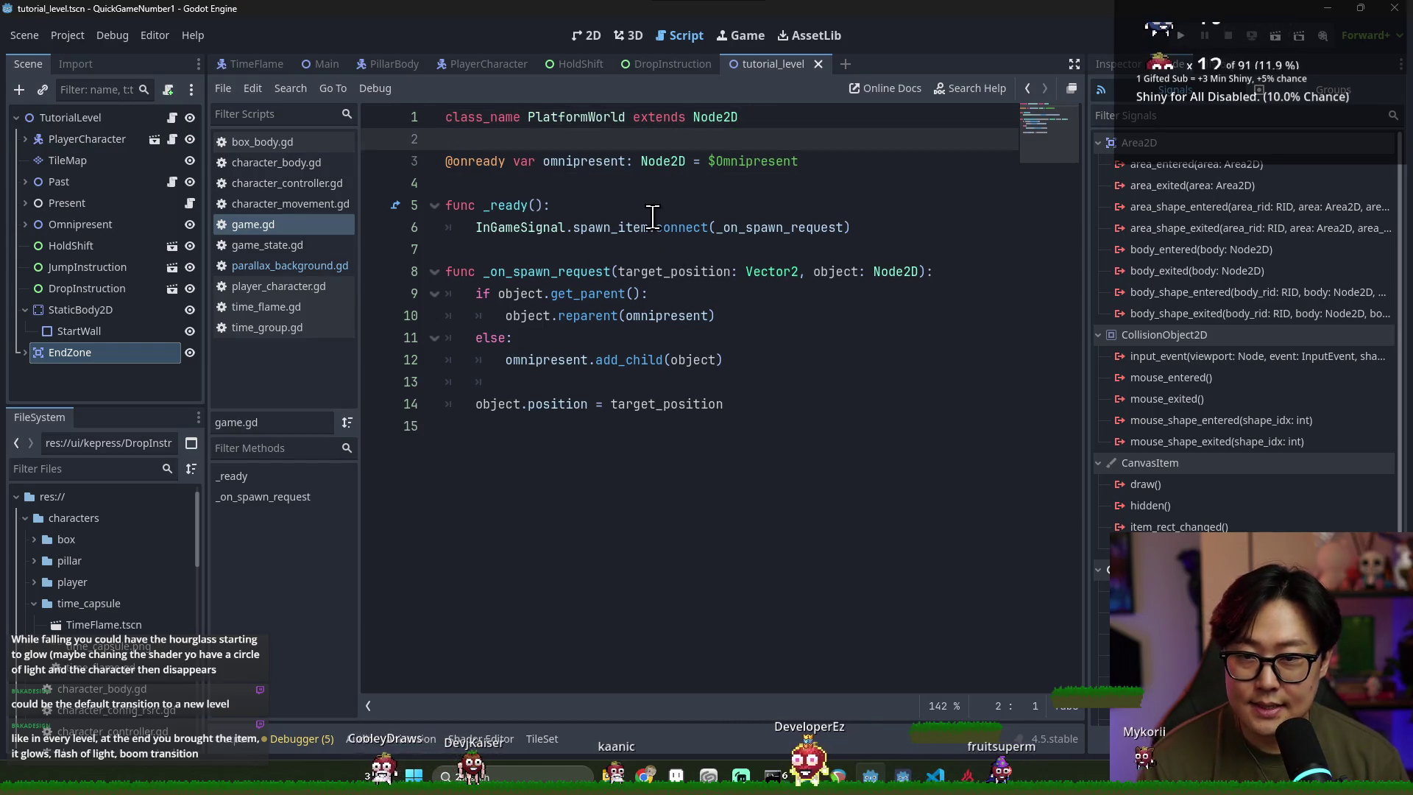
key(ctrl+s)
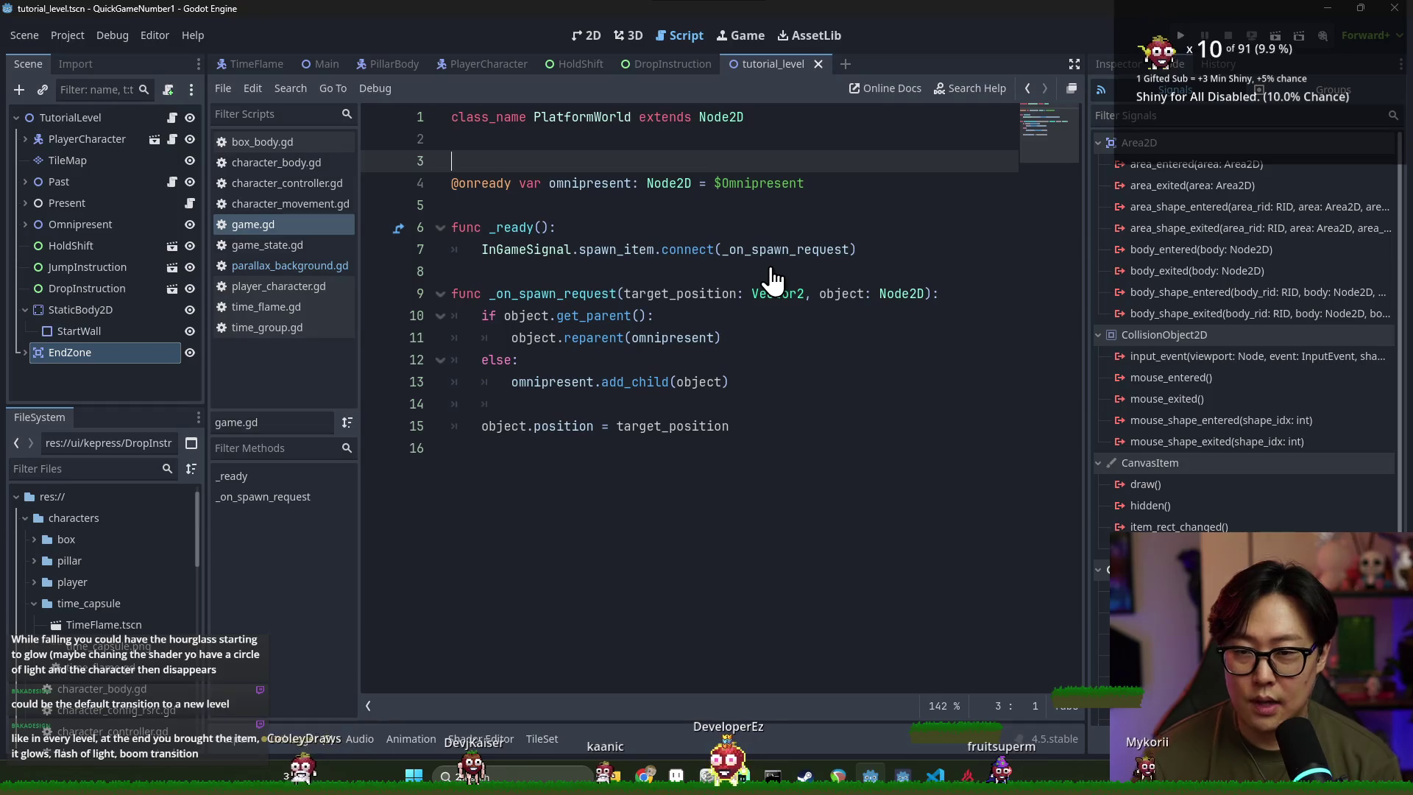
key(Return)
key(Return)
key(Up)
text(signal)
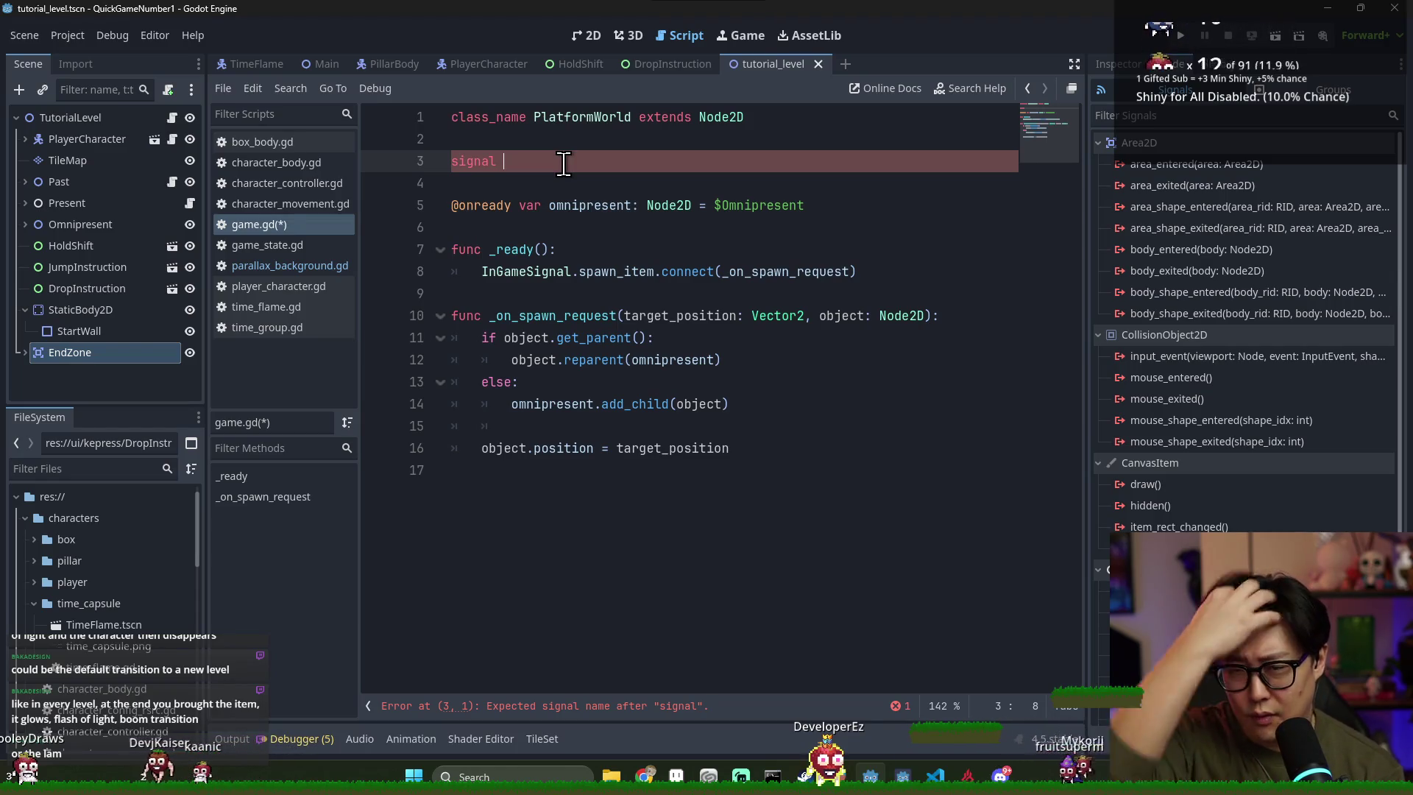
text(t)
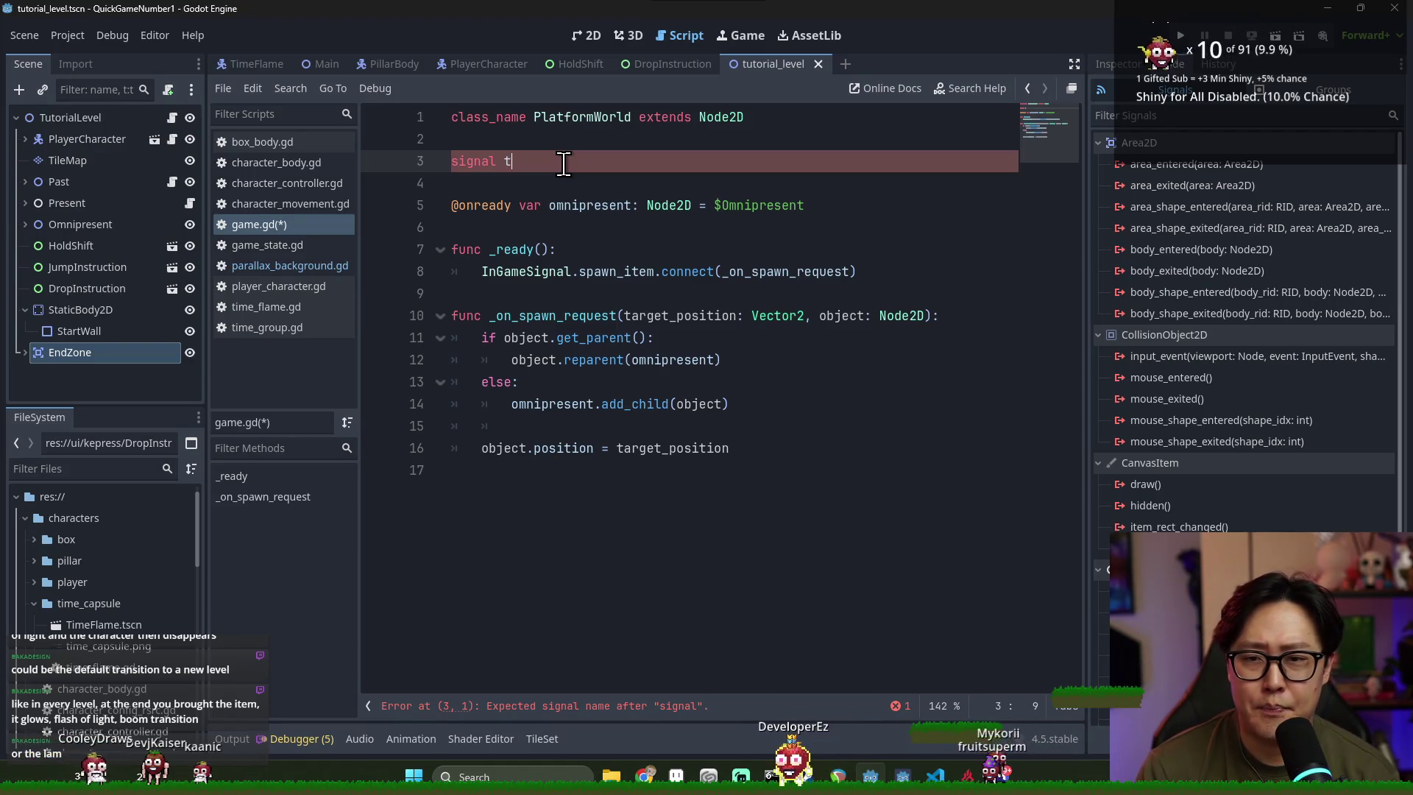
text(ransition_level(level_id)
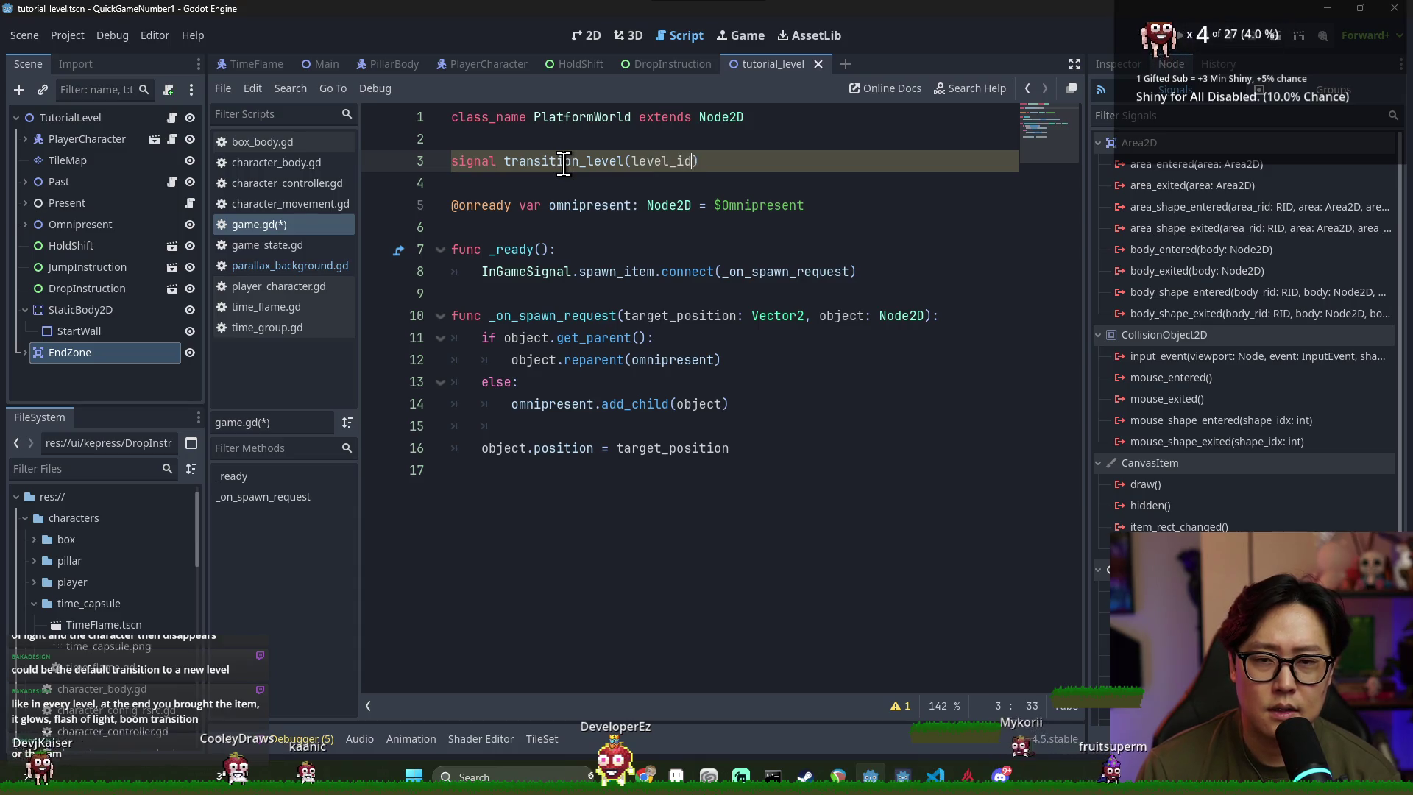
text(ring))
key(ctrl+s)
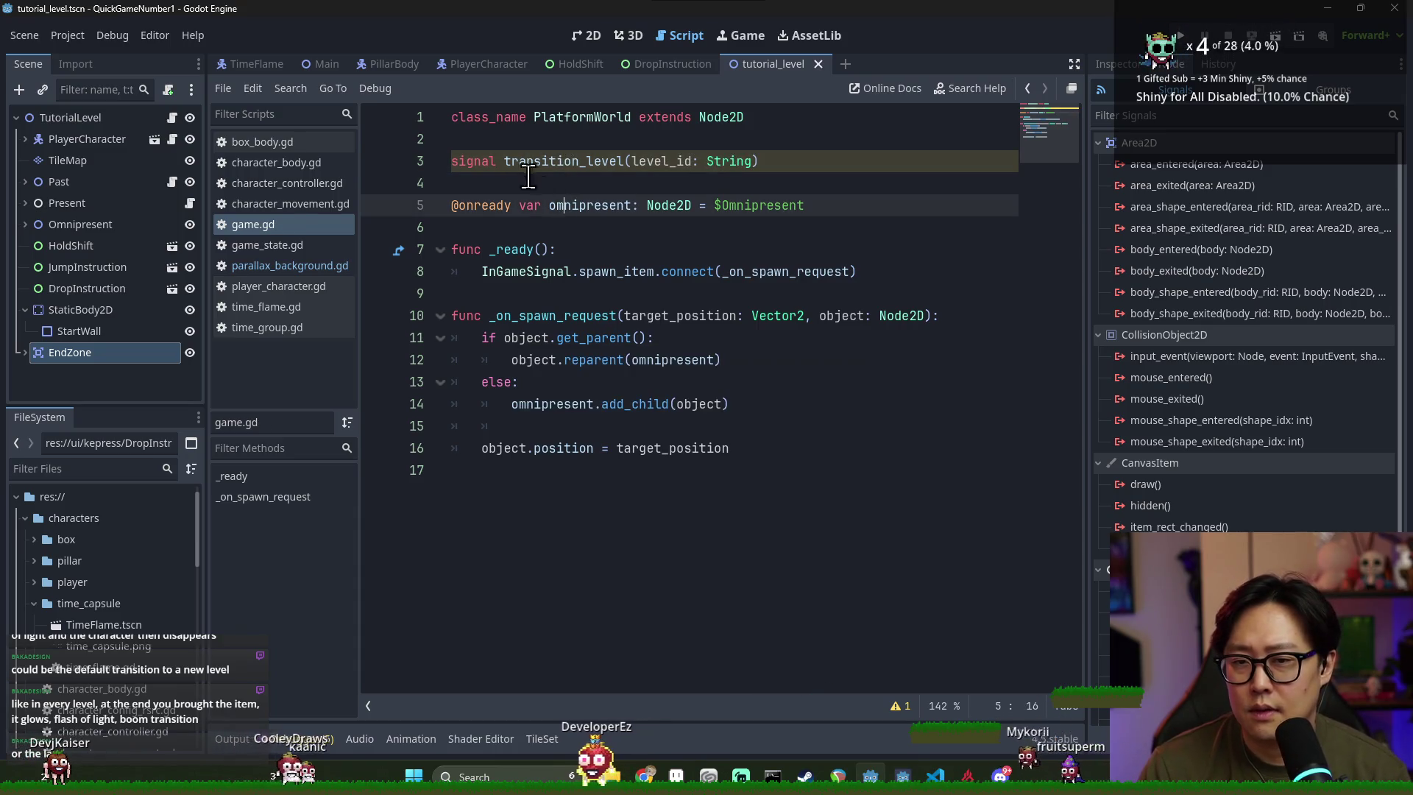
Review the transition_level, PlatformWorld and _ready names in game.gd, saving repeatedly
double_click(547, 161)
key(ctrl+s)
key(ctrl+s)
click(463, 294)
key(ctrl+s)
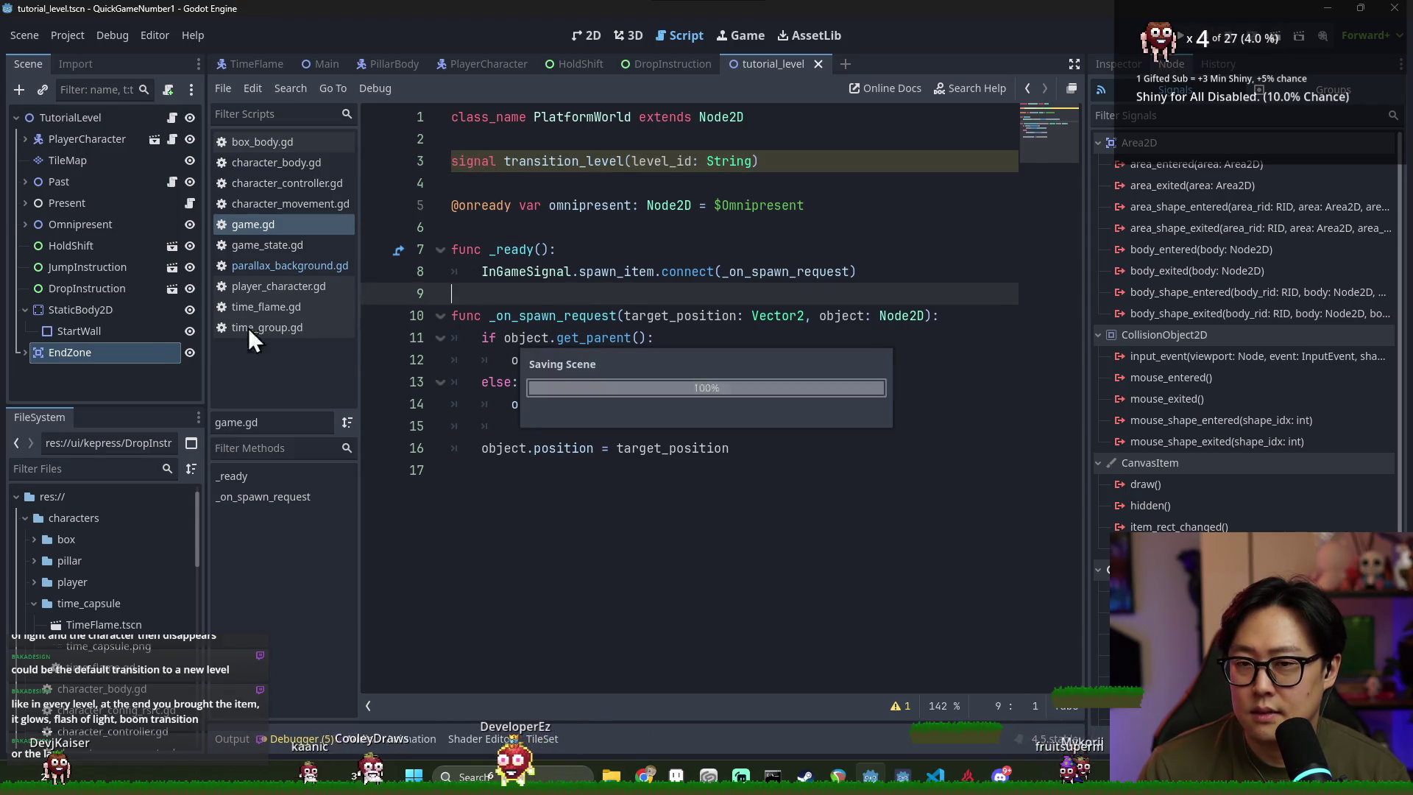
click(89, 355)
key(ctrl+s)
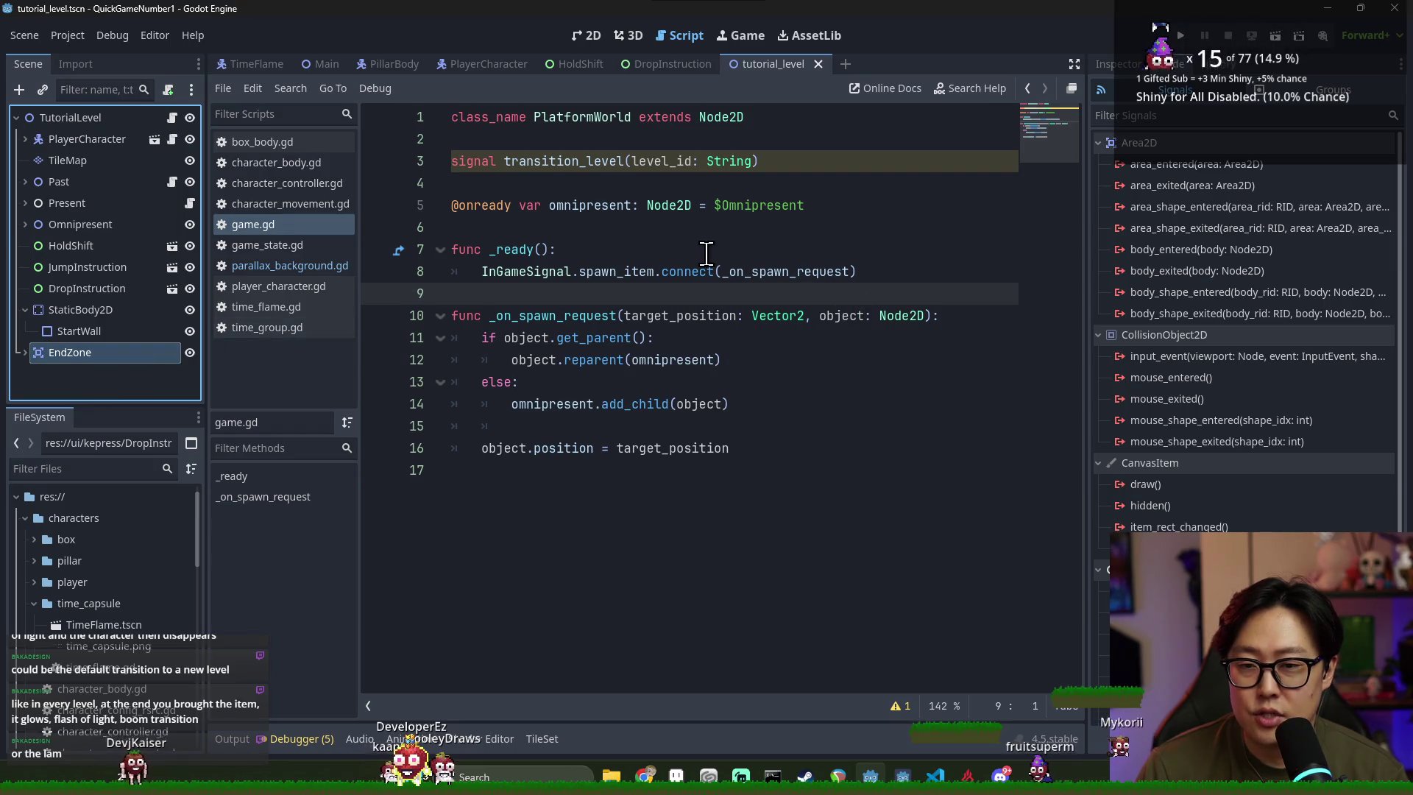
key(ctrl+s)
double_click(585, 116)
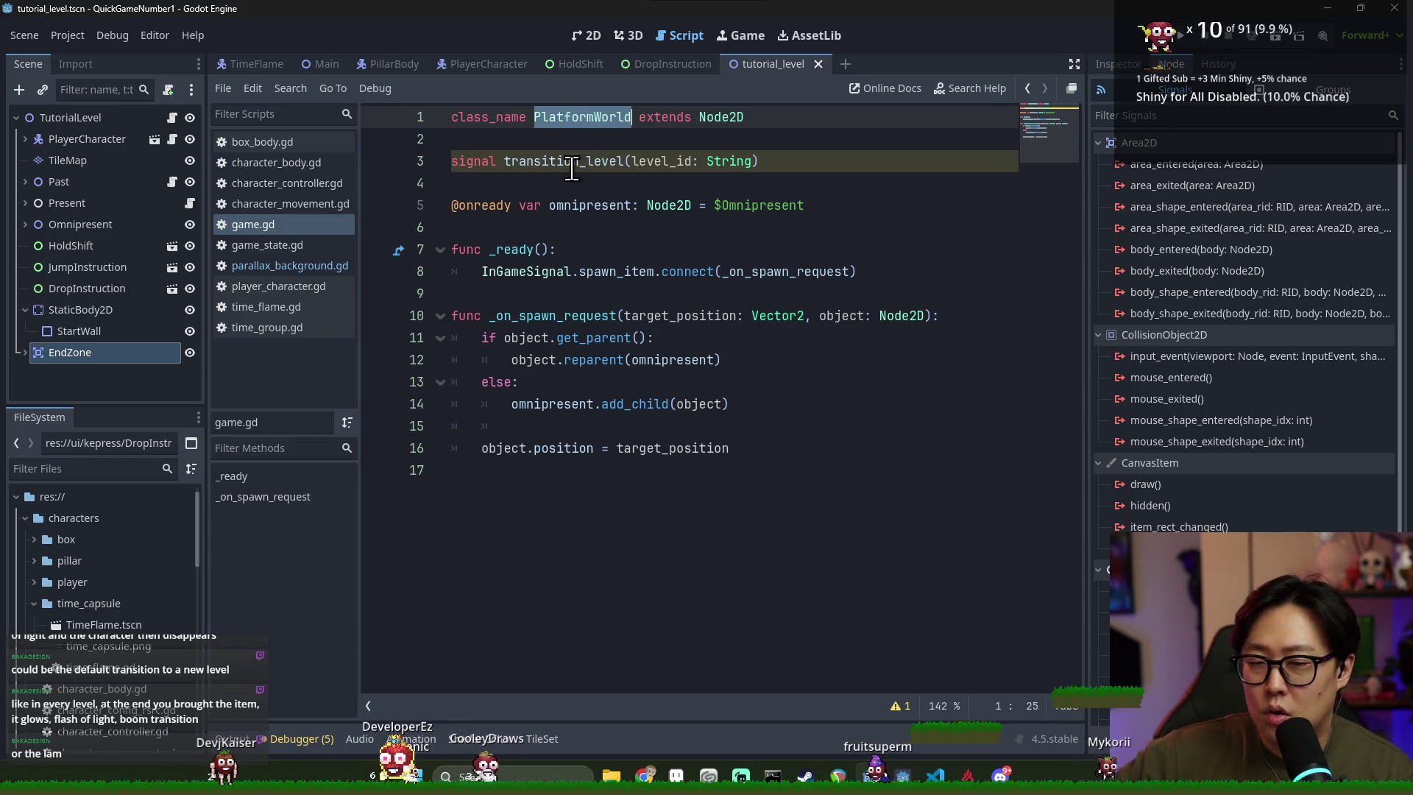
click(532, 253)
double_click(533, 252)
double_click(537, 271)
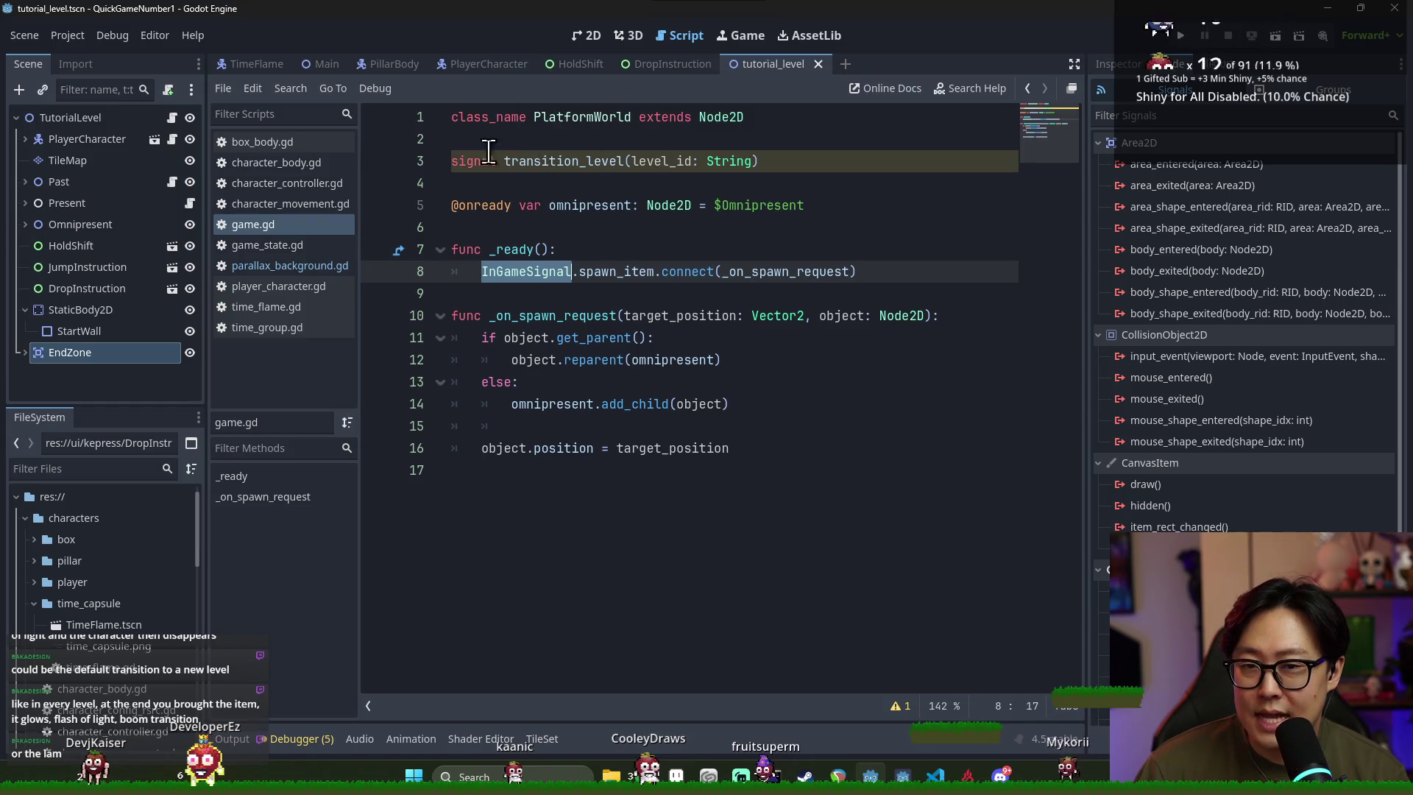
right_click(72, 118)
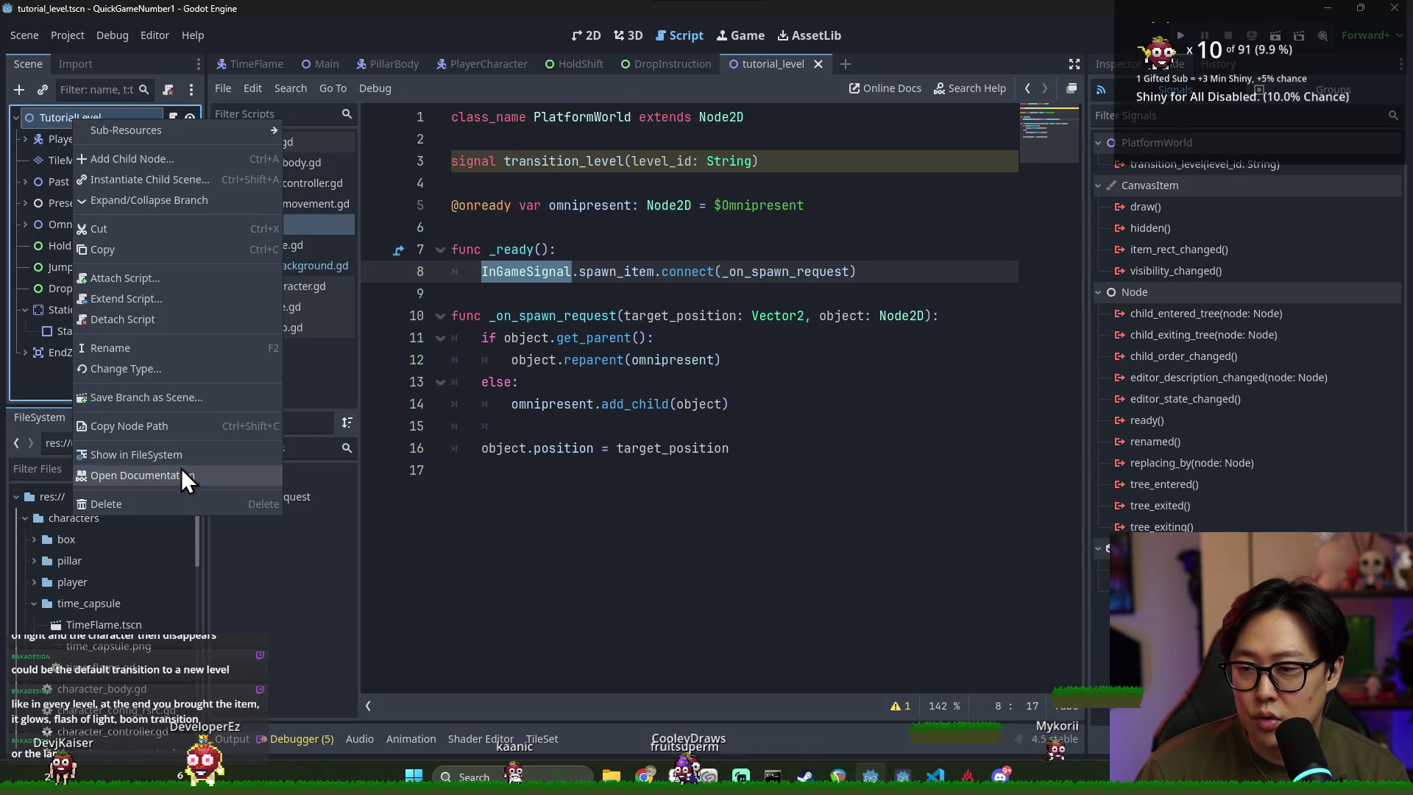
Attach tutorial_level.gd to TutorialLevel as 'class_name TutorialLevel extends PlatformWorld' and save
click(143, 282)
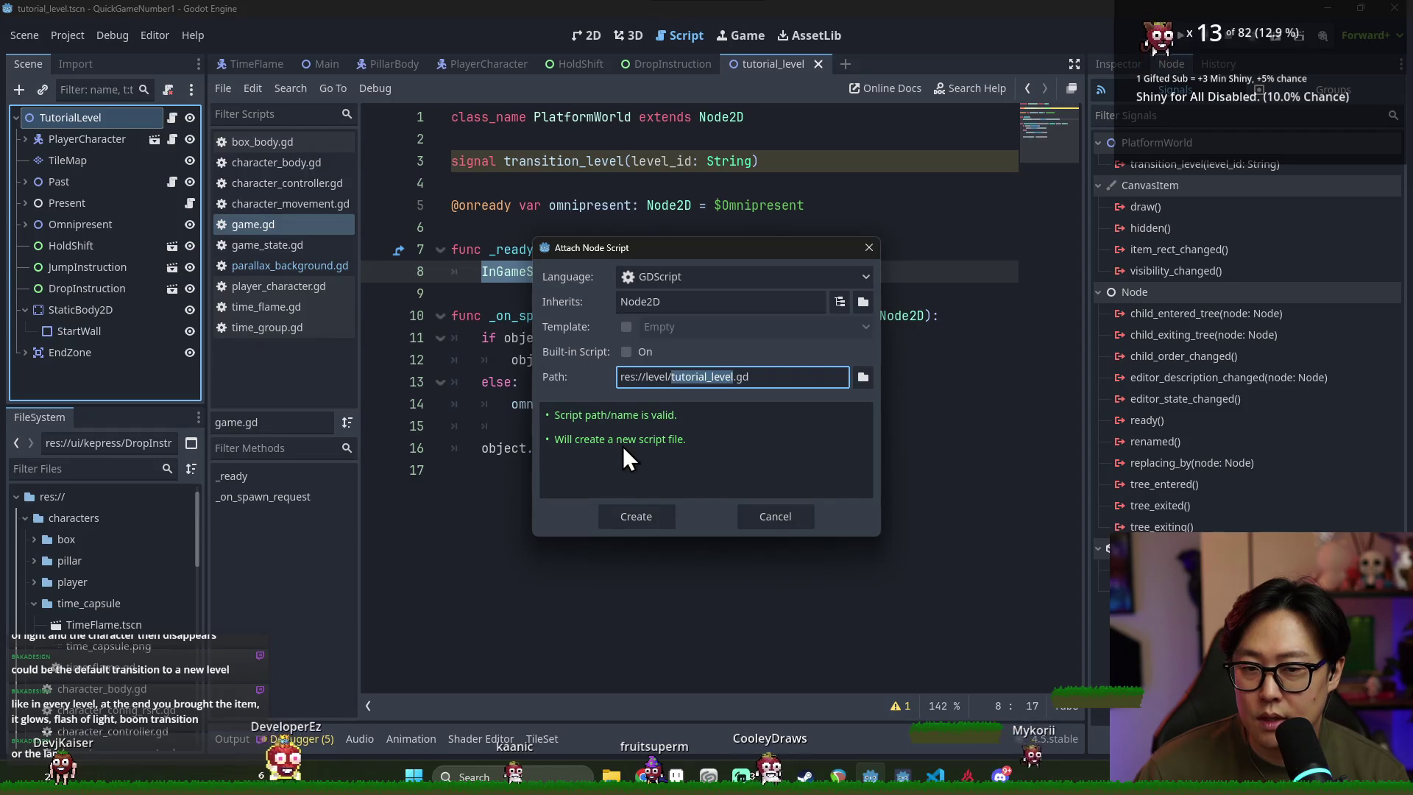
click(652, 517)
double_click(532, 117)
text(Platr)
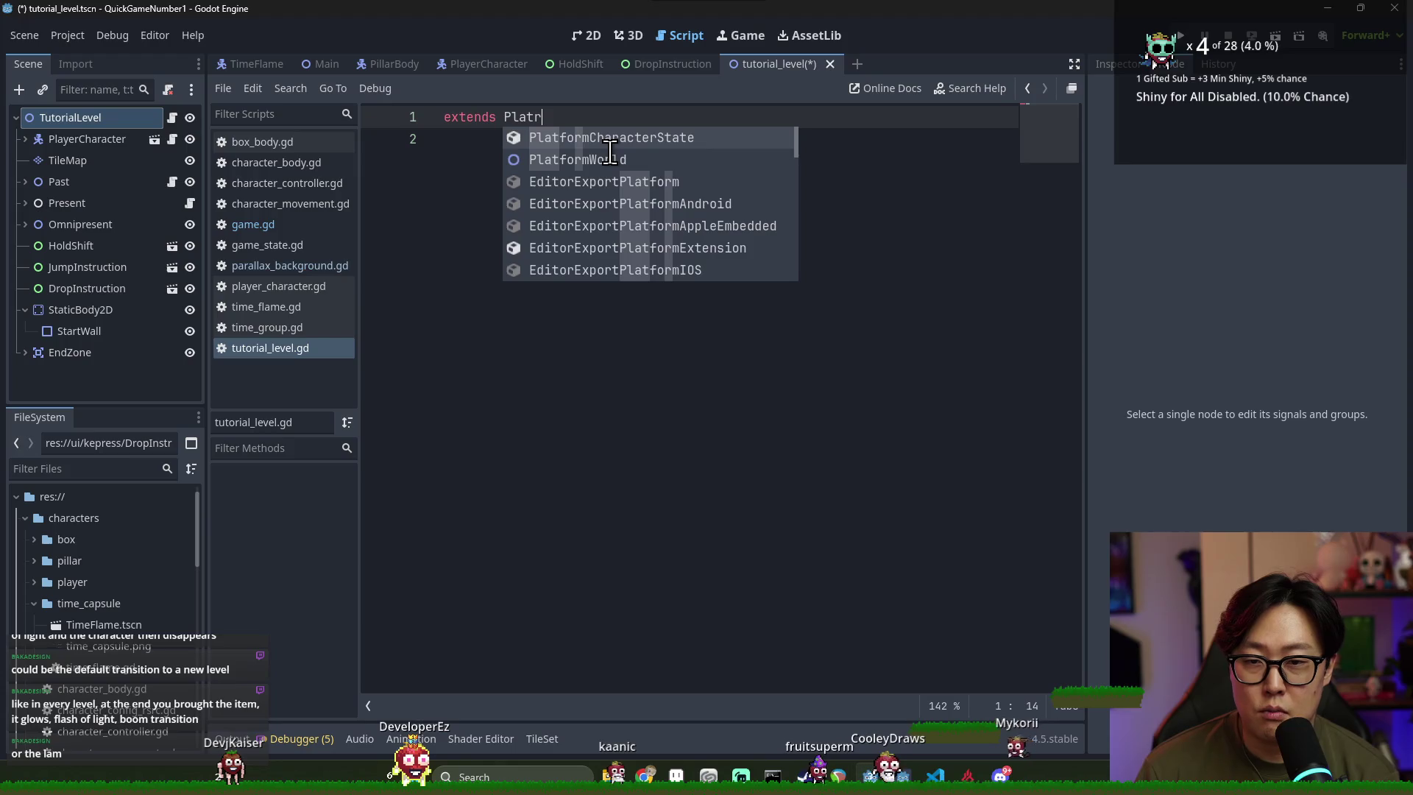
key(BackSpace)
text(formW)
key(Return)
click(443, 117)
text(class_name TutorialLevel)
key(Down)
key(ctrl+s)
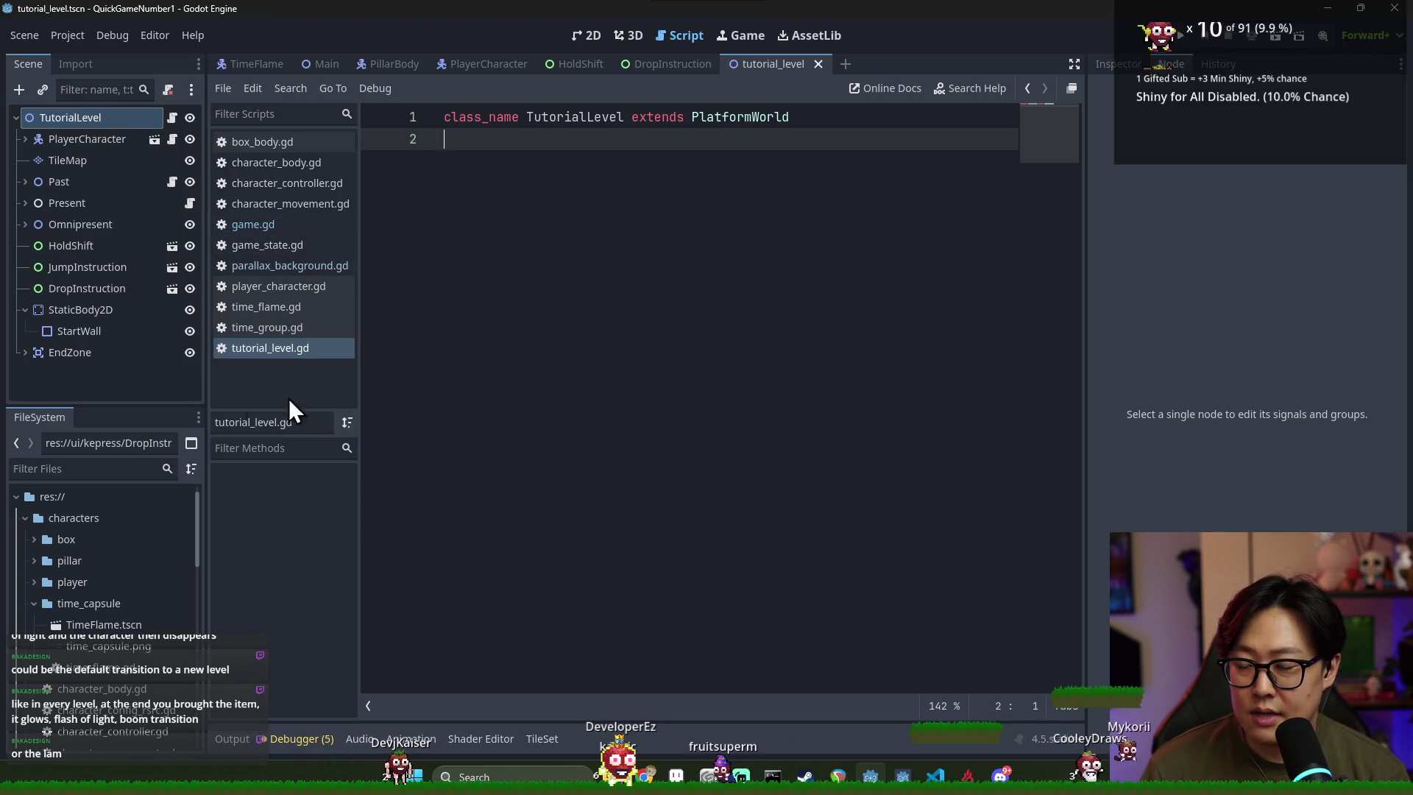
Connect EndZone's body_entered signal to a new _on_end_zone_body_entered method
click(77, 356)
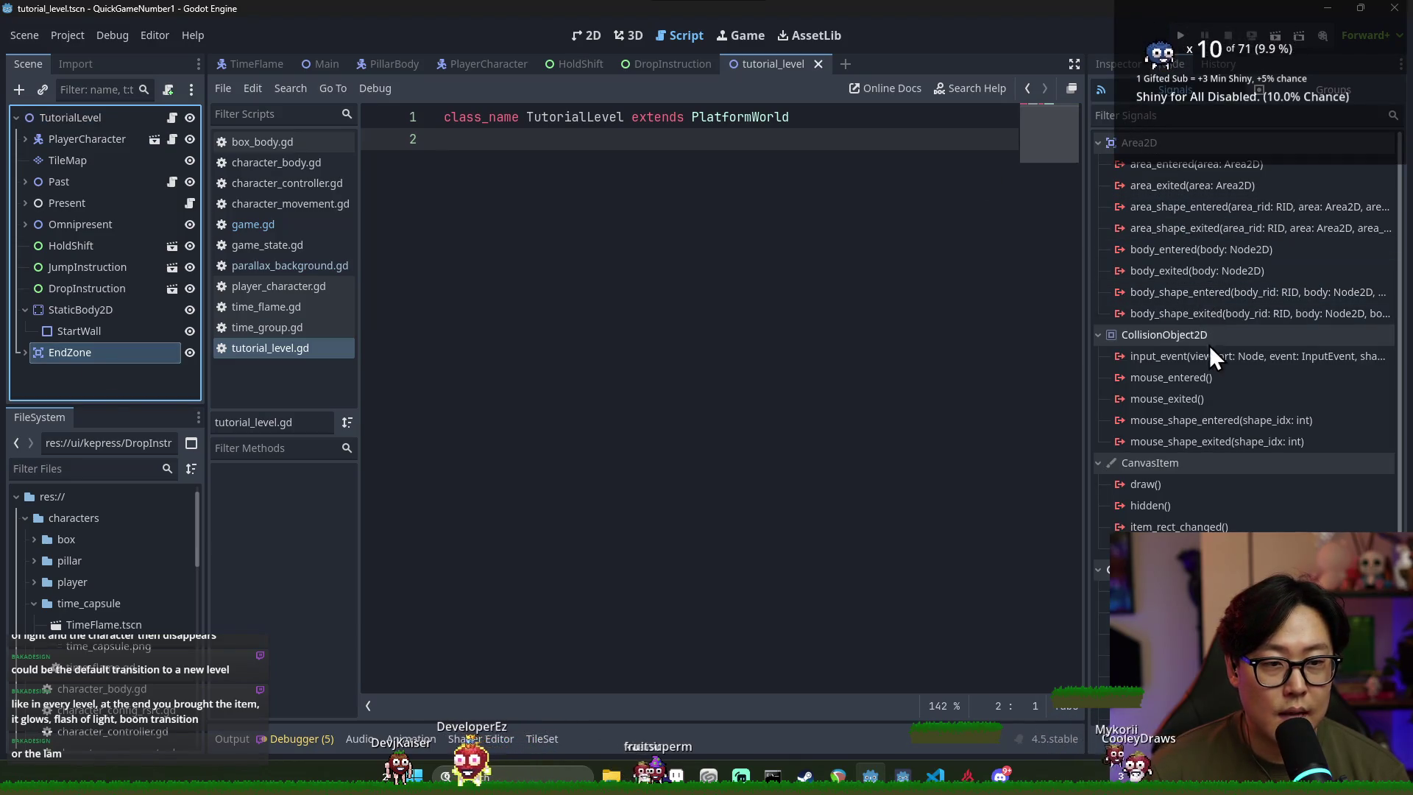
double_click(1176, 252)
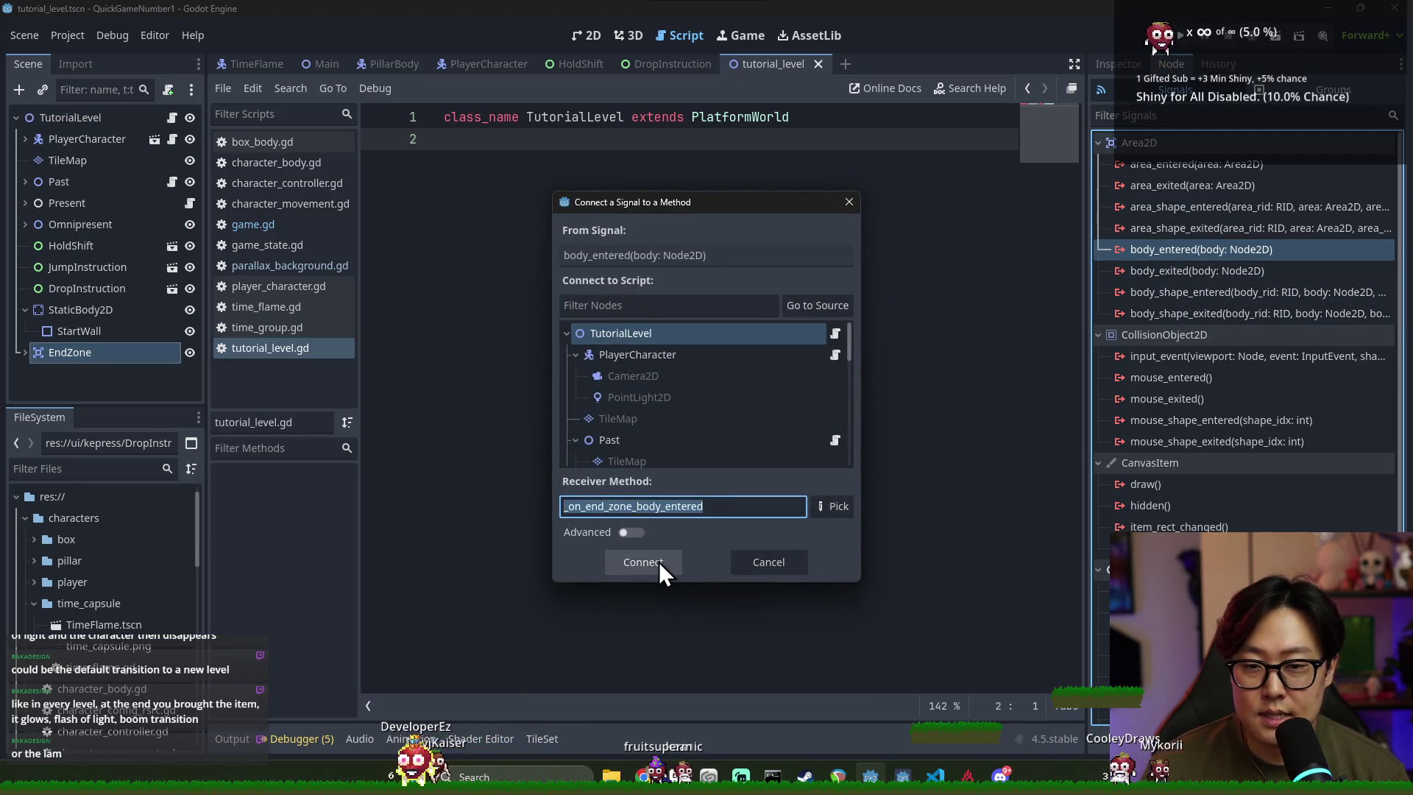
click(643, 562)
click(568, 139)
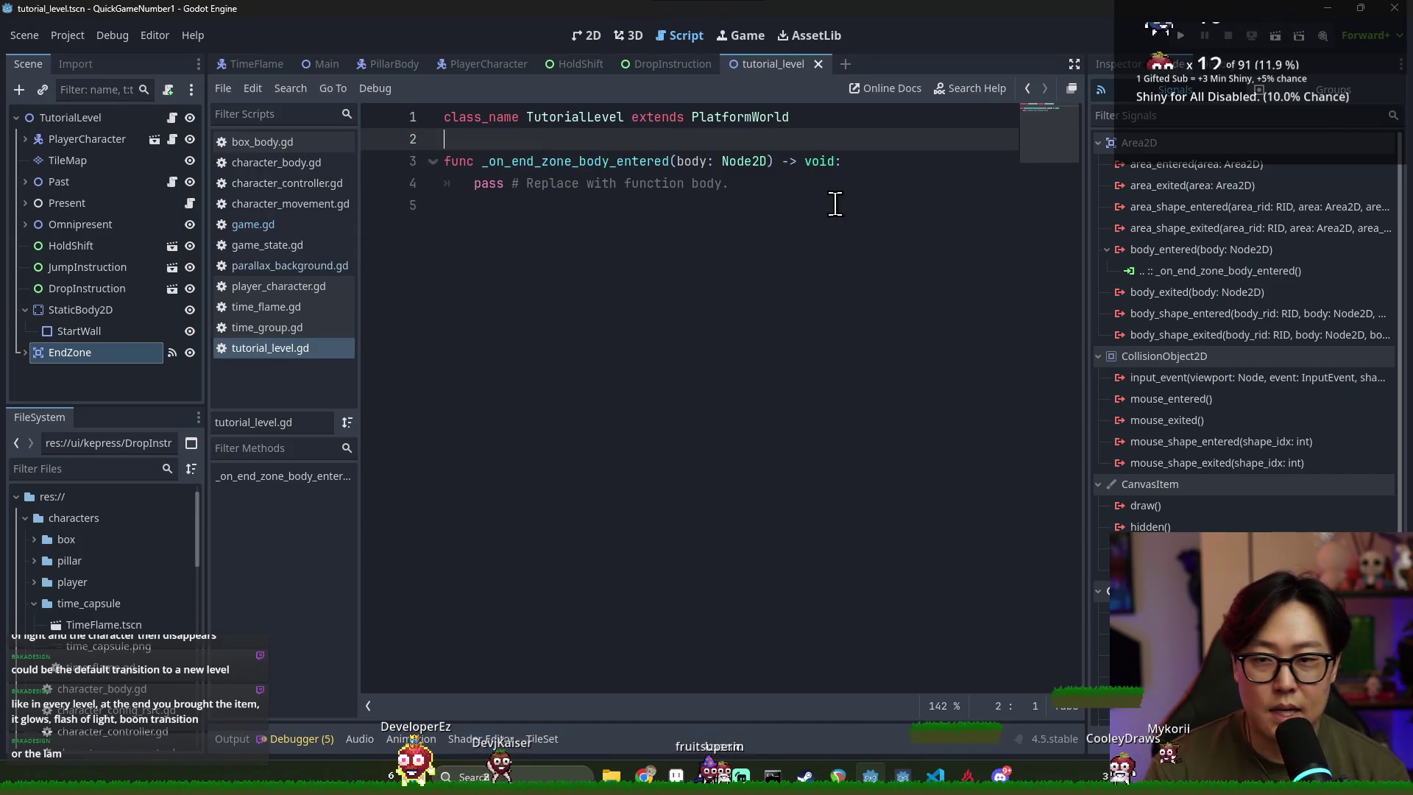
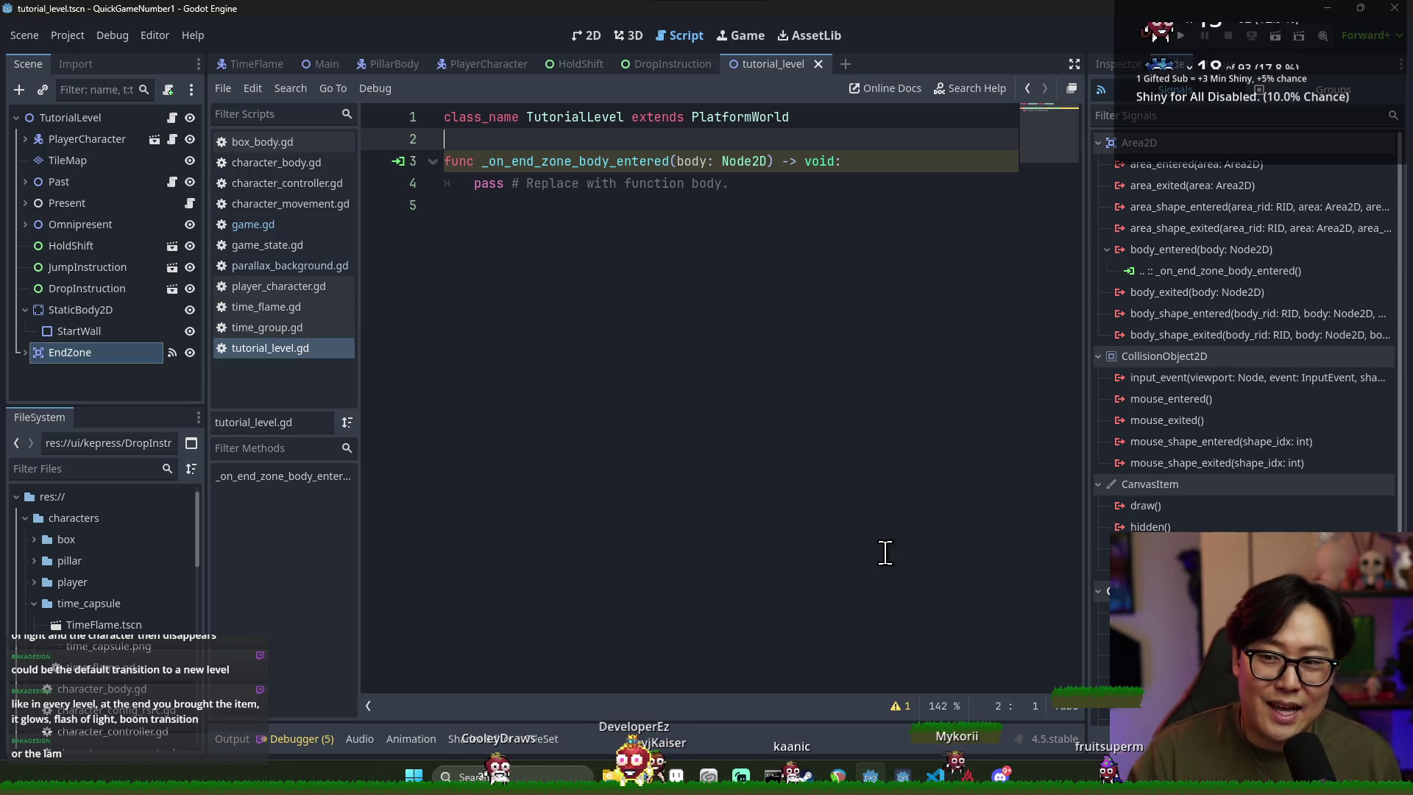
Add a transition_level.emit() line inside the _on_end_zone_body_entered handler
key(ctrl+s)
click(594, 203)
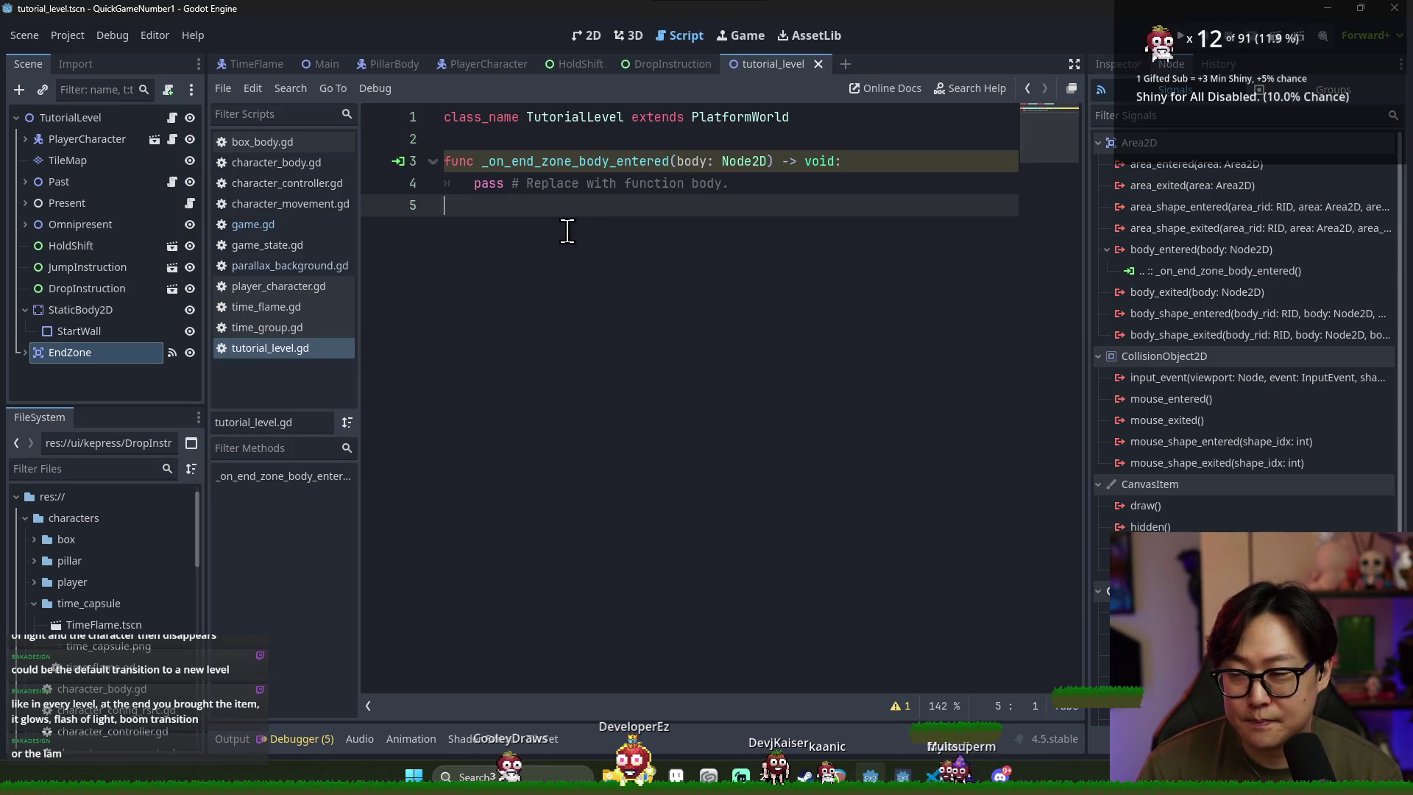
double_click(515, 161)
click(519, 183)
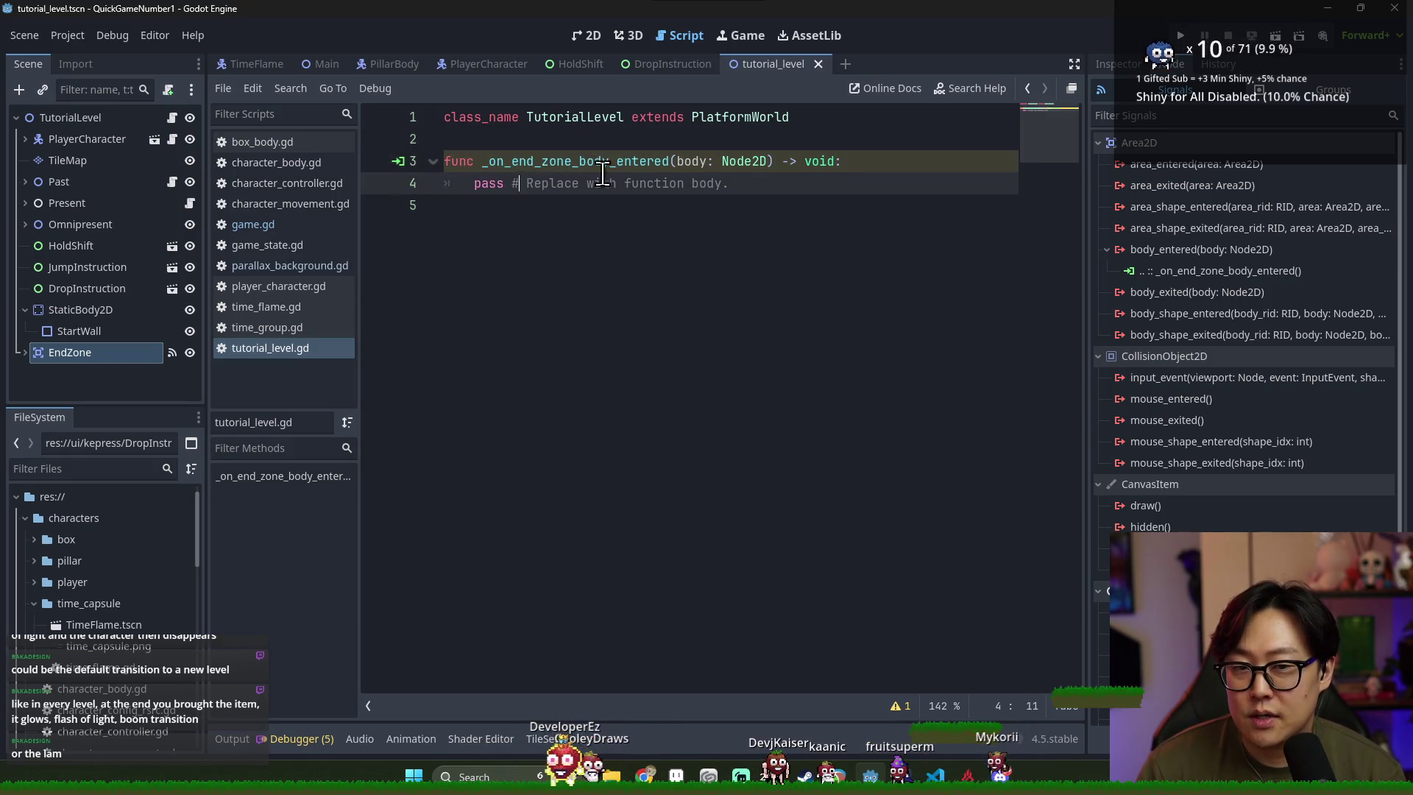
click(858, 161)
key(Return)
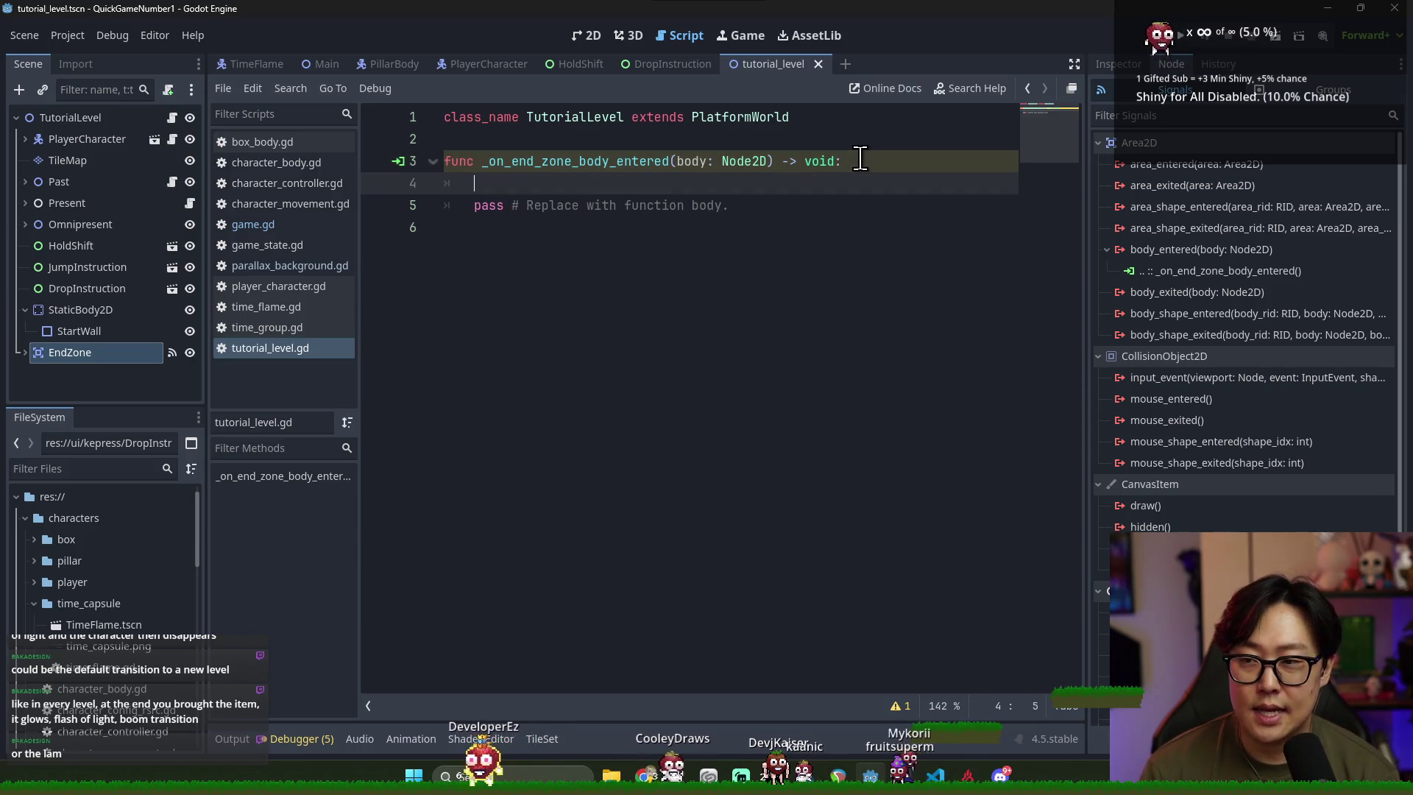
text(level)
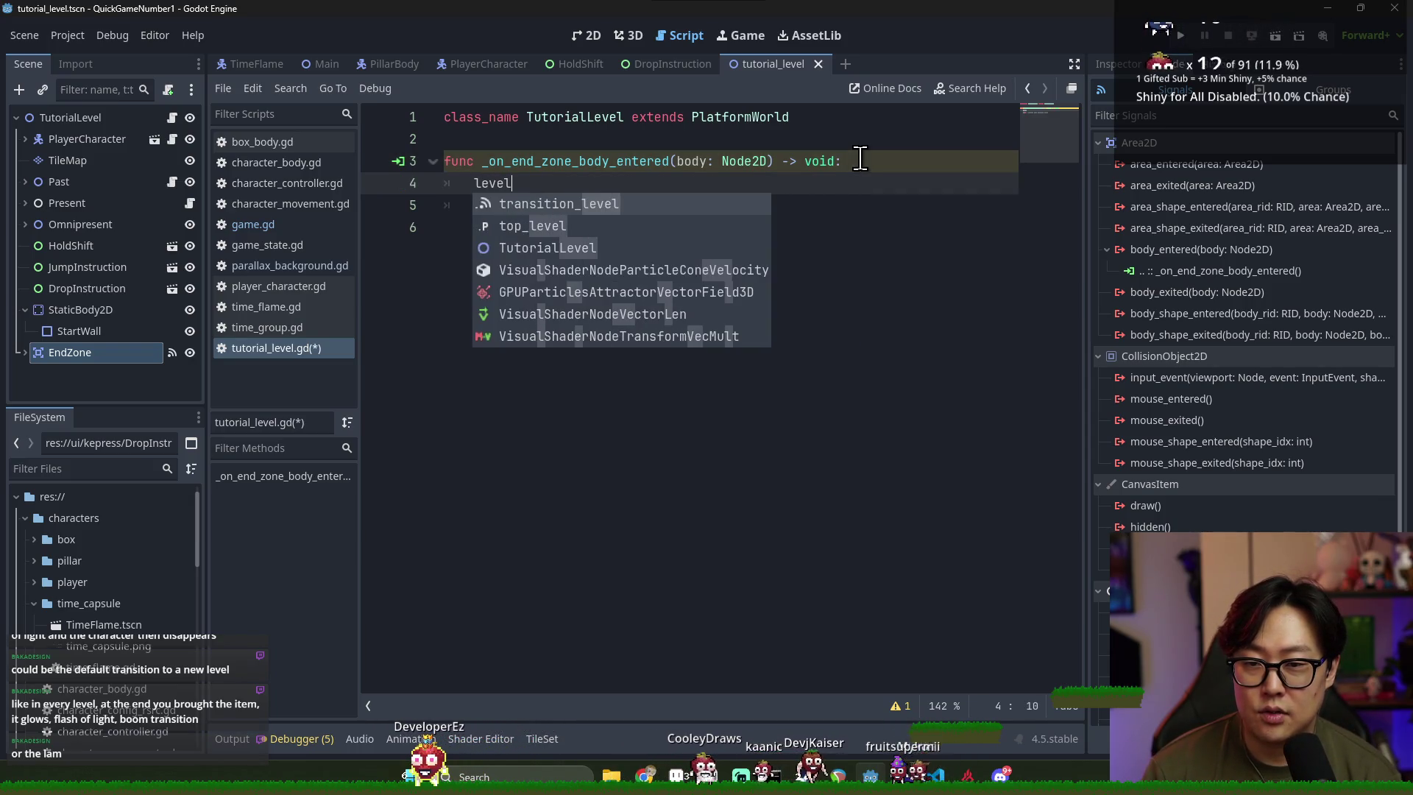
key(Return)
text(.)
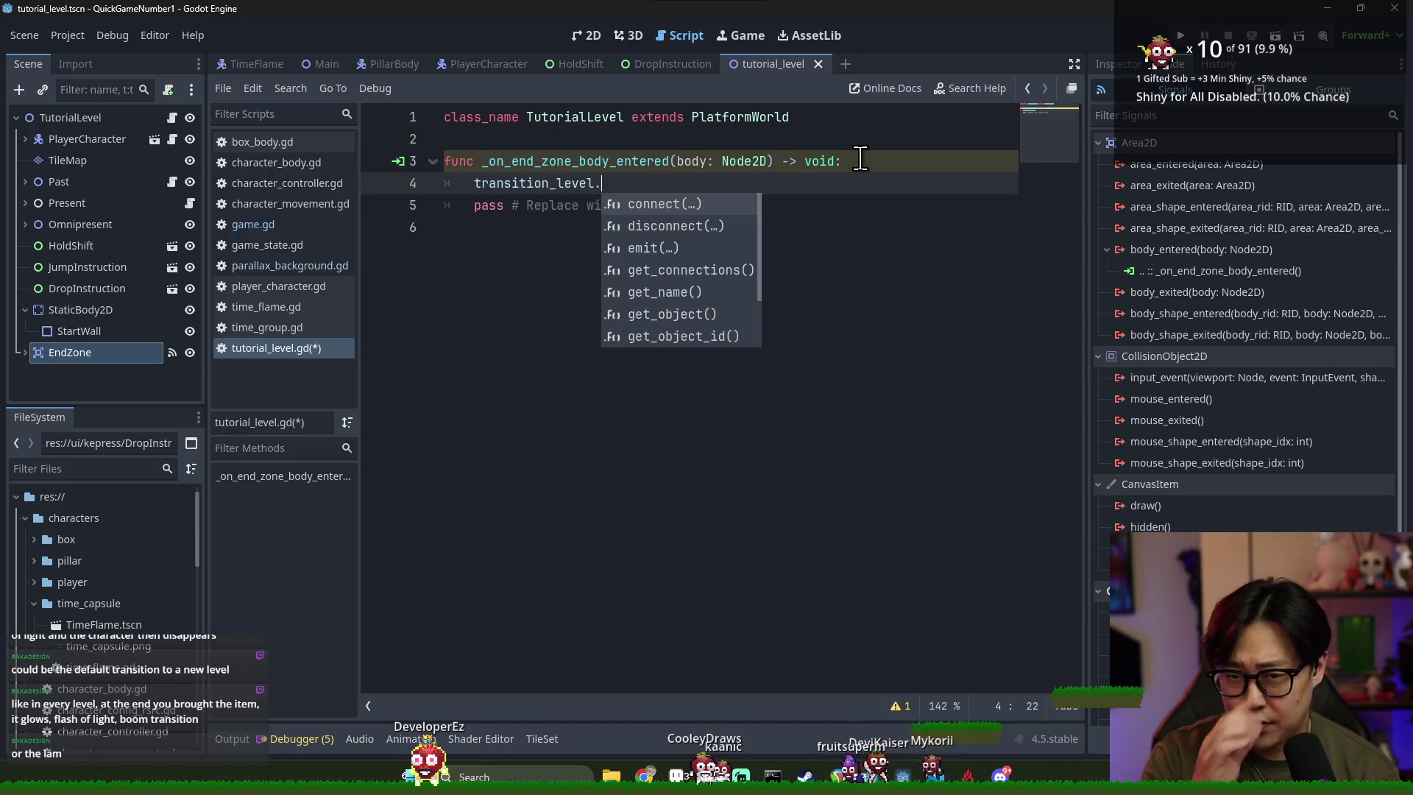
text(emit()
key(Return)
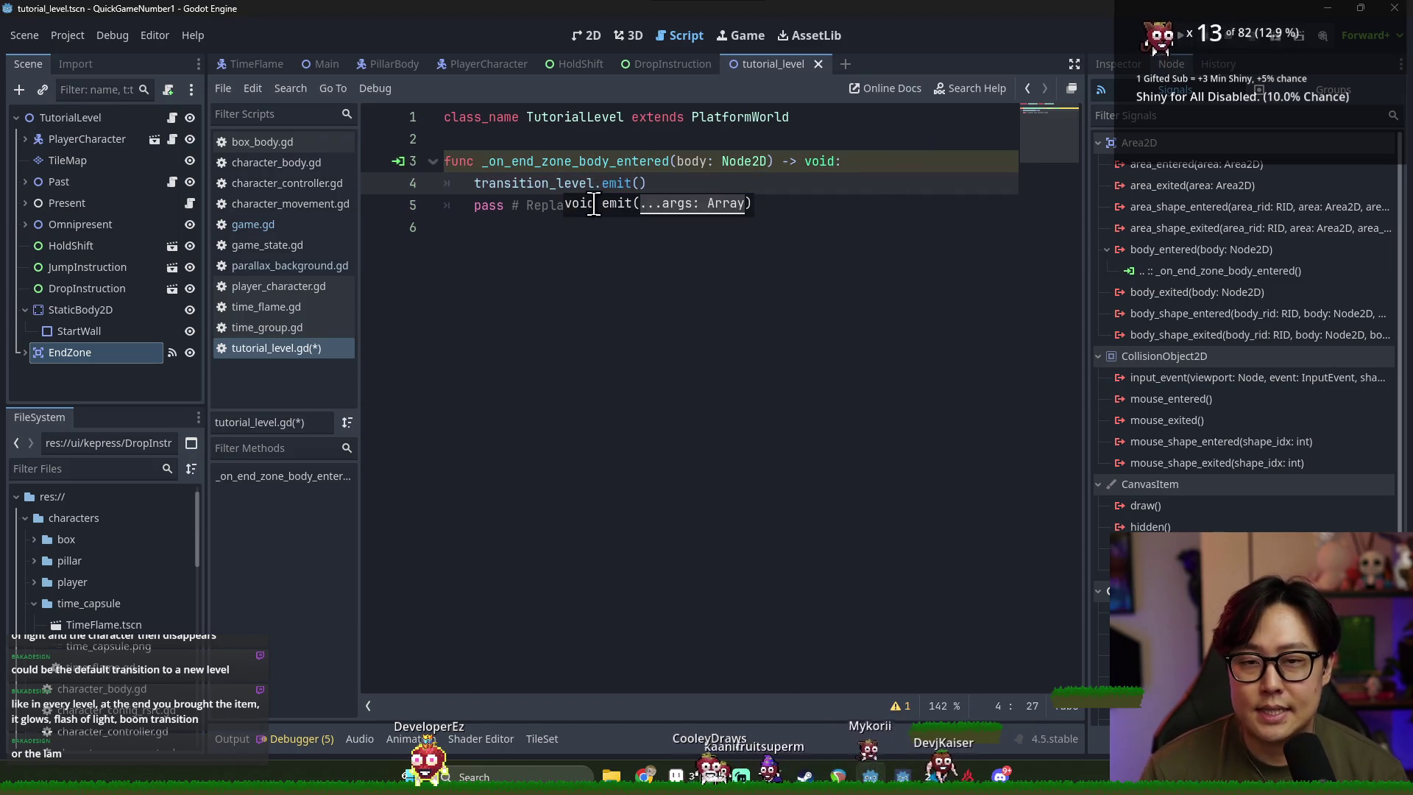
Delete the placeholder pass line and save tutorial_level.gd
click(476, 209)
triple_click(477, 209)
key(BackSpace)
key(ctrl+s)
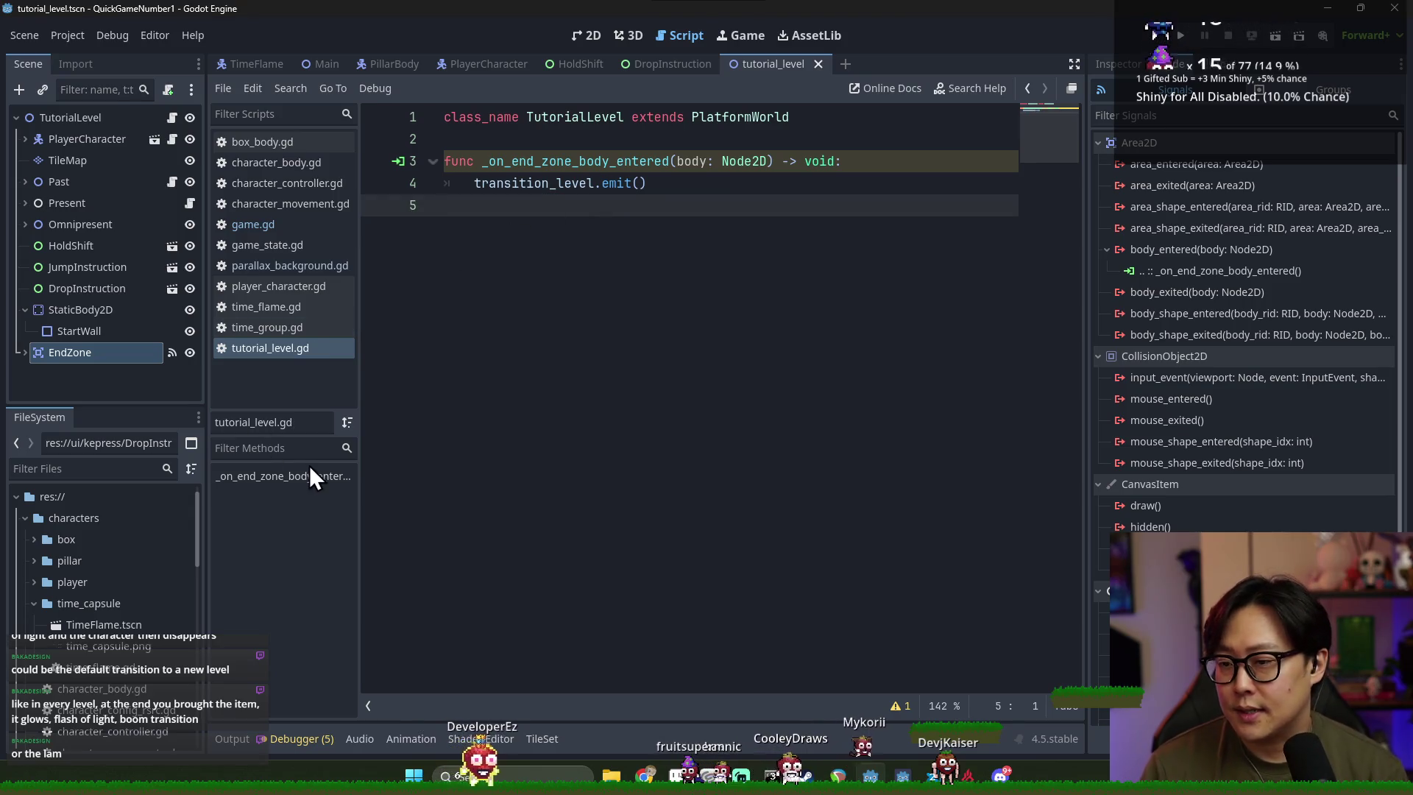
Collapse the time_capsule folder in the FileSystem dock and save the scene
scroll(28, 584, down, 2)
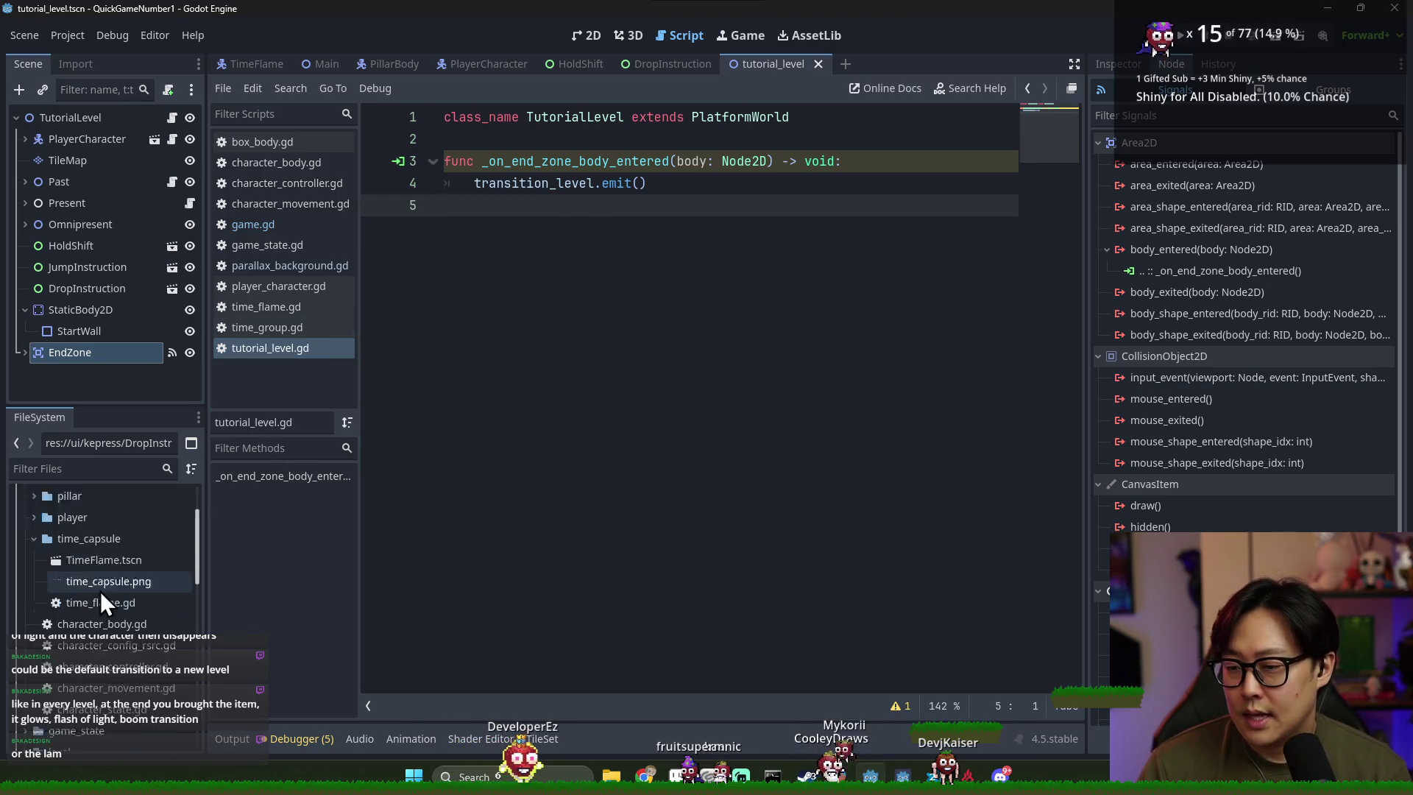
click(34, 540)
key(F5)
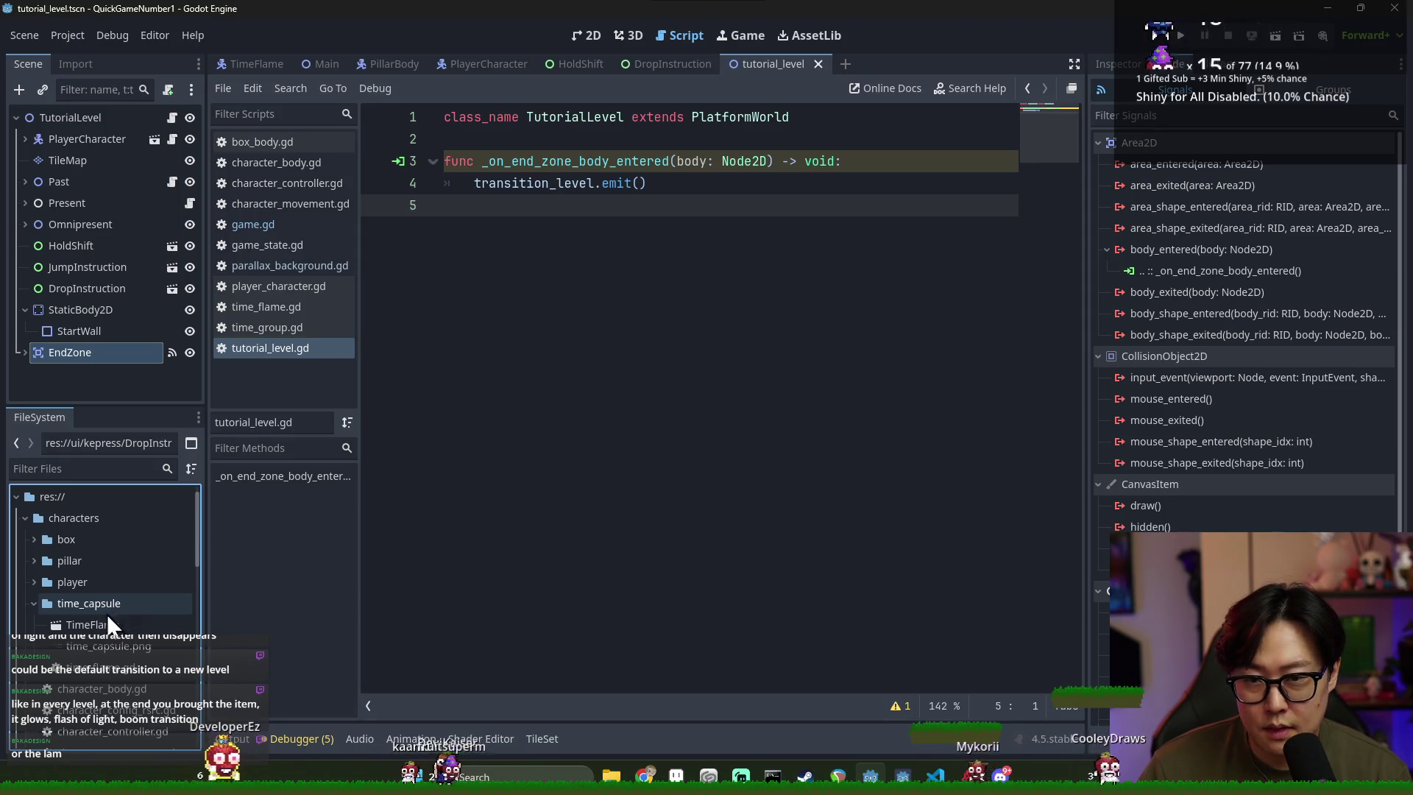
Save, collapse the characters and map folders, and expand the level folder to bring up its options
key(ctrl+s)
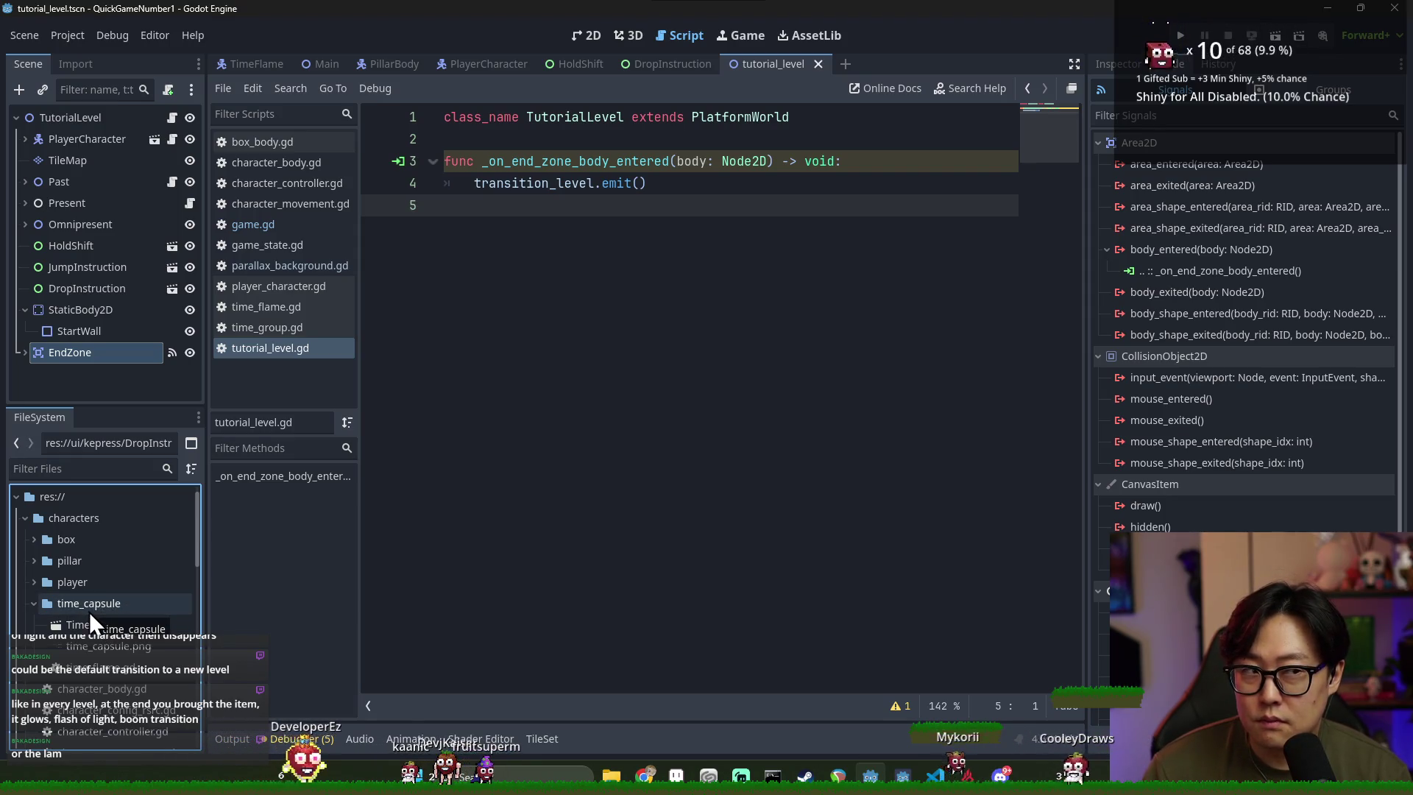
click(37, 602)
scroll(75, 639, up, 3)
click(25, 539)
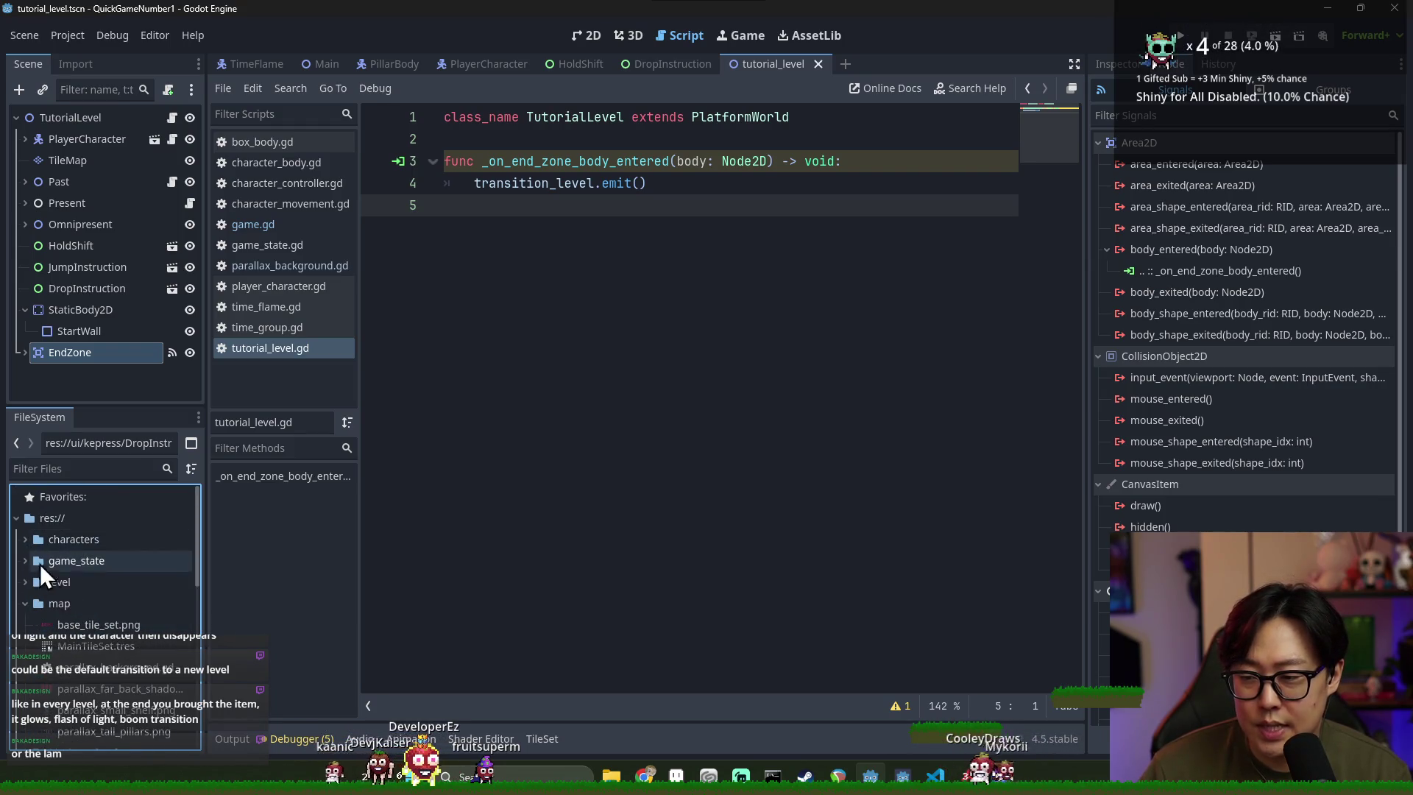
click(24, 598)
click(26, 582)
right_click(65, 583)
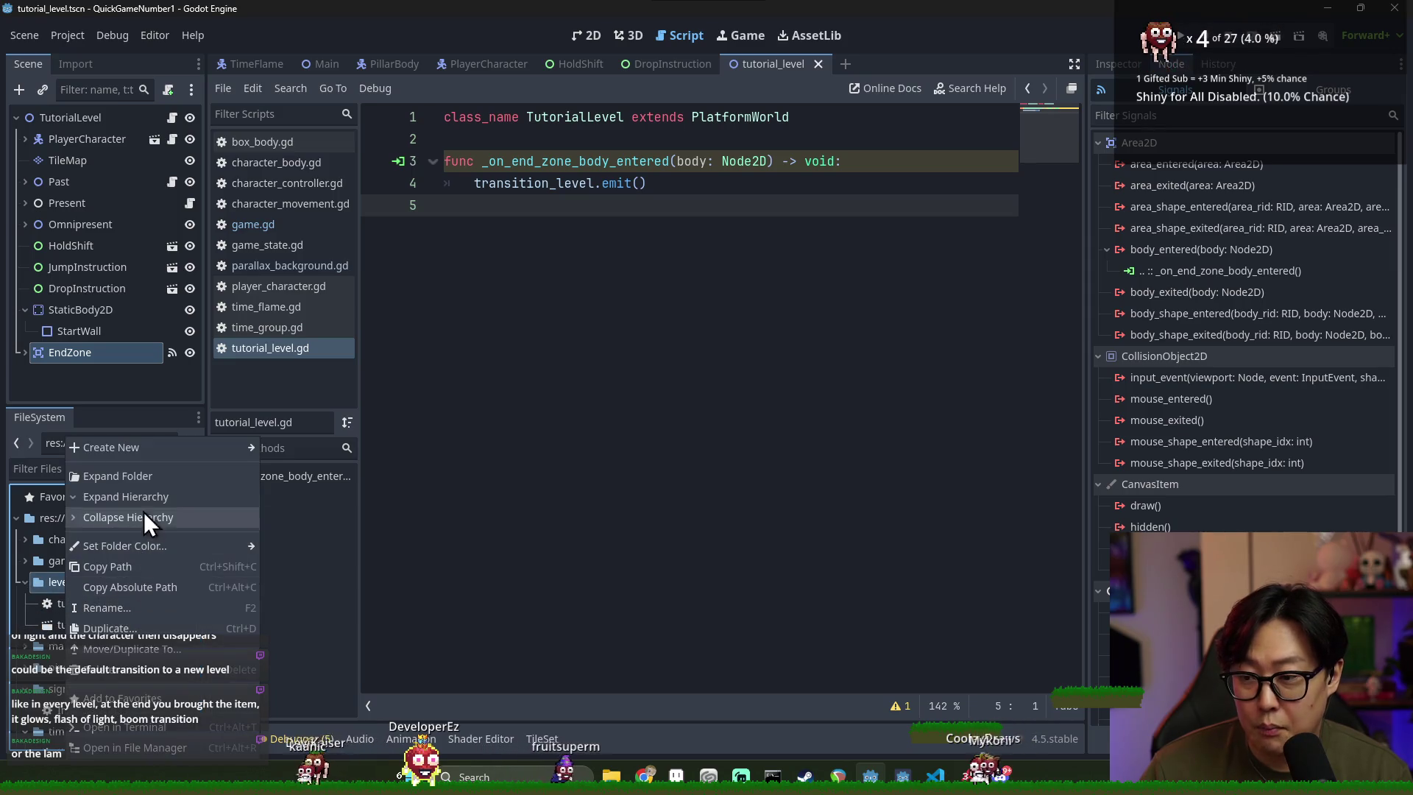
Create a new script named LevelLoader.gd in the level folder
mouse_move(169, 453)
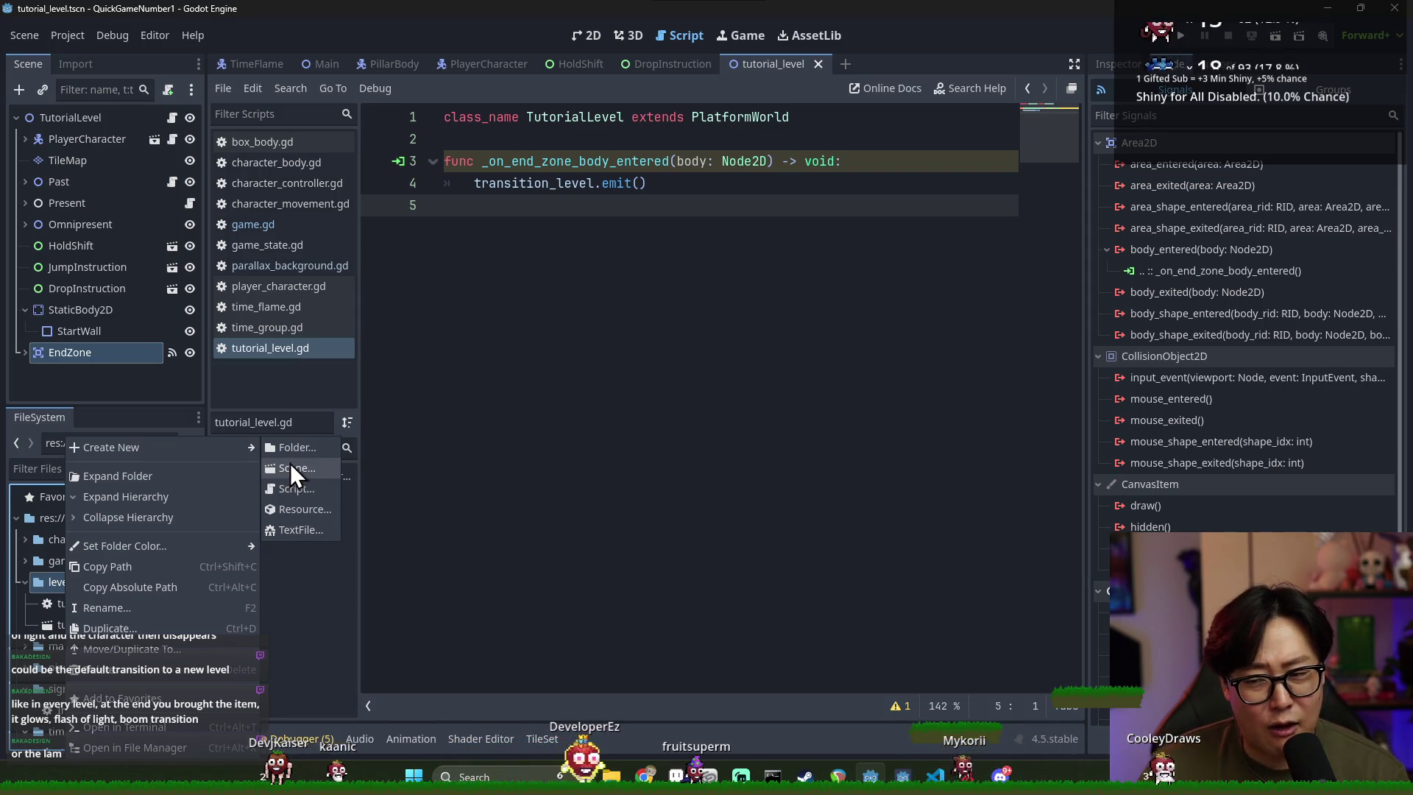
click(314, 491)
text(Level)
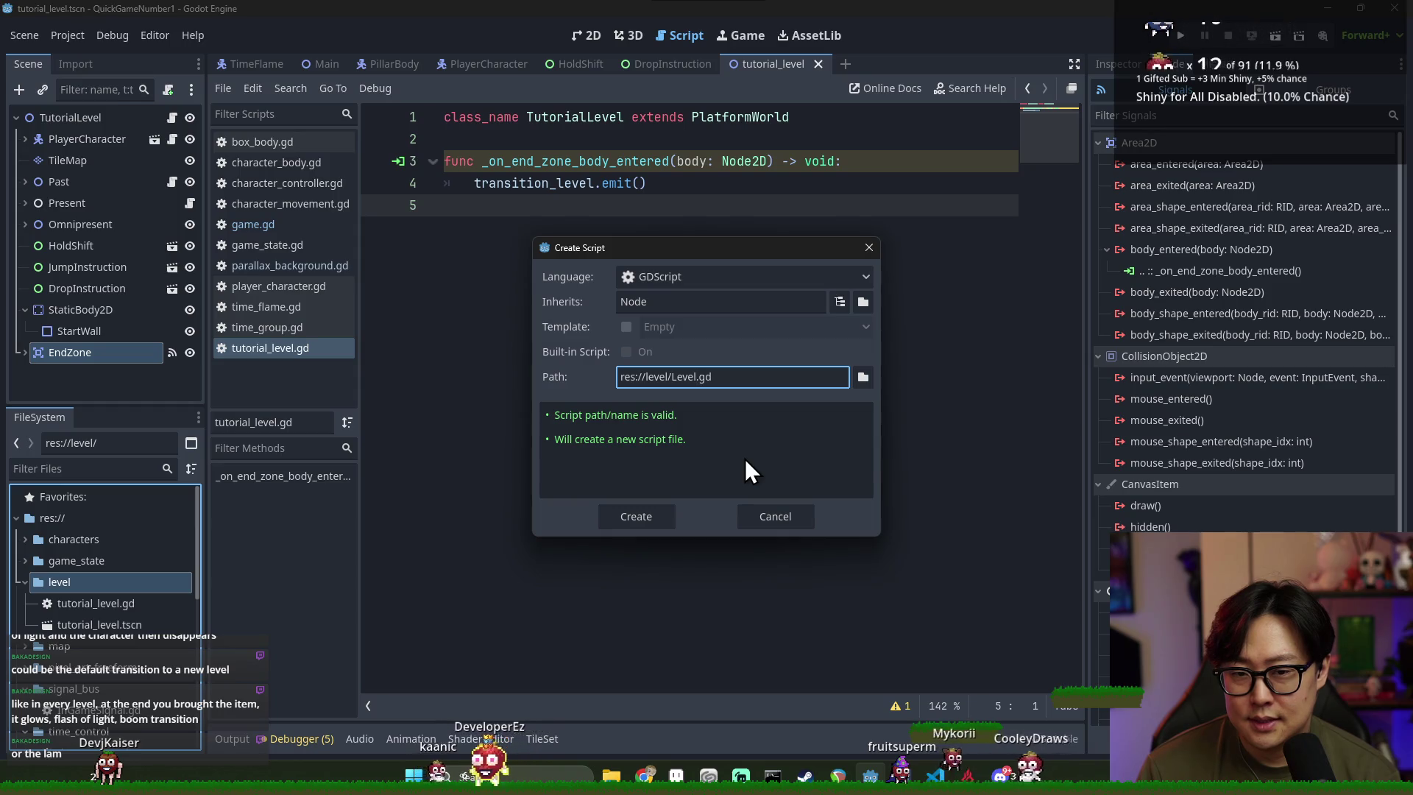
text(Loader)
key(Return)
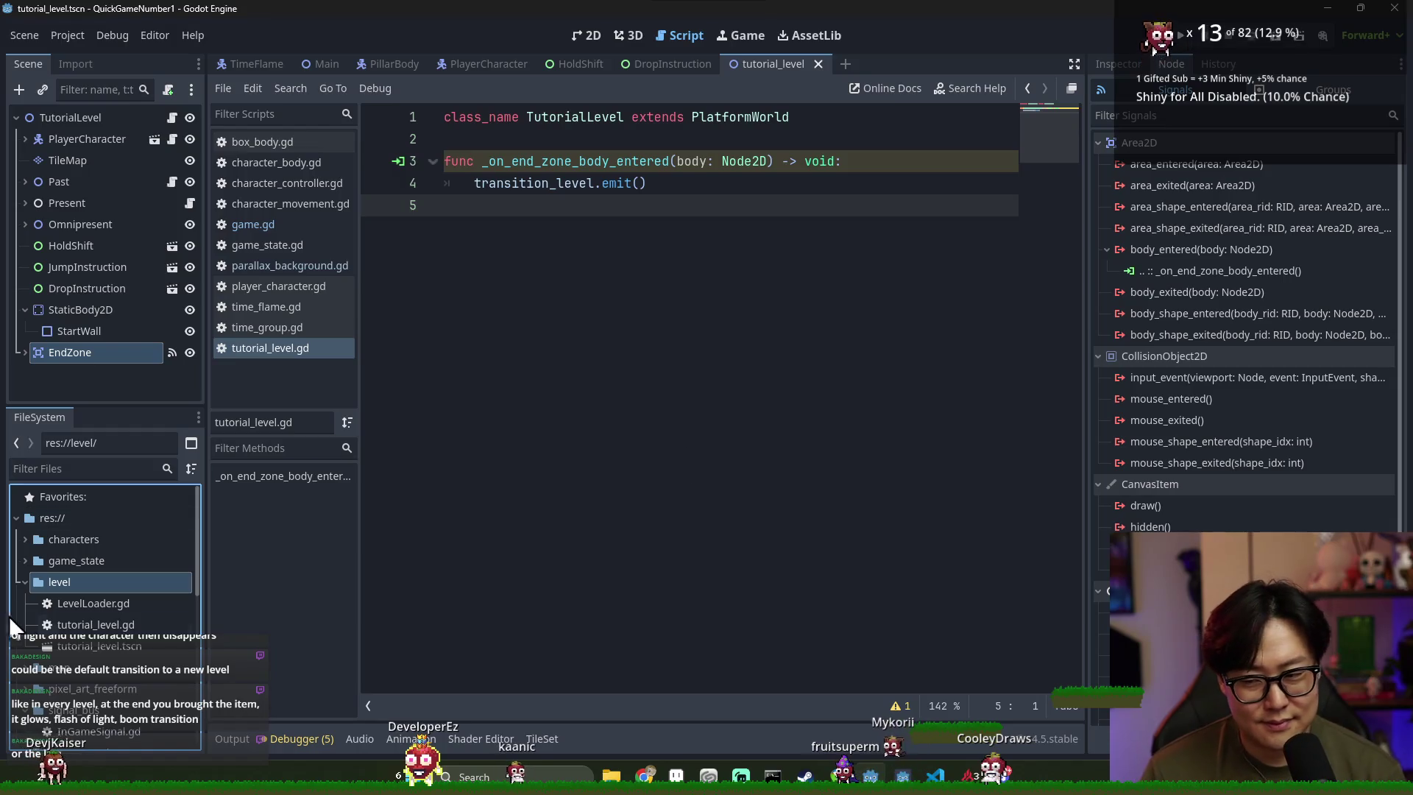
Rename LevelLoader.gd to level_loader.gd and open it in the script editor
click(92, 606)
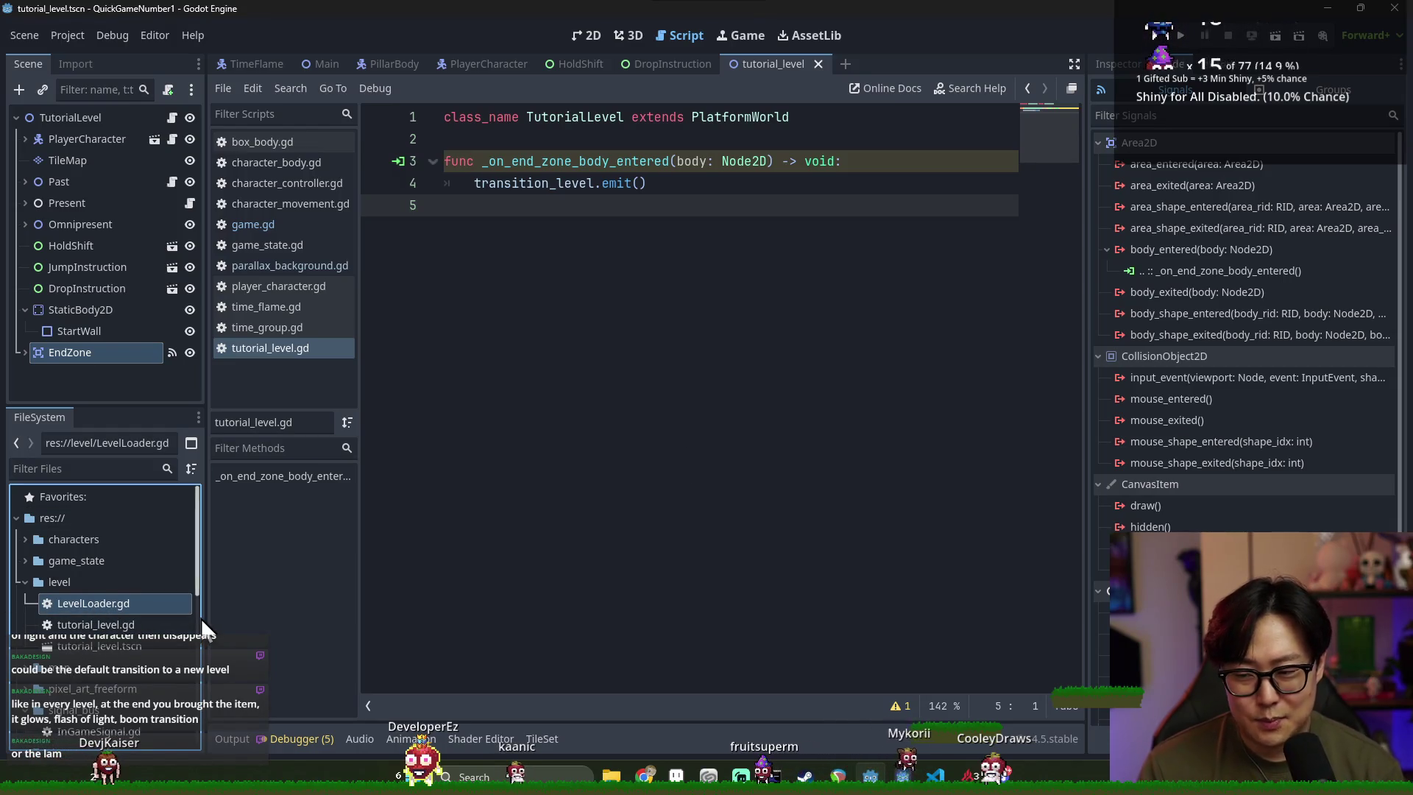
right_click(98, 606)
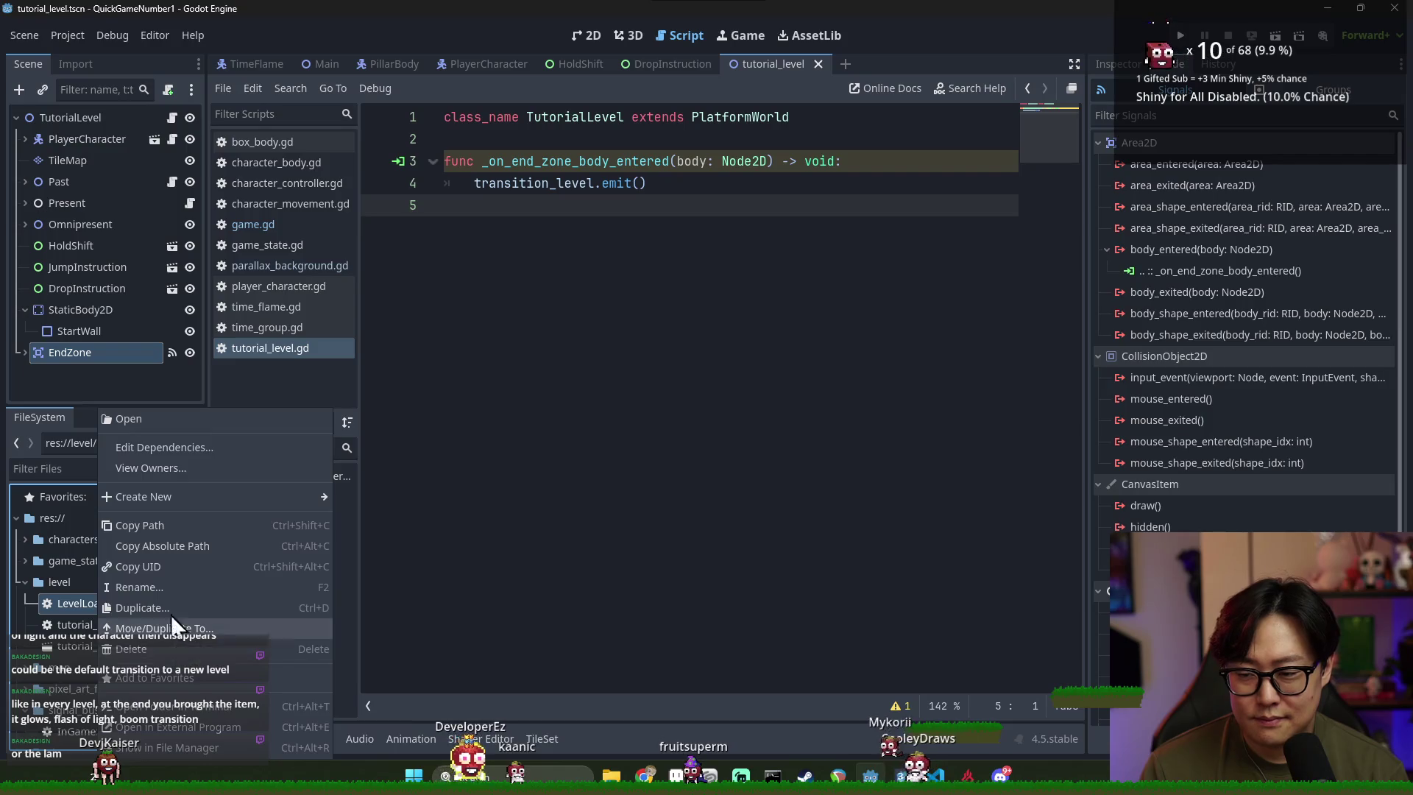
click(169, 587)
text(level_l)
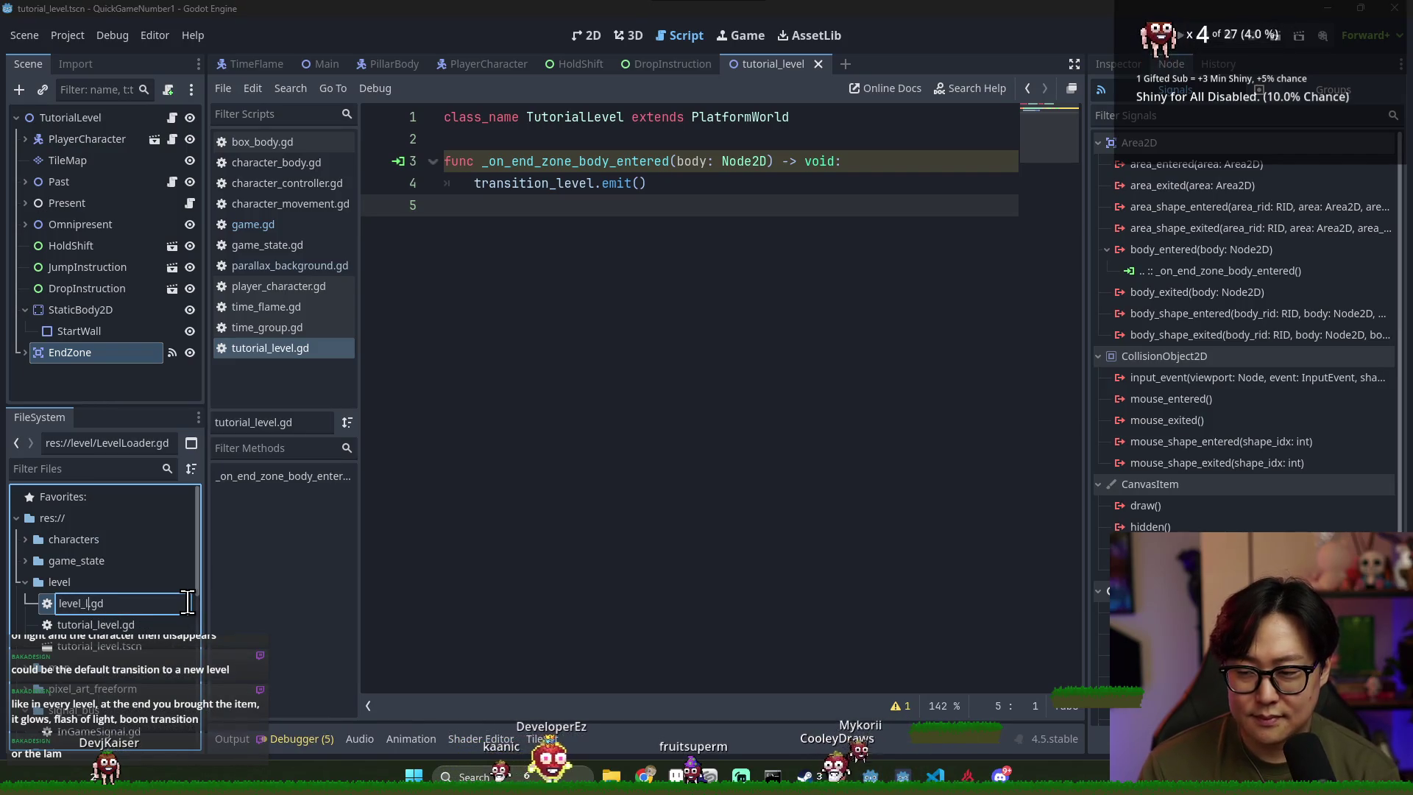
text(oader)
key(Return)
double_click(120, 602)
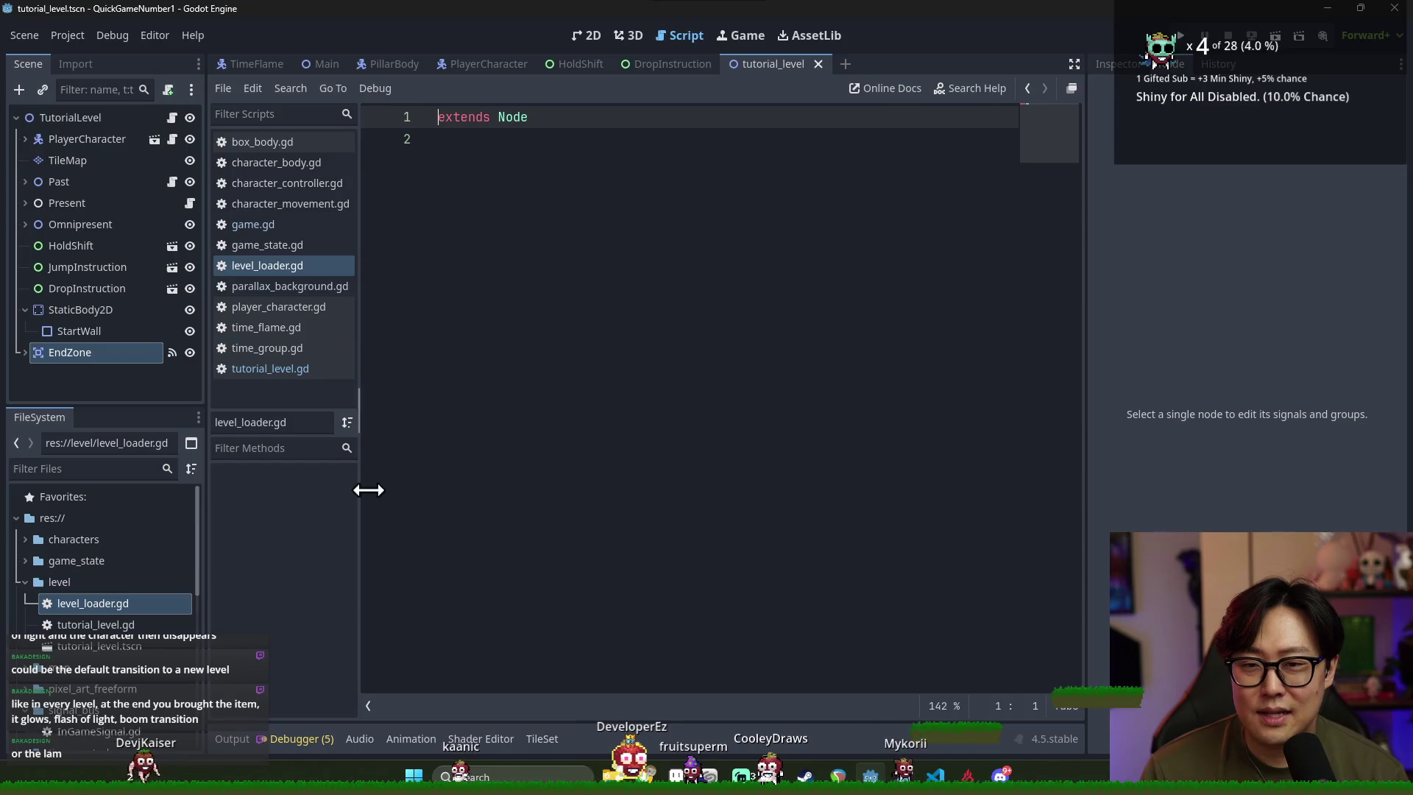
Declare class_name LevelLoader and change the base class from Node to RefCounted
text(class)
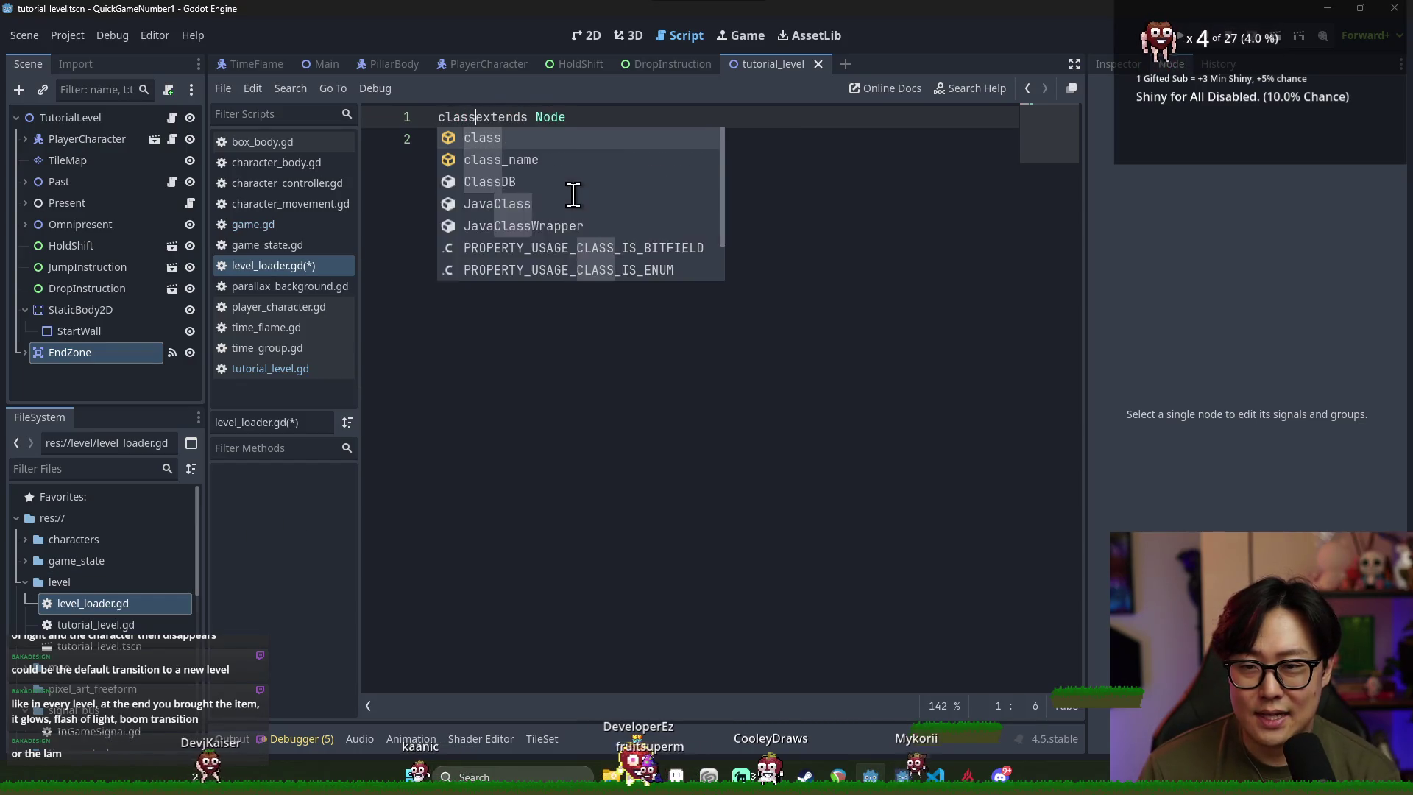
text(_name LevelL)
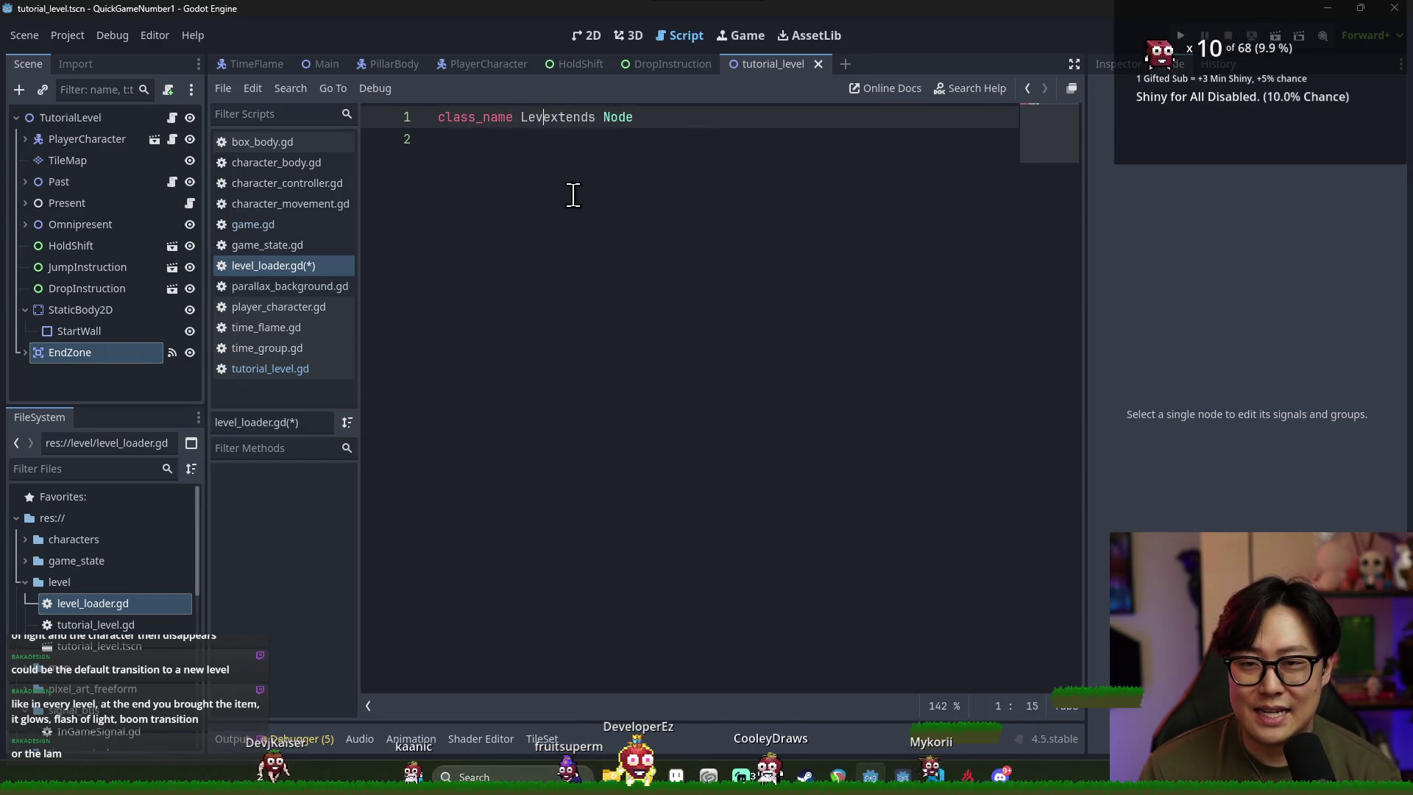
text(oader e)
double_click(682, 118)
text(Ref)
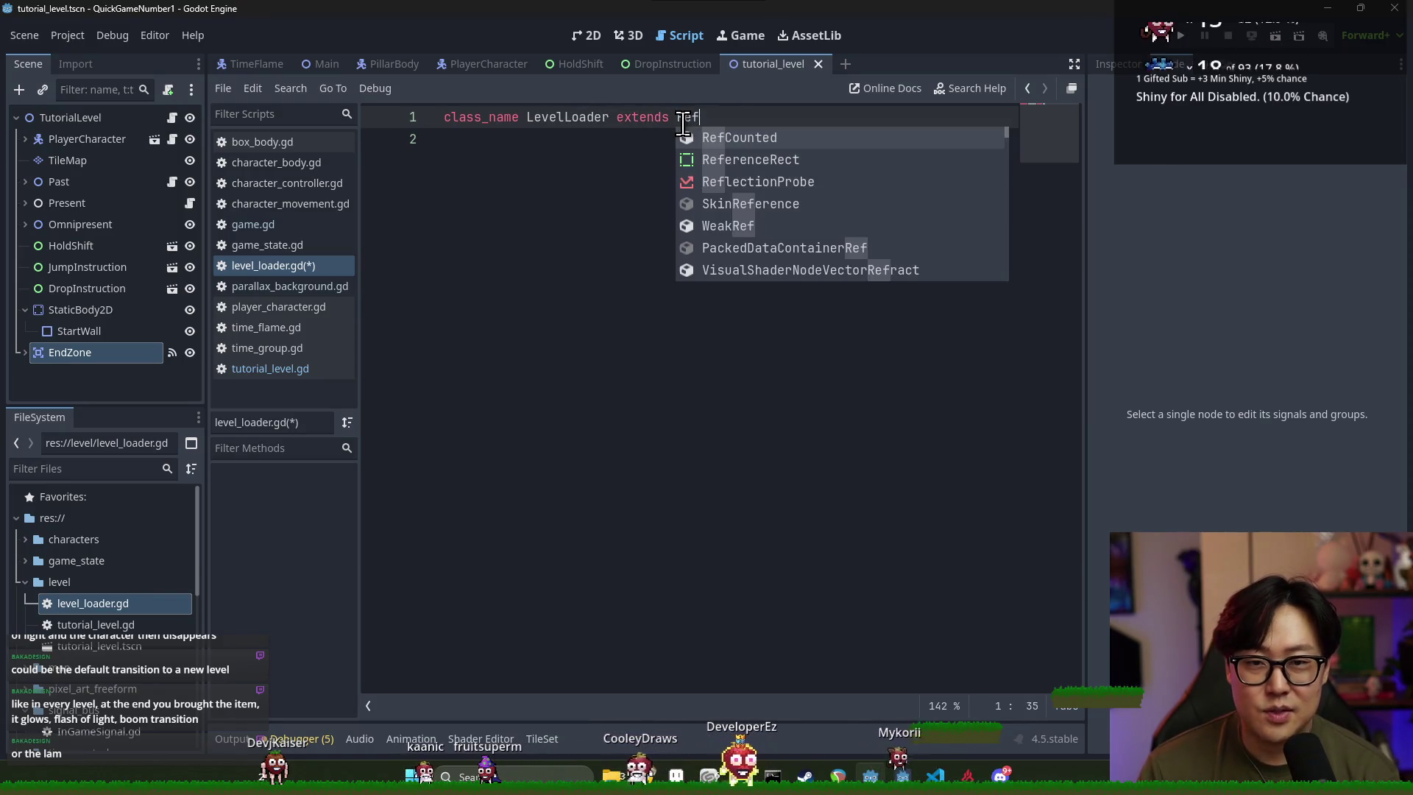
text(Counted)
click(549, 179)
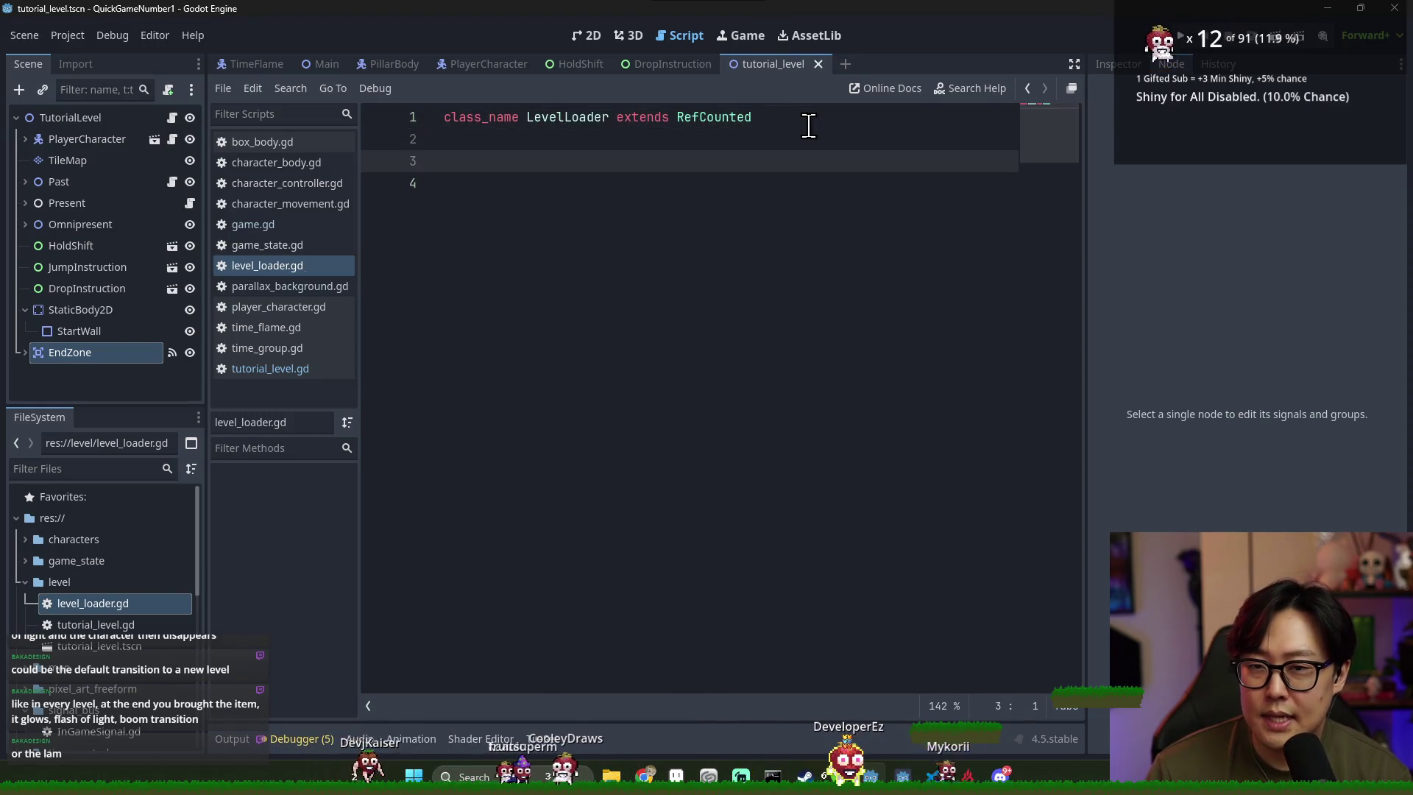
Add an id_to_level const dictionary mapping "tutorial" to a preload of tutorial_level.tscn, and save
key(Return)
text(const s)
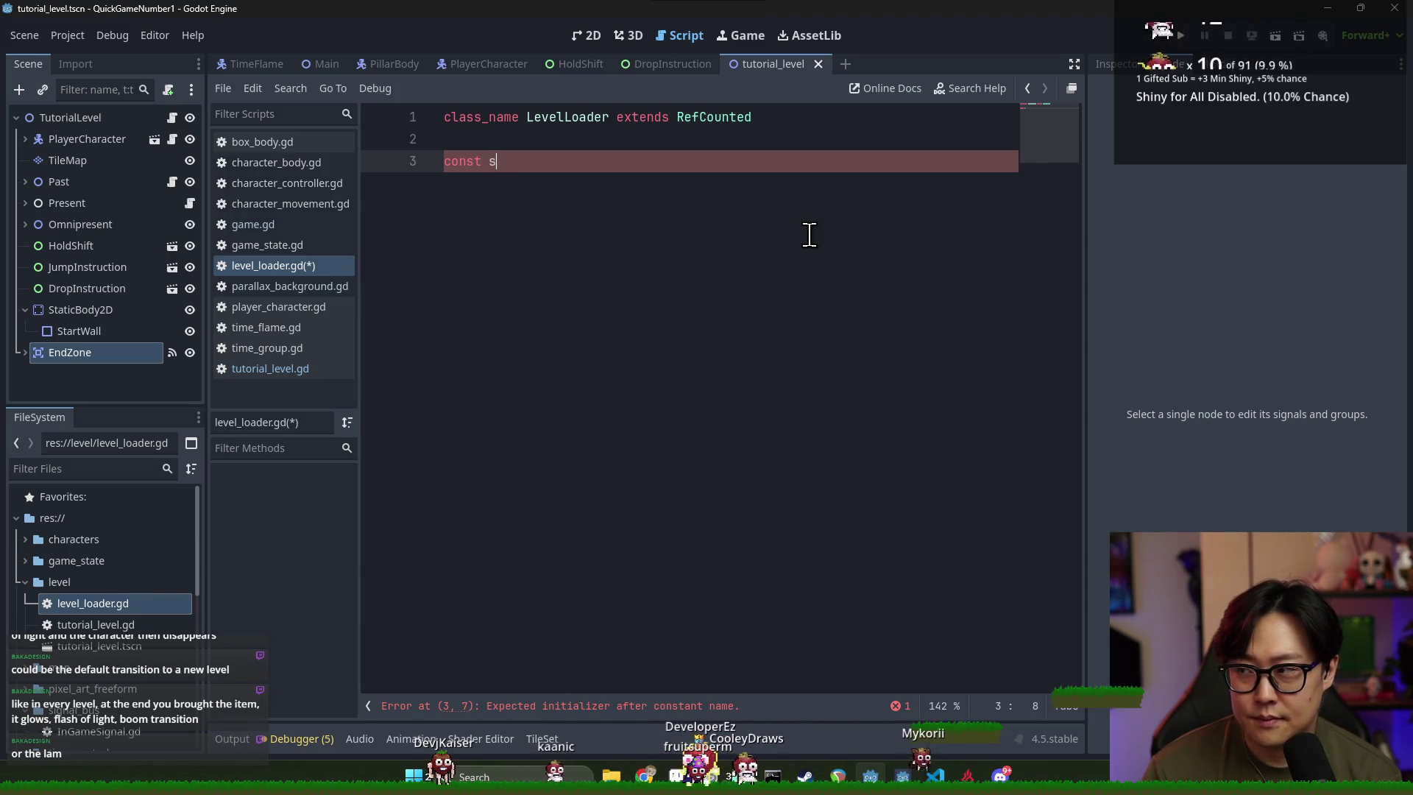
key(BackSpace)
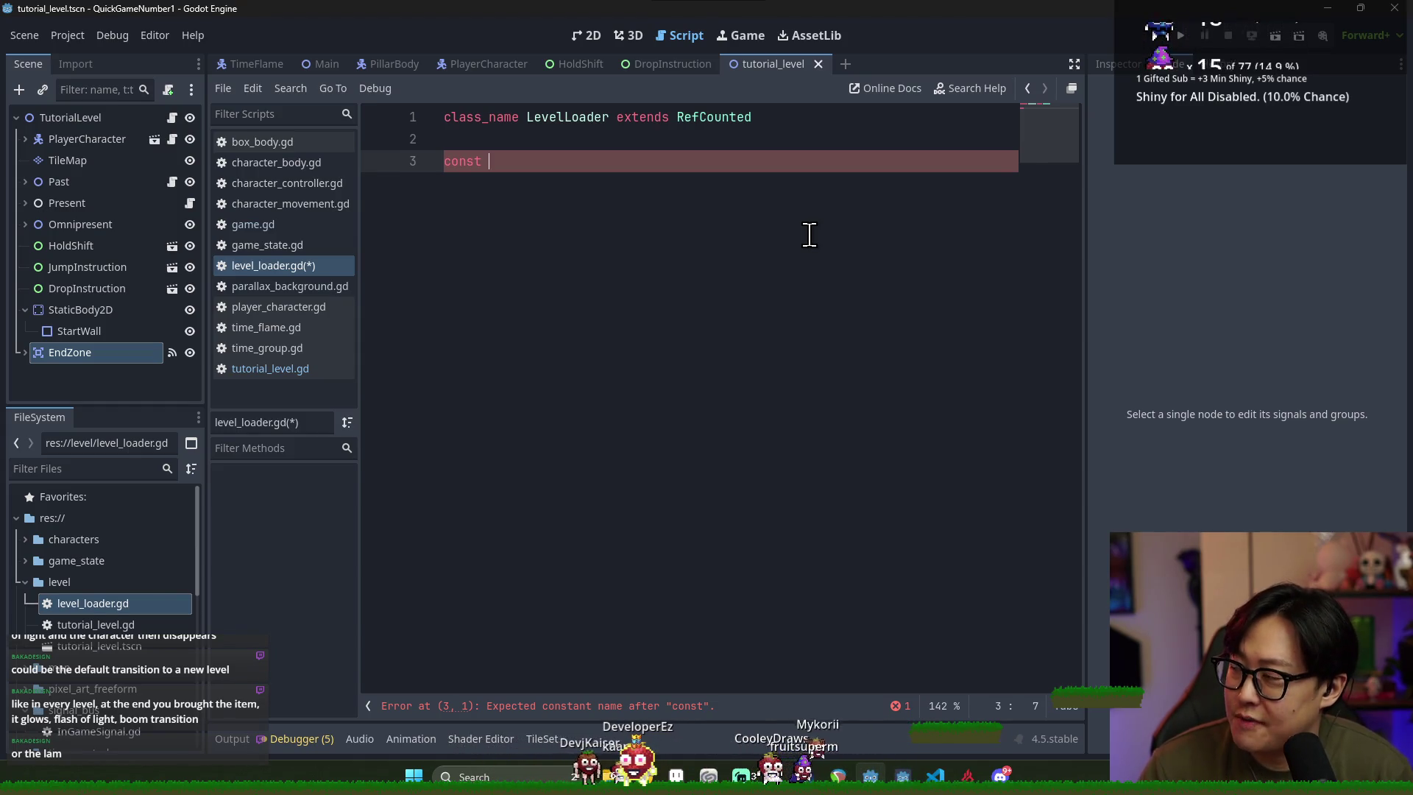
text(id_tol)
key(BackSpace)
text(vel: {)
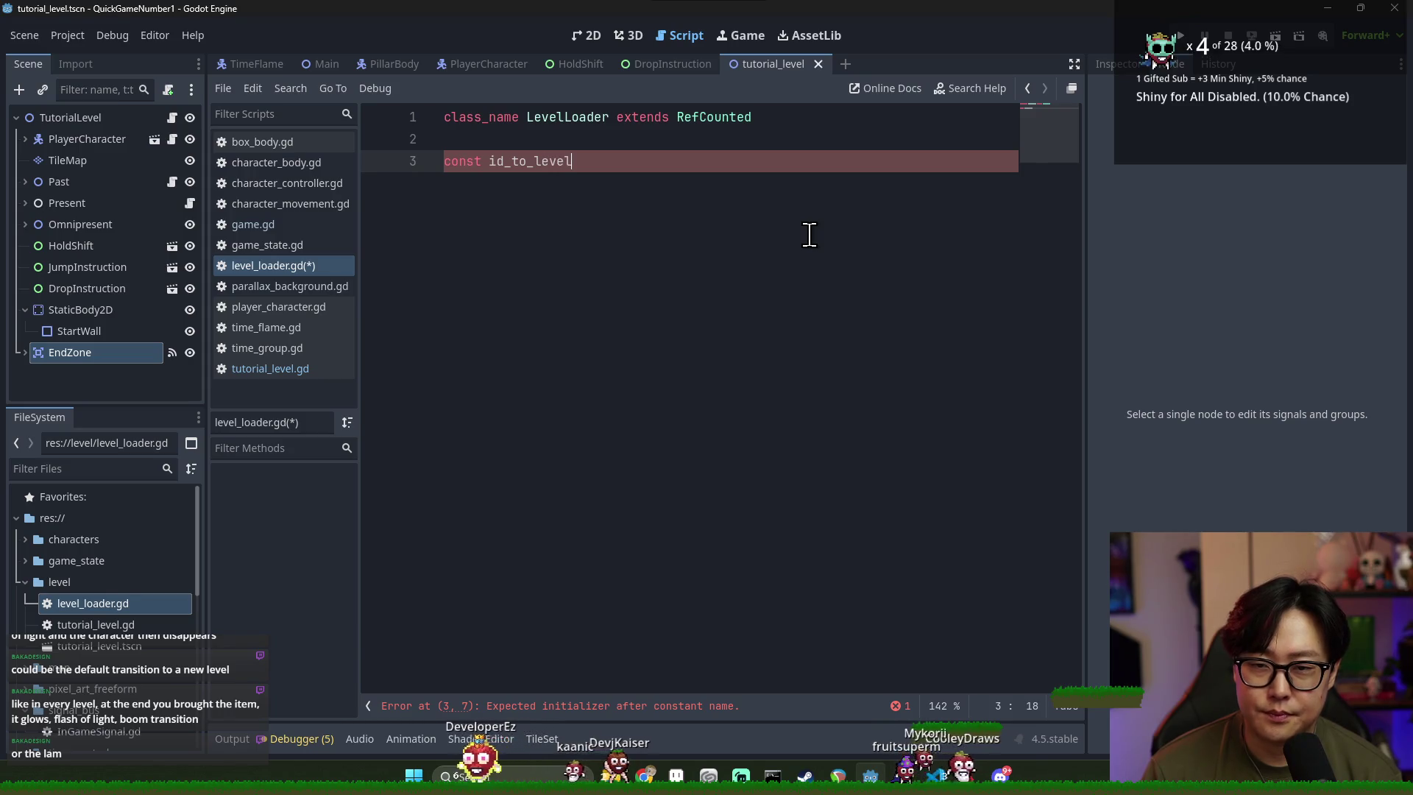
key(Return)
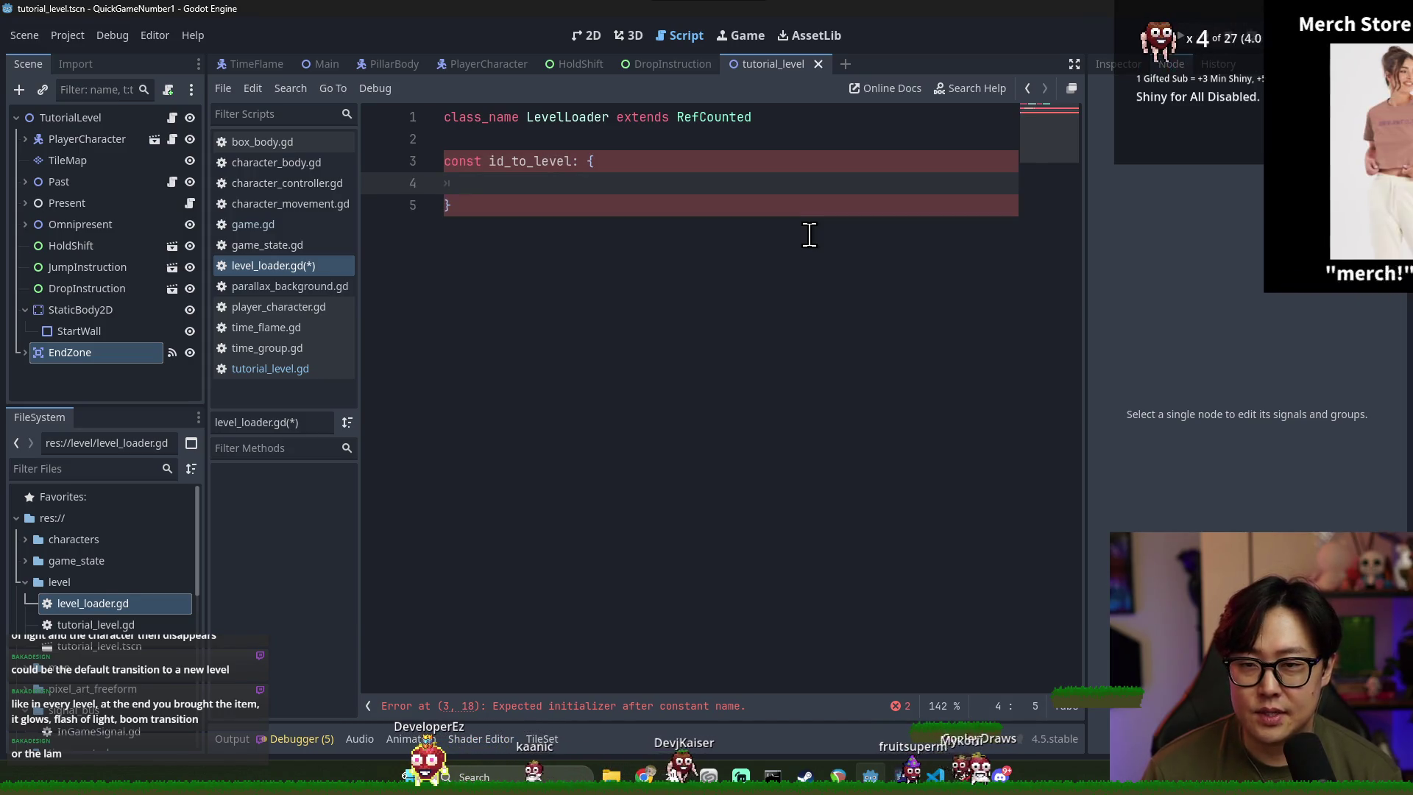
text("tutorial":)
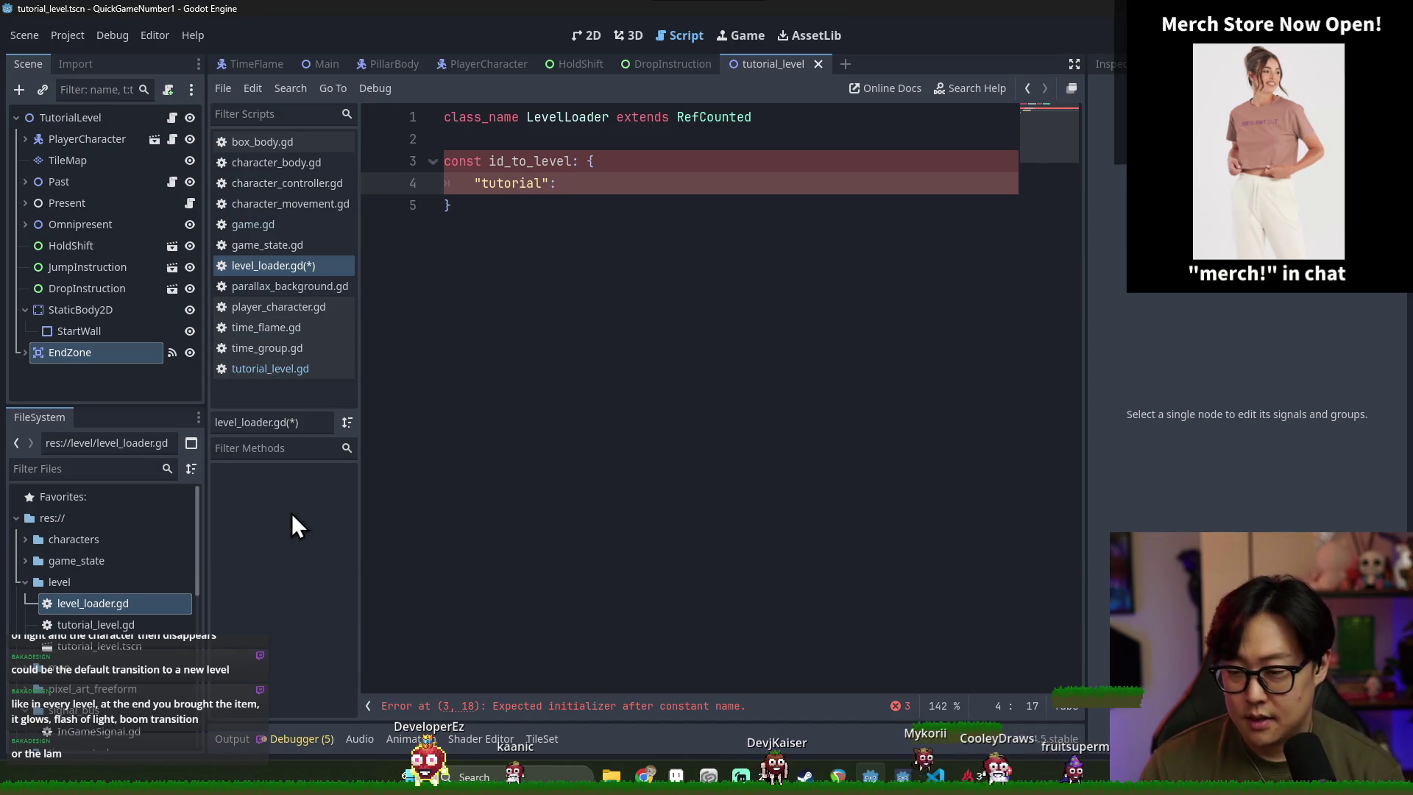
mouse_move(88, 645)
mouse_down()
mouse_move(522, 222)
mouse_move(597, 179)
mouse_move(735, 188)
mouse_up()
key(ctrl+s)
Inspect the preload expression, then start a new line below the dictionary for a function
double_click(520, 184)
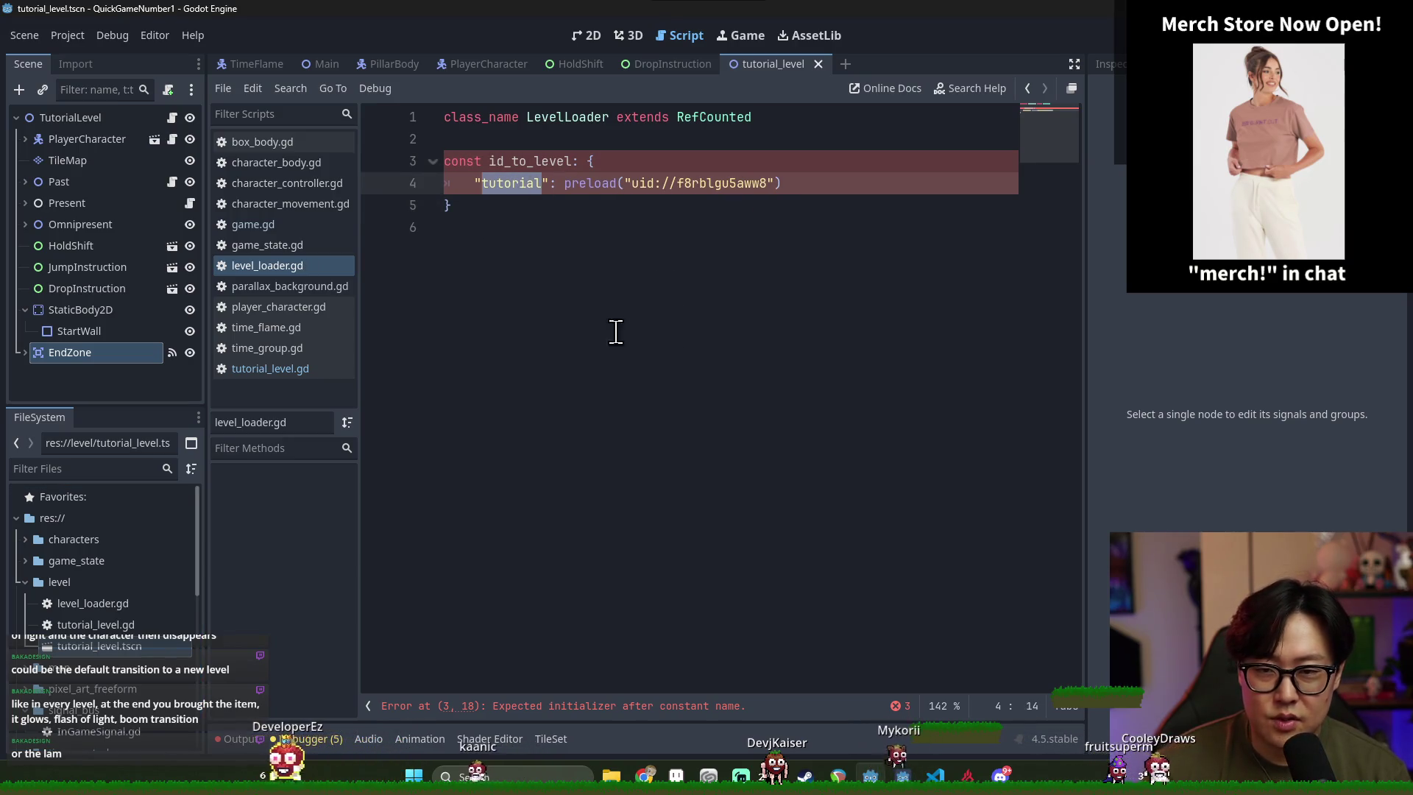
click(585, 184)
double_click(585, 183)
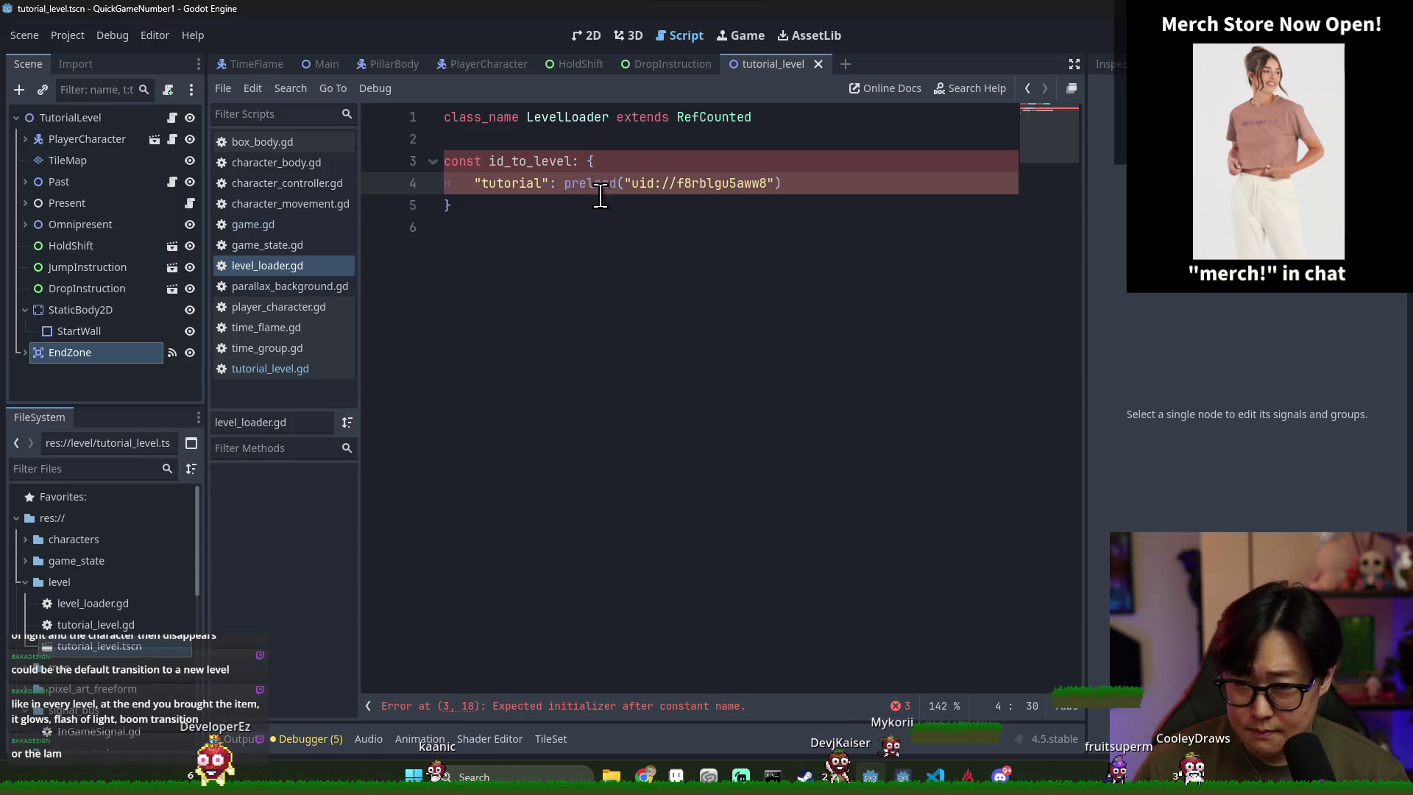
click(587, 169)
double_click(596, 185)
shift+click(809, 186)
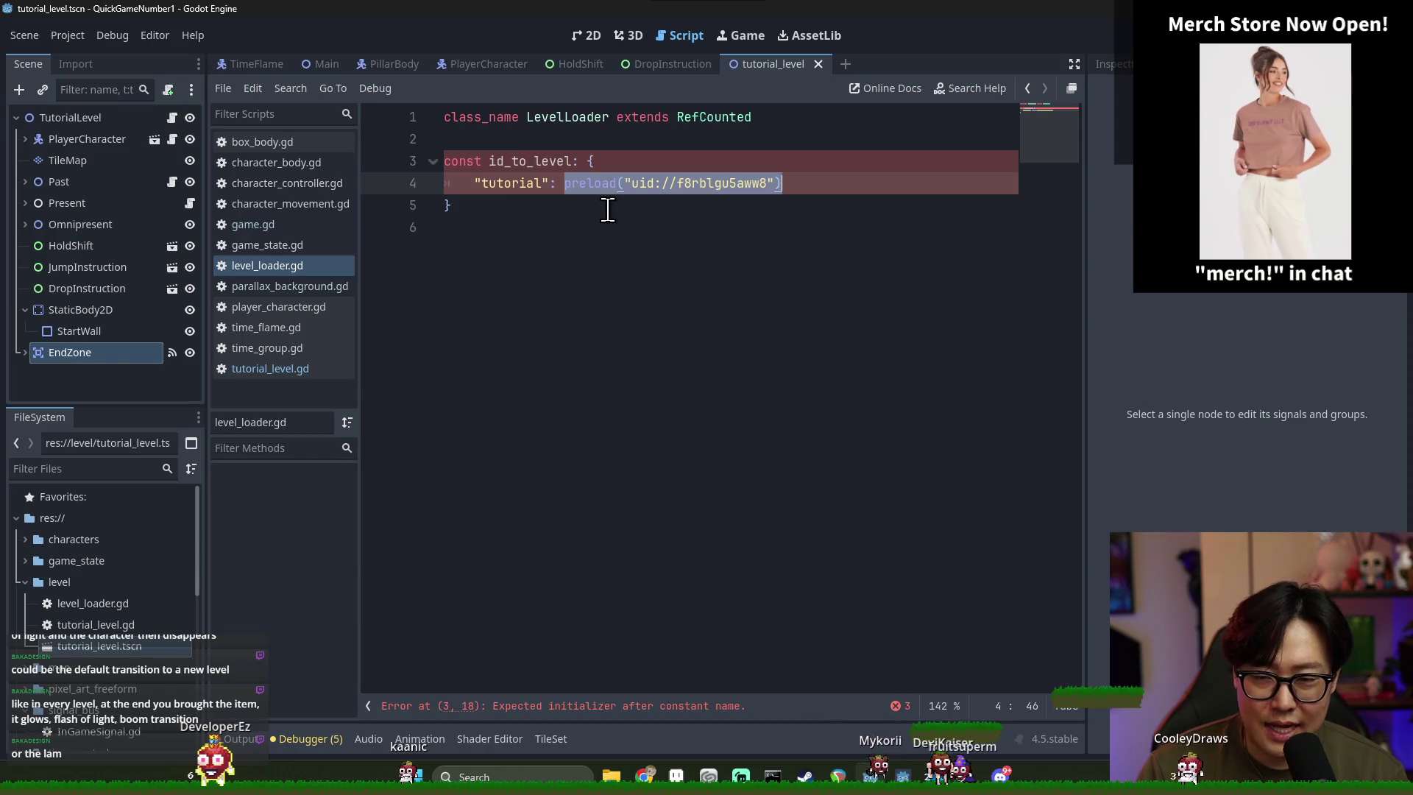
click(533, 161)
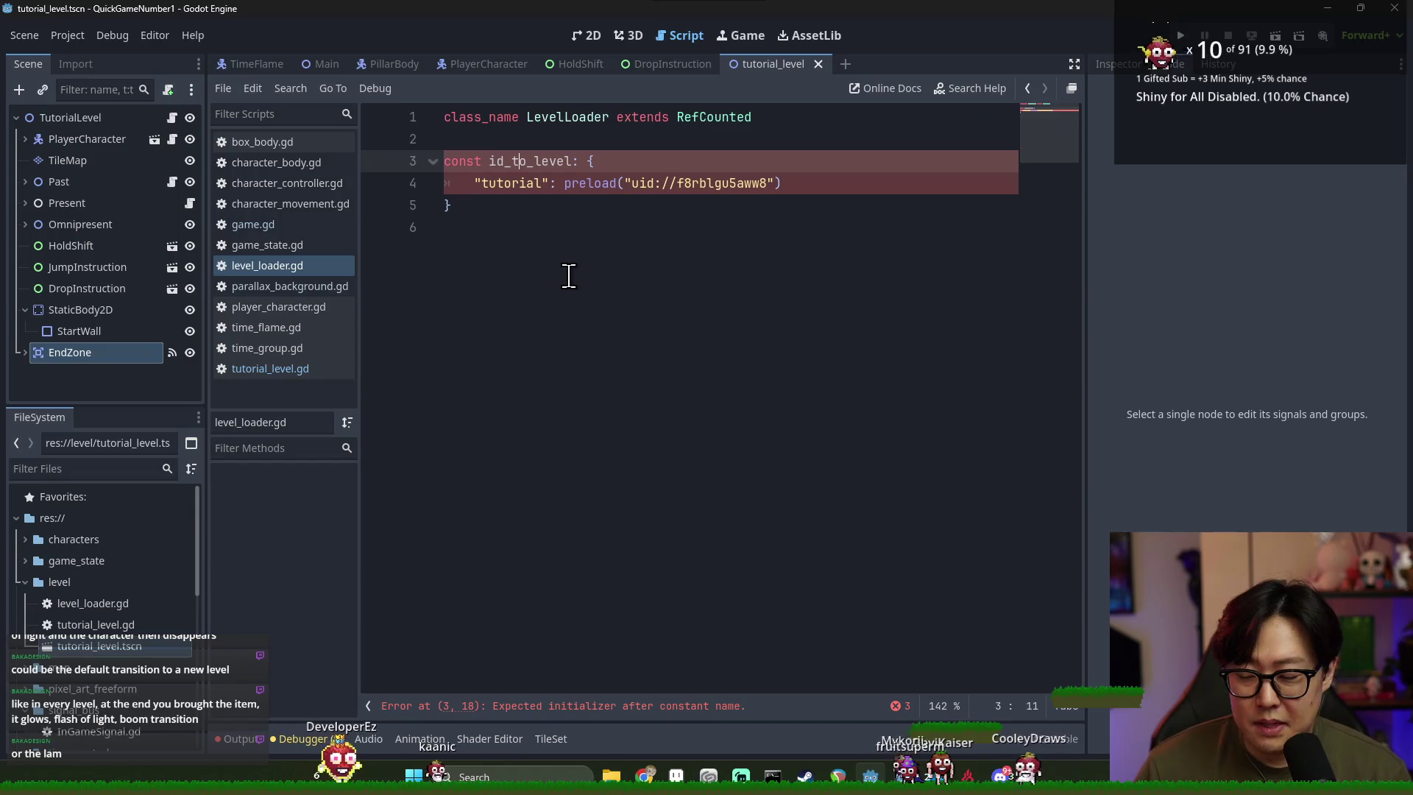
click(541, 139)
double_click(596, 183)
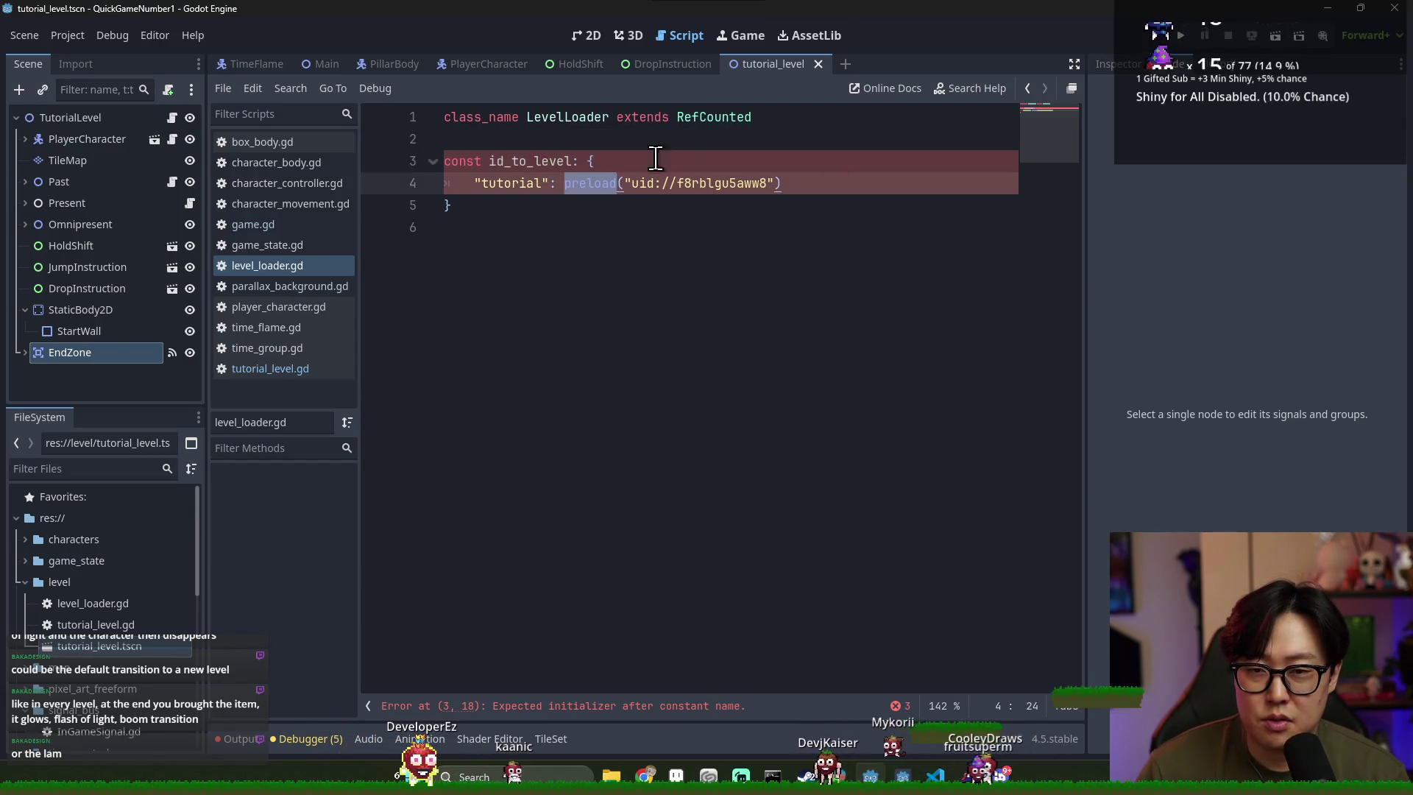
click(534, 140)
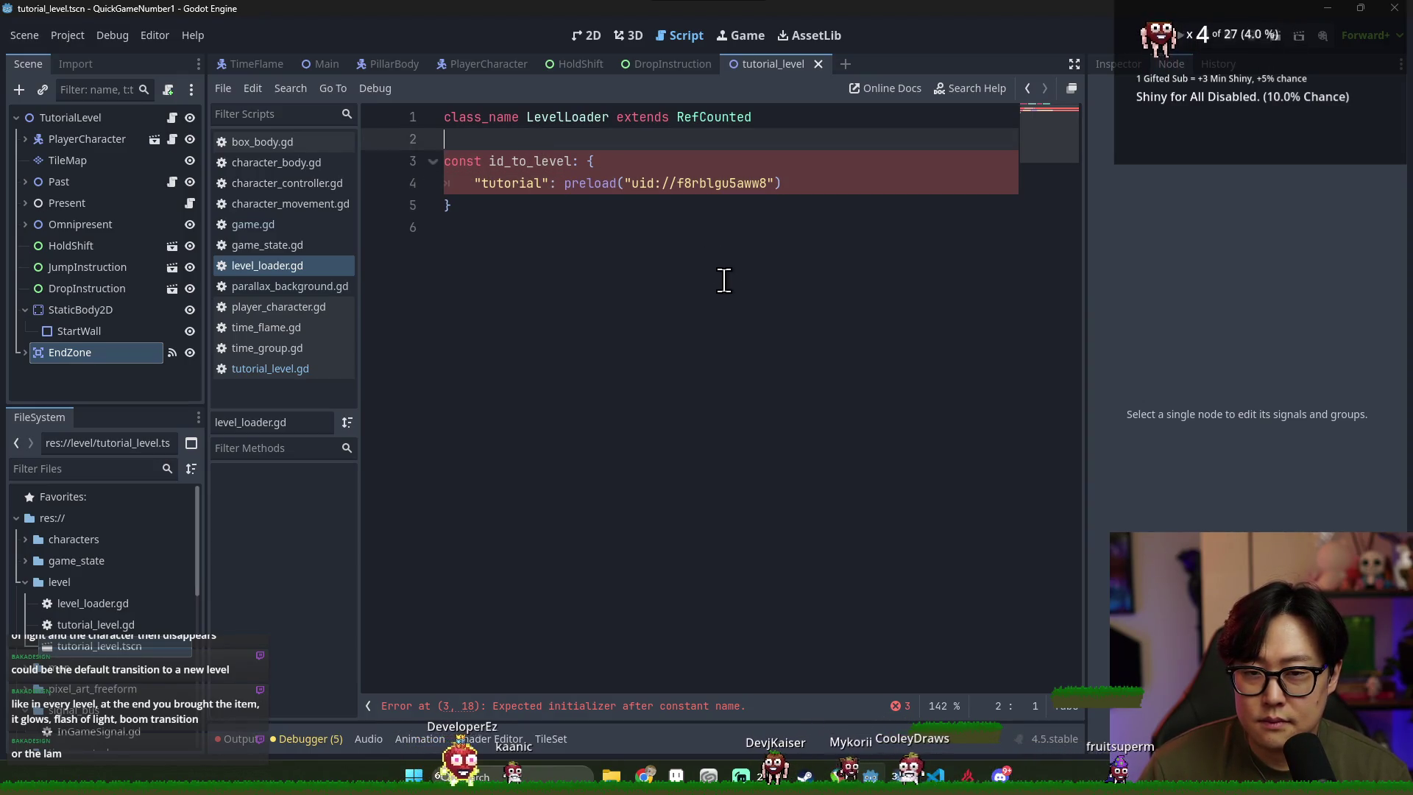
click(587, 184)
click(563, 220)
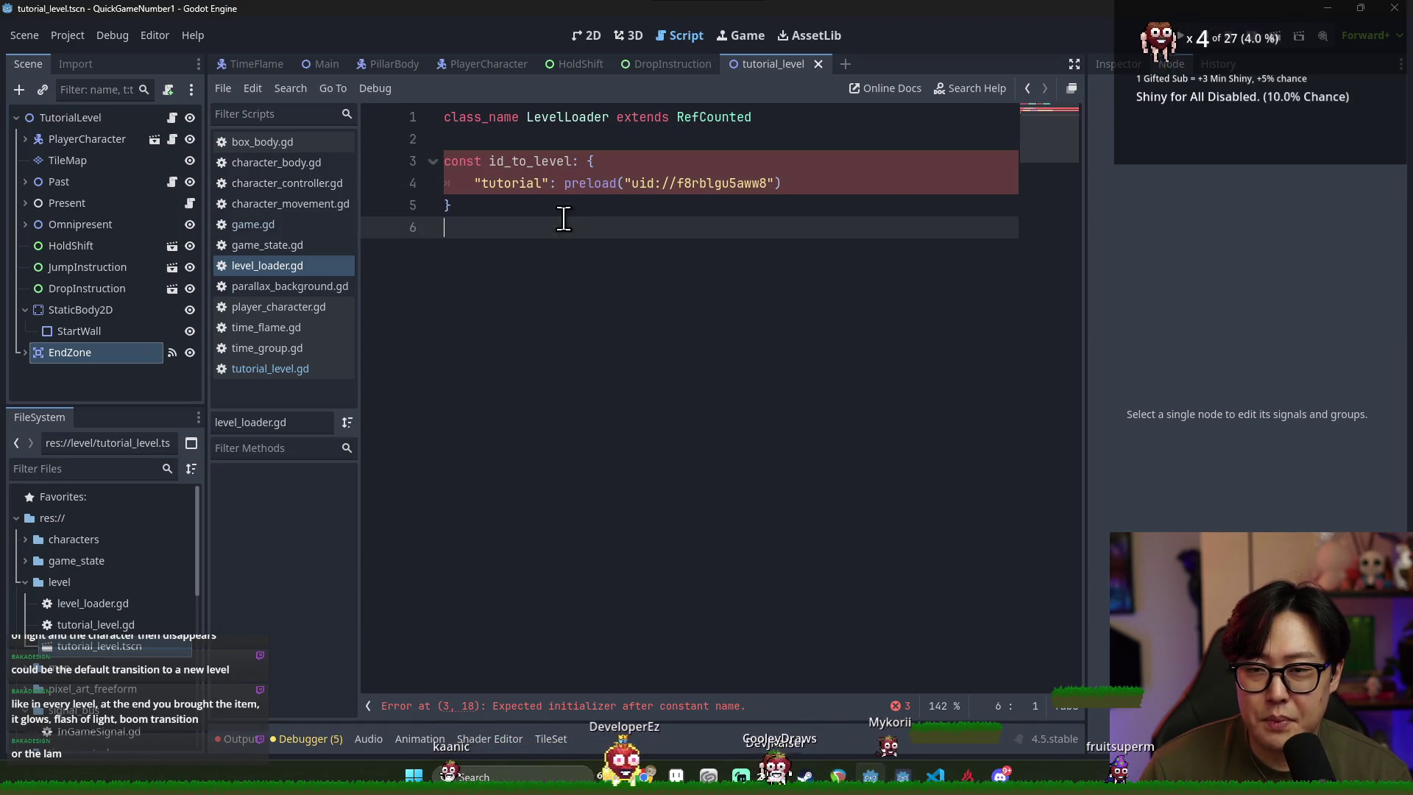
key(Return)
Begin a func line and delete the id_to_level dictionary block
text(func)
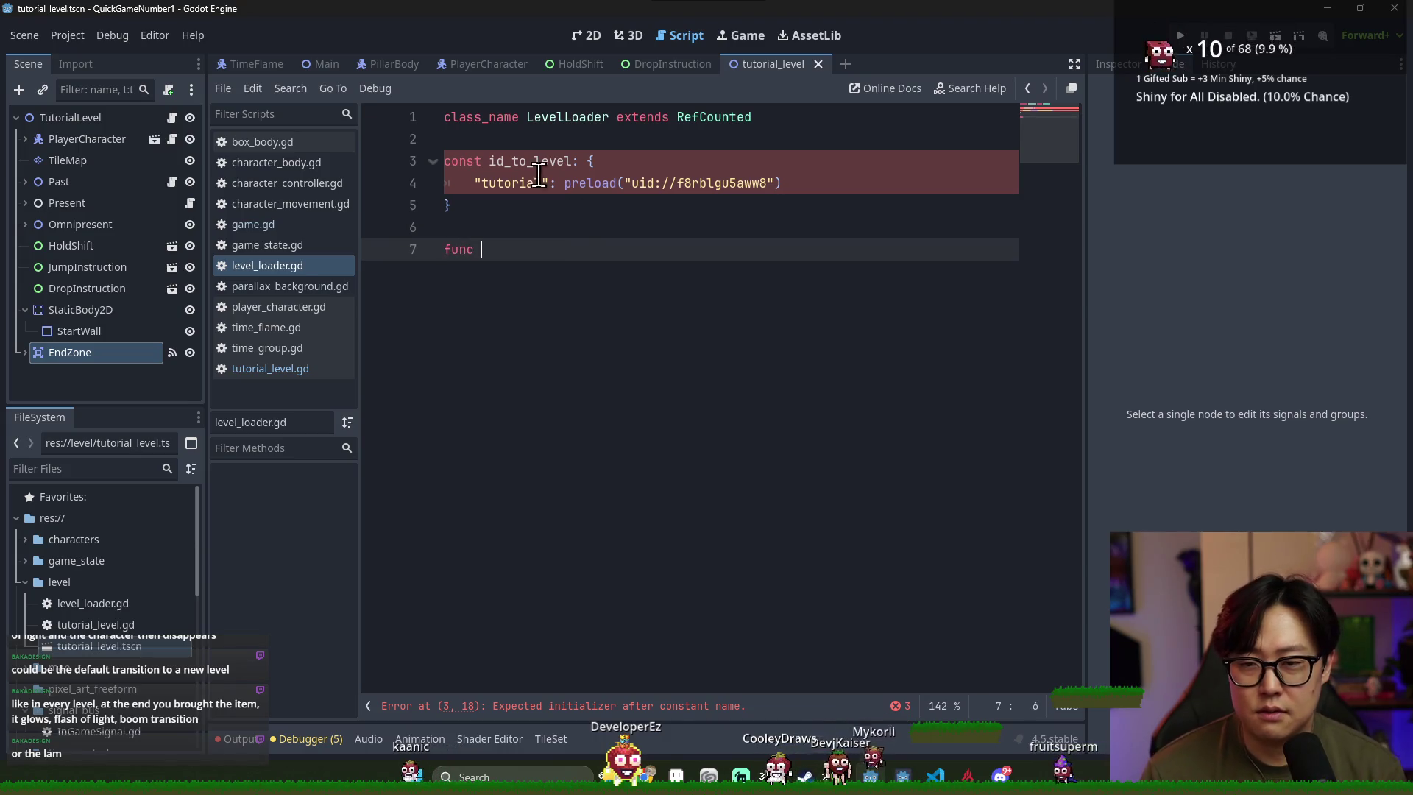
double_click(519, 185)
click(511, 263)
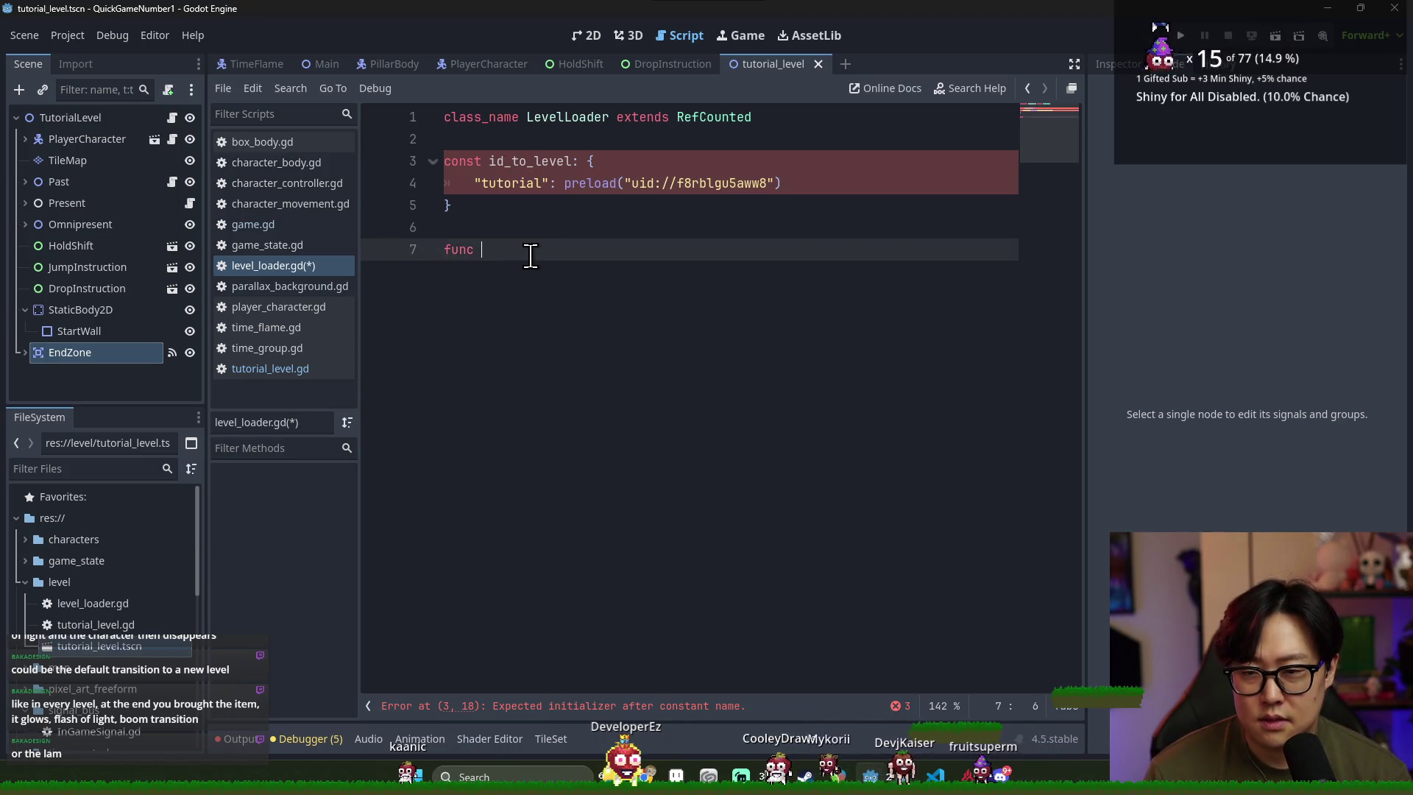
click(508, 206)
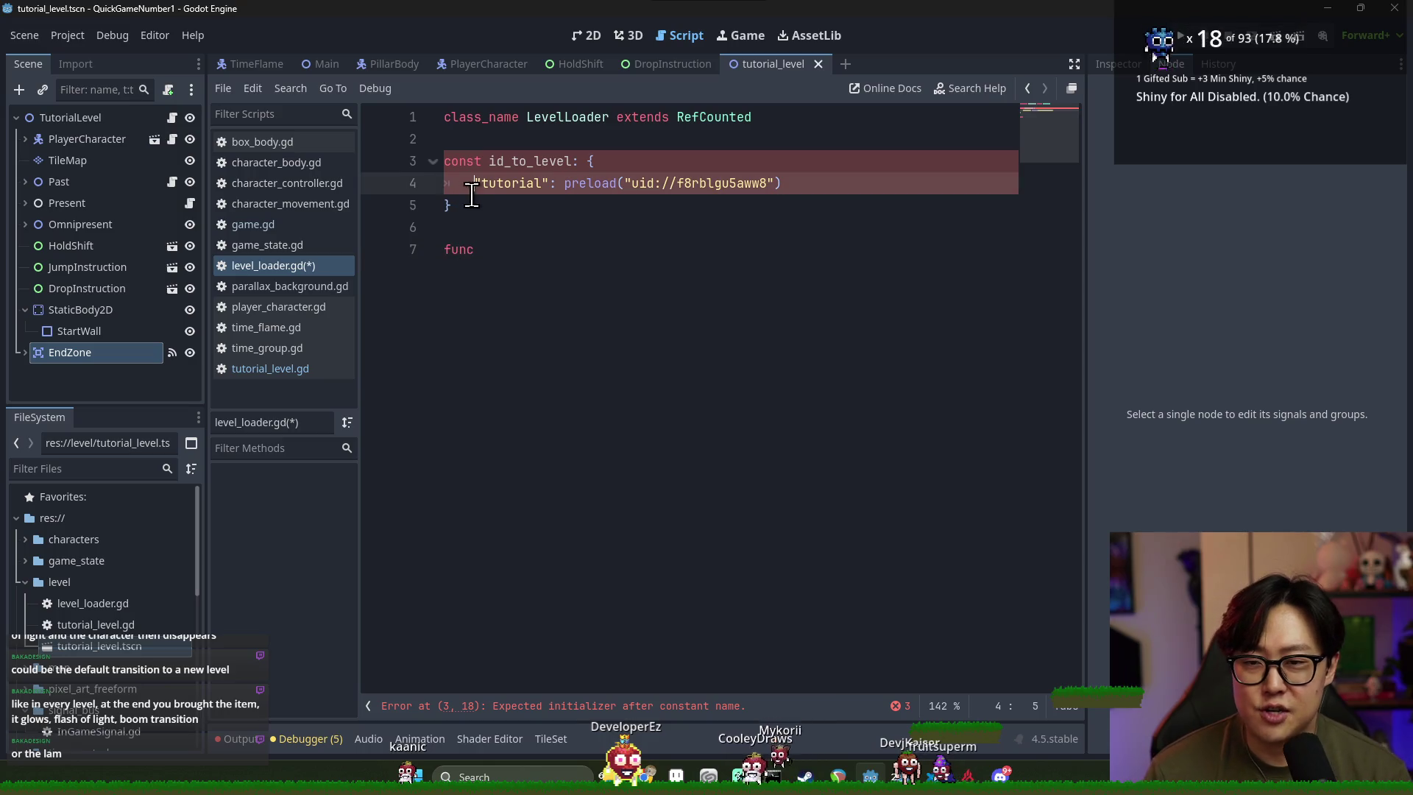
double_click(509, 162)
click(601, 186)
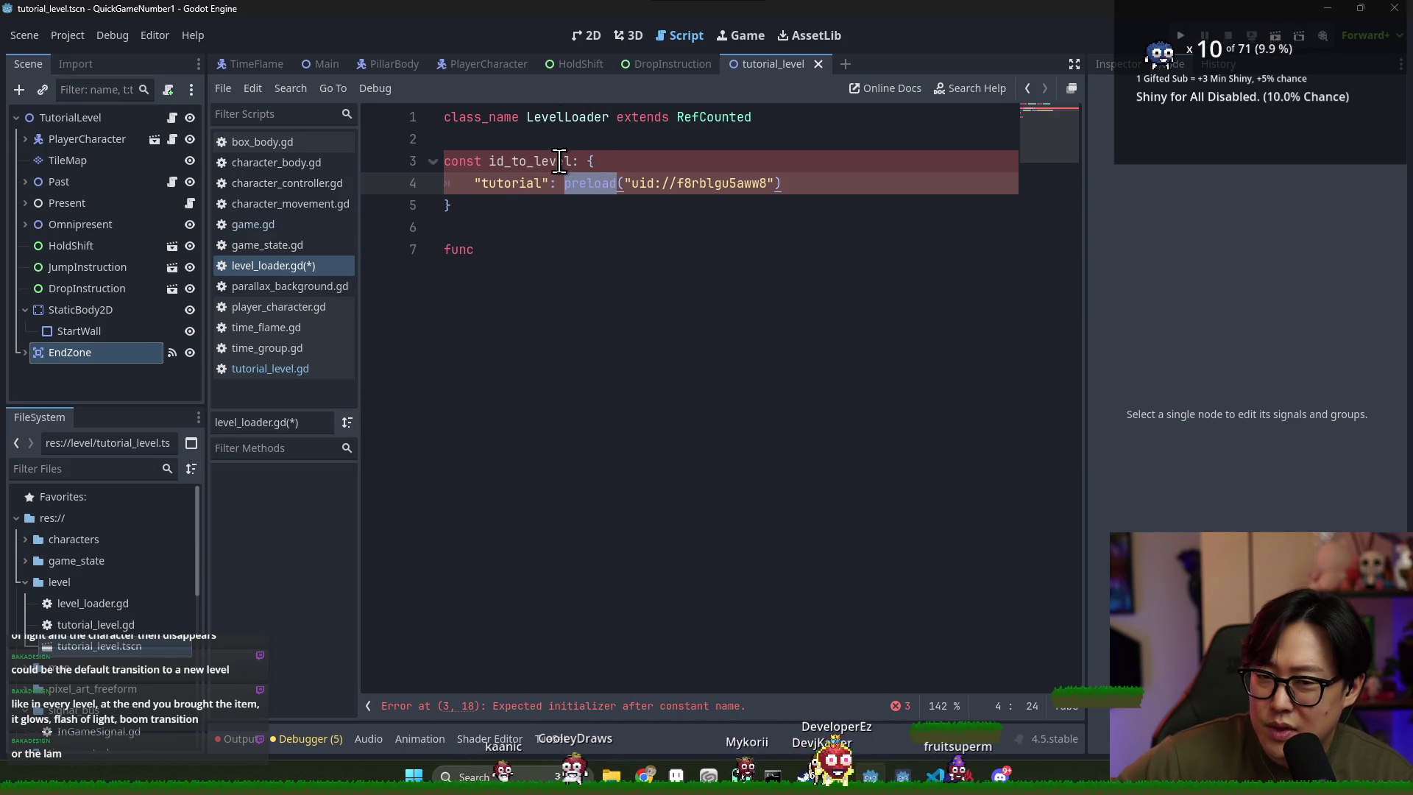
drag(644, 192, 811, 186)
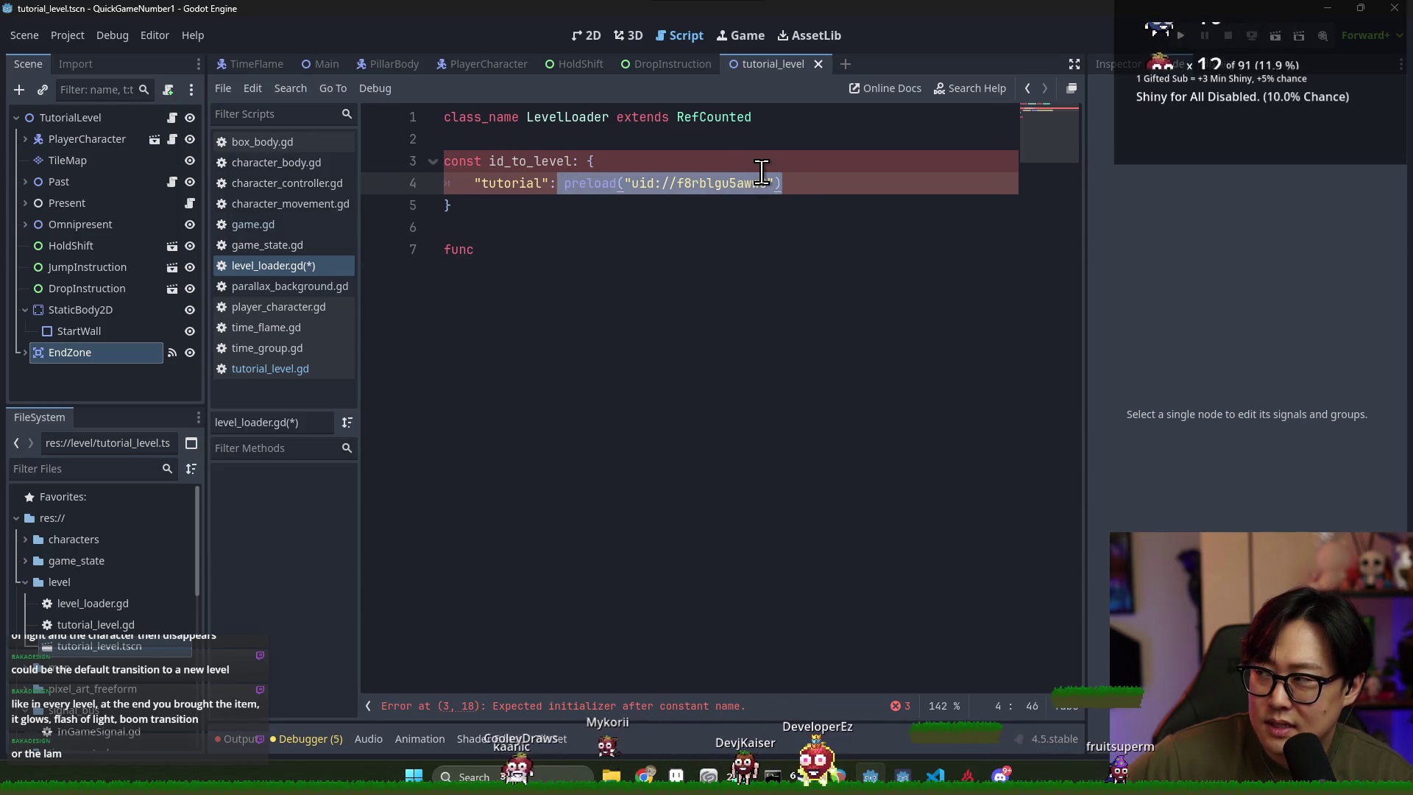
drag(479, 208, 468, 117)
shift+click(508, 136)
key(BackSpace)
key(BackSpace)
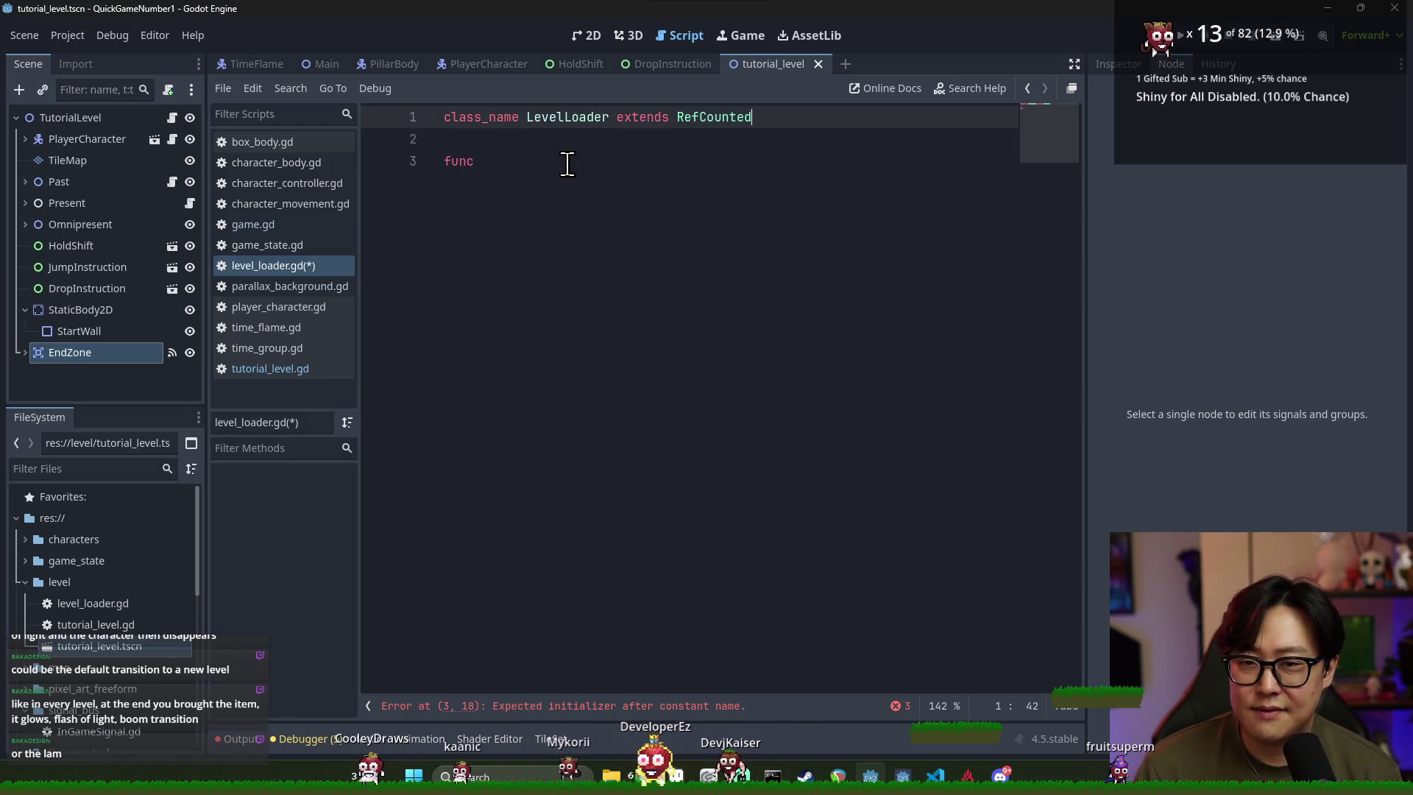
Write get_level(level_id: String) with a match on level_id and a "tutorial" case
click(568, 163)
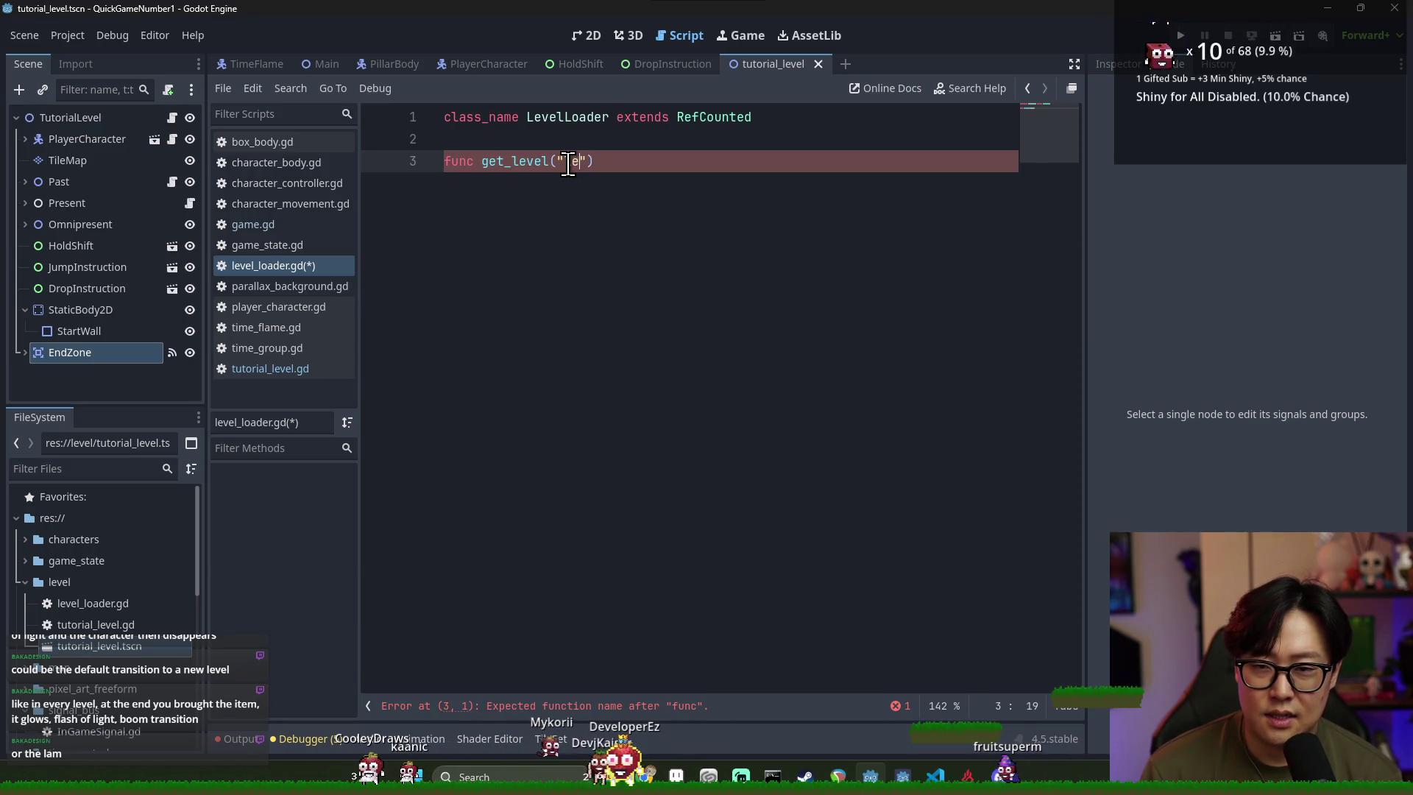
text(_id: String)
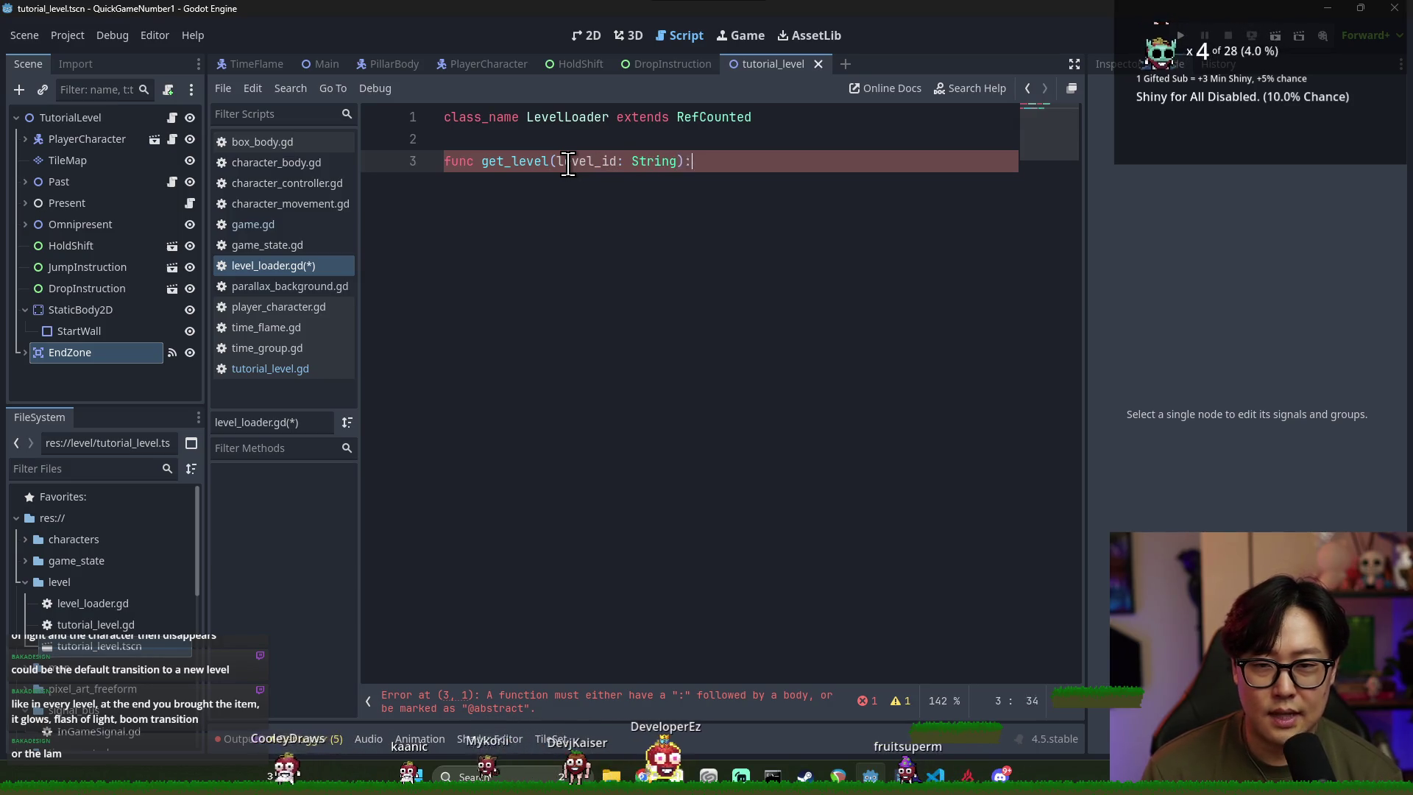
key(Return)
key(ctrl+s)
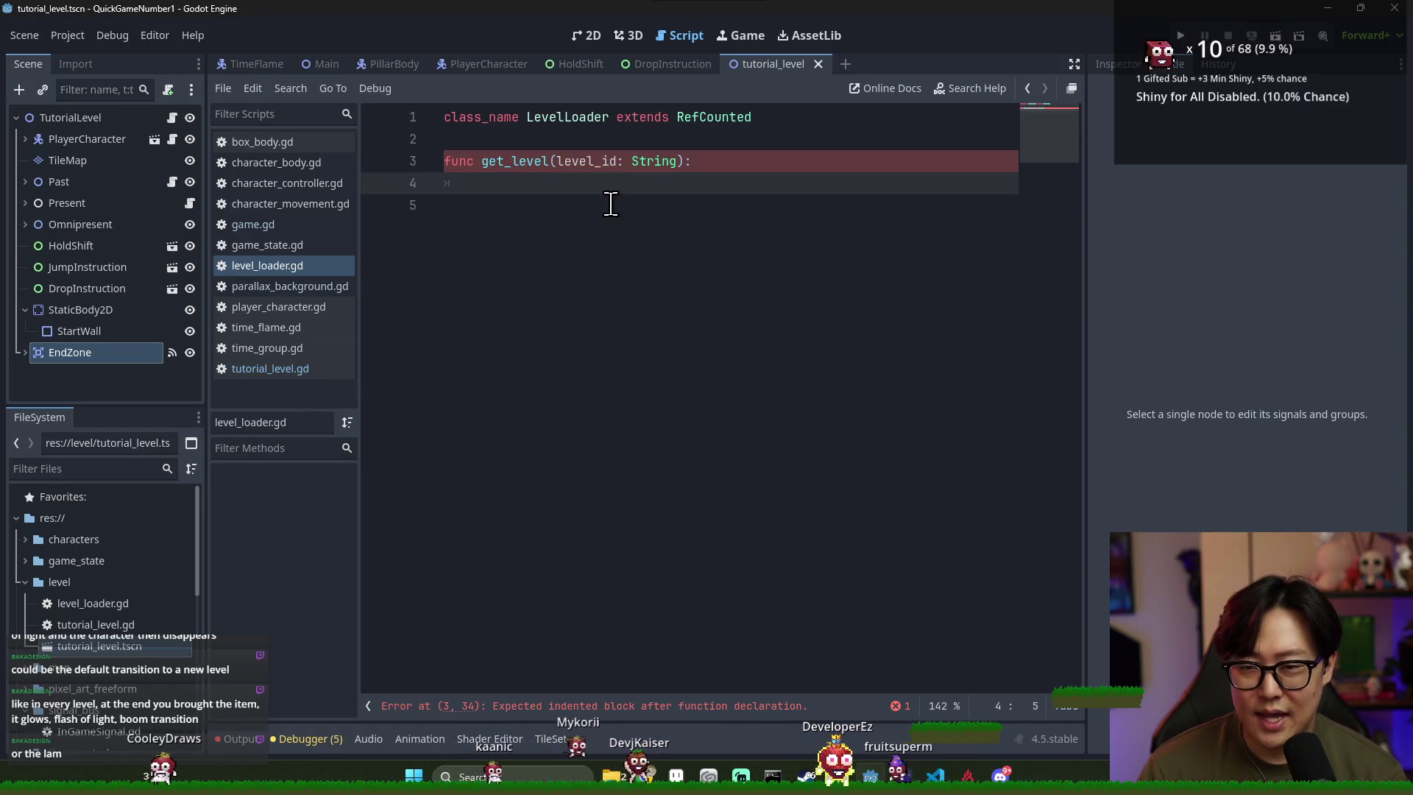
key(BackSpace)
text(match levl)
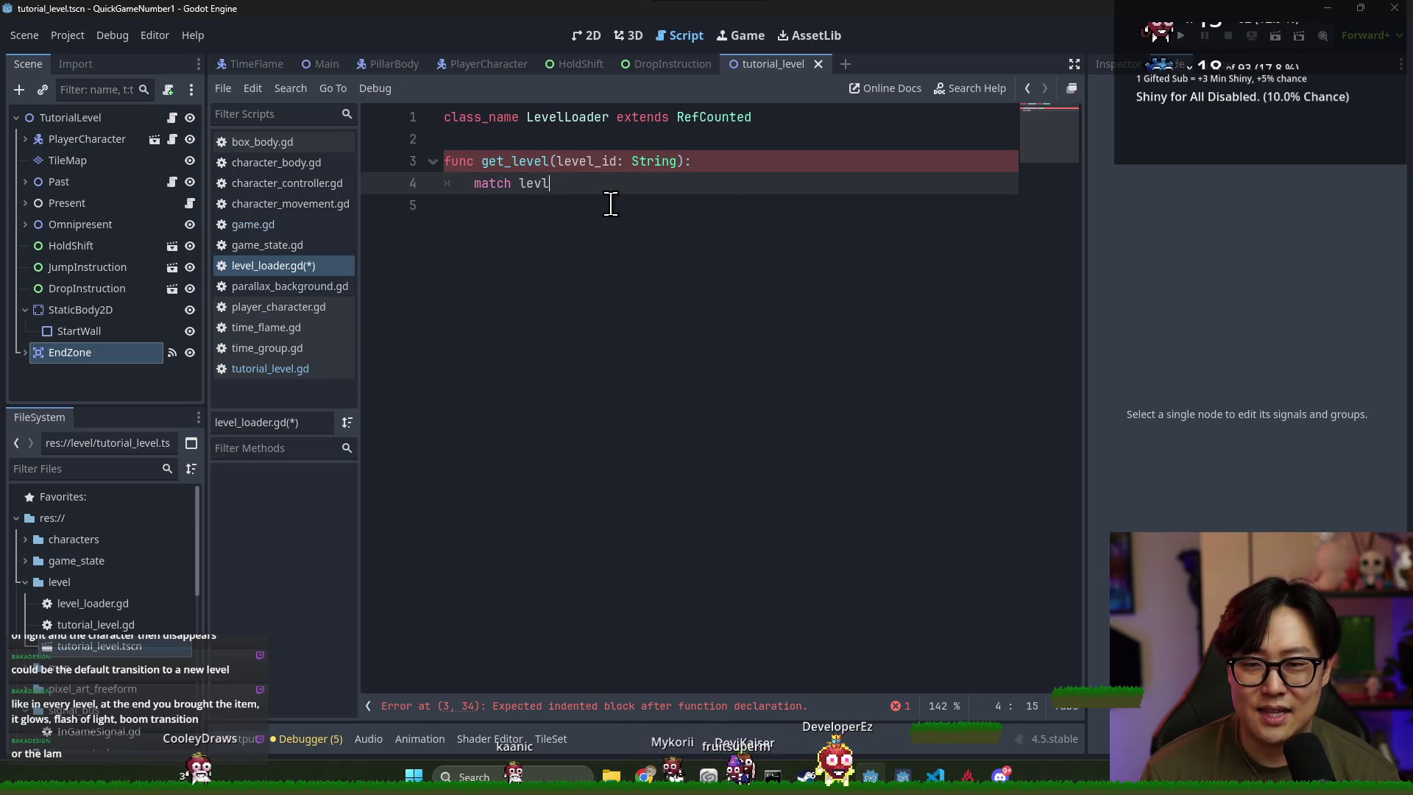
key(BackSpace)
text(el_id:)
key(Return)
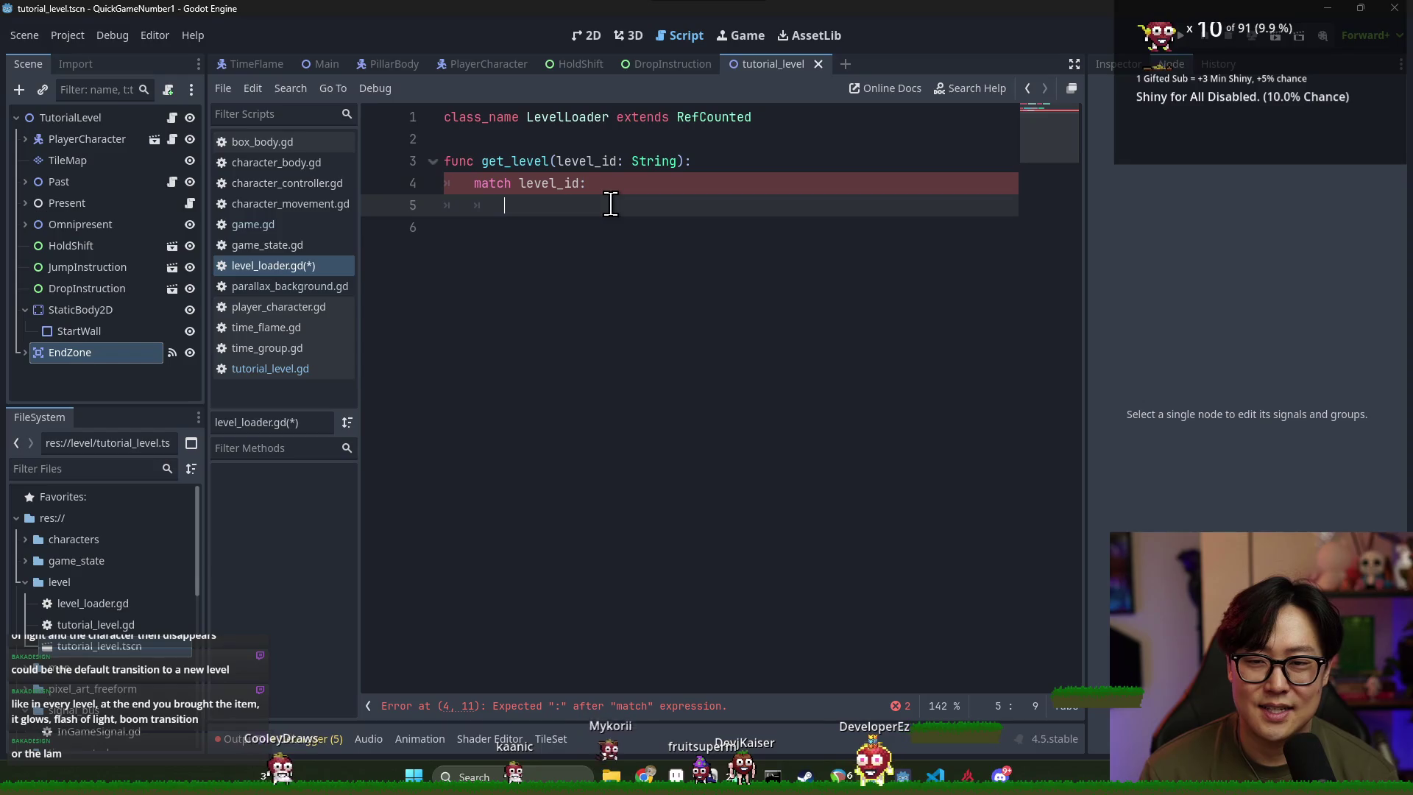
text("tutori)
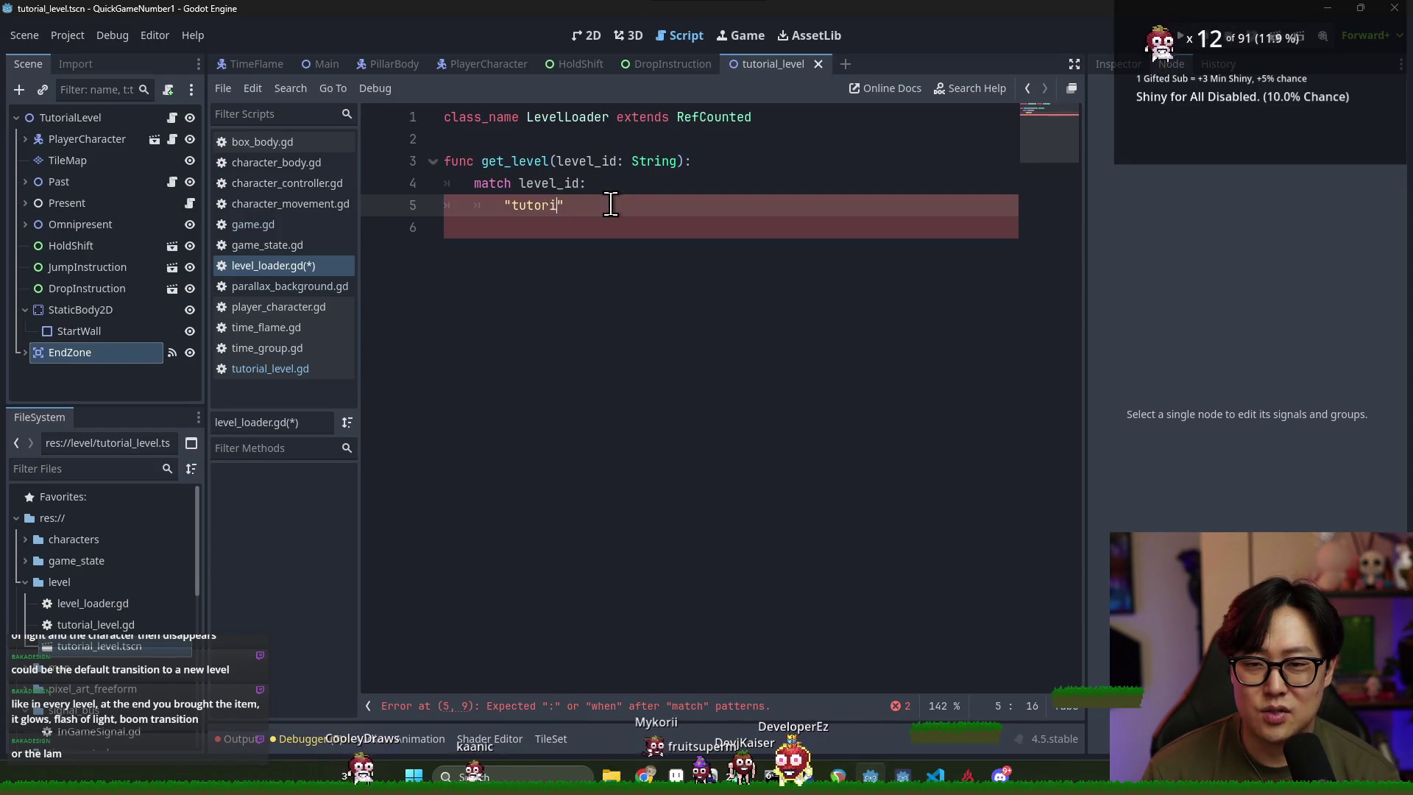
text(al")
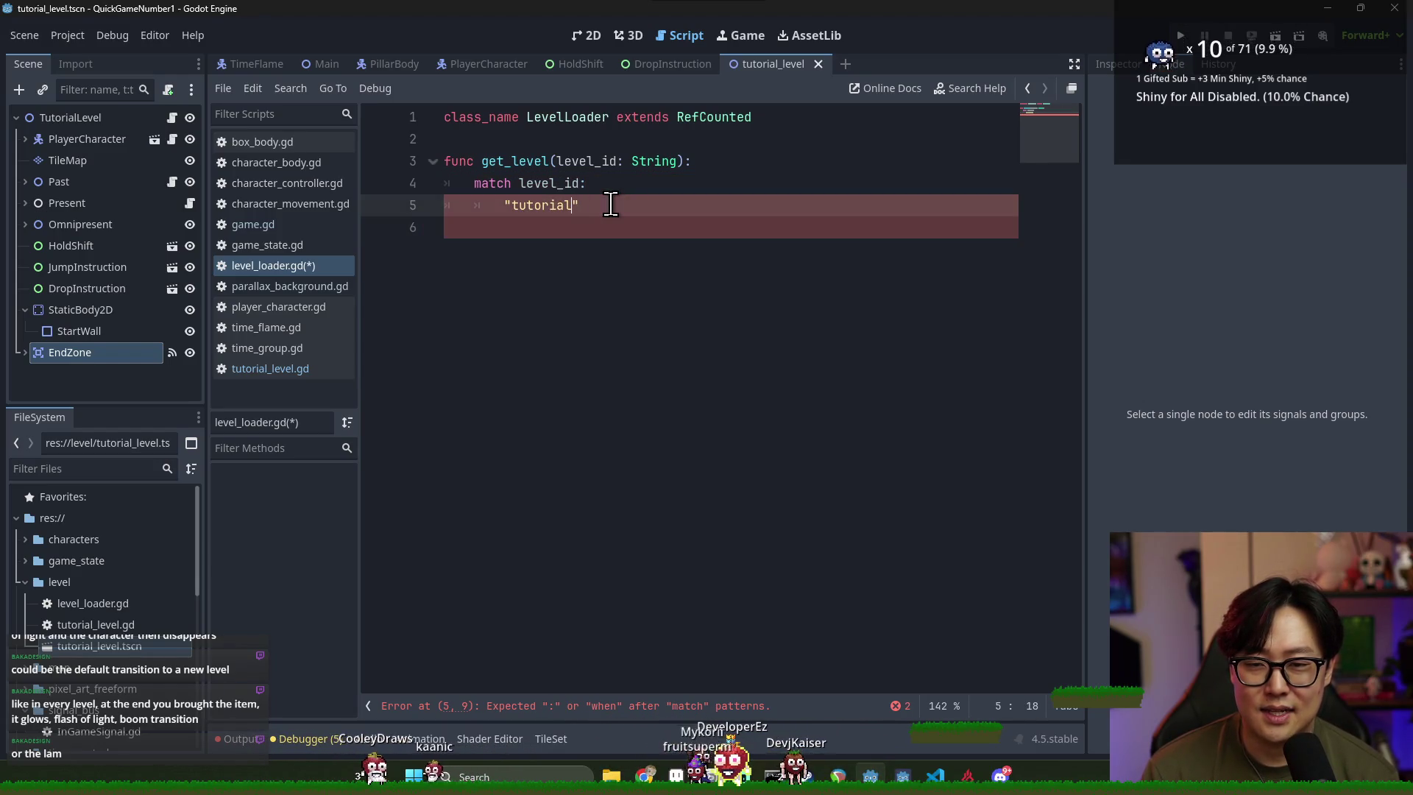
text(:)
key(Return)
text(return)
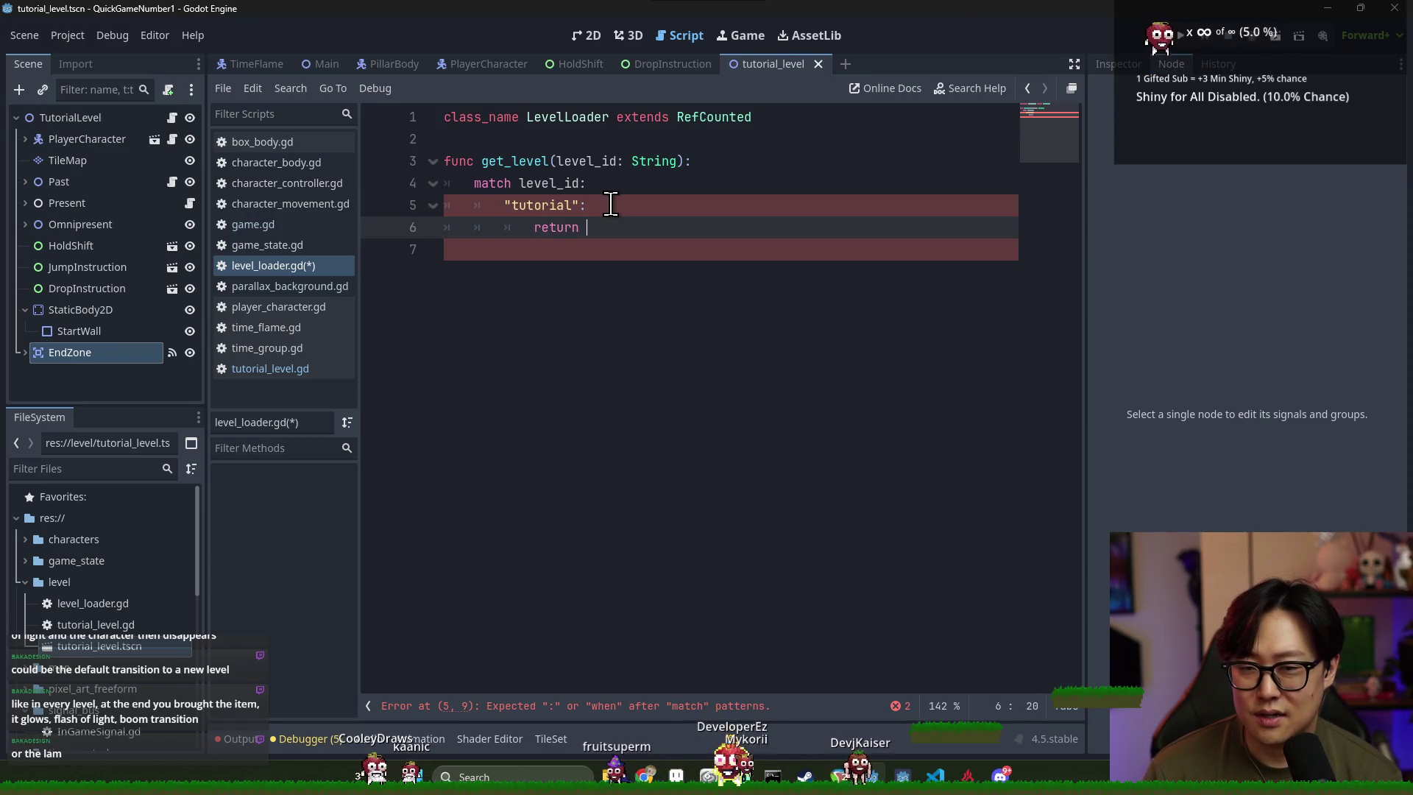
Start a load() call in the tutorial case, try the tutorial_level.tscn path, then undo it
text(load()
mouse_move(100, 645)
mouse_down()
mouse_move(497, 449)
mouse_move(625, 226)
mouse_up()
key(Up)
key(ctrl+s)
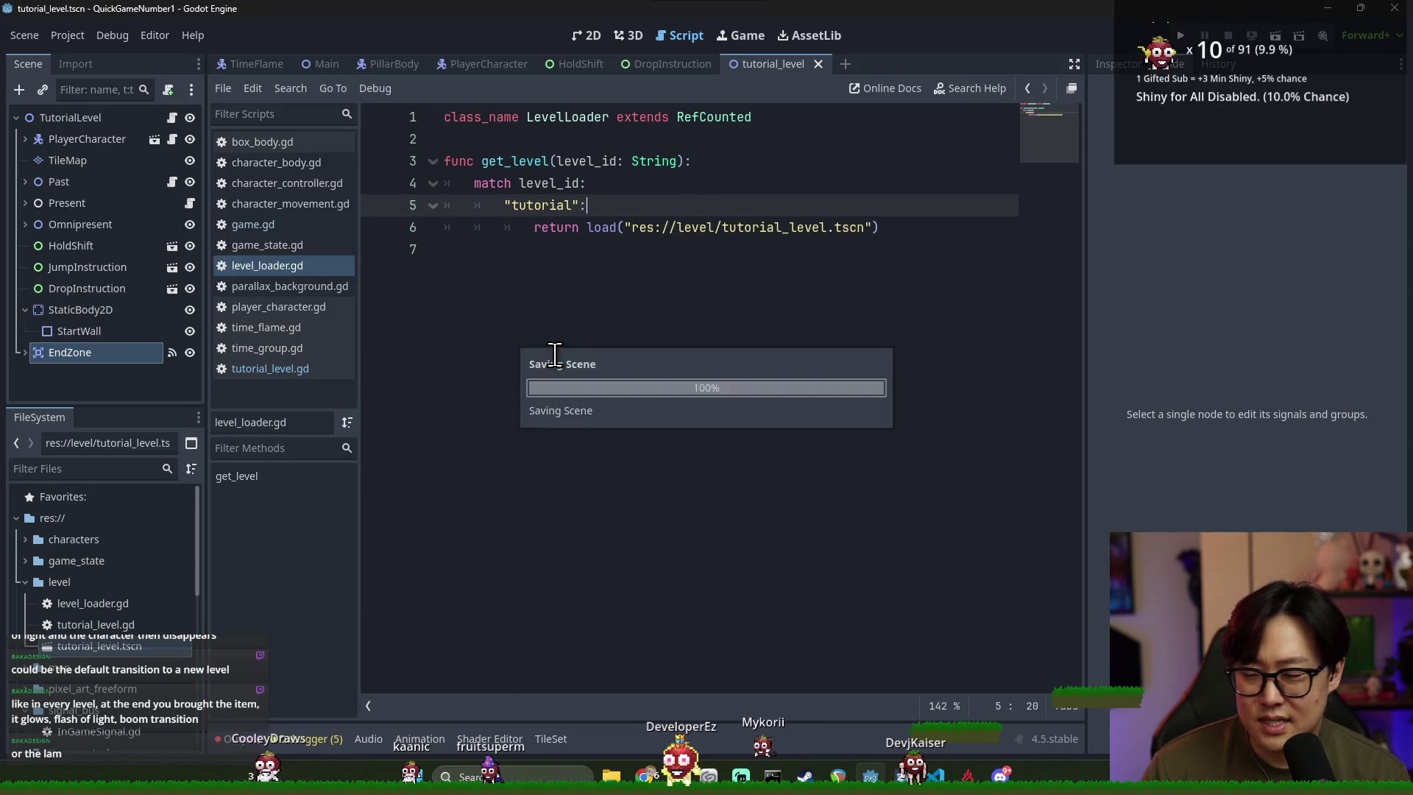
key(ctrl+z)
Fill the tutorial case's load() with the tutorial level's uid and save
mouse_move(100, 646)
mouse_down()
mouse_move(611, 244)
mouse_move(600, 258)
mouse_up()
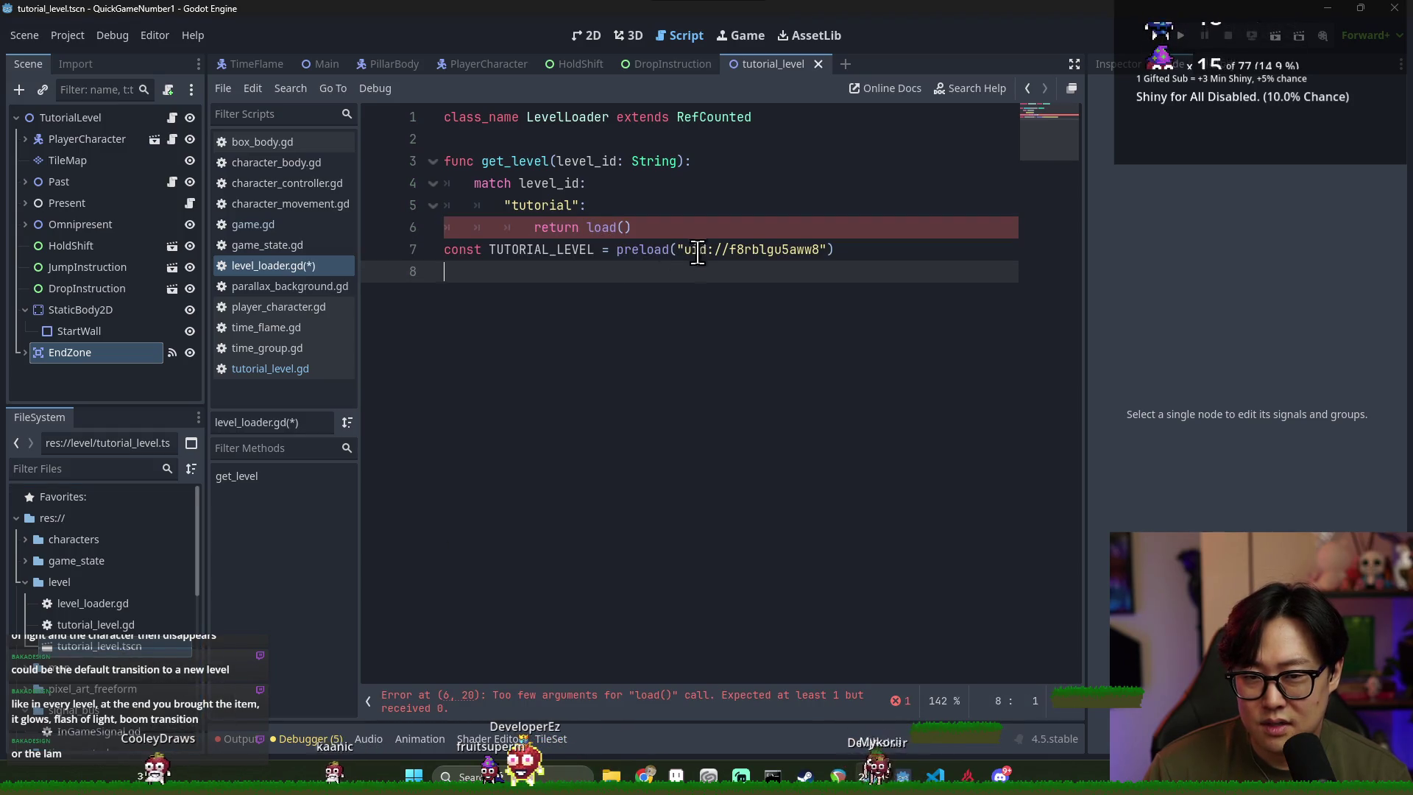
click(684, 251)
drag(823, 245, 684, 250)
double_click(633, 250)
key(ctrl+shift+k)
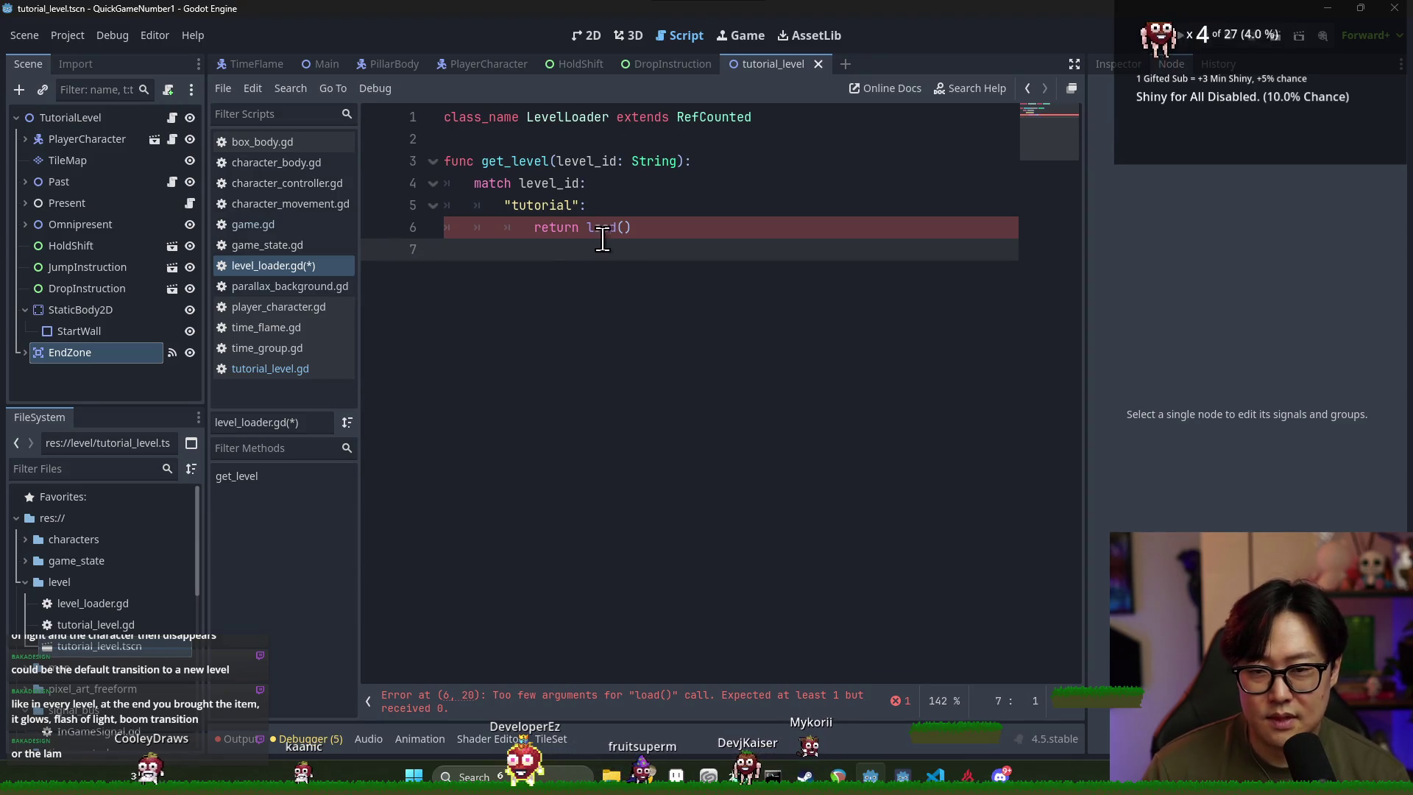
click(625, 228)
text("uid://f8rblgu5aww8")
key(ctrl+s)
key(End)
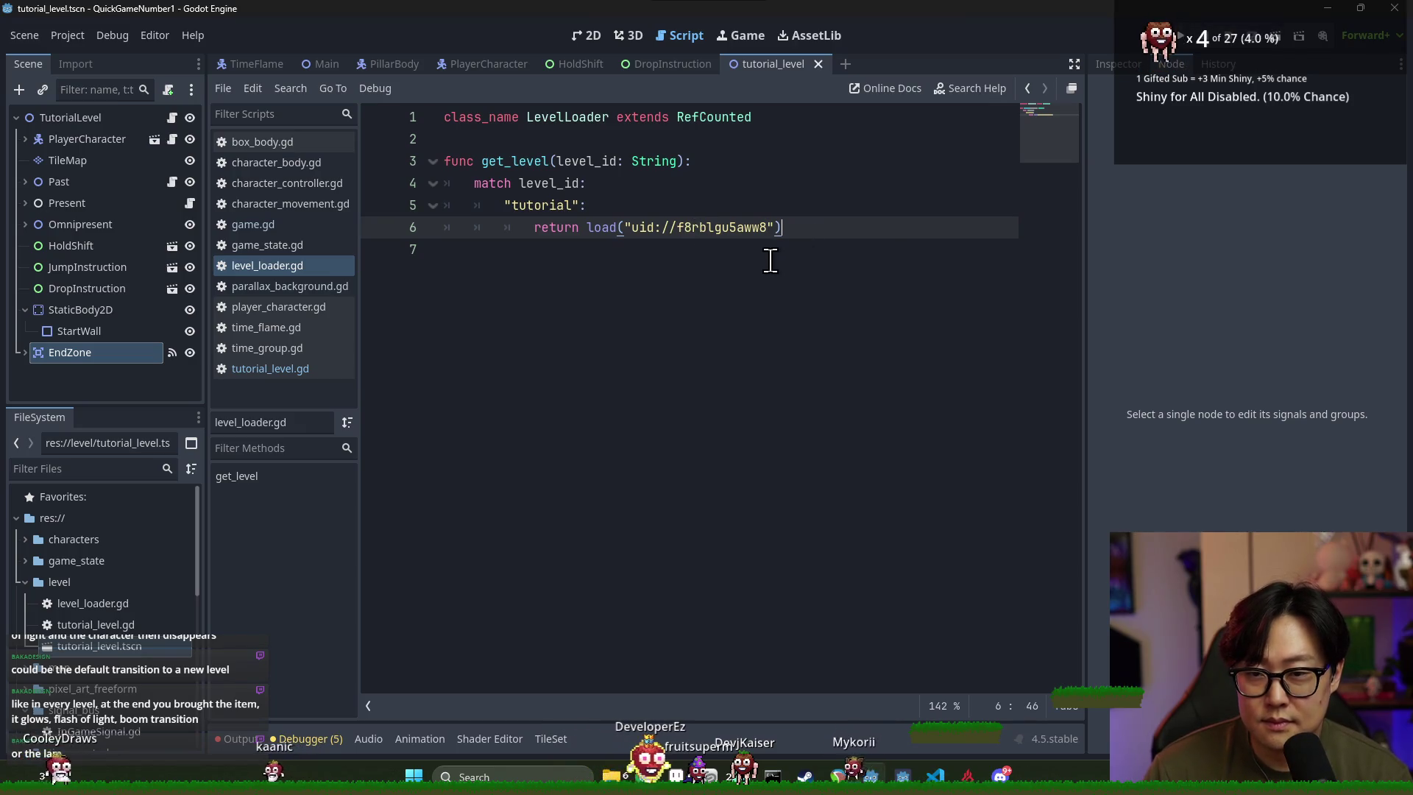
Add an "entrance" match case below the tutorial return line
key(Return)
text("entranc)
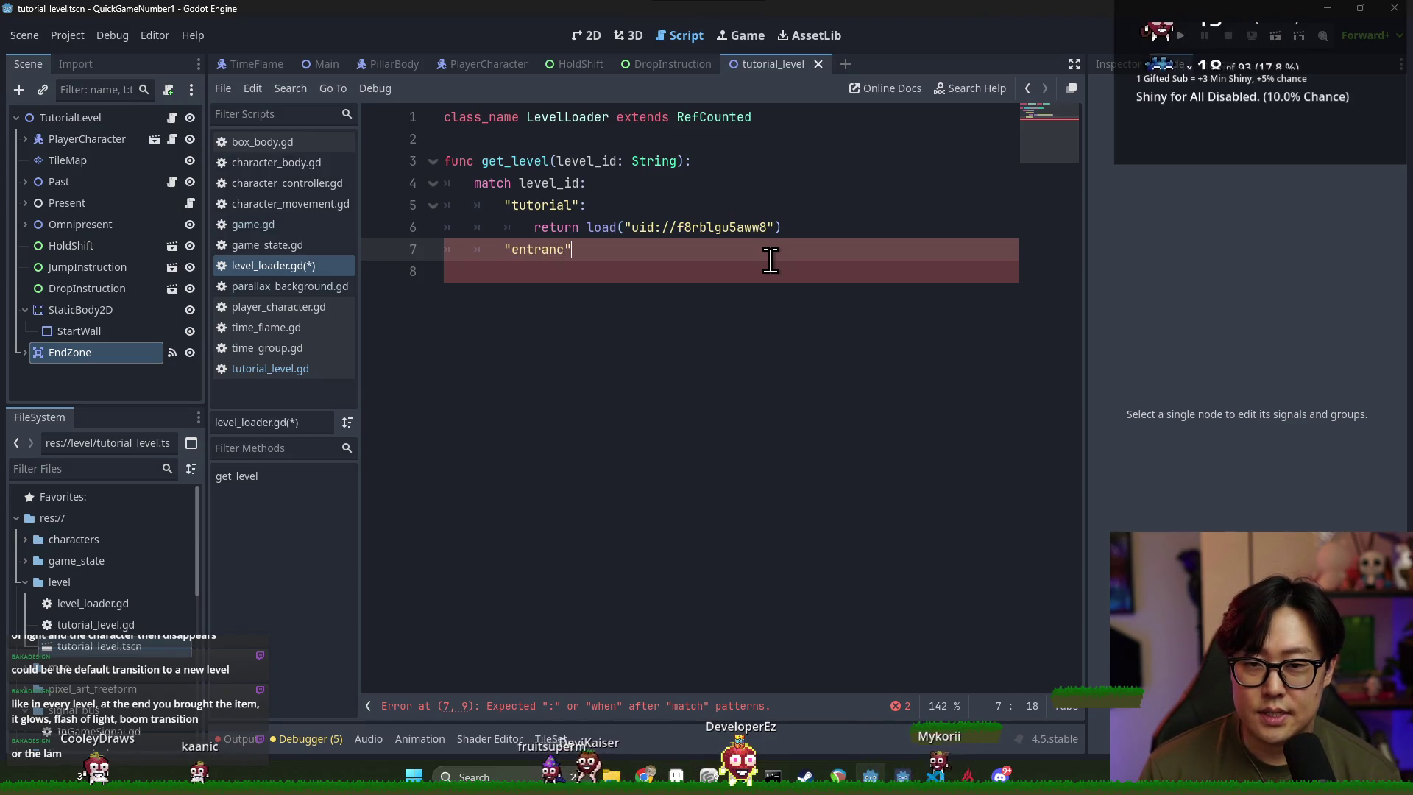
key(BackSpace)
text(e)
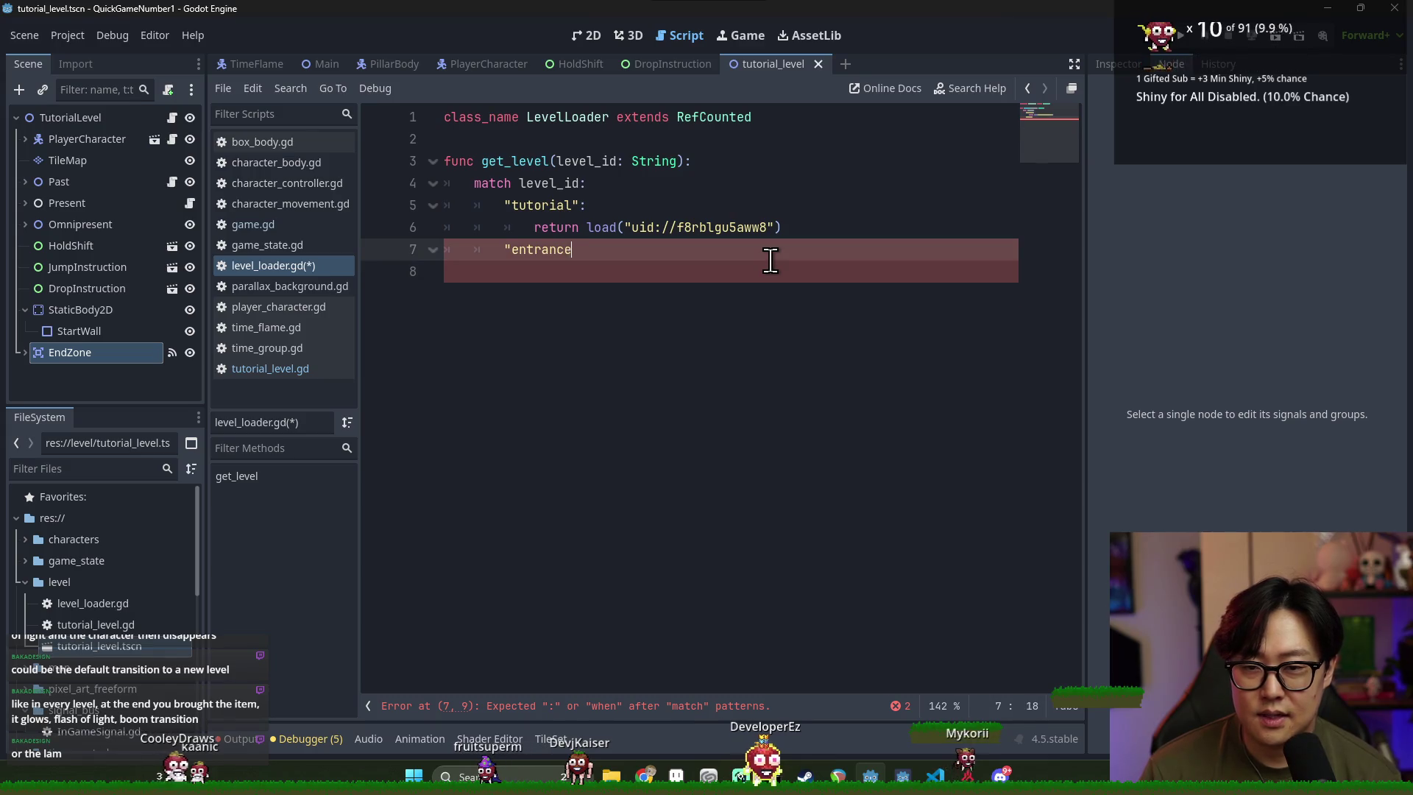
text(:)
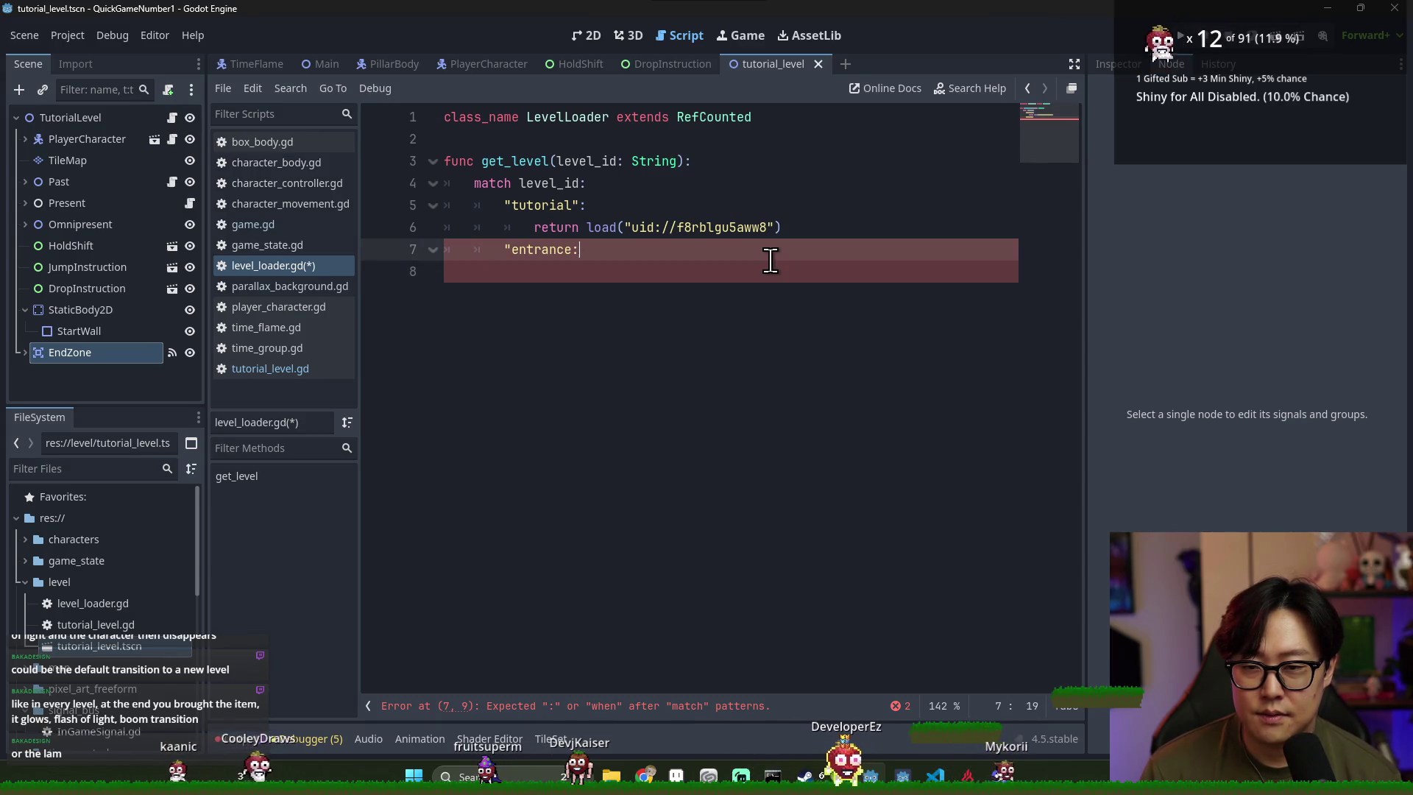
key(BackSpace)
text(":)
key(Return)
Copy the tutorial return line under the entrance case and save the script
click(708, 227)
key(ctrl+c)
click(594, 275)
key(ctrl+v)
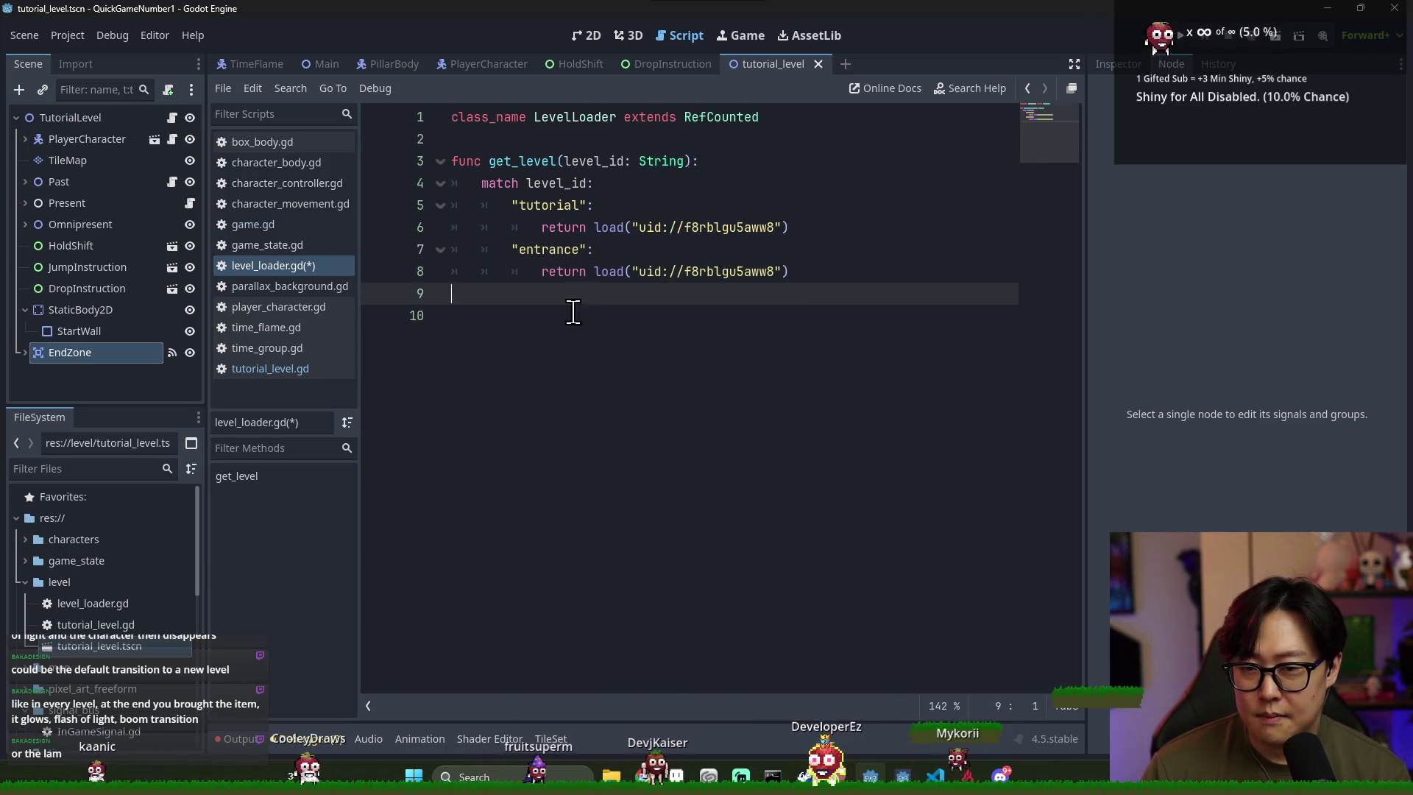
key(ctrl+s)
right_click(74, 583)
Create a new scene named EntranceLevel in the level folder
mouse_move(184, 447)
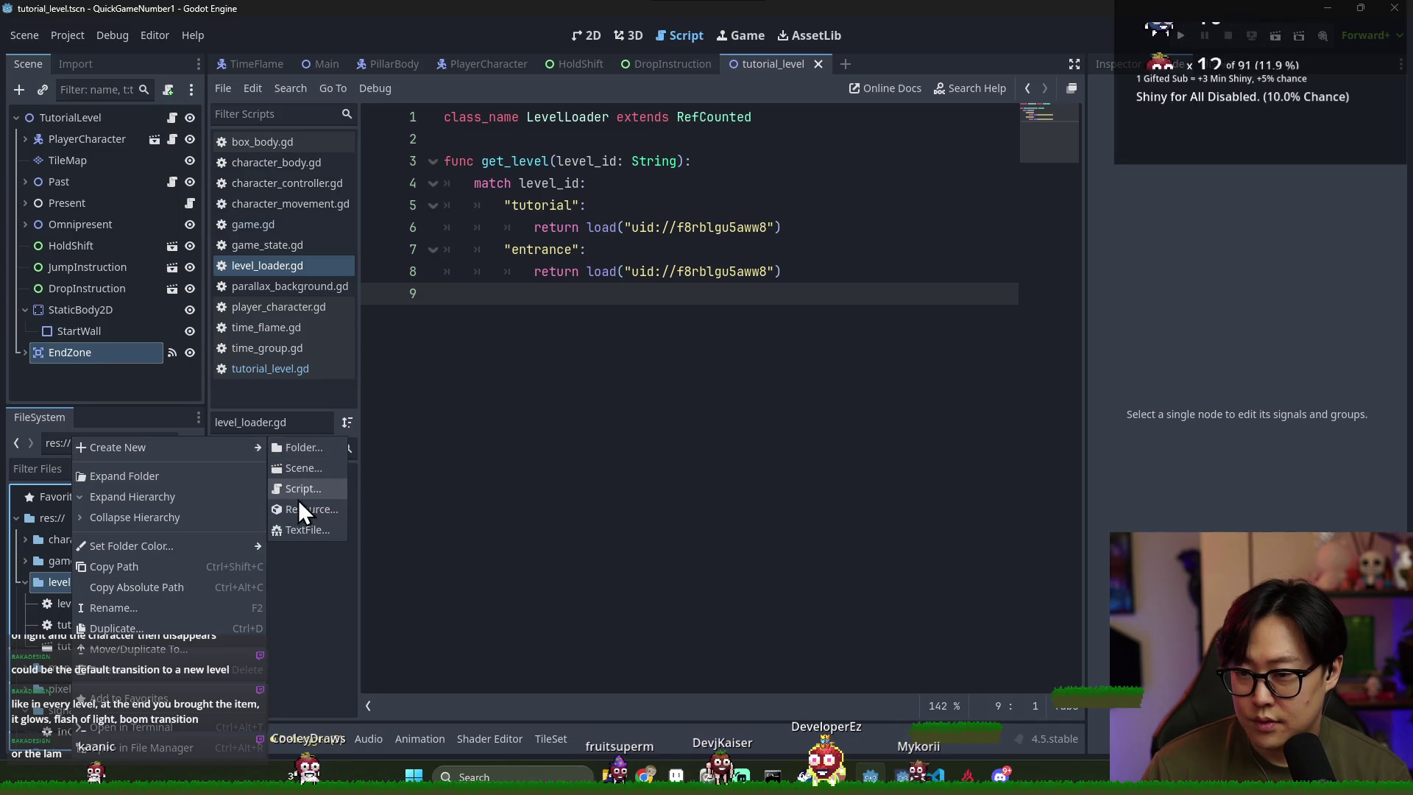
click(313, 471)
text(E)
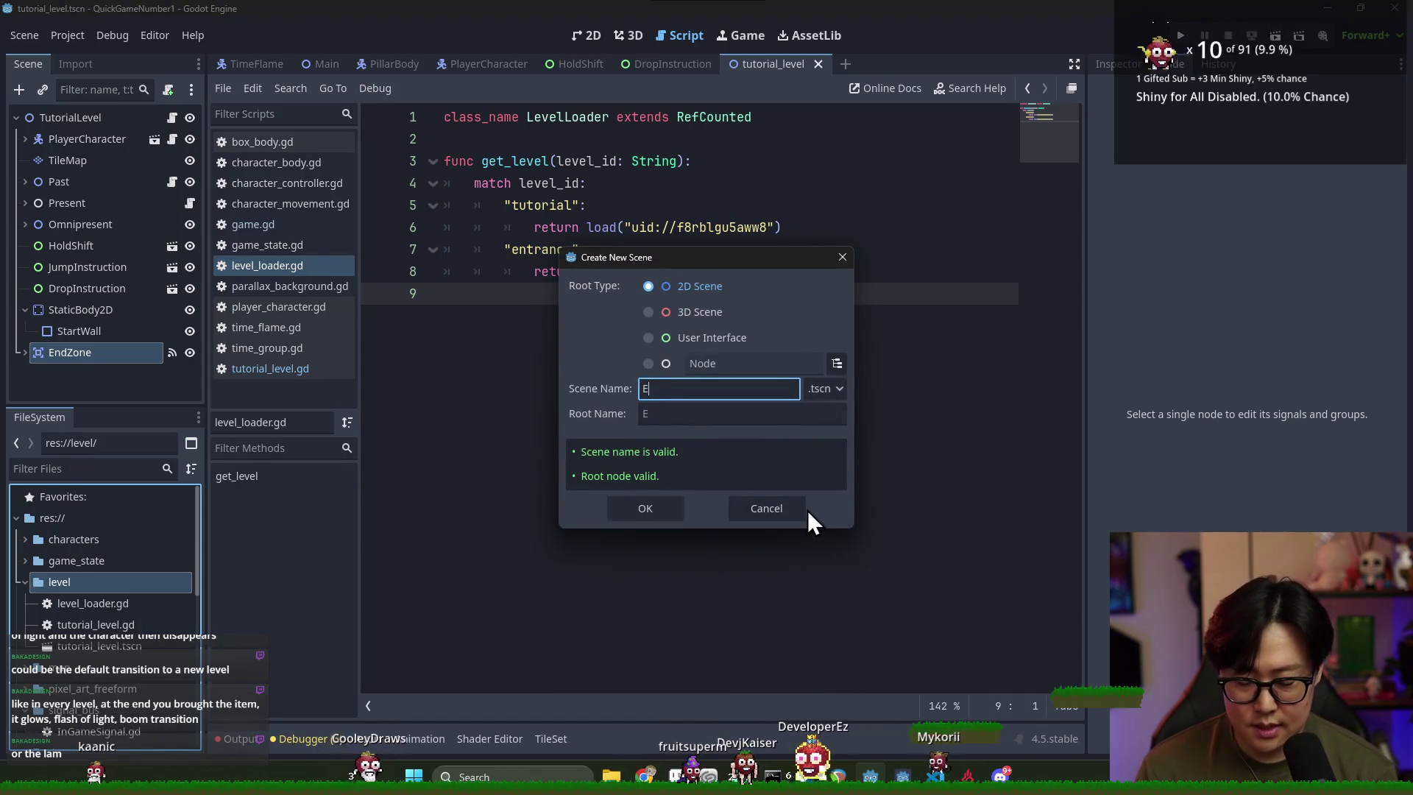
text(ntranceLevel)
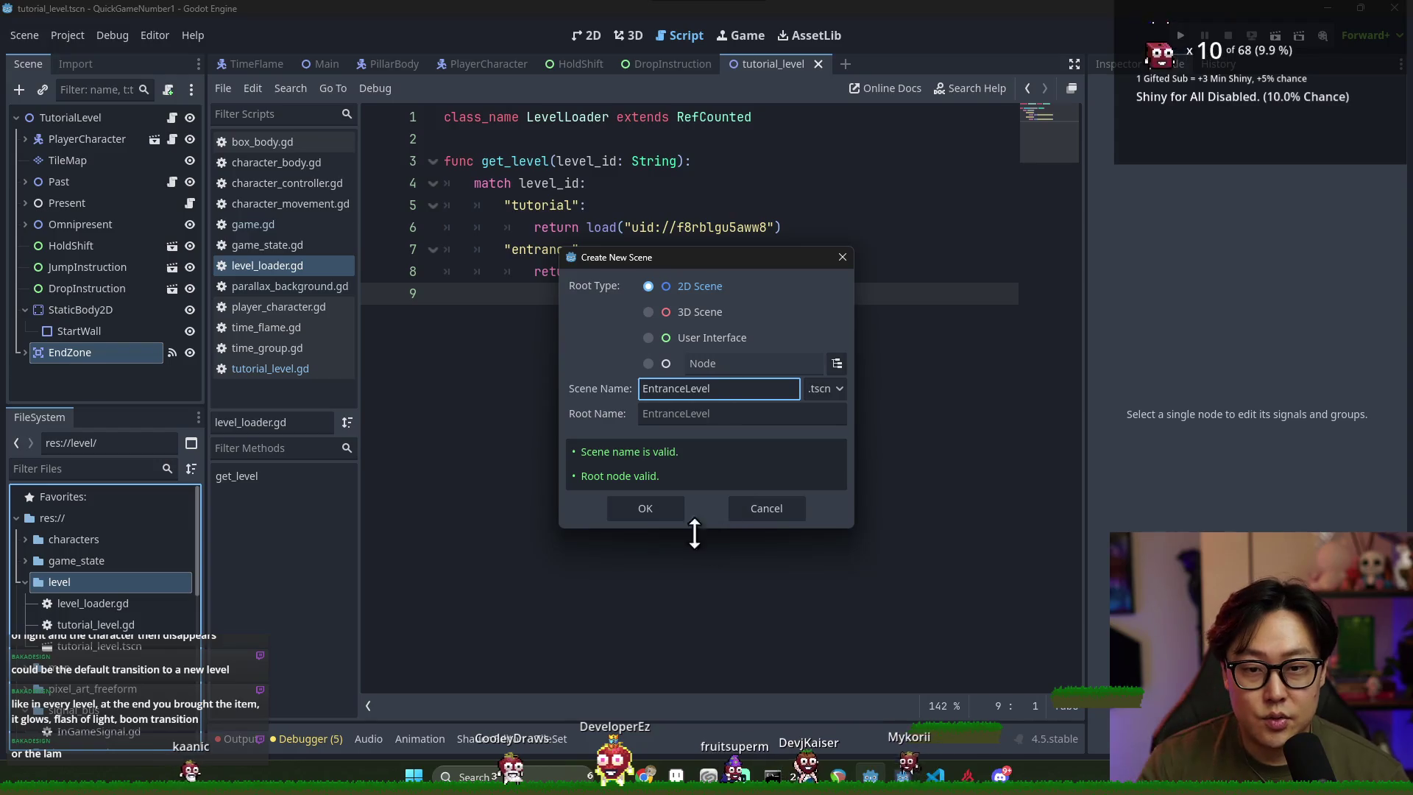
click(657, 513)
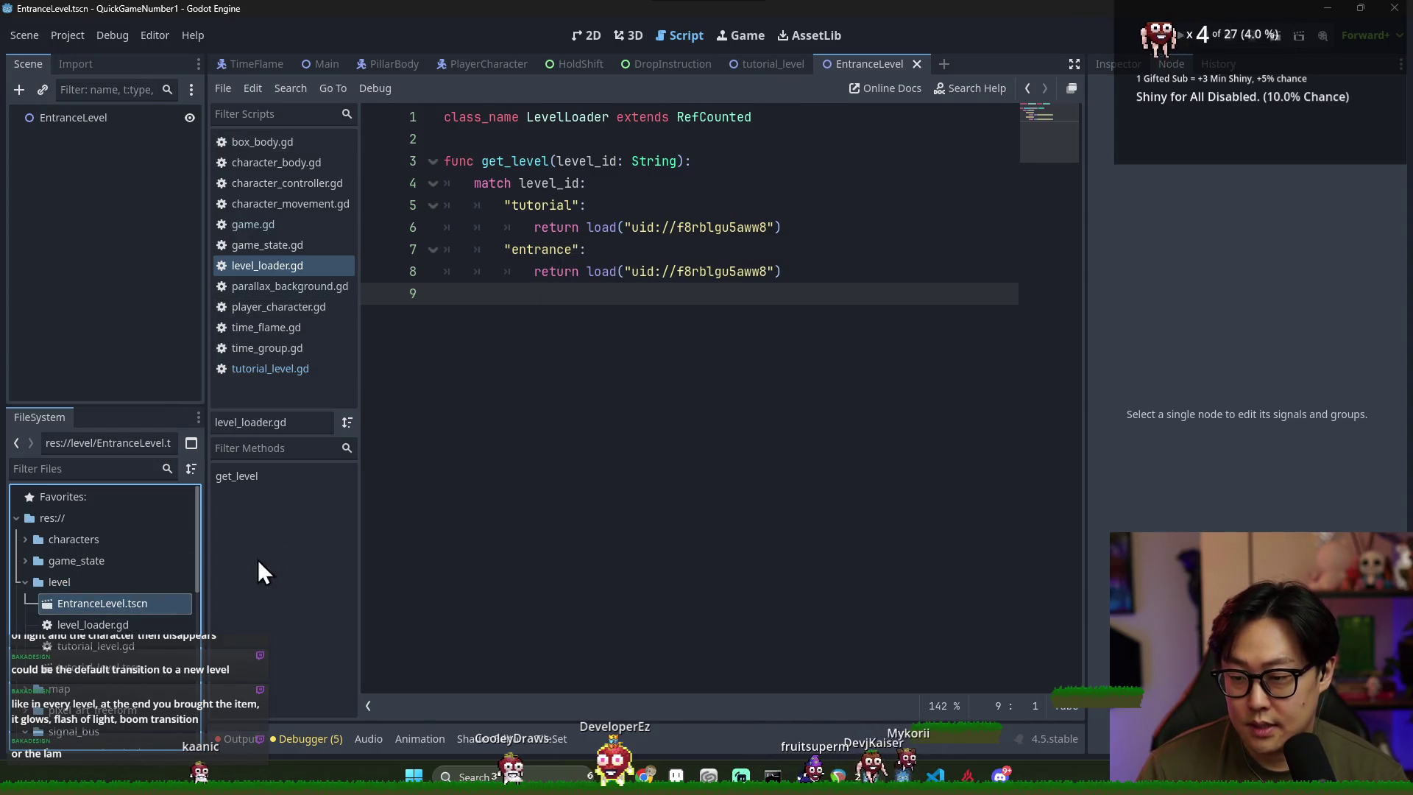
Point the entrance case's load() at EntranceLevel's uid (uid://cikpb102ve1jq), remove the temporary constant, and save
drag(135, 616, 631, 324)
click(692, 293)
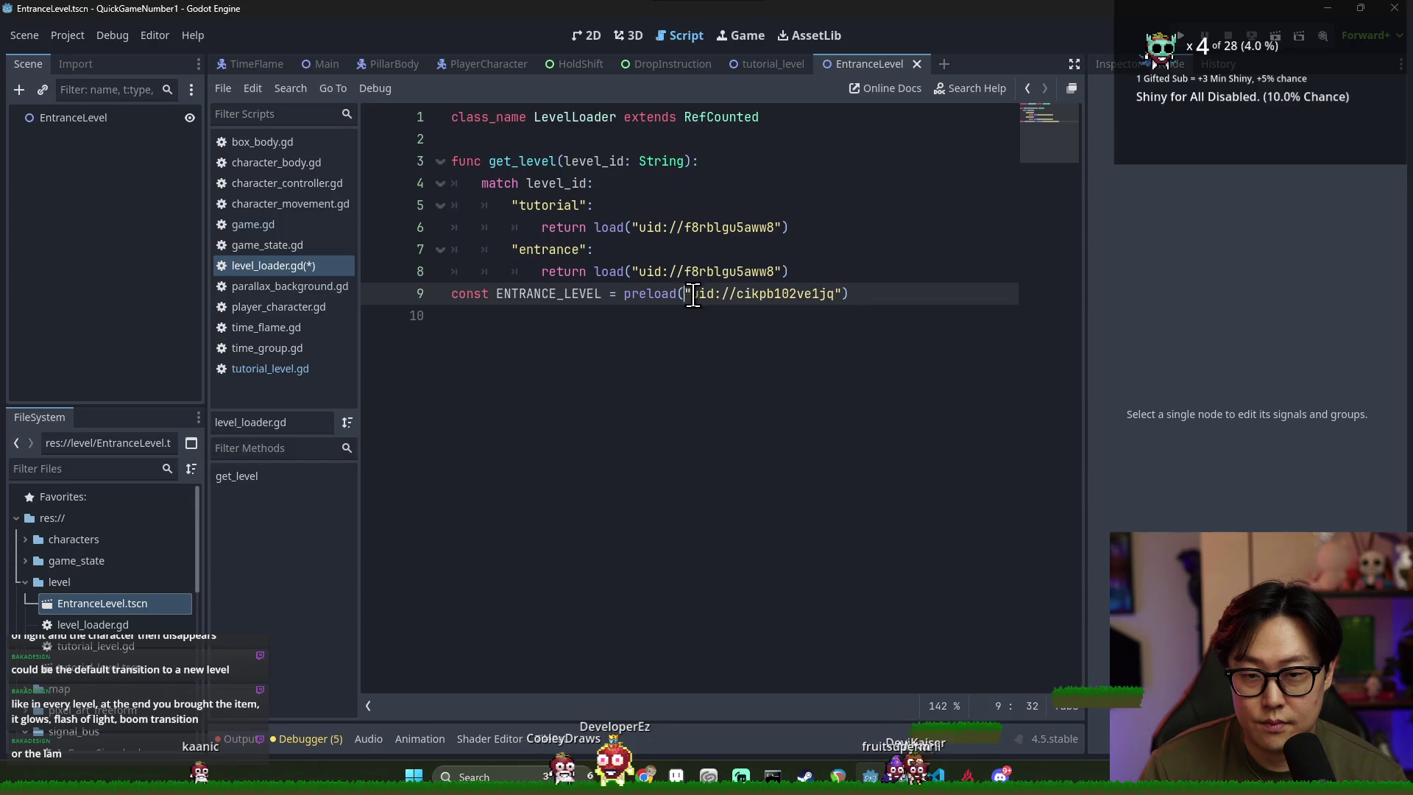
shift+click(835, 294)
key(ctrl+c)
click(639, 271)
drag(639, 272, 782, 271)
key(ctrl+v)
triple_click(656, 294)
key(BackSpace)
key(ctrl+s)
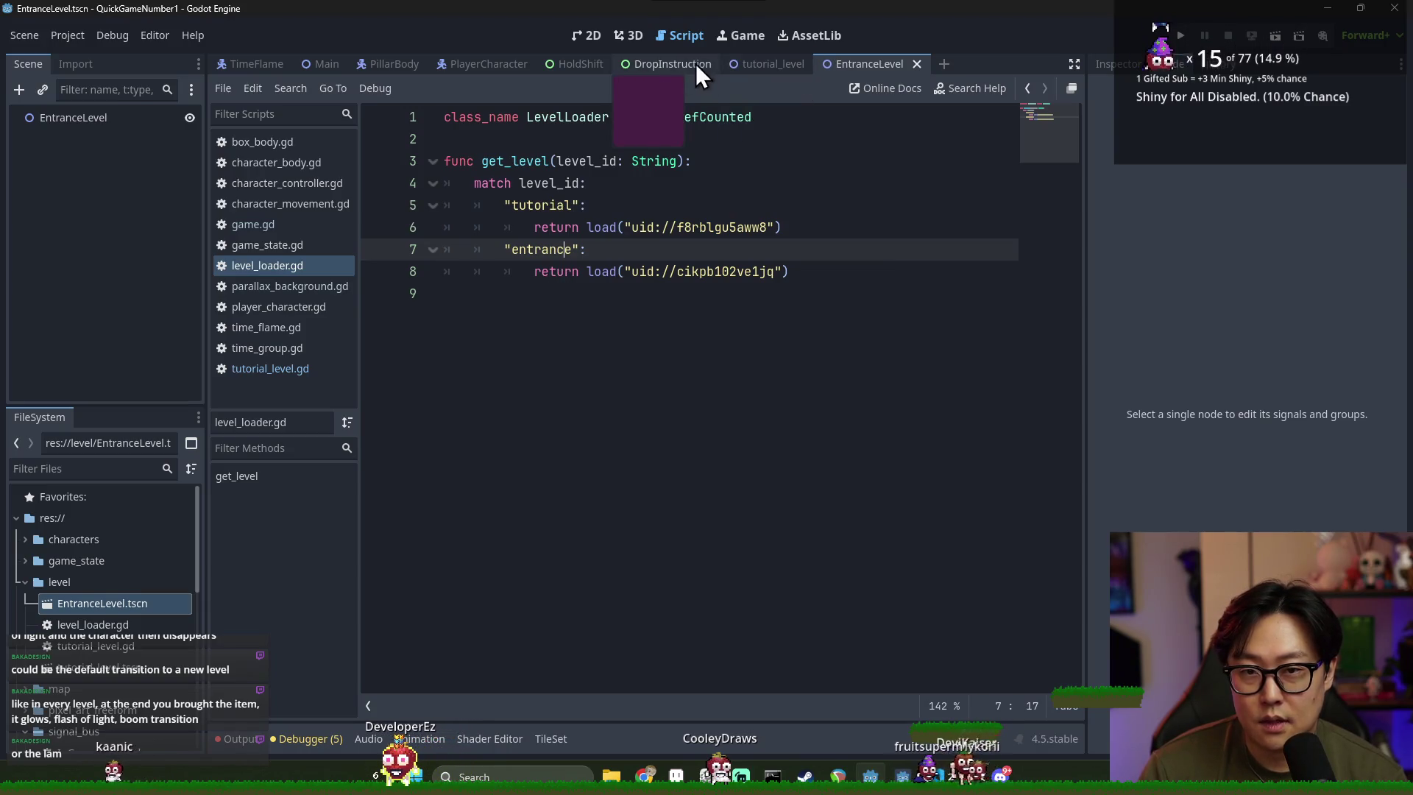
click(767, 66)
Close the duplicate tab and change the handler to transition_level.emit("entrance"), then save
click(818, 63)
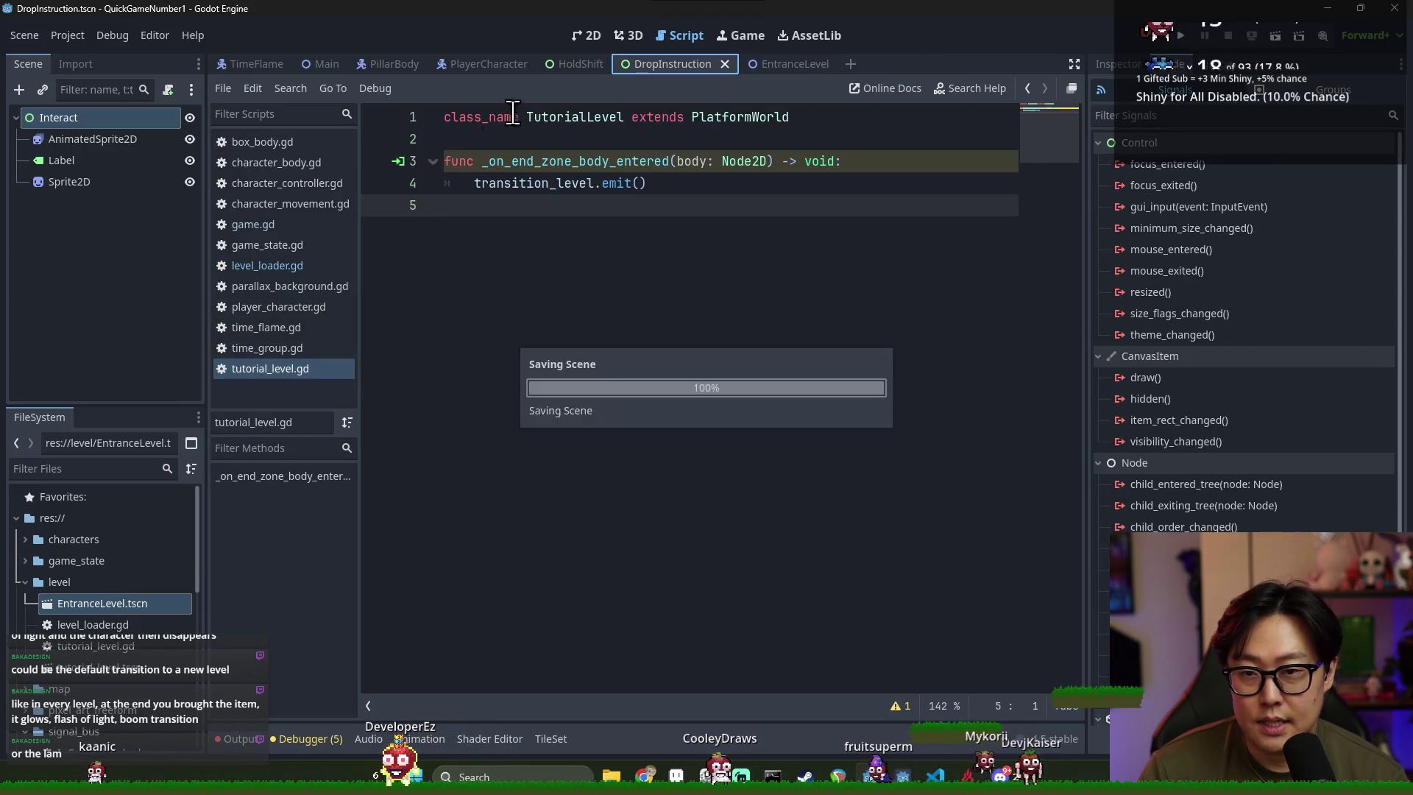
double_click(572, 184)
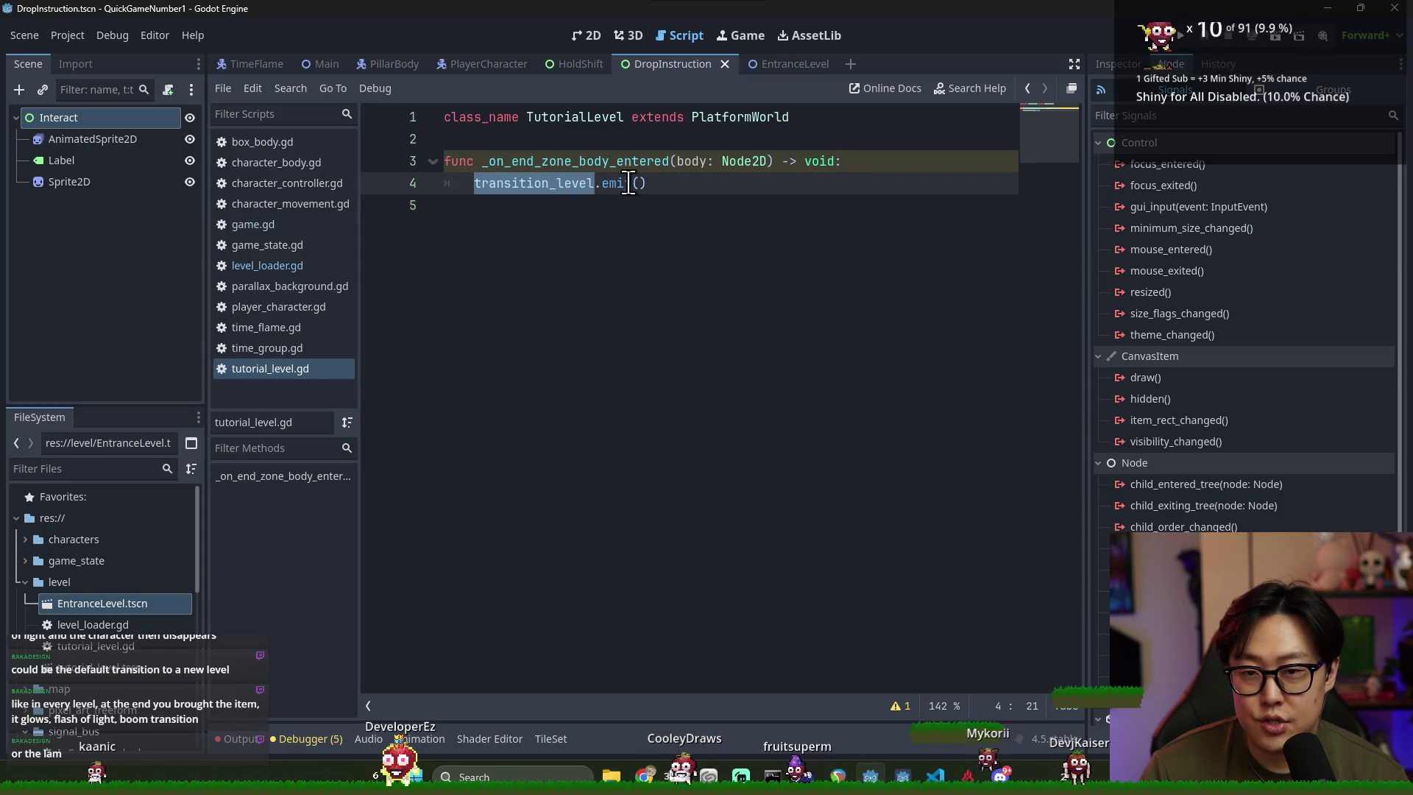
click(640, 184)
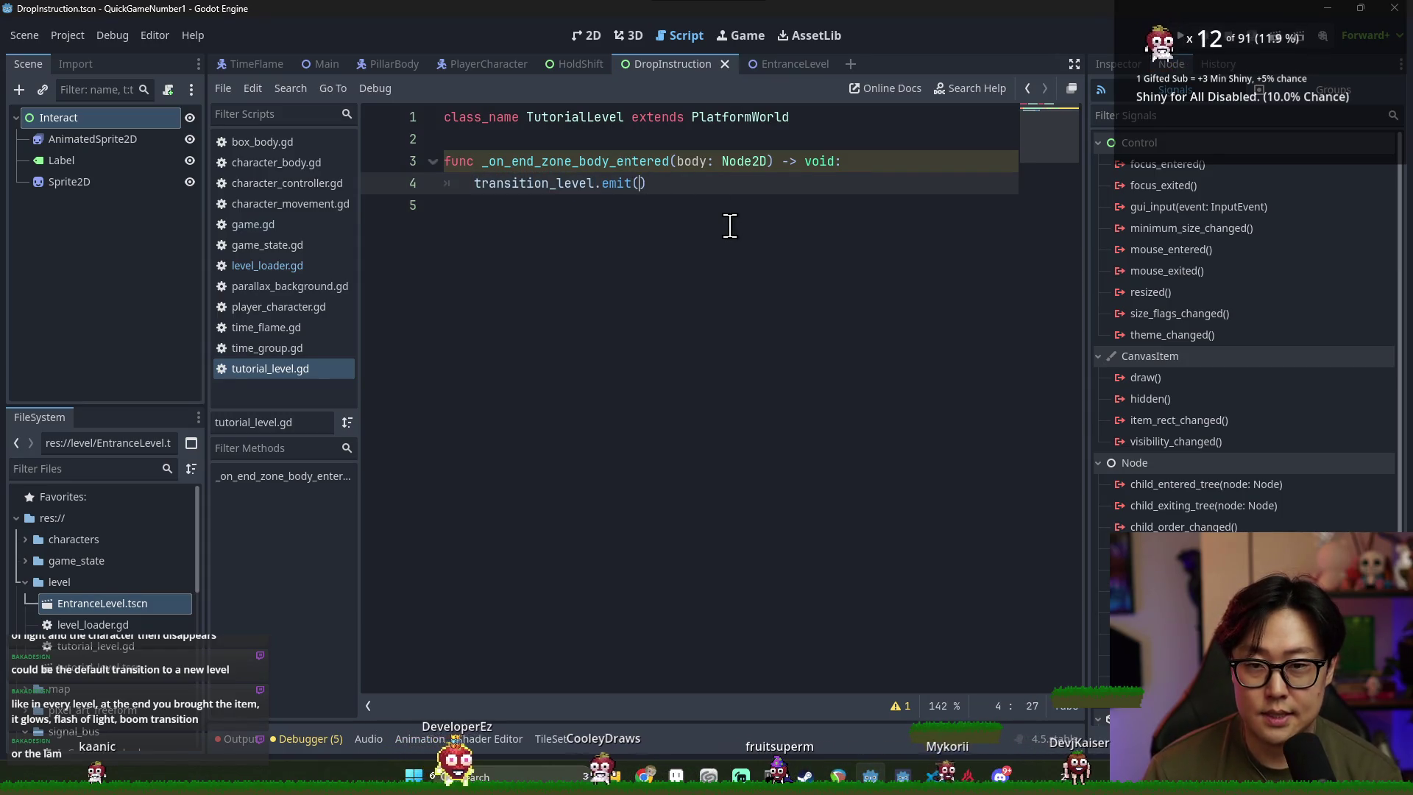
text(LevelLoader.)
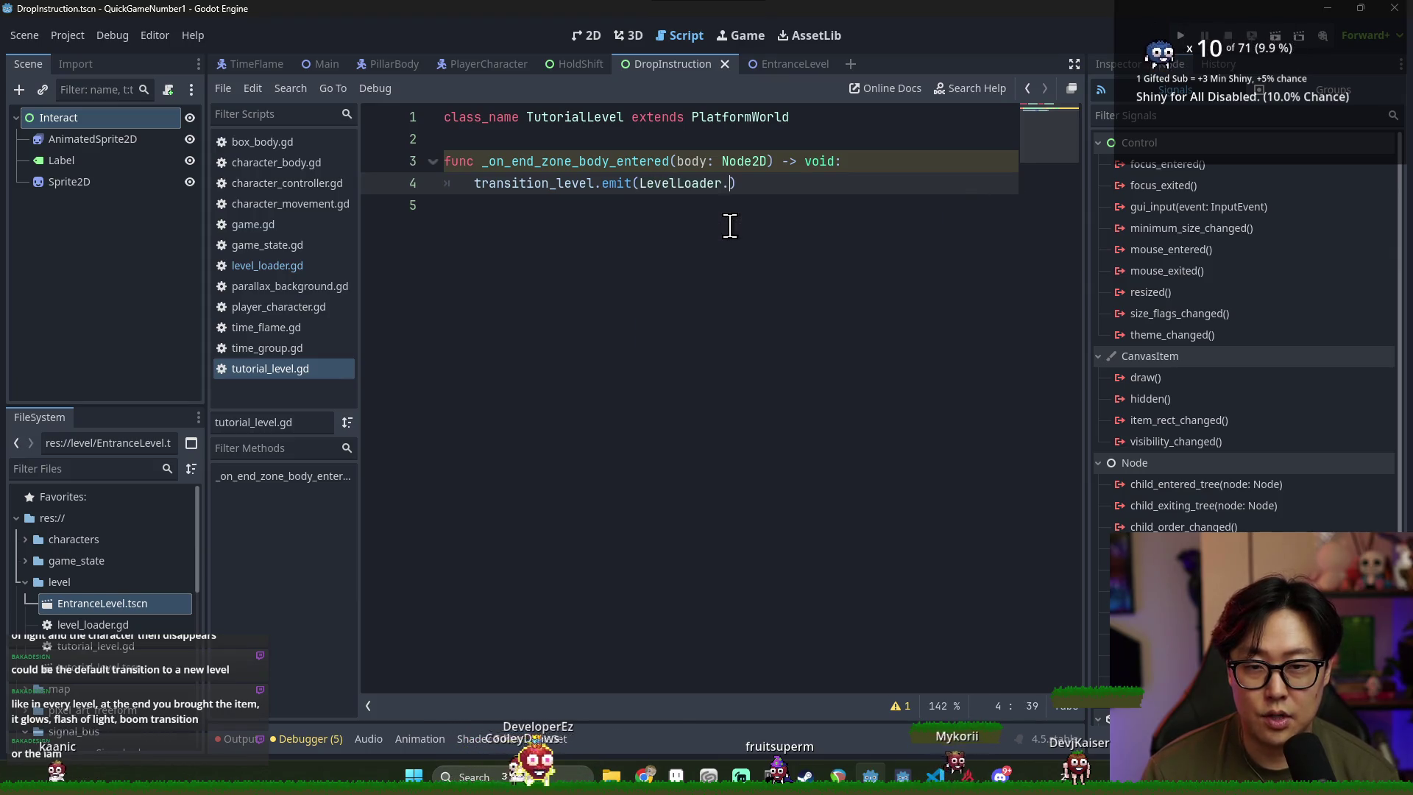
key(BackSpace)
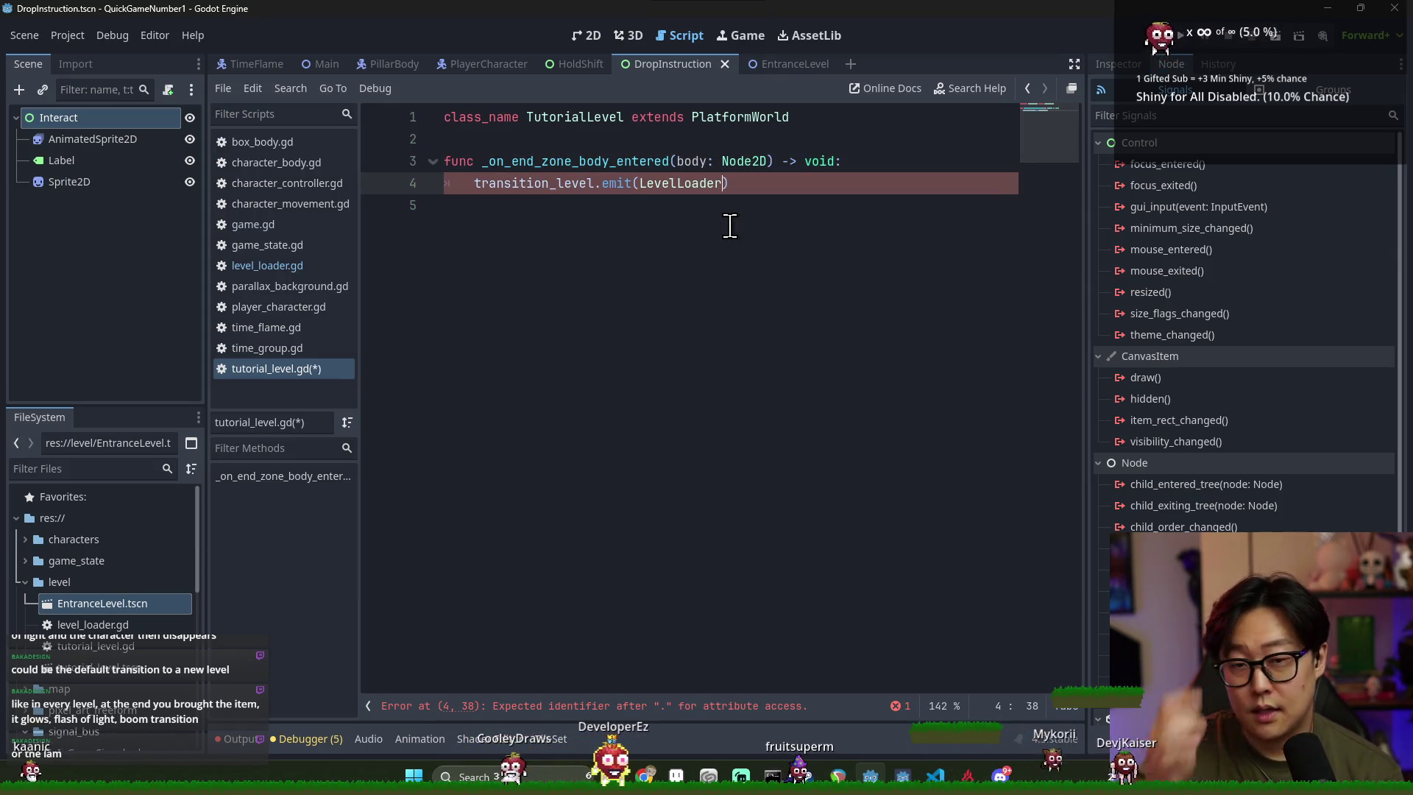
key(BackSpace)
key(BackSpace)
key(BackSpace)
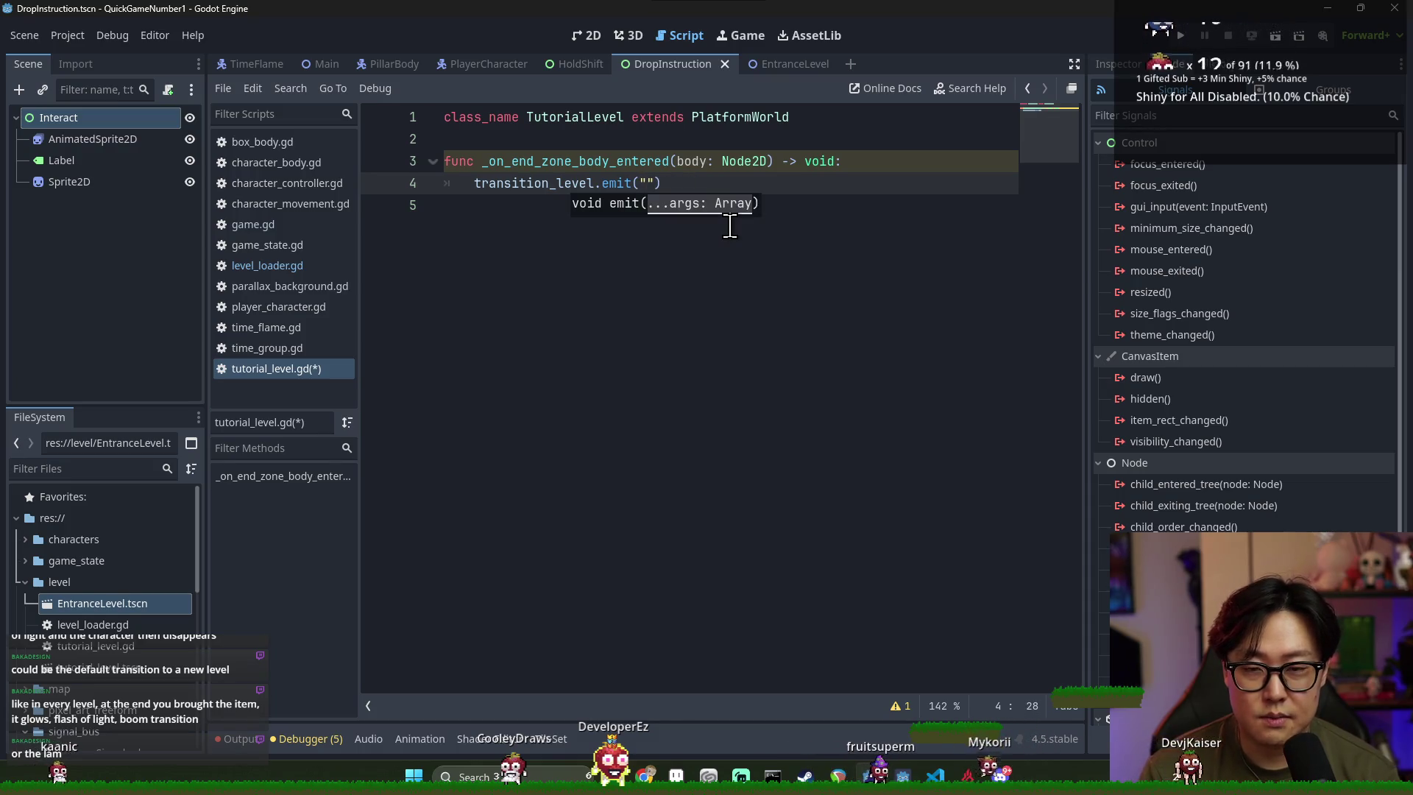
text(entranc)
key(ctrl+s)
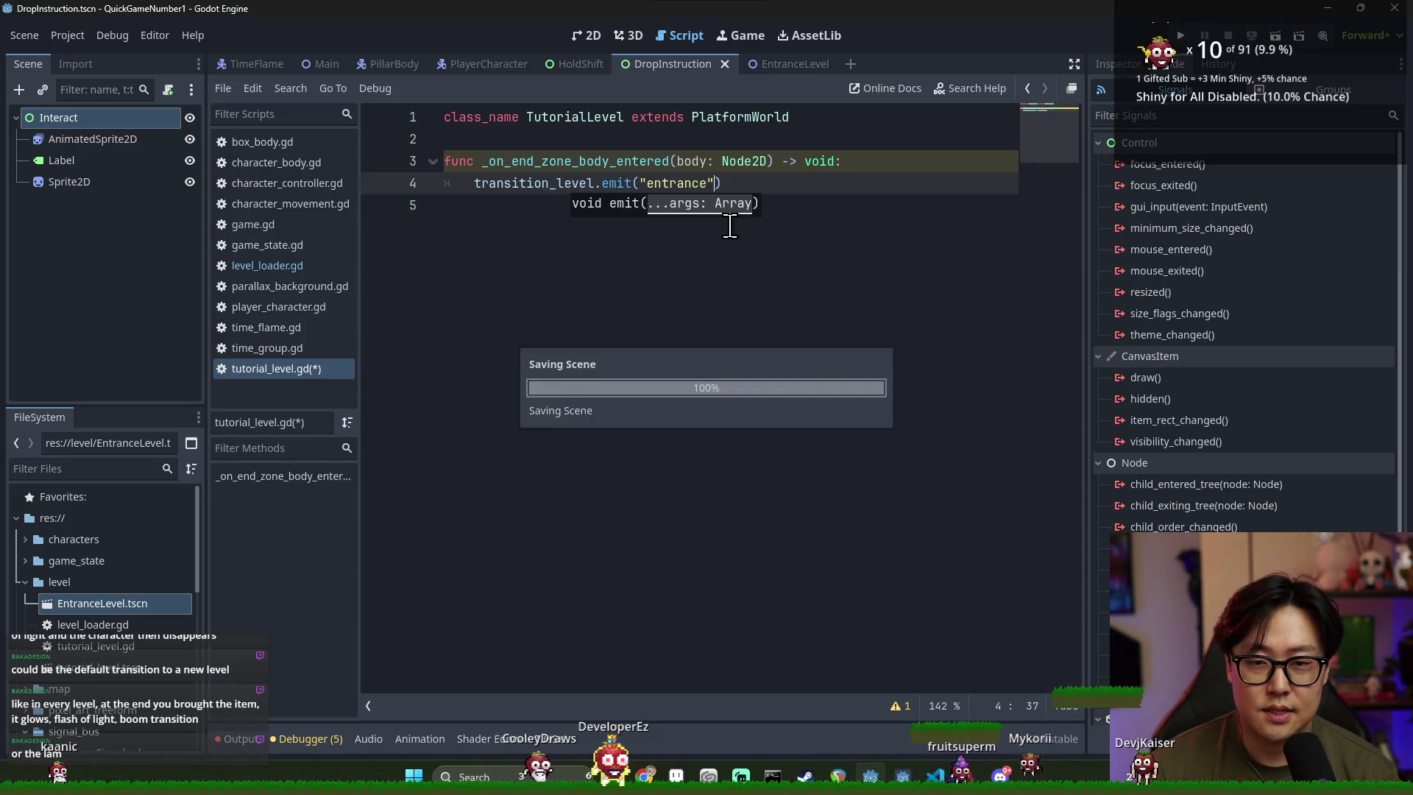
click(757, 167)
double_click(662, 184)
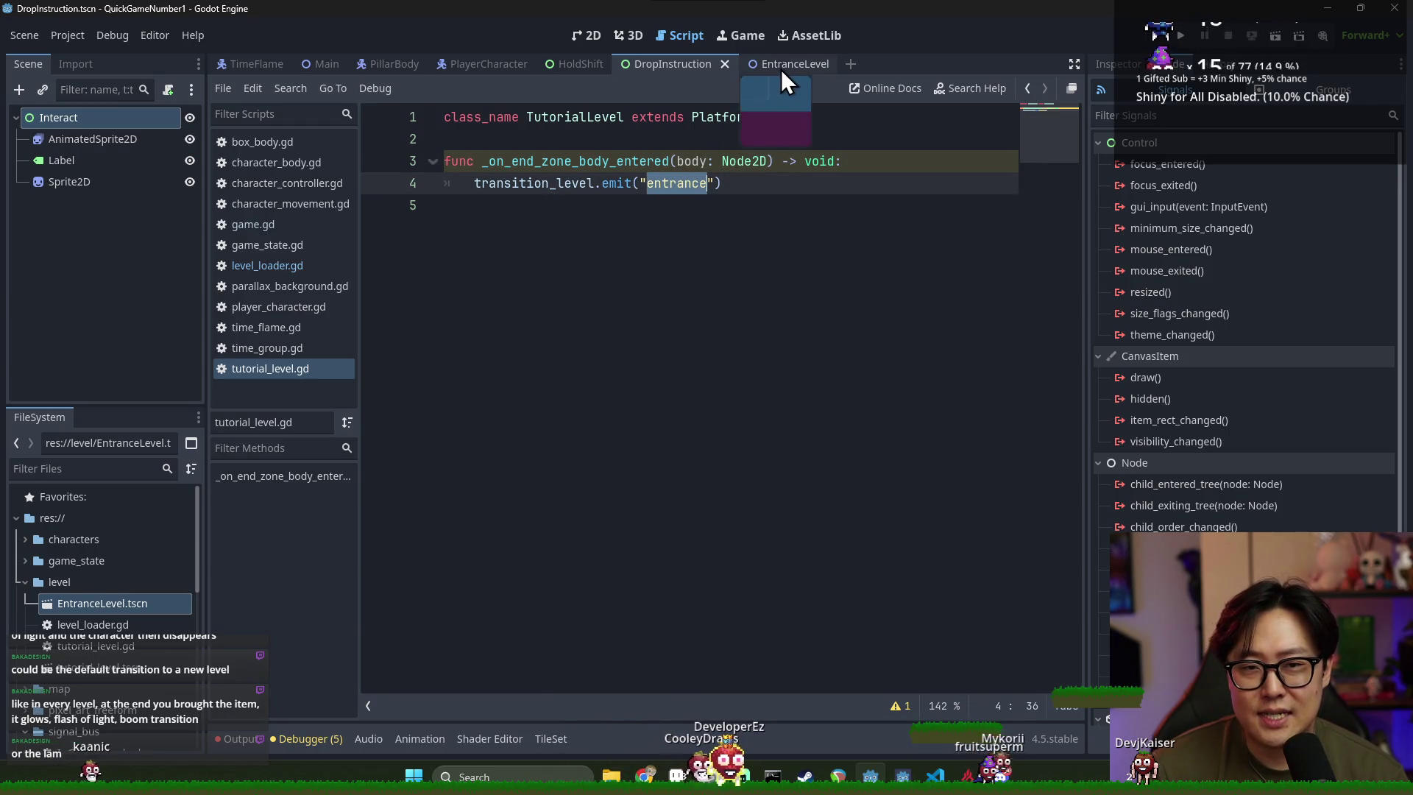
Switch to the EntranceLevel scene, save the open scenes, and reopen level_loader.gd
click(774, 65)
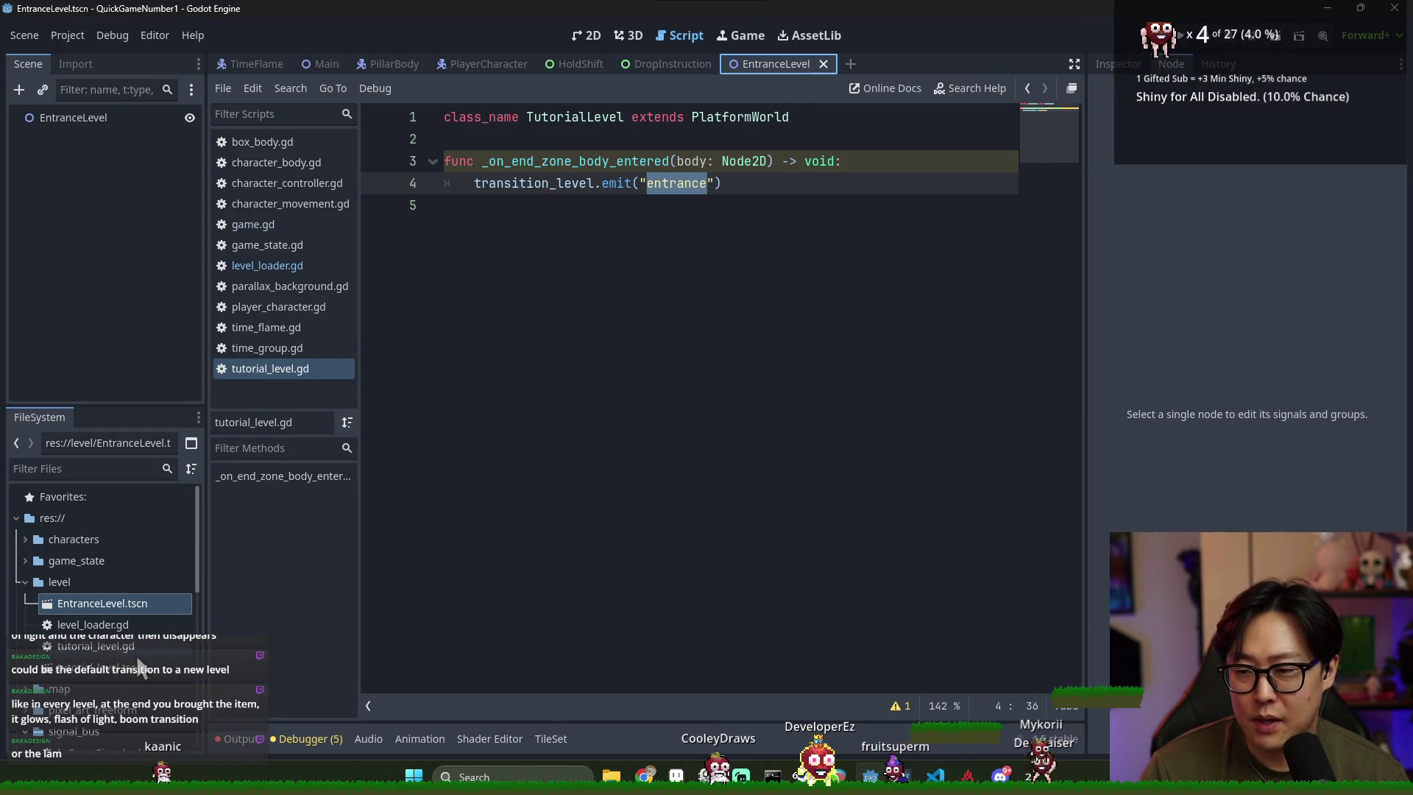
key(ctrl+s)
click(144, 606)
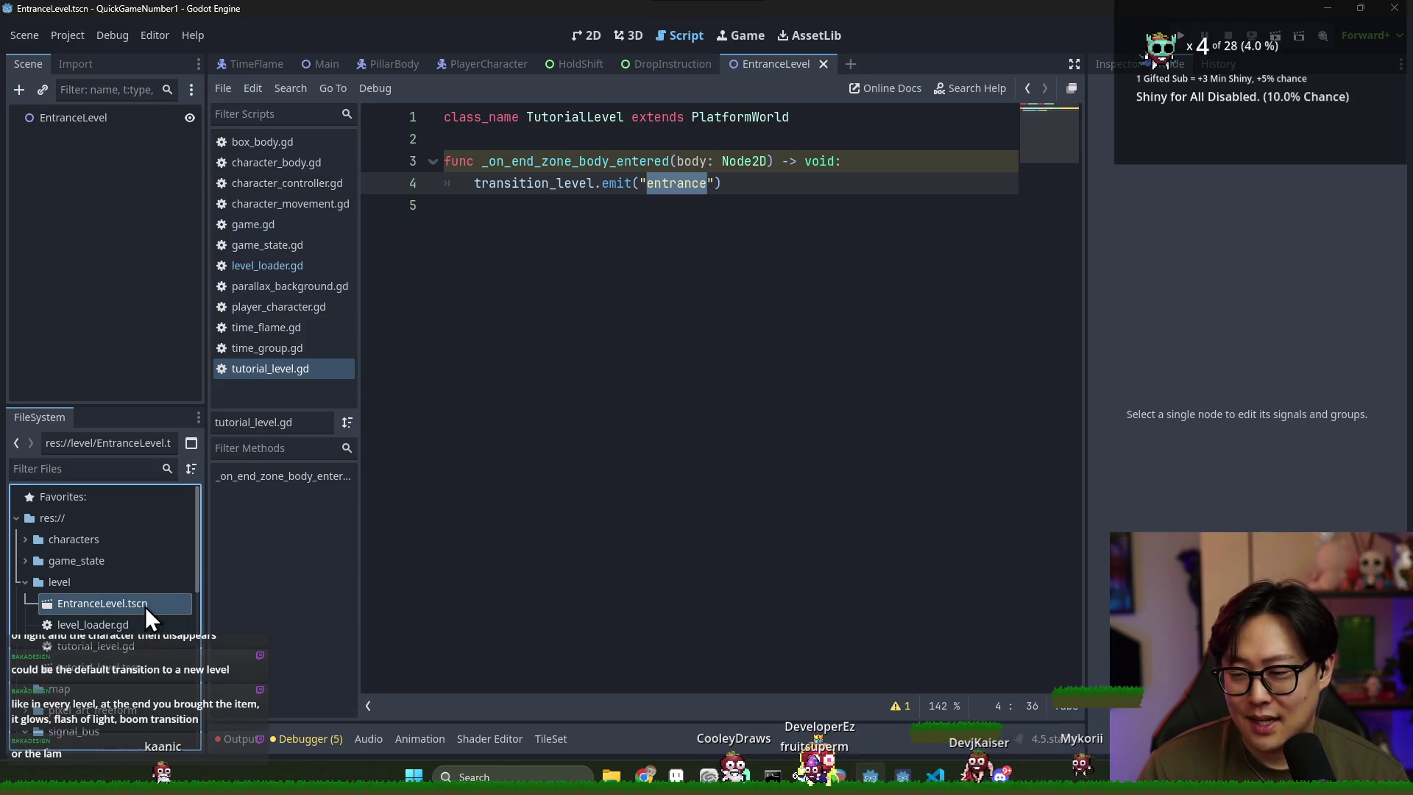
key(ctrl+s)
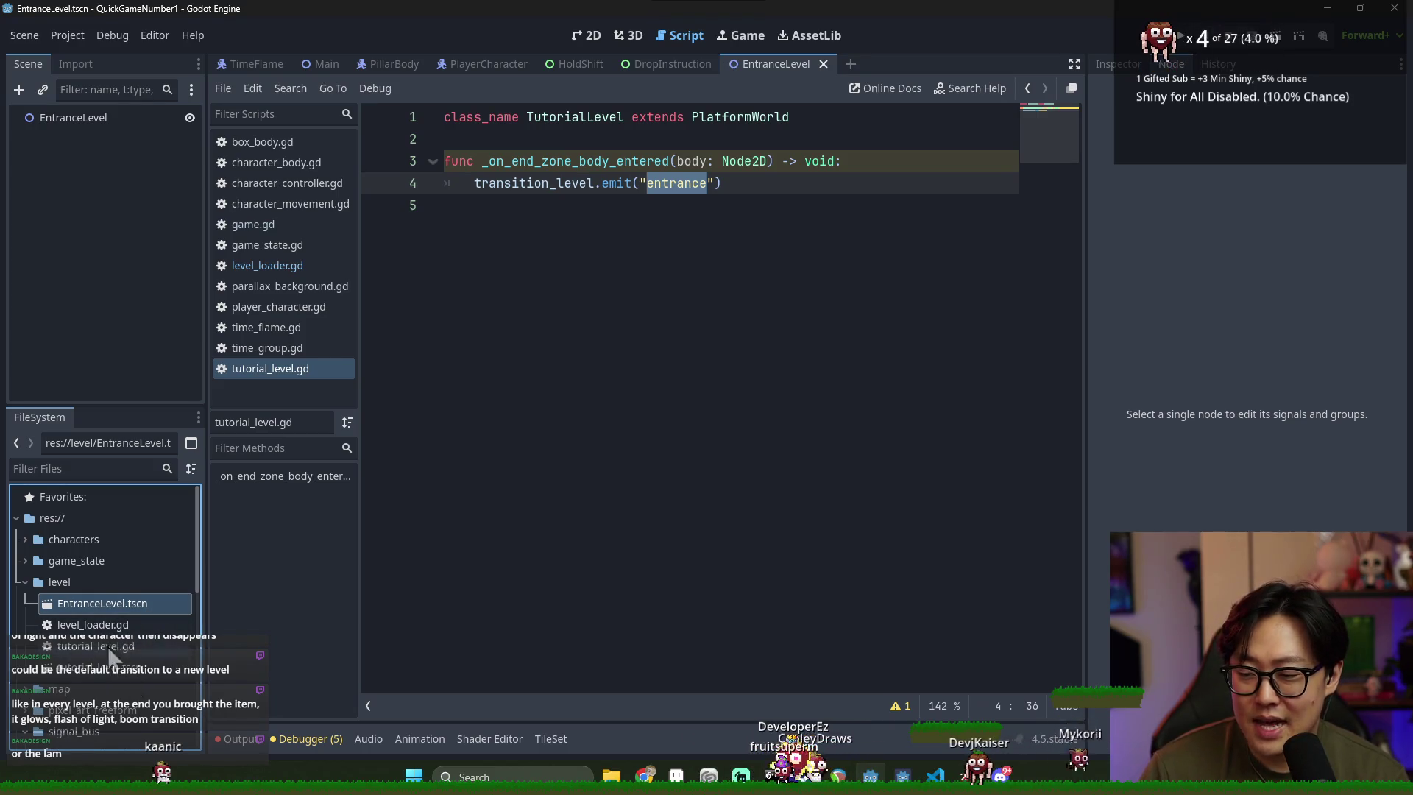
double_click(94, 624)
Add an enum block below the class declaration in level_loader.gd
click(742, 139)
key(Return)
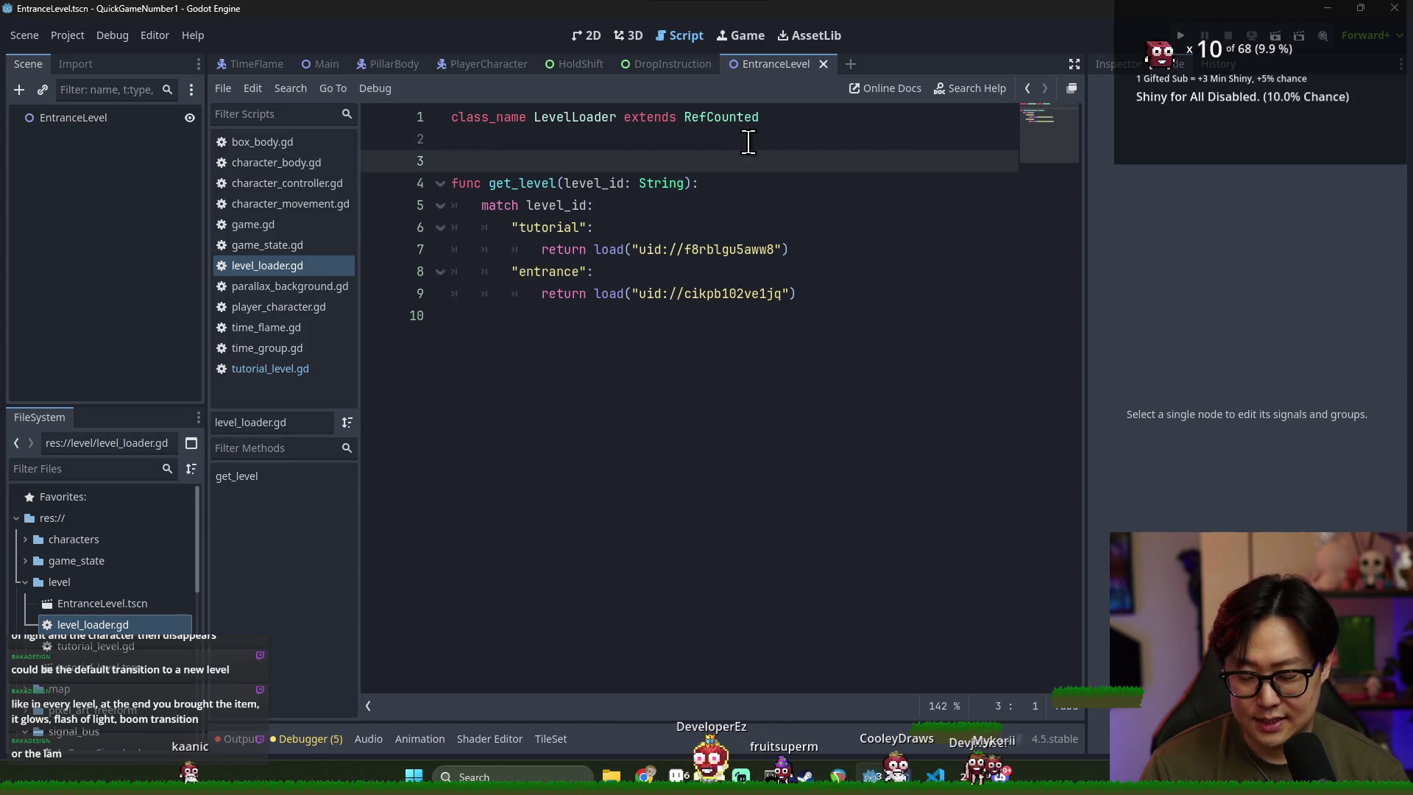
key(Return)
key(BackSpace)
text(enum {)
key(Return)
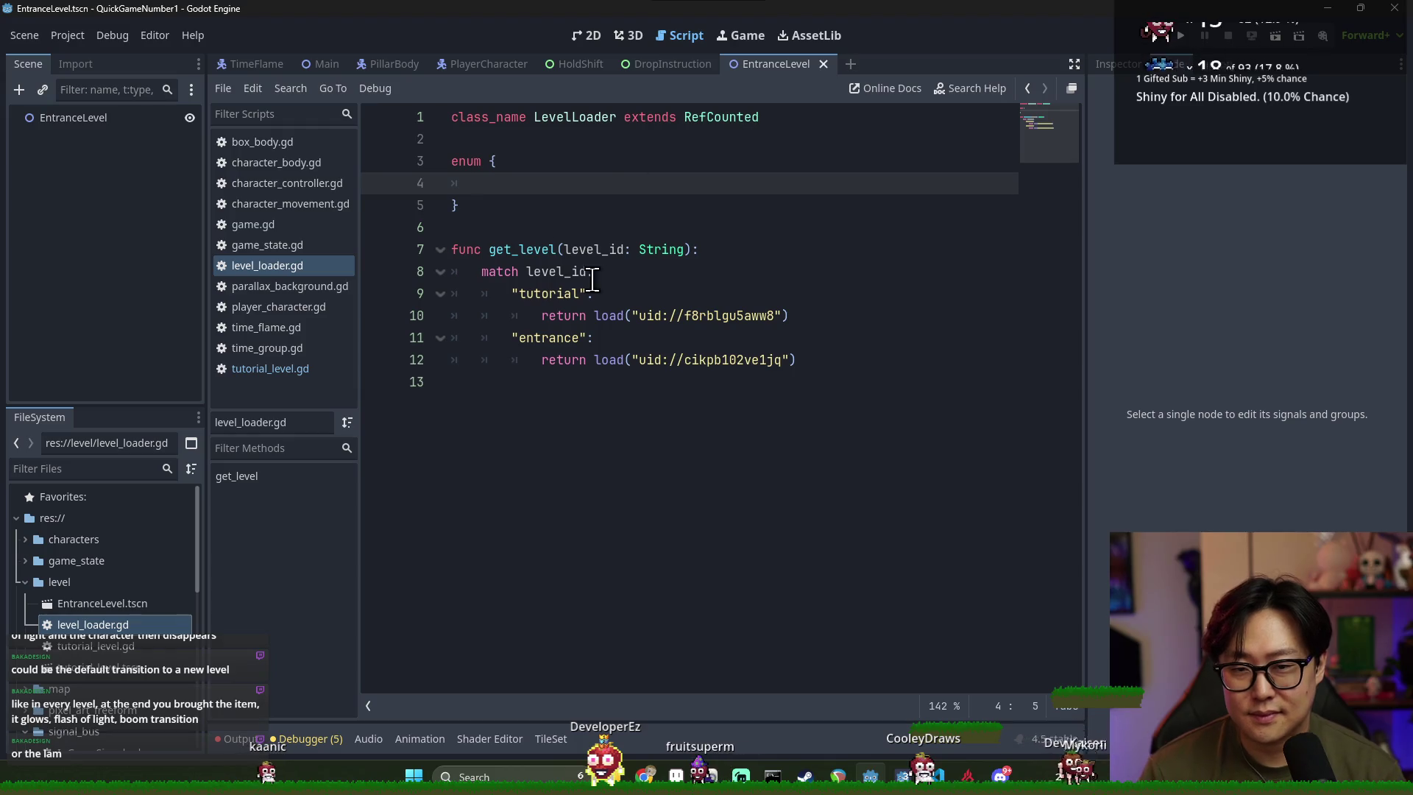
Change get_level's parameter type from String to LEVEL_ID and save
click(669, 251)
click(492, 162)
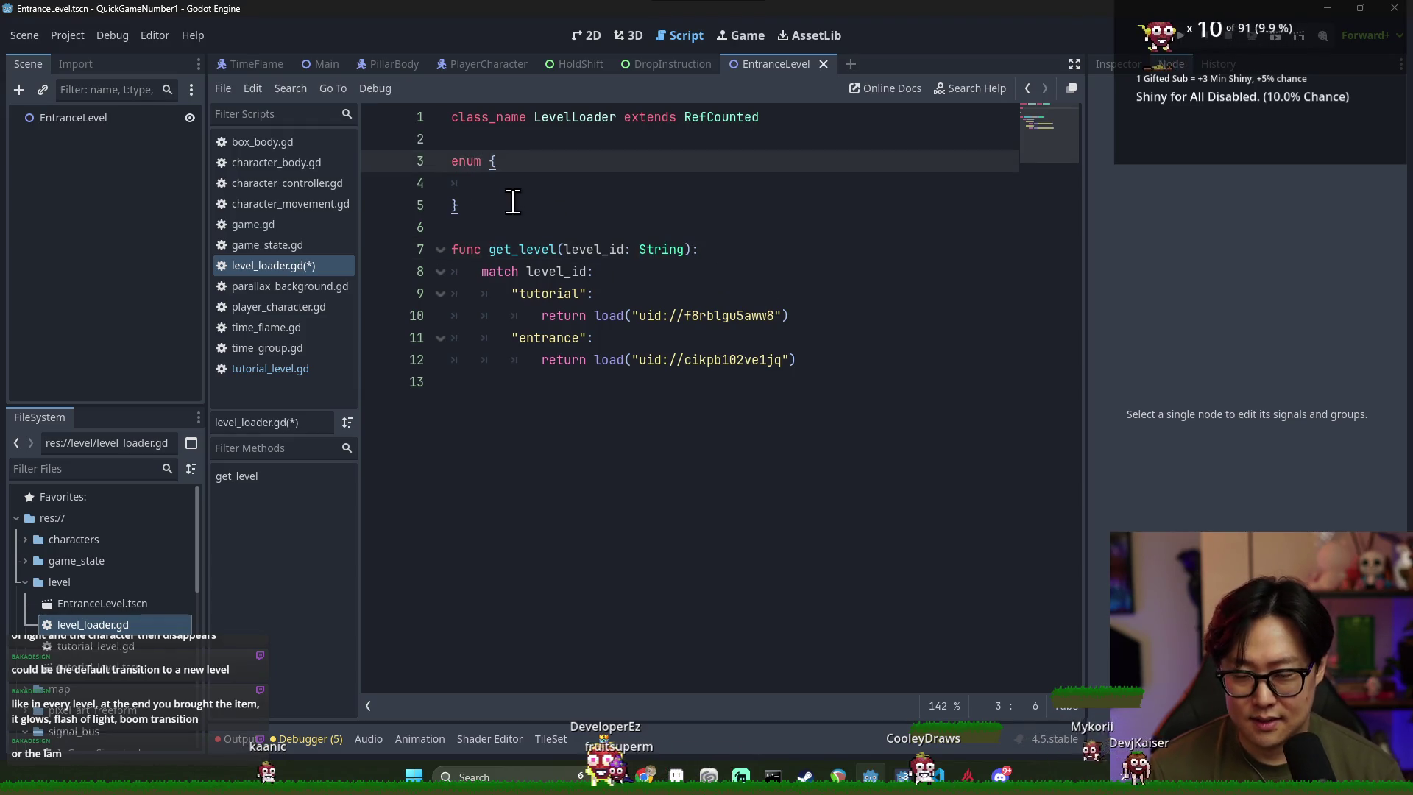
text(LEVEL_ID)
double_click(521, 162)
key(ctrl+c)
double_click(660, 251)
key(ctrl+v)
click(487, 184)
key(ctrl+s)
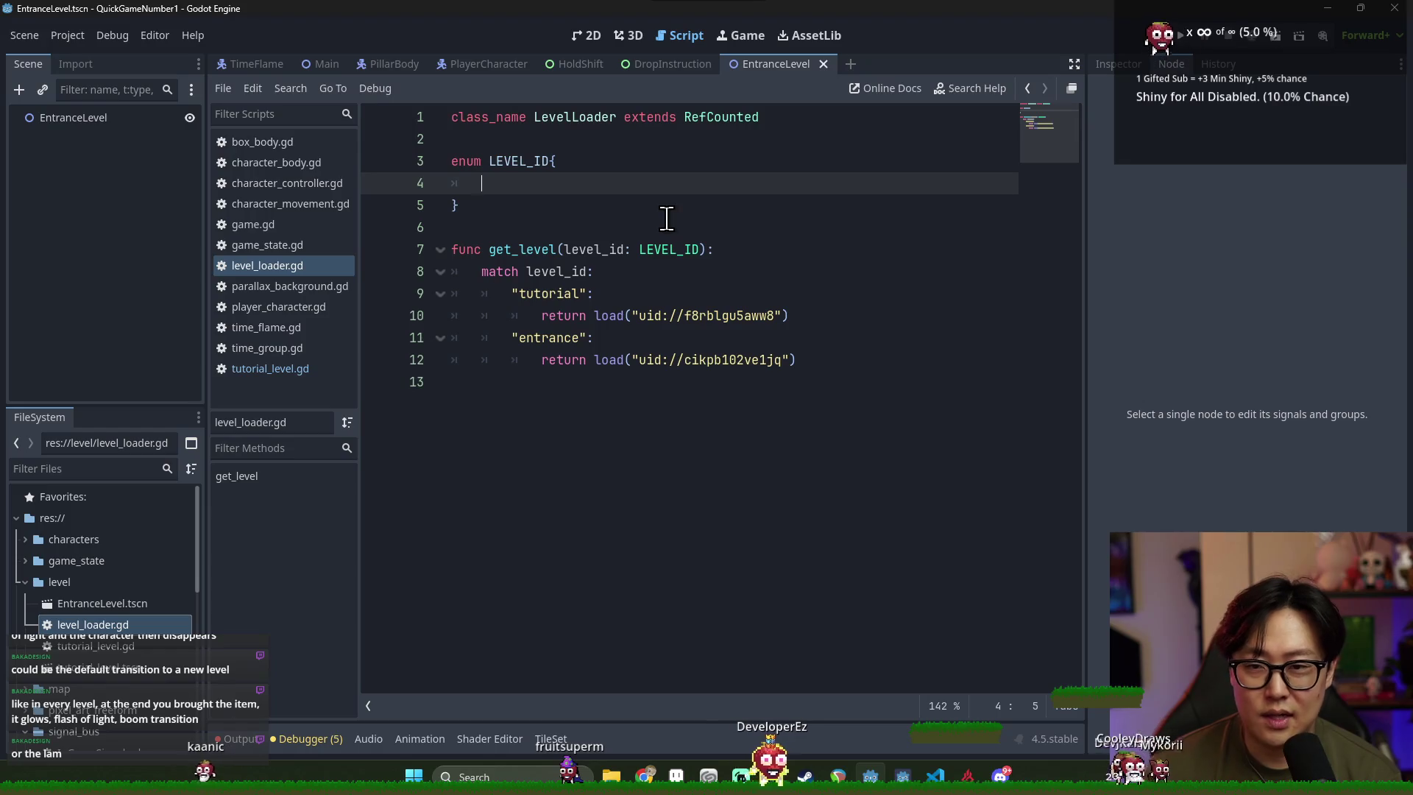
Fill the LEVEL_ID enum with the TUTORIAL and ENTRANCE values and save
text(TUTORIAL:)
key(Return)
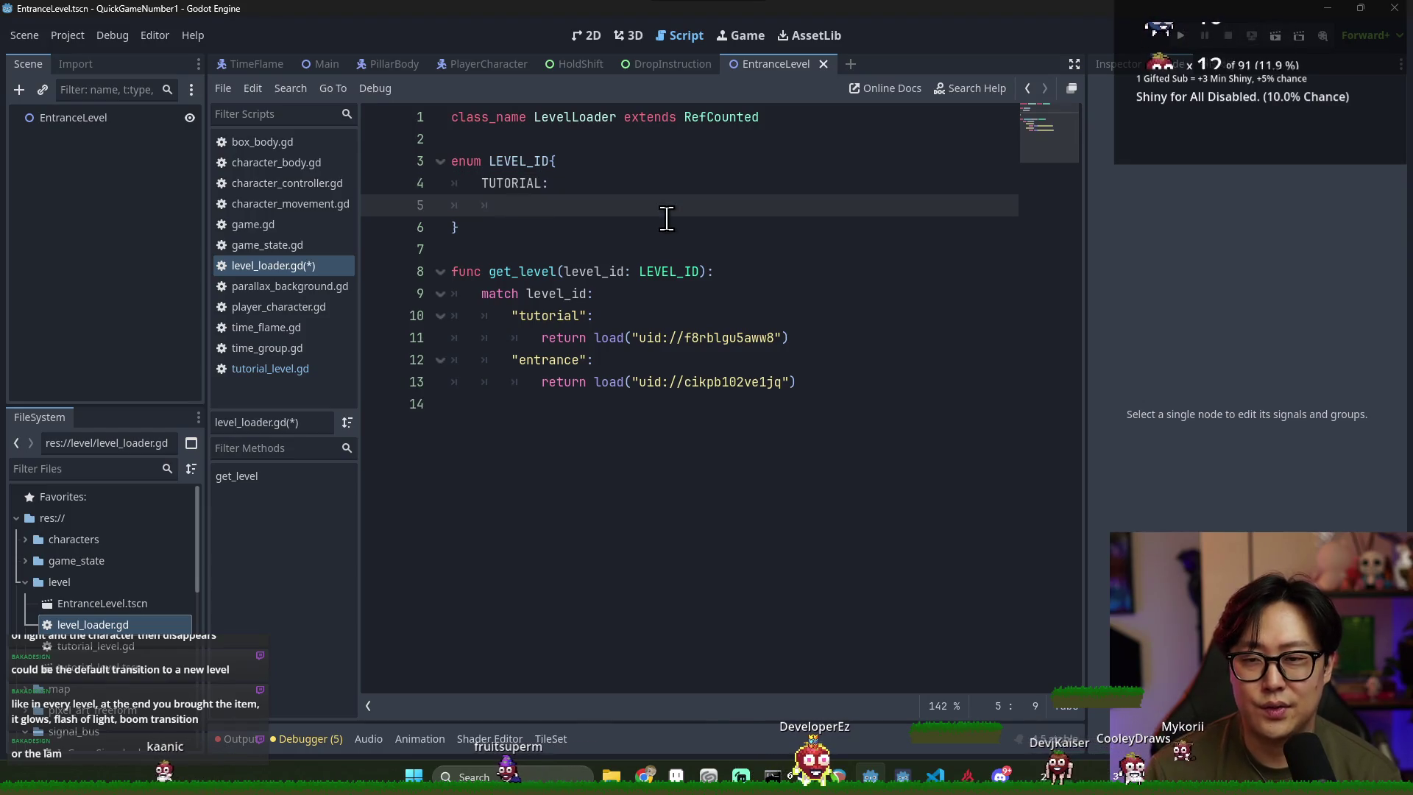
key(ctrl+z)
key(Return)
text(ENTRANCE)
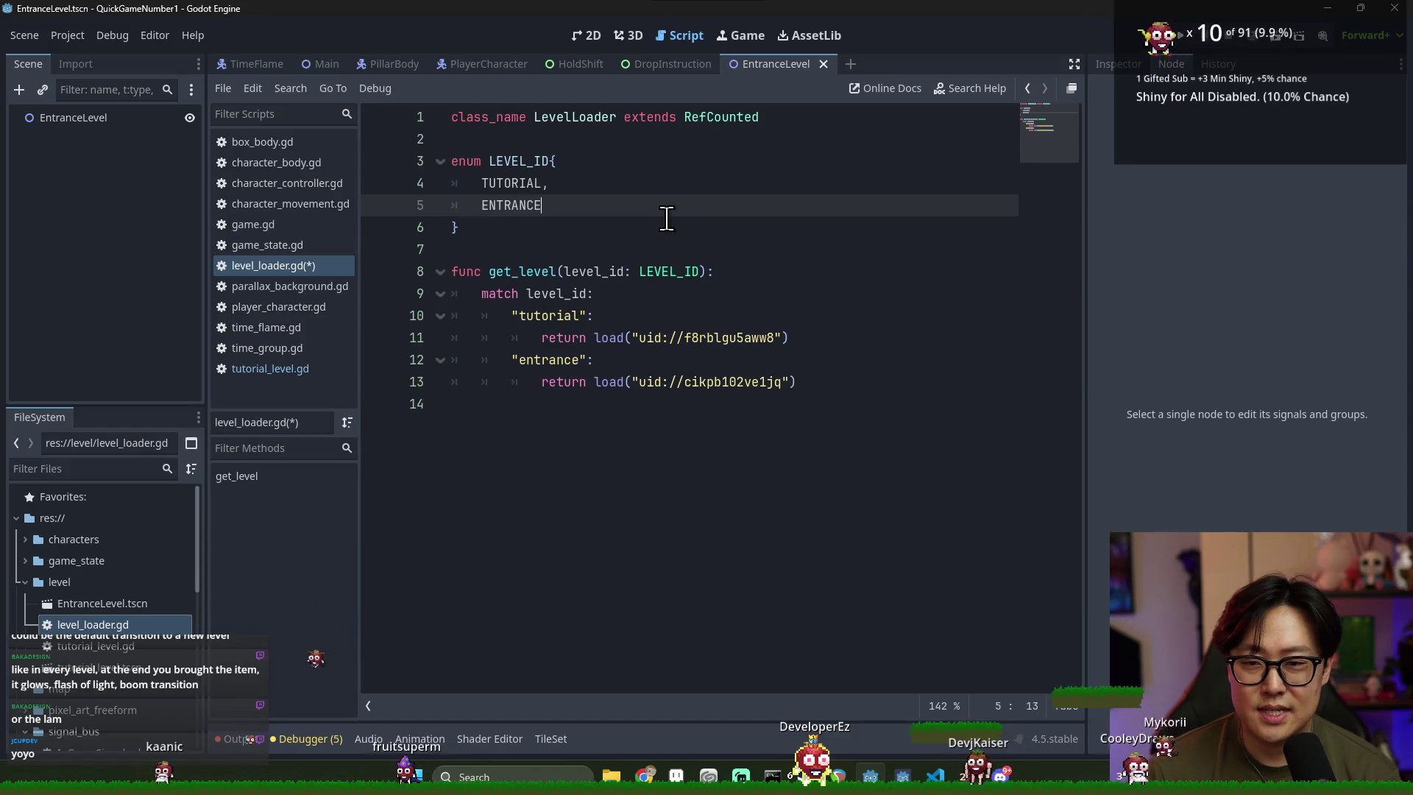
key(ctrl+s)
Replace the quoted tutorial and entrance match patterns with TUTORIAL and ENTRANCE
double_click(519, 161)
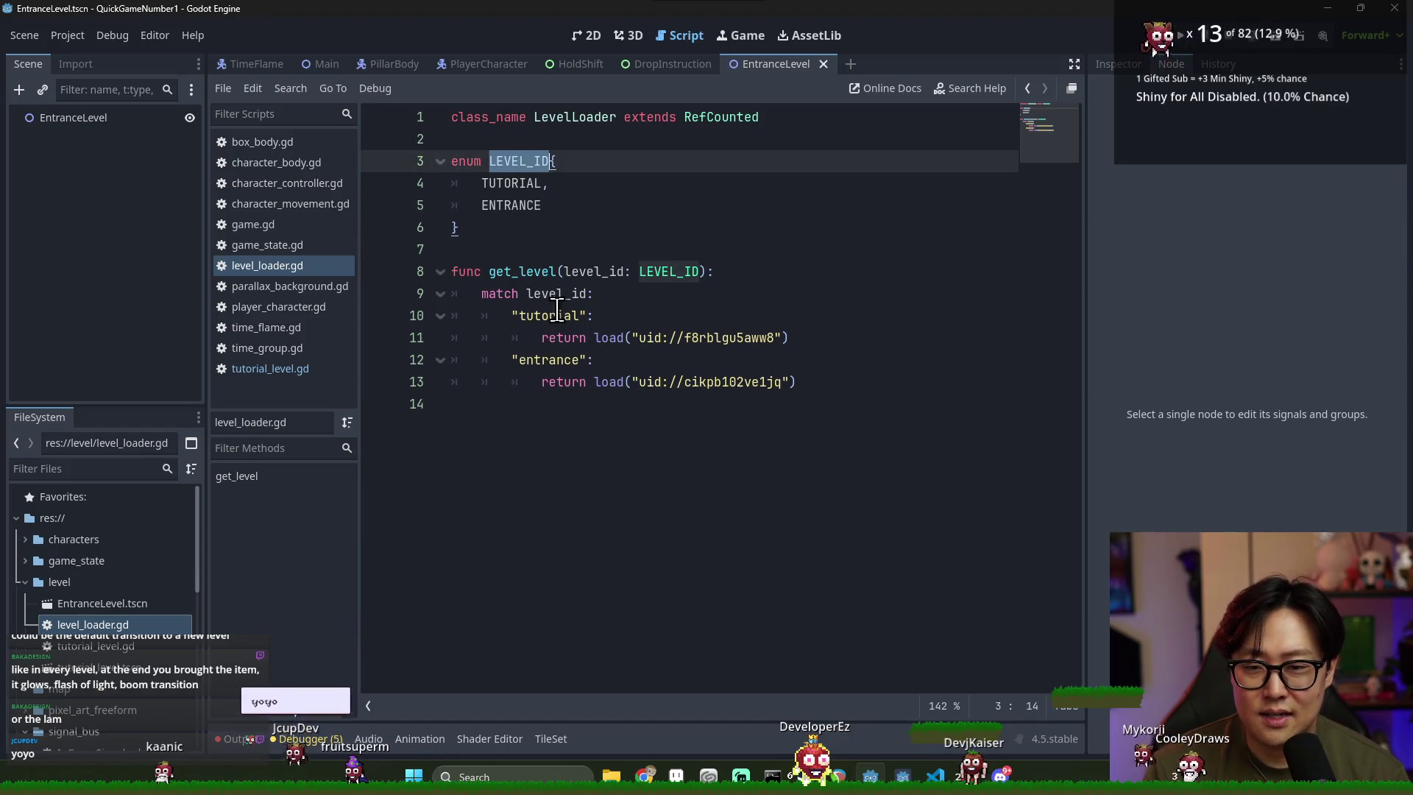
double_click(511, 183)
key(ctrl+c)
drag(512, 315, 571, 316)
key(ctrl+v)
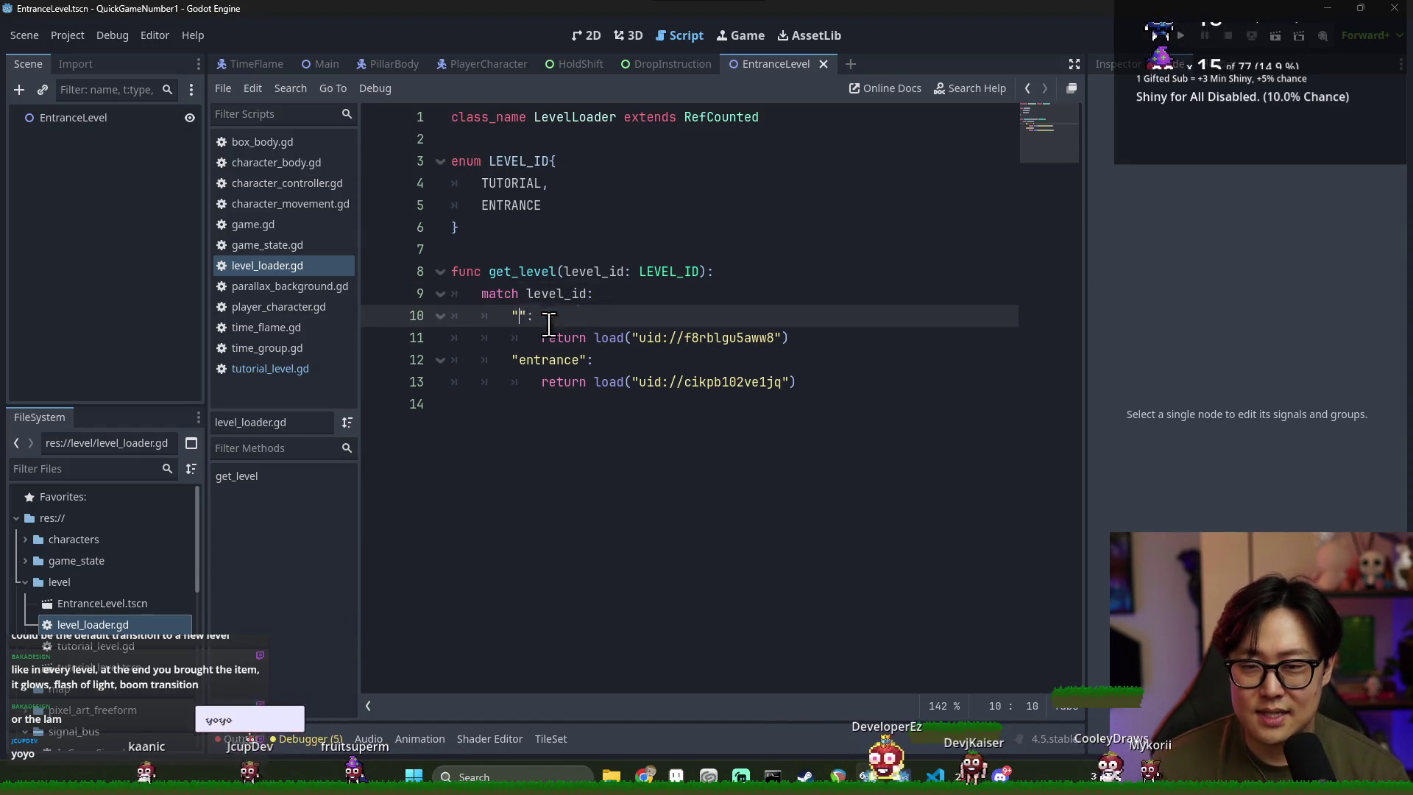
double_click(518, 205)
double_click(536, 359)
key(BackSpace)
key(ctrl+v)
key(ctrl+s)
Prefix both match cases with LEVEL_ID, giving LEVEL_ID.TUTORIAL and LEVEL_ID.ENTRANCE
double_click(560, 293)
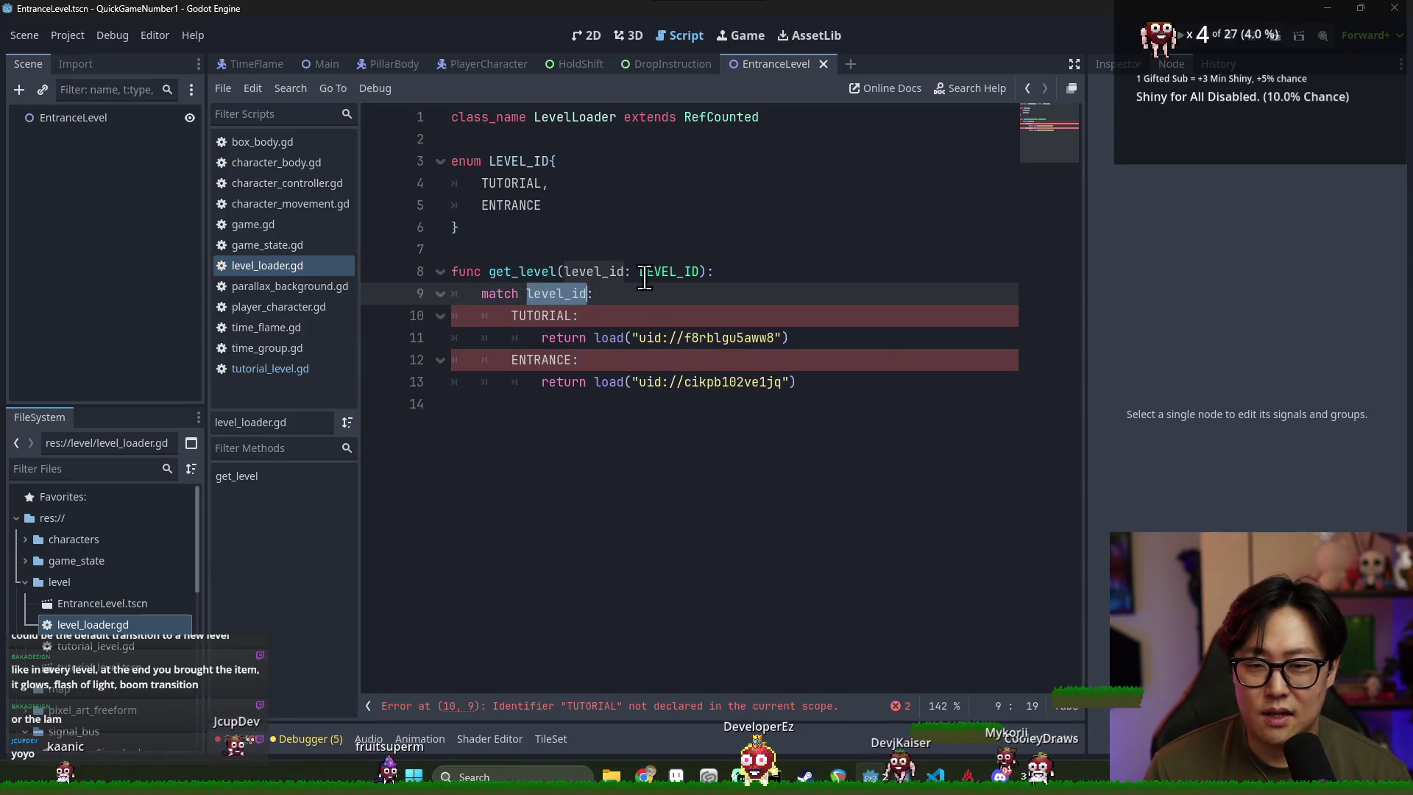
double_click(668, 272)
click(635, 382)
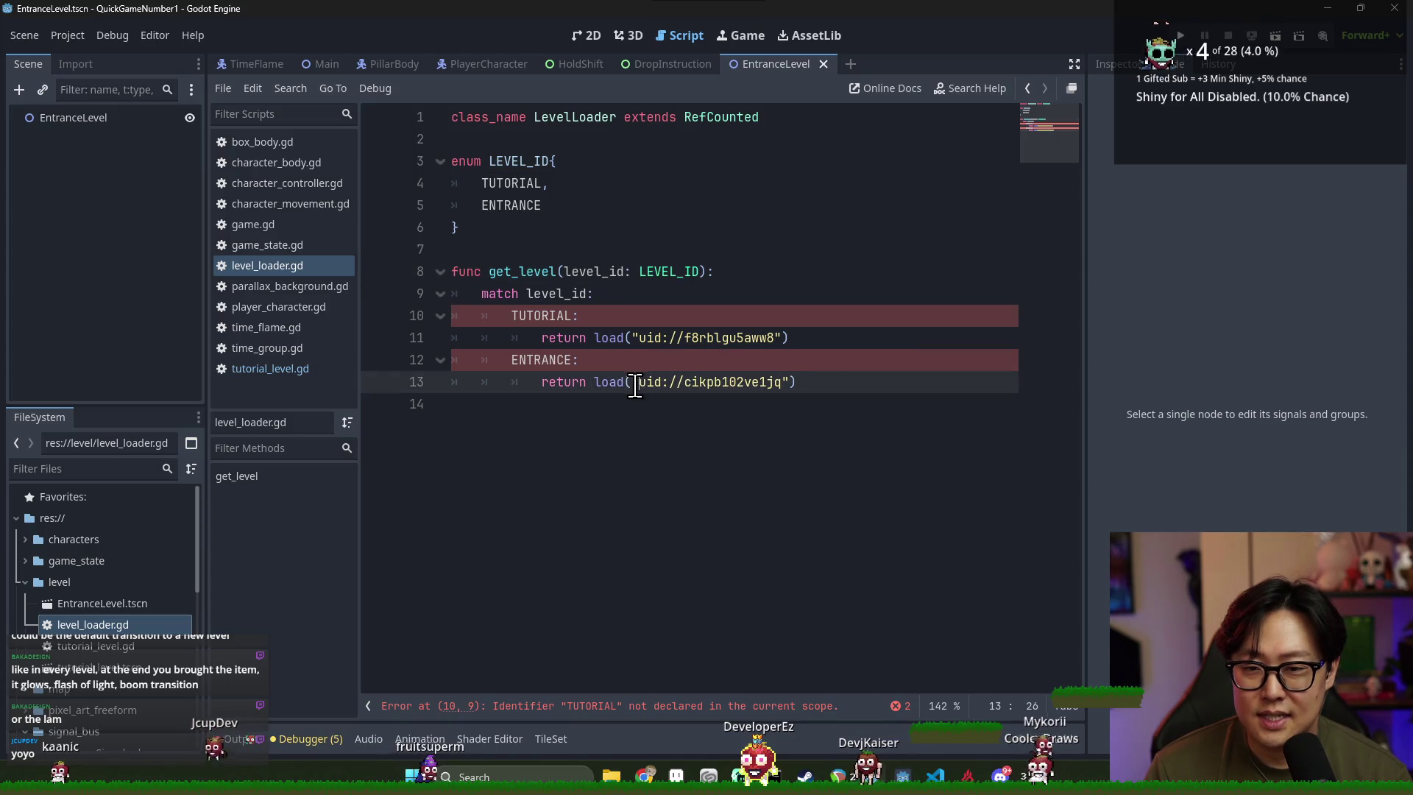
double_click(515, 163)
click(514, 317)
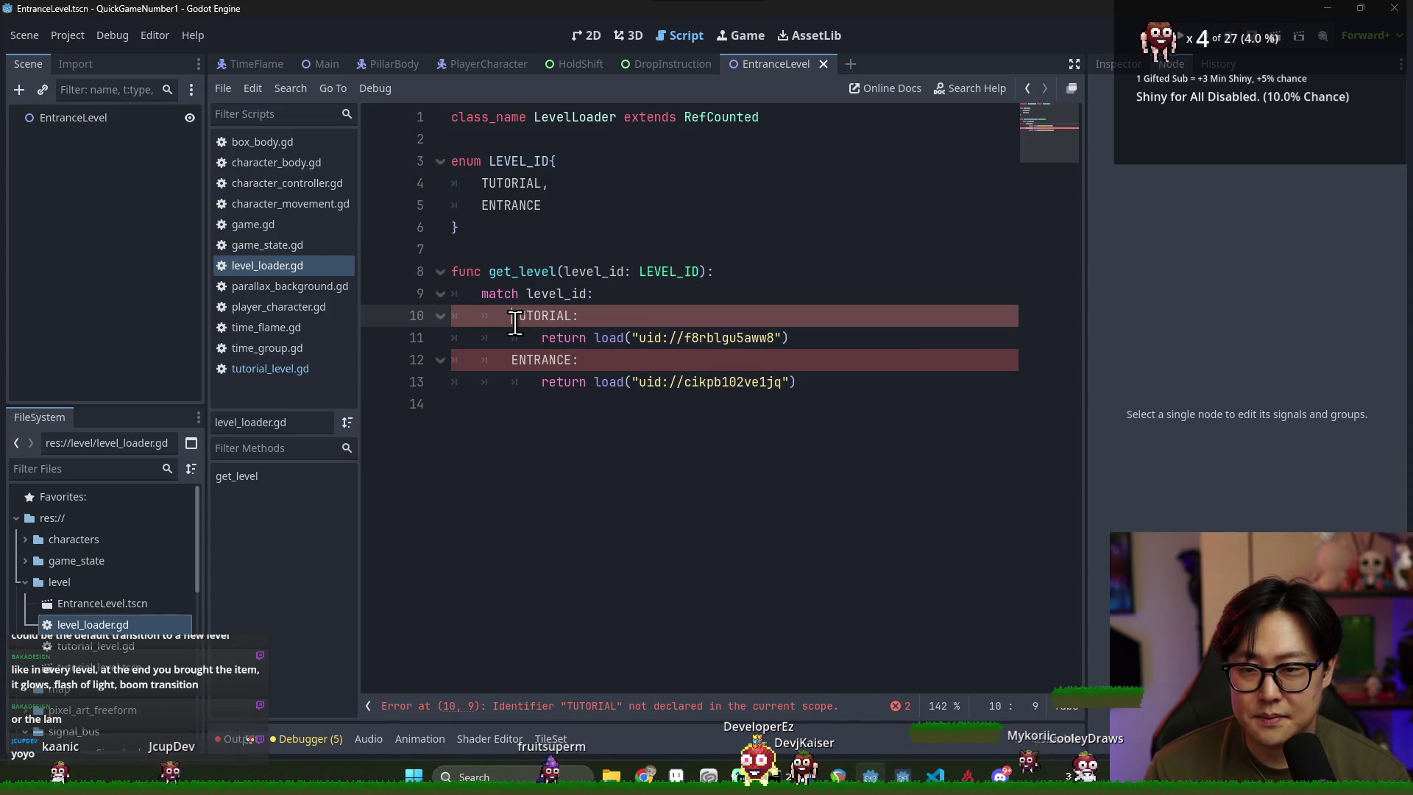
key(ctrl+v)
text(.)
click(515, 361)
key(ctrl+v)
text(.)
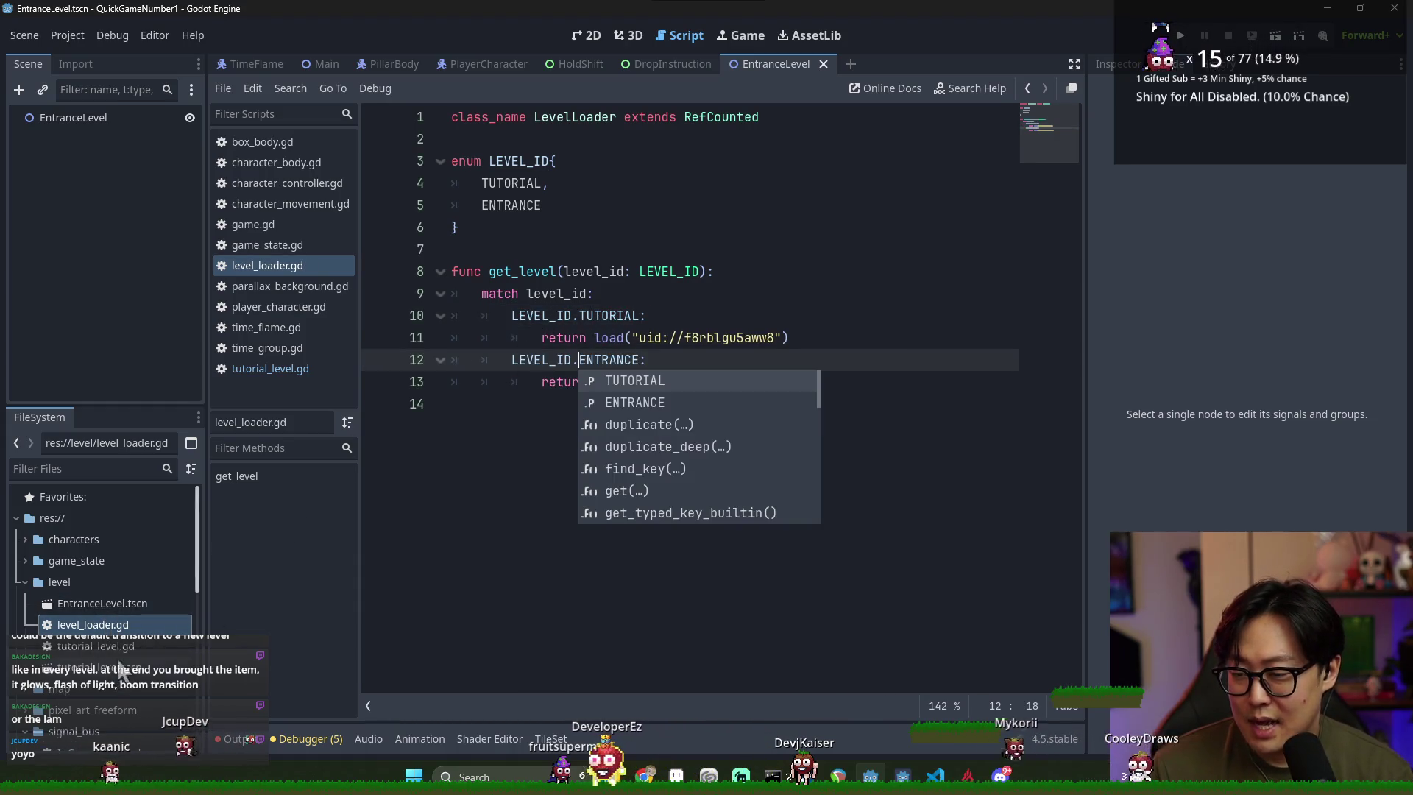
click(549, 339)
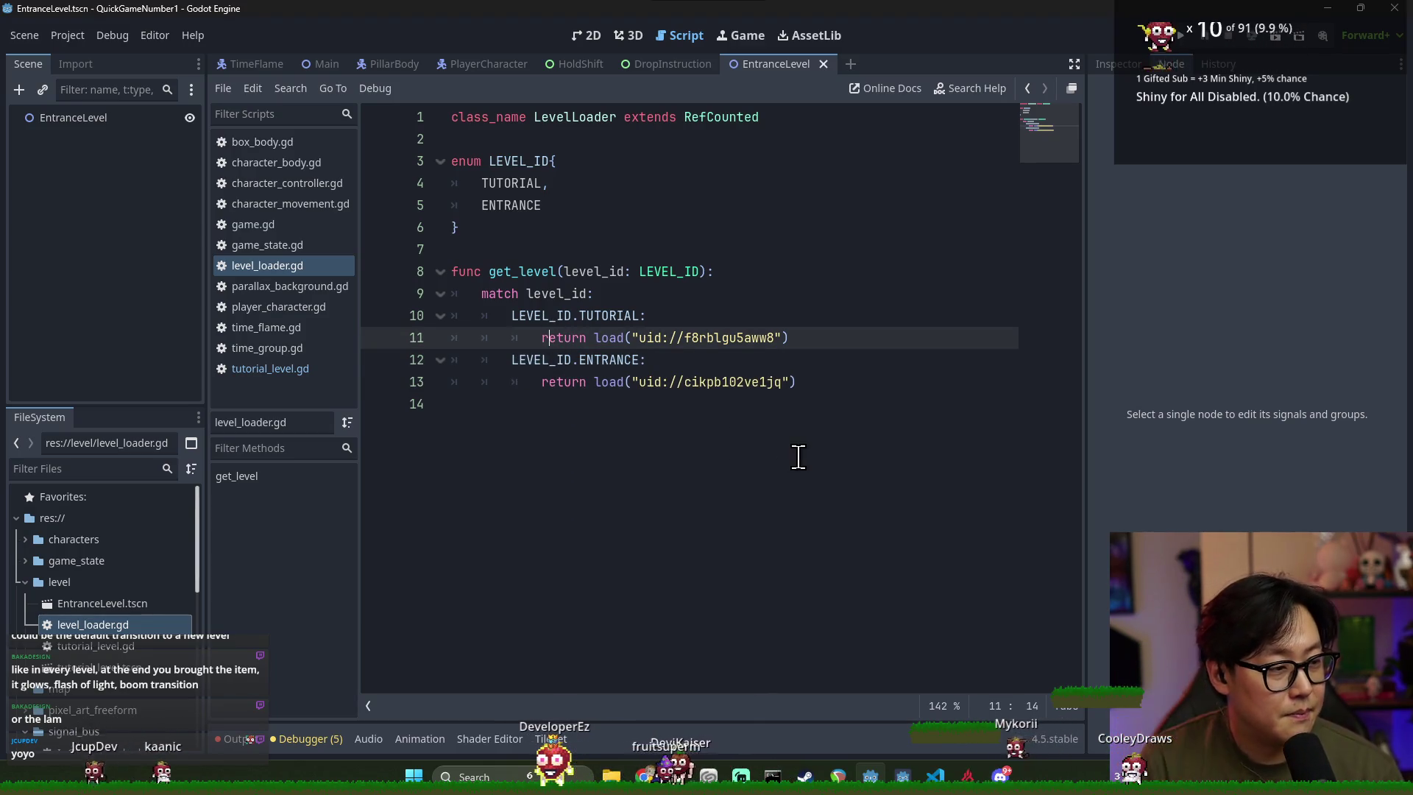
Save level_loader.gd, open tutorial_level, and delete the 'entrance' string in its emit call
key(ctrl+s)
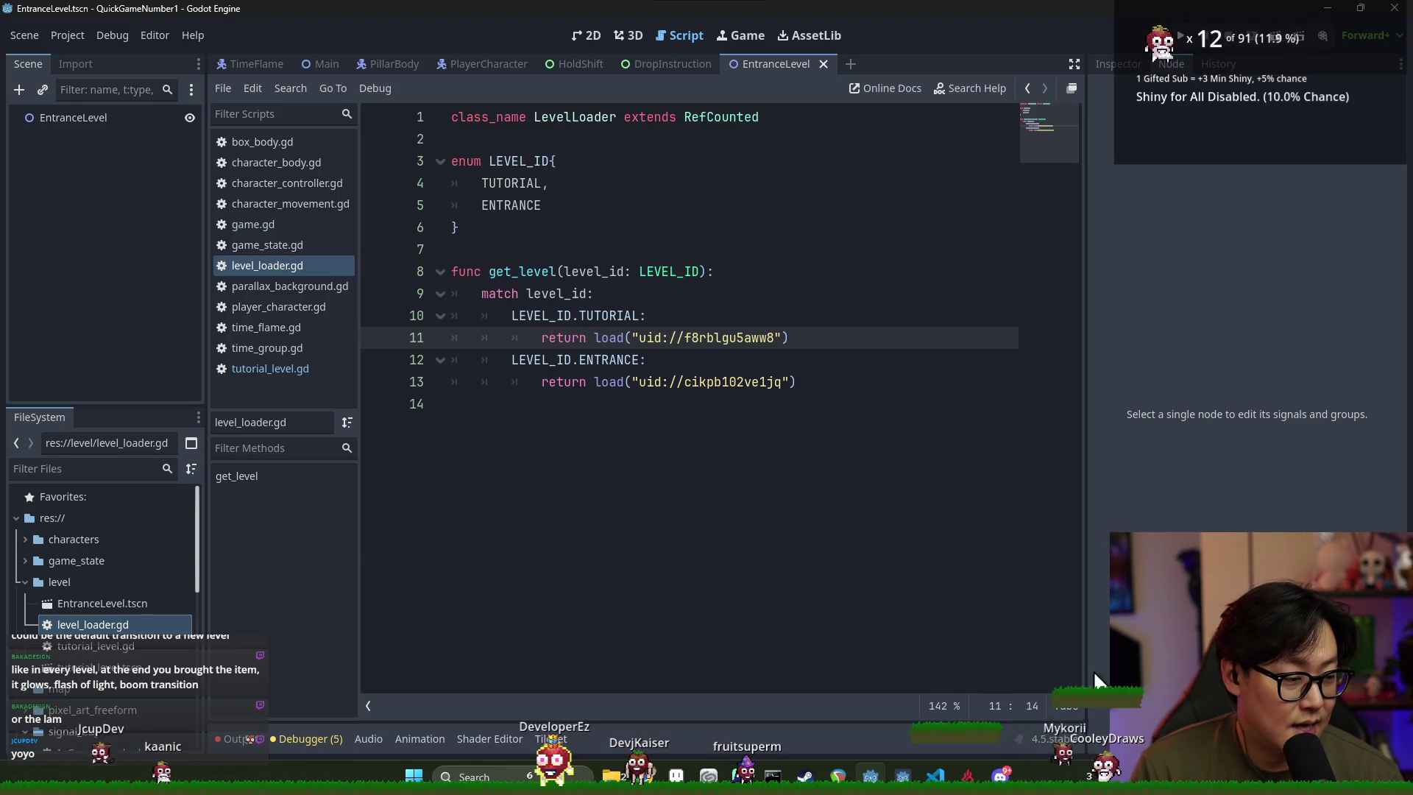
key(ctrl+s)
key(ctrl+s)
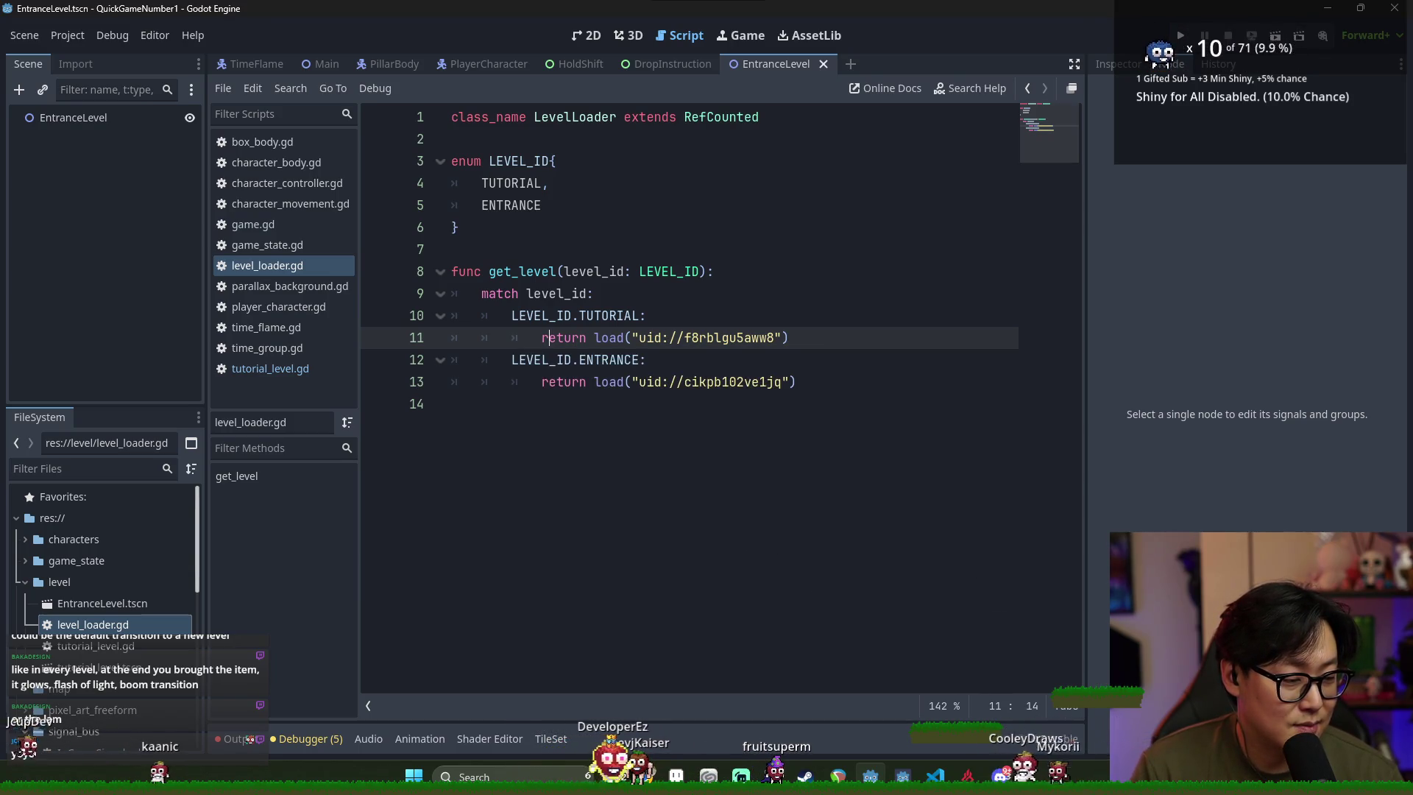
click(539, 409)
key(ctrl+s)
key(ctrl+s)
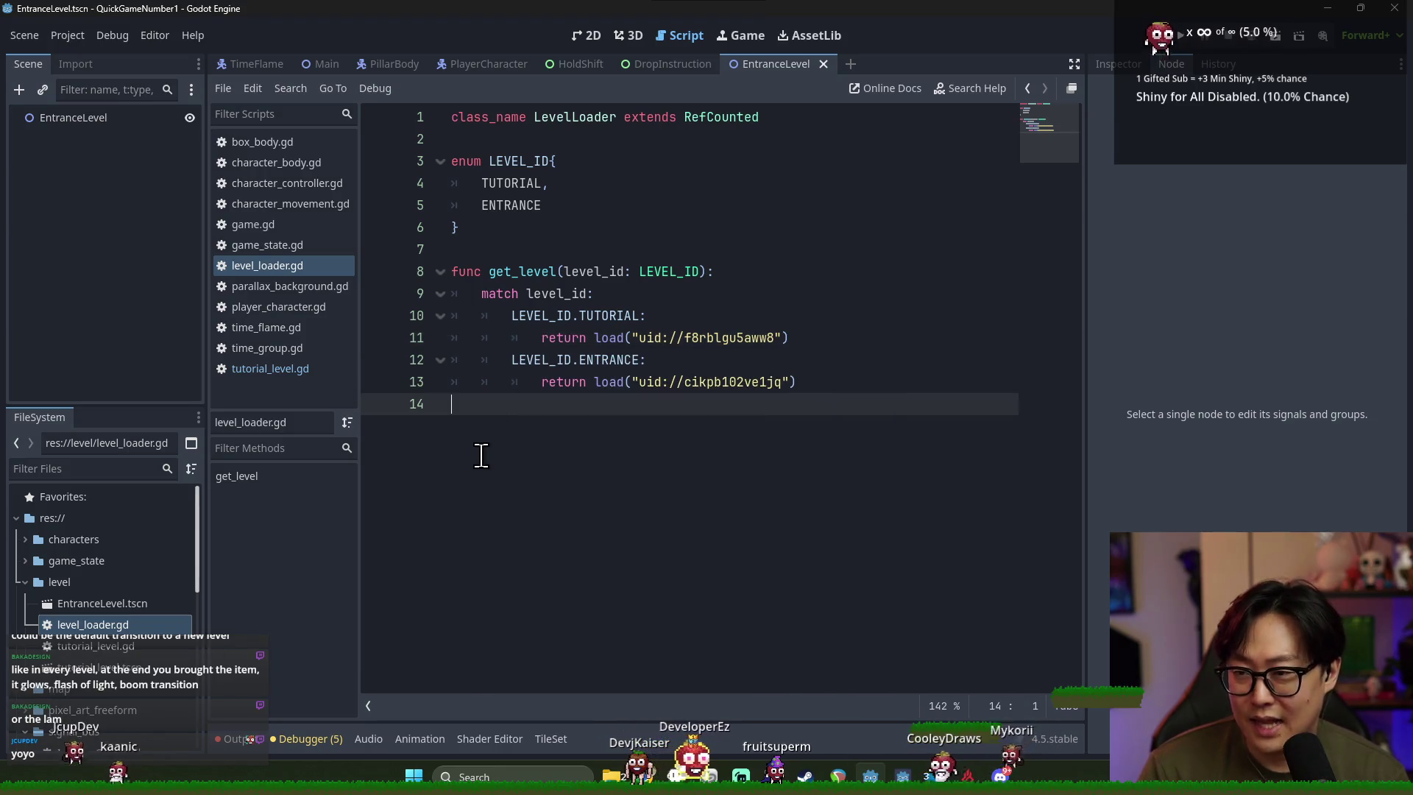
key(ctrl+s)
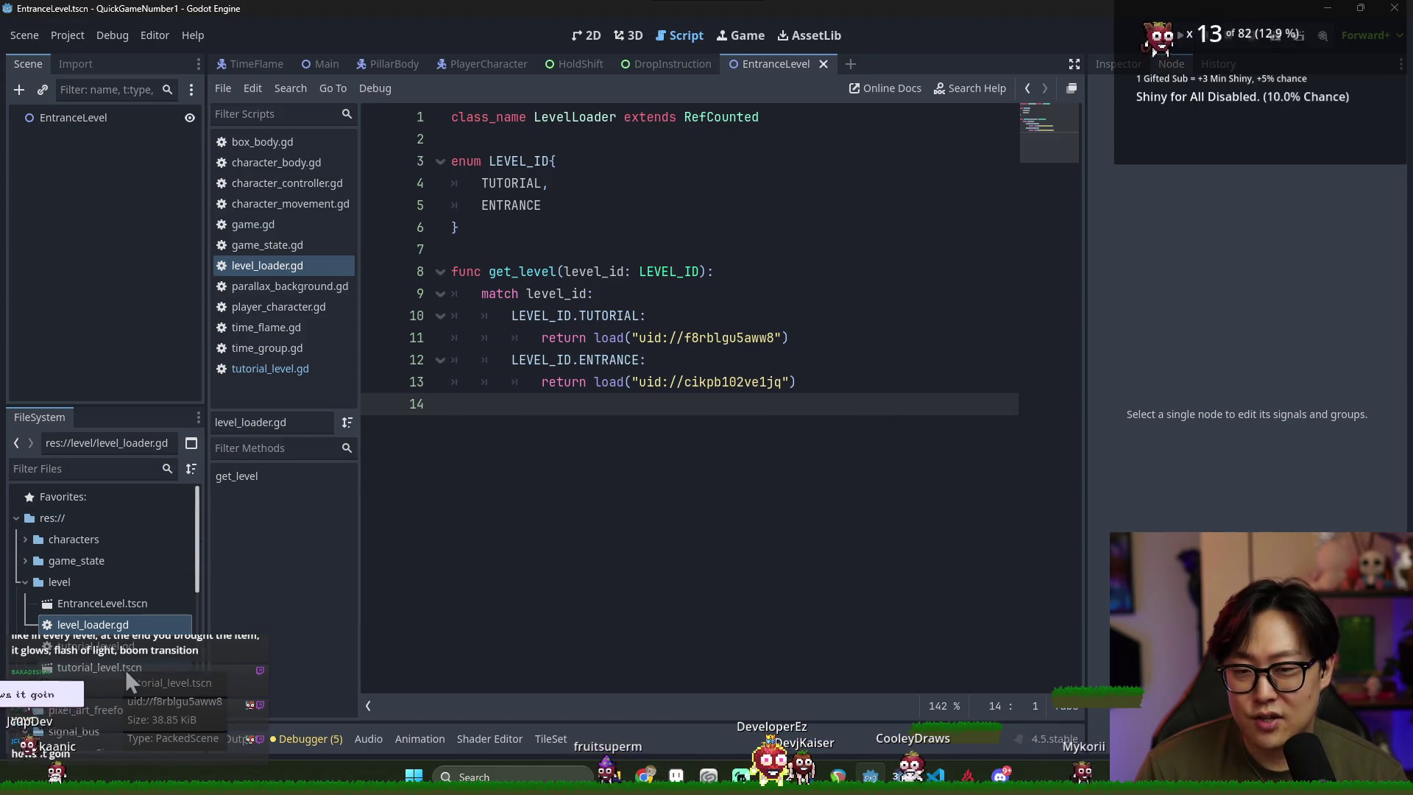
click(609, 381)
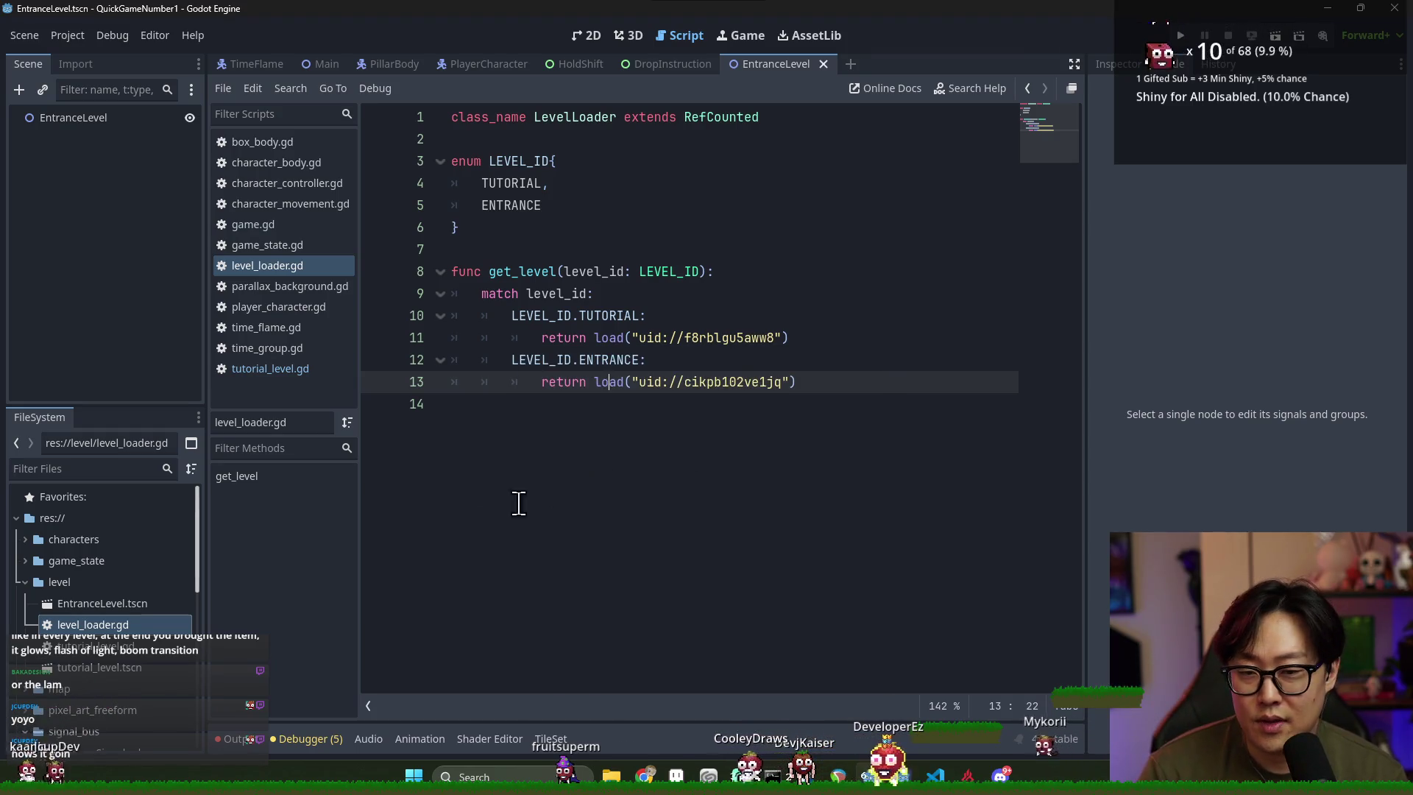
double_click(136, 666)
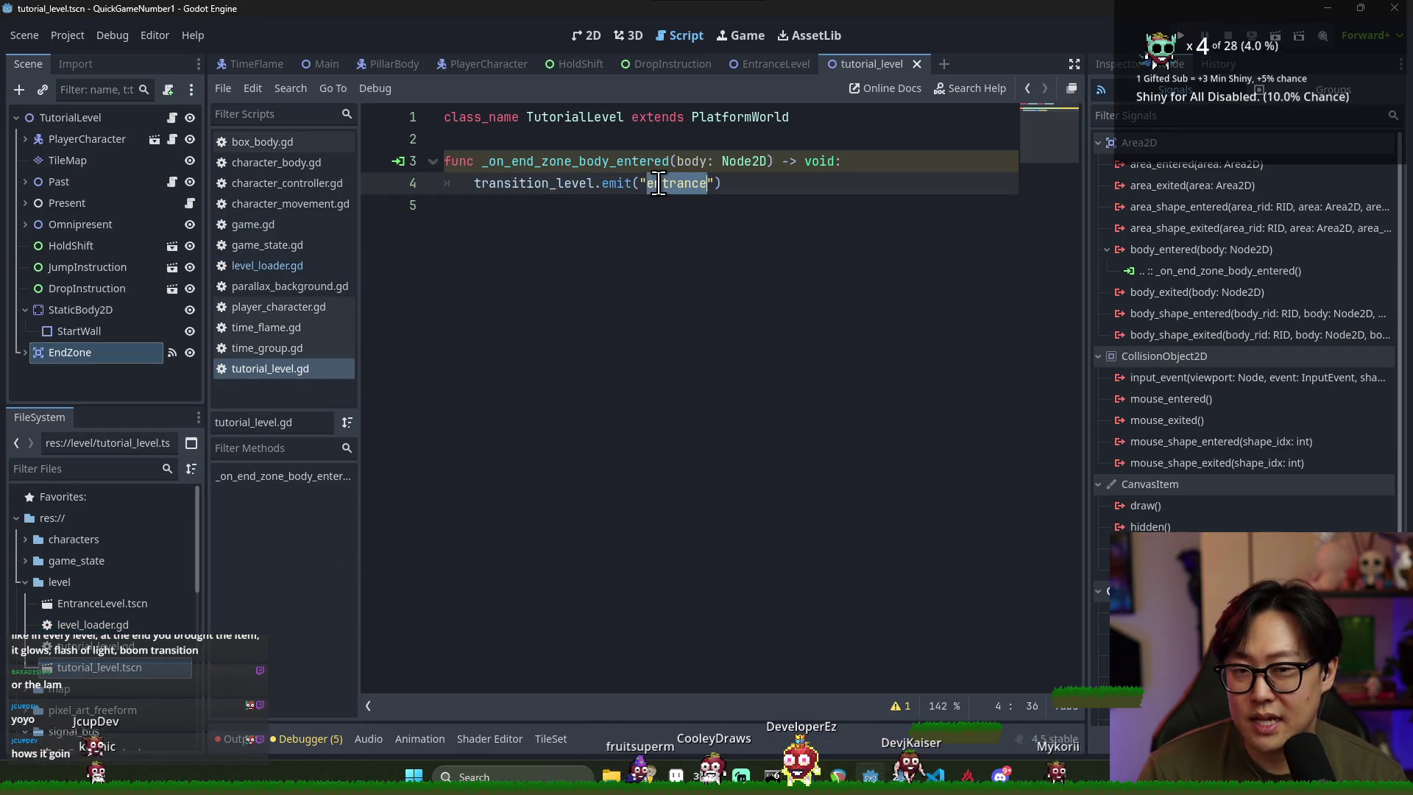
key(BackSpace)
key(BackSpace)
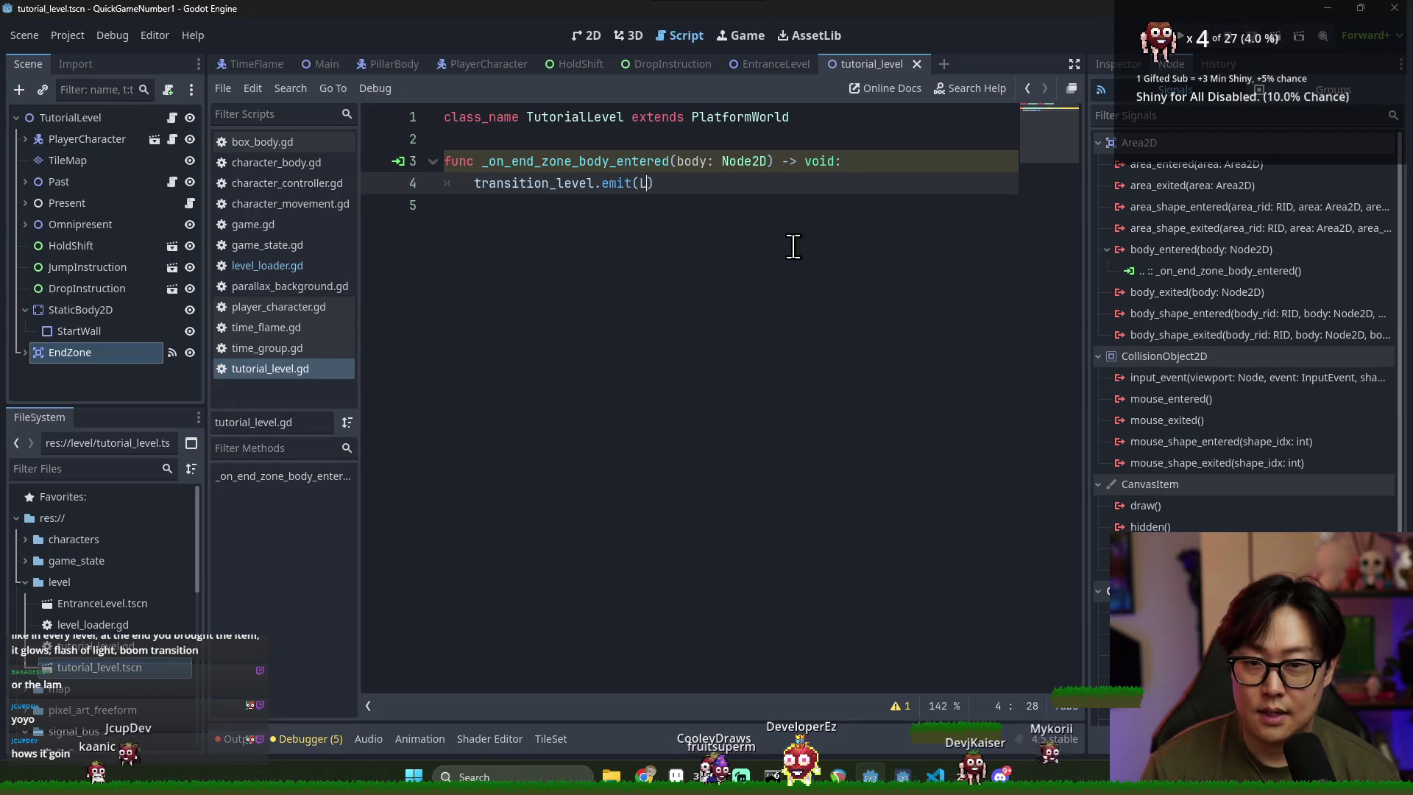
Make tutorial_level.gd emit LevelLoader.LEVEL_ID.ENTRANCE and save the script
key(Return)
text(.)
key(Return)
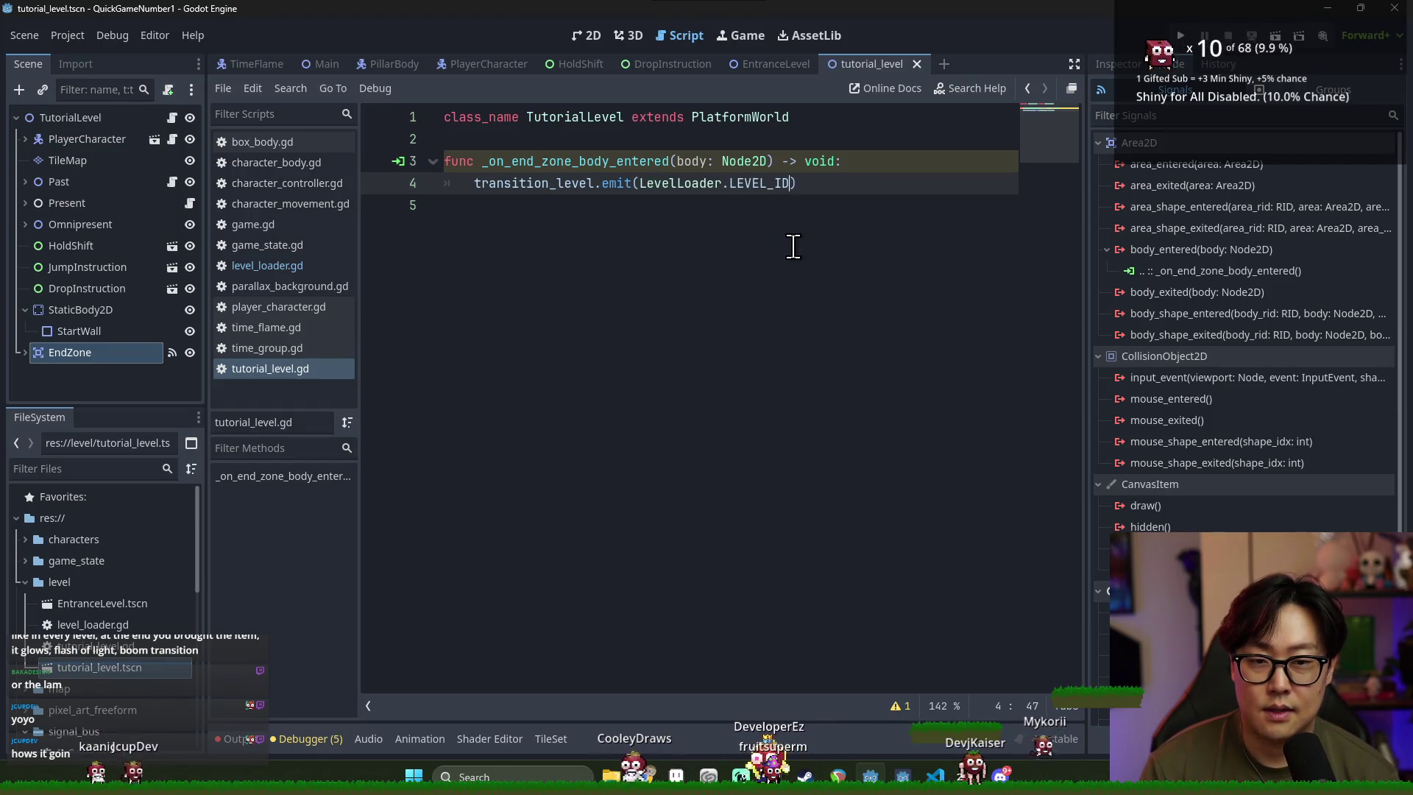
text(.)
key(Down)
key(Return)
text(a)
key(BackSpace)
key(ctrl+s)
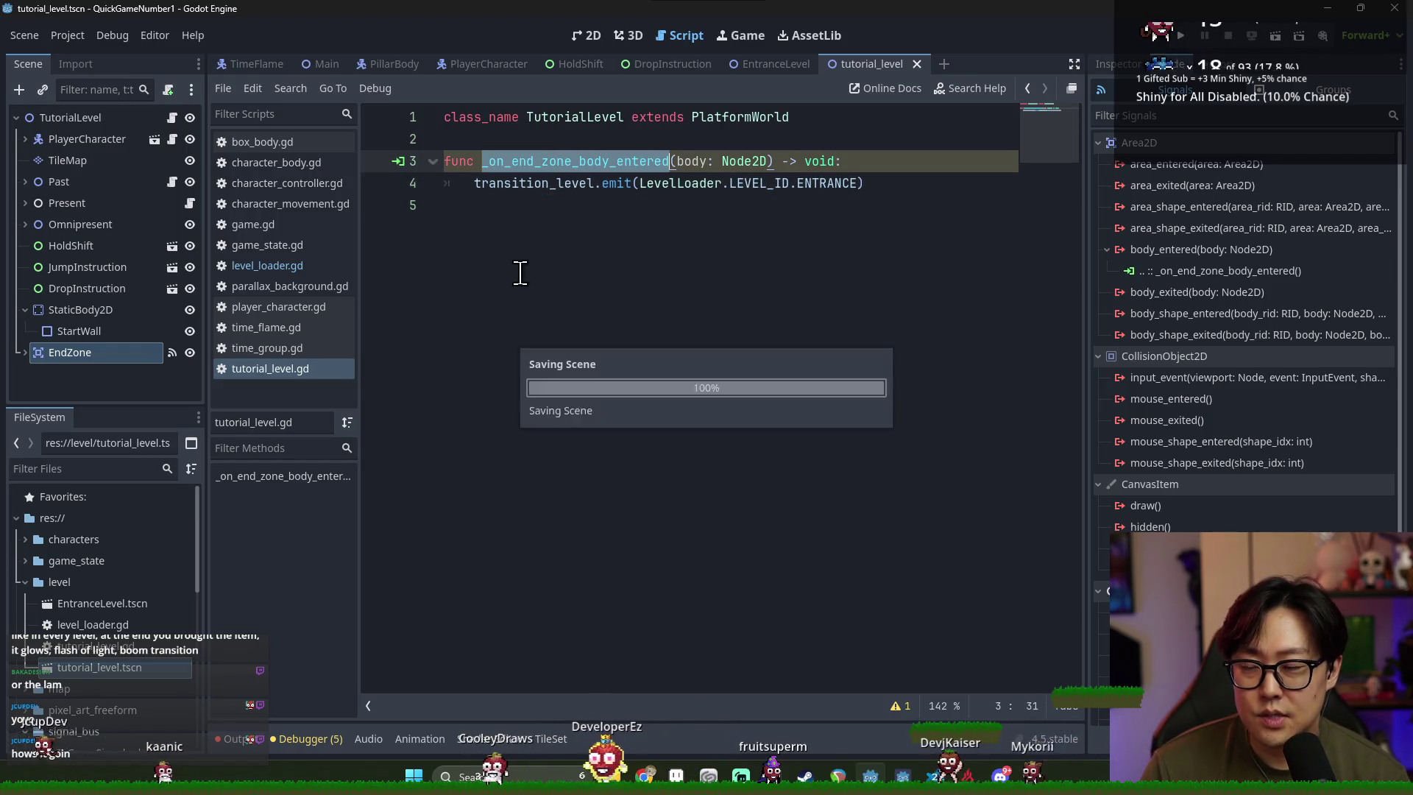
double_click(826, 184)
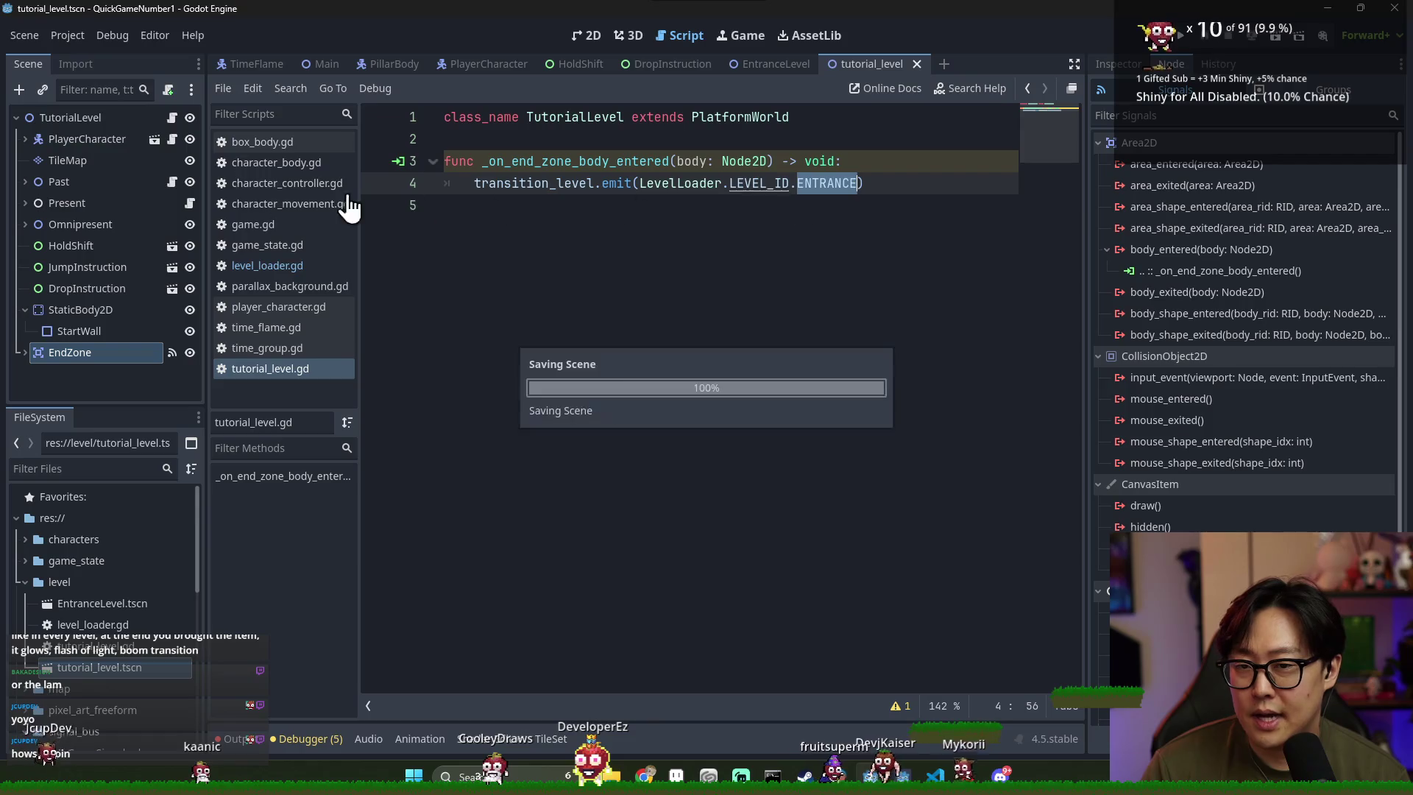
Close the tutorial_level, EntranceLevel, DropInstruction, HoldShift and PlayerCharacter tabs, returning to Main
click(16, 118)
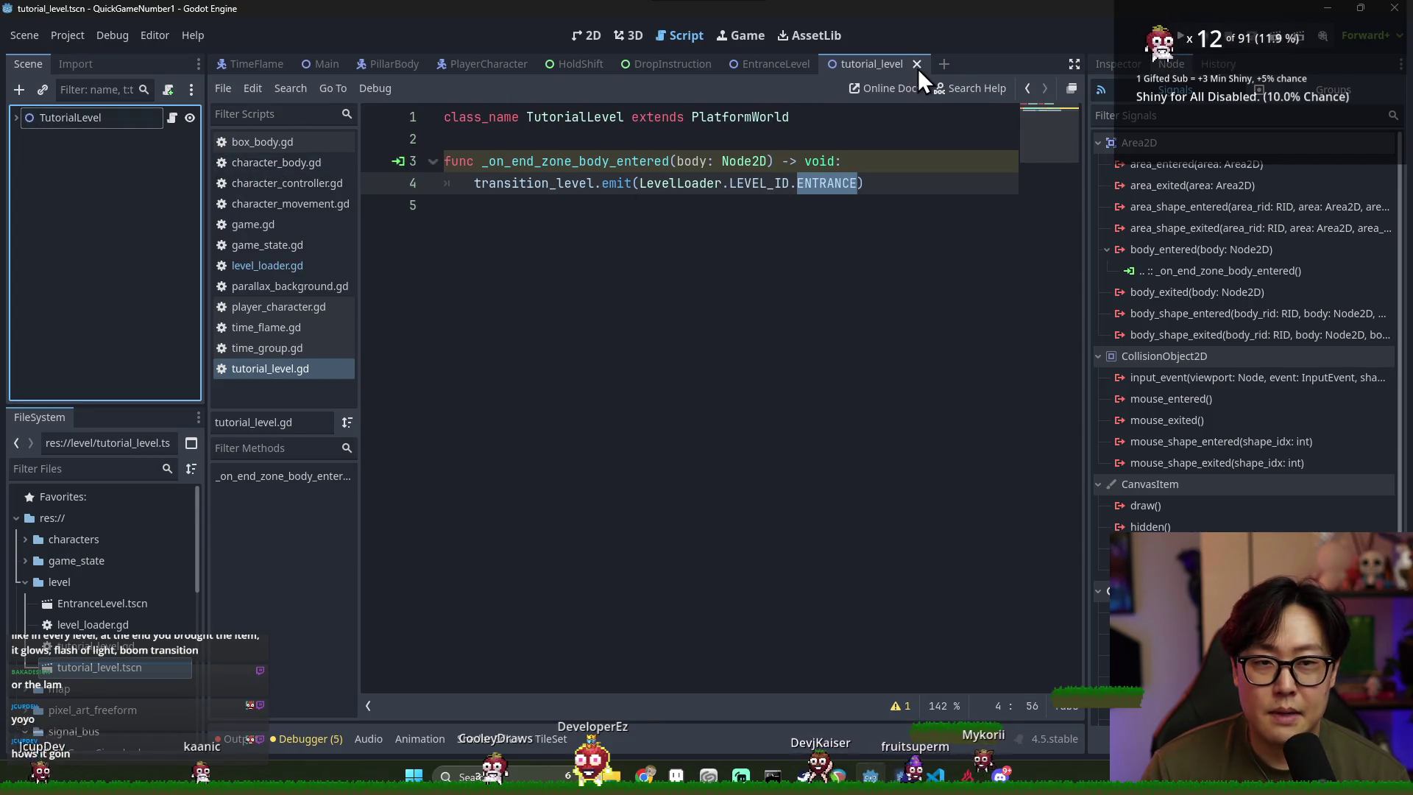
click(916, 64)
click(825, 64)
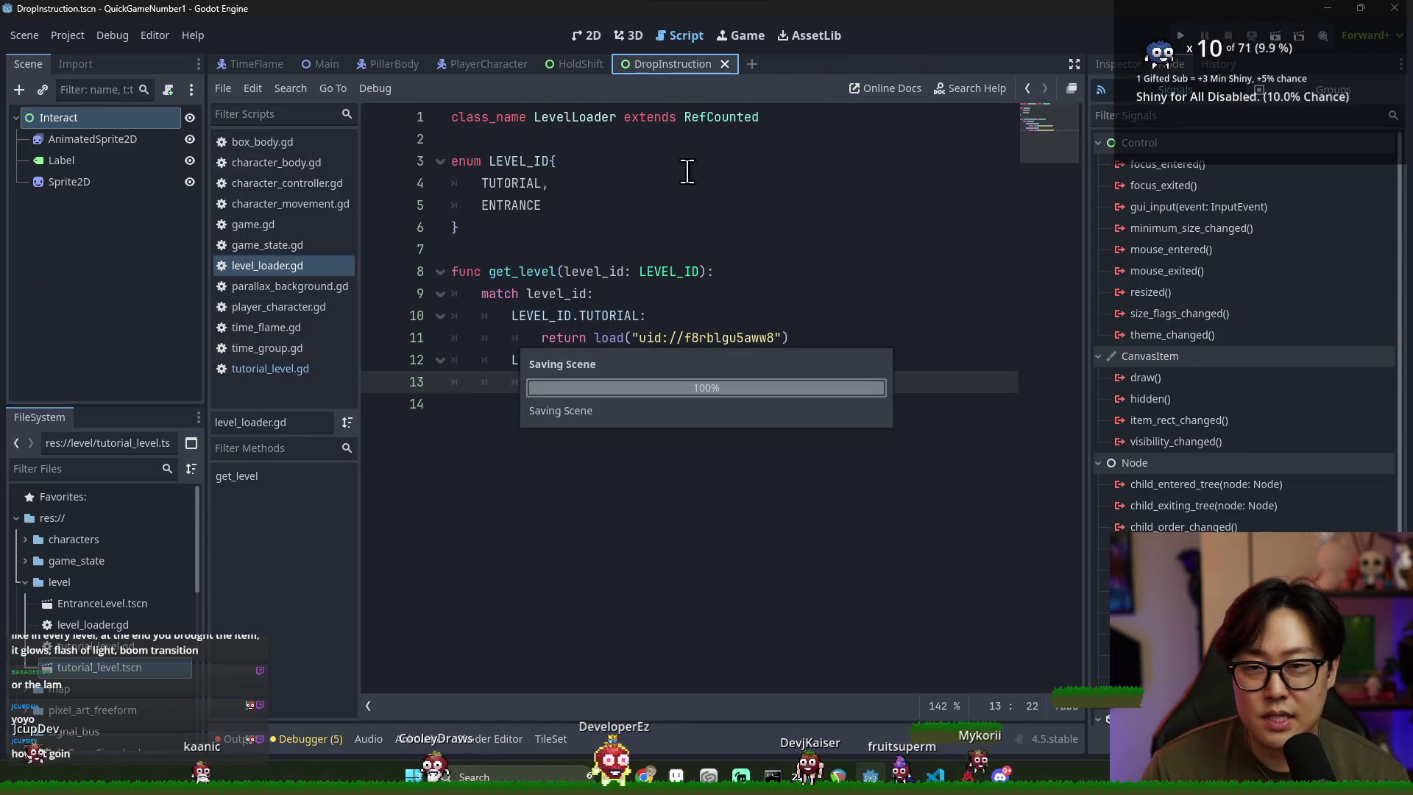
click(724, 64)
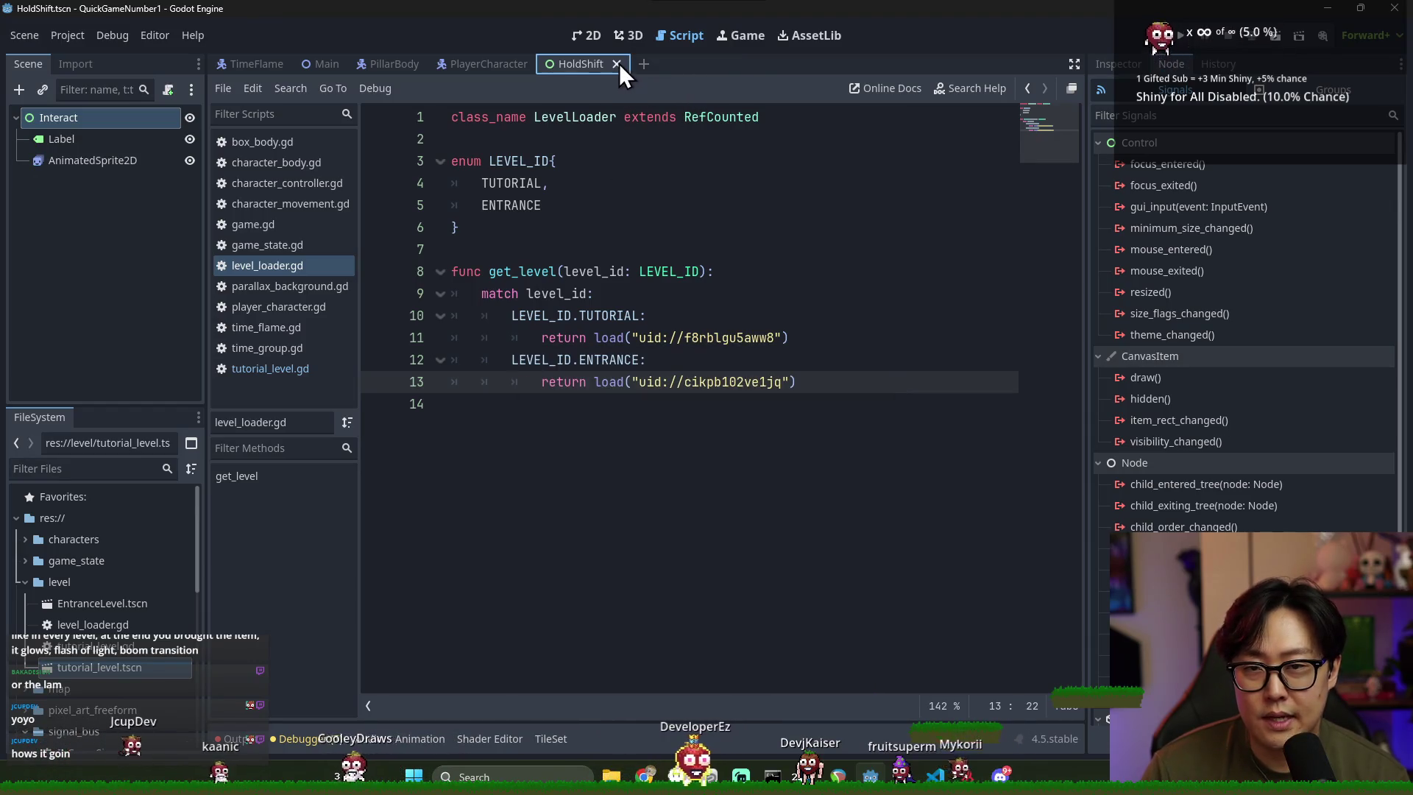
click(620, 63)
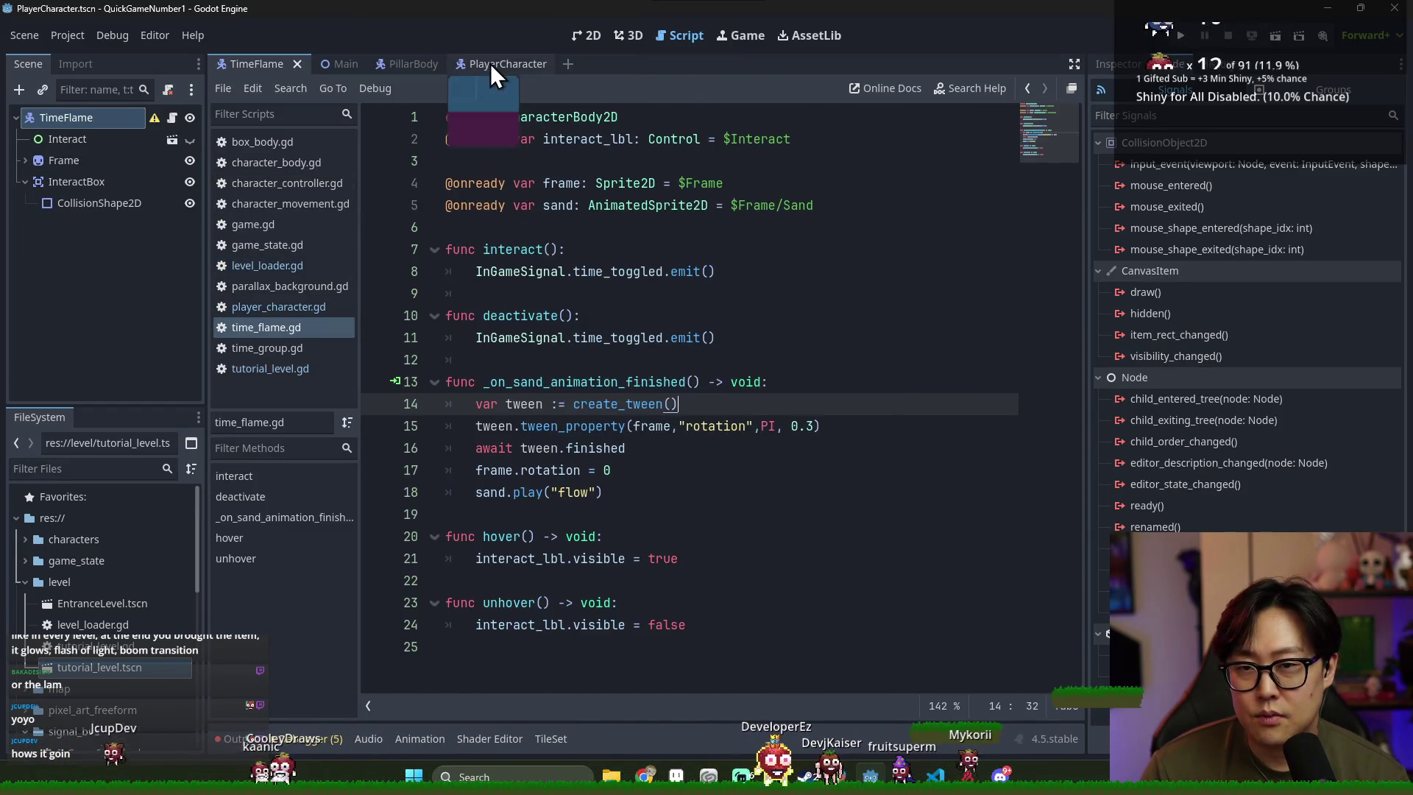
click(541, 64)
click(298, 67)
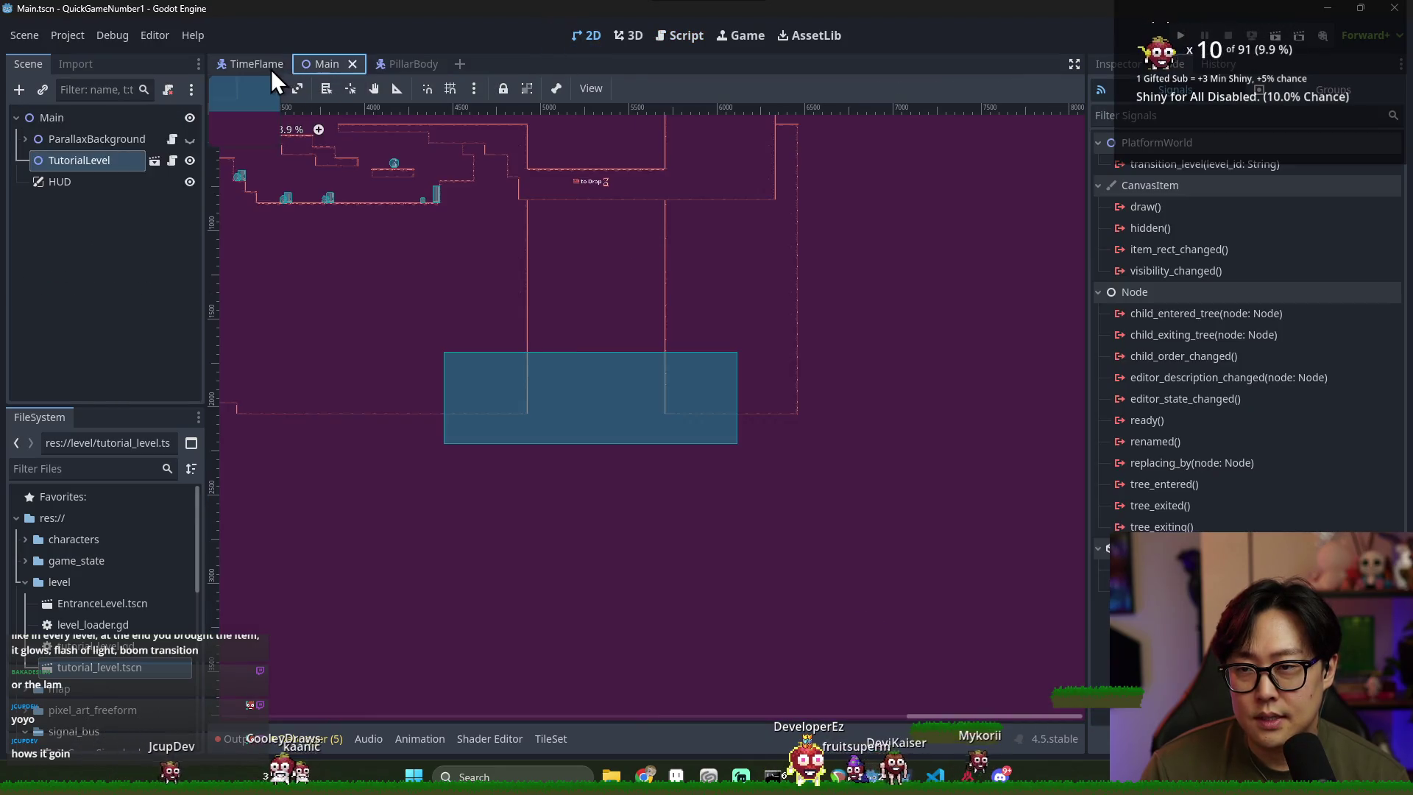
scroll(792, 383, up, 5)
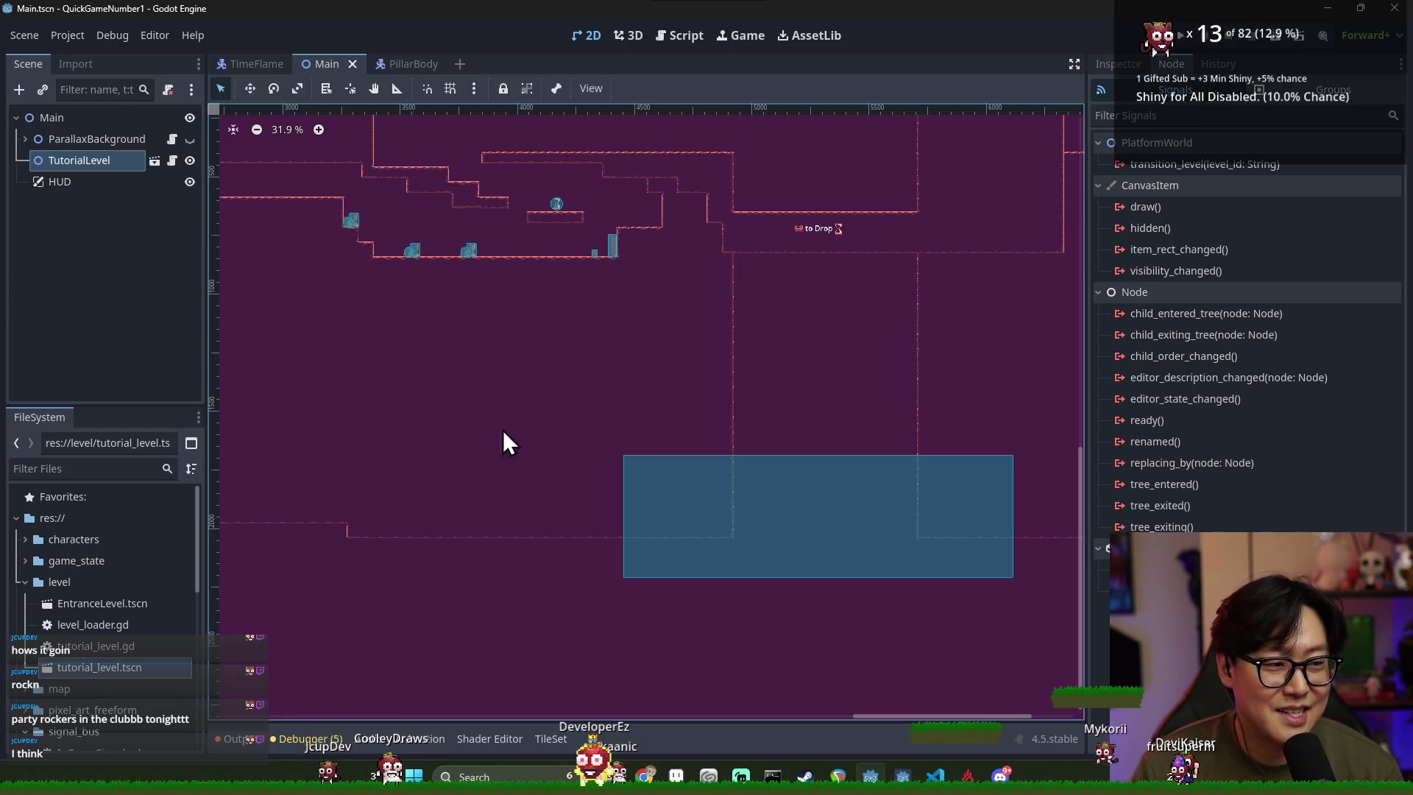
key(alt+Tab)
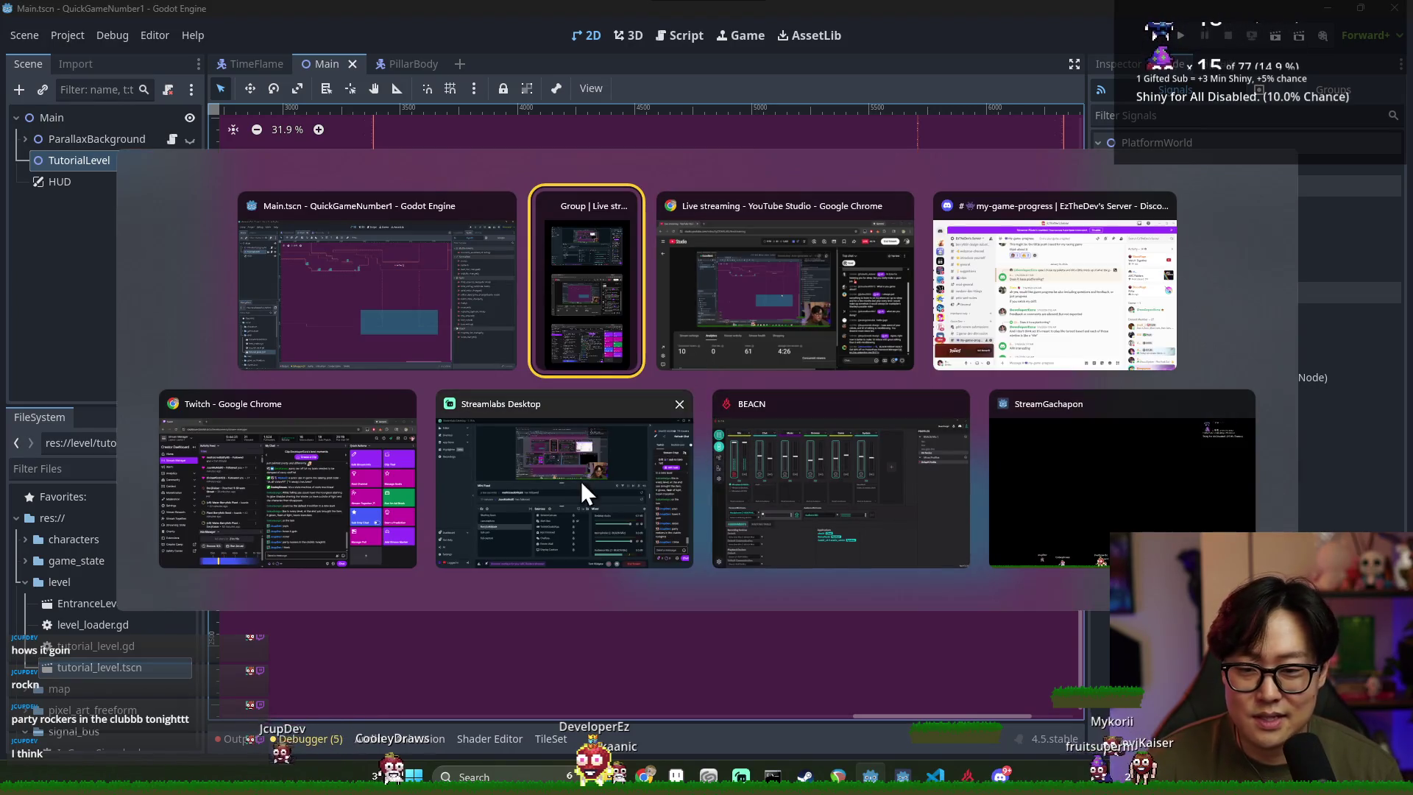
click(1071, 498)
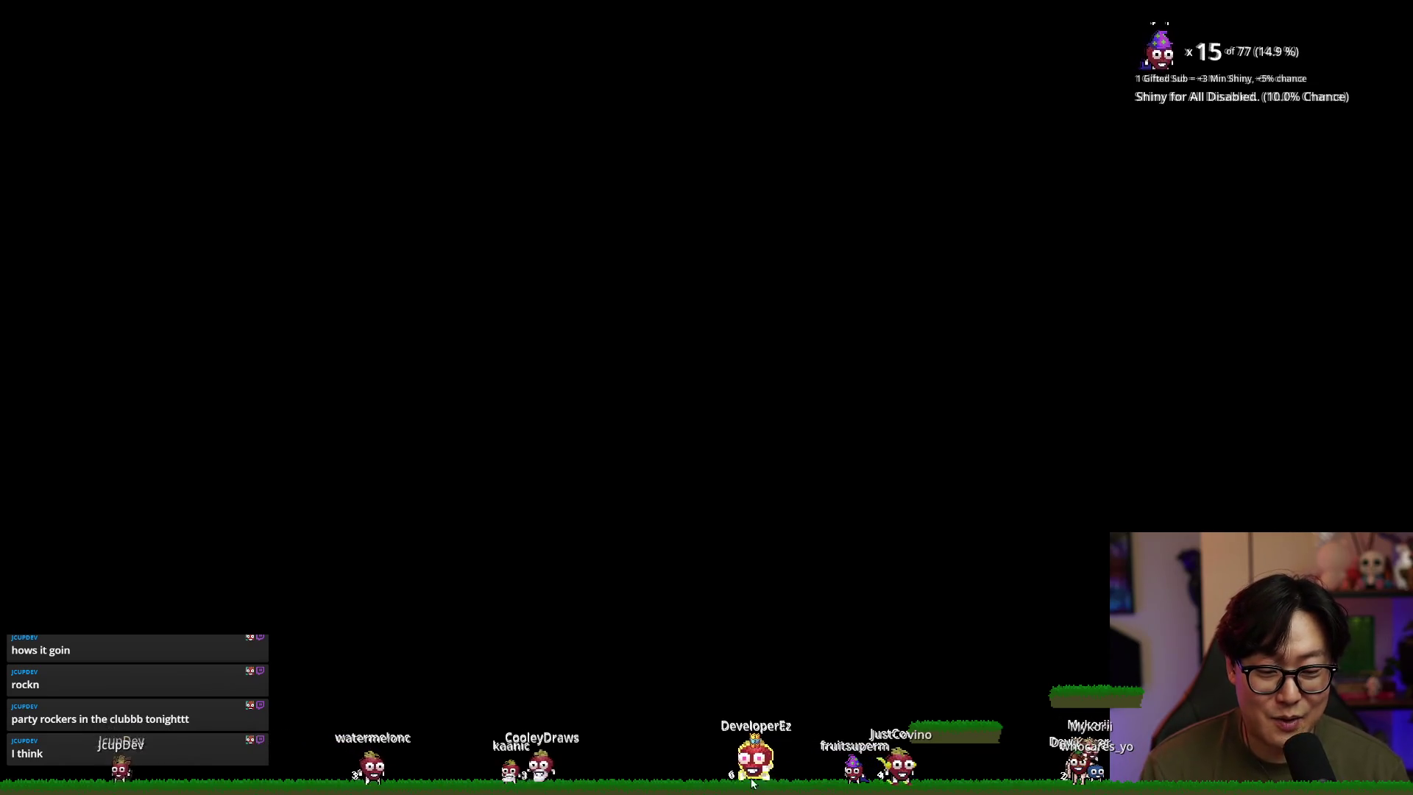
key(alt+Tab)
click(724, 340)
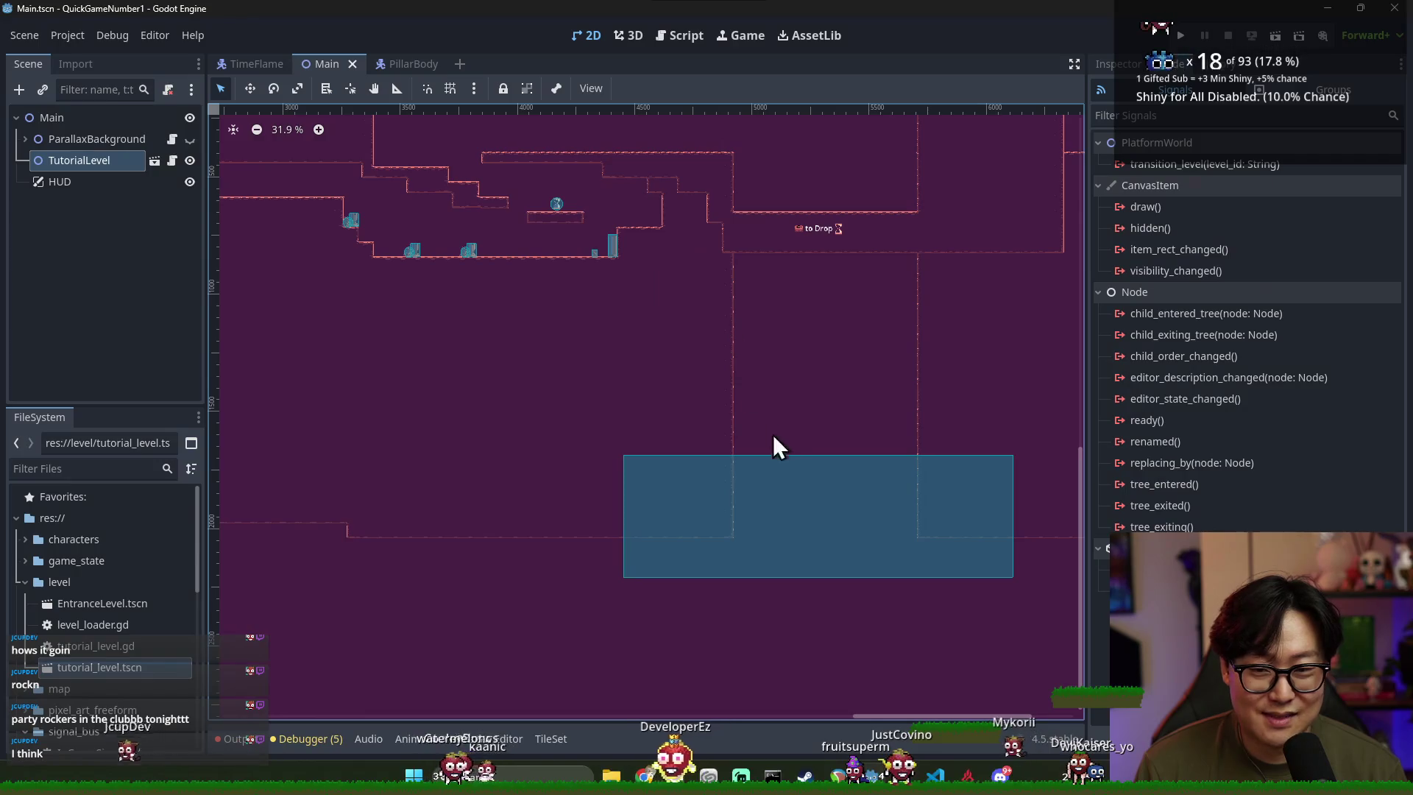
scroll(524, 449, down, 2)
scroll(687, 456, up, 1)
scroll(693, 468, up, 4)
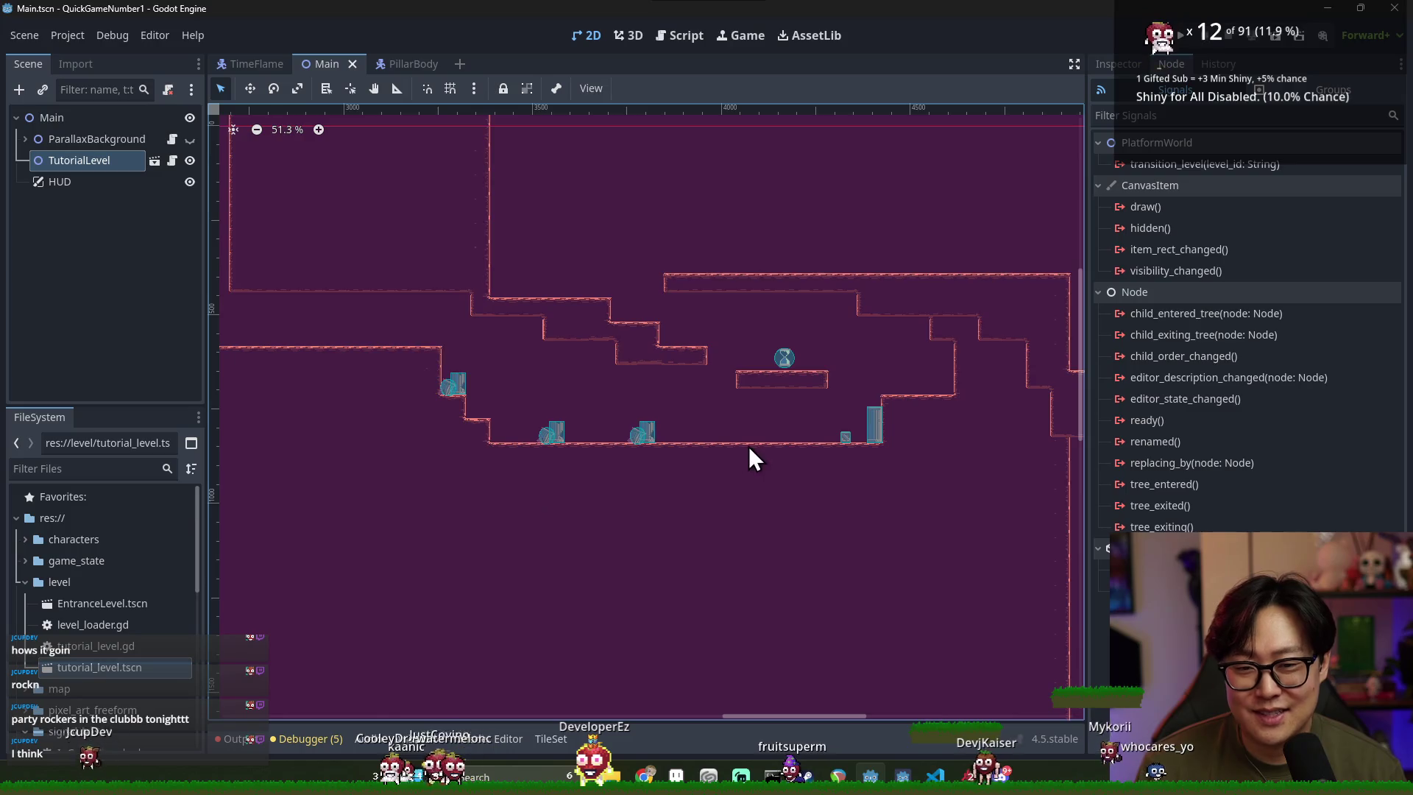
scroll(748, 446, down, 2)
key(ctrl+s)
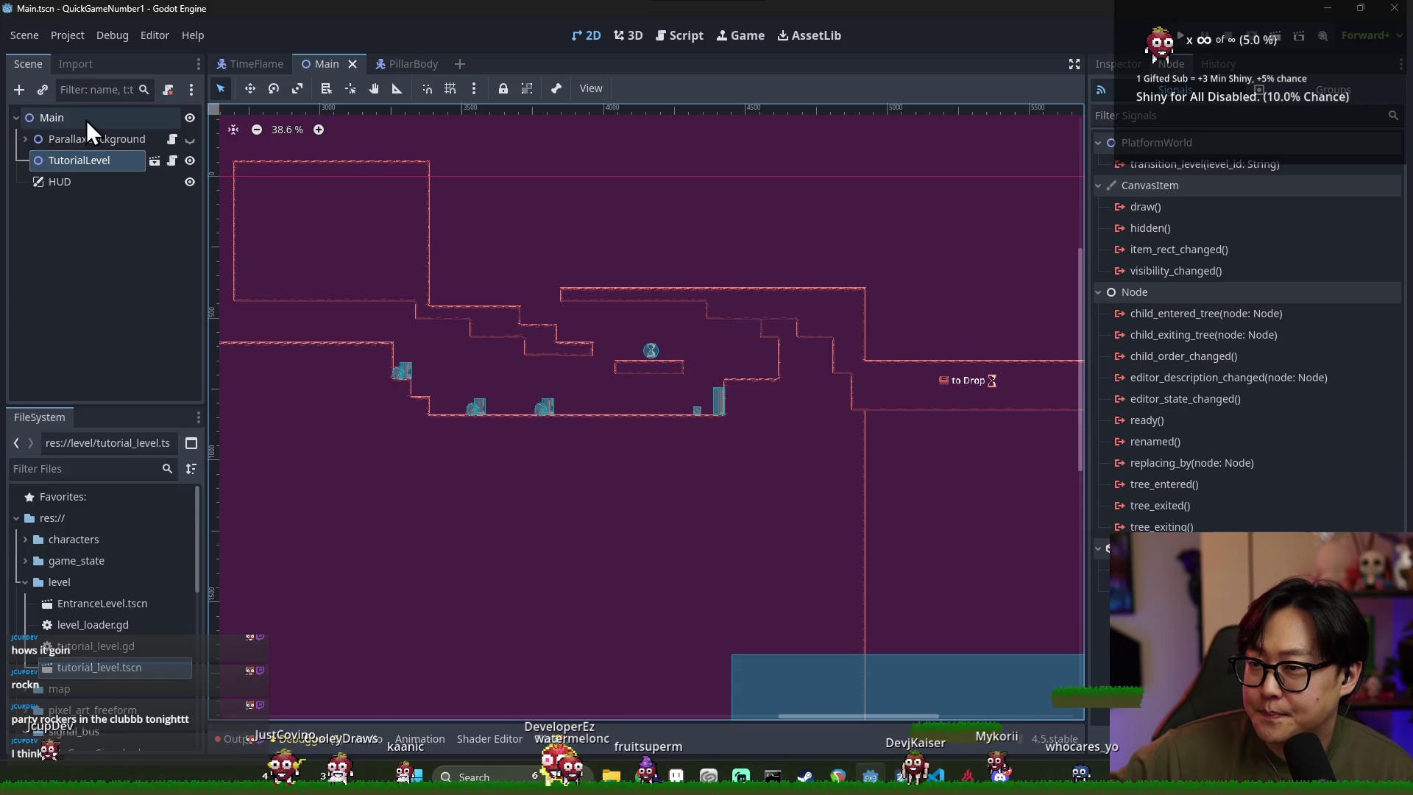
Check Main's transition_level signal and its nodes, then open the TutorialLevel scene for editing
click(98, 162)
click(1172, 169)
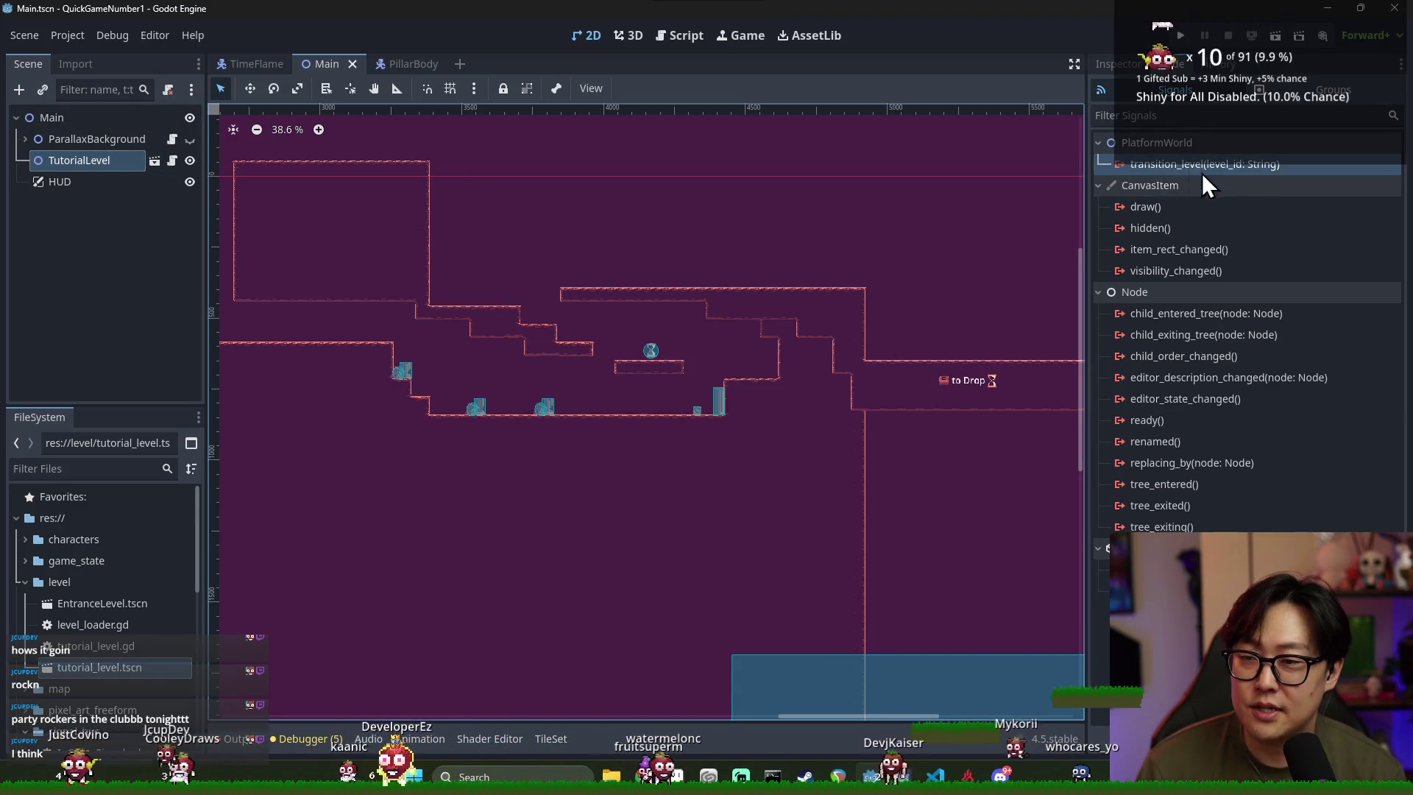
click(25, 138)
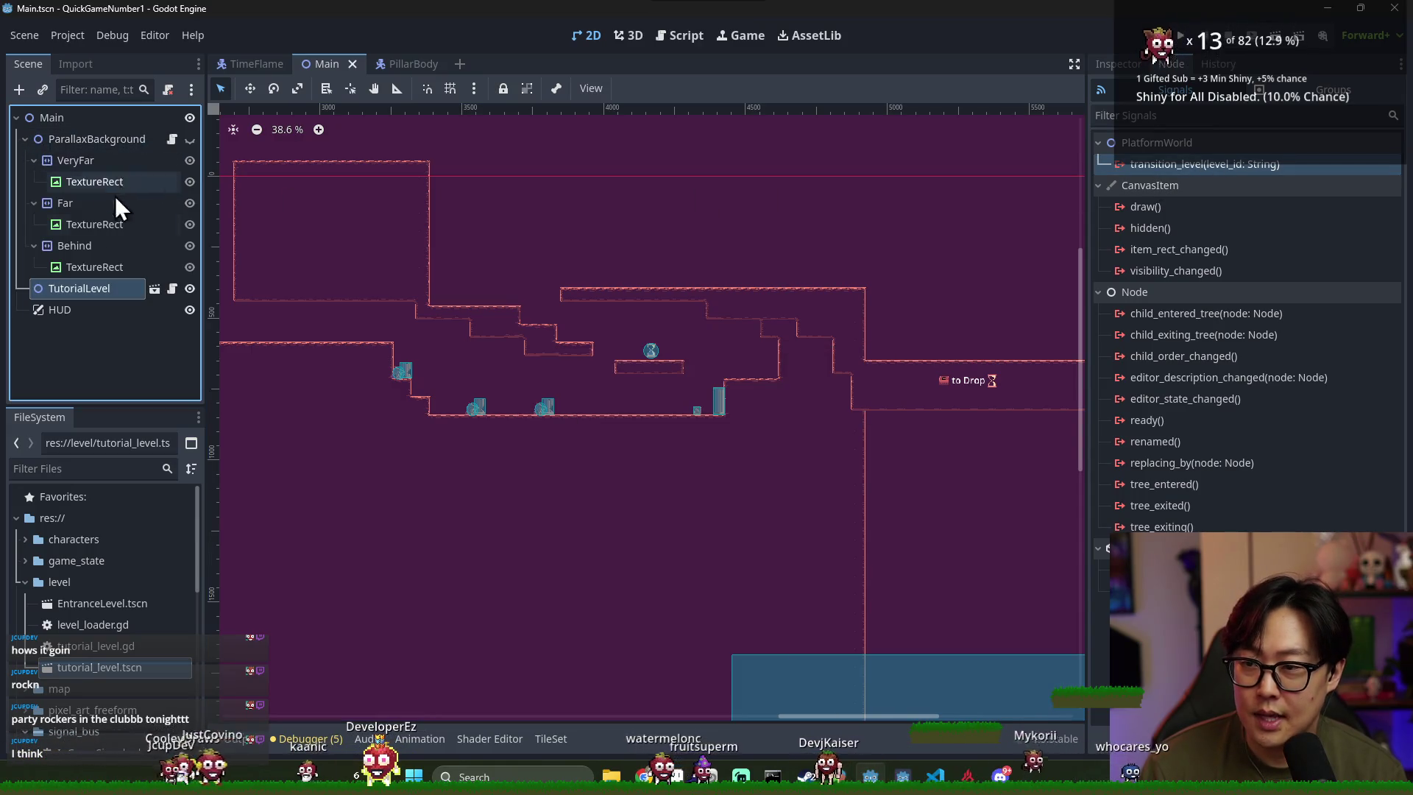
click(25, 138)
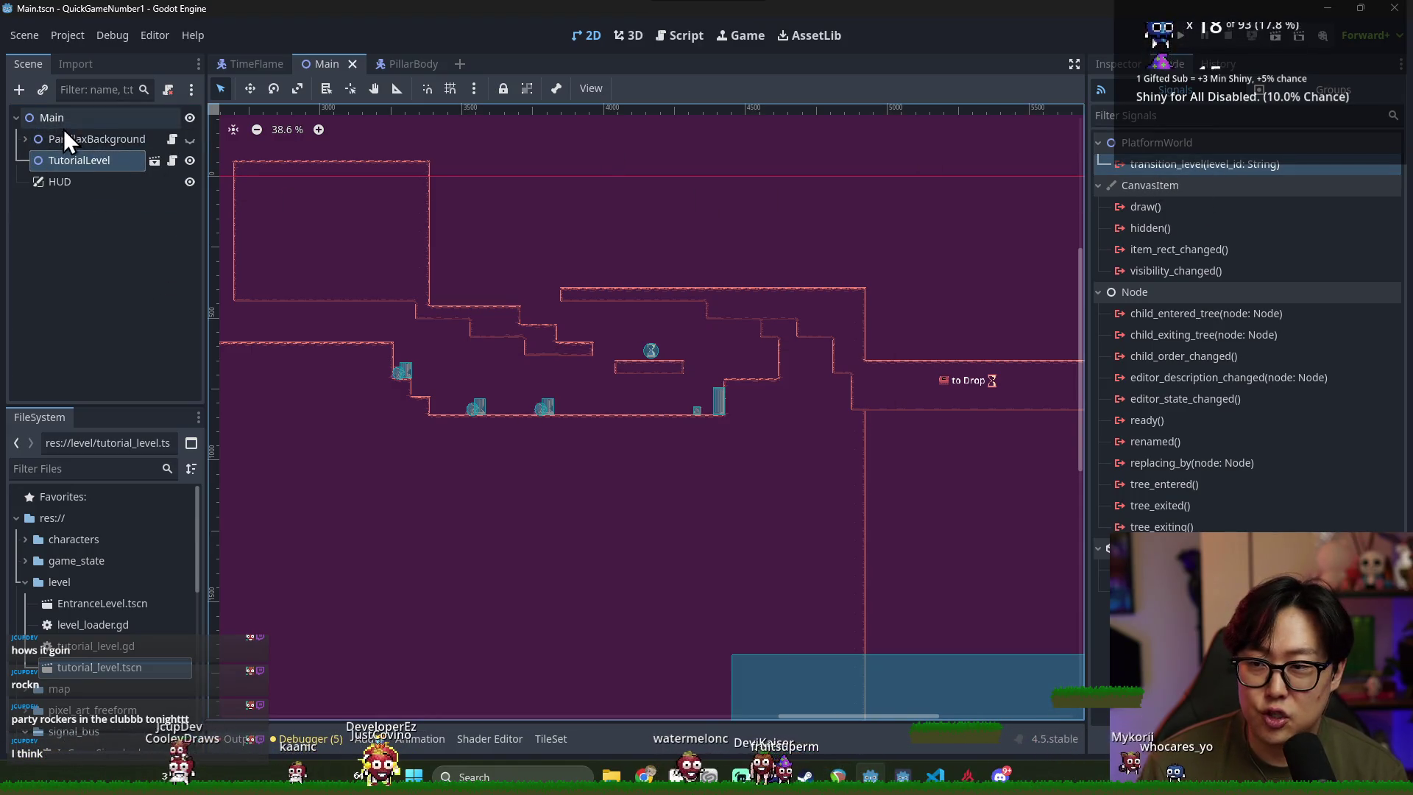
right_click(103, 124)
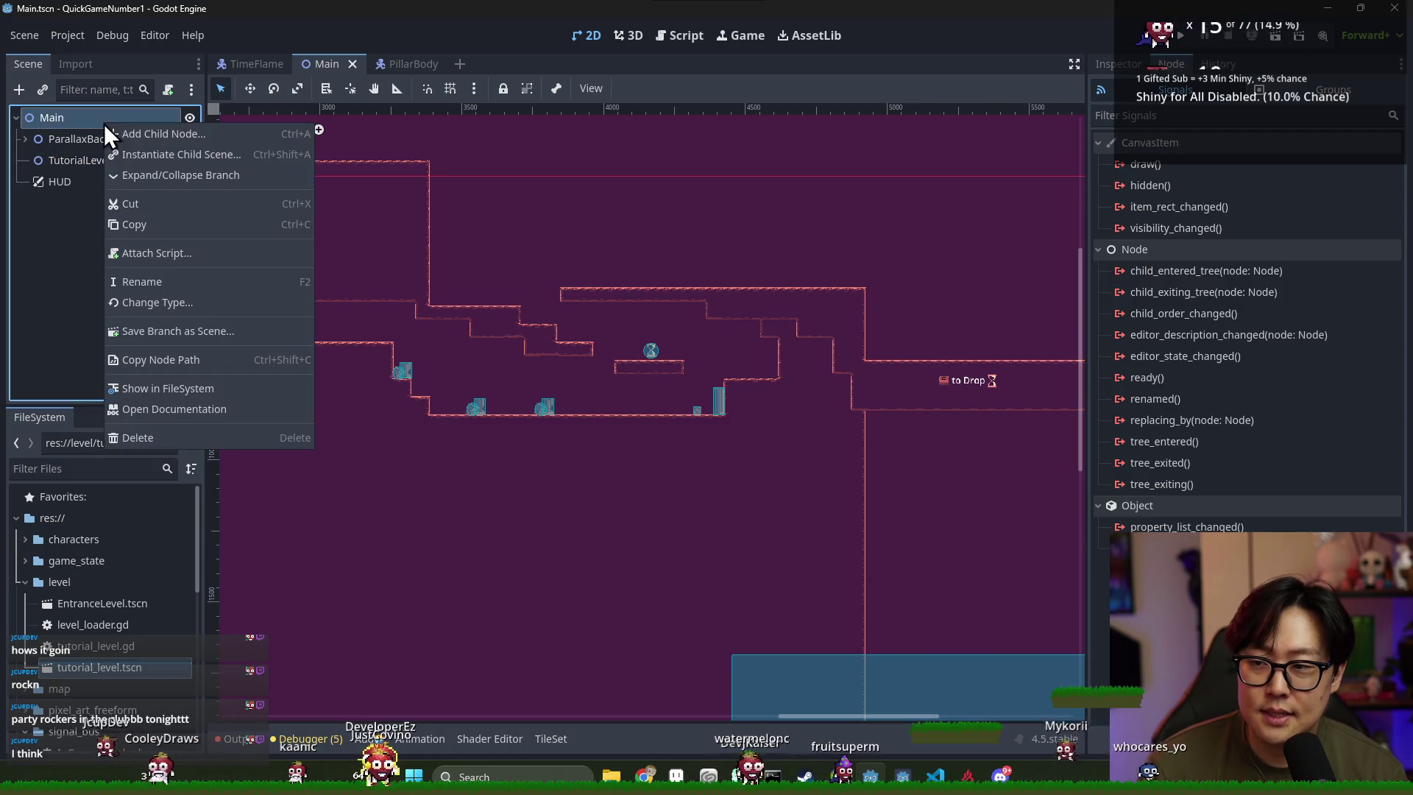
click(72, 162)
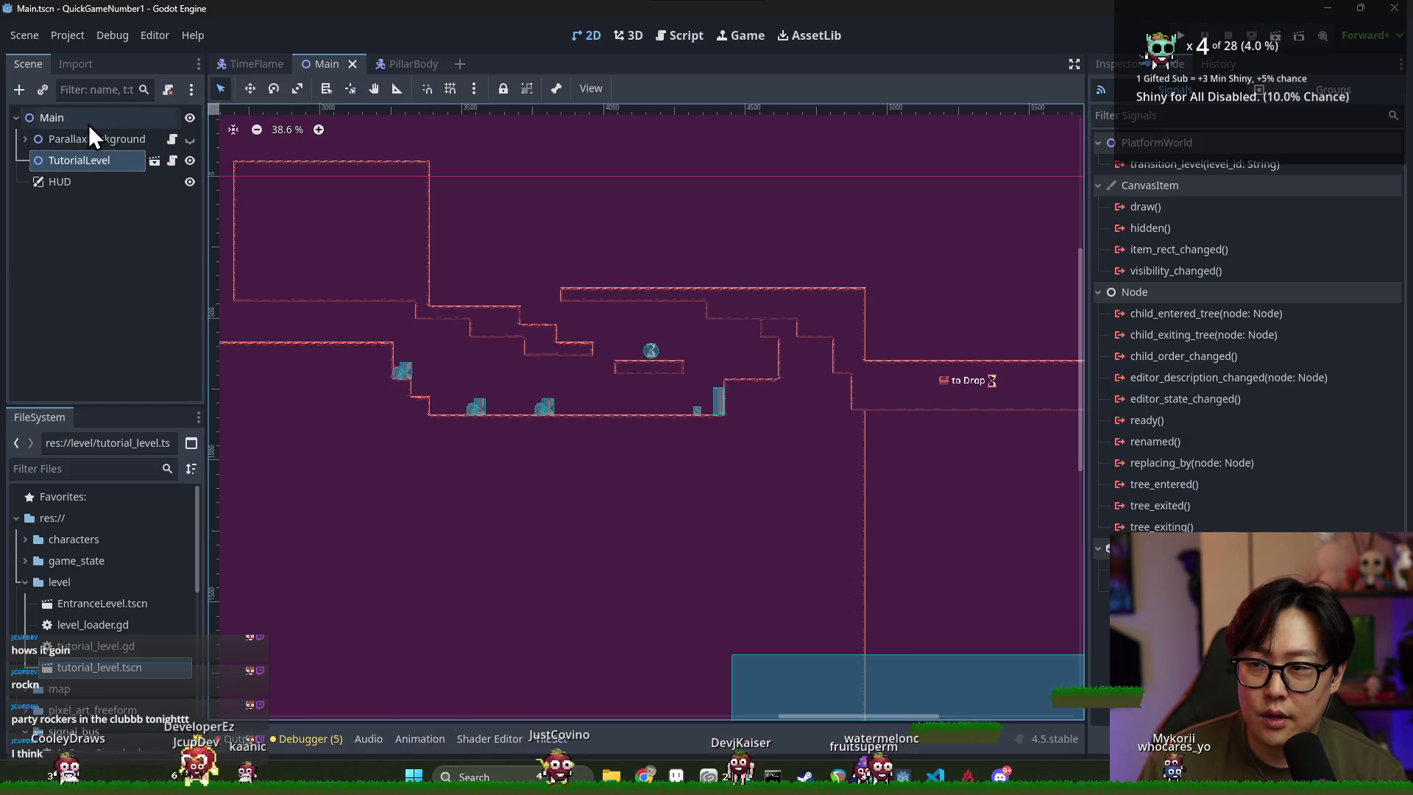
click(75, 181)
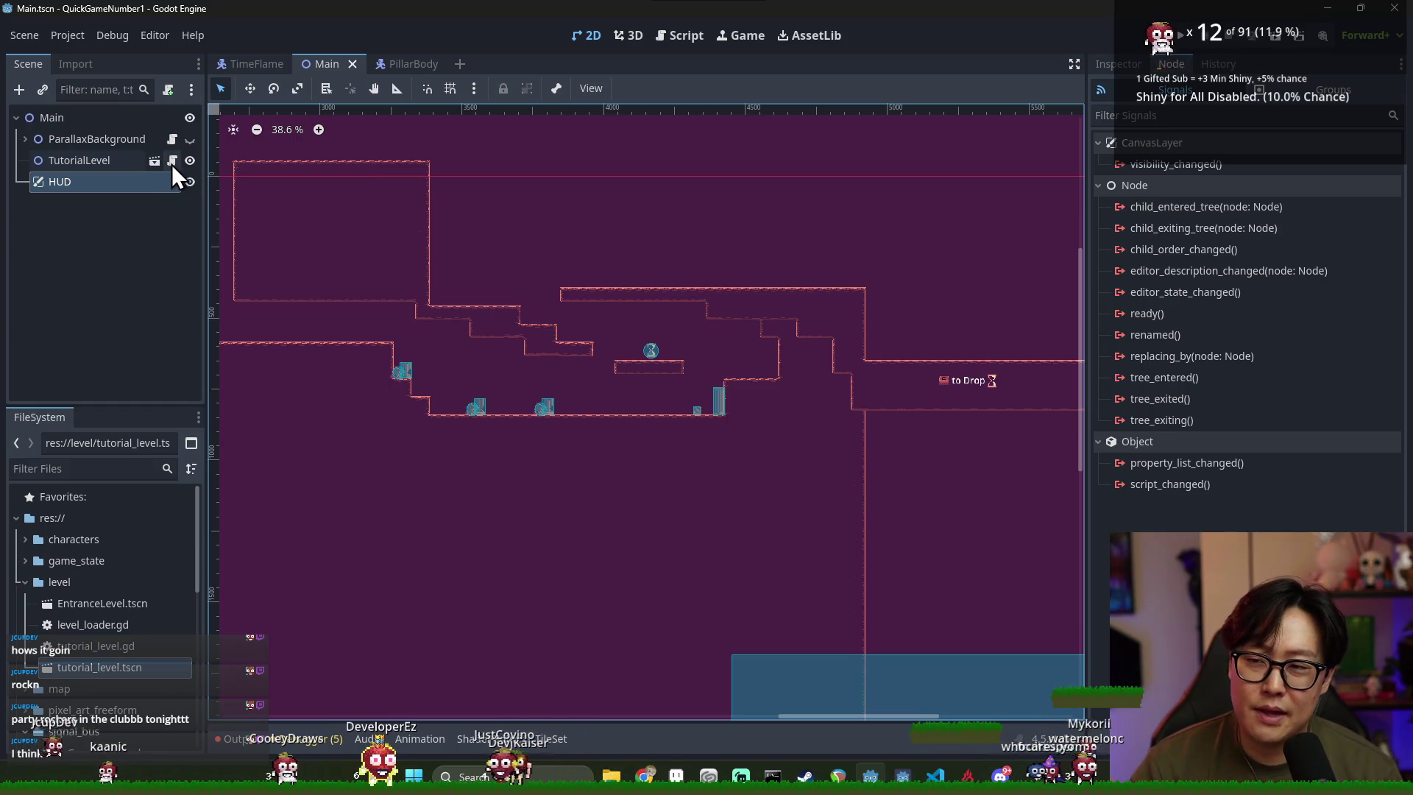
click(109, 162)
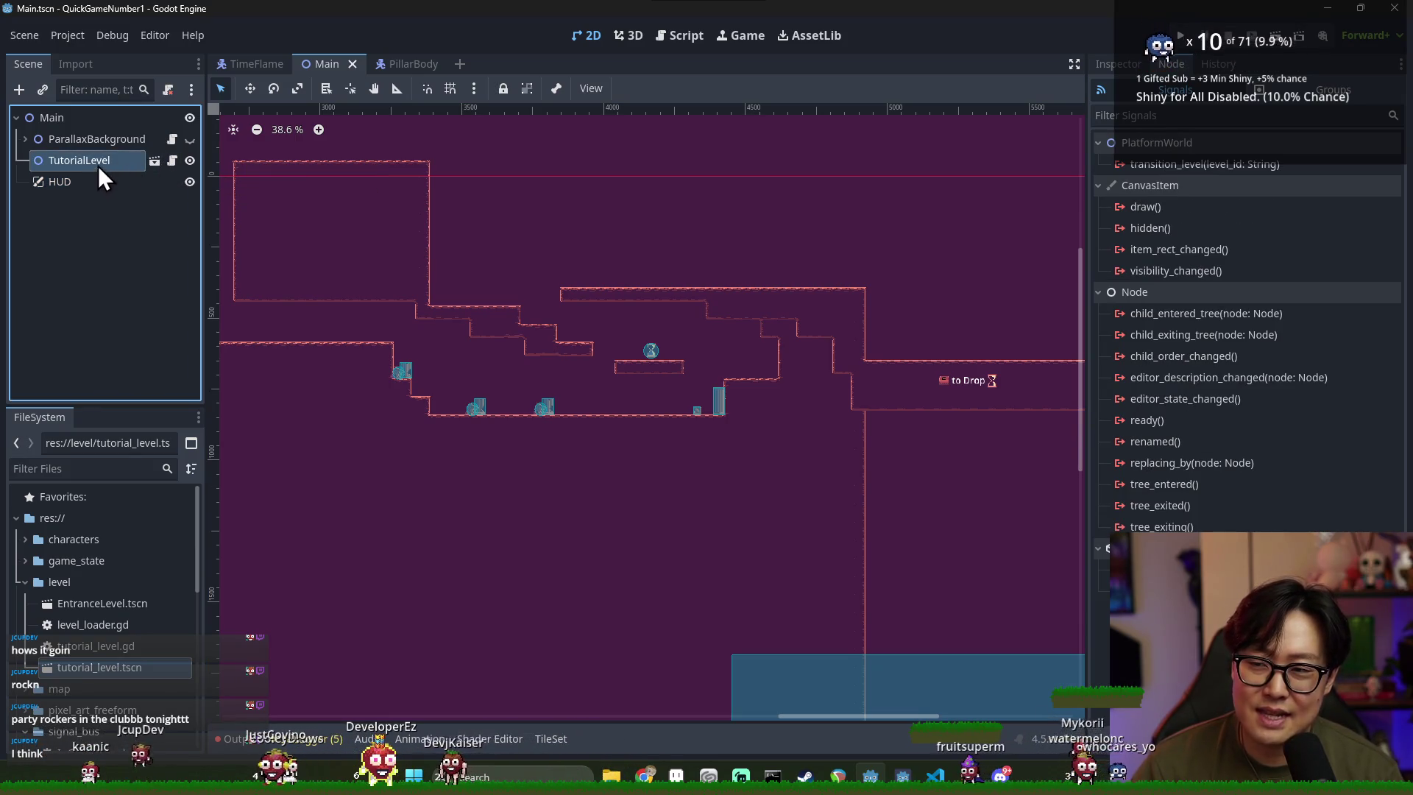
click(153, 161)
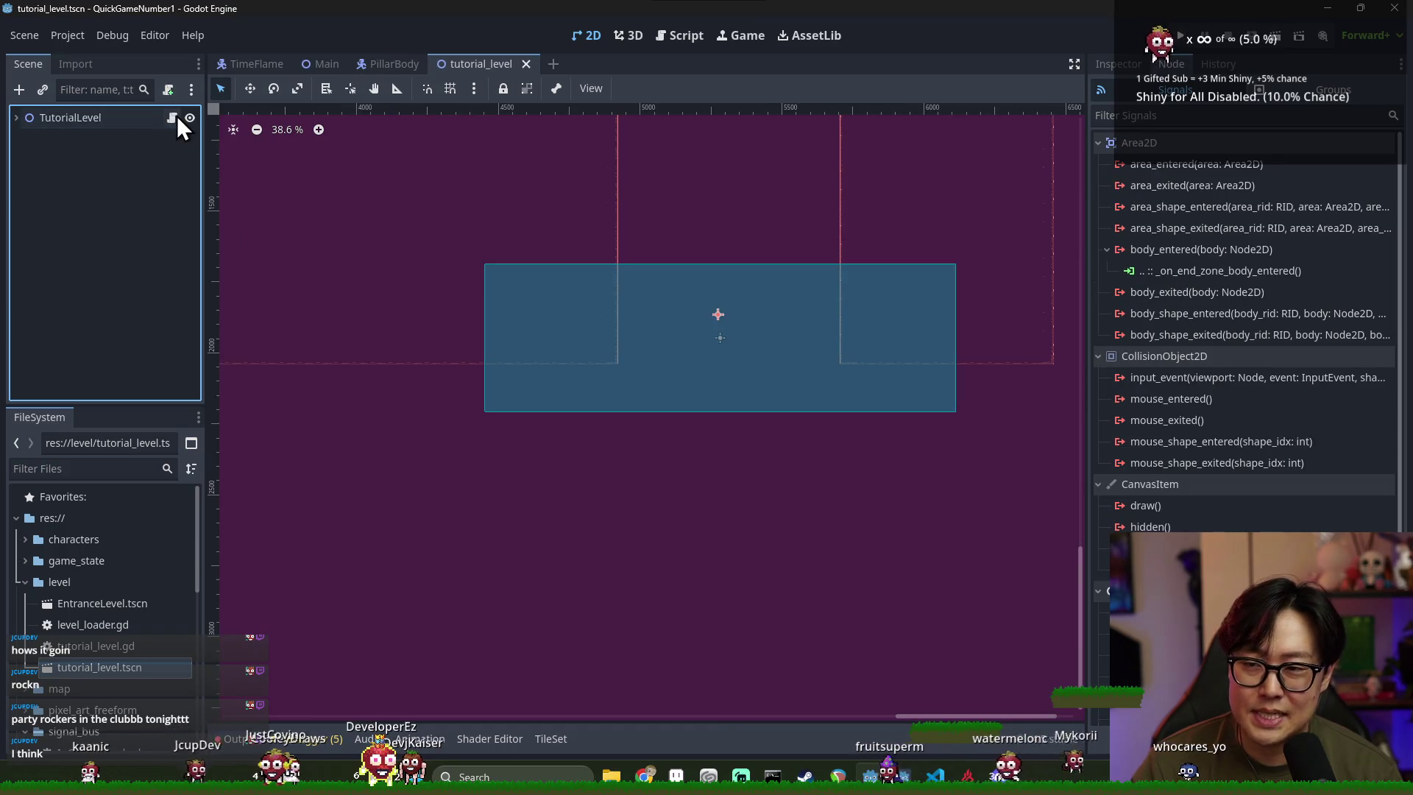
Review TutorialLevel's tutorial_level.gd script and children, then open the PlayerCharacter scene
click(173, 117)
click(15, 118)
click(85, 140)
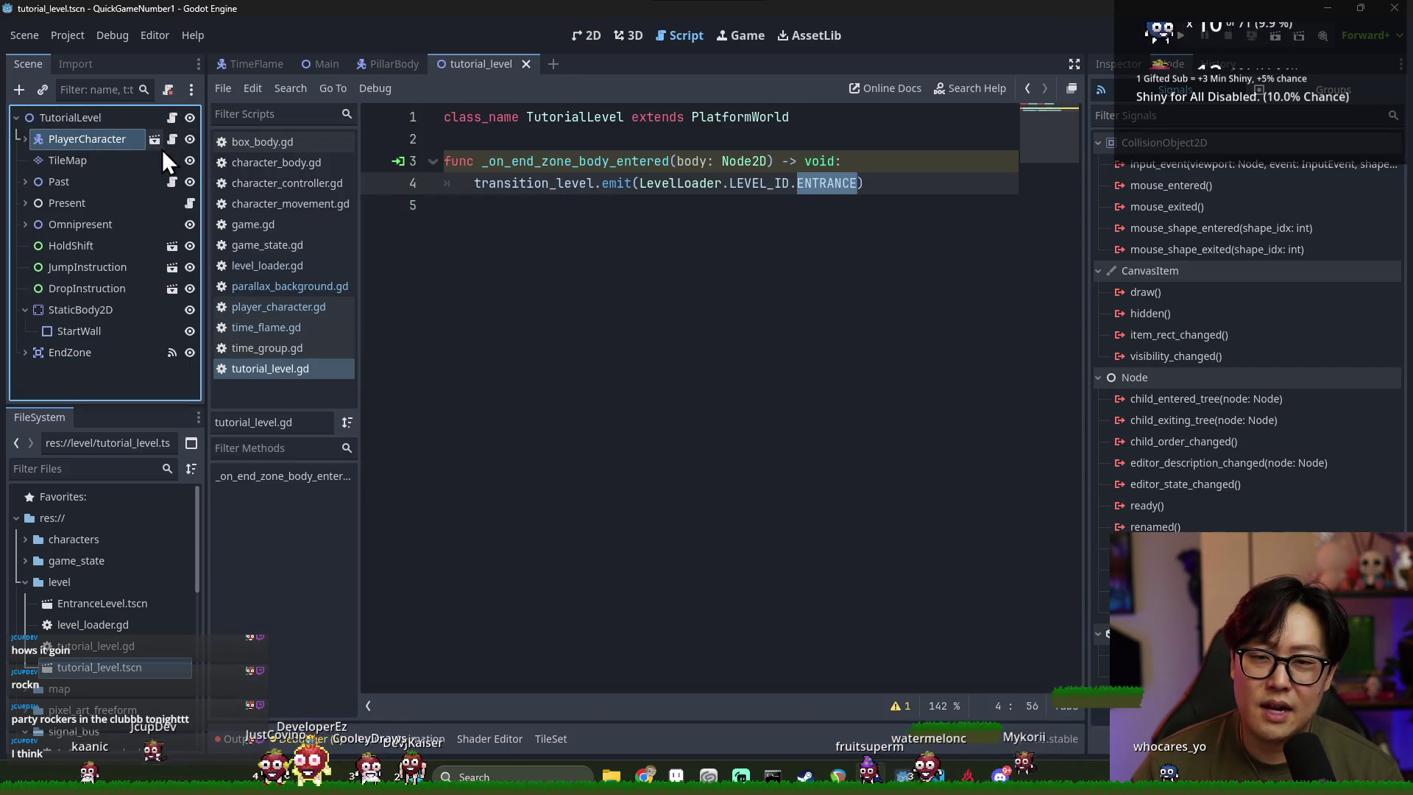
click(615, 34)
click(593, 34)
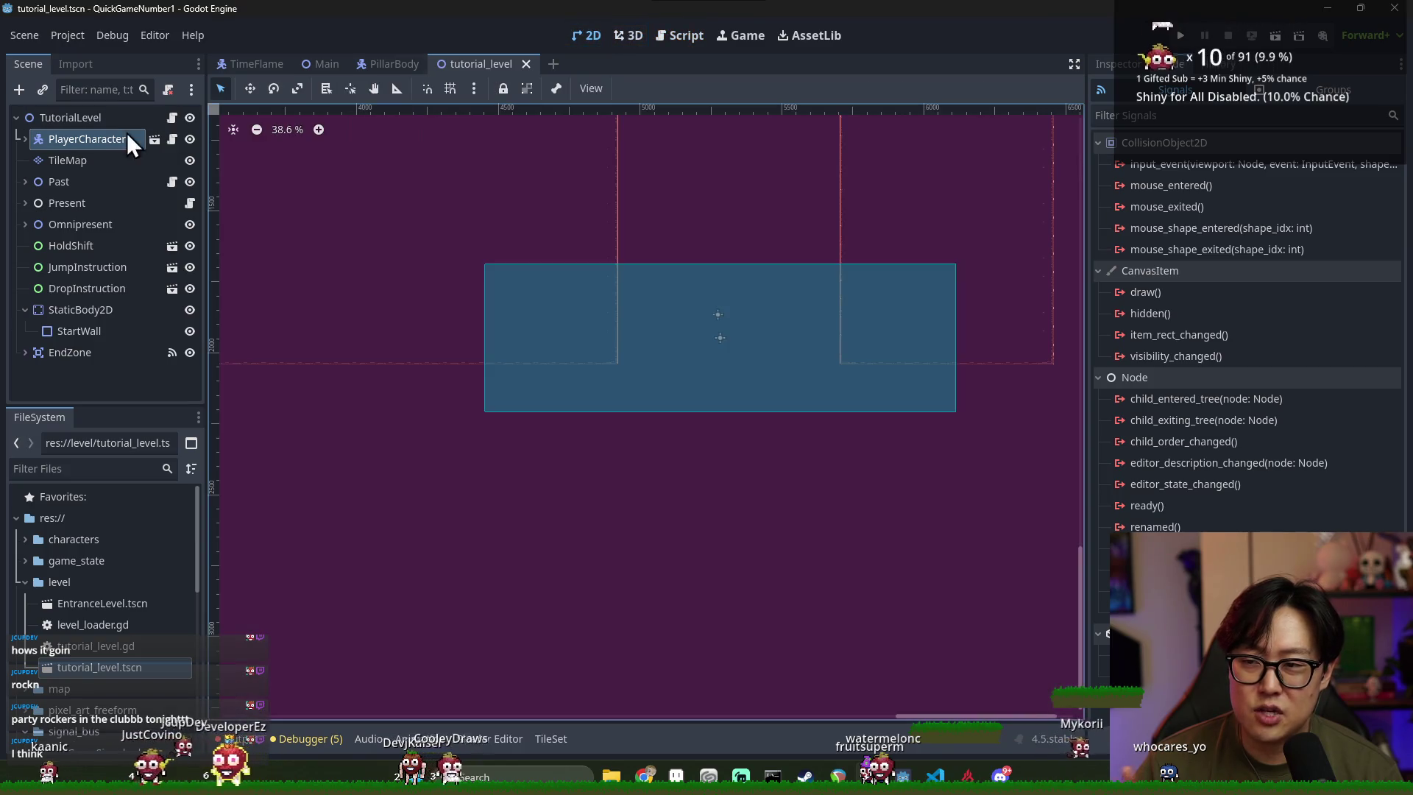
click(25, 139)
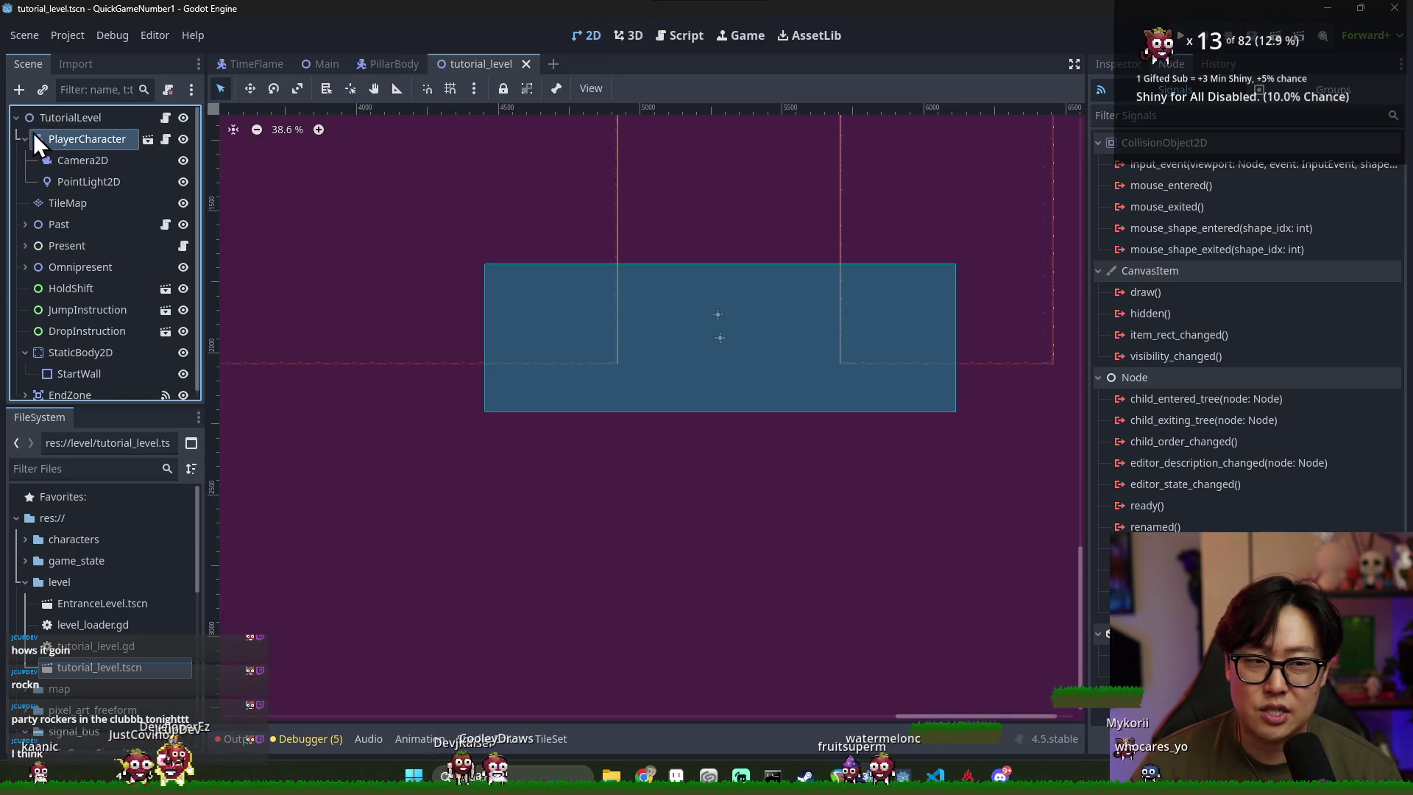
click(26, 139)
click(155, 139)
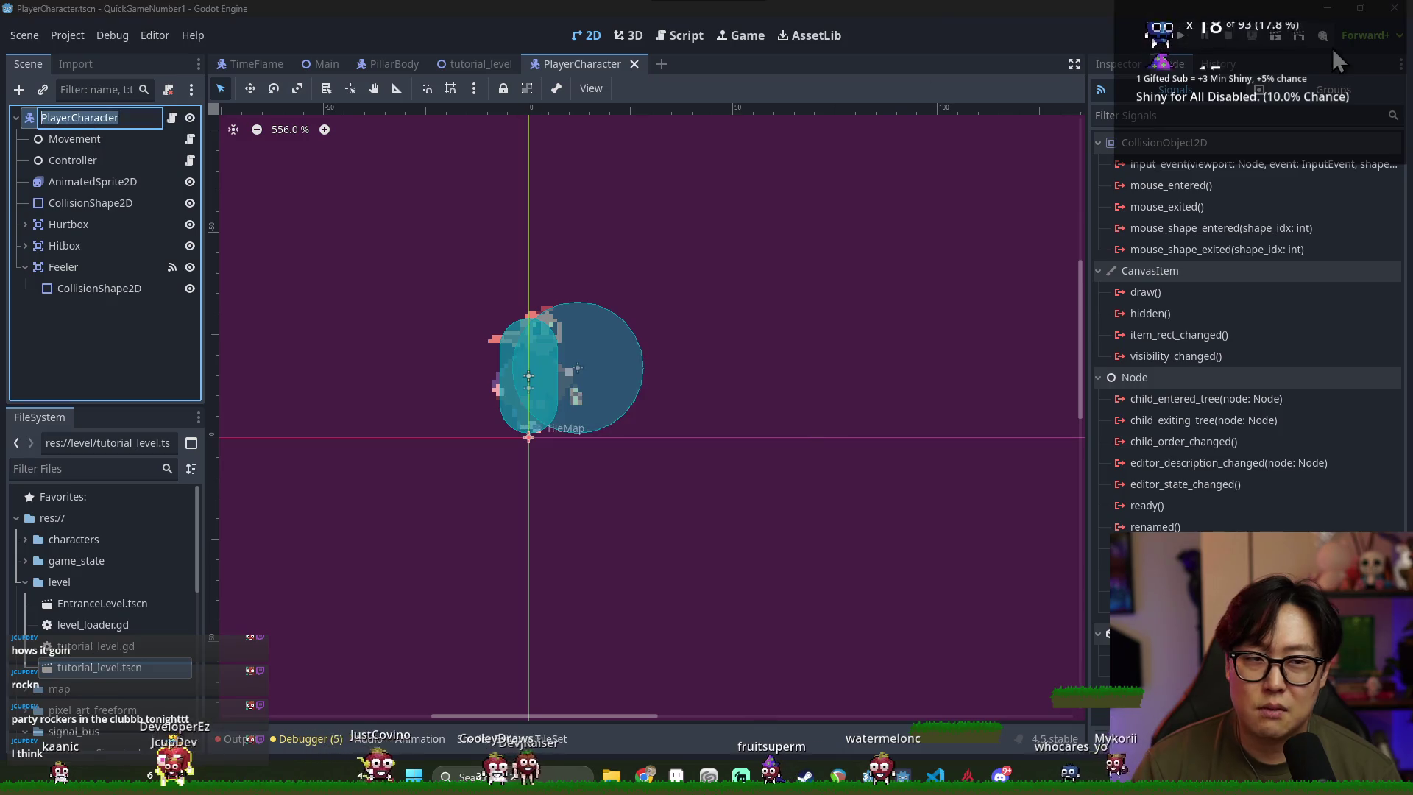
Add PlayerCharacter to a new global group named 'Player'
click(1333, 89)
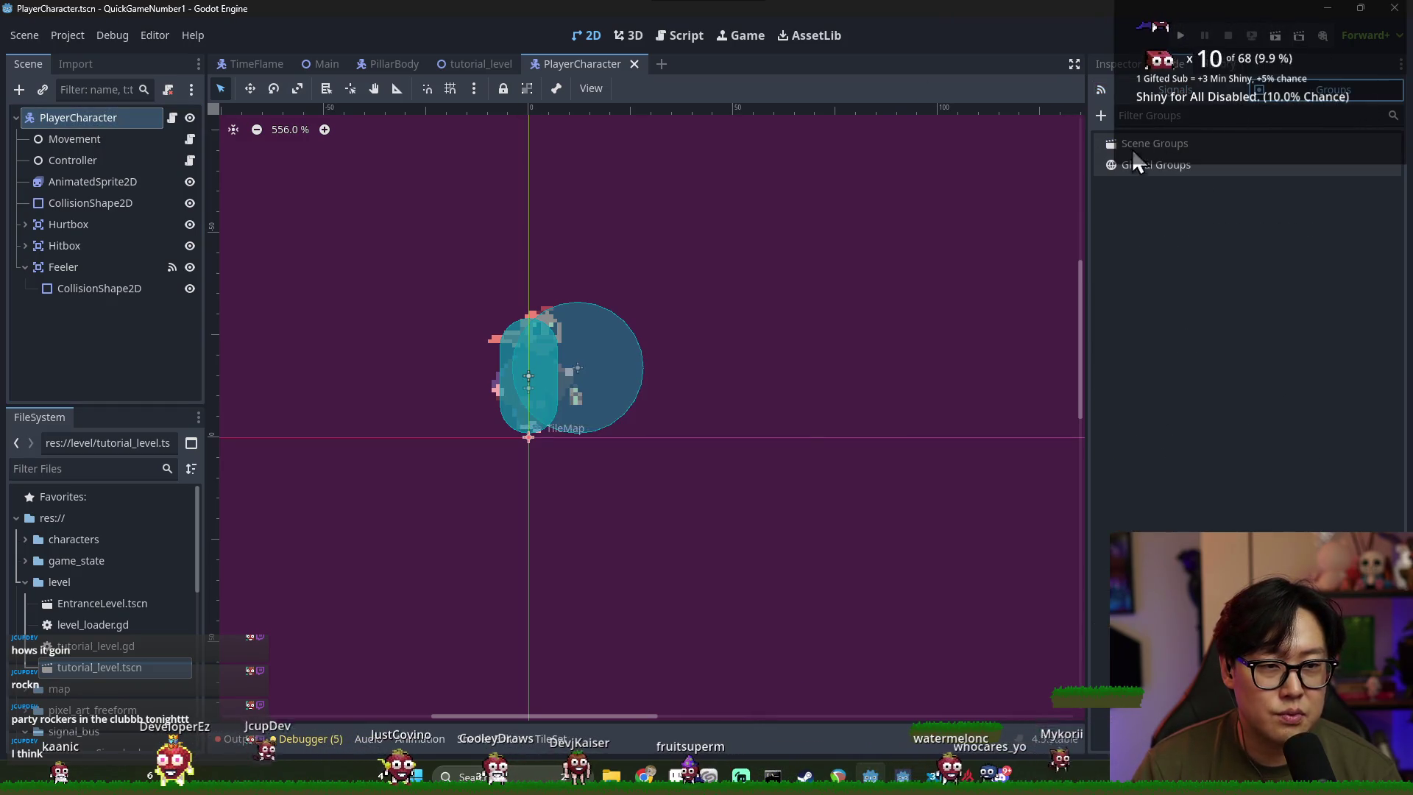
click(1101, 115)
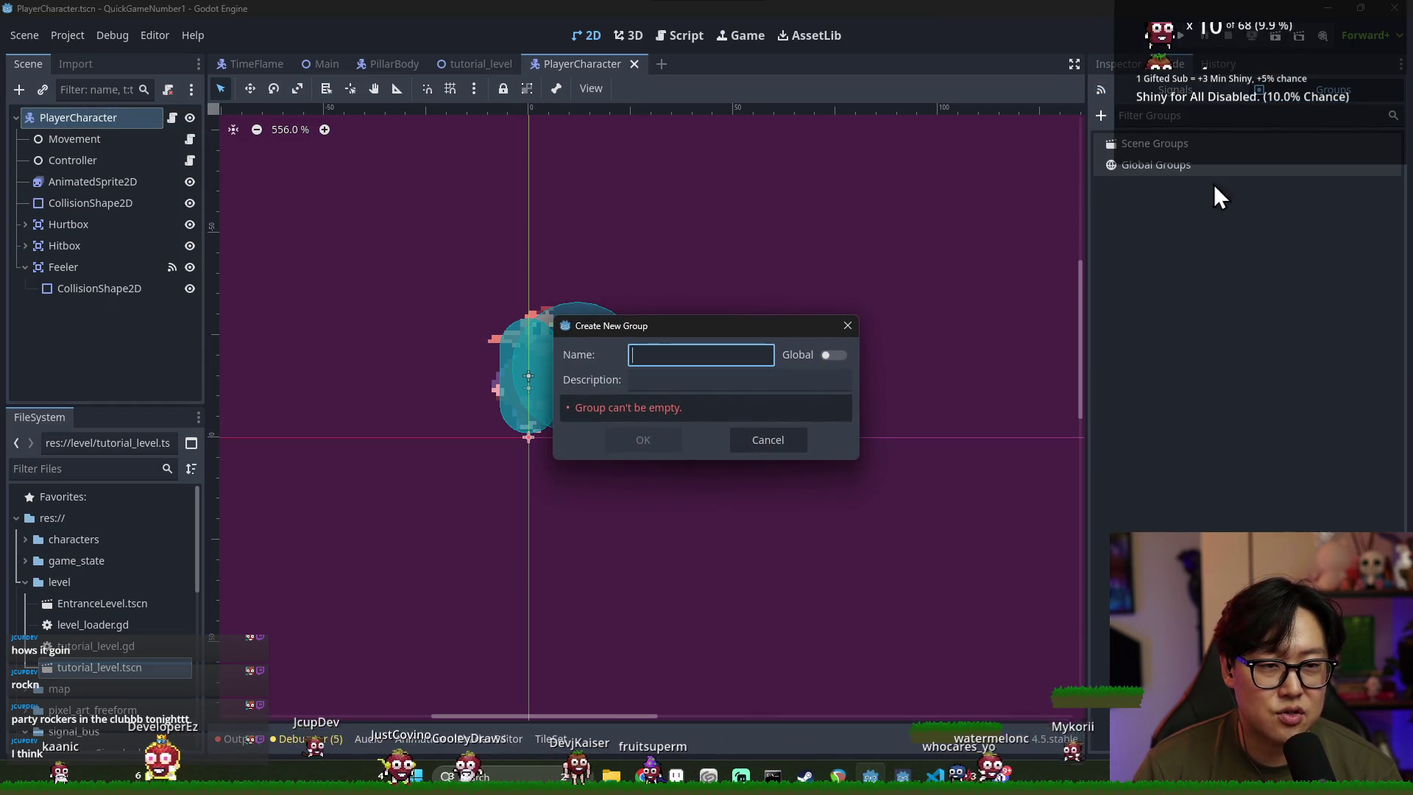
click(833, 355)
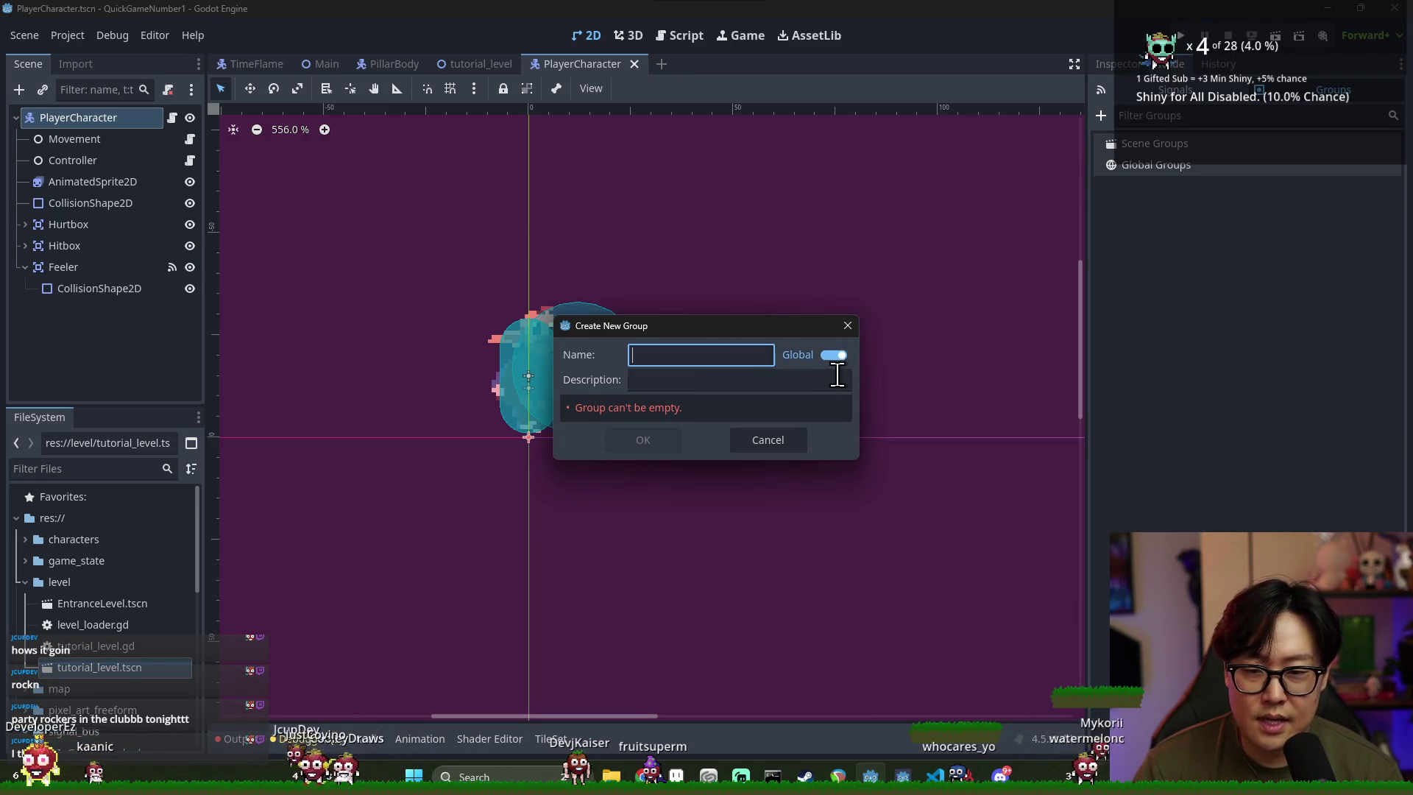
text(Player)
key(Return)
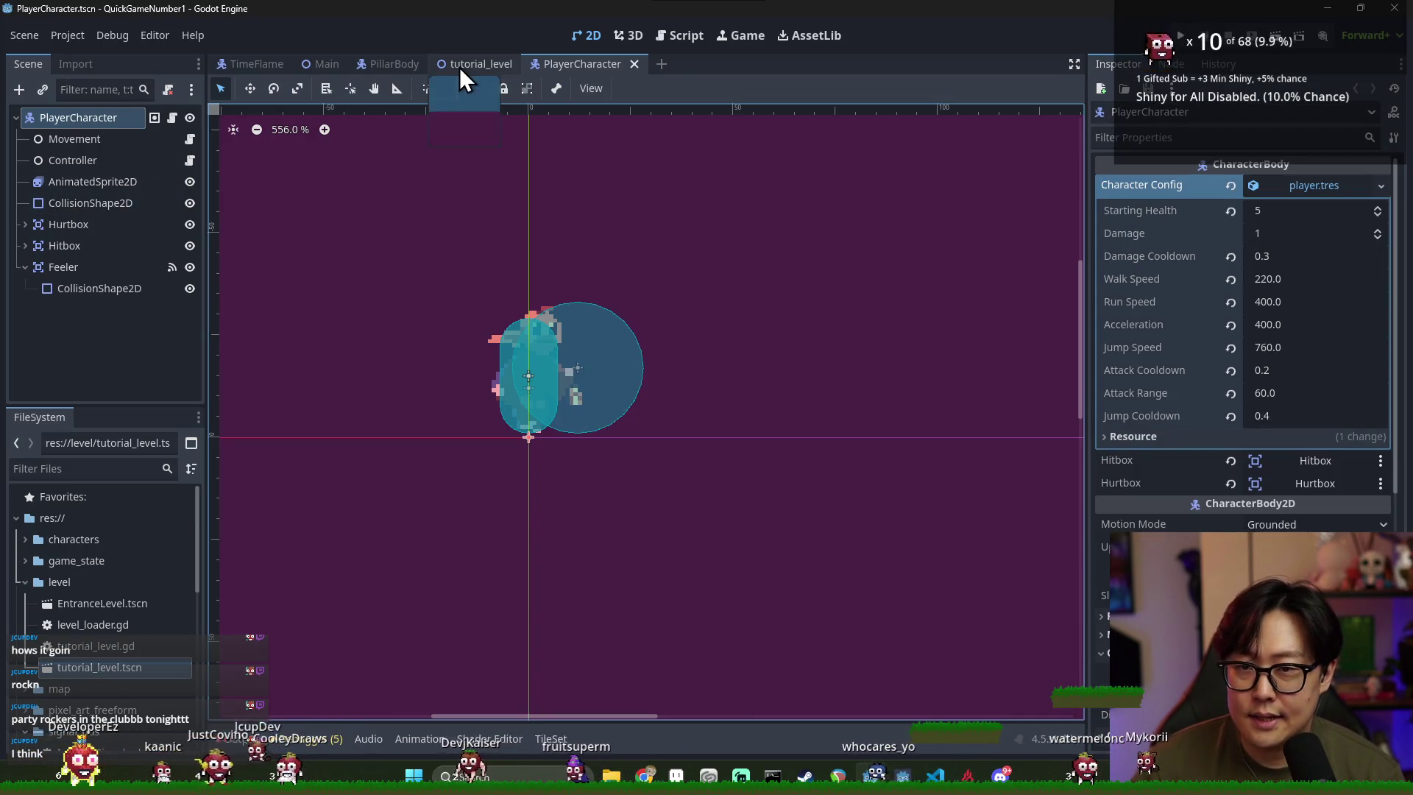
Save and close the TimeFlame scene
click(333, 69)
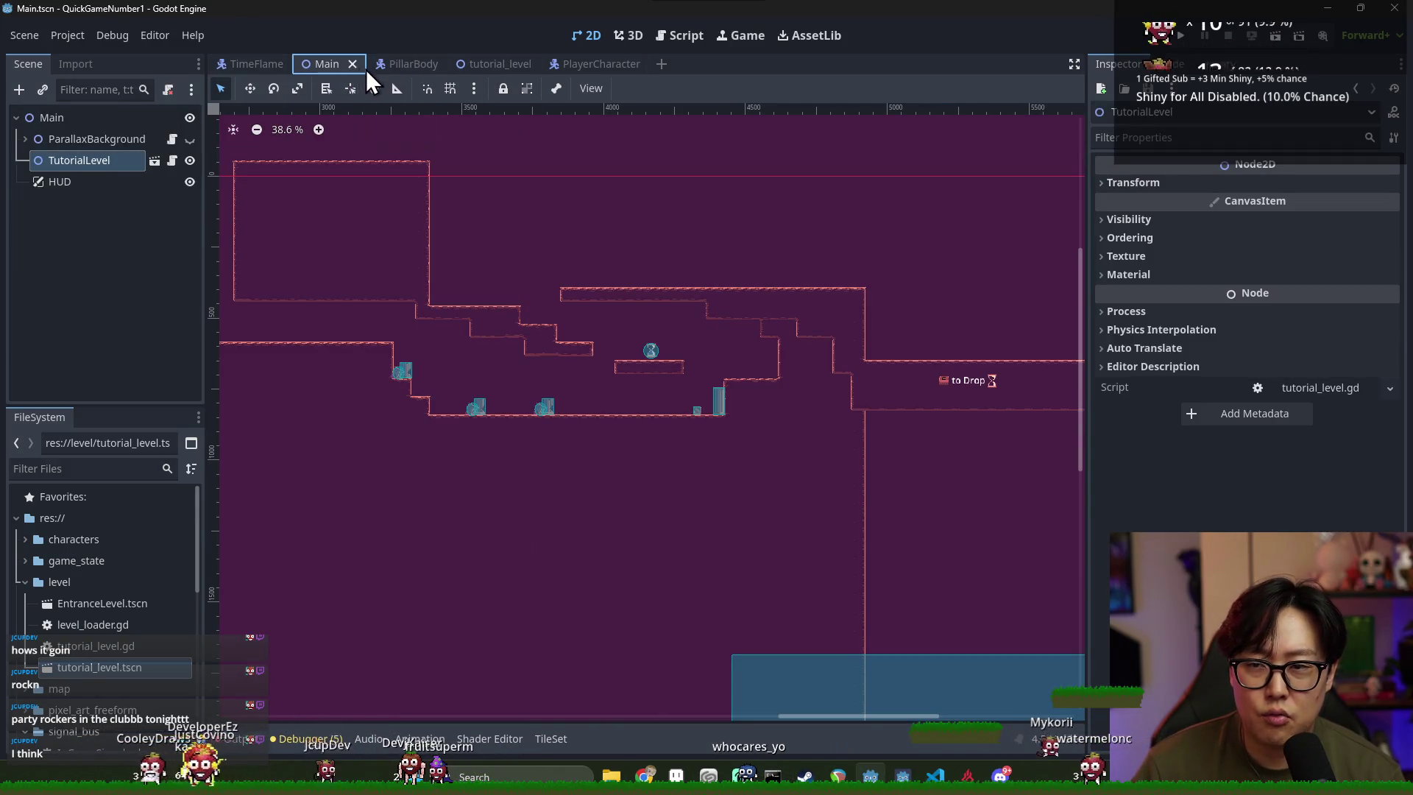
click(567, 67)
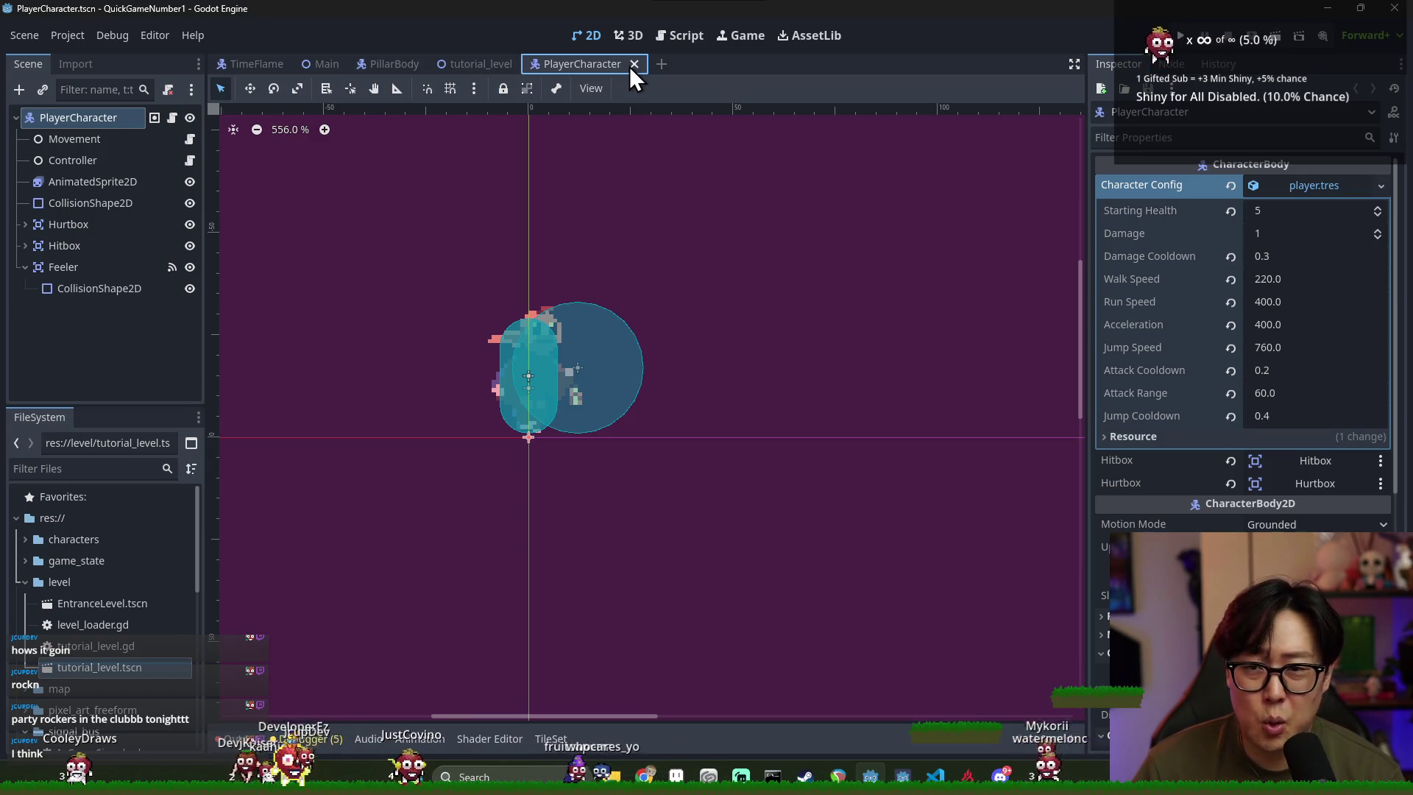
click(263, 65)
key(ctrl+s)
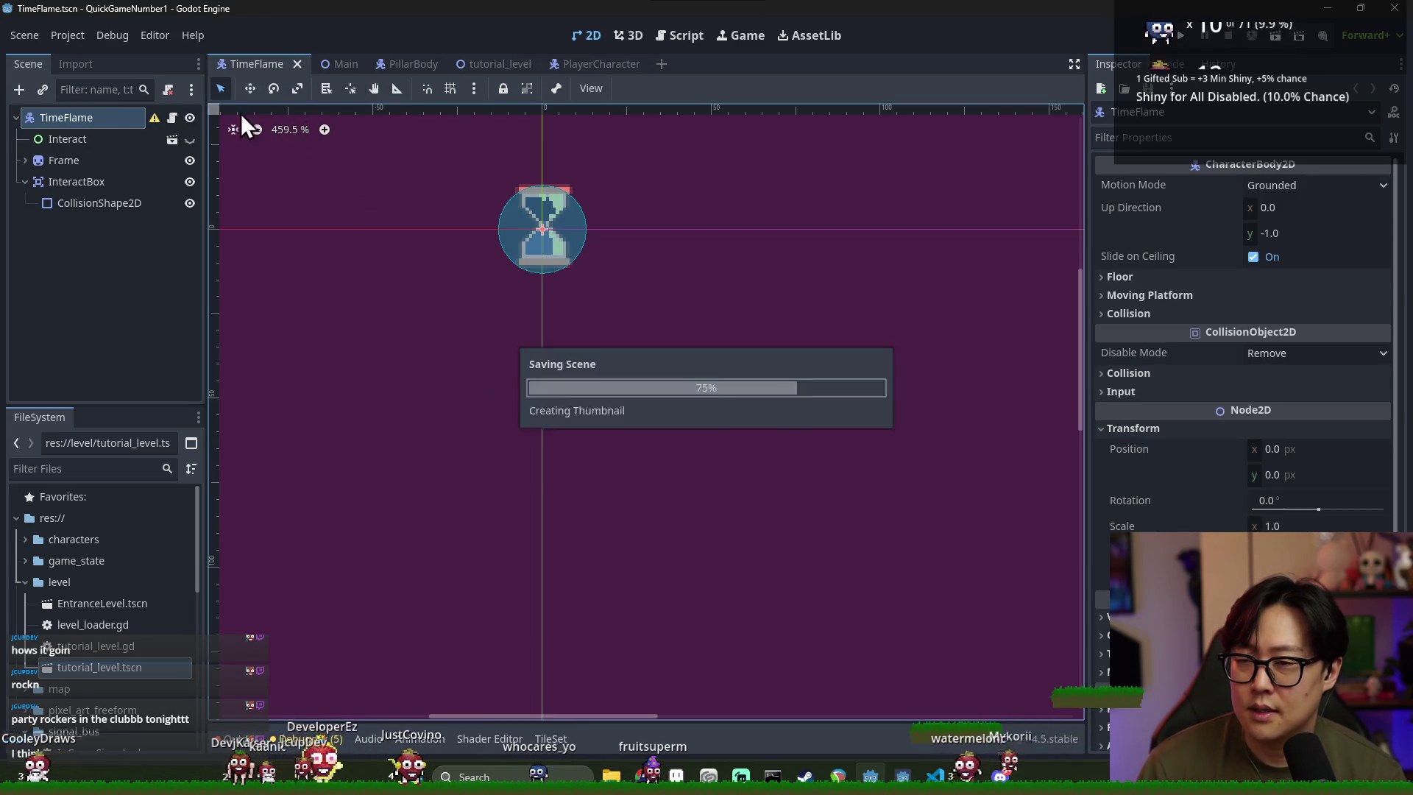
click(298, 65)
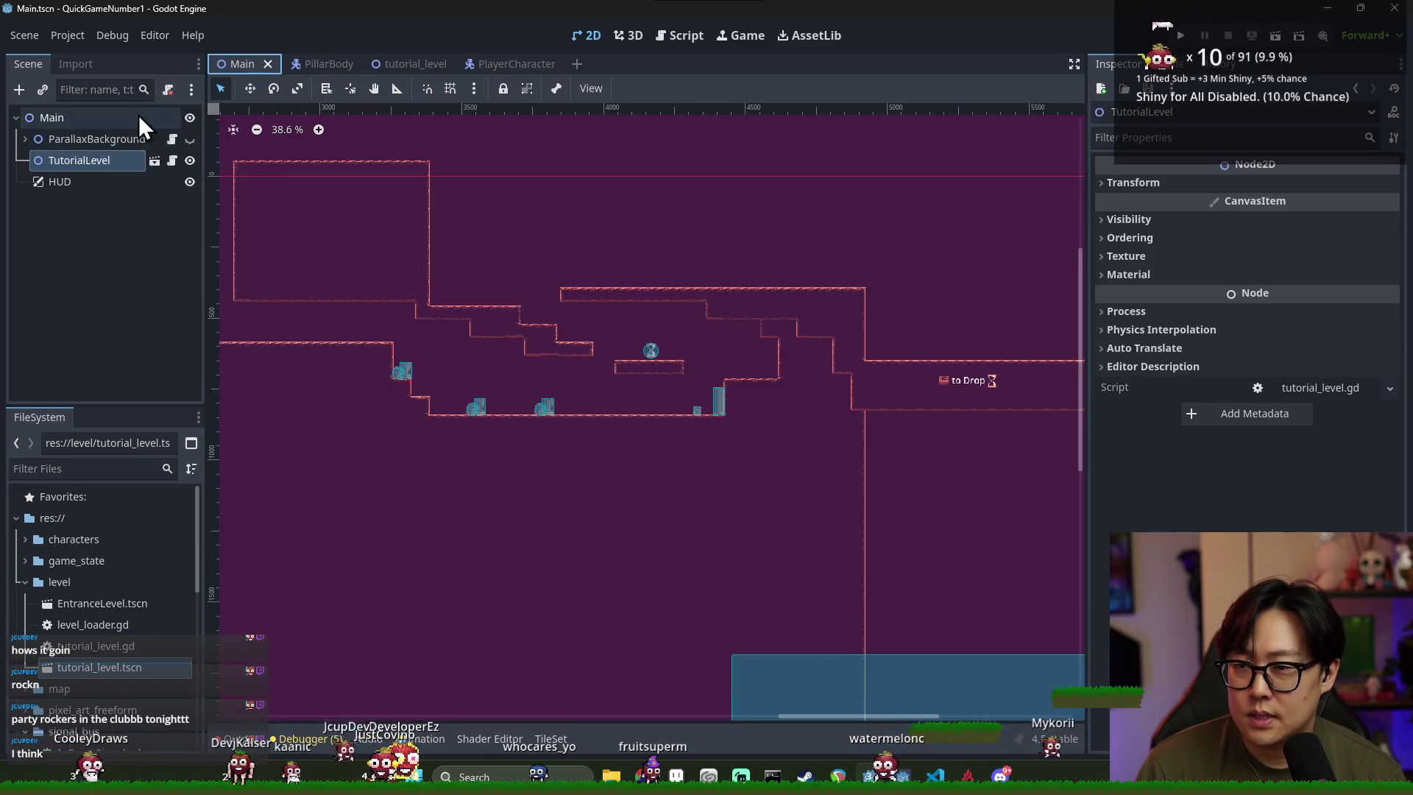
Attach a new main.gd script to the Main node and declare class_name Main
right_click(74, 119)
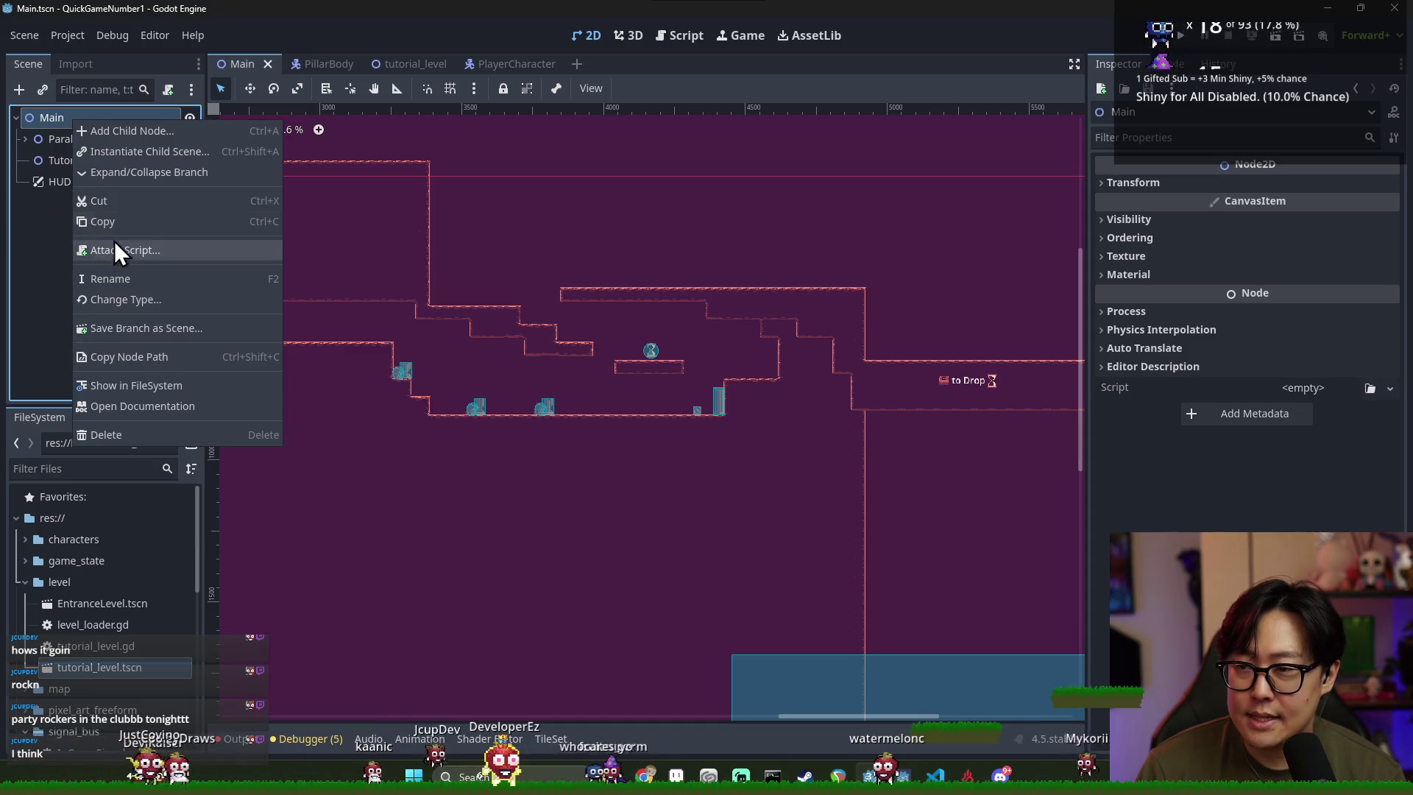
click(135, 251)
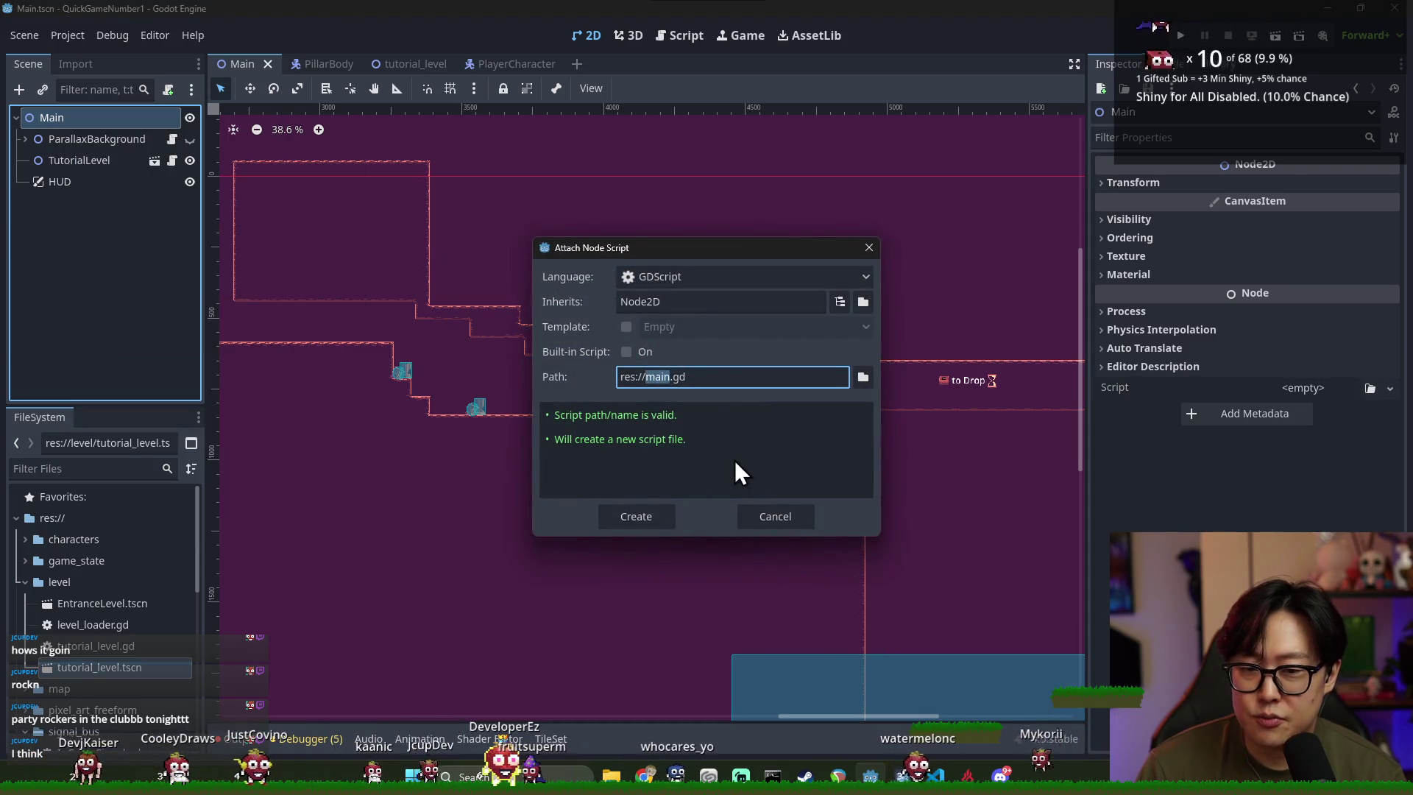
click(637, 516)
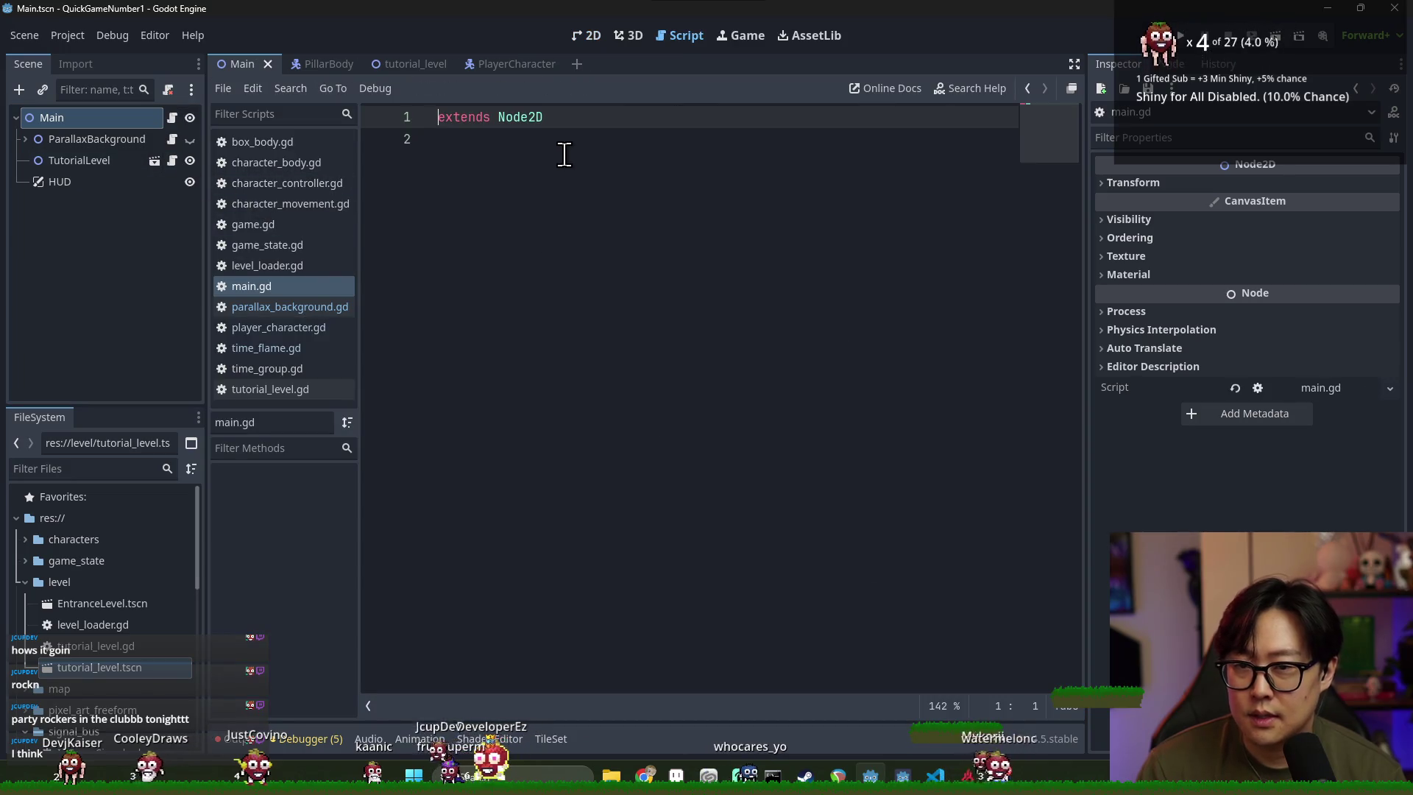
text(cclas_)
key(BackSpace)
key(BackSpace)
key(BackSpace)
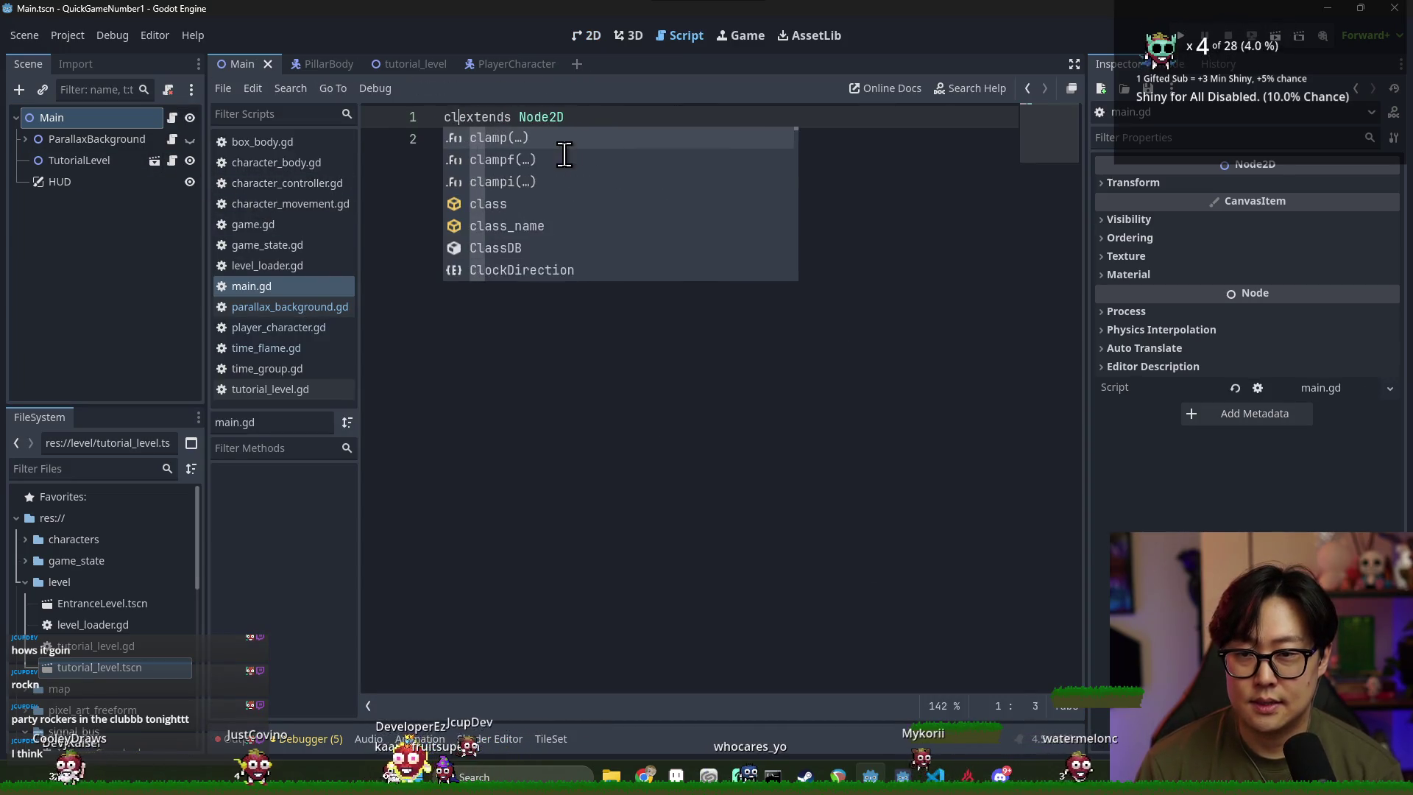
text(lass_n)
key(Return)
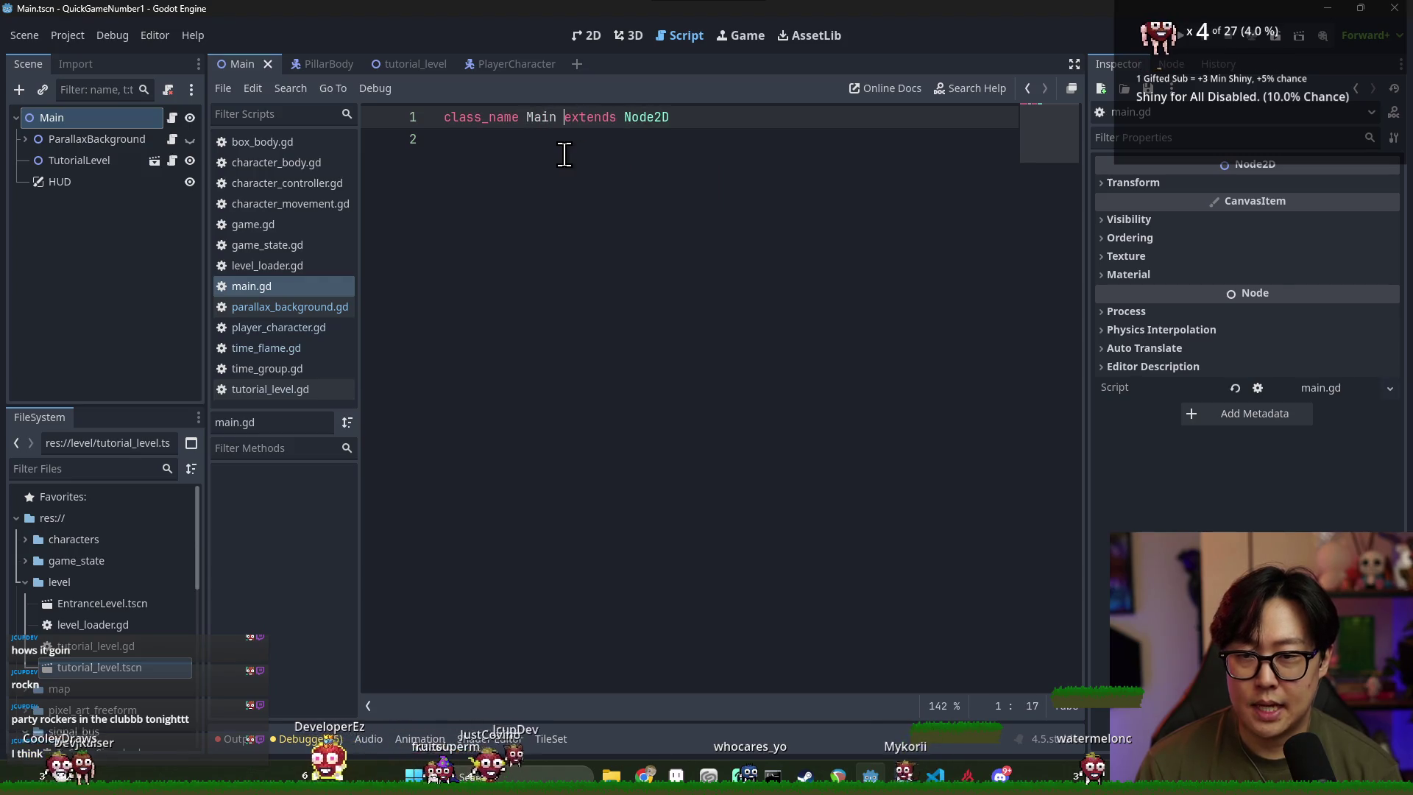
Add _ready calling _load_level with LevelLoader.LEVEL_ID.TUTORIAL
key(Down)
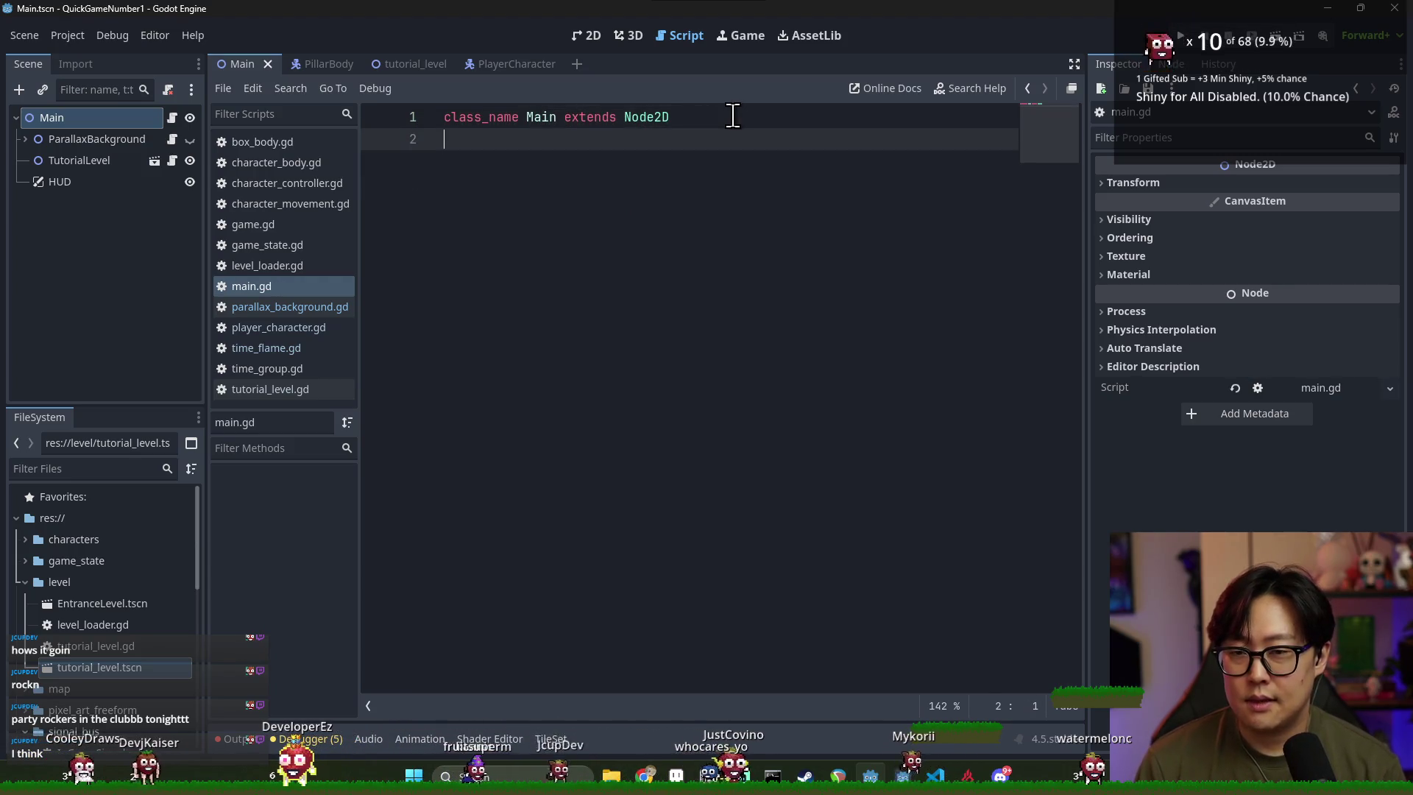
key(Return)
text(func _ready()
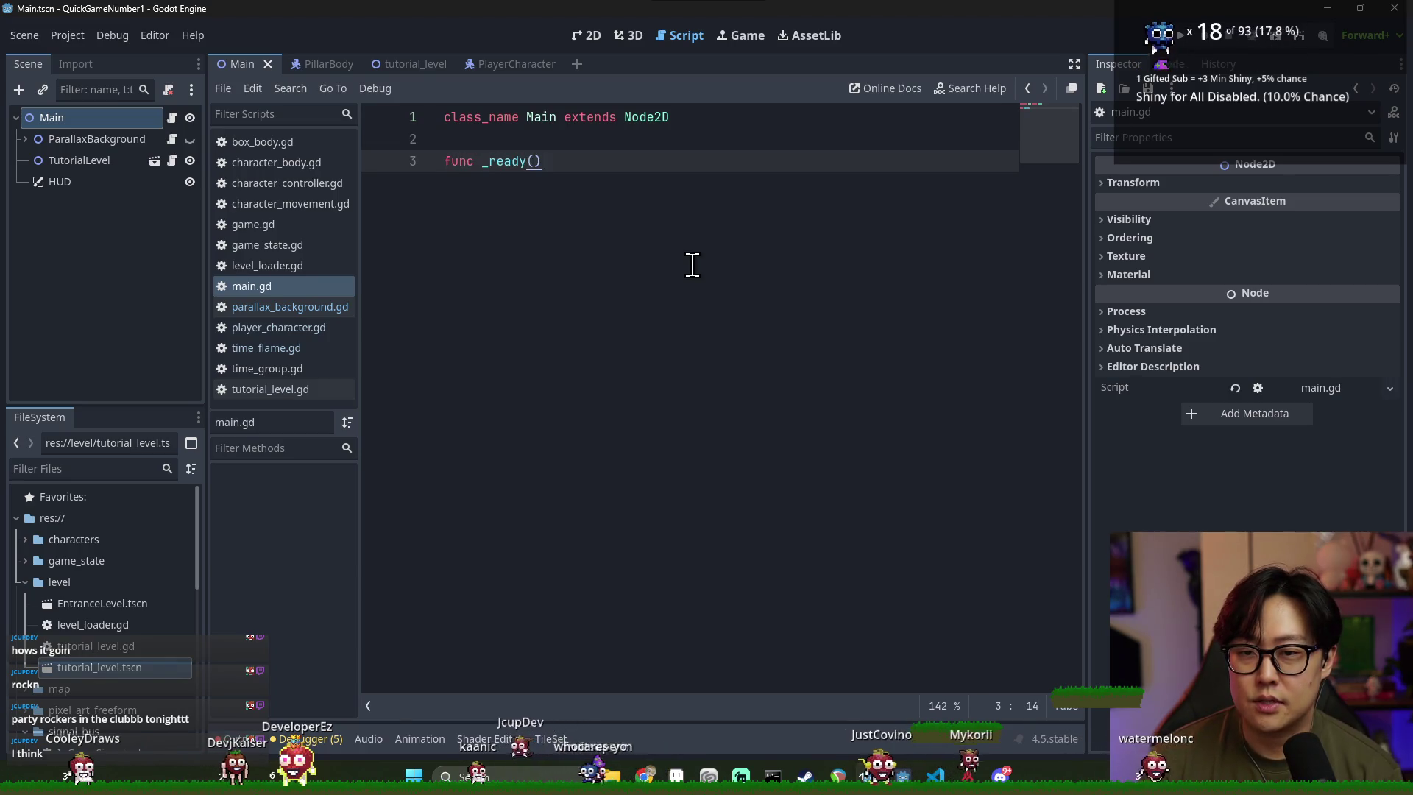
text(:)
key(Return)
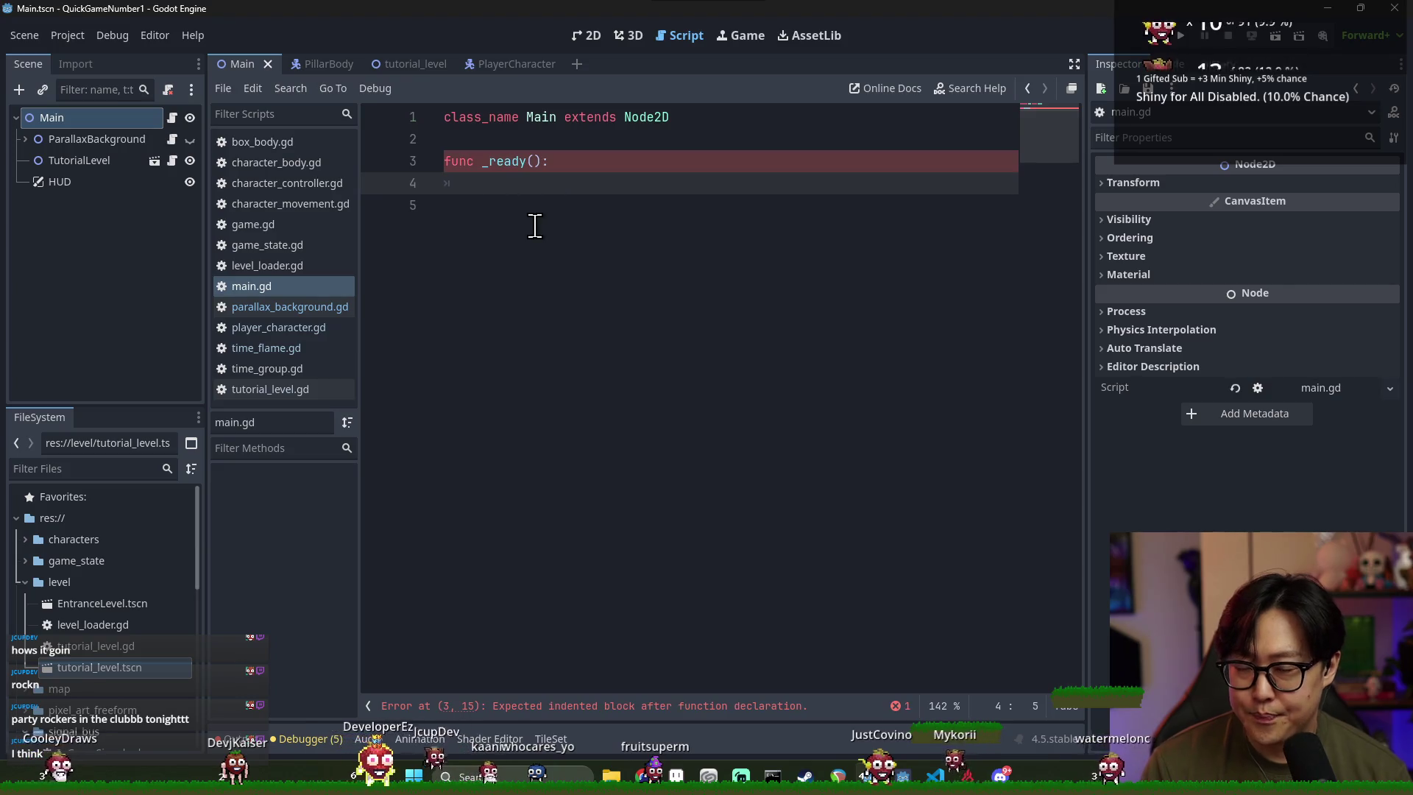
text(_load_sc)
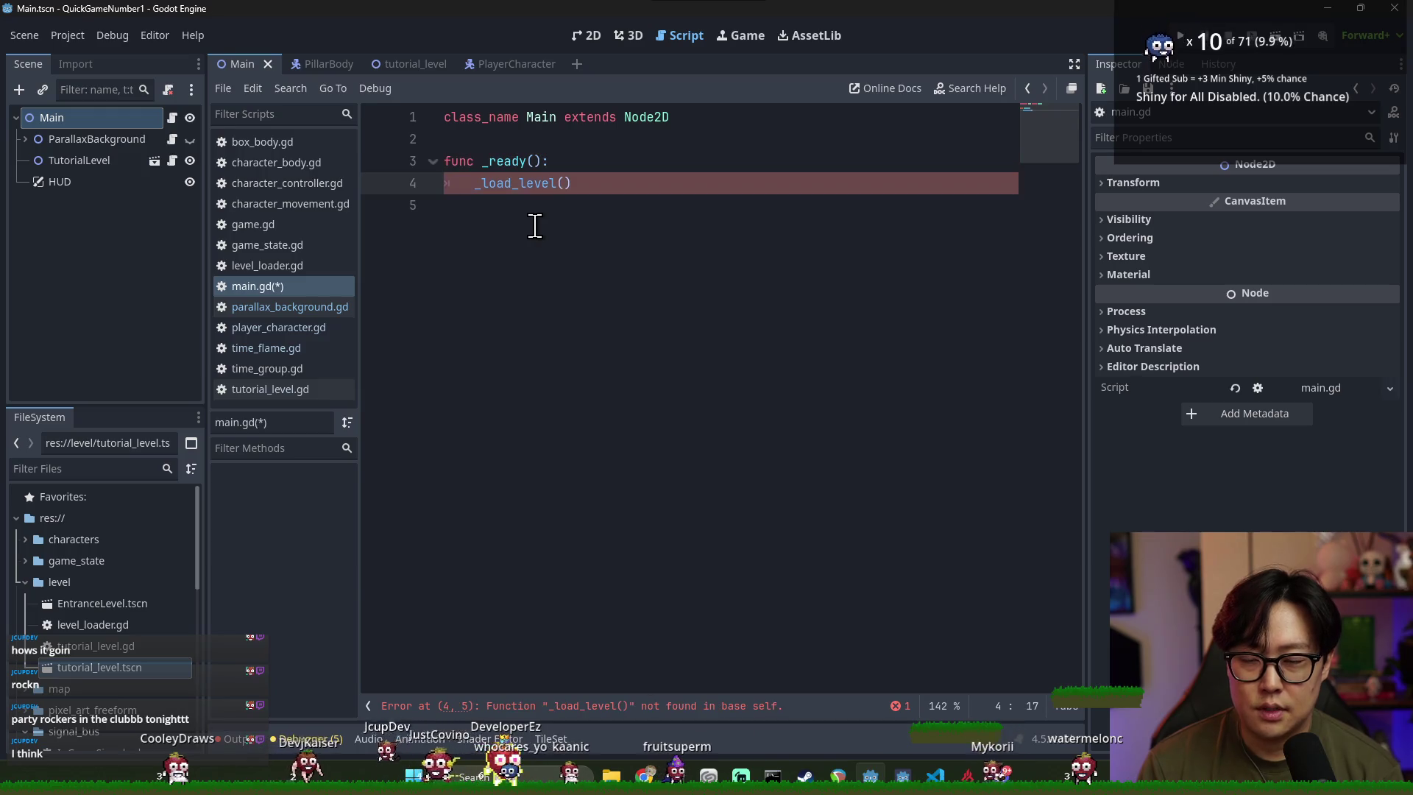
text(evelLoader.LEVEL_ID.)
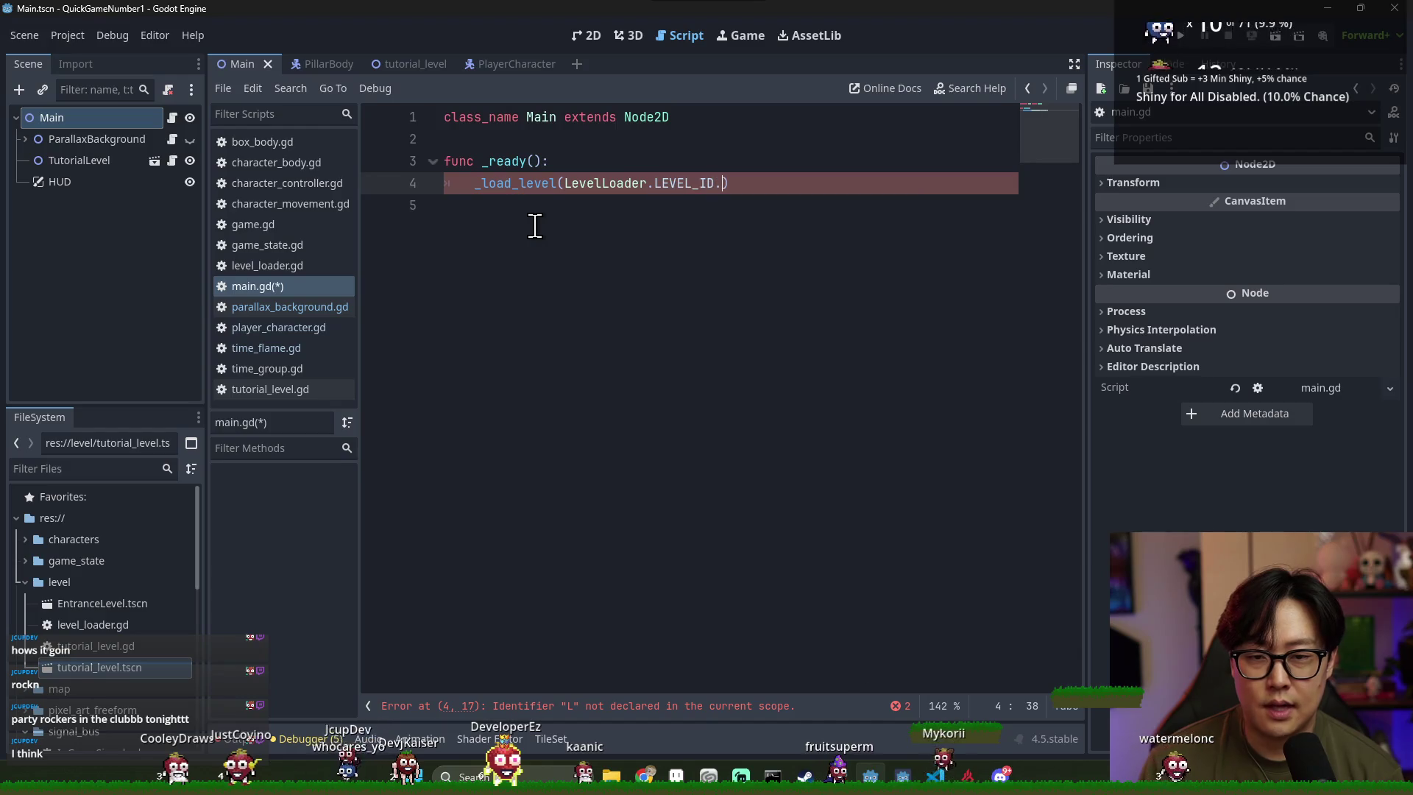
key(Return)
Start a new _load_level function definition below _ready and save
click(520, 198)
double_click(557, 187)
click(525, 208)
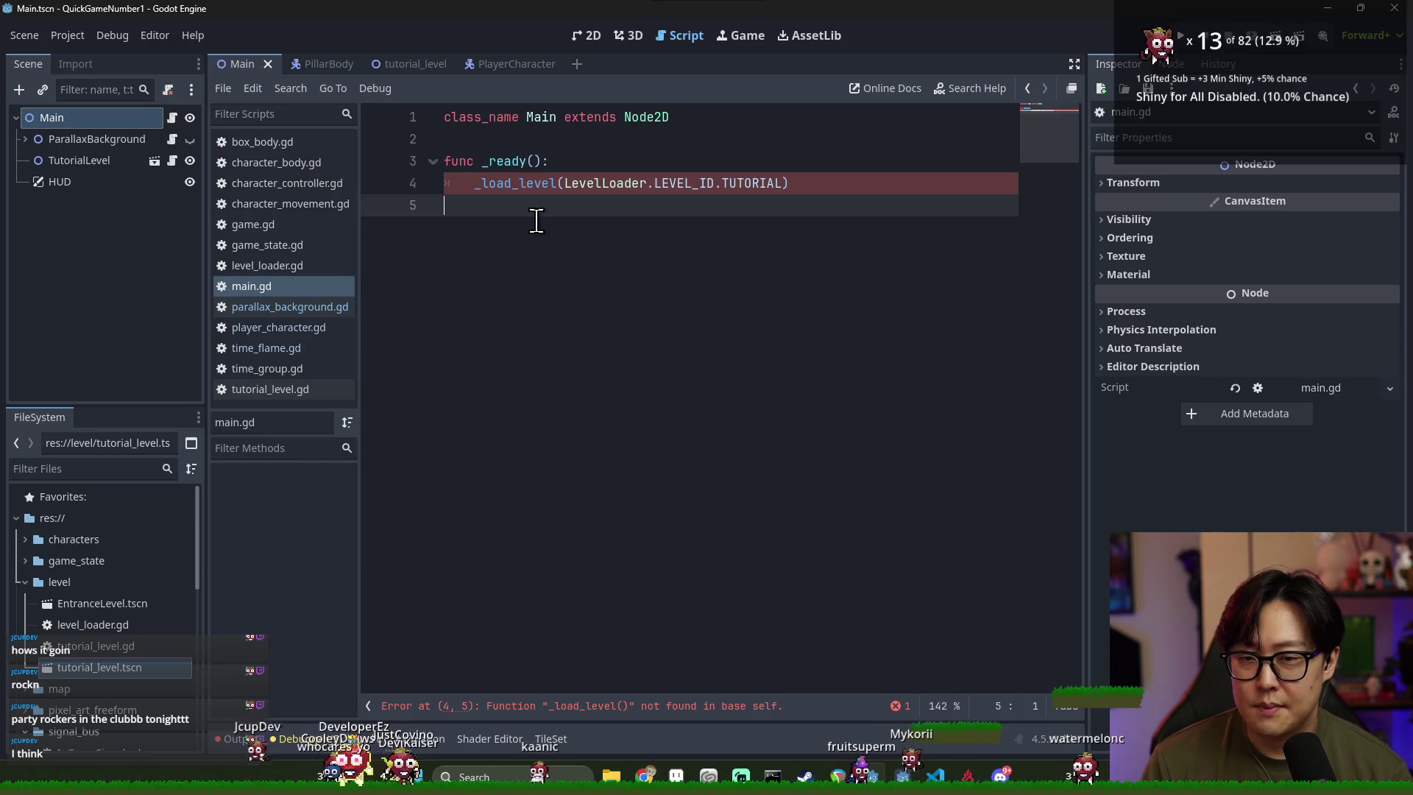
key(Return)
text(fun)
key(BackSpace)
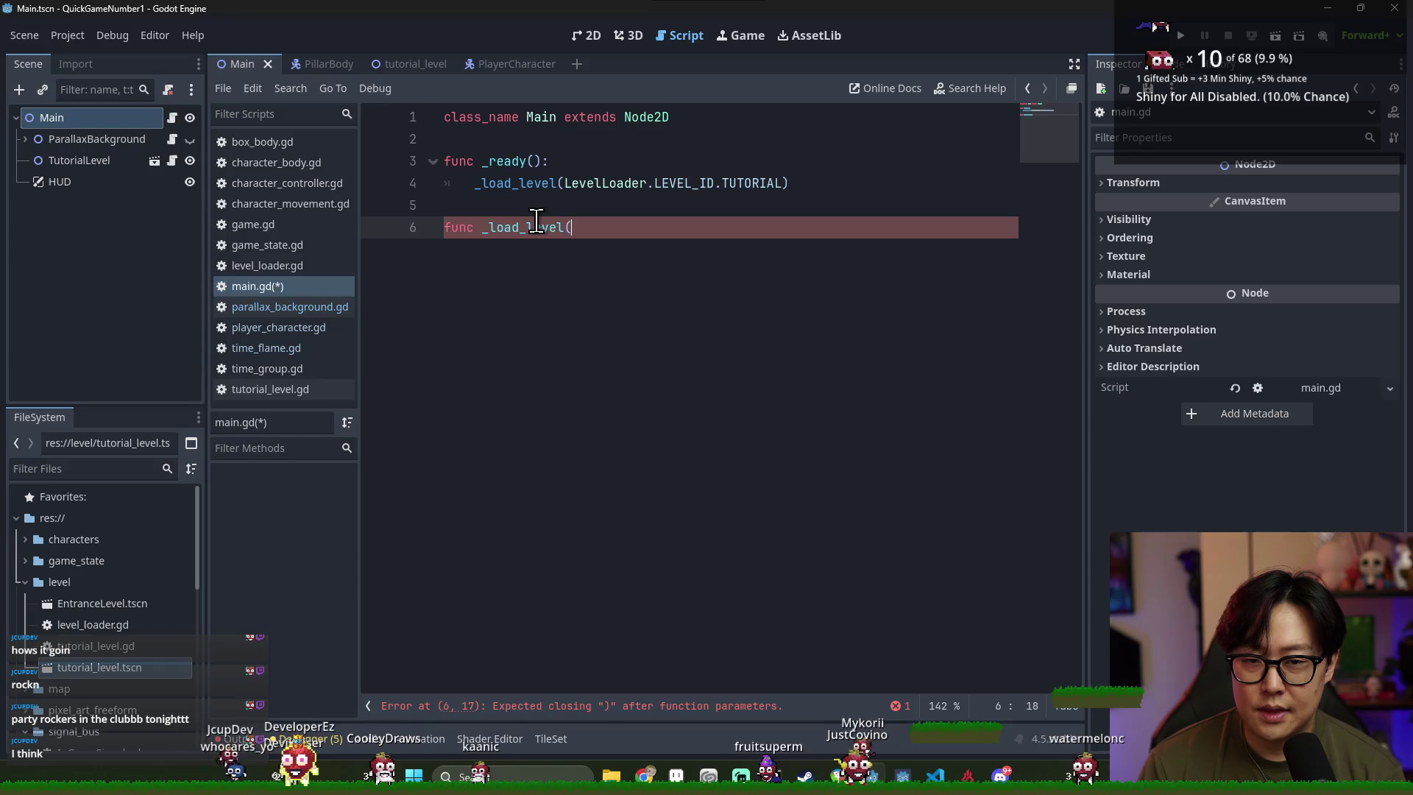
click(595, 188)
key(ctrl+s)
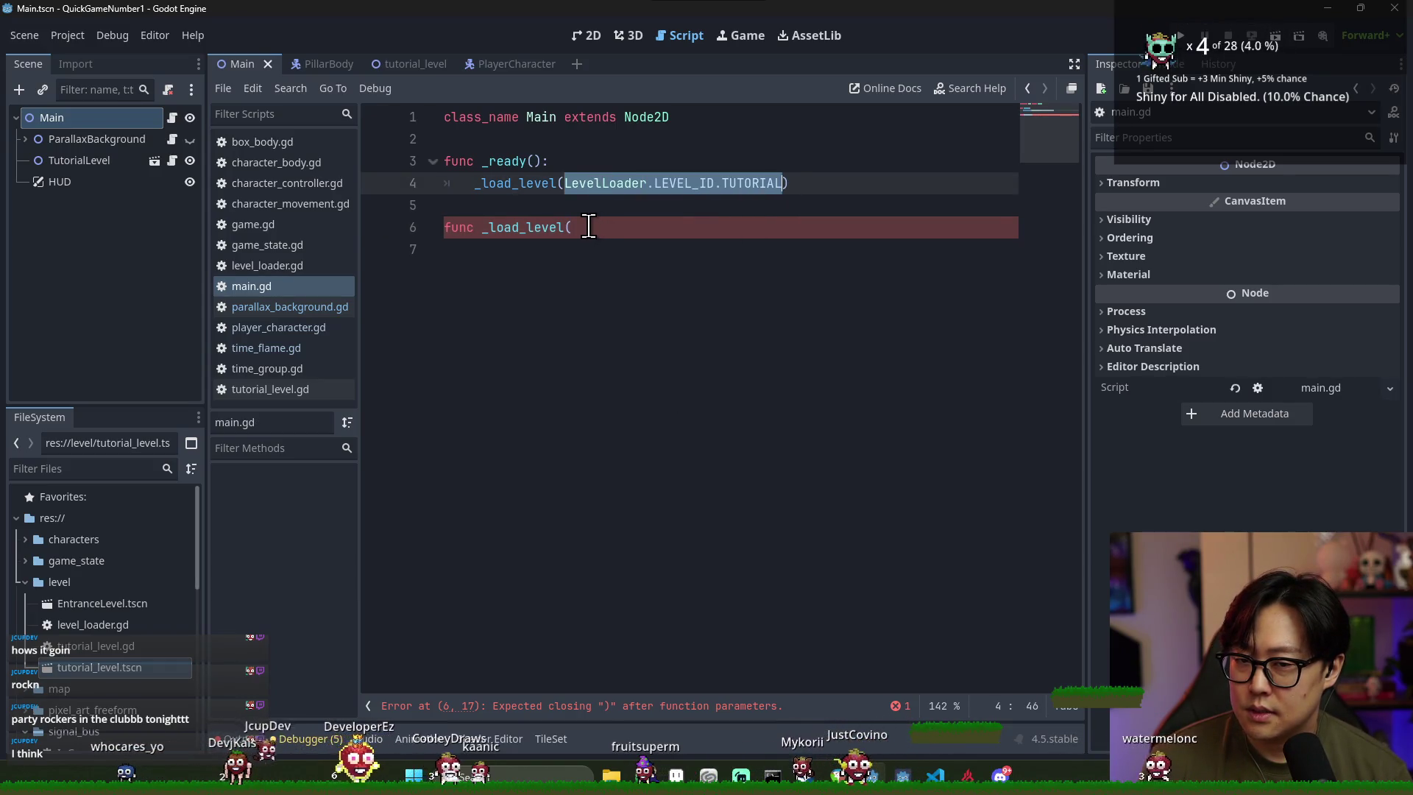
Cut the level id from the call and define _load_level(level: PlatformWorld) with a body
key(ctrl+x)
click(586, 227)
text(level: Pla)
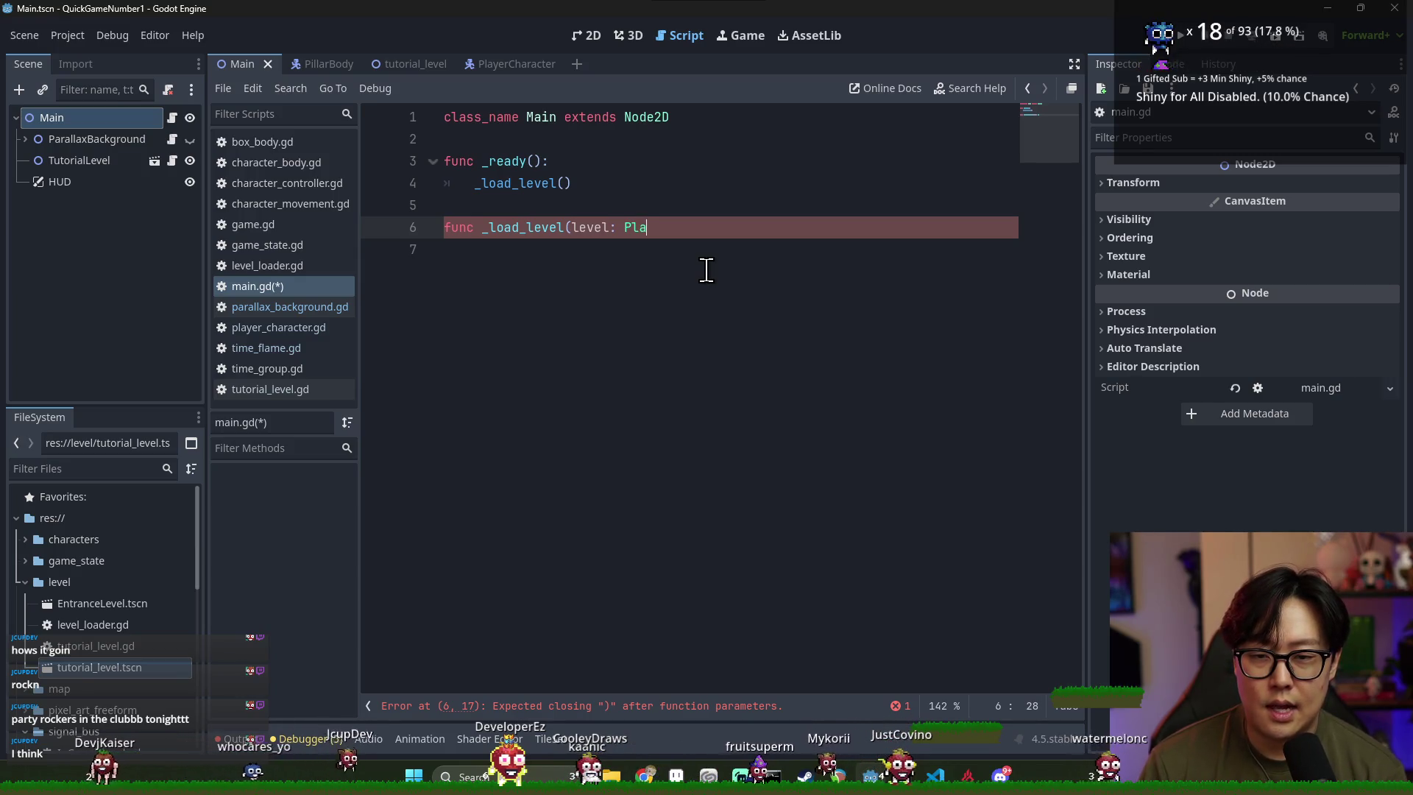
text(tform)
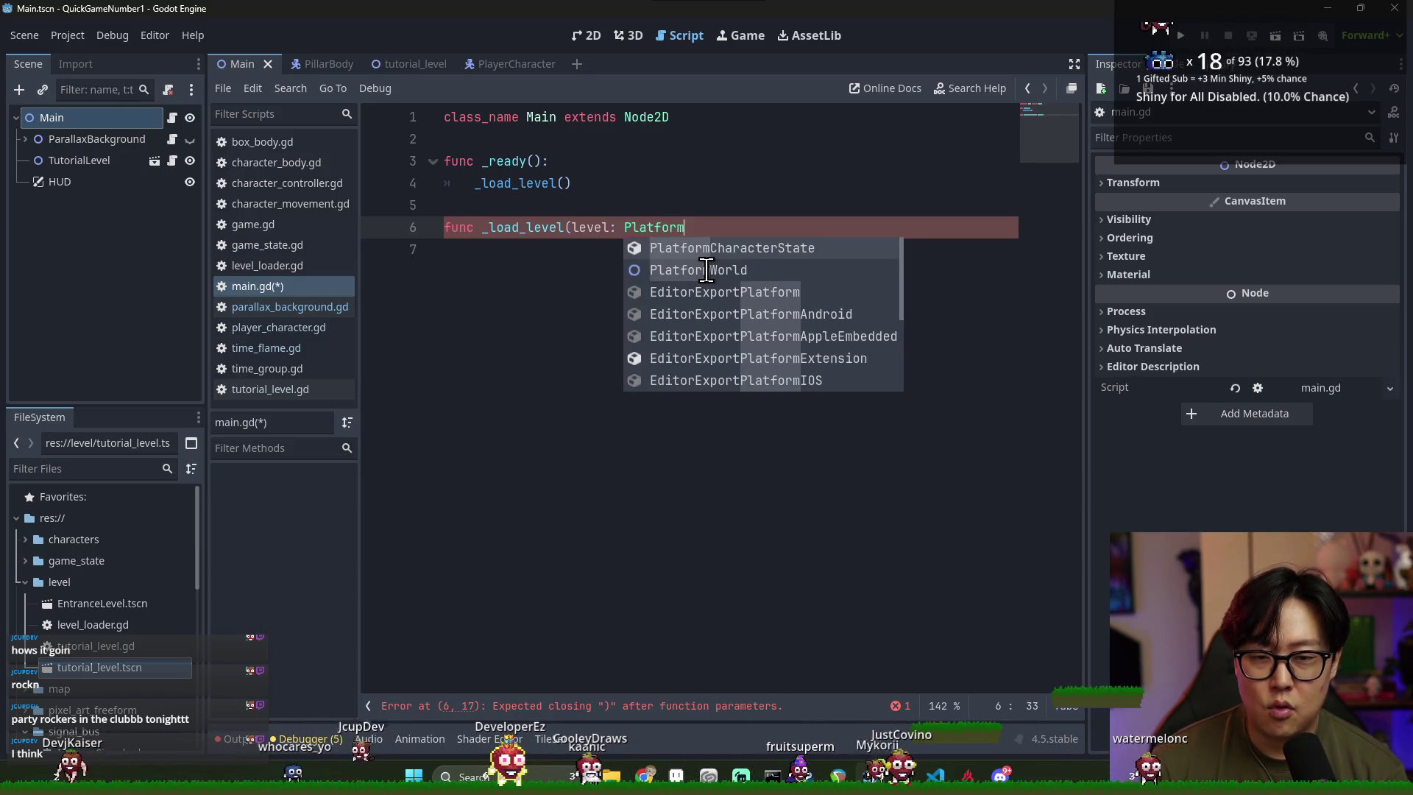
double_click(706, 270)
text(:)
key(Return)
text(pa)
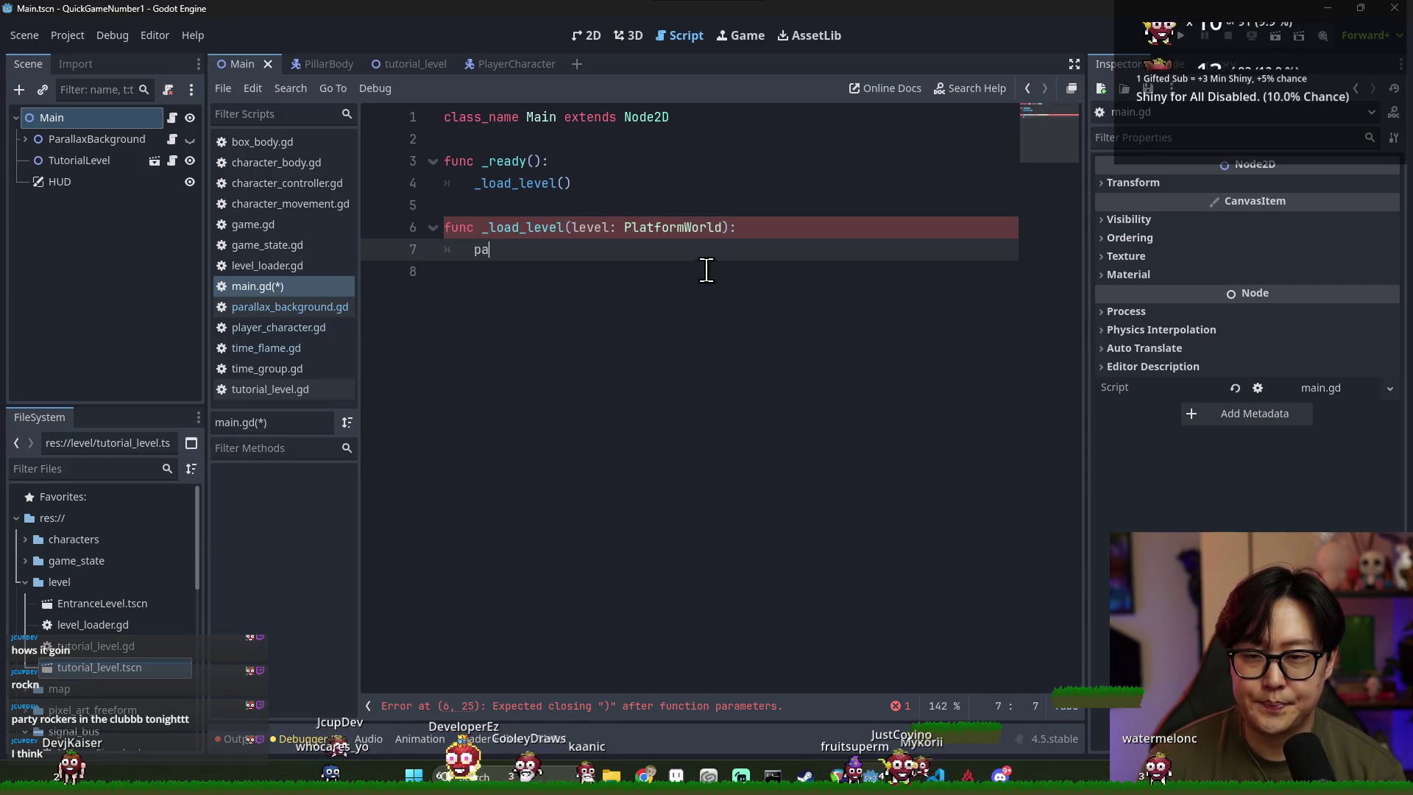
key(ctrl+s)
Declare tutorial_id := LevelLoader.LEVEL_ID.TUTORIAL above the call and begin a LevelLoader call inside _load_level
double_click(545, 183)
key(ctrl+s)
click(569, 185)
text(L)
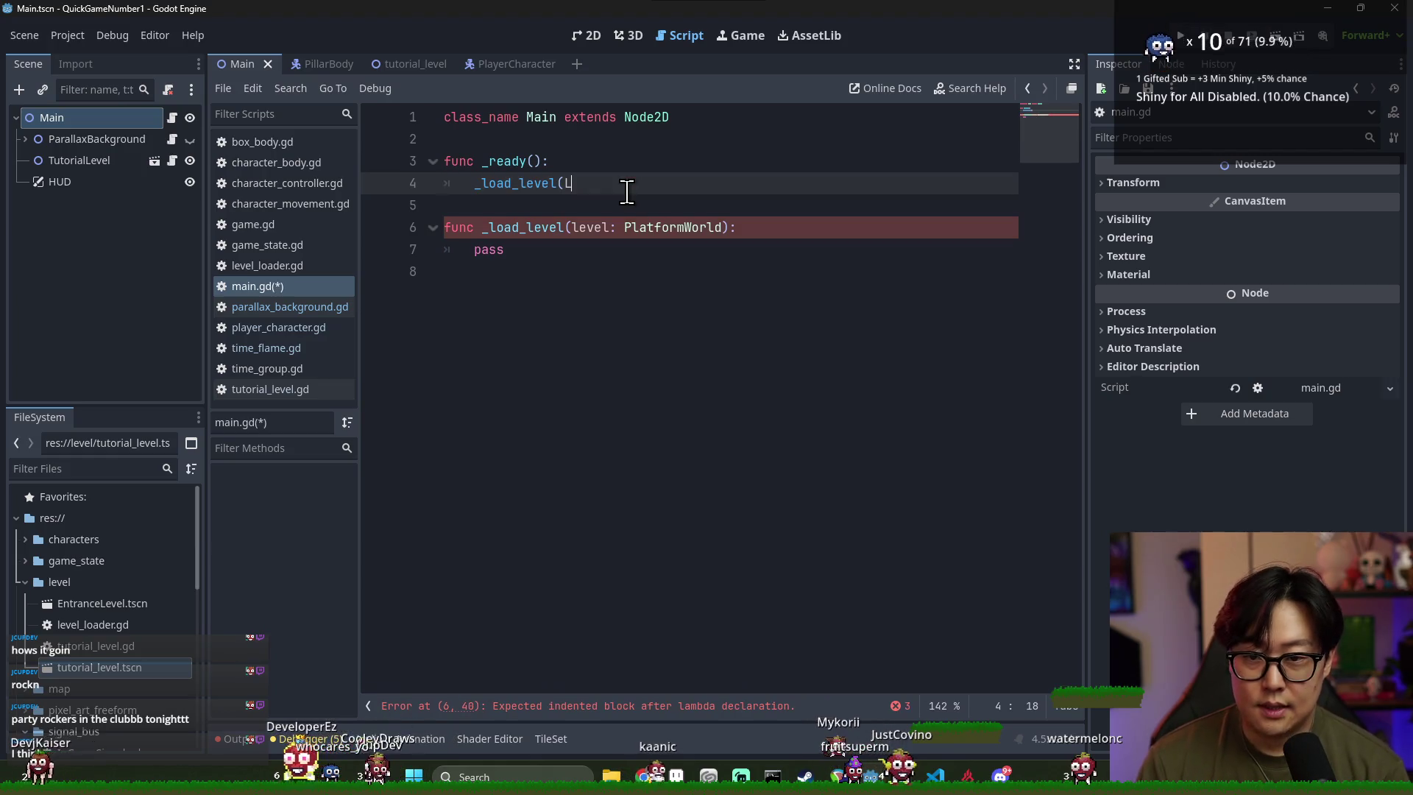
key(ctrl+shift+Return)
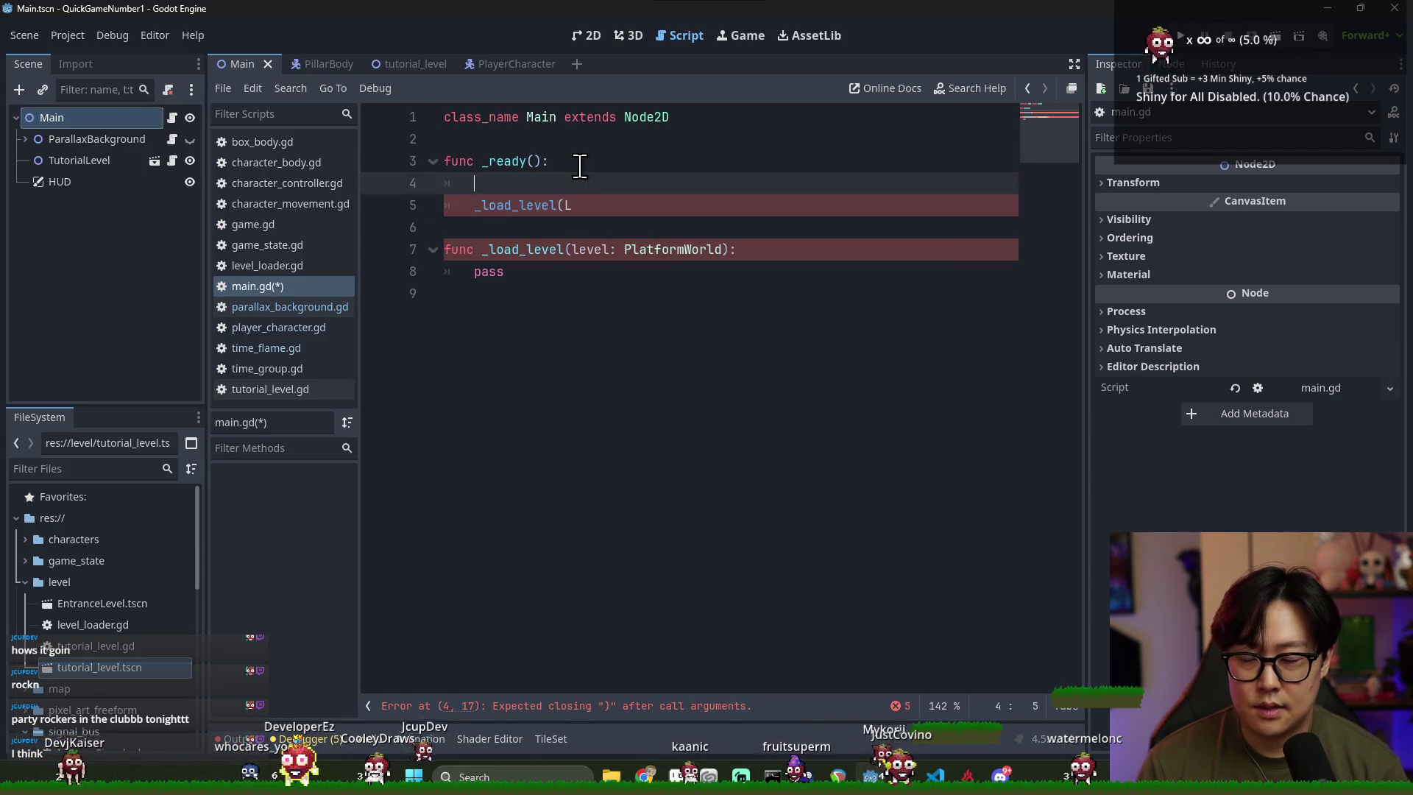
text(var tuoti)
key(BackSpace)
key(BackSpace)
text(to)
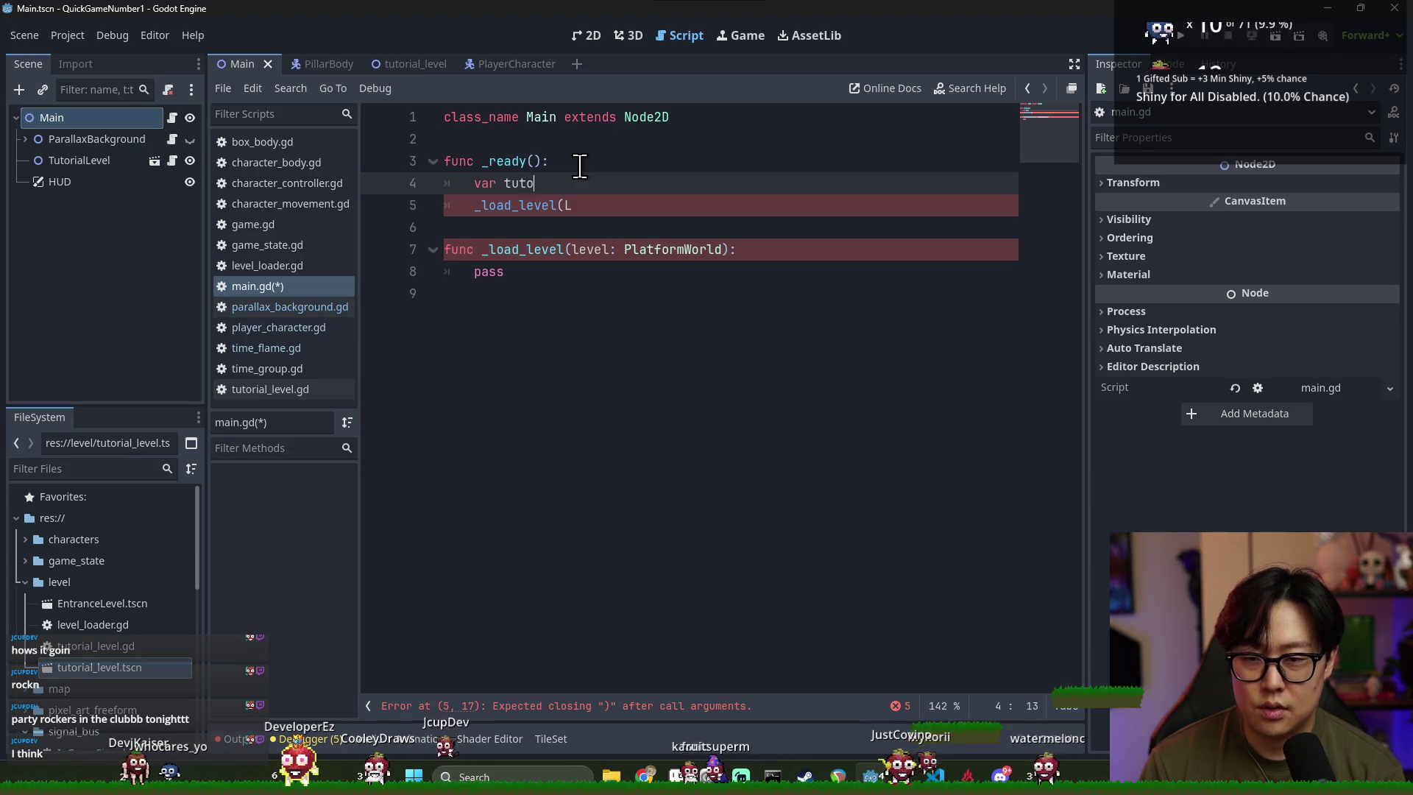
text(rial_id: )
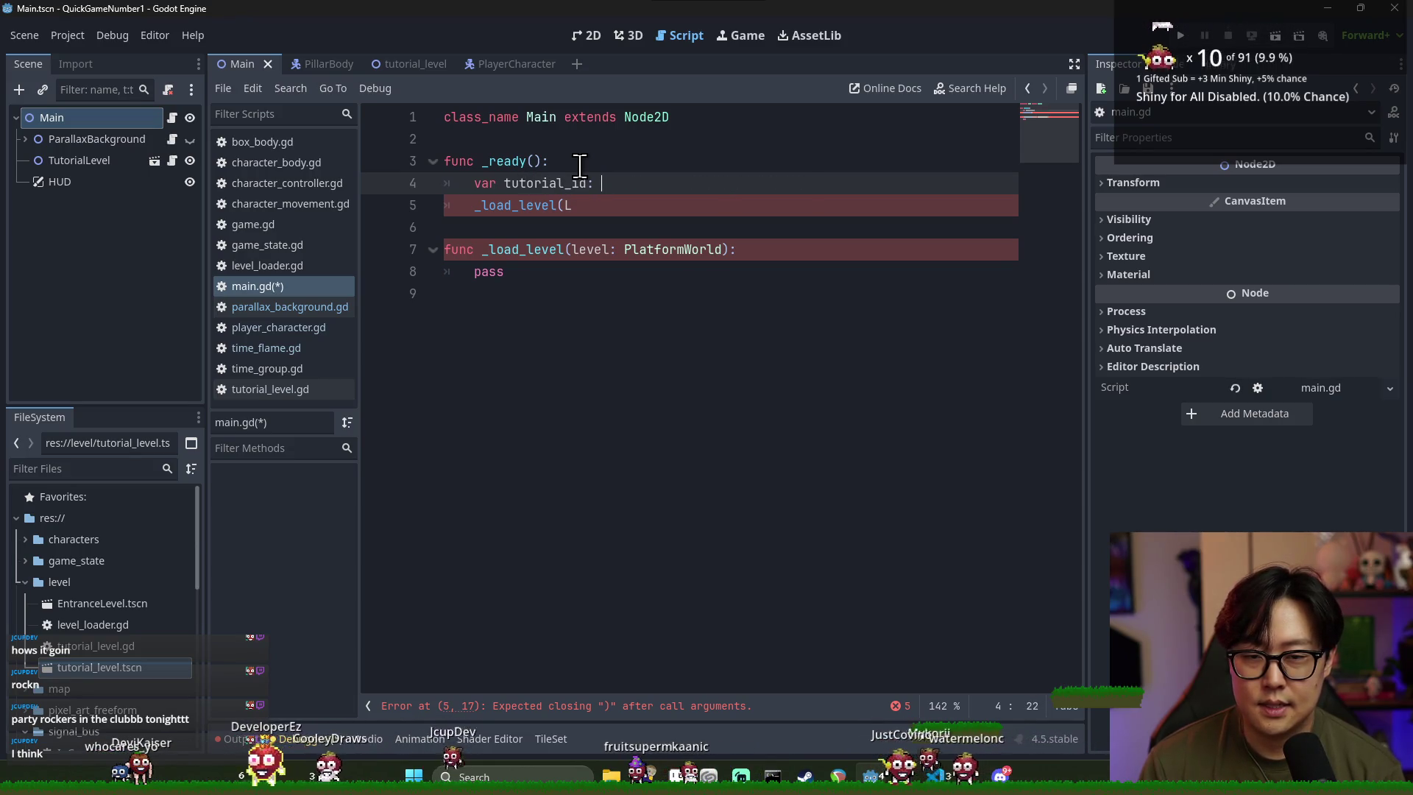
key(BackSpace)
key(BackSpace)
text( := LevelLoader.LEVEL_ID.TUTORIAL)
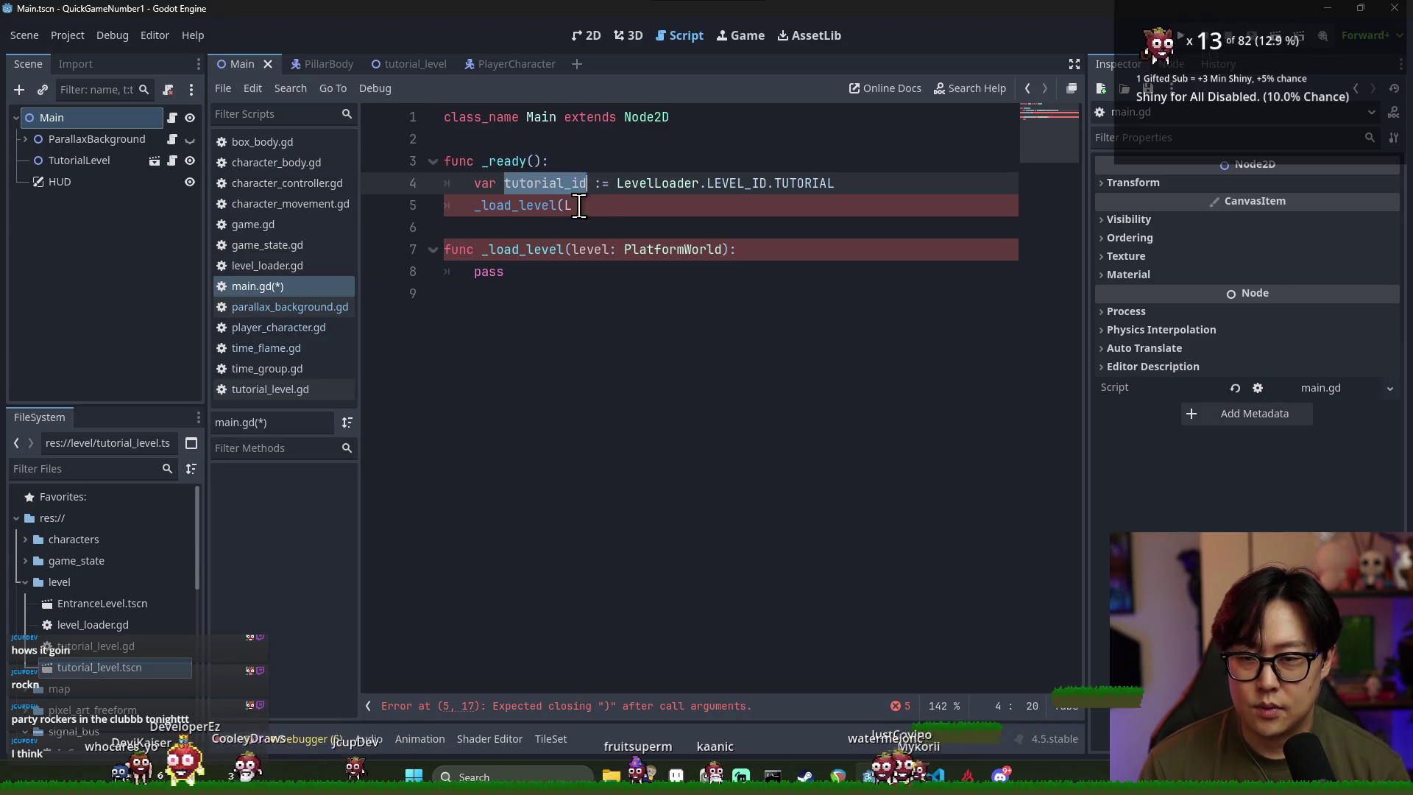
key(BackSpace)
text(velLoader.)
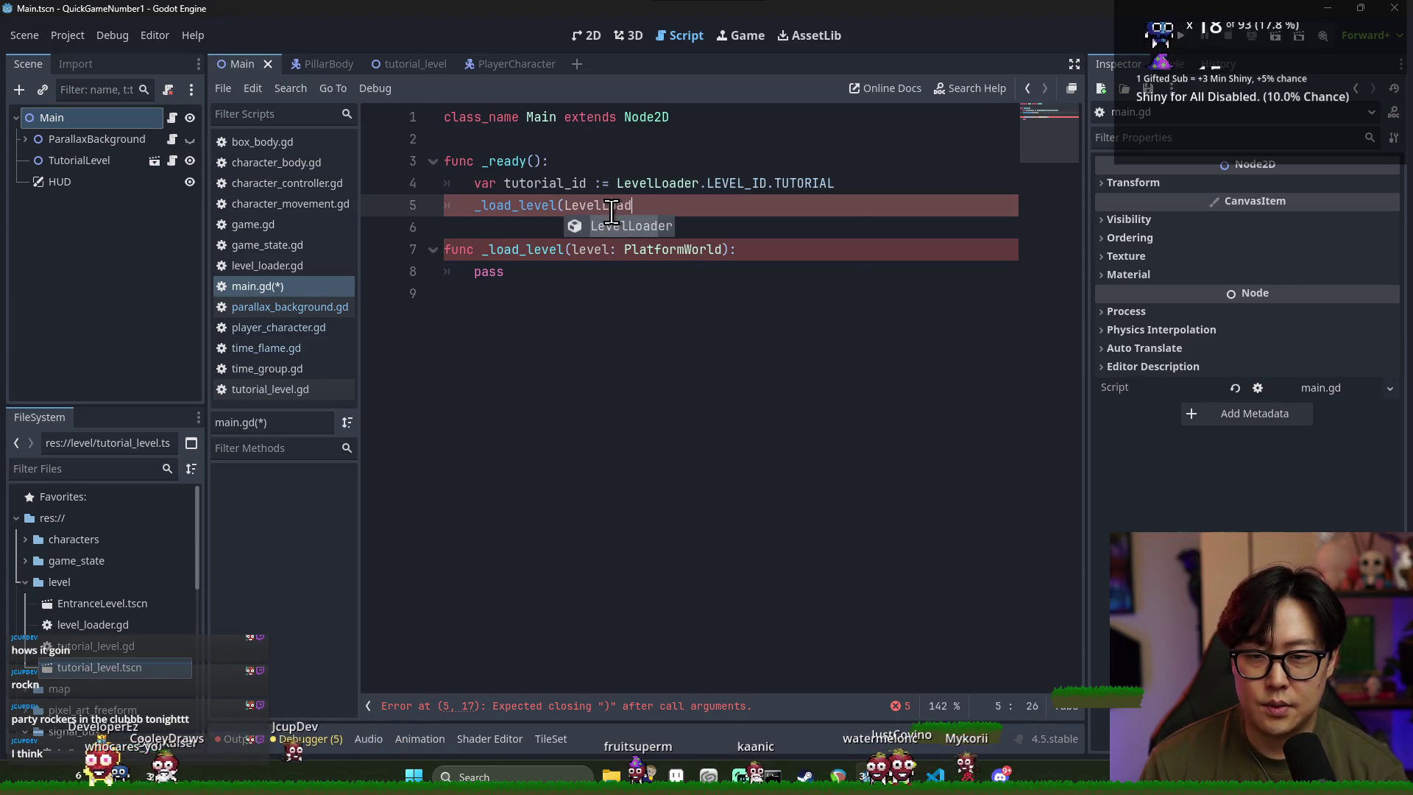
key(Down)
key(Down)
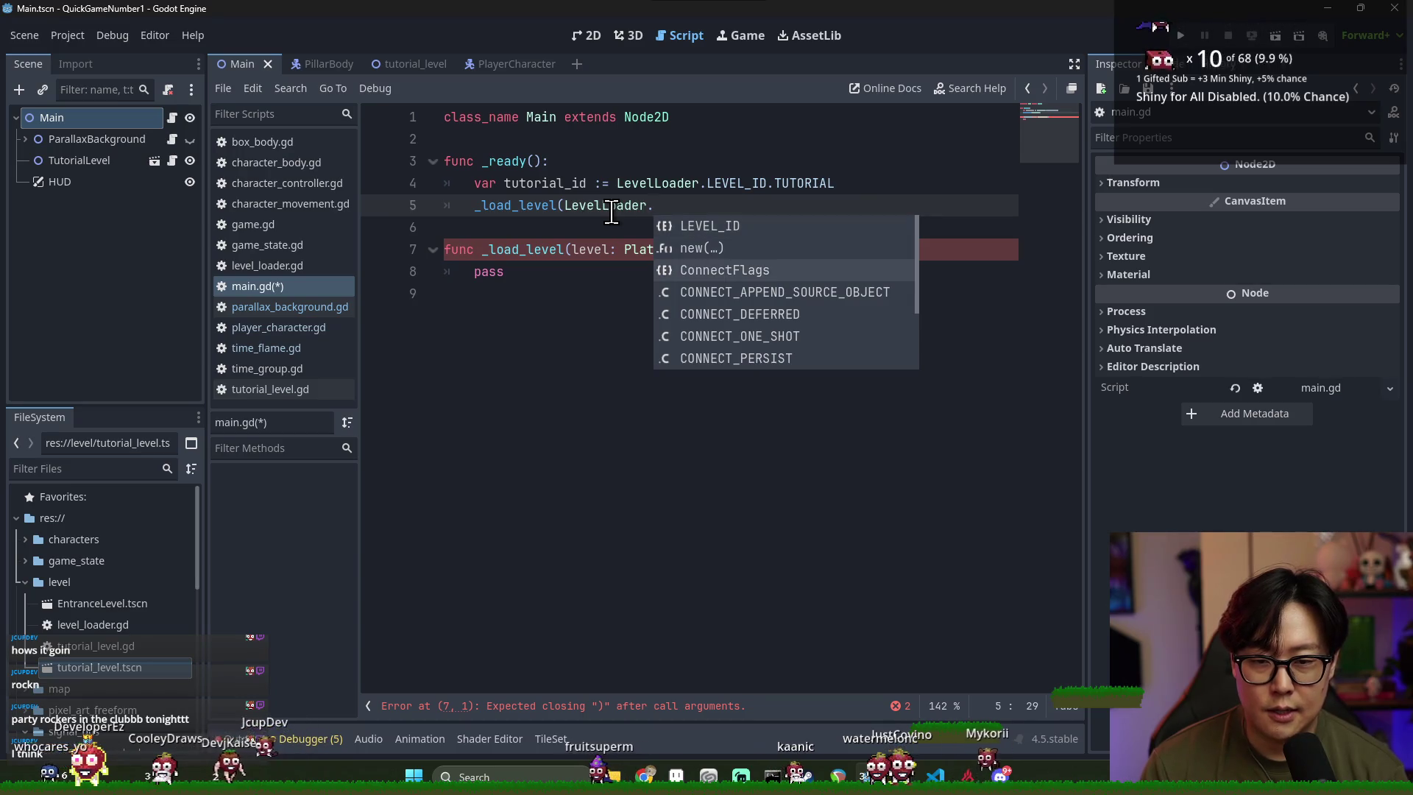
key(Down)
key(Down)
key(Down)
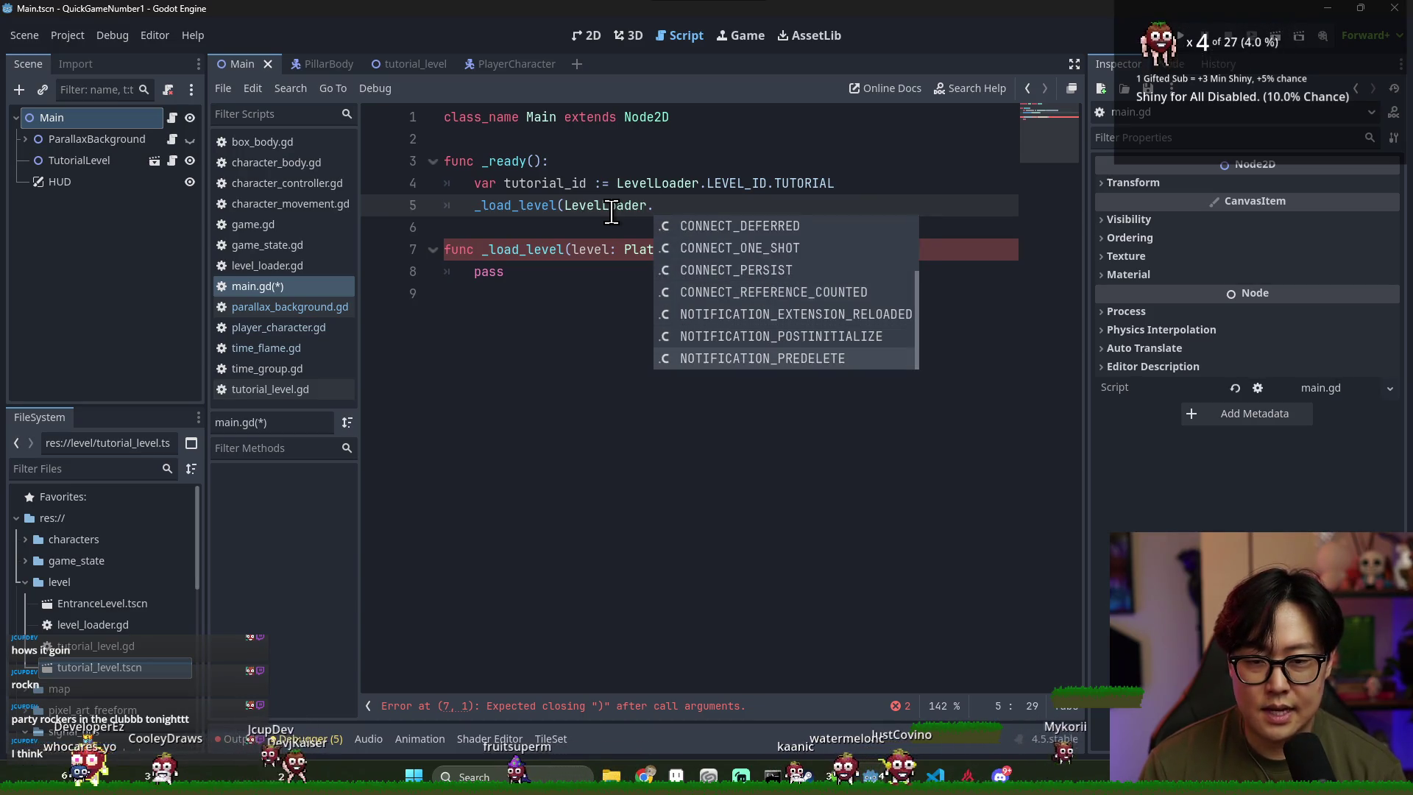
text(load)
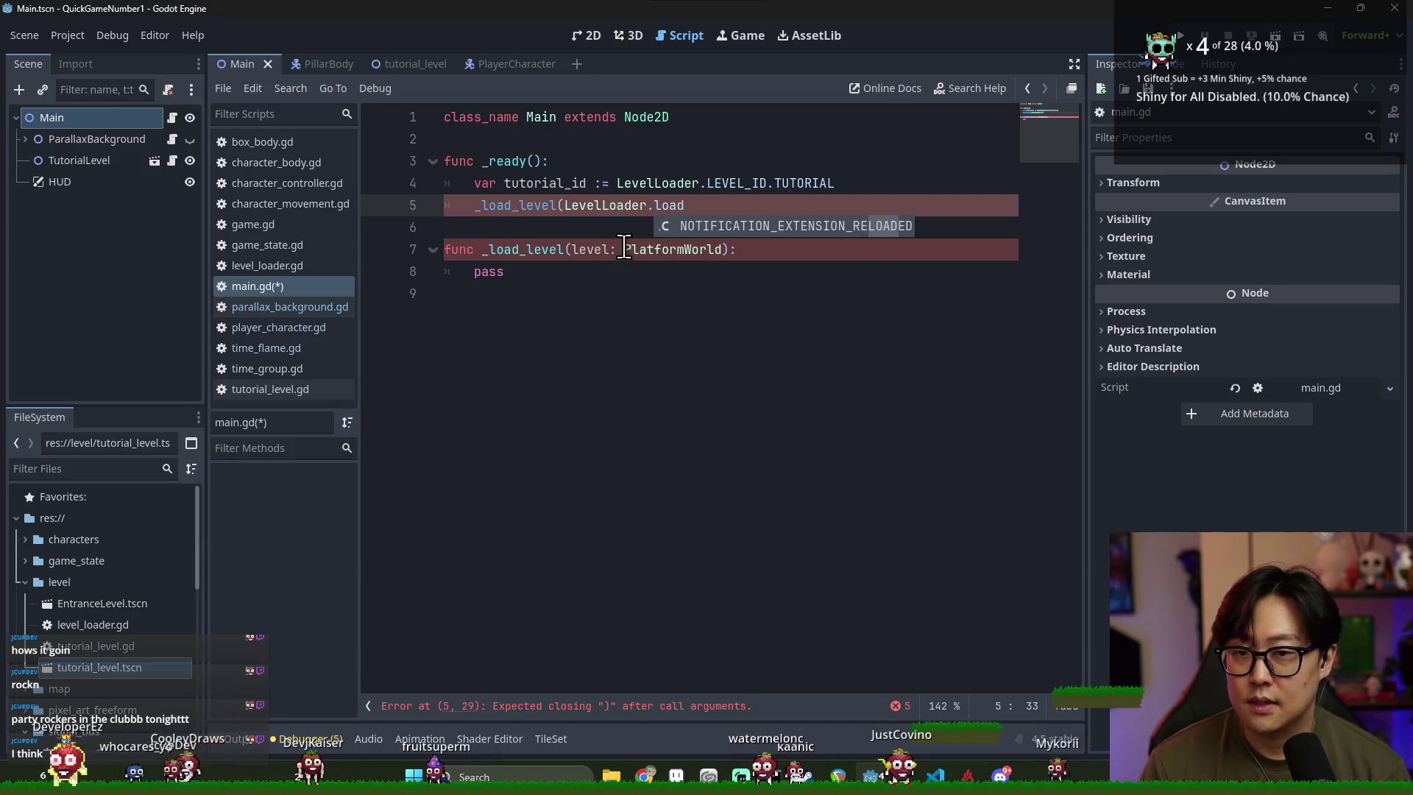
Jump to the LevelLoader class and start making get_level static
ctrl+click(611, 207)
click(466, 271)
key(BackSpace)
key(BackSpace)
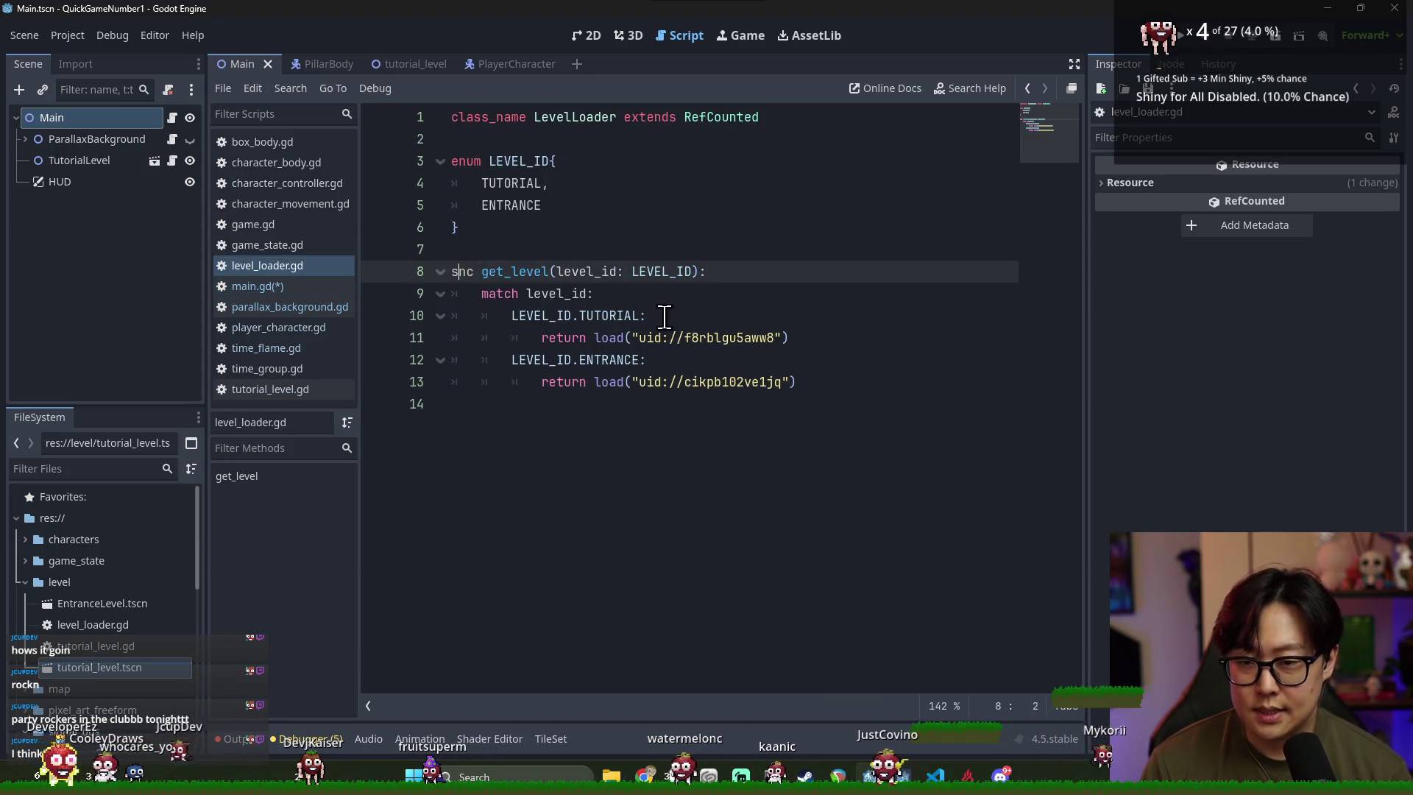
Make get_level static with a PlatformWorld return type, fixing the LevelLoader.get_level() call in main.gd
text(static fu)
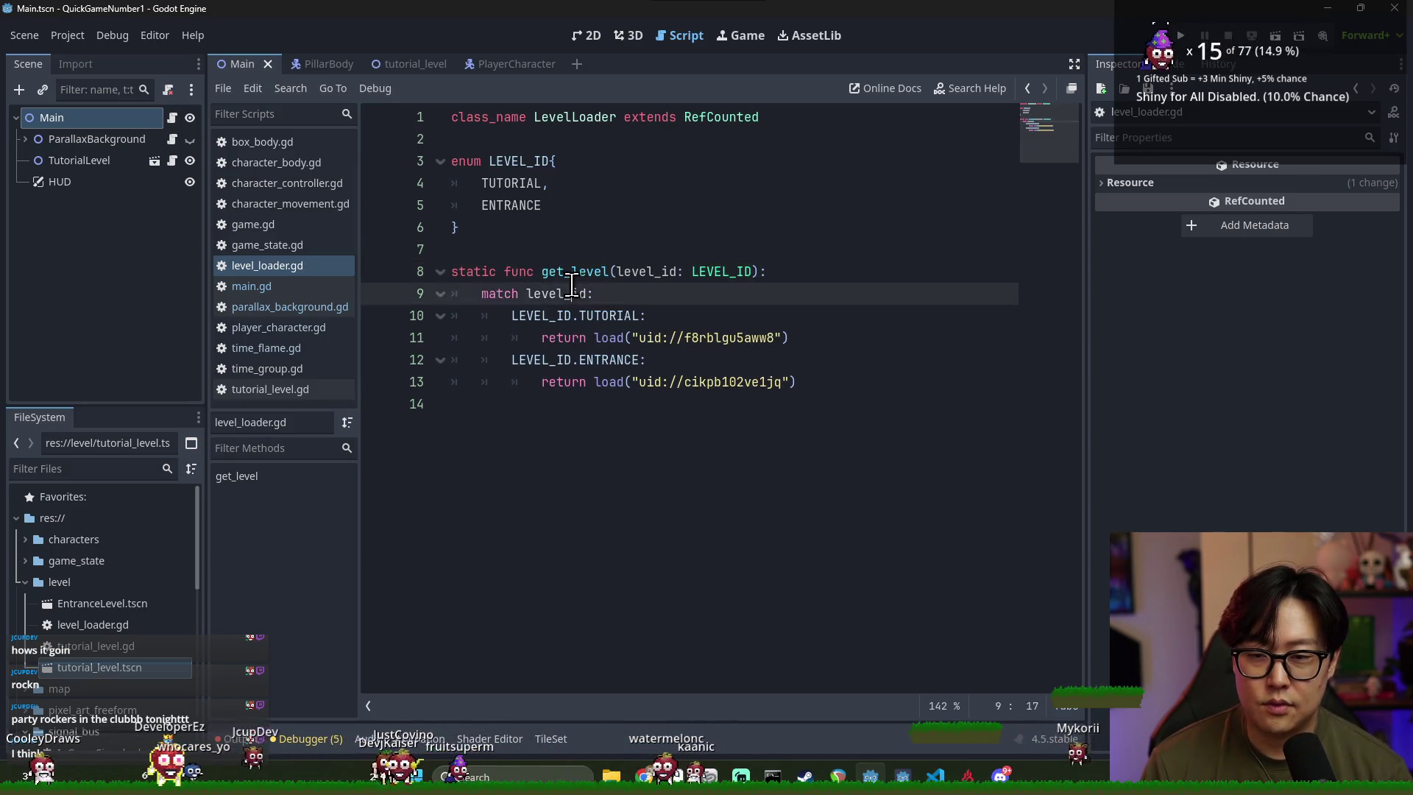
key(alt+Left)
key(BackSpace)
key(BackSpace)
text(t_level()
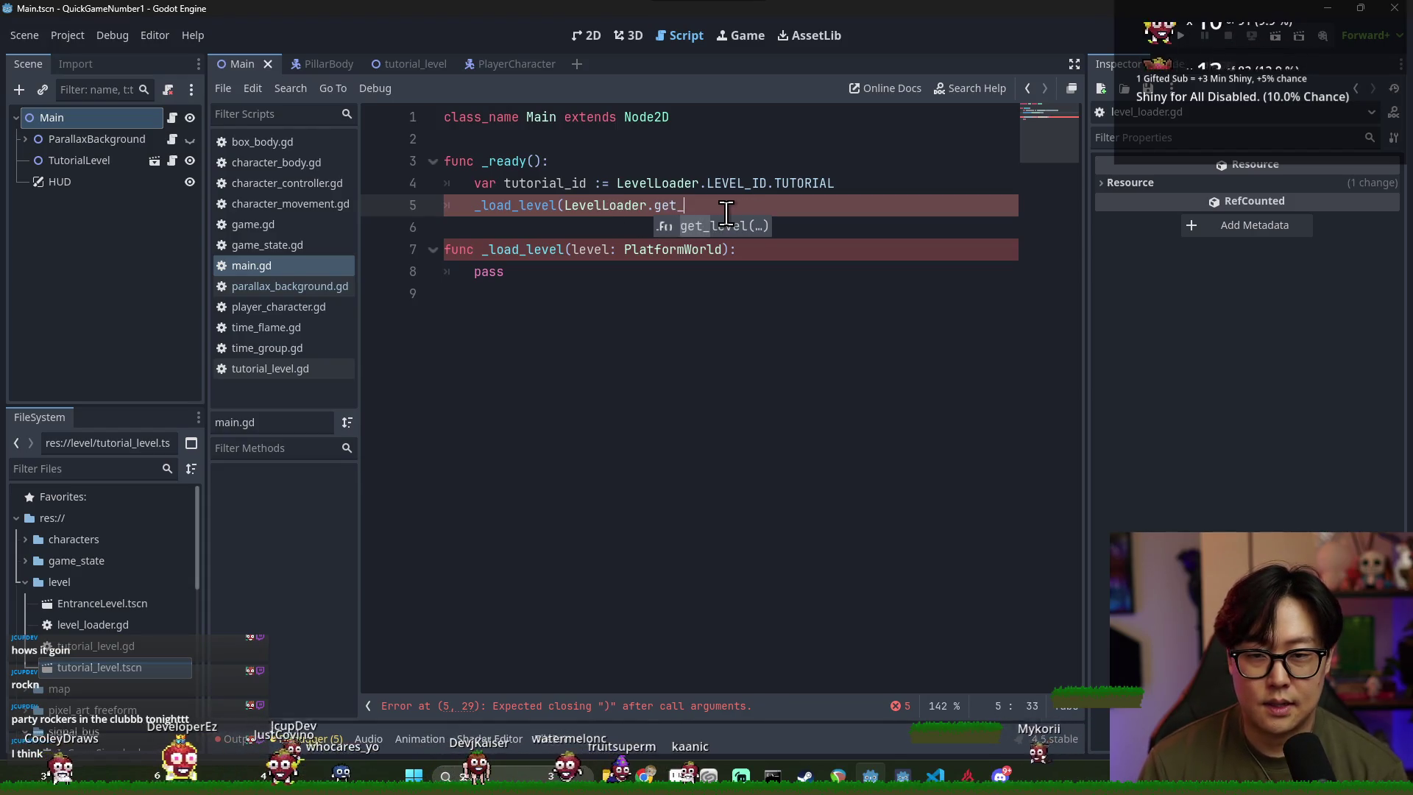
ctrl+click(654, 209)
click(476, 272)
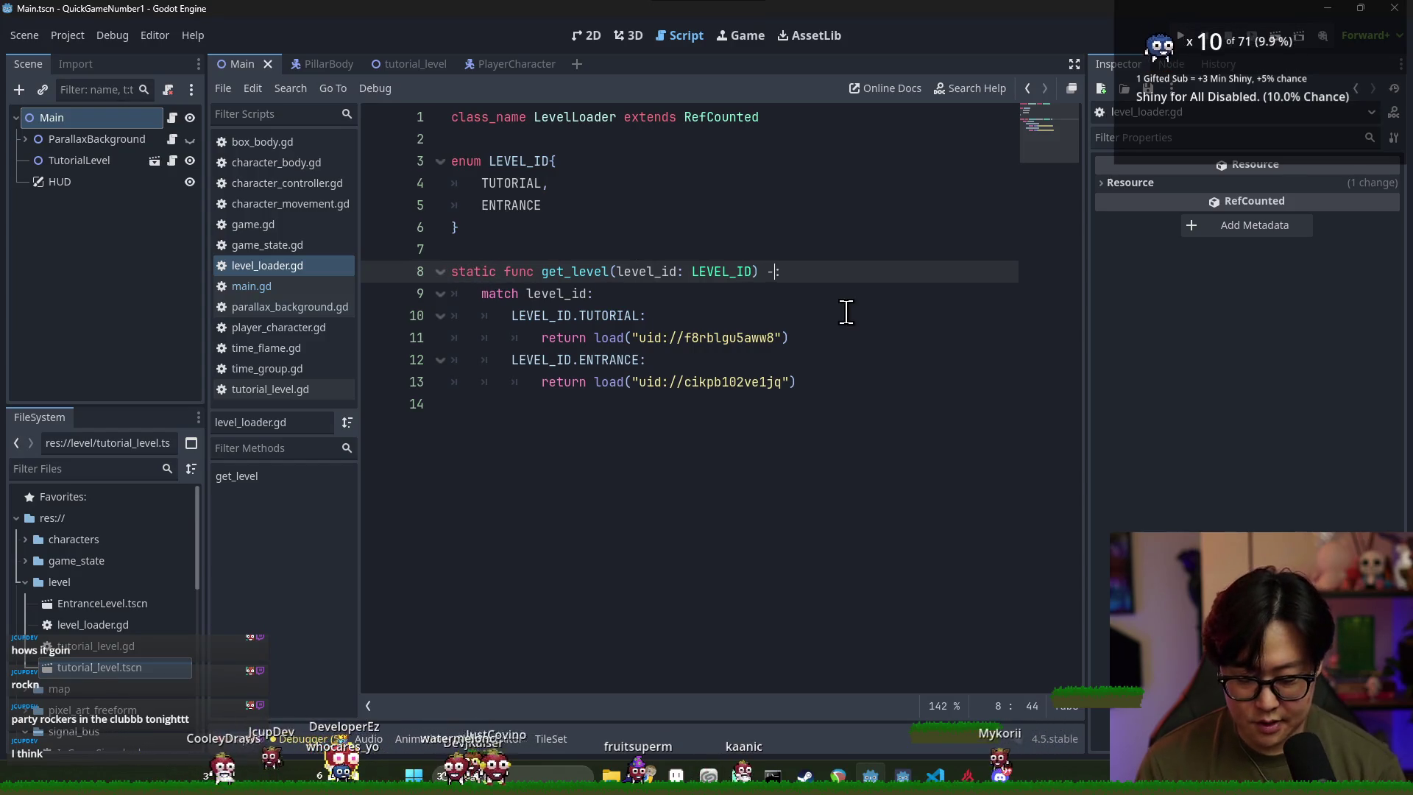
text(> PlatformWorld)
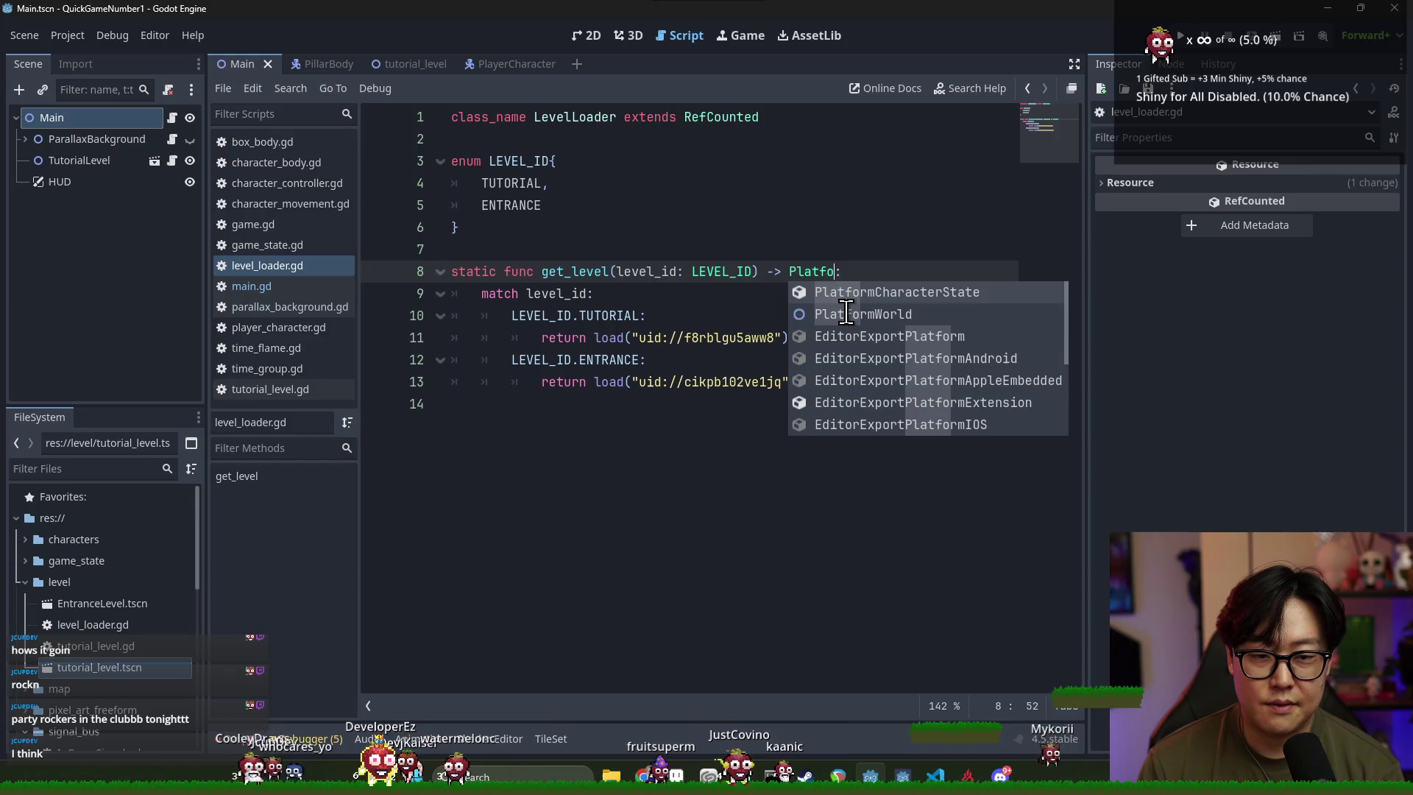
key(ctrl+s)
Append .instantiate() to both the TUTORIAL and ENTRANCE return lines
double_click(609, 337)
key(ctrl+s)
click(851, 348)
text(.)
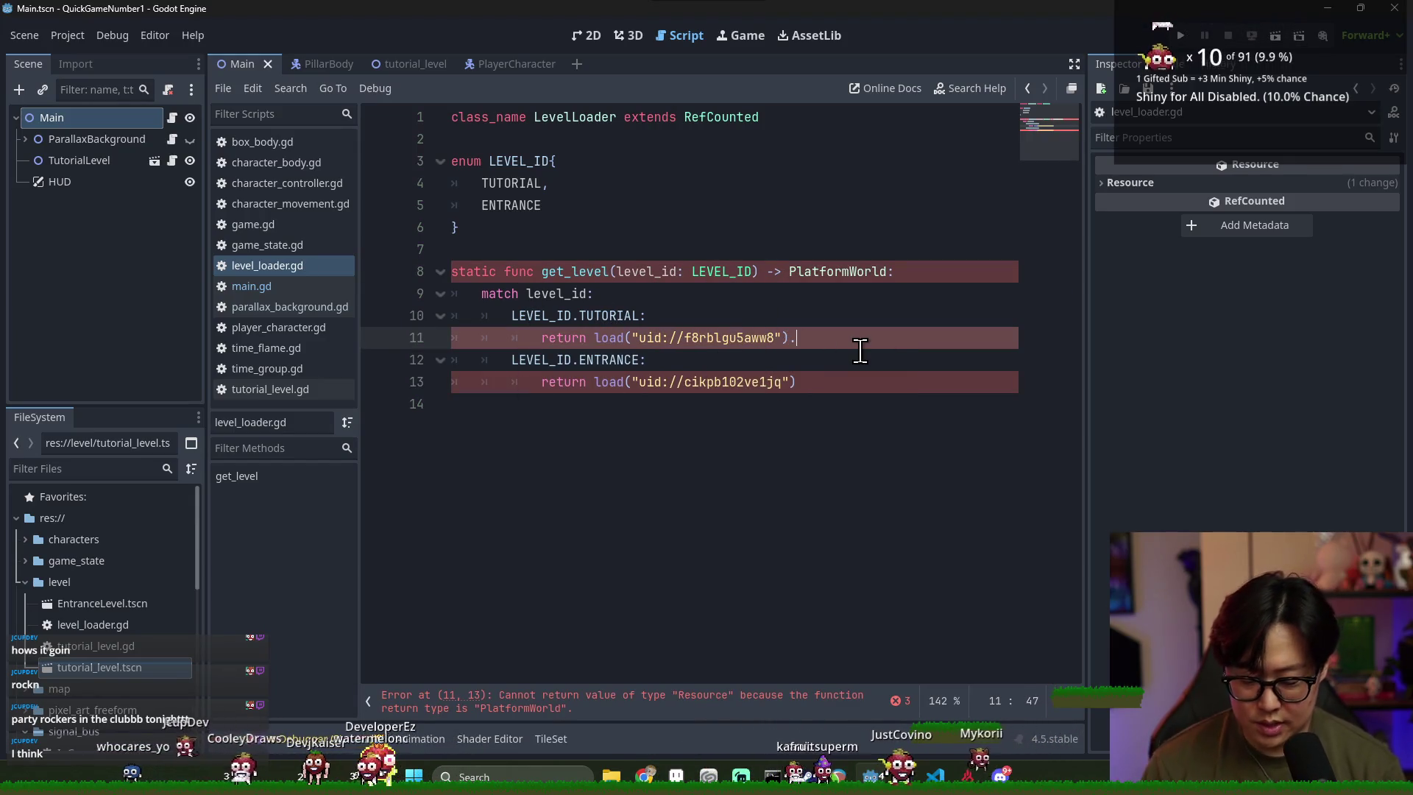
text(inst)
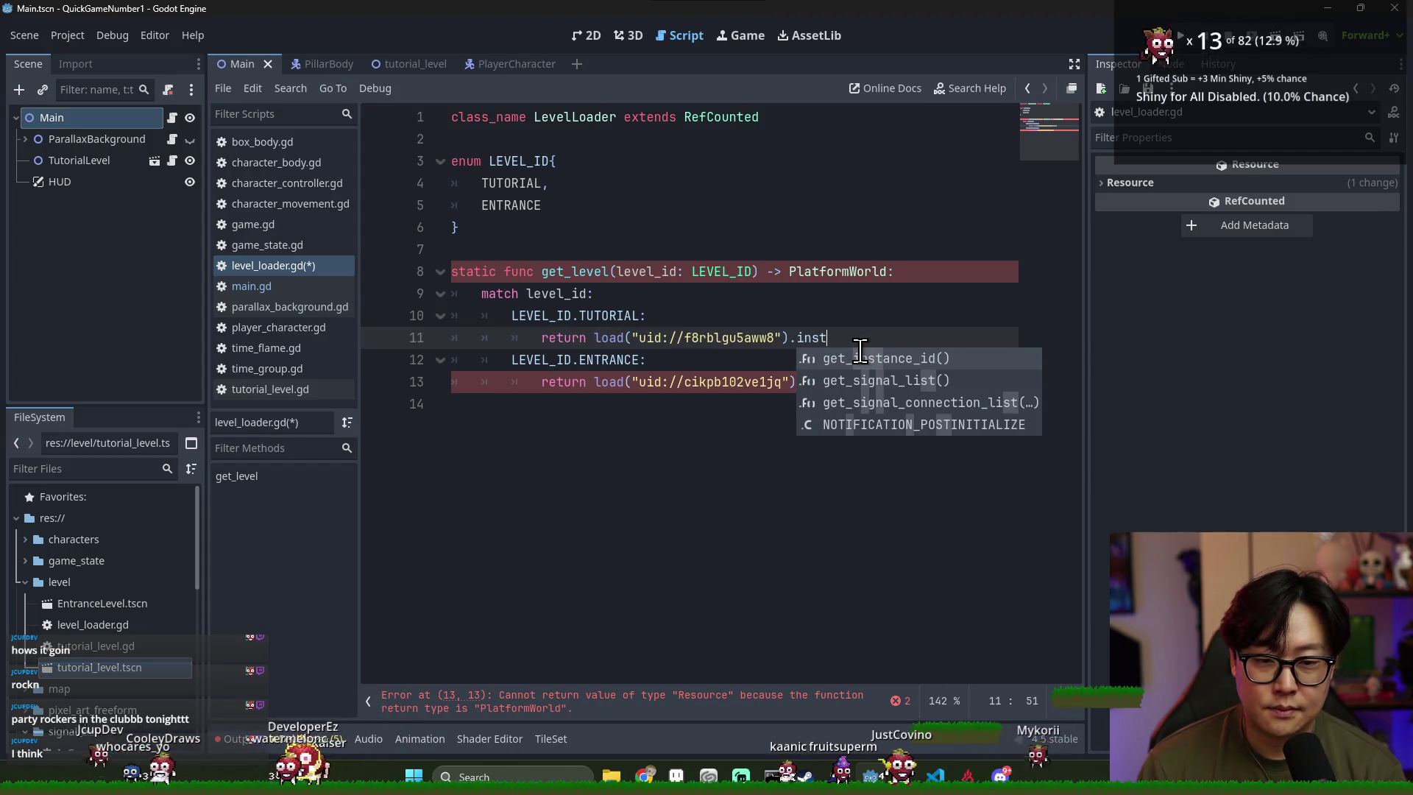
text(antiate())
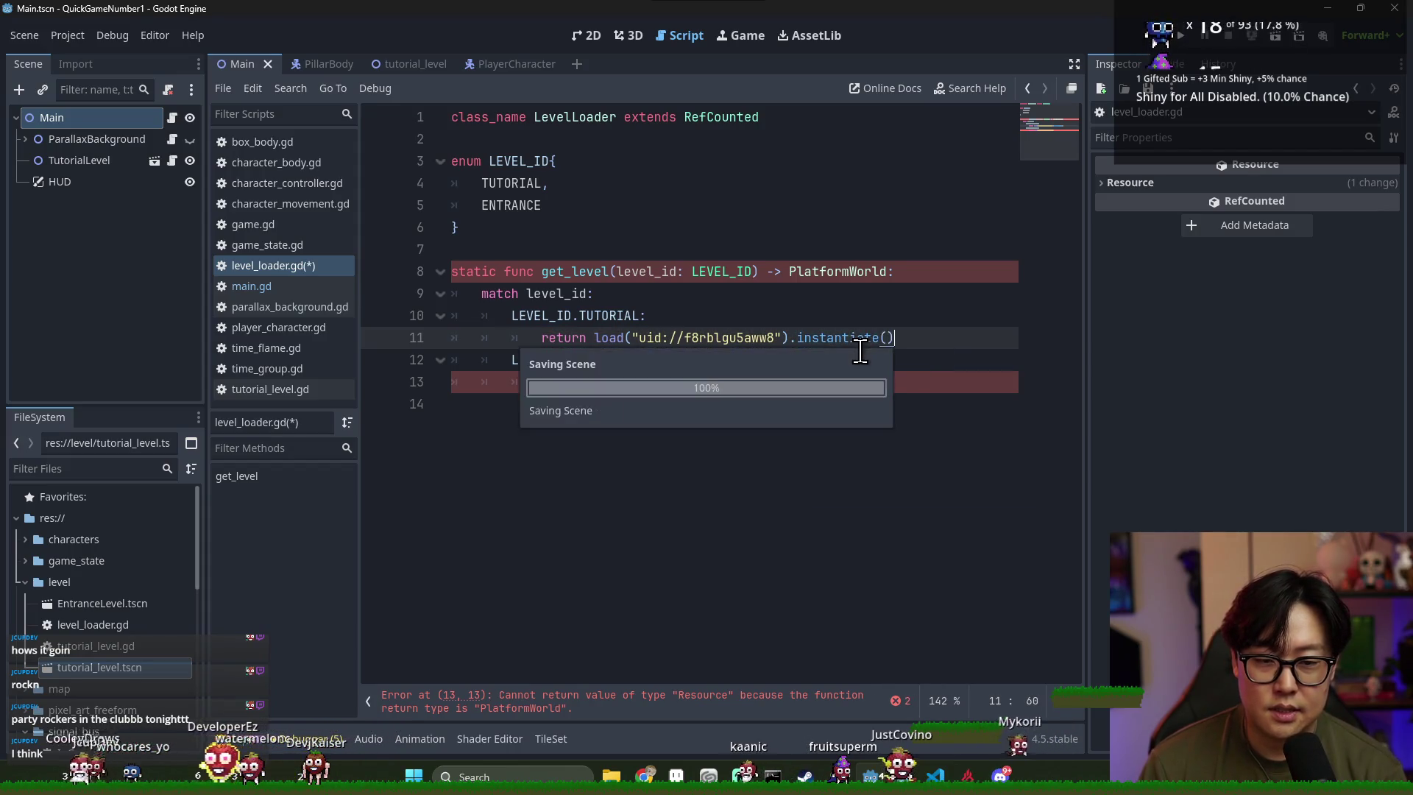
key(ctrl+c)
click(829, 383)
key(ctrl+v)
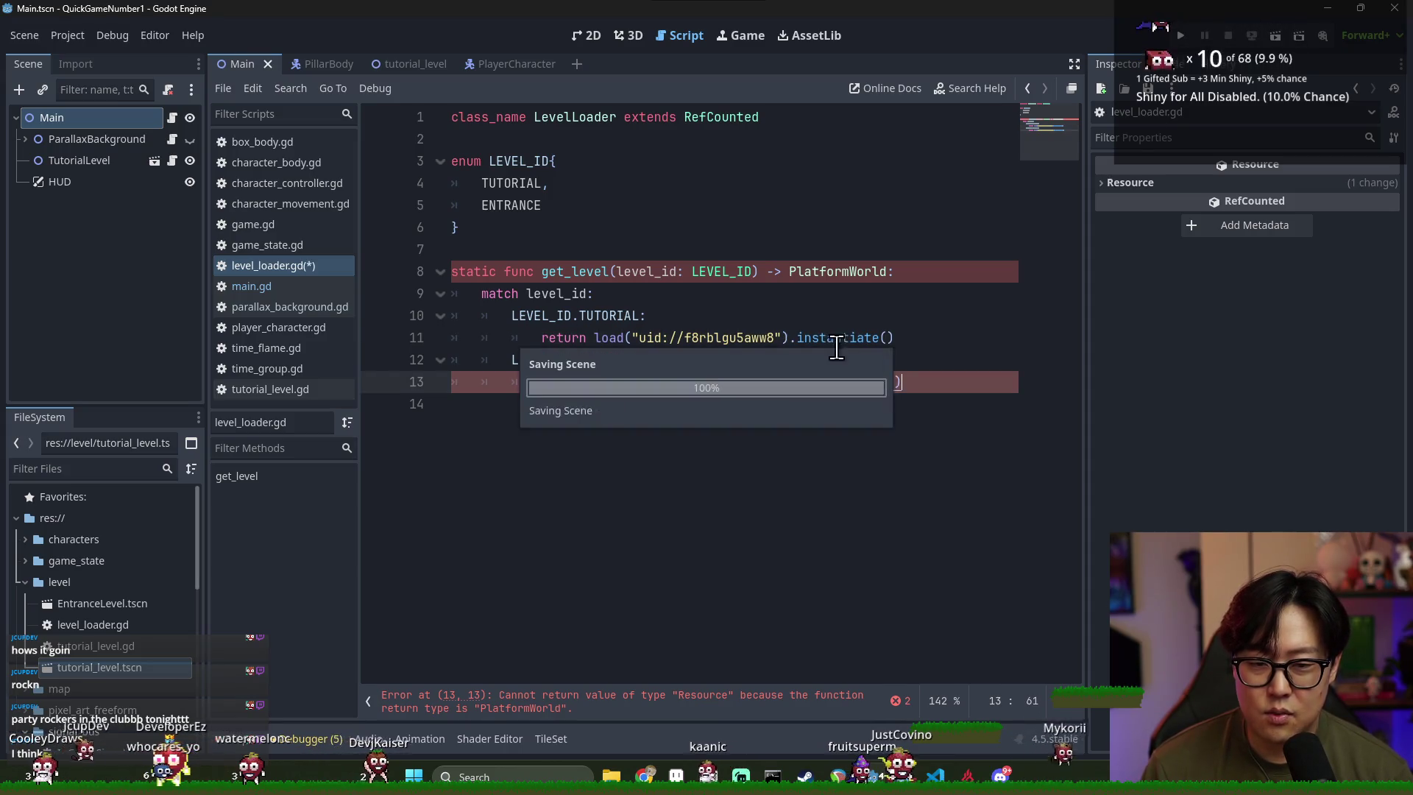
Cast both instantiated return lines with 'as PlatformWorld'
click(630, 338)
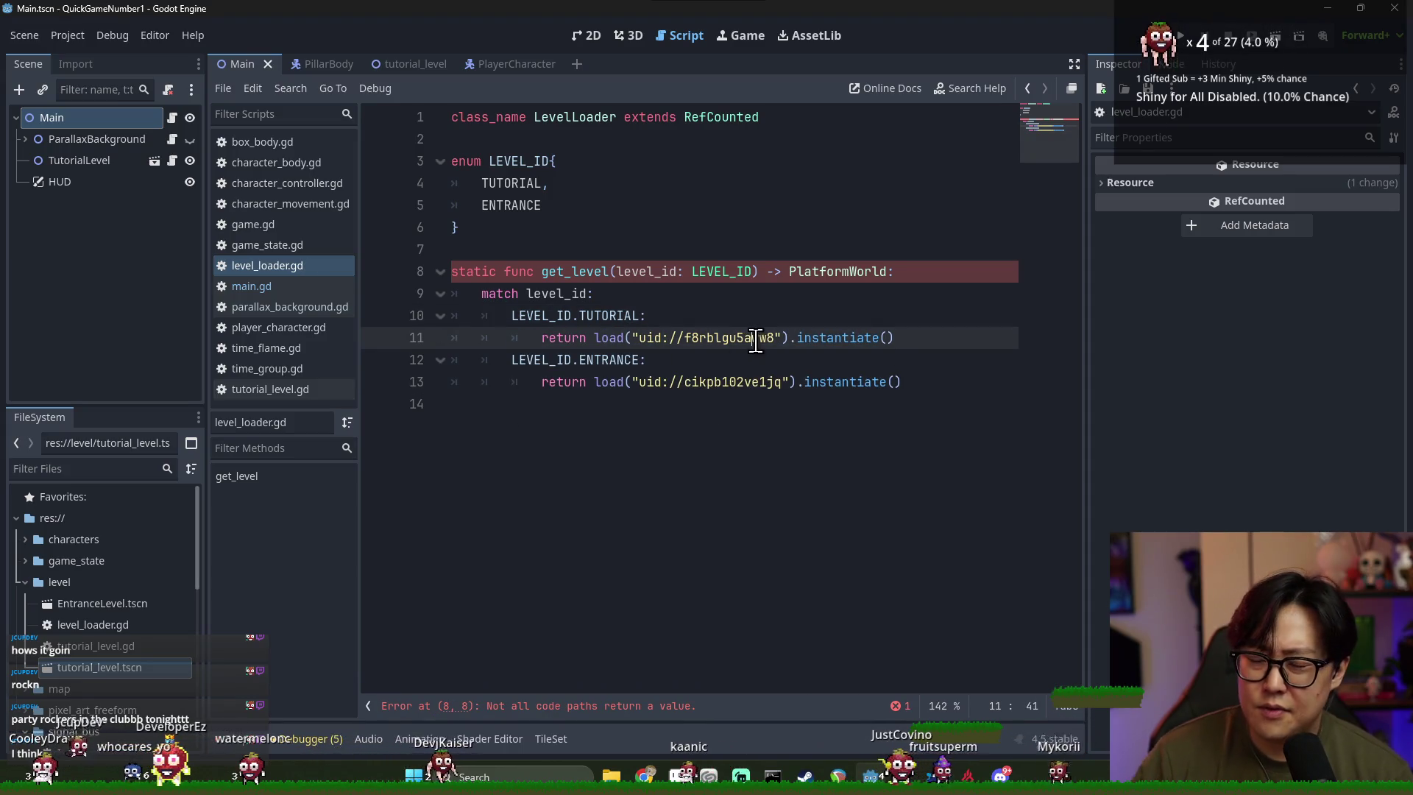
triple_click(644, 338)
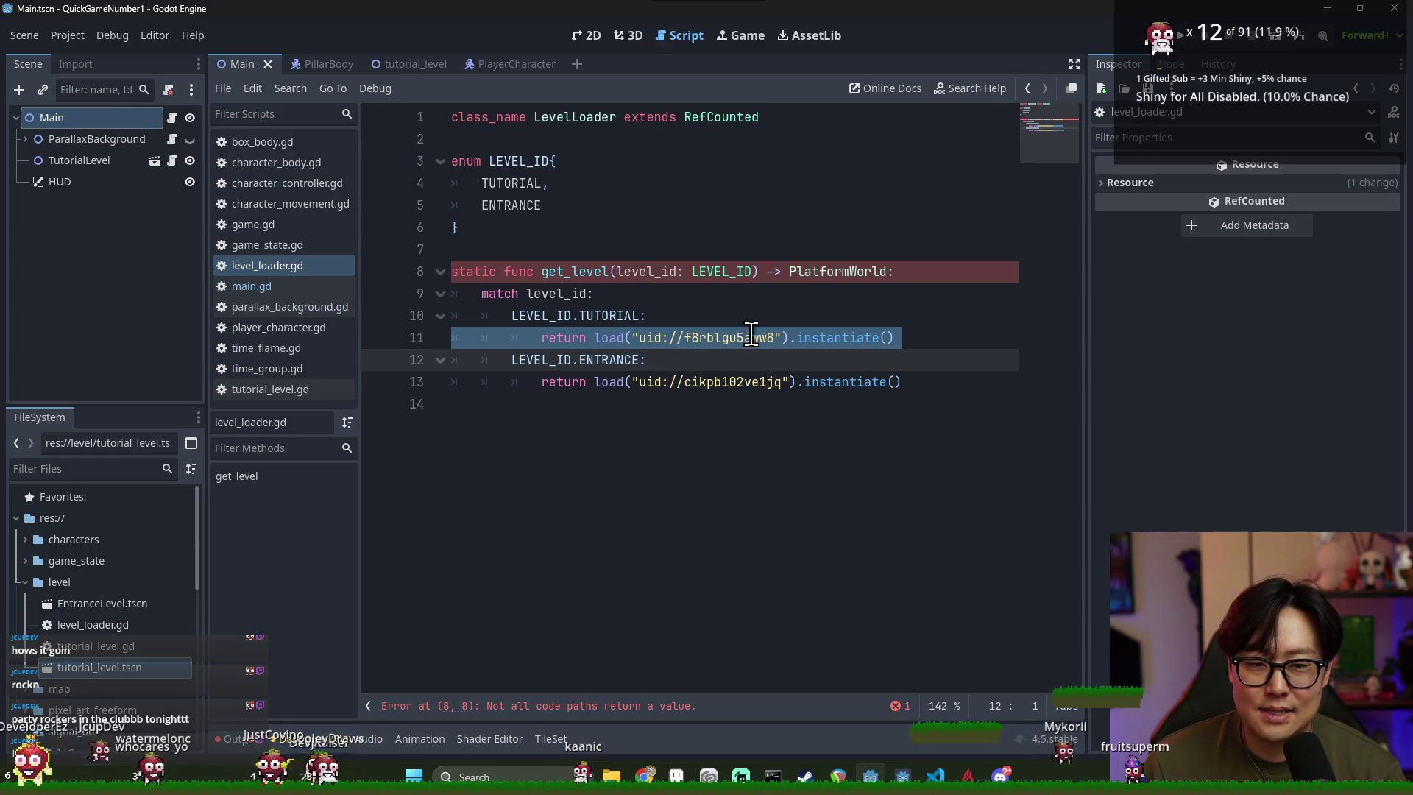
double_click(613, 340)
double_click(852, 341)
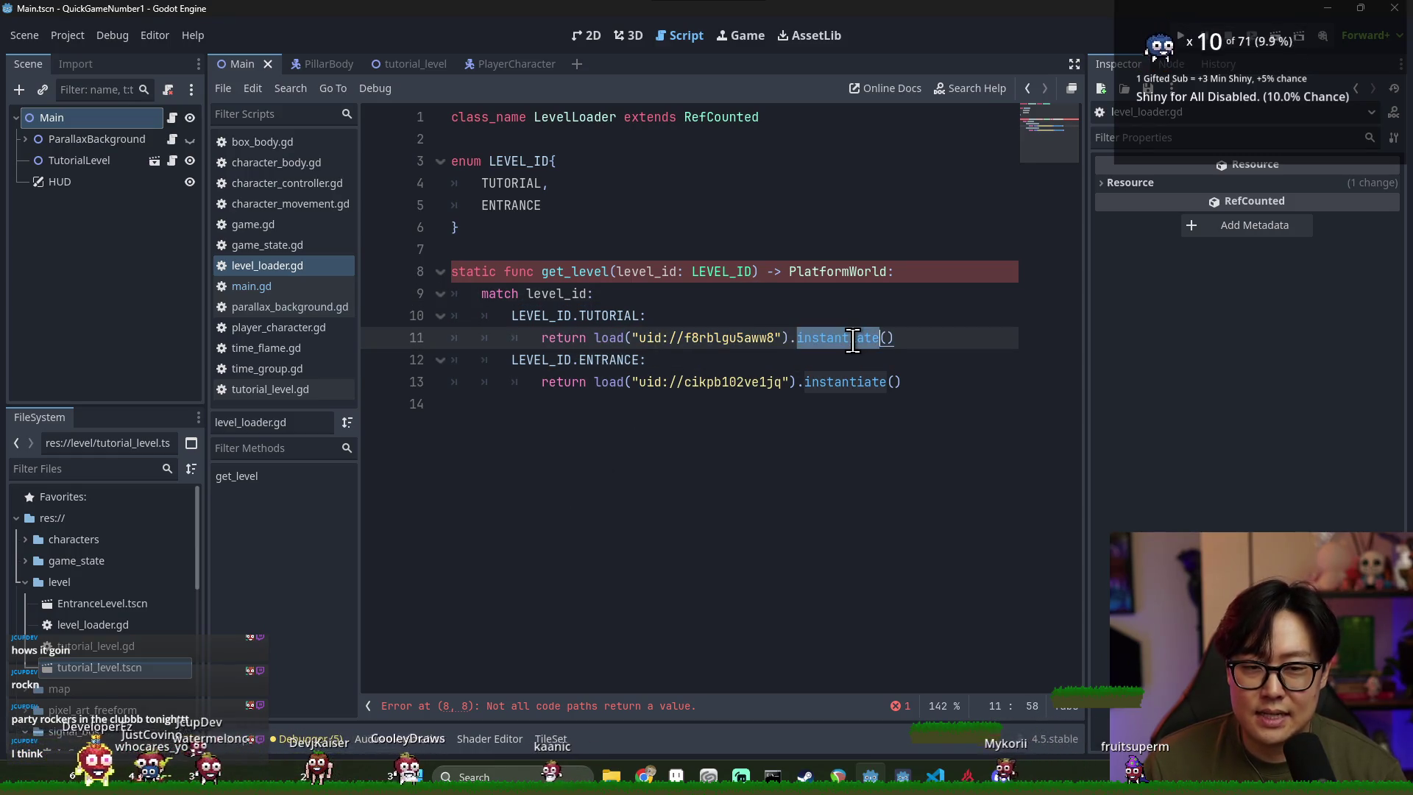
click(896, 340)
text(as Plat)
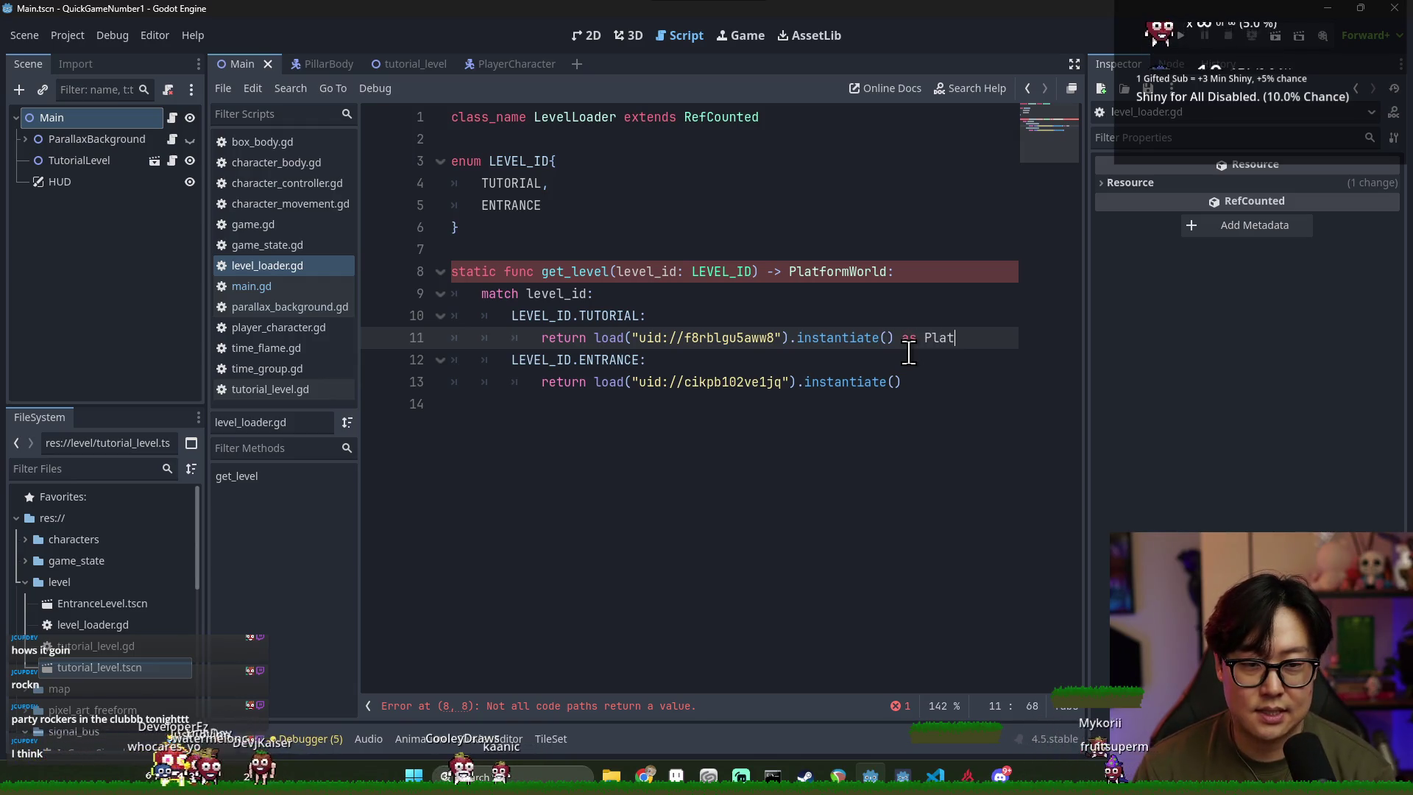
text(formW)
key(Return)
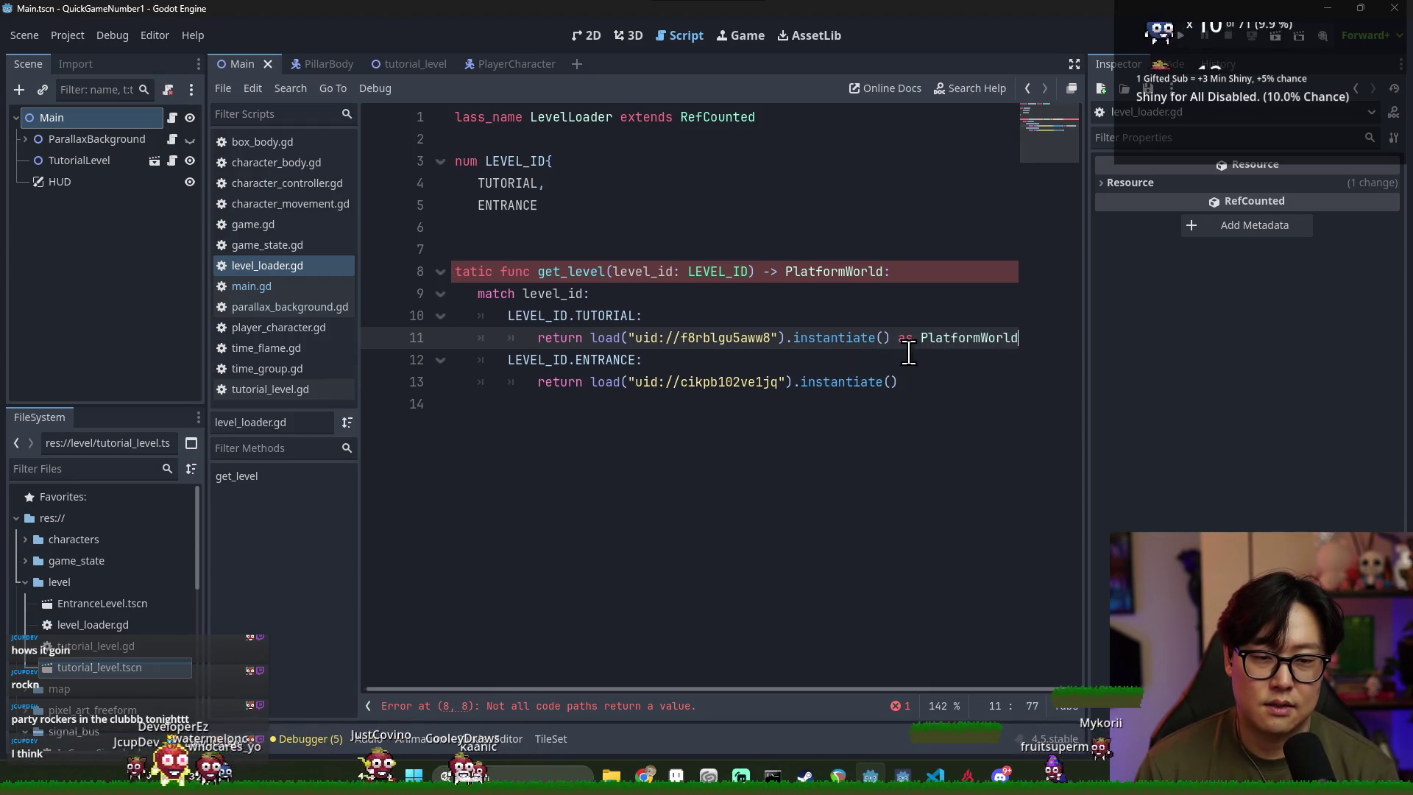
key(ctrl+c)
click(894, 382)
key(ctrl+v)
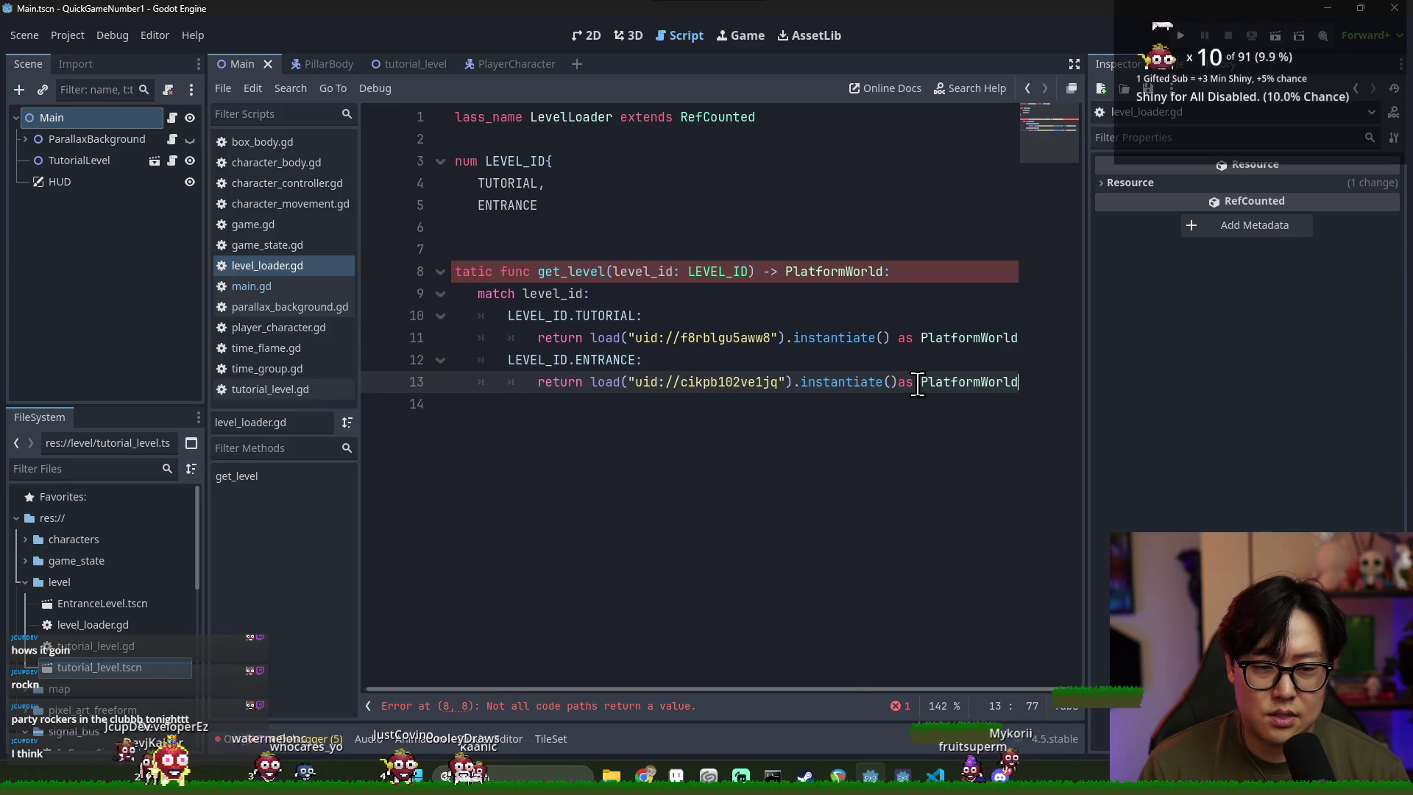
Add a 'return null' fallback after the match block and save level_loader.gd
click(777, 295)
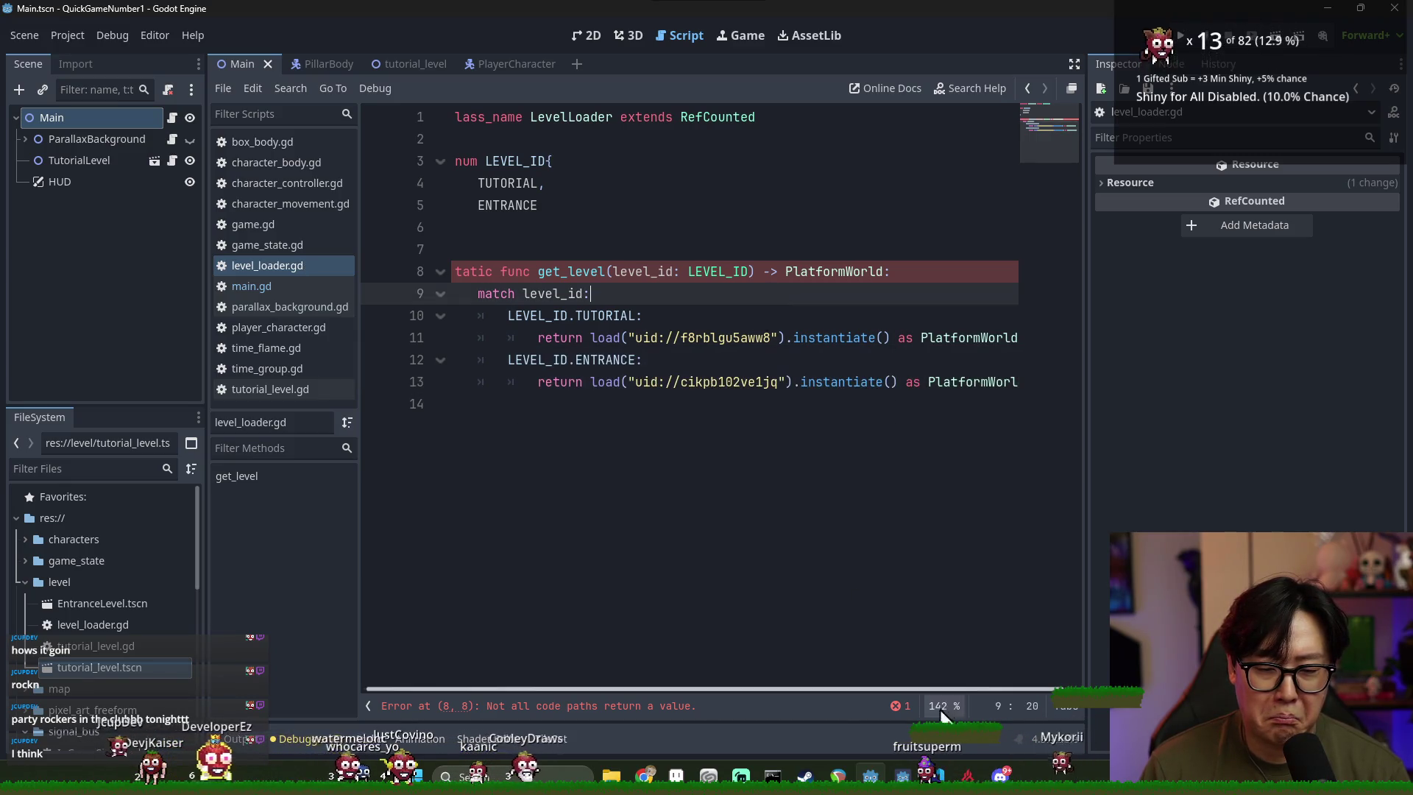
click(553, 430)
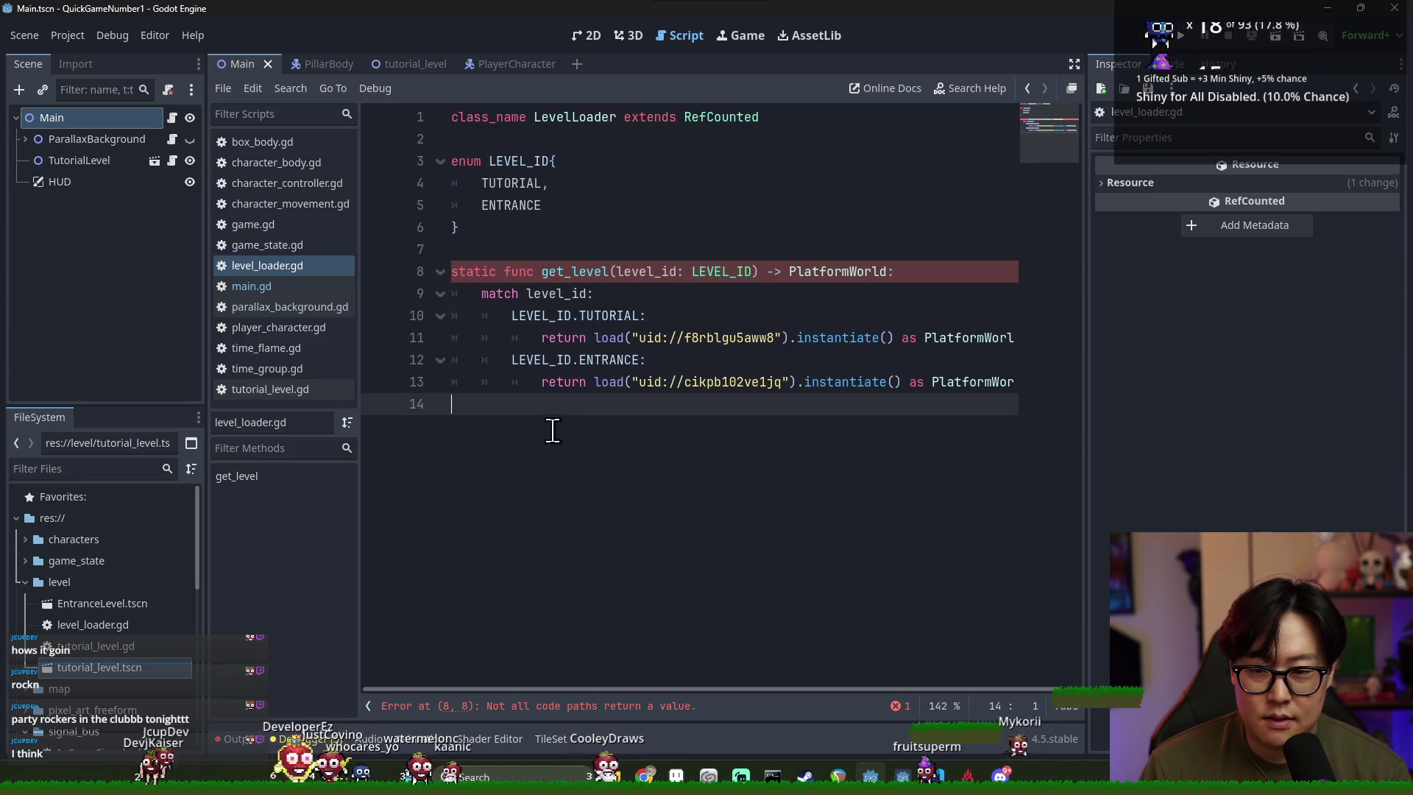
text(return null)
key(ctrl+s)
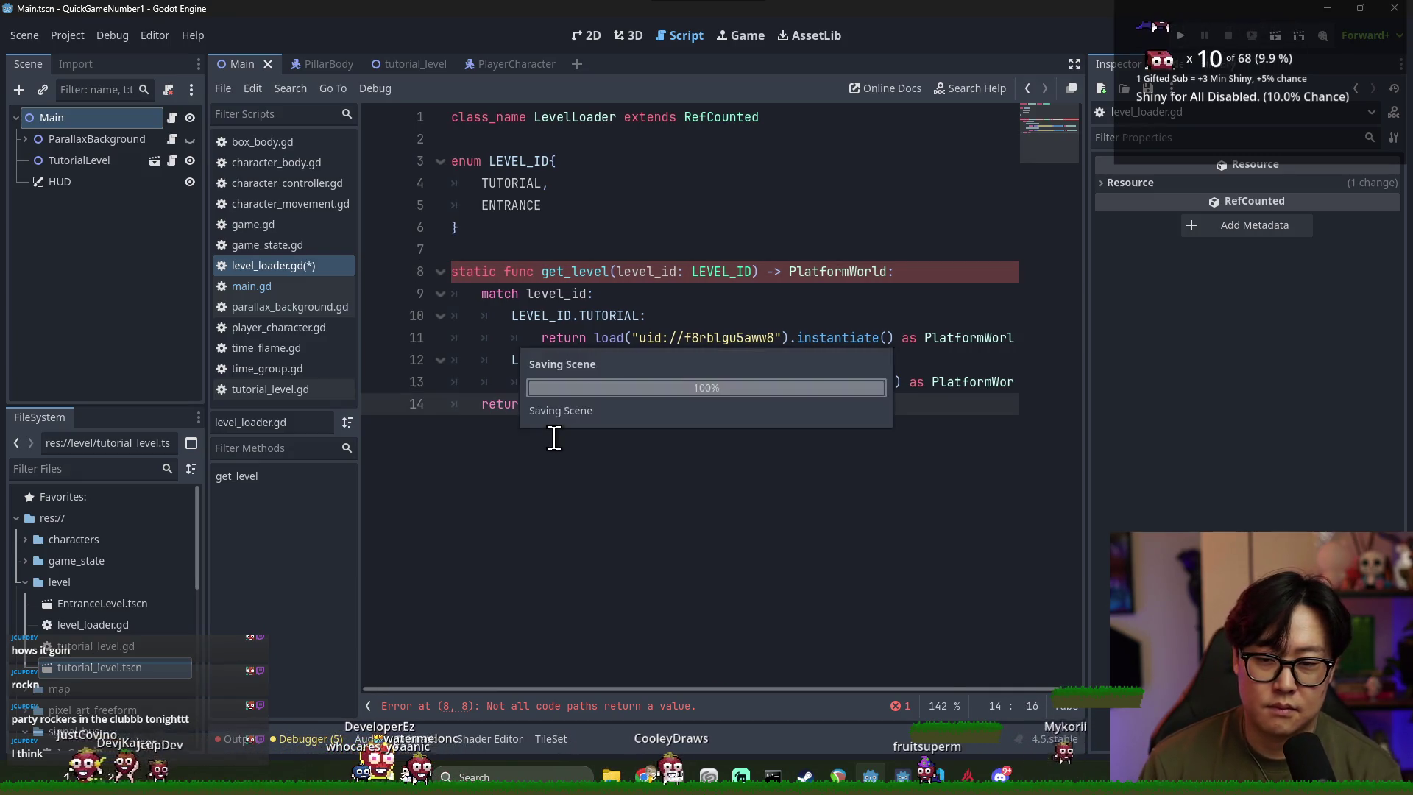
key(Home)
key(Return)
key(Up)
key(ctrl+s)
click(548, 206)
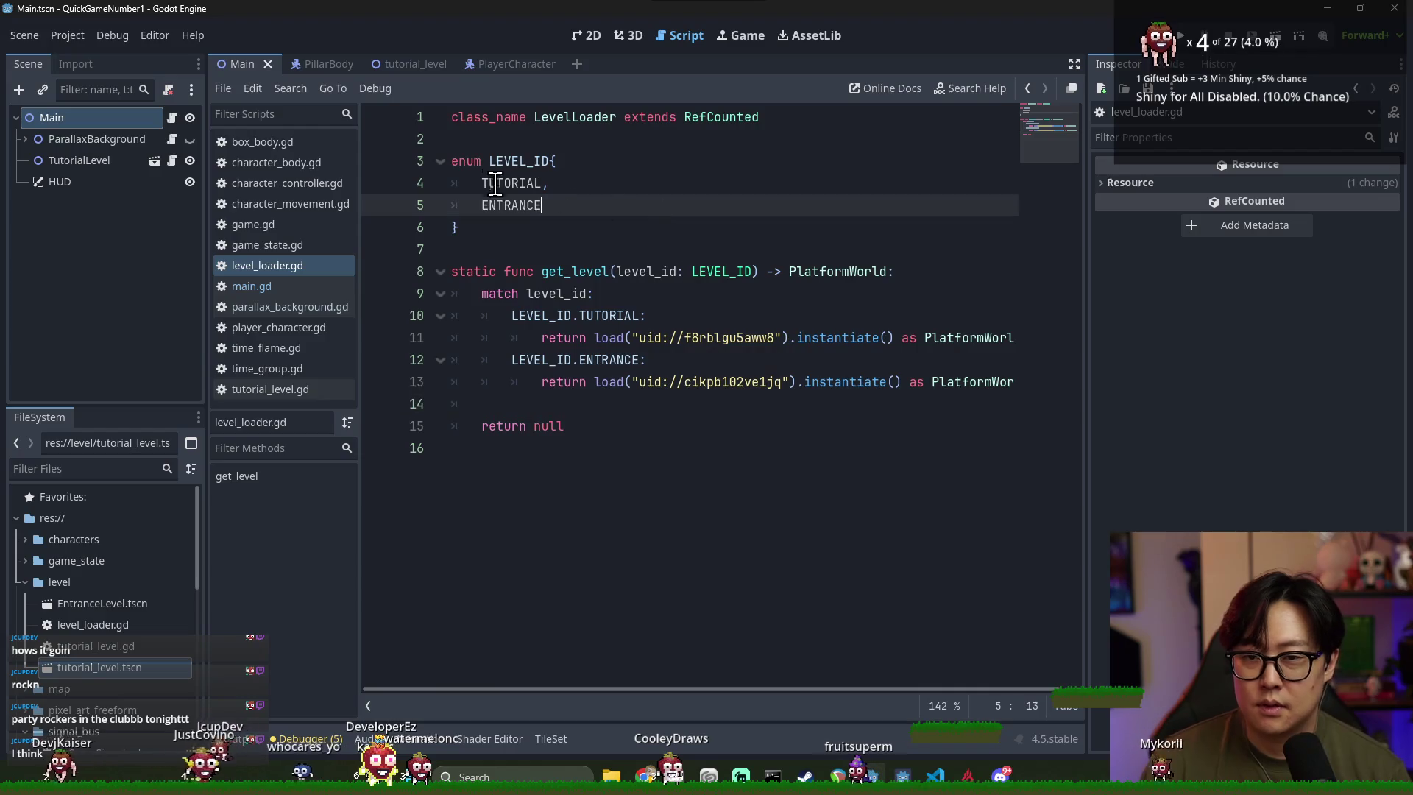
key(ctrl+s)
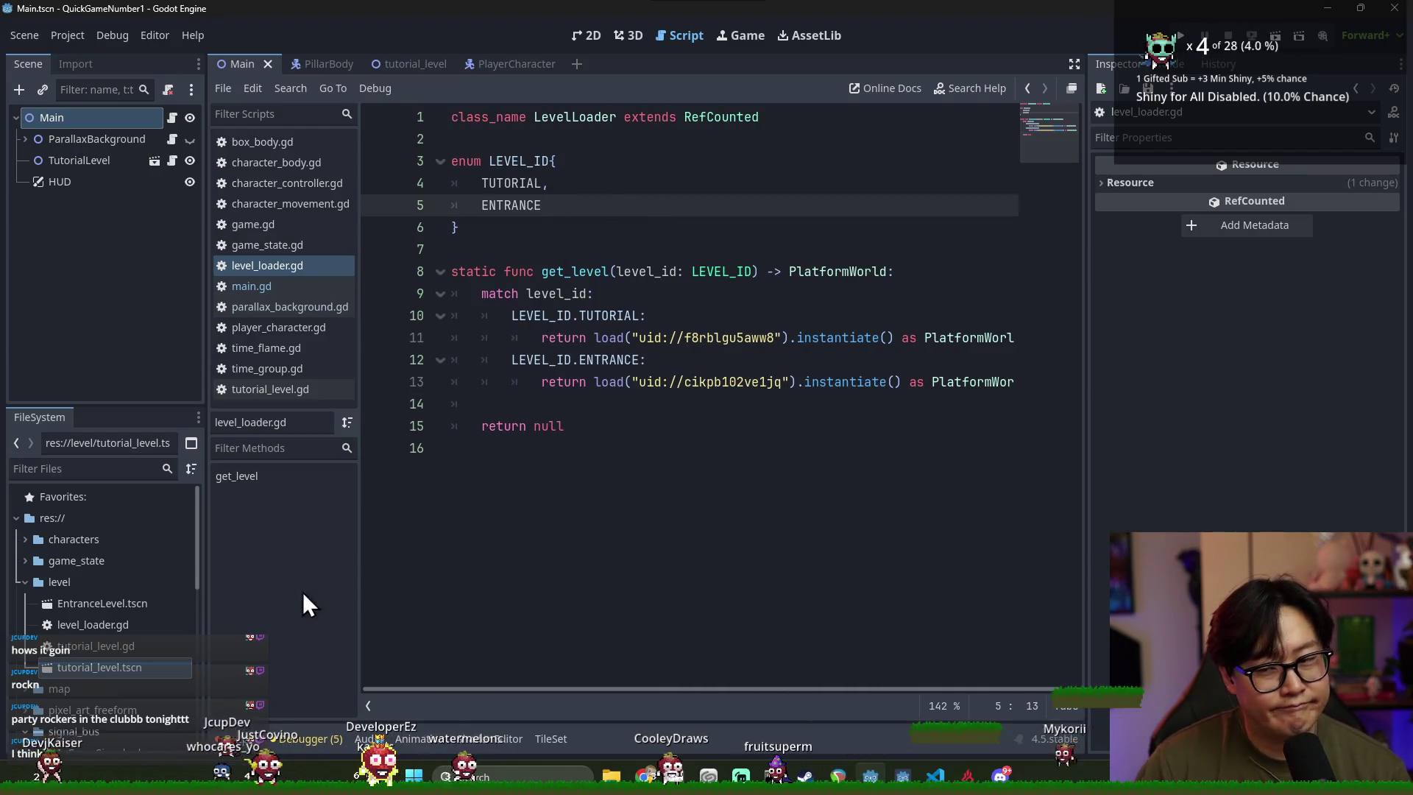
In main.gd, change the call to _load_level(LevelLoader.get_level(tutorial_id)) and save
click(172, 118)
click(735, 206)
key(BackSpace)
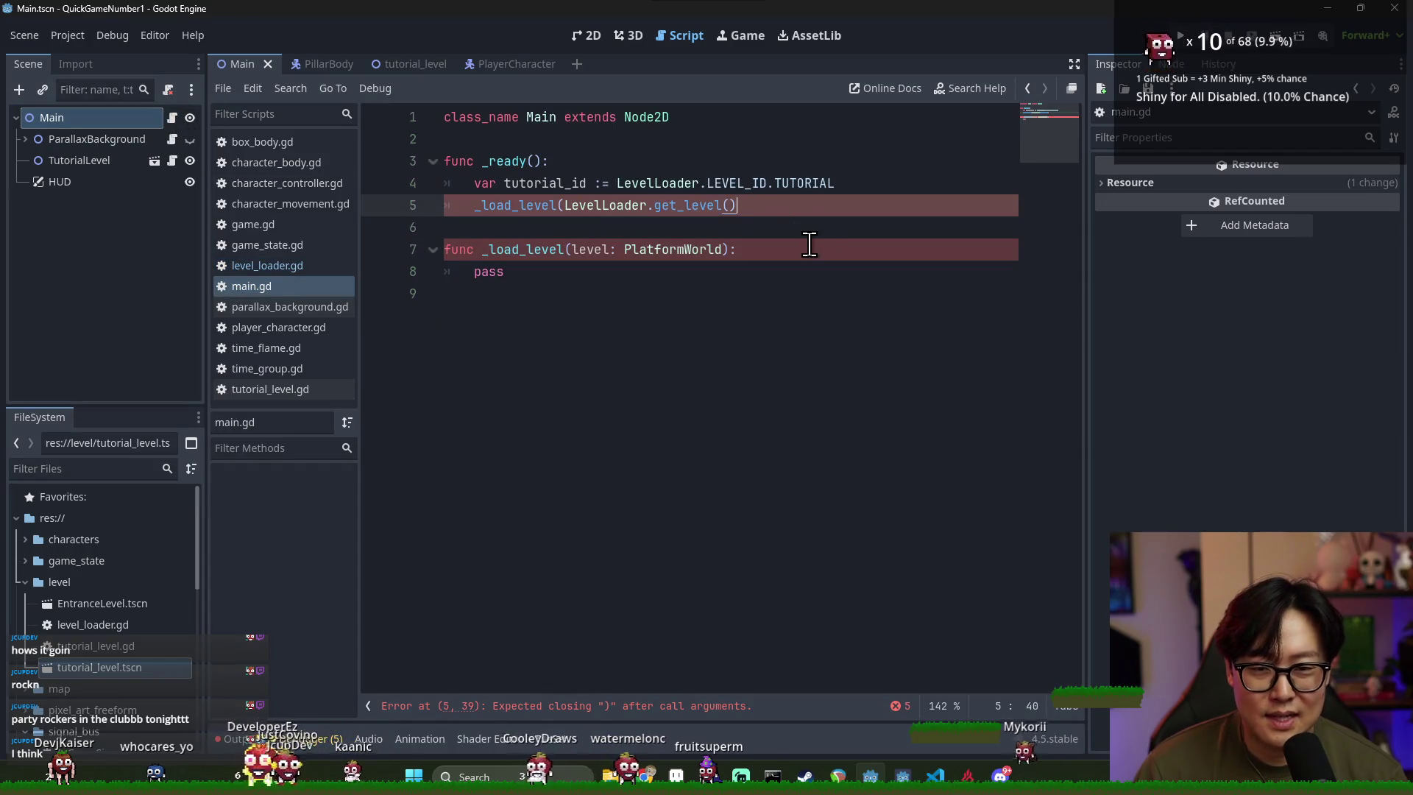
text(tutorial_id)))
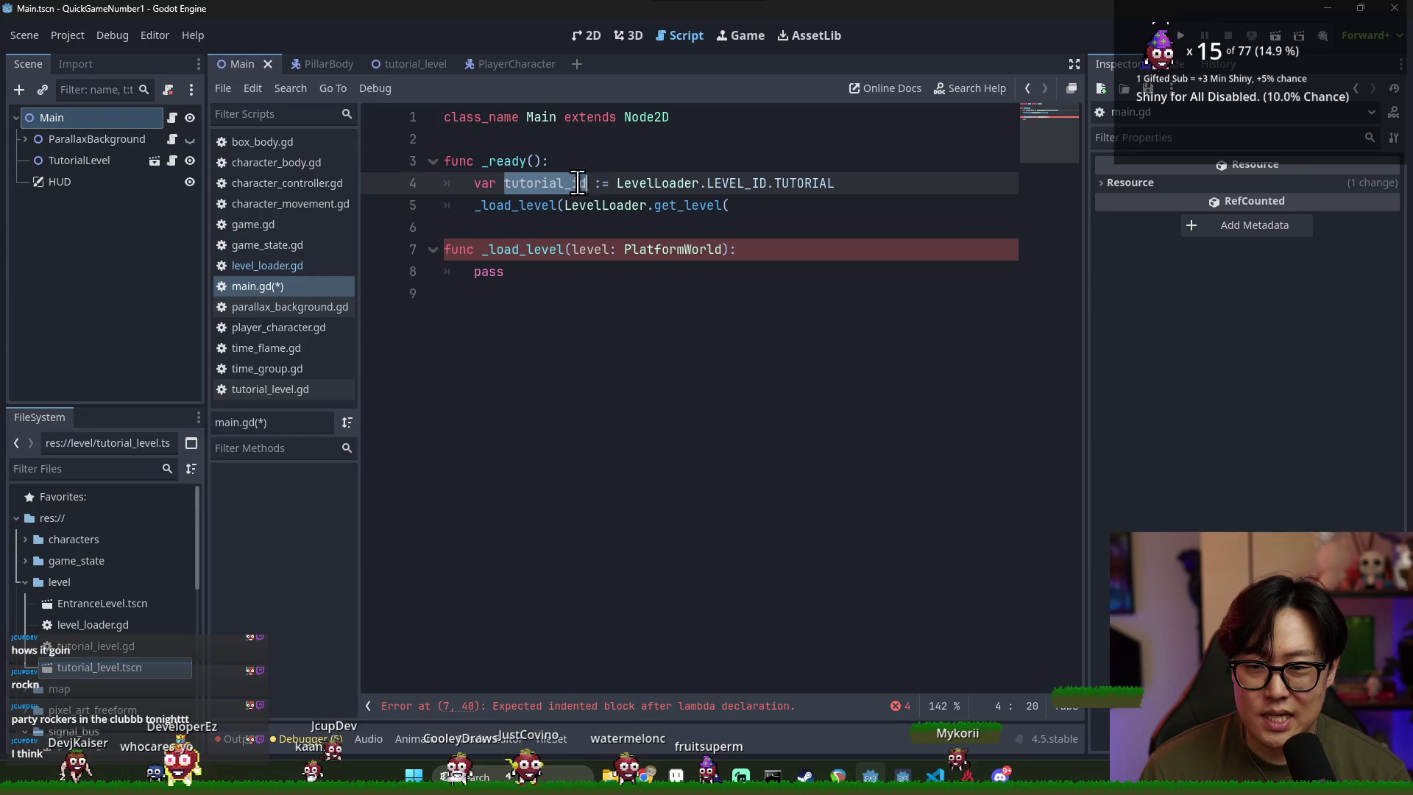
key(ctrl+s)
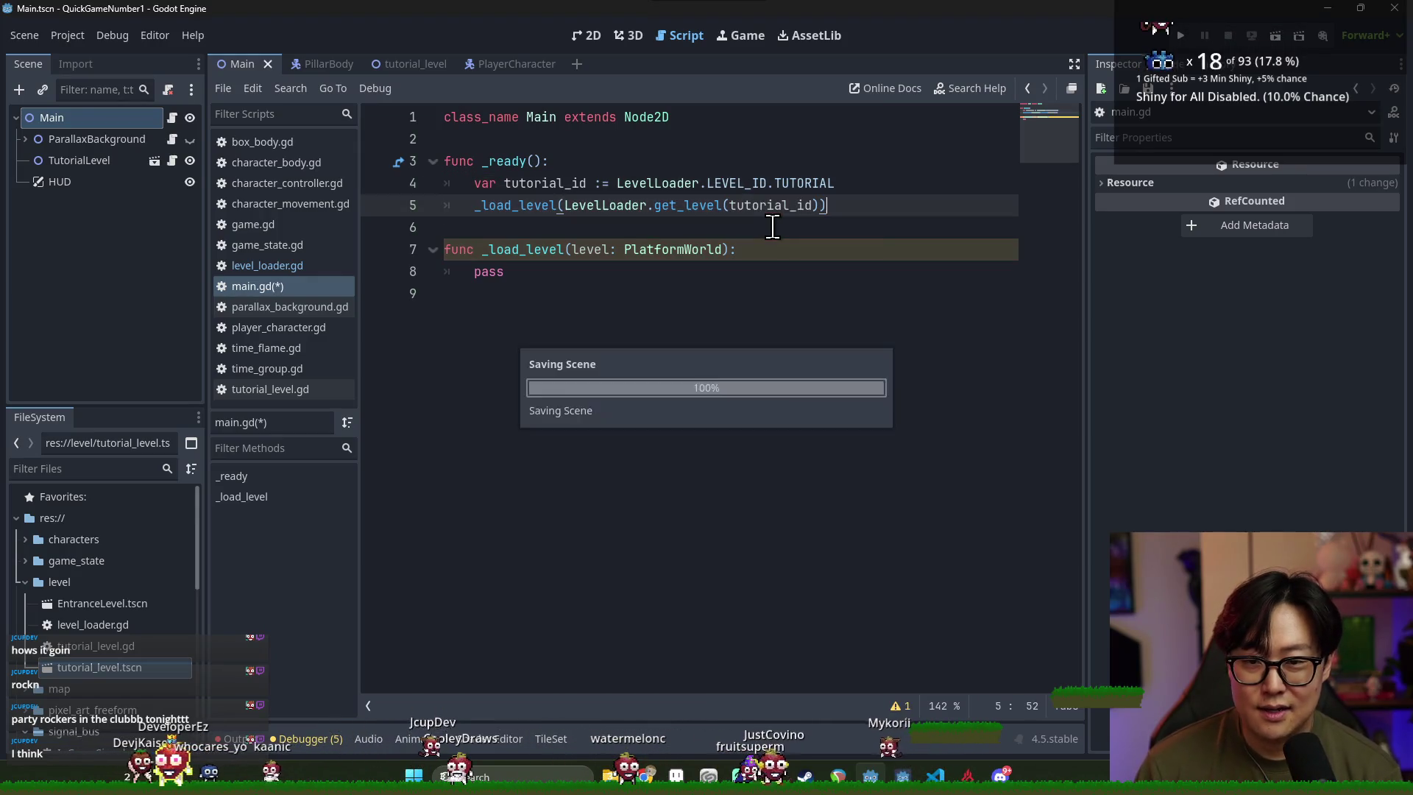
click(534, 271)
key(ctrl+s)
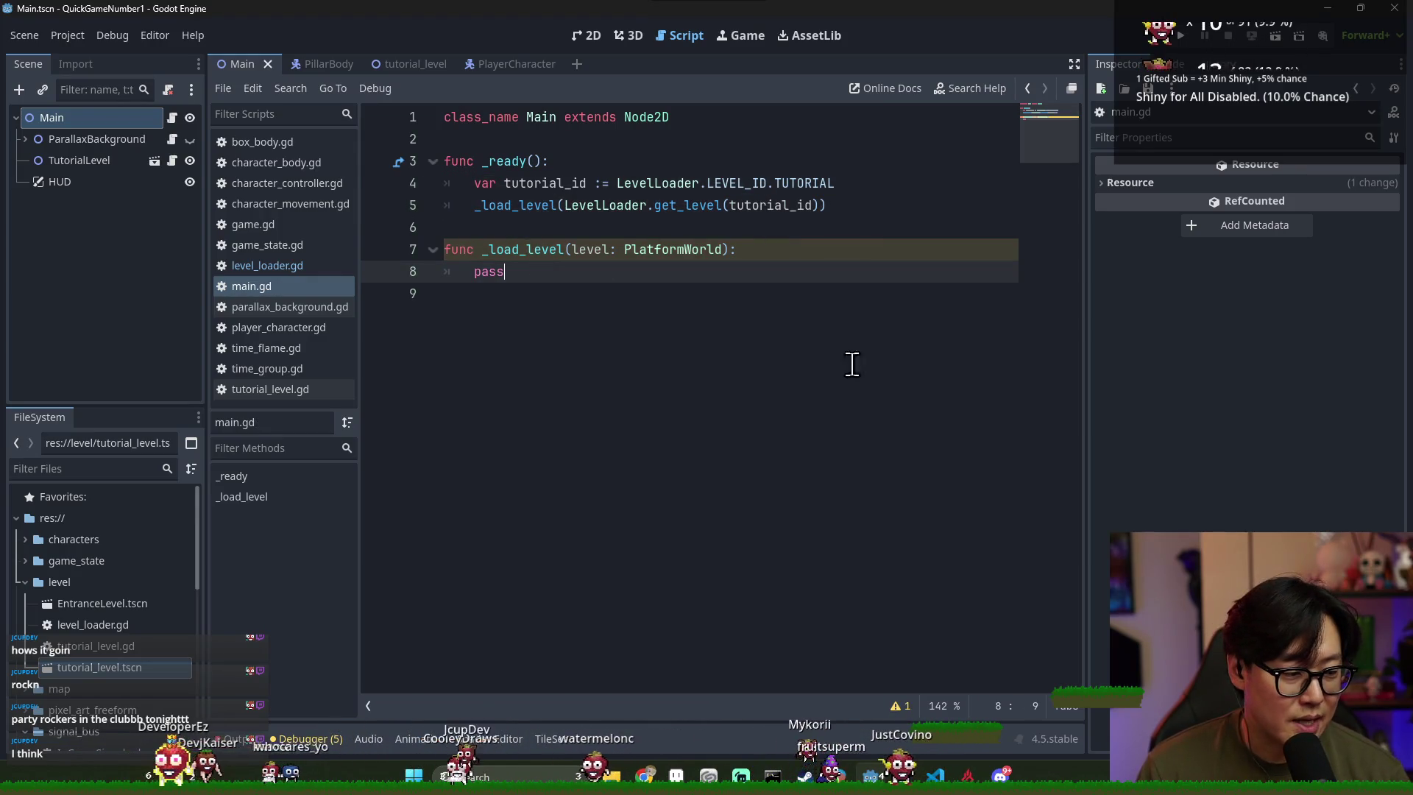
key(ctrl+s)
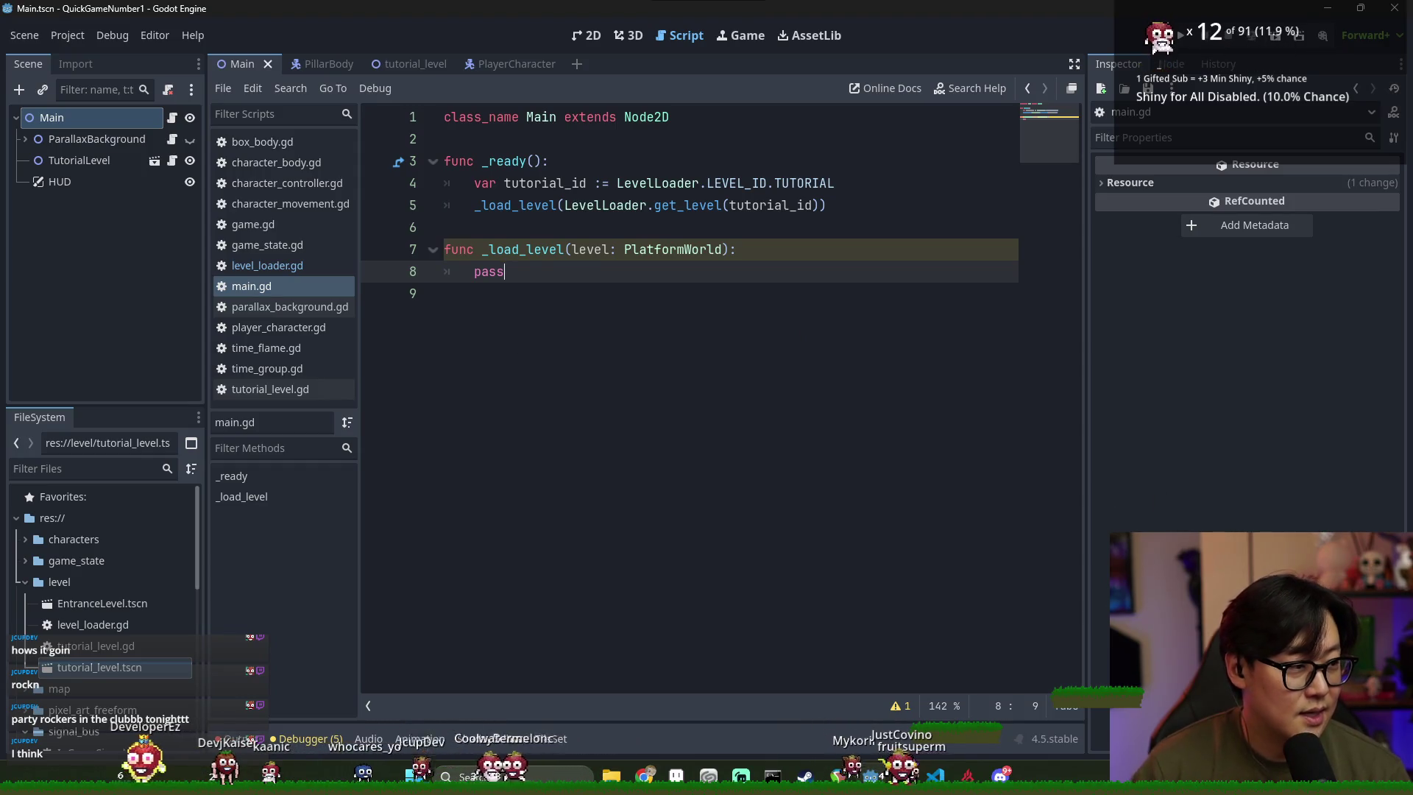
Look over the _load_level function and the TutorialLevel node's options, then save the scene
click(522, 249)
double_click(522, 249)
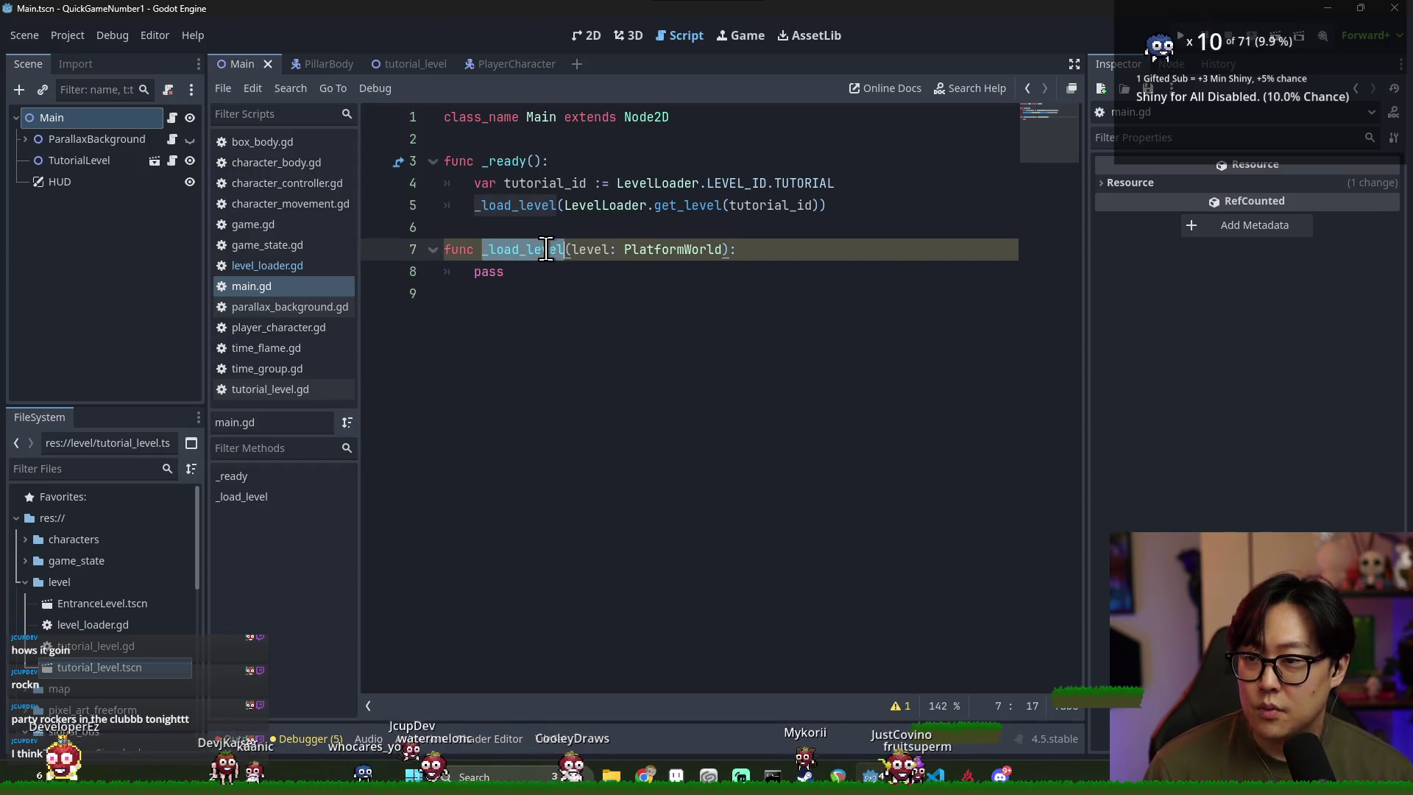
click(115, 162)
right_click(115, 162)
shift+click(537, 355)
key(ctrl+s)
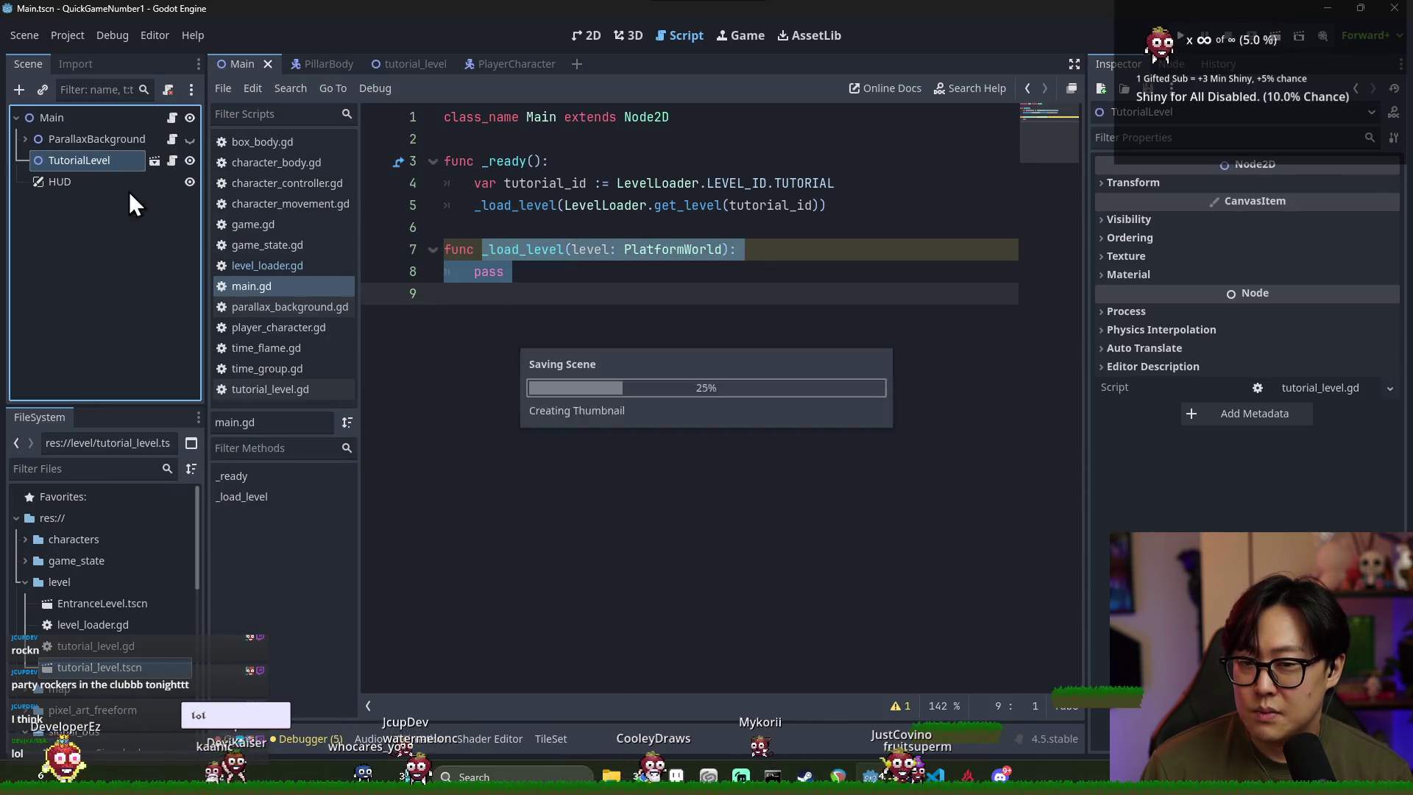
Cut the PlayerCharacter node out of the tutorial level scene
click(153, 162)
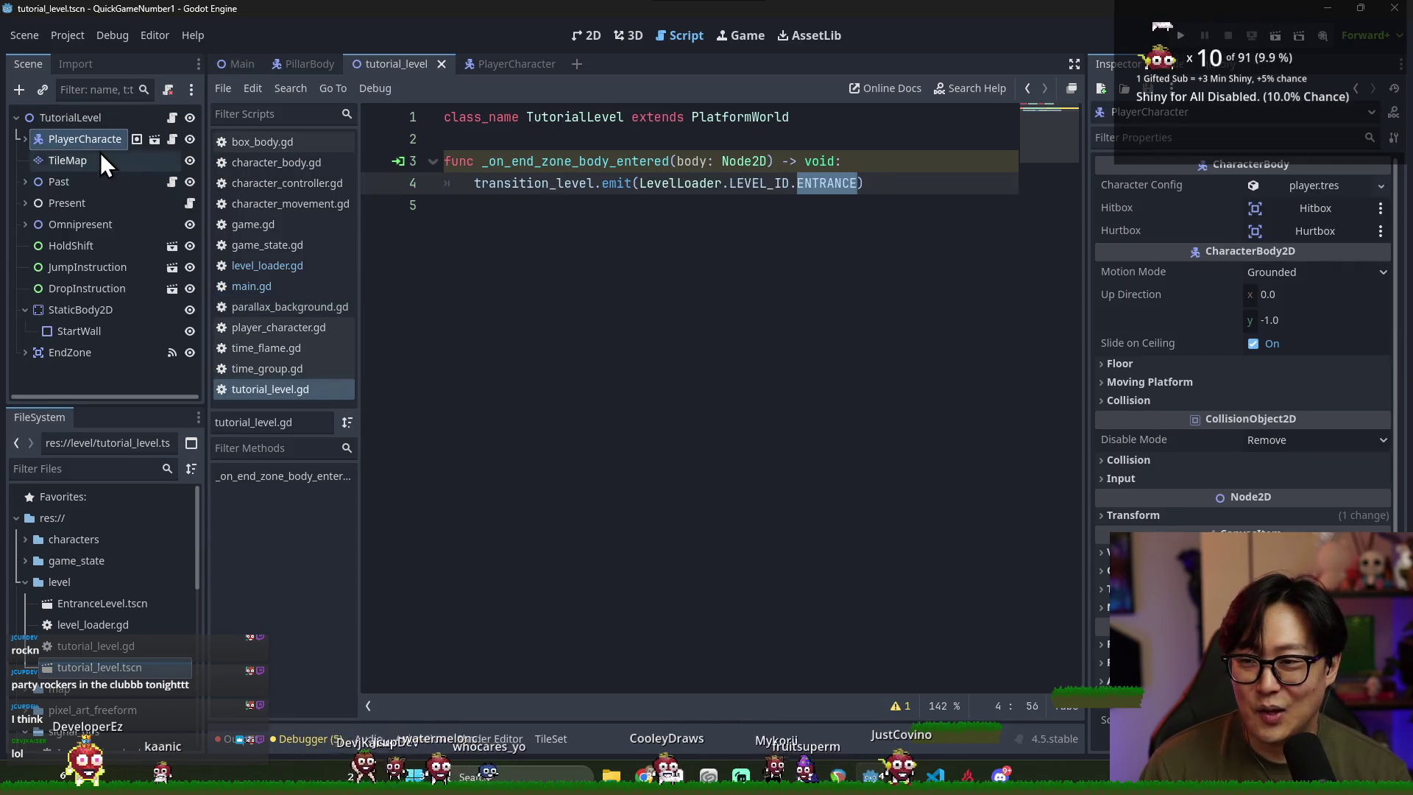
click(25, 139)
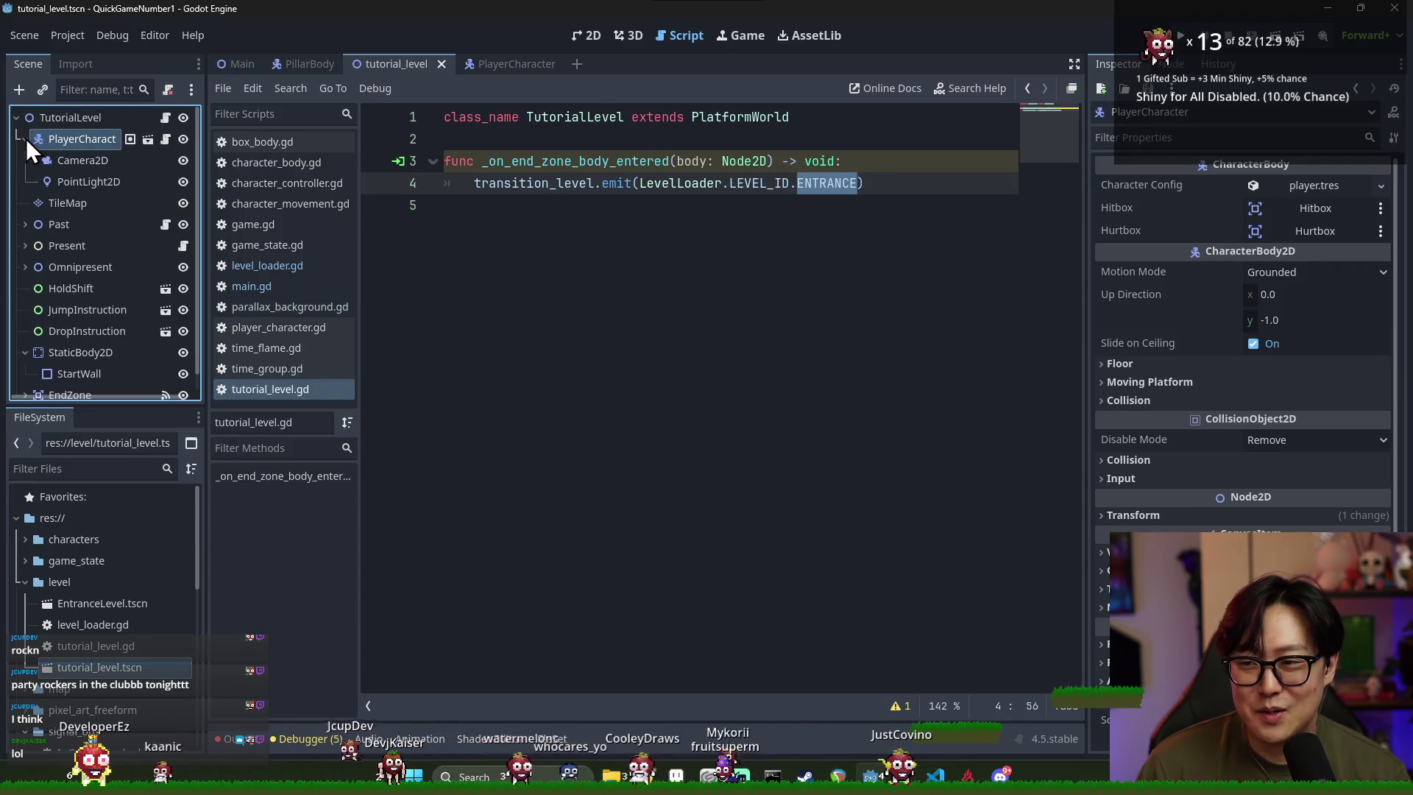
click(25, 138)
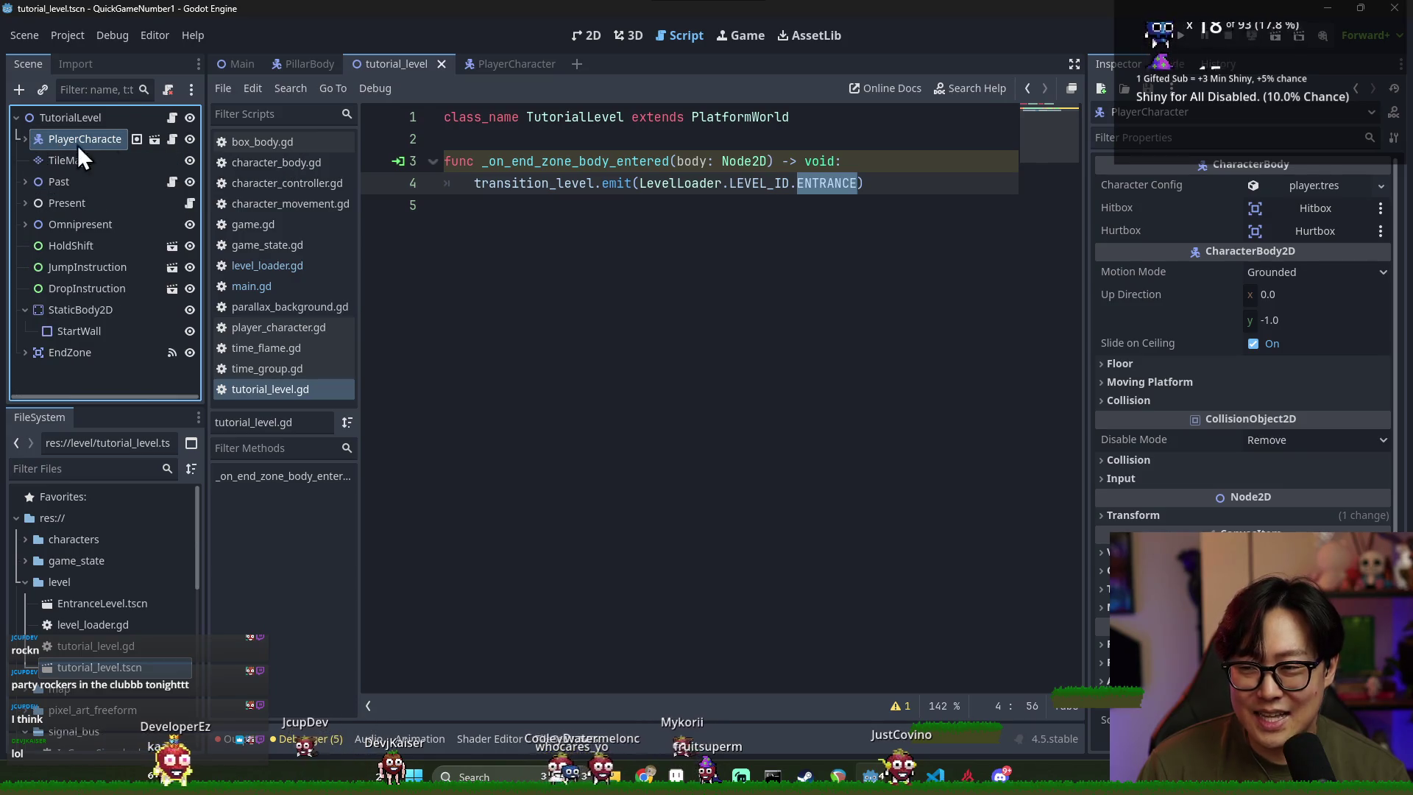
key(F2)
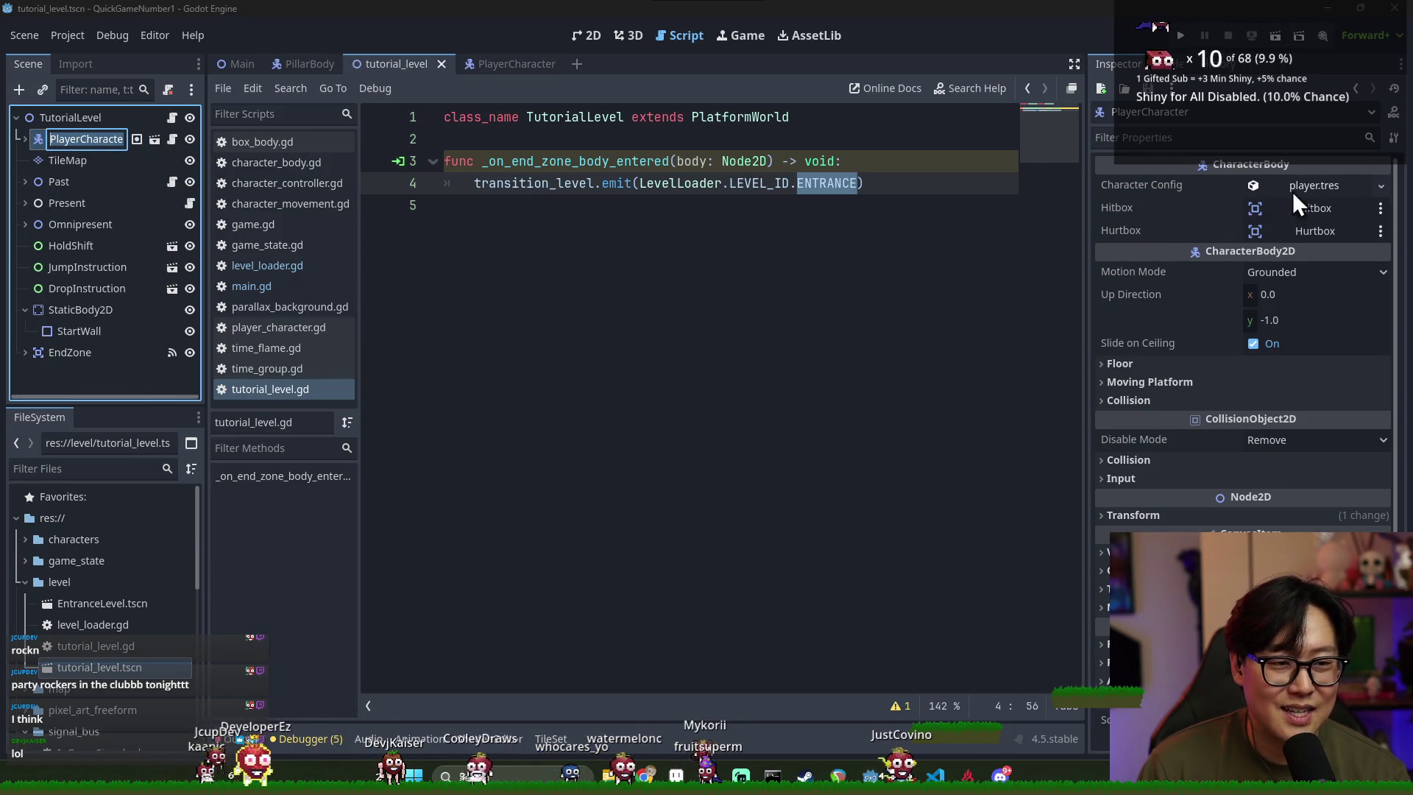
right_click(83, 140)
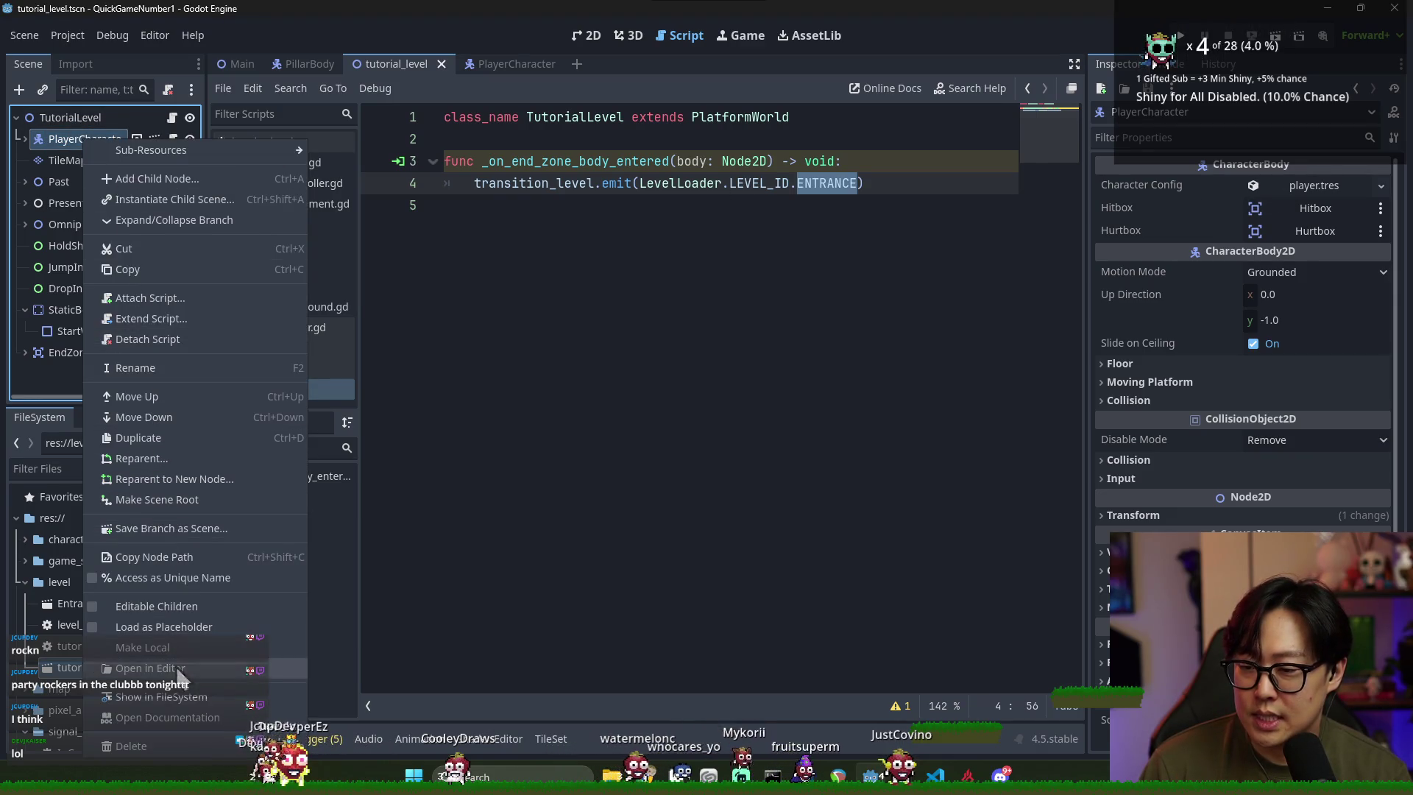
click(517, 512)
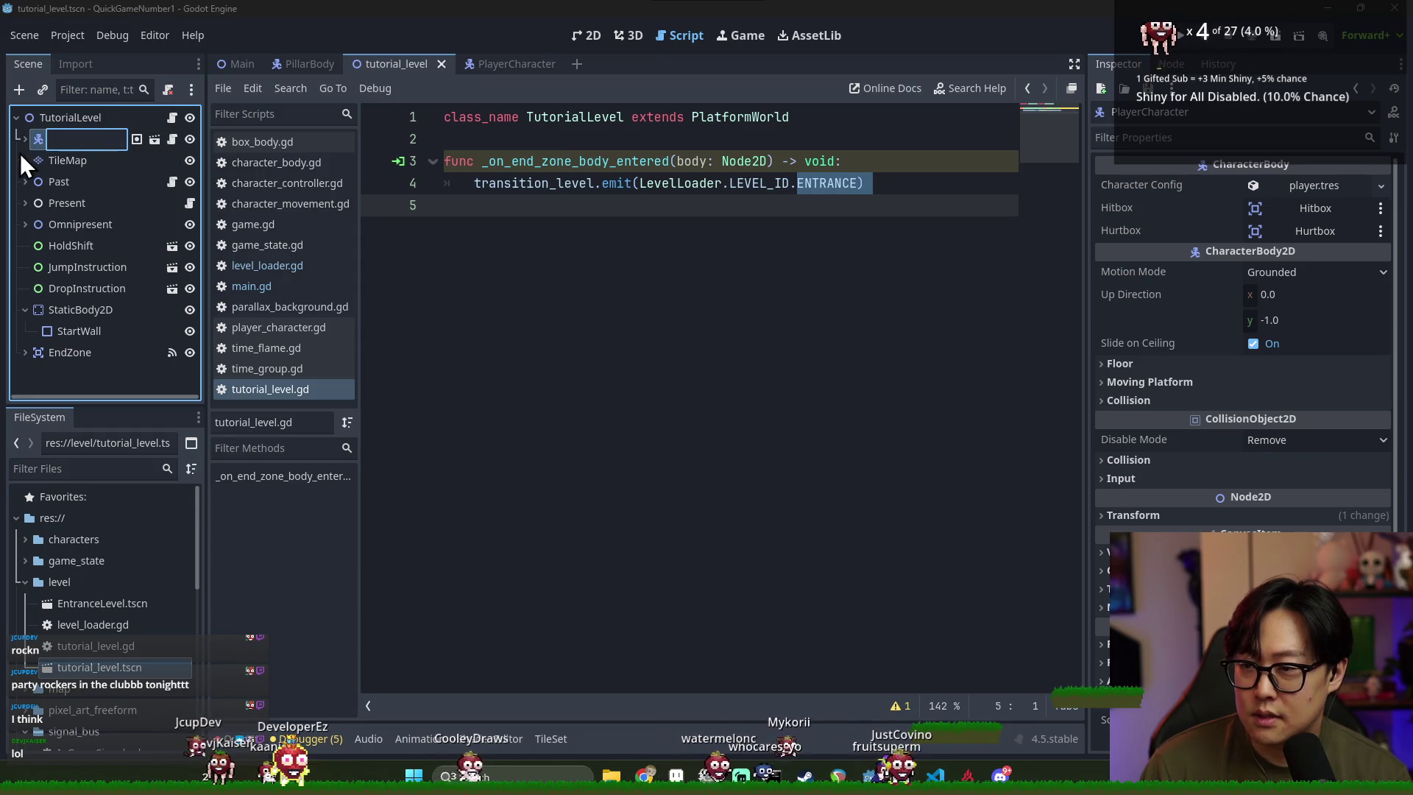
Paste PlayerCharacter under the Main node and save the Main scene
click(237, 64)
click(109, 134)
key(ctrl+v)
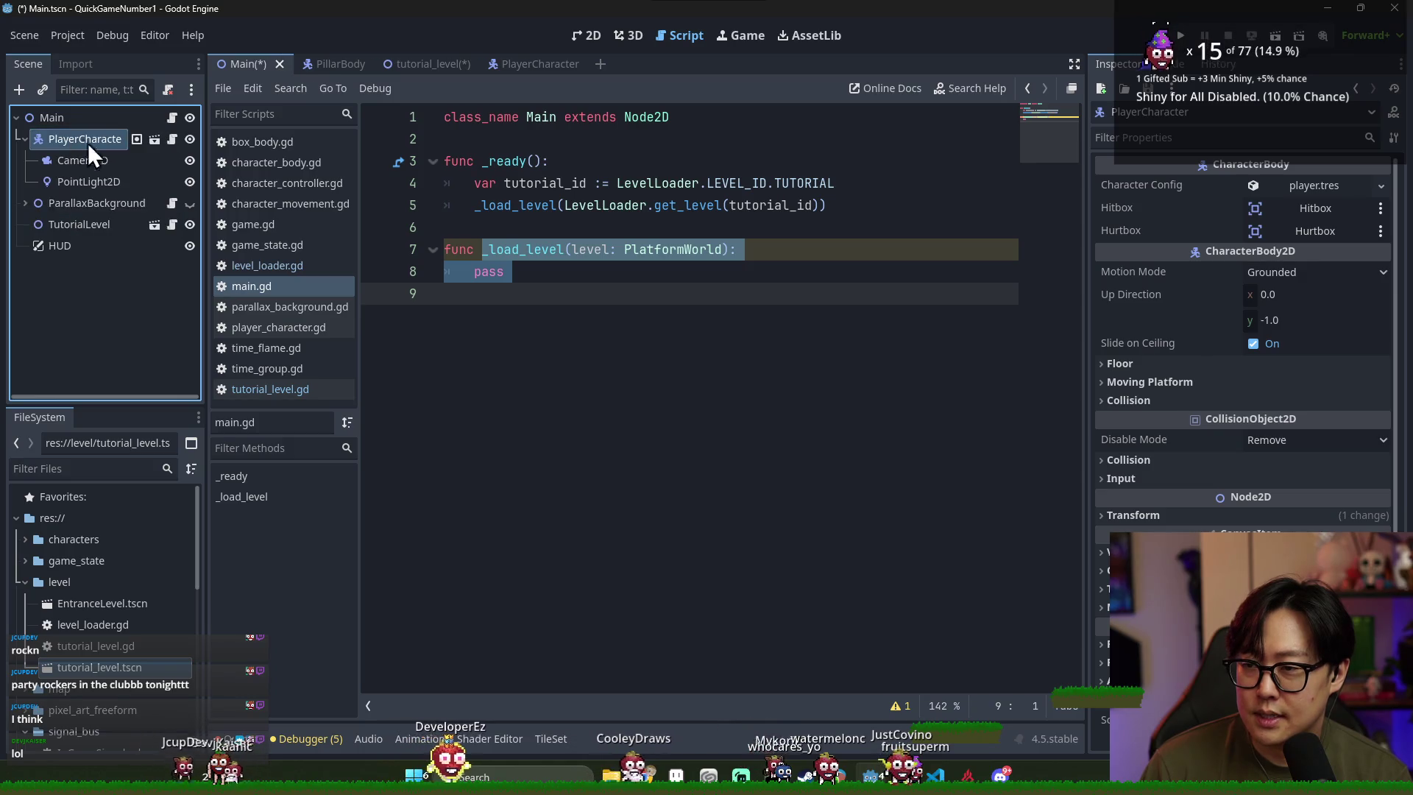
click(90, 205)
click(25, 139)
key(ctrl+s)
drag(78, 138, 520, 158)
key(ctrl+s)
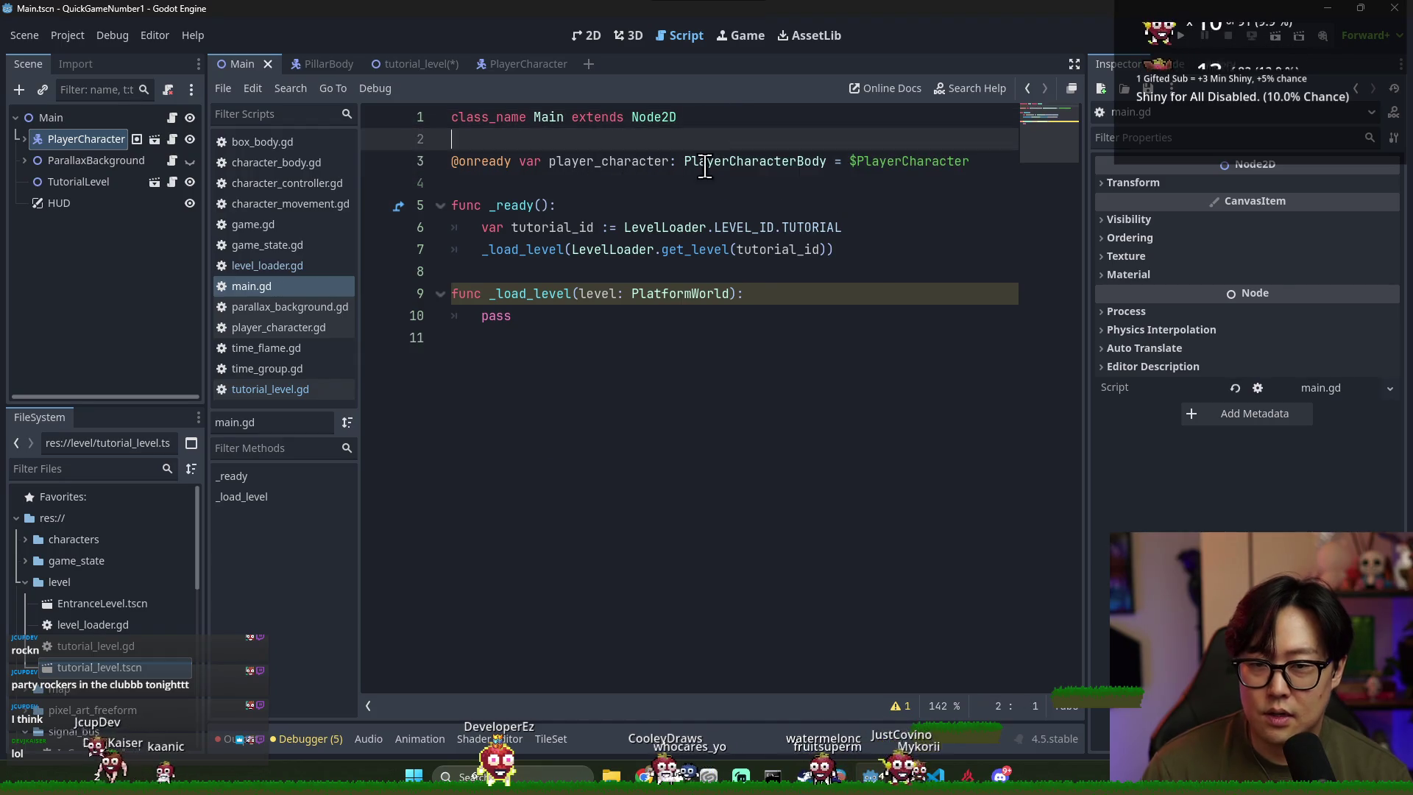
double_click(609, 160)
key(ctrl+s)
click(582, 272)
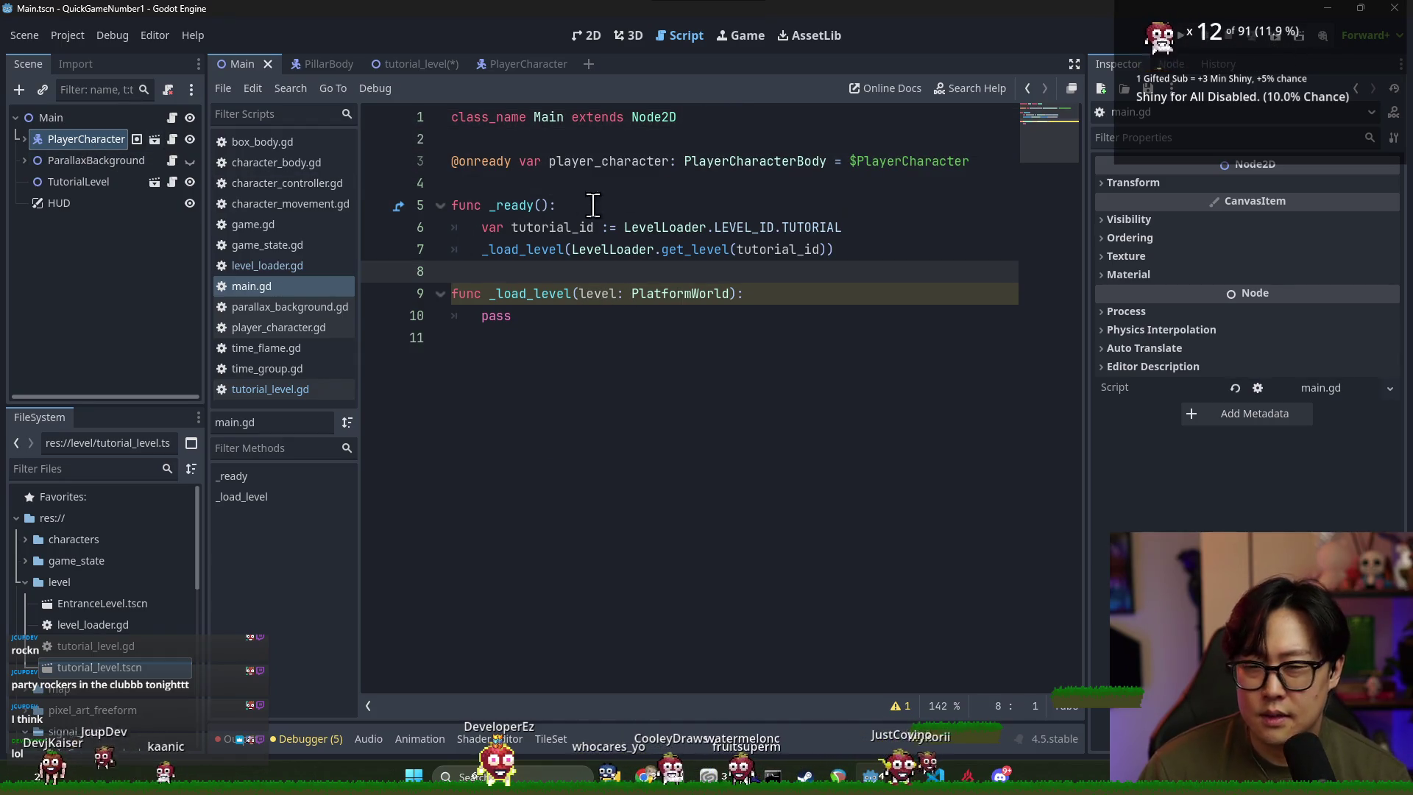
double_click(613, 155)
key(ctrl+s)
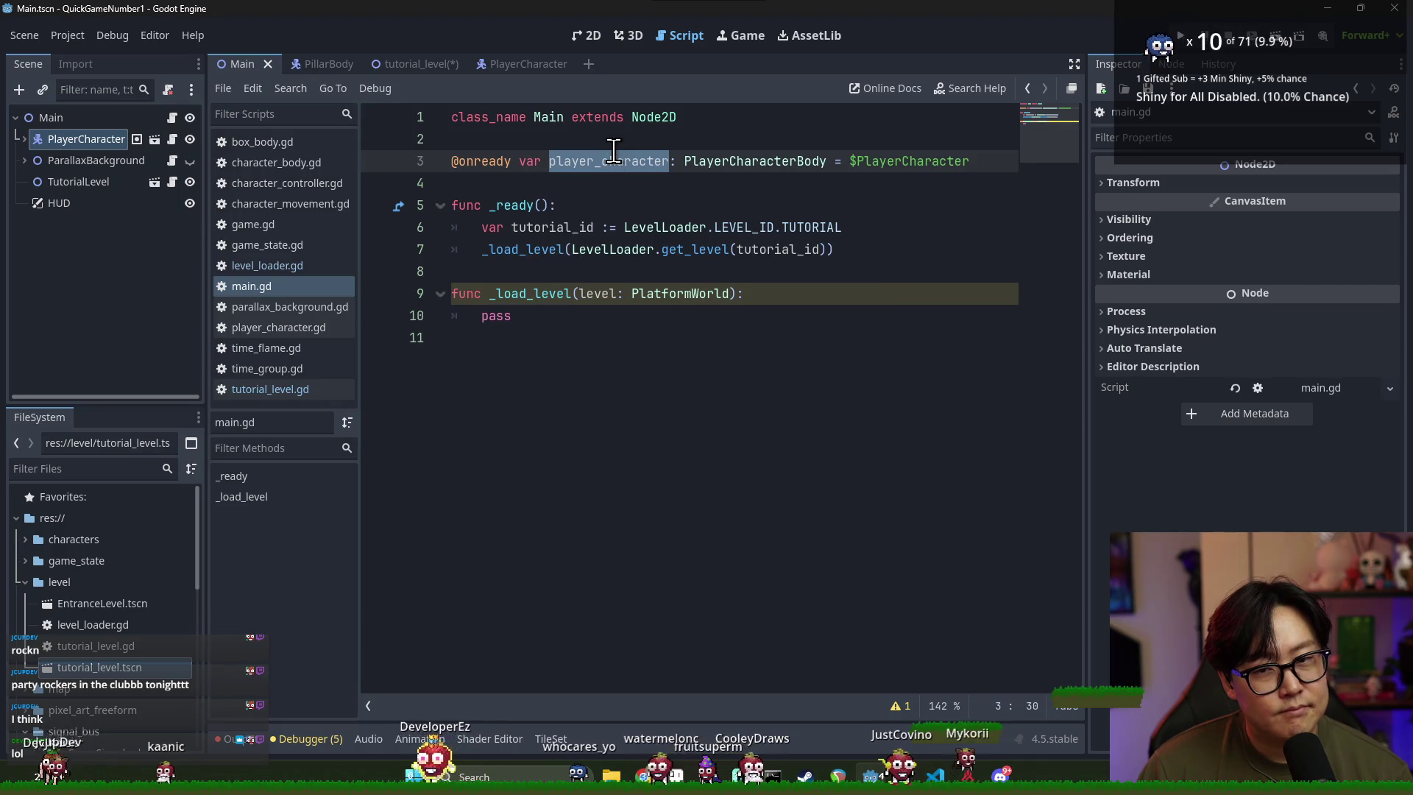
click(873, 163)
double_click(618, 157)
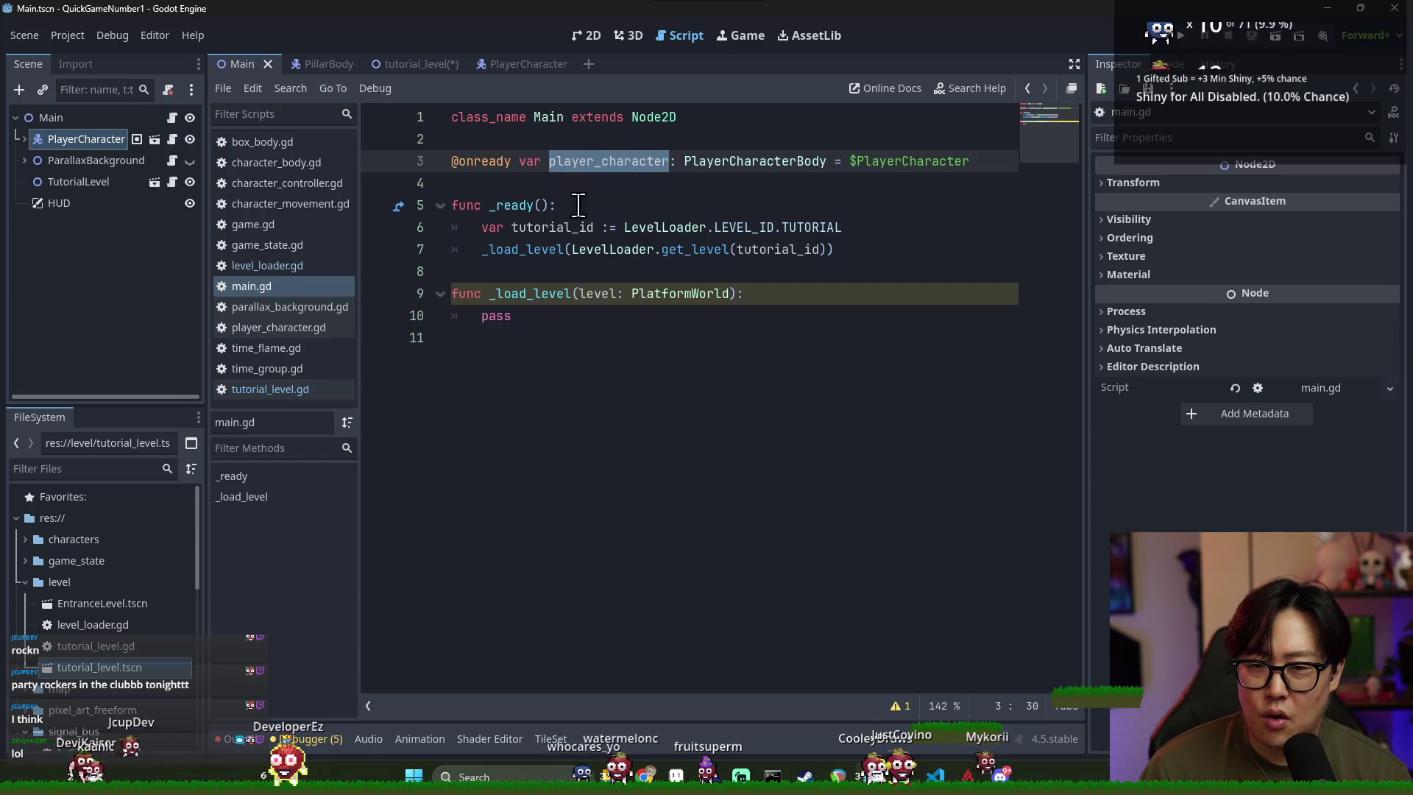
triple_click(520, 163)
key(BackSpace)
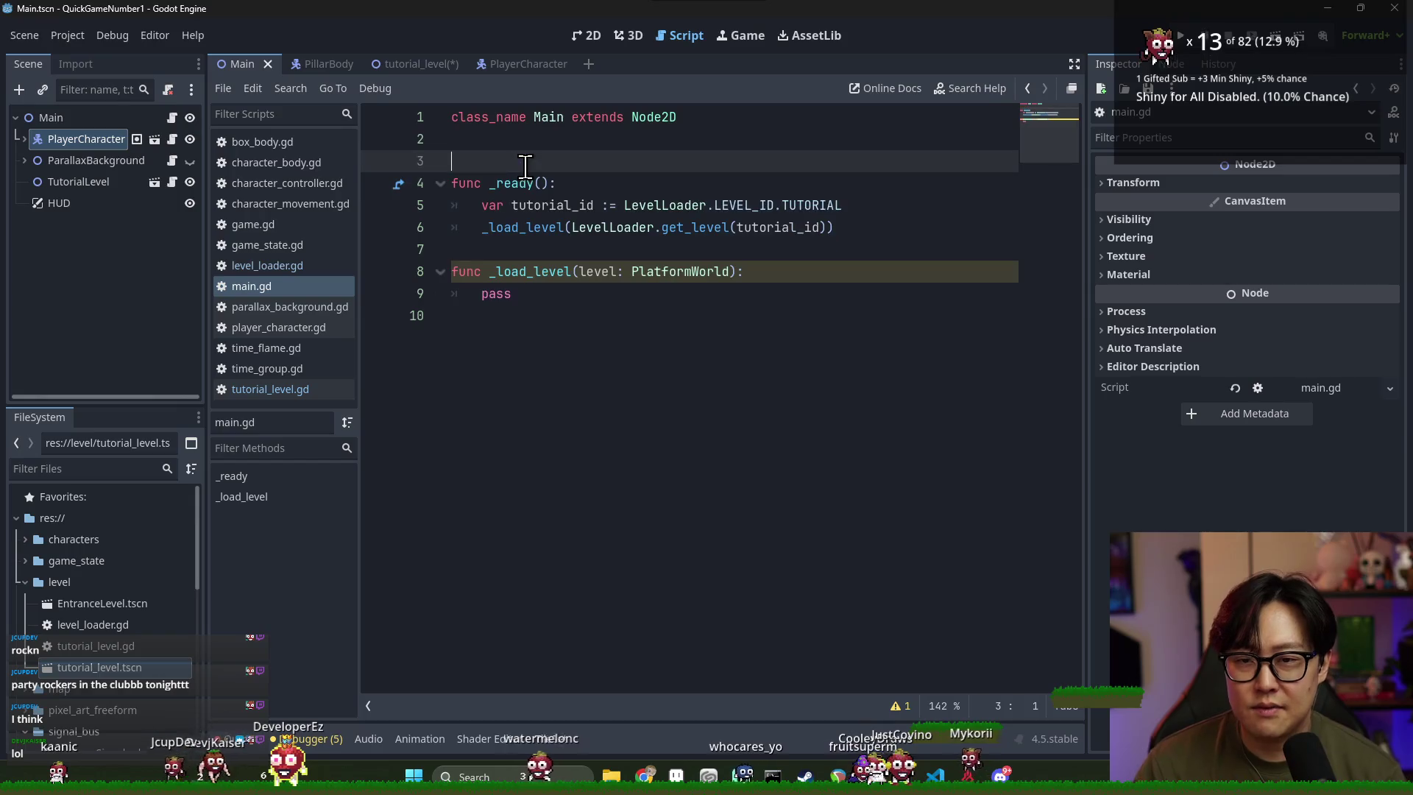
key(BackSpace)
double_click(540, 250)
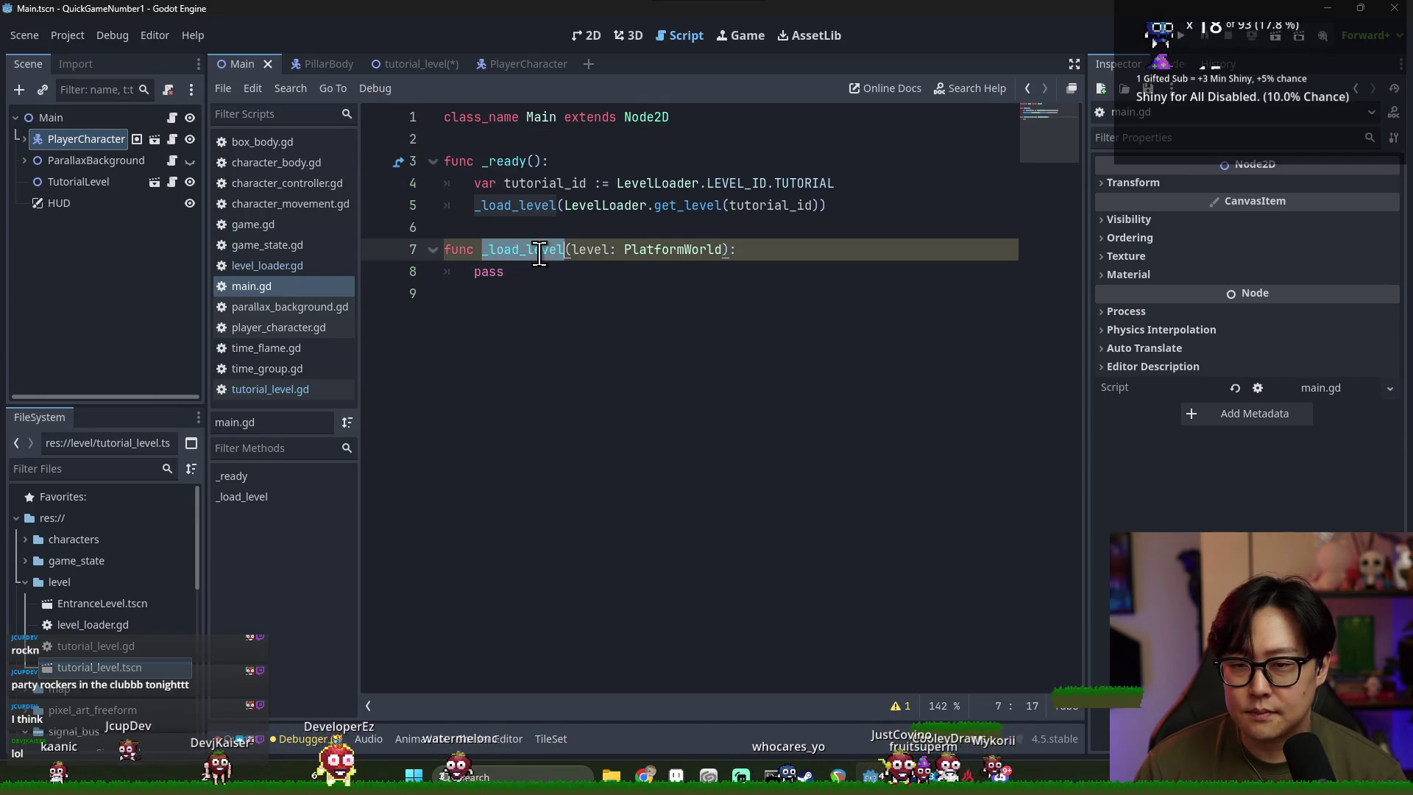
right_click(105, 184)
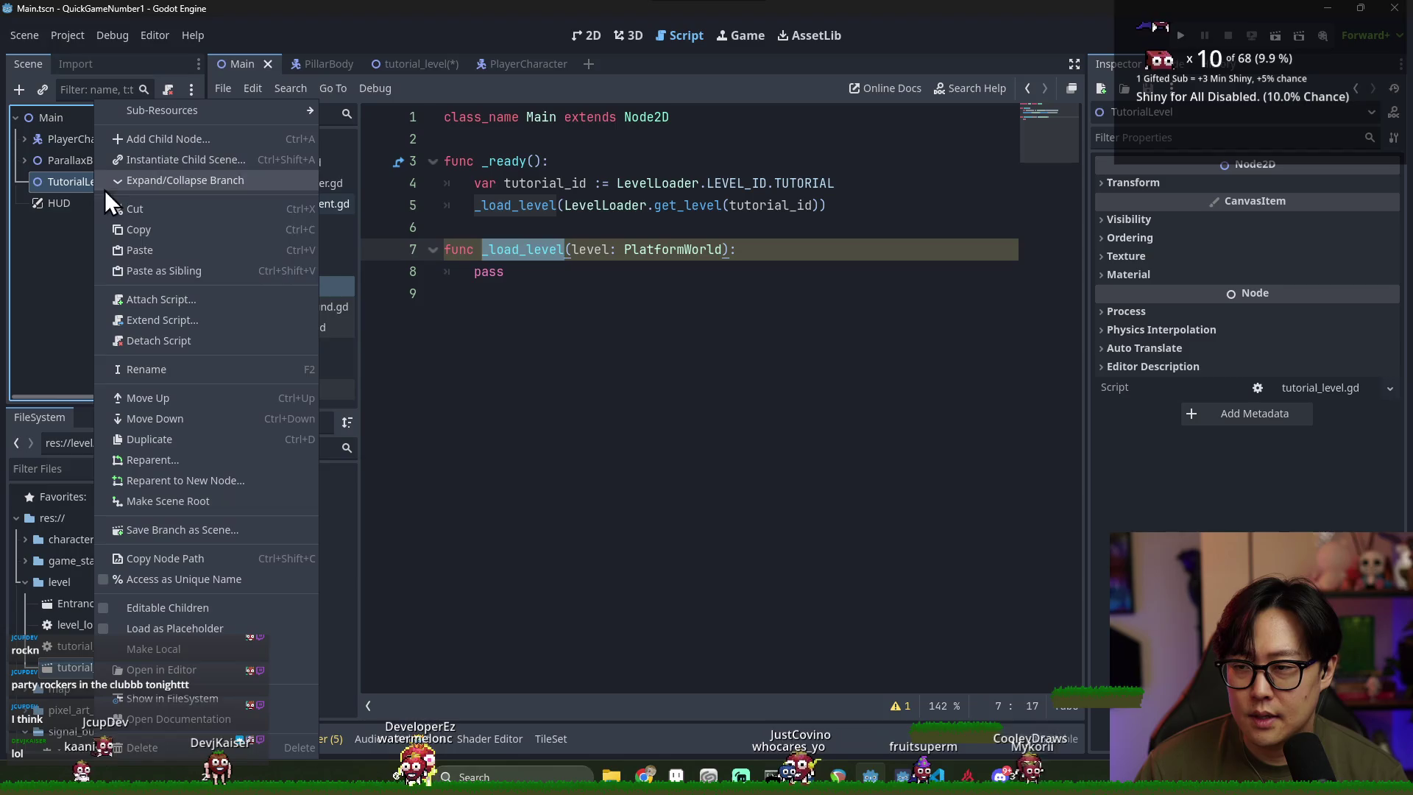
Delete the TutorialLevel node from the Main scene, confirming the deletion
click(463, 305)
click(1129, 184)
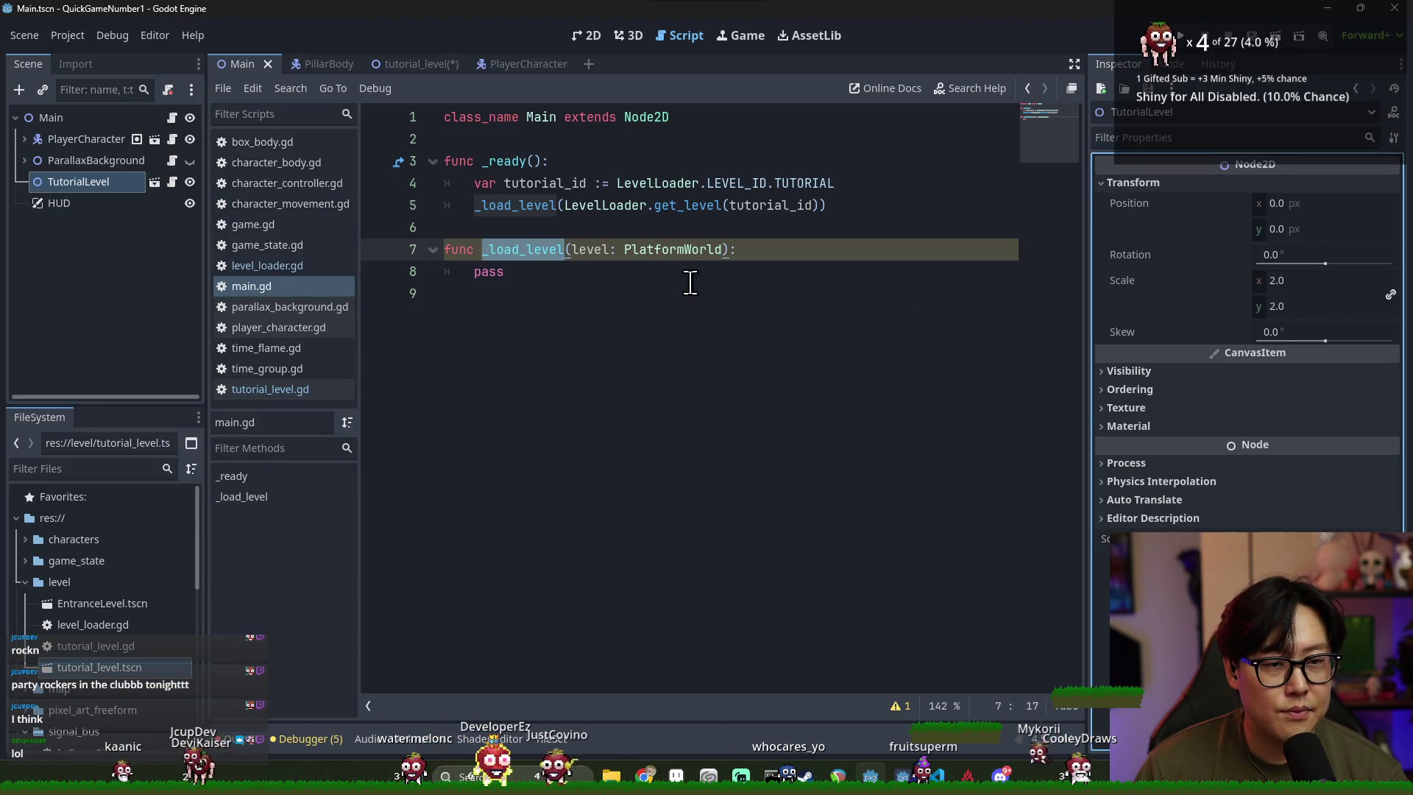
click(687, 274)
right_click(113, 184)
click(171, 639)
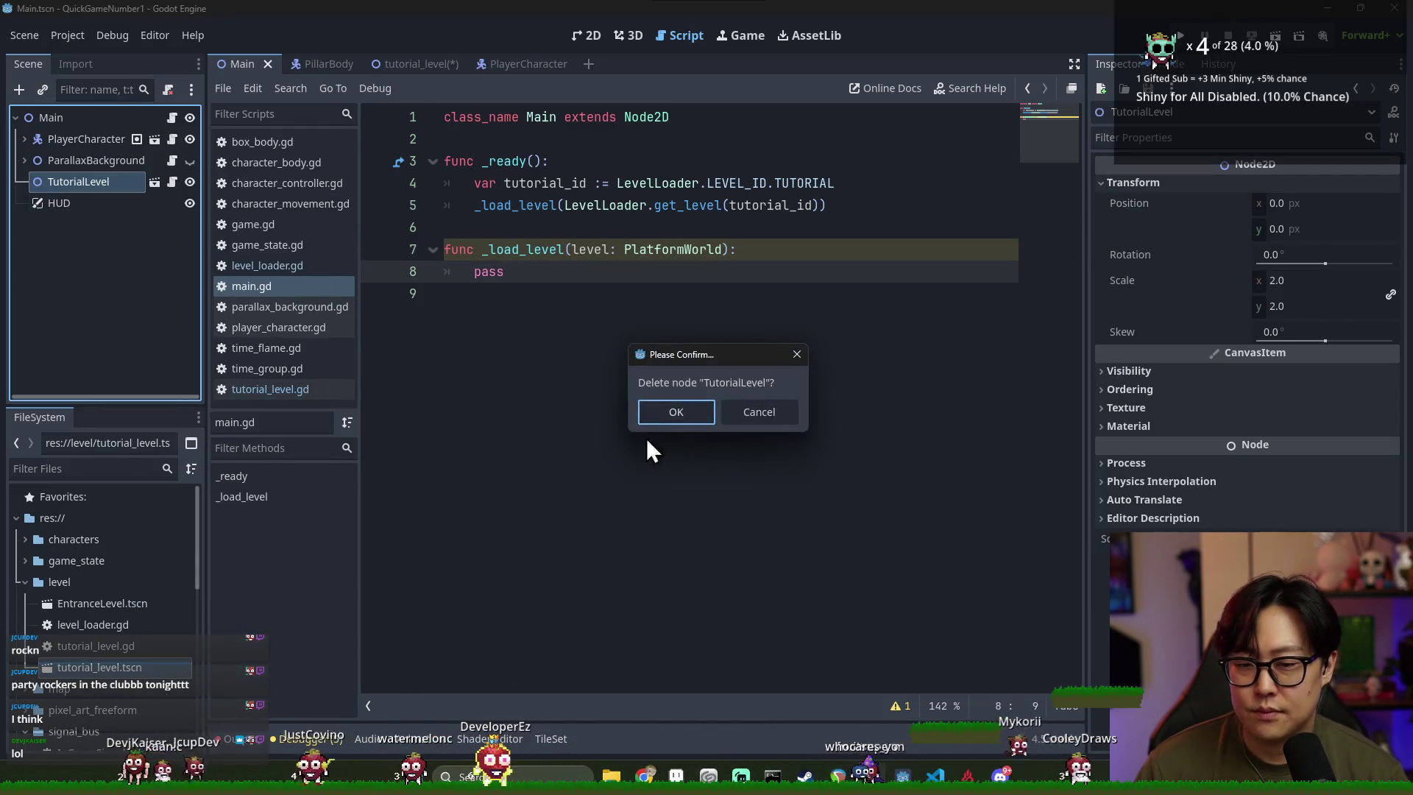
click(671, 410)
Save the Main scene and open a new indented line inside _load_level
key(Up)
key(End)
key(ctrl+s)
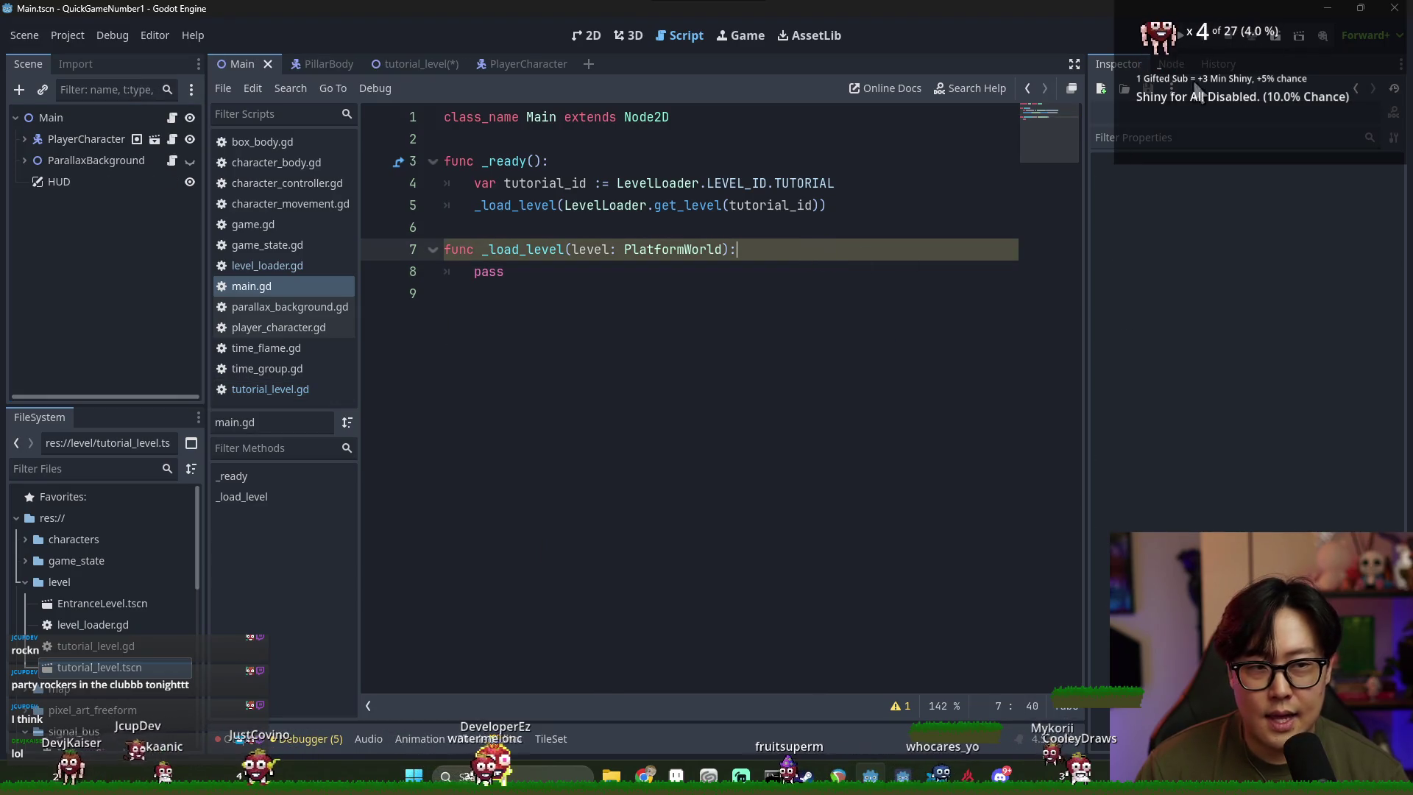
key(Return)
Add add_child(level) to _load_level, replacing the leftover pass line
text(add_child()
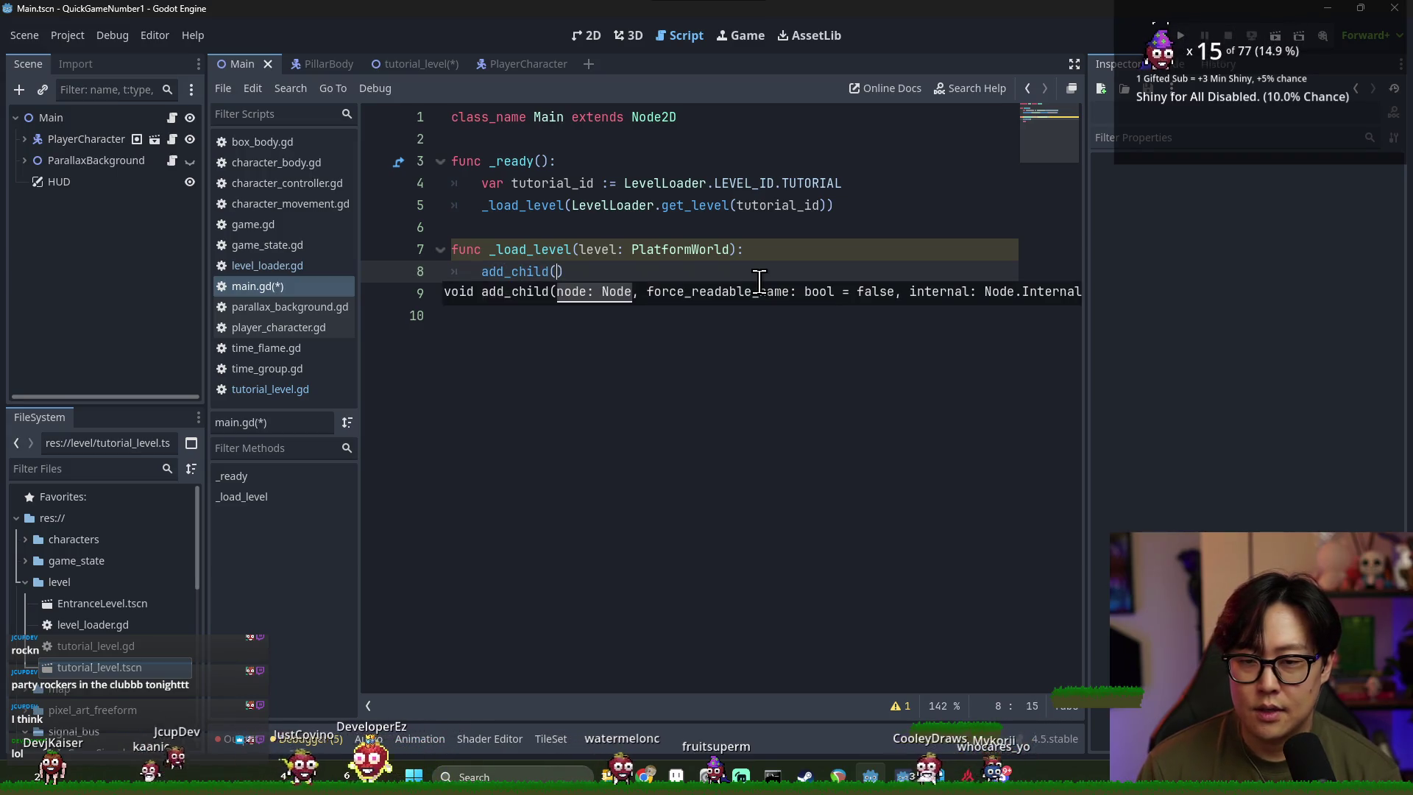
text(level))
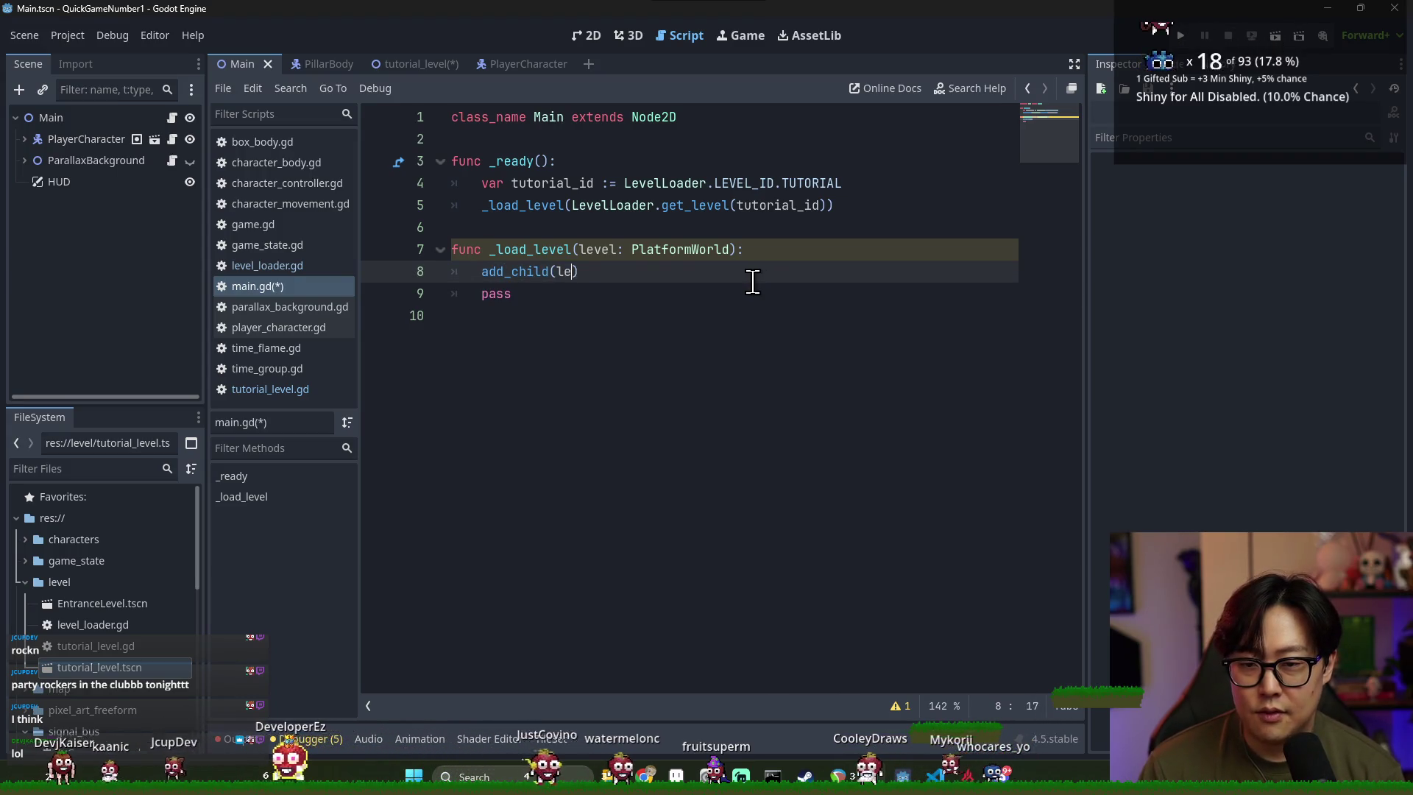
key(ctrl+s)
drag(740, 282, 593, 294)
key(BackSpace)
key(ctrl+s)
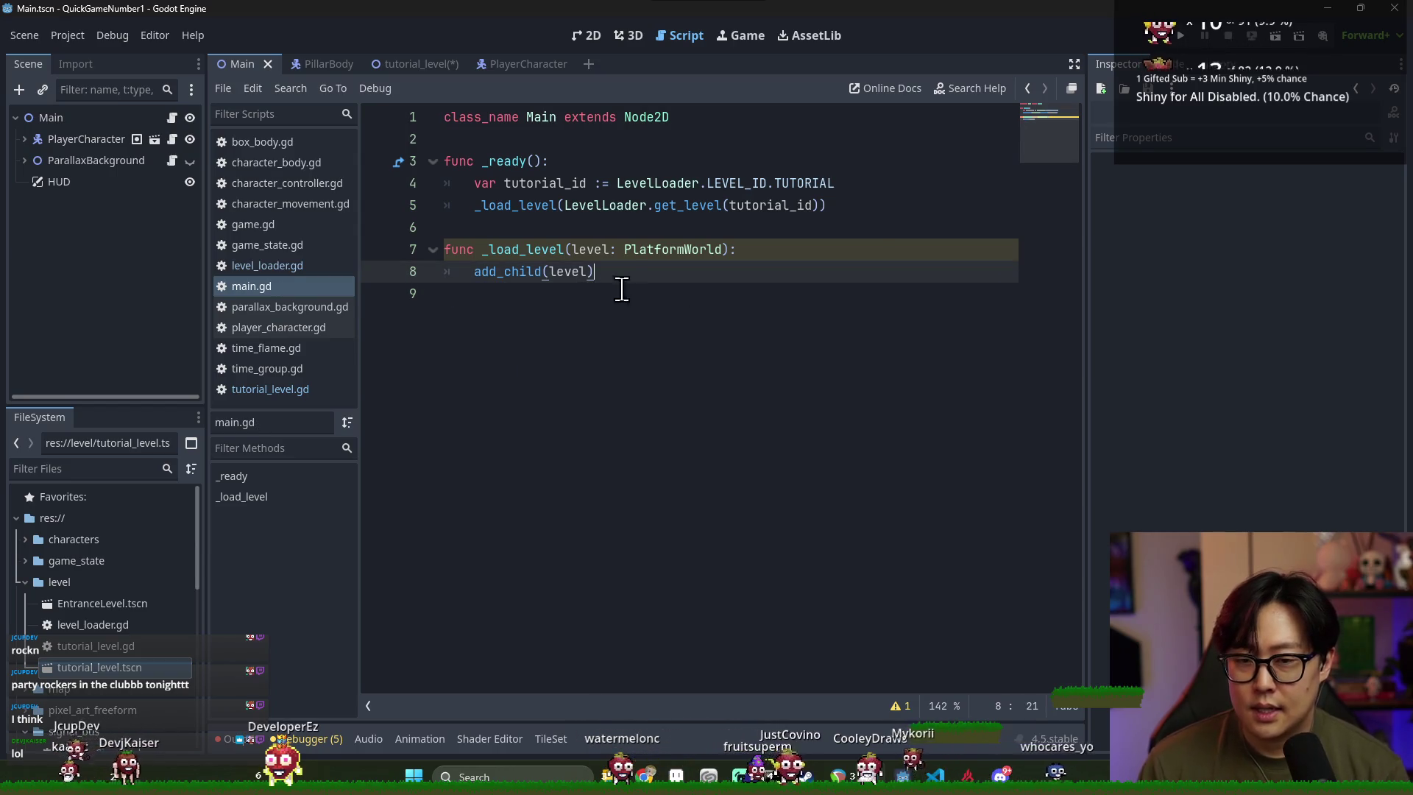
key(ctrl+s)
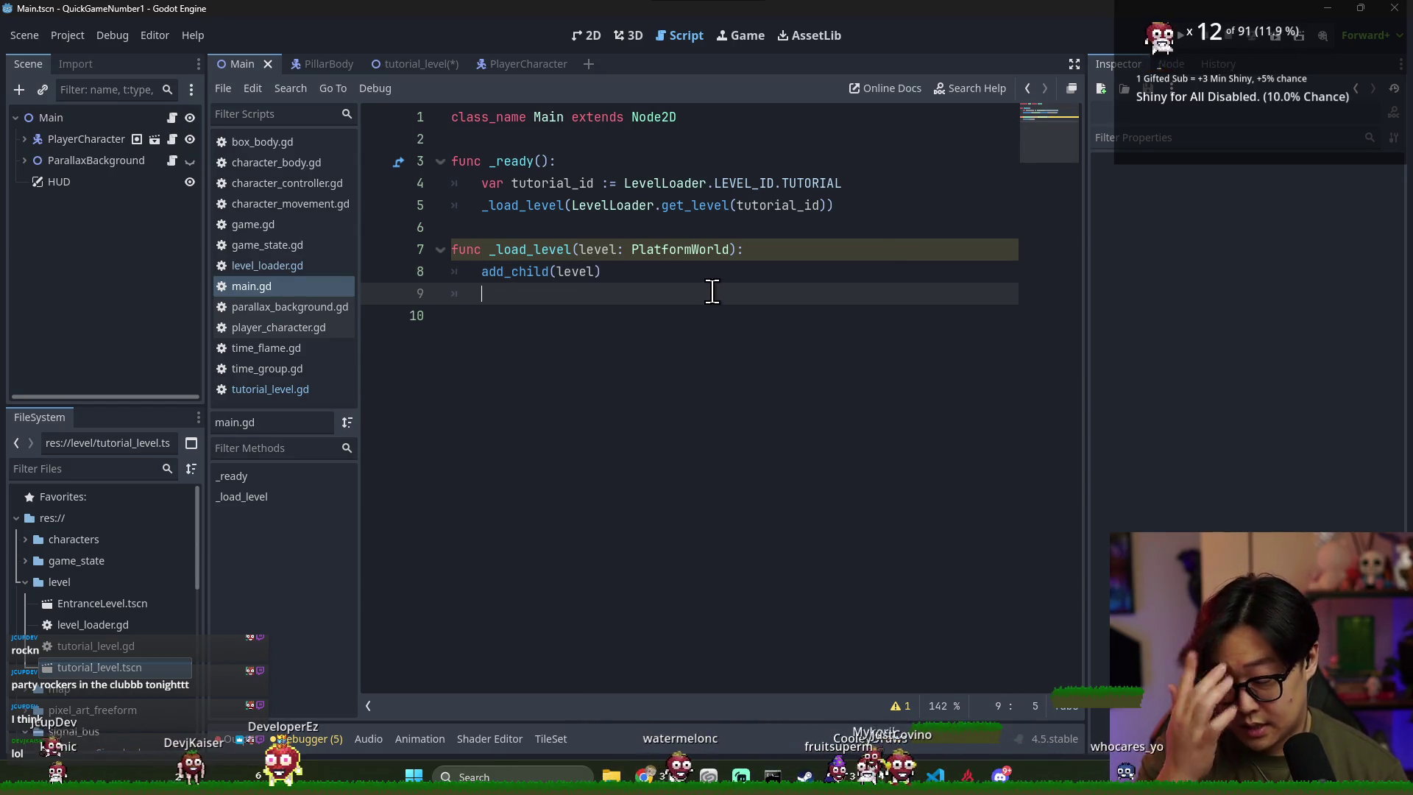
Get the player with get_tree().get_first_node_in_group("Player") on the next line
key(Return)
text(get_tree)
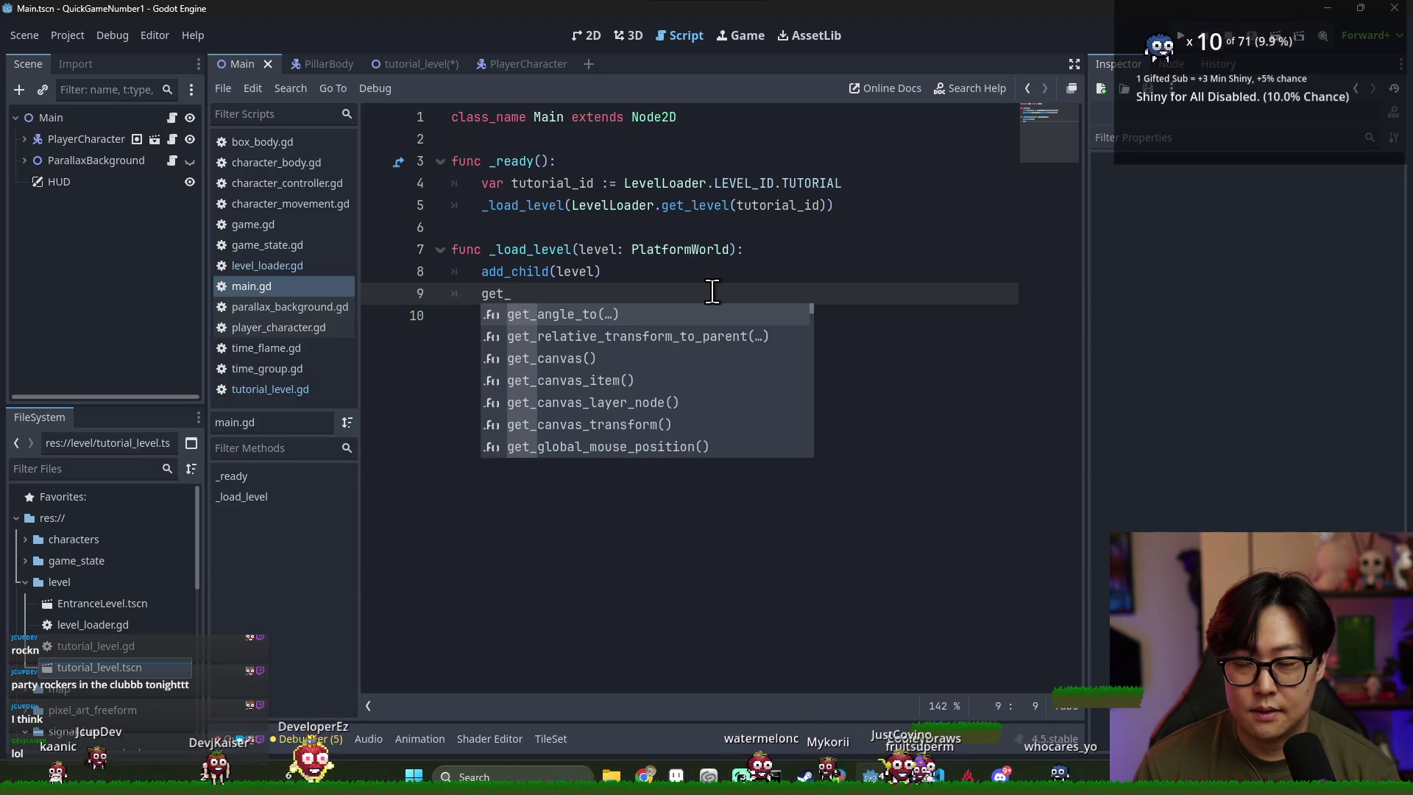
key(Return)
text(.get_firs)
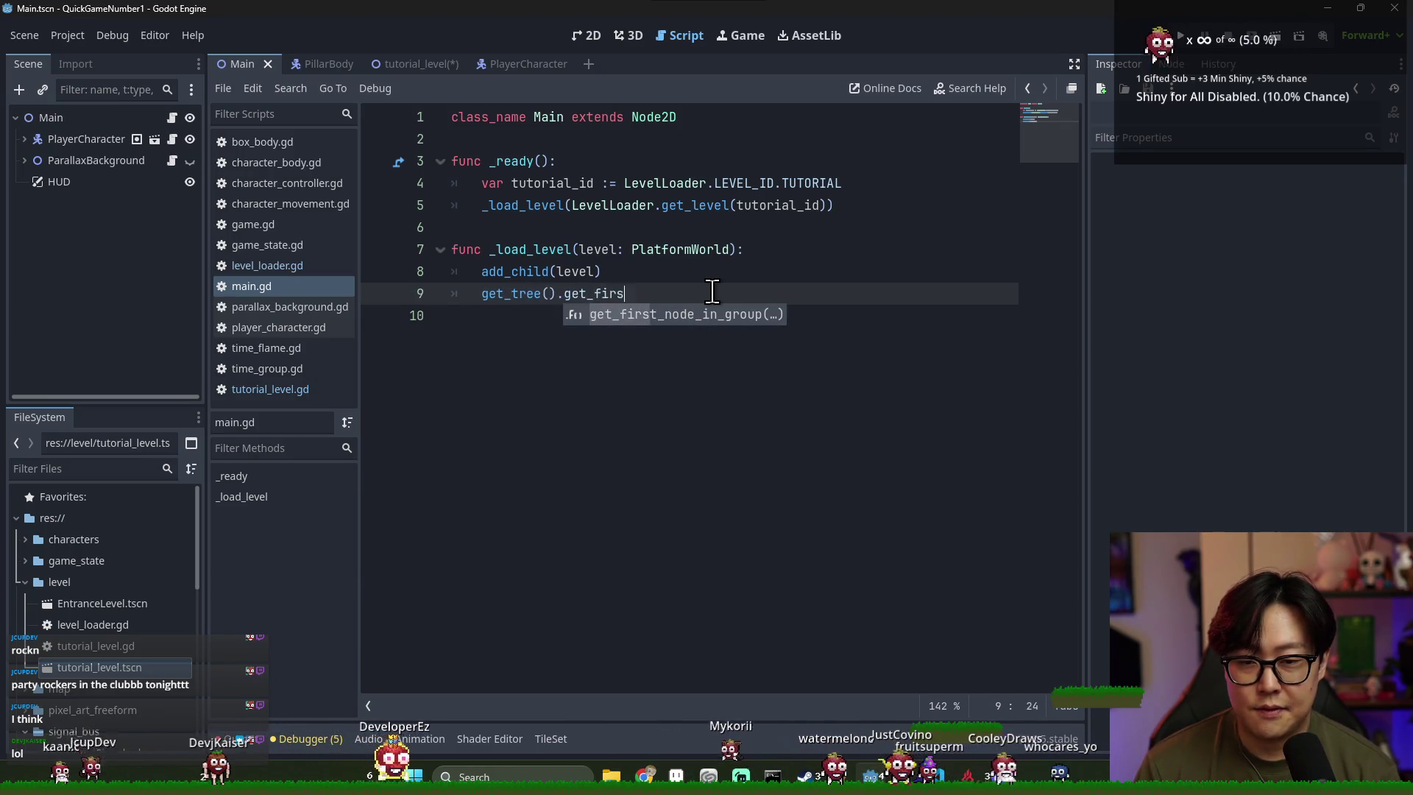
key(Return)
text("Player")
key(ctrl+s)
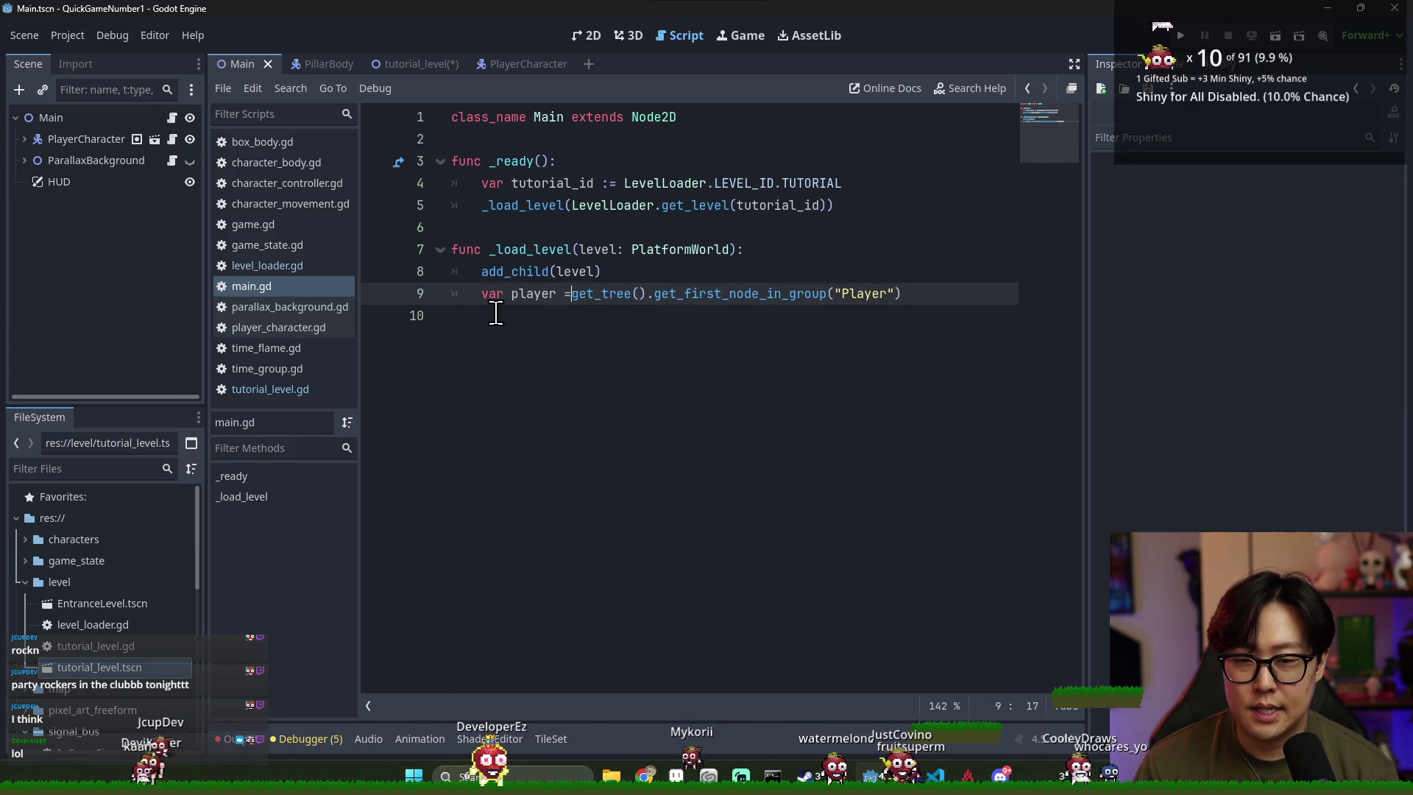
Call level.start_level(player) at the end of _load_level and save main.gd
key(End)
key(Return)
text(level.start)
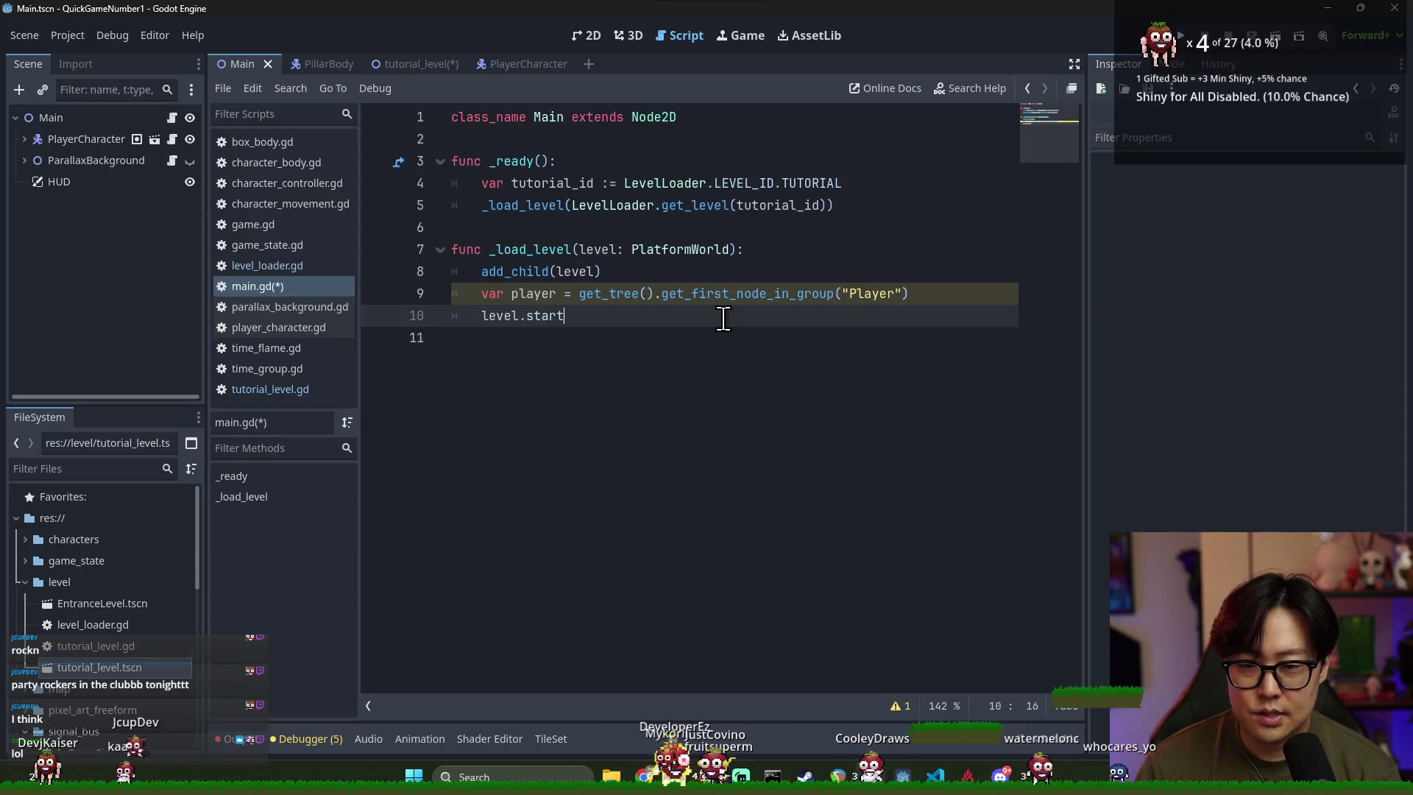
text(_level(player)
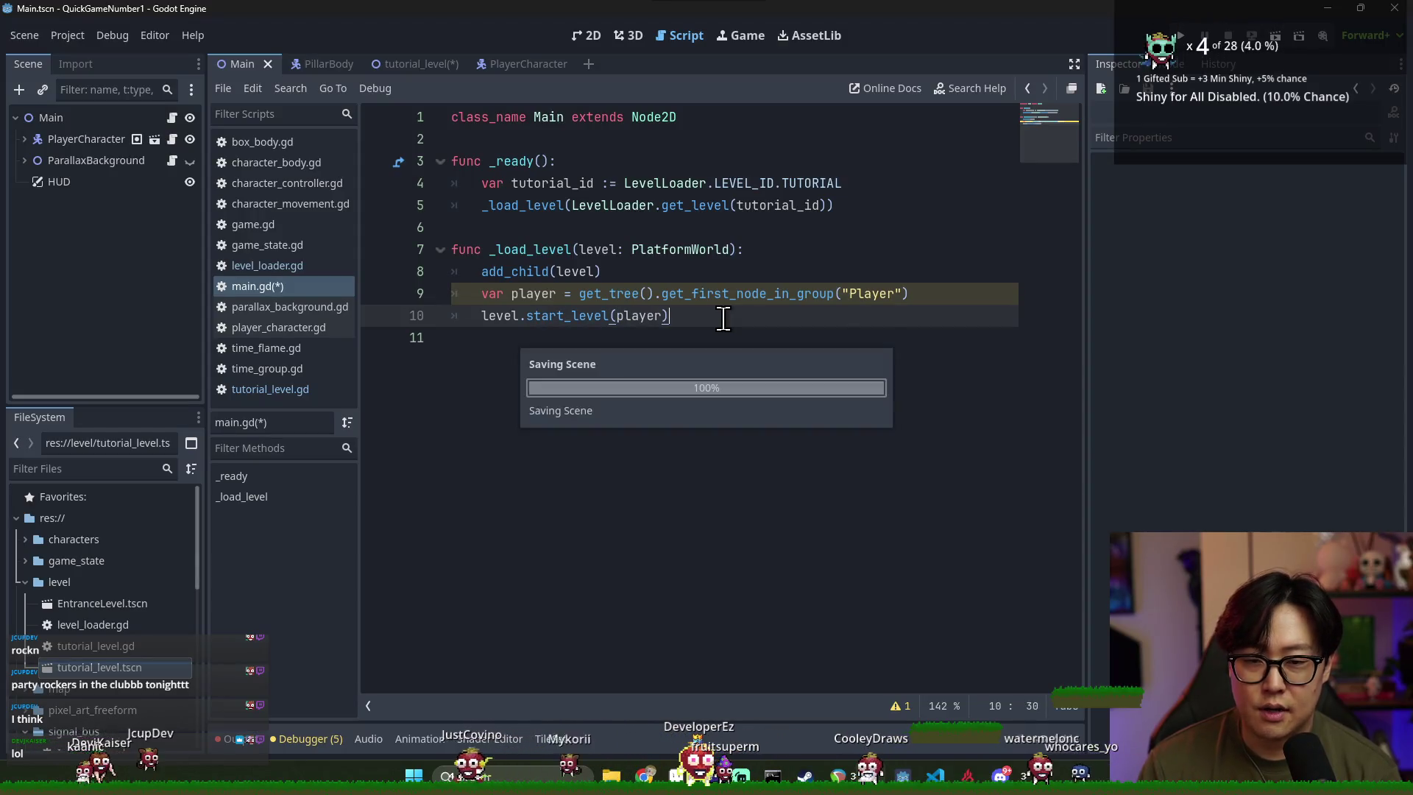
text())
key(ctrl+s)
double_click(571, 316)
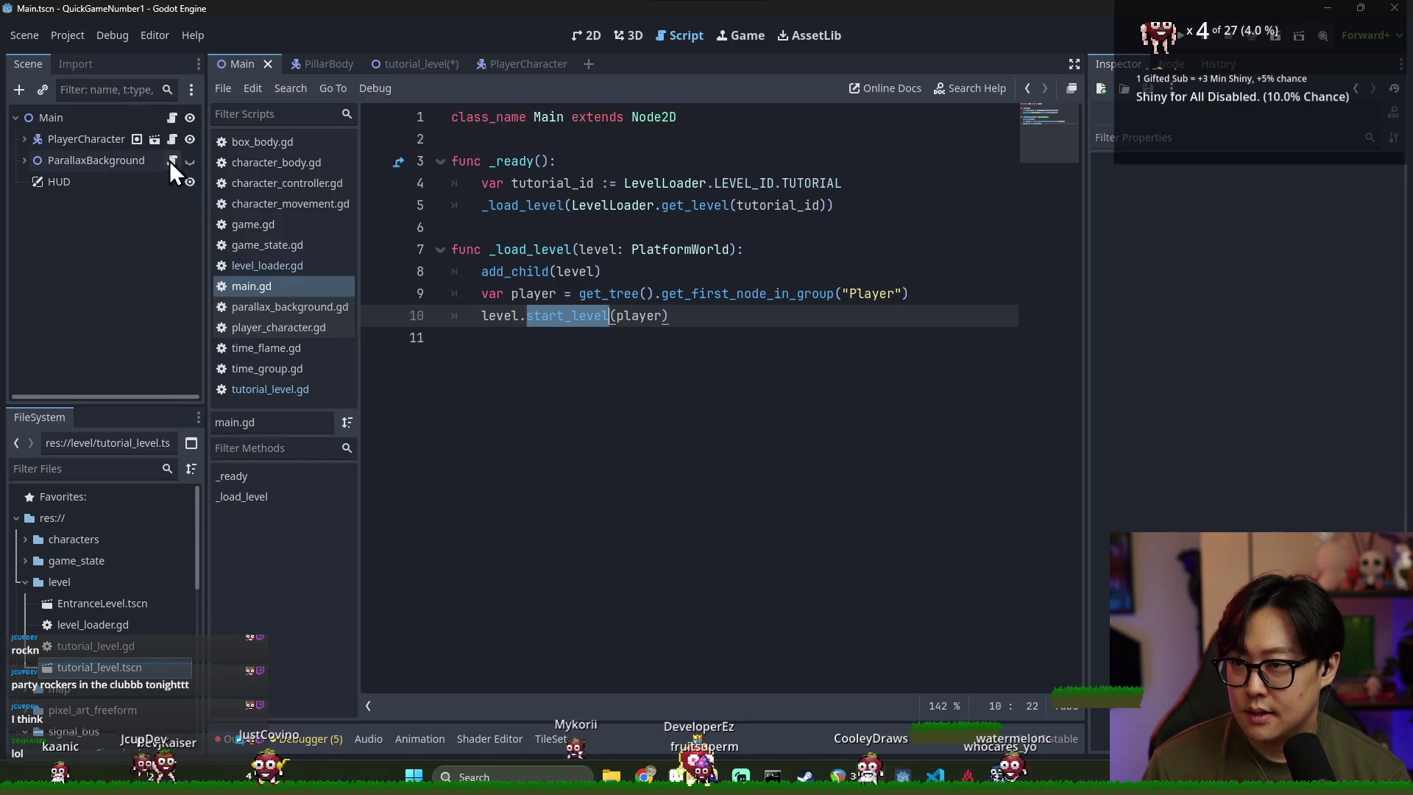
click(406, 65)
key(ctrl+s)
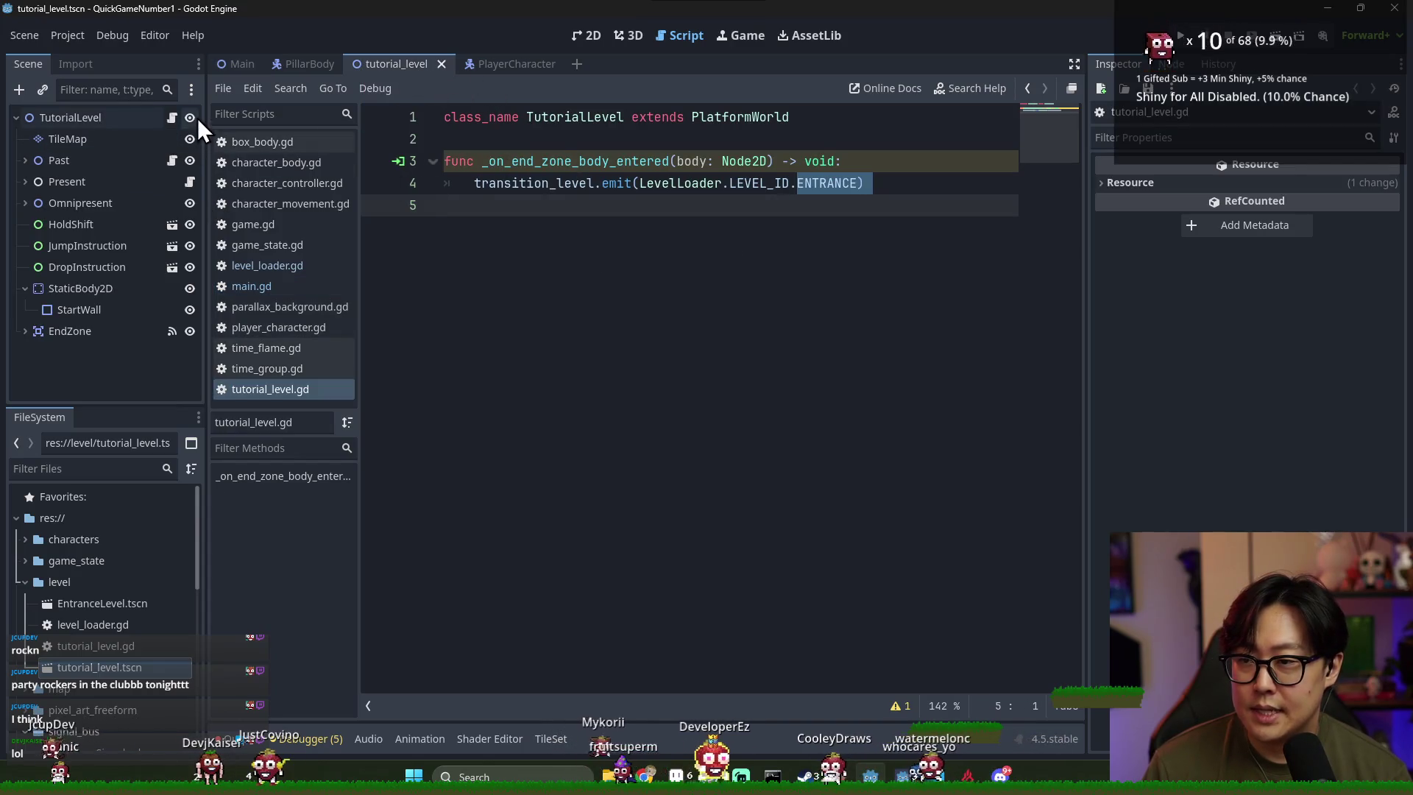
ctrl+click(740, 120)
click(804, 228)
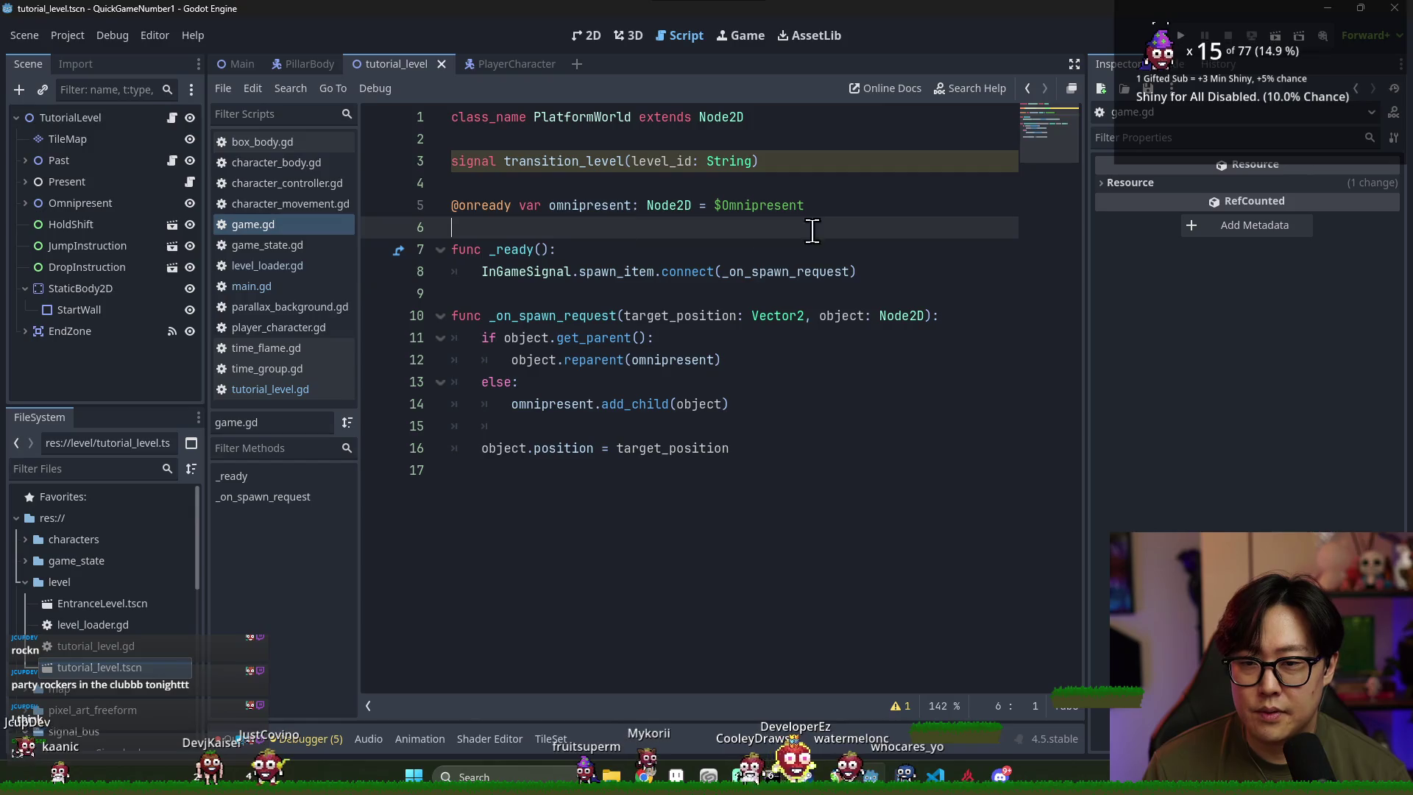
key(Return)
text(abstract func)
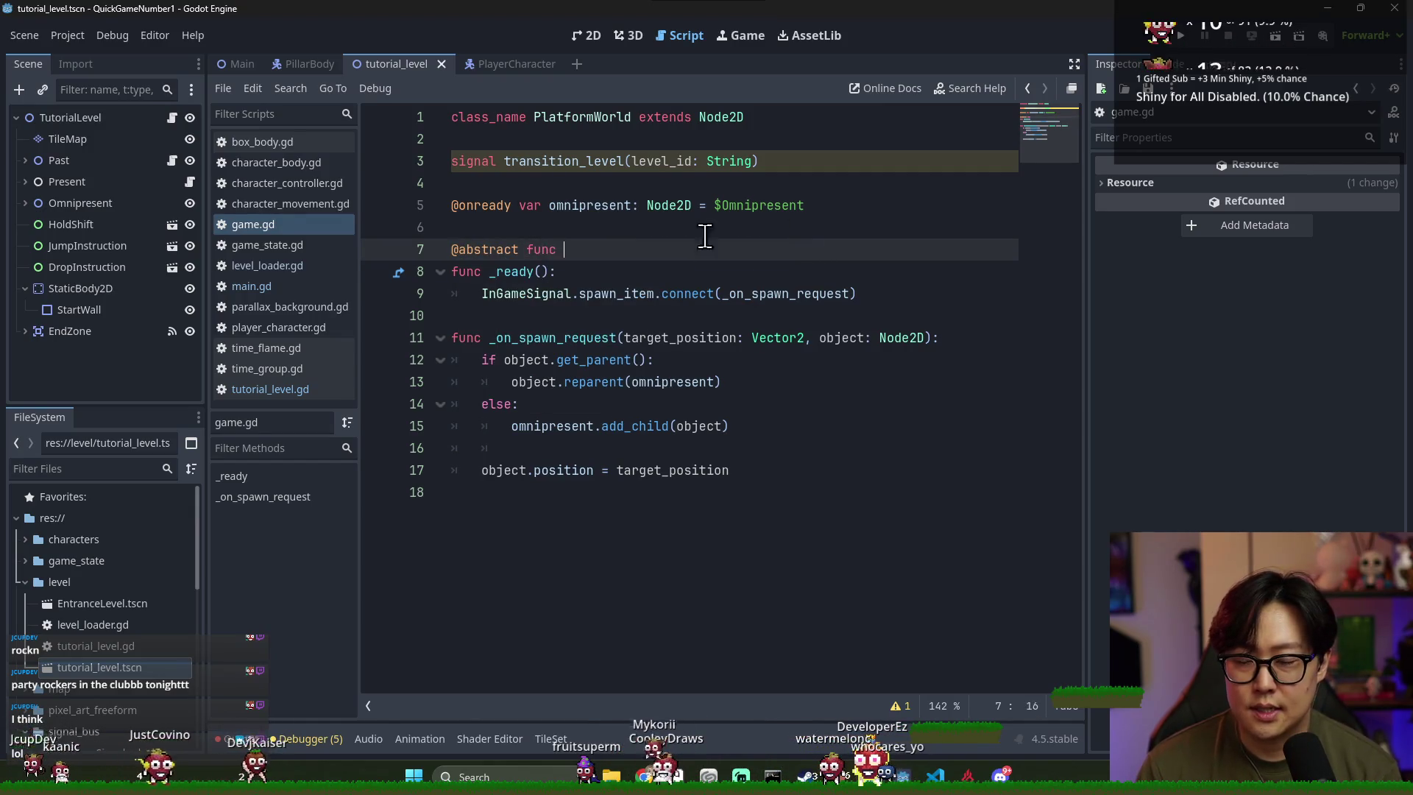
text(_level():)
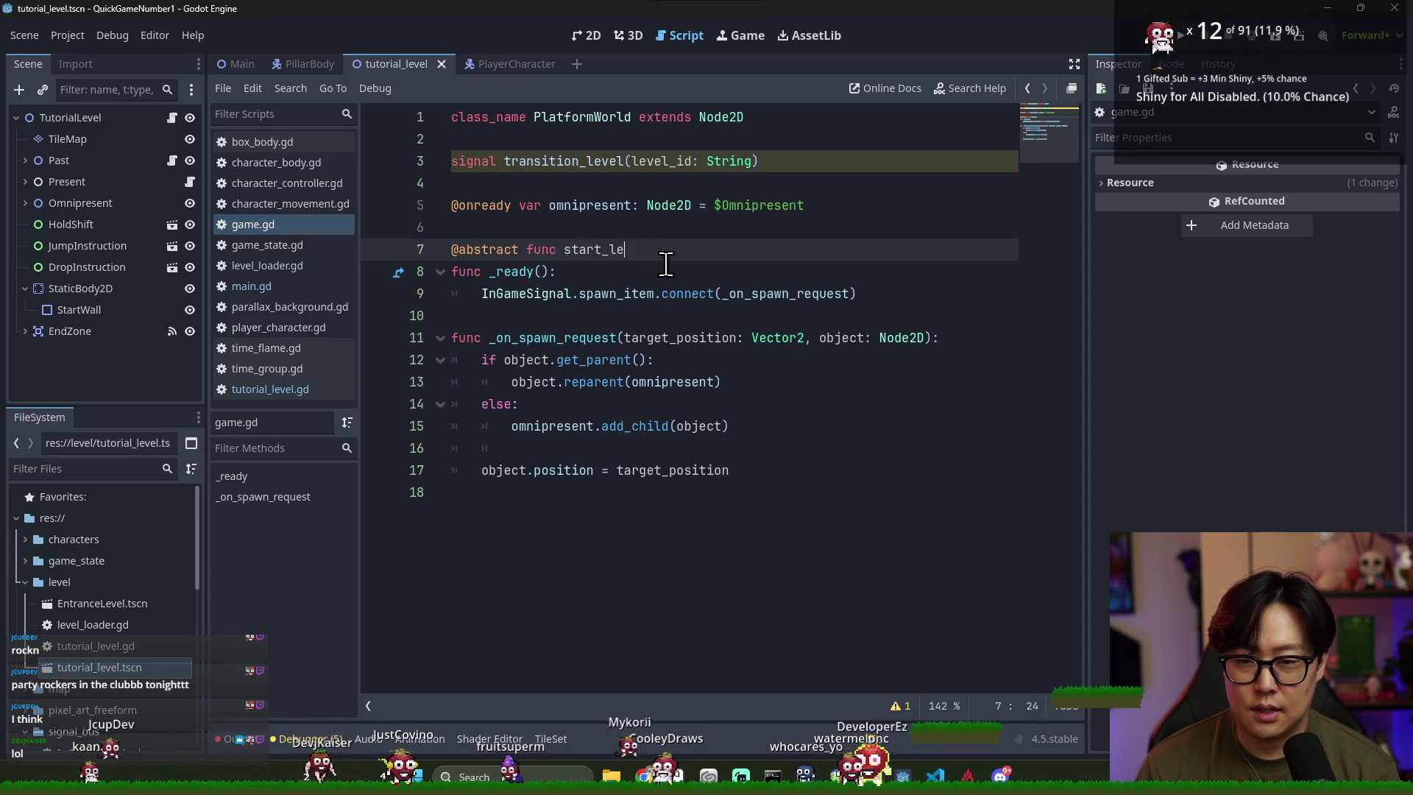
key(Return)
key(ctrl+s)
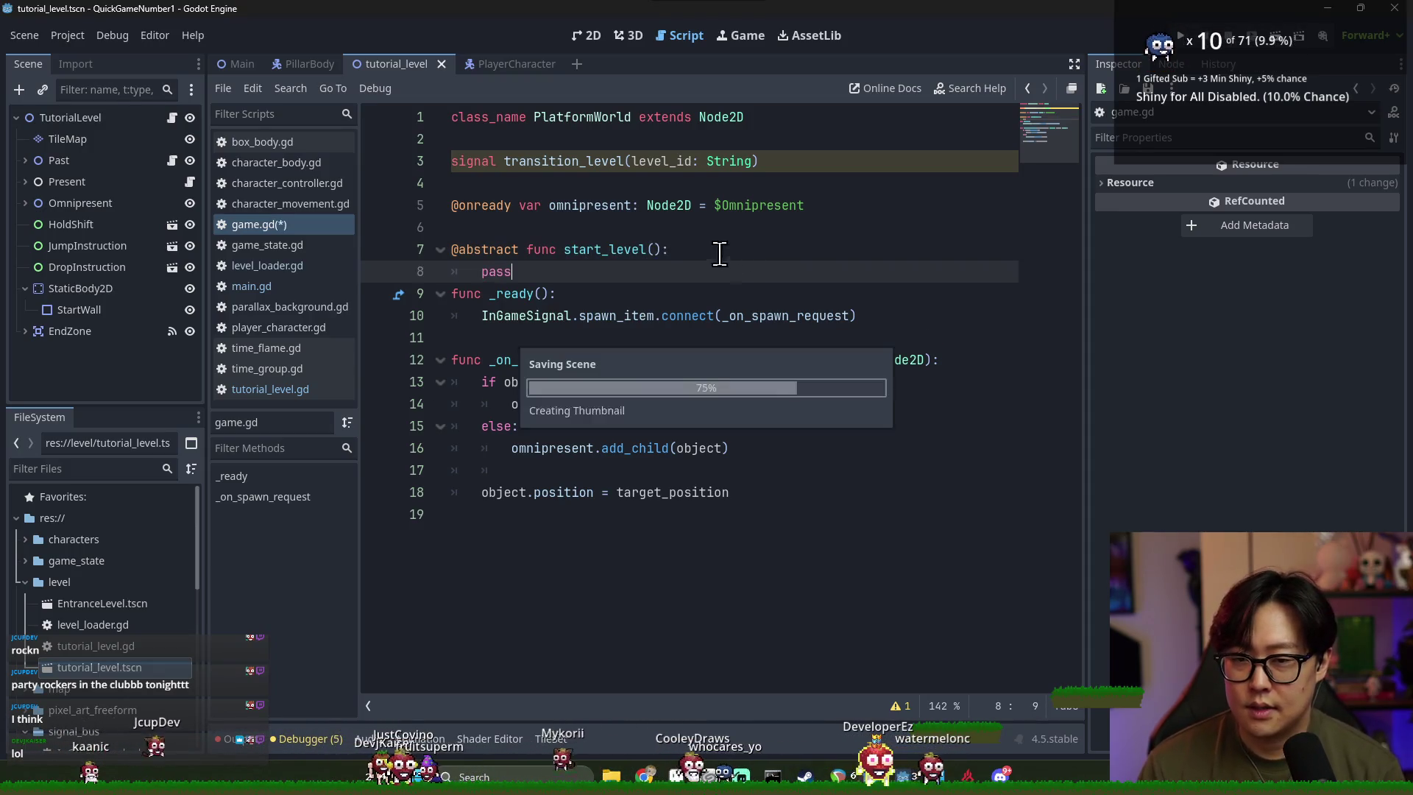
Give the abstract start_level a player: PlayerCharacterBody parameter and save game.gd
click(662, 249)
key(Delete)
key(Delete)
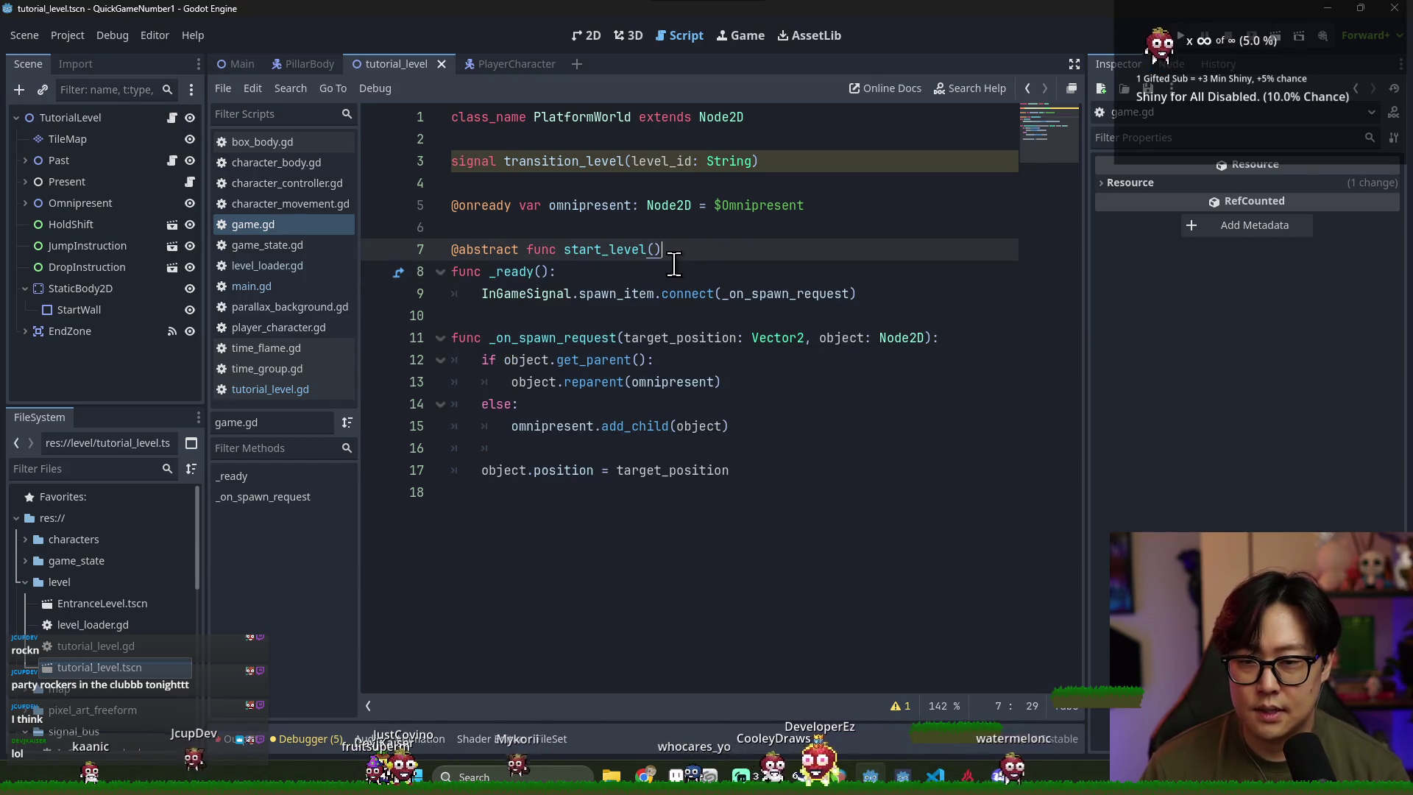
key(Return)
key(Up)
key(Left)
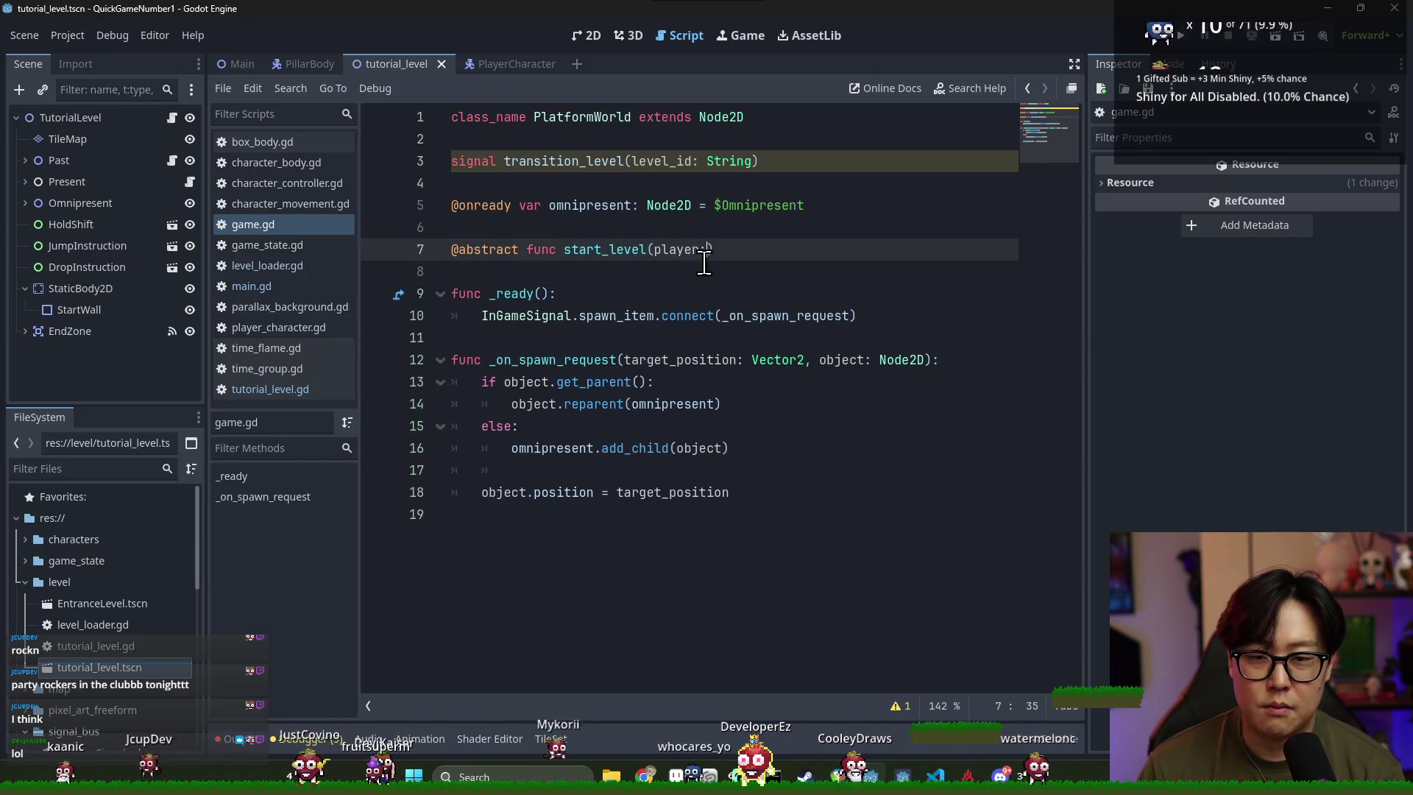
text(Player)
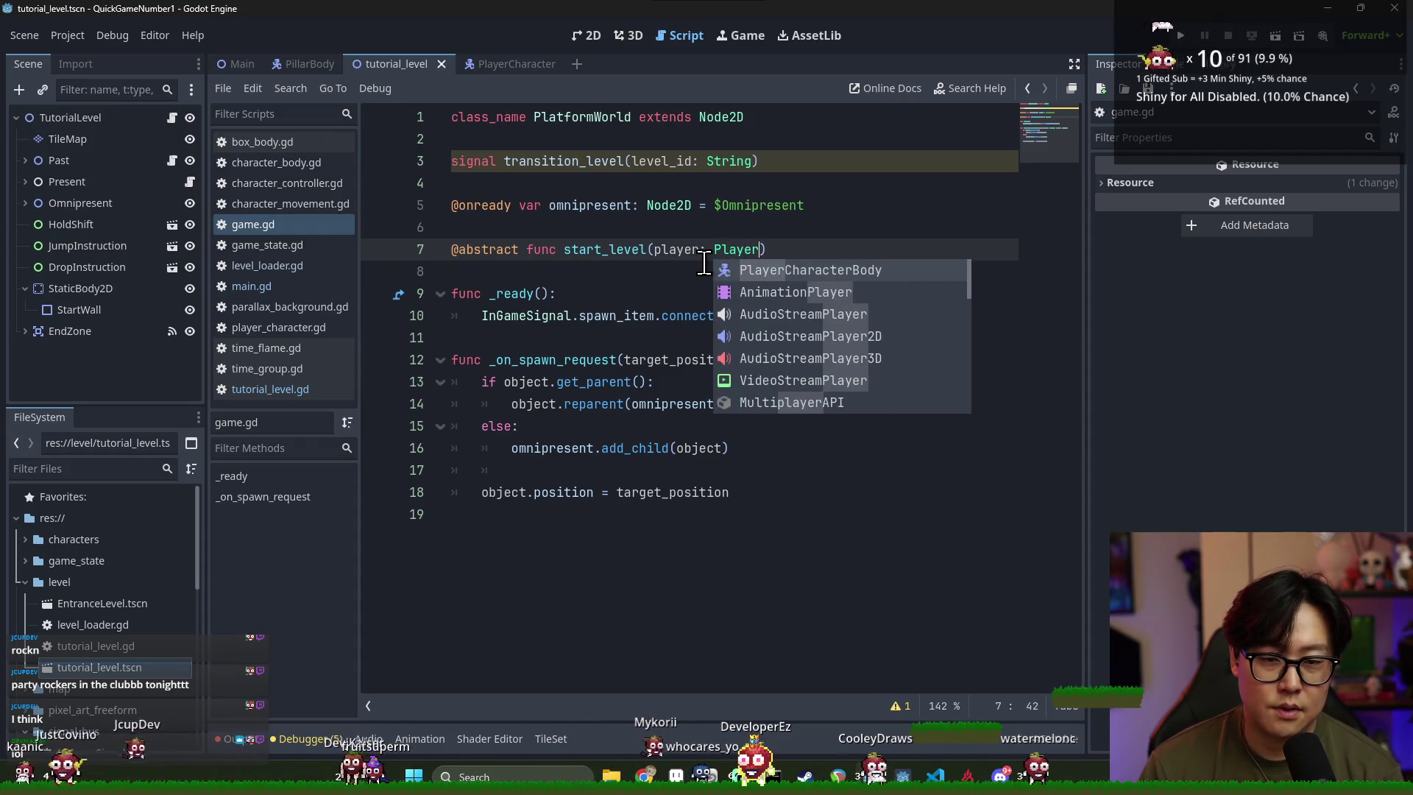
key(Return)
key(ctrl+s)
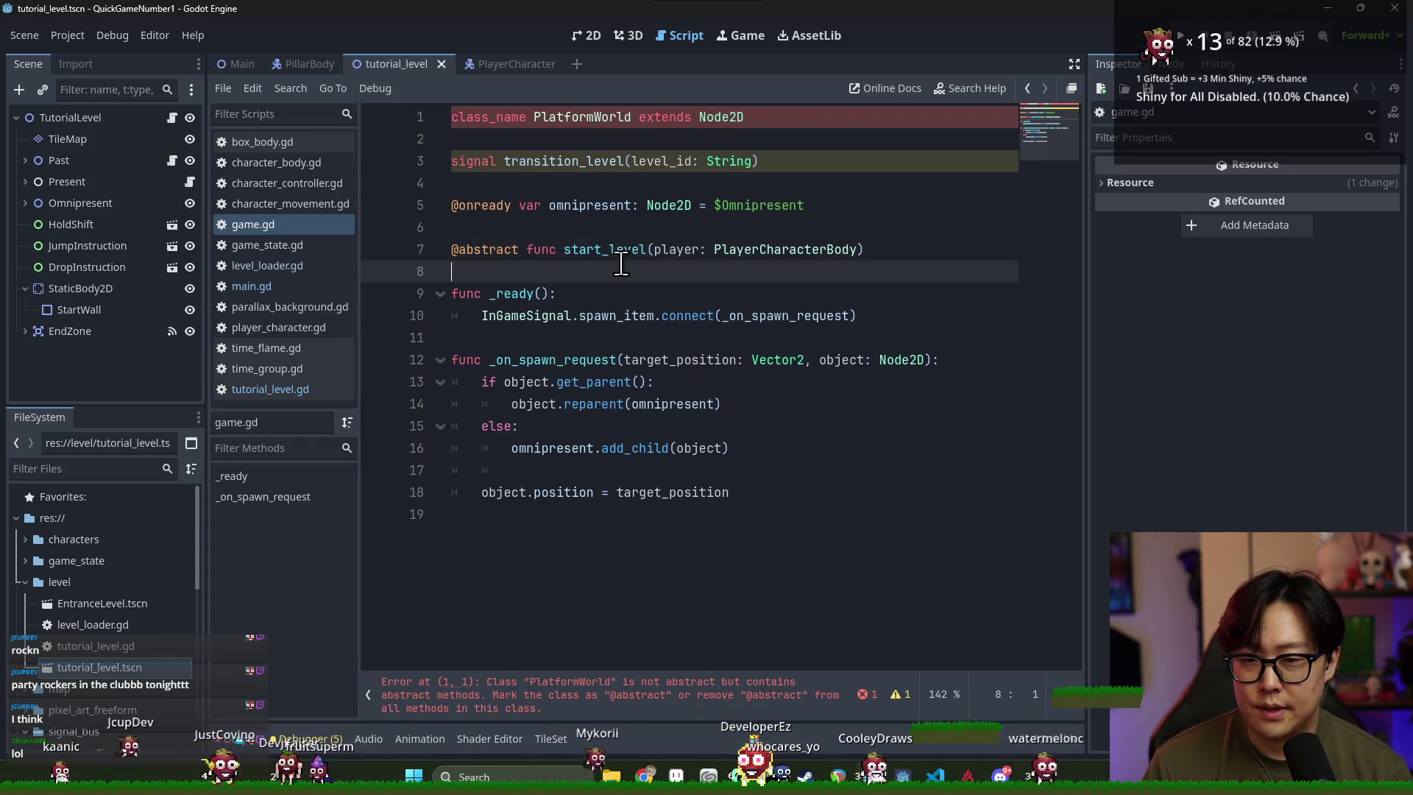
double_click(604, 249)
click(581, 120)
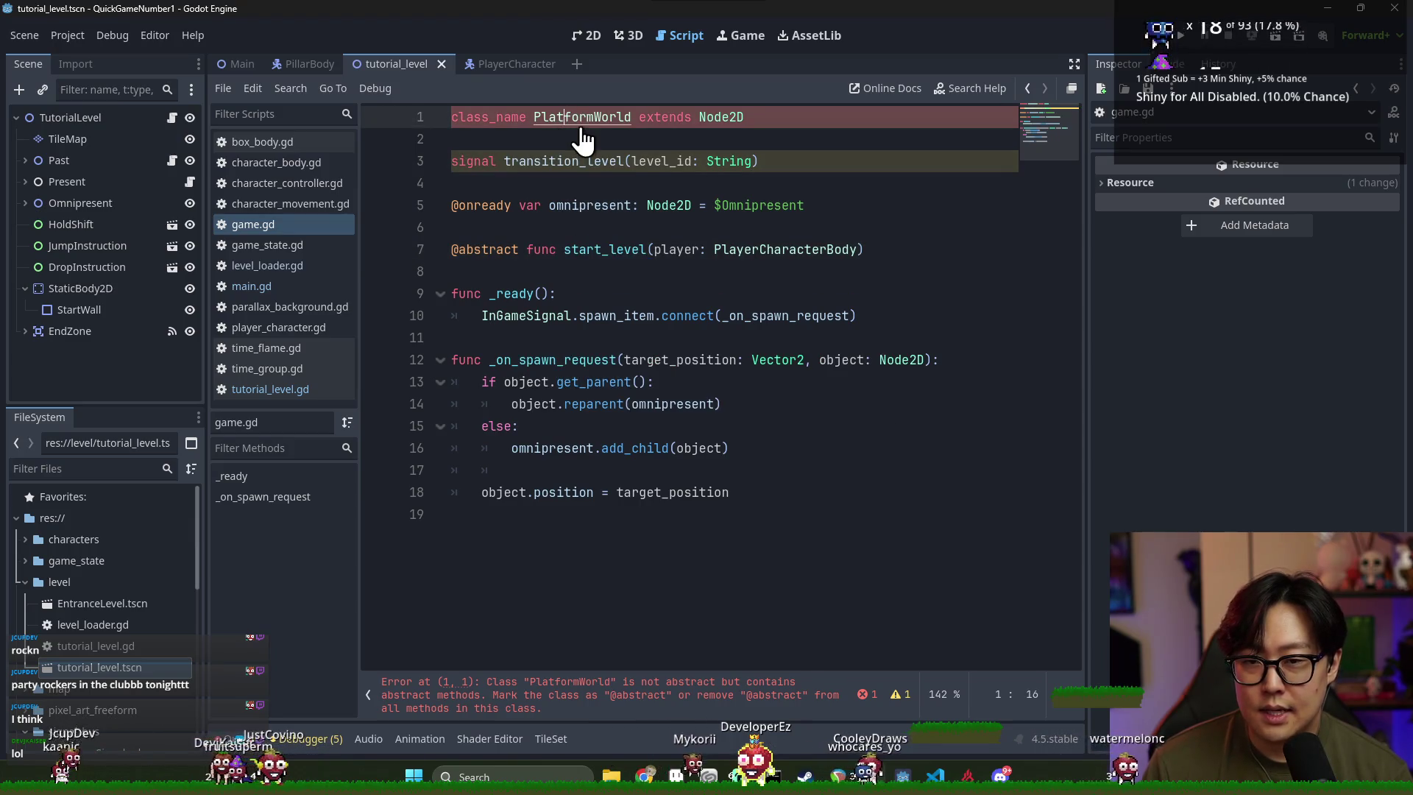
click(610, 250)
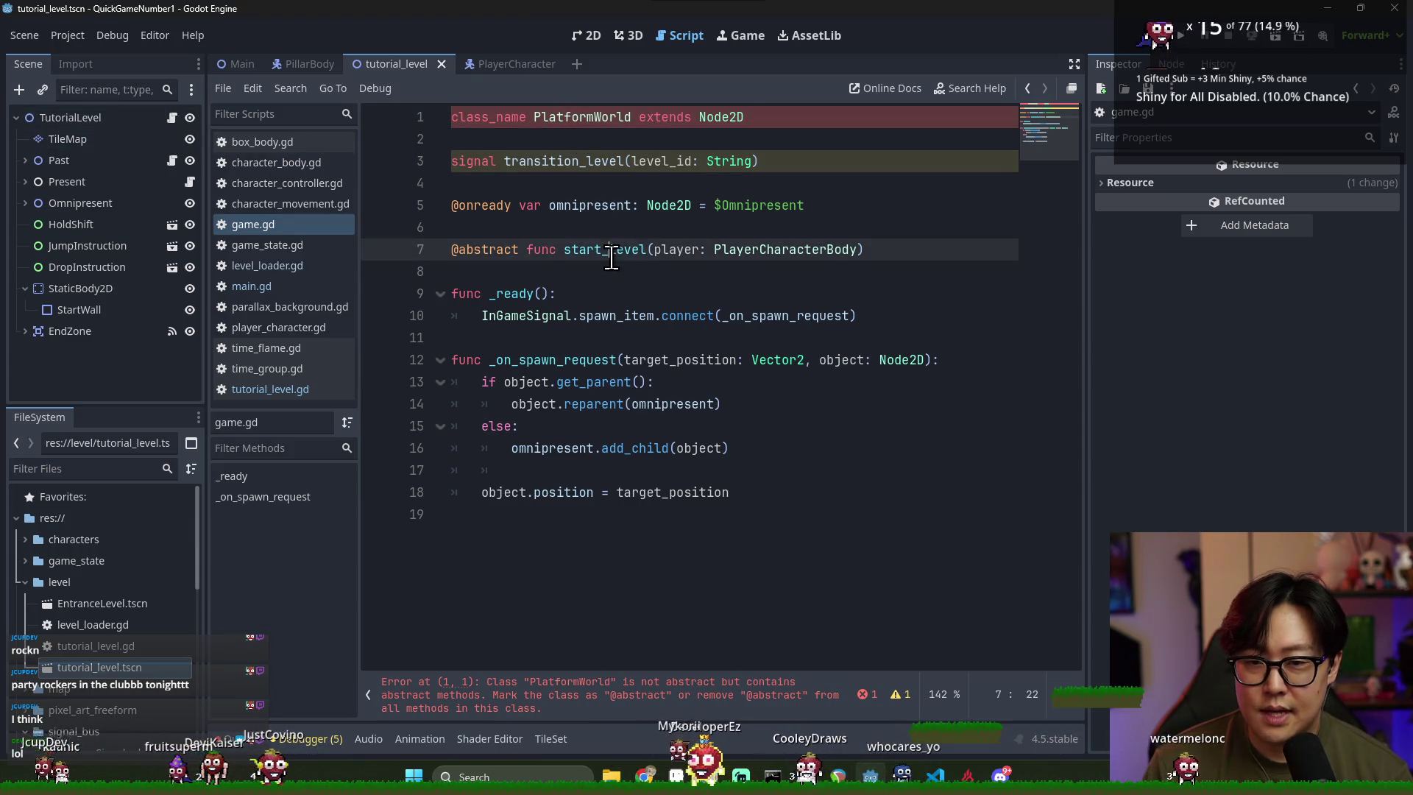
click(450, 124)
text(act)
key(Return)
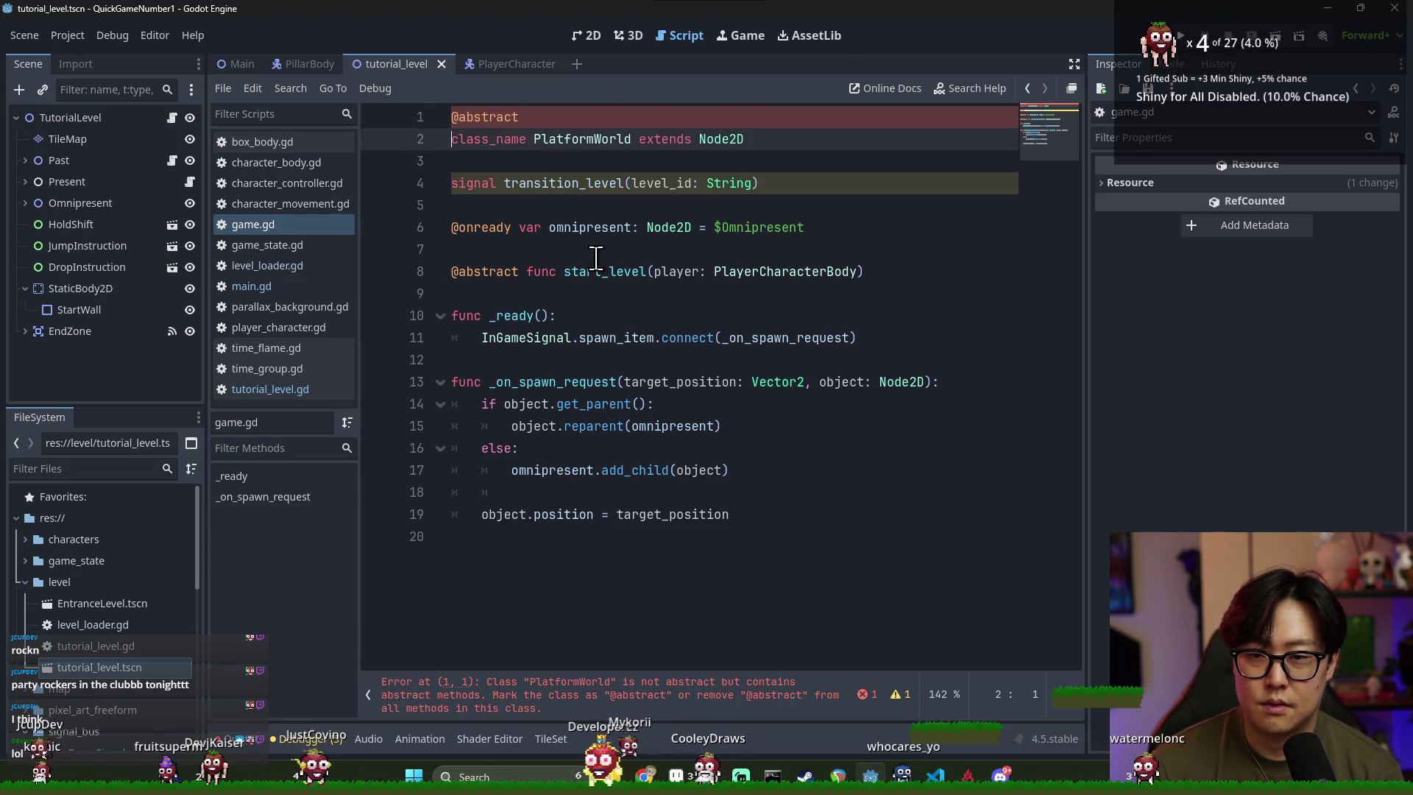
double_click(600, 271)
click(171, 118)
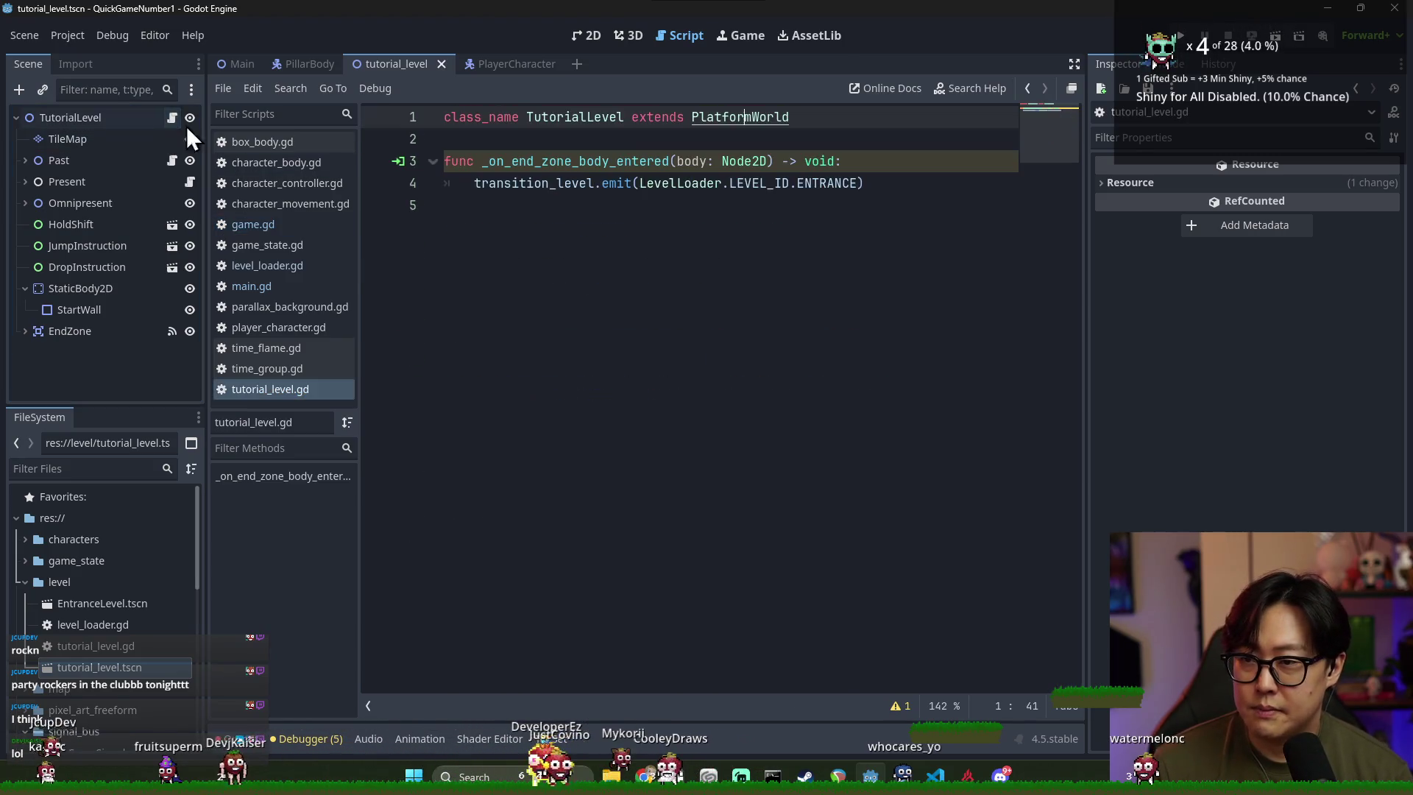
Add func start_level(player: PlayerCharacterBody) with a pass body to tutorial_level.gd and save
click(815, 141)
key(Return)
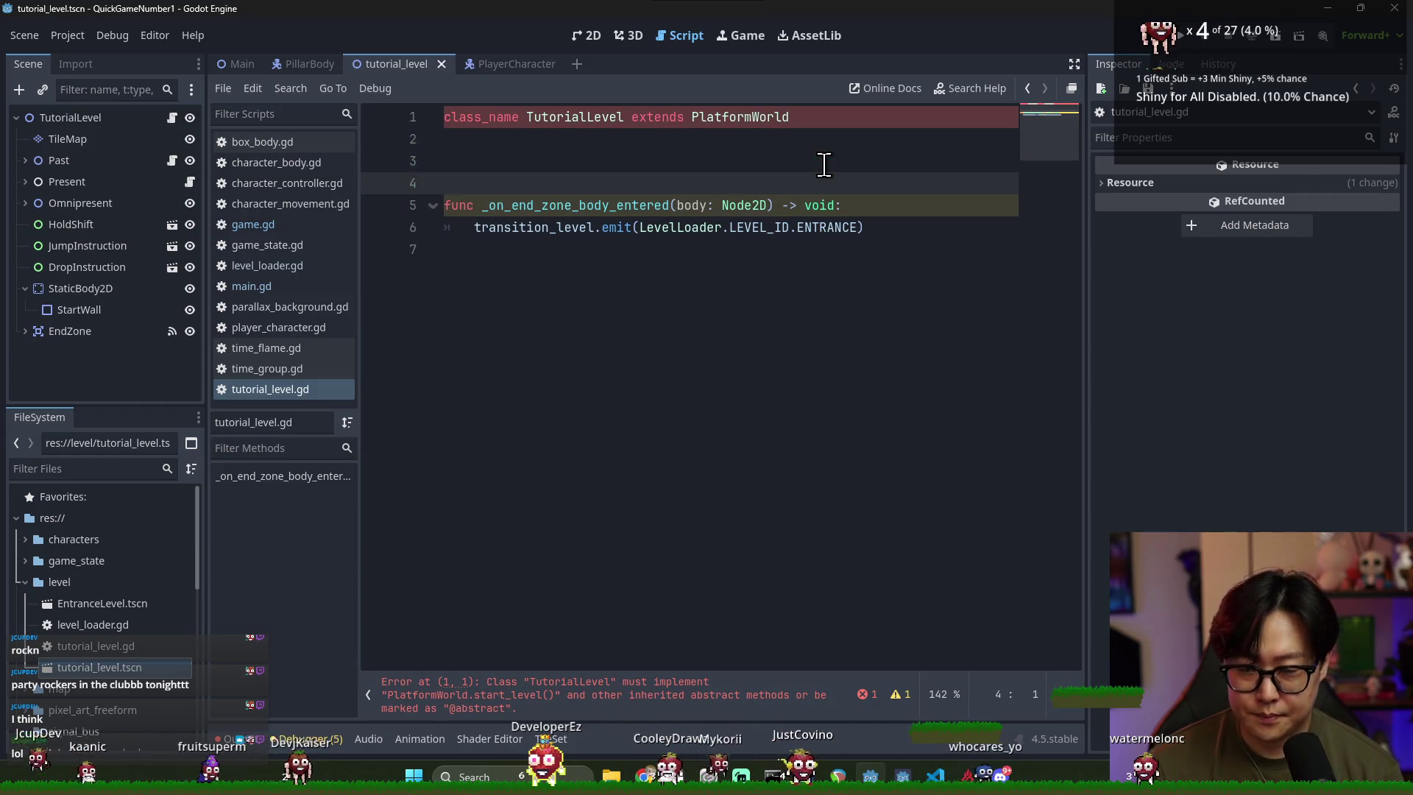
text(func start_level(player: PlayerC)
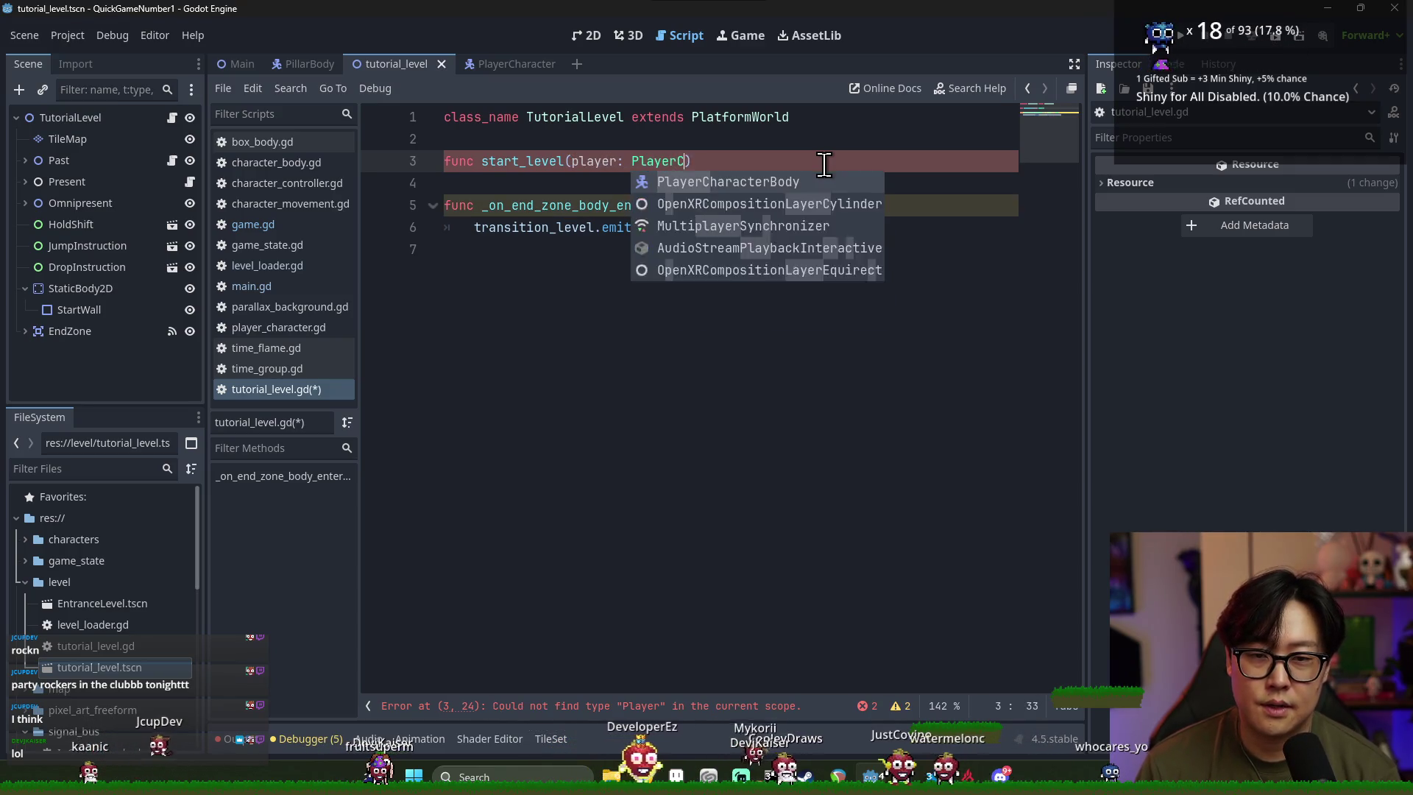
key(Return)
text():)
key(Return)
text(pass)
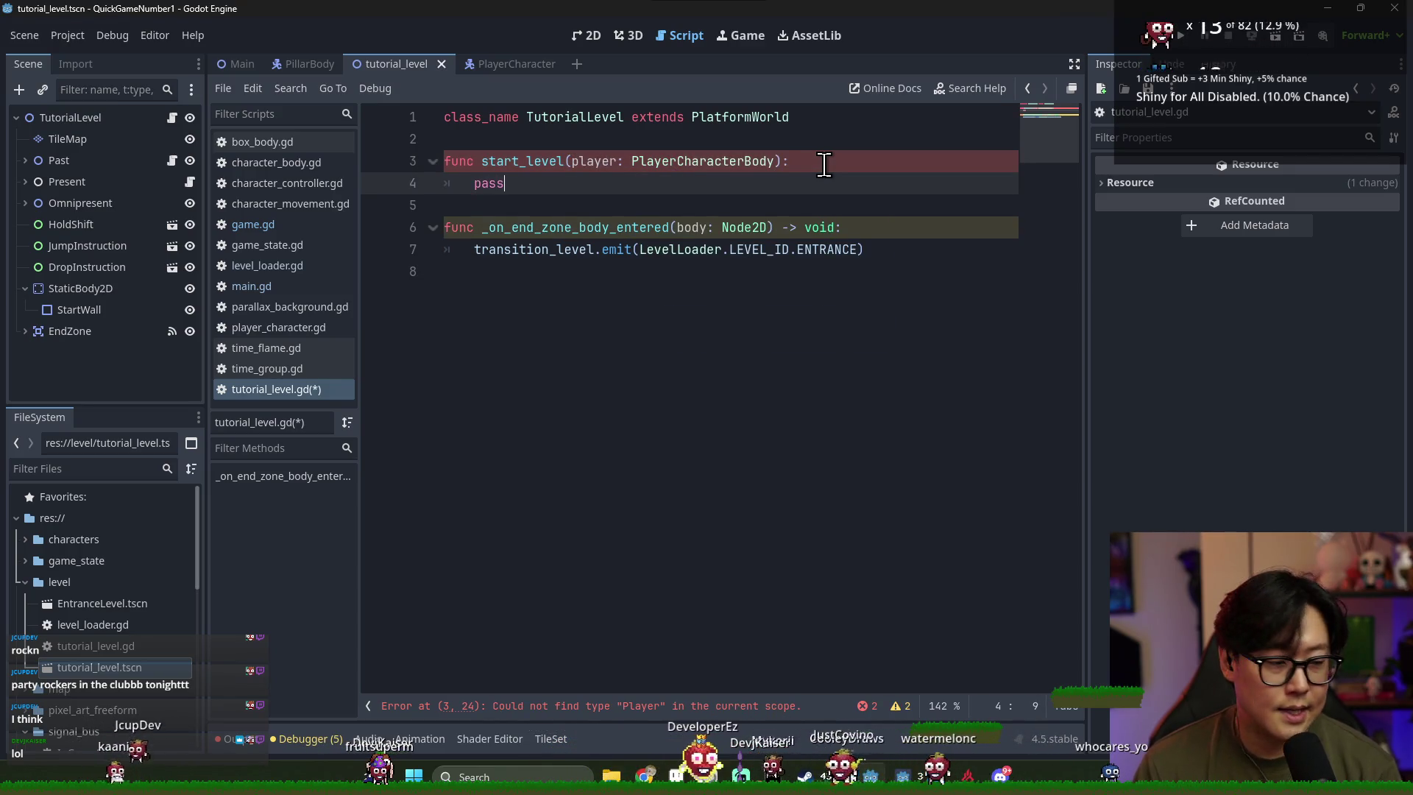
click(810, 338)
key(ctrl+s)
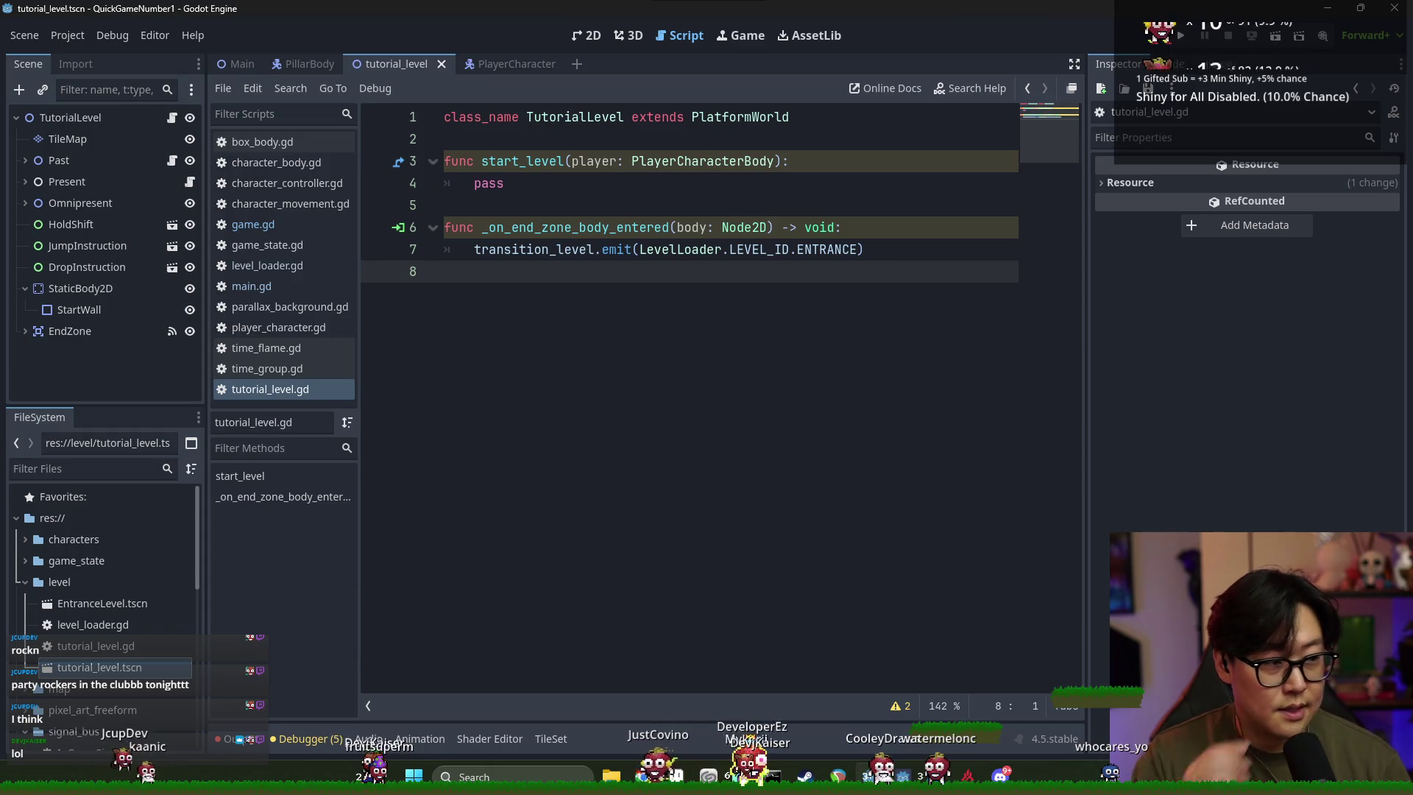
key(ctrl+s)
double_click(594, 161)
key(ctrl+s)
key(ctrl+F1)
Pan and zoom the level view toward the start wall and save the scene
drag(544, 266, 1062, 413)
scroll(1062, 412, down, 3)
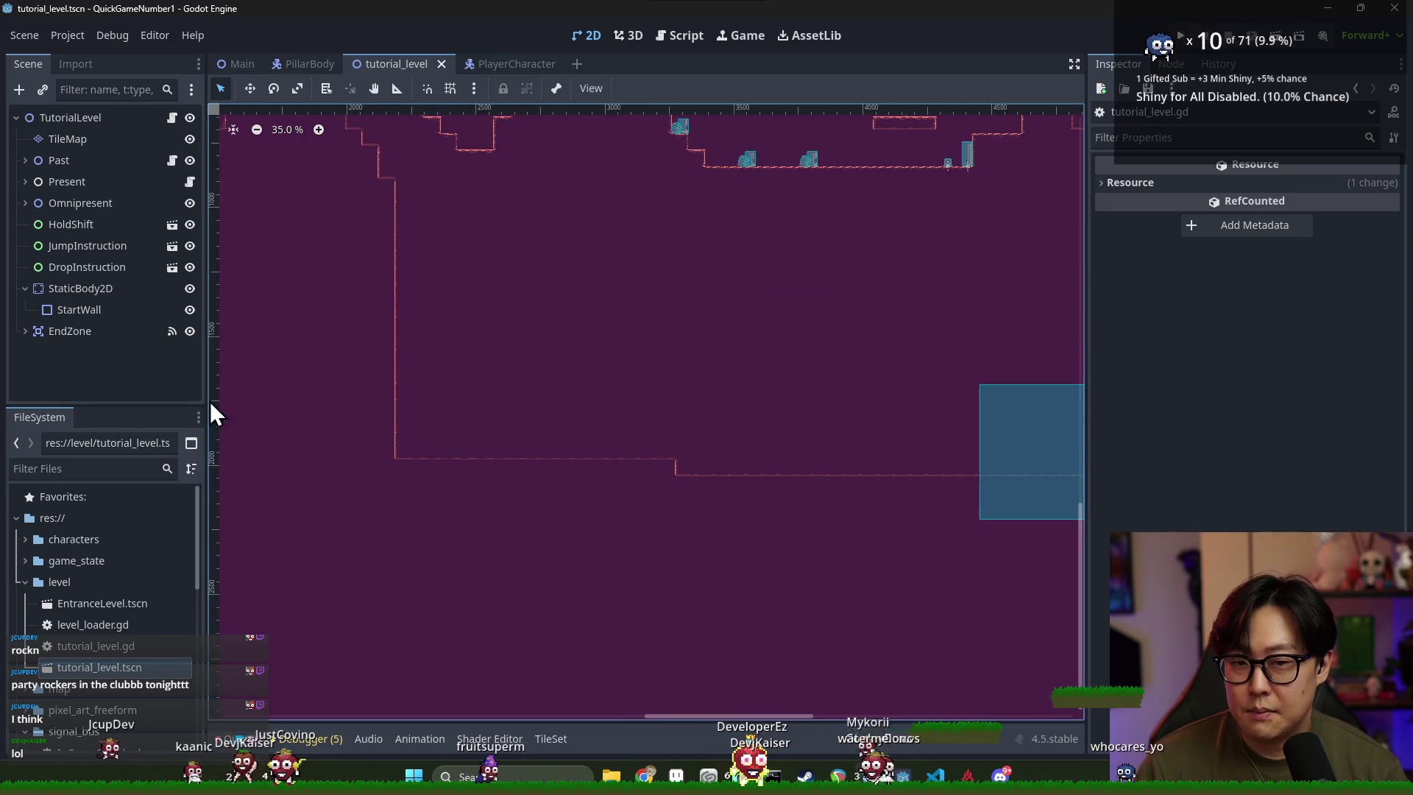
scroll(411, 368, down, 2)
drag(411, 367, 792, 466)
scroll(724, 321, up, 5)
key(ctrl+s)
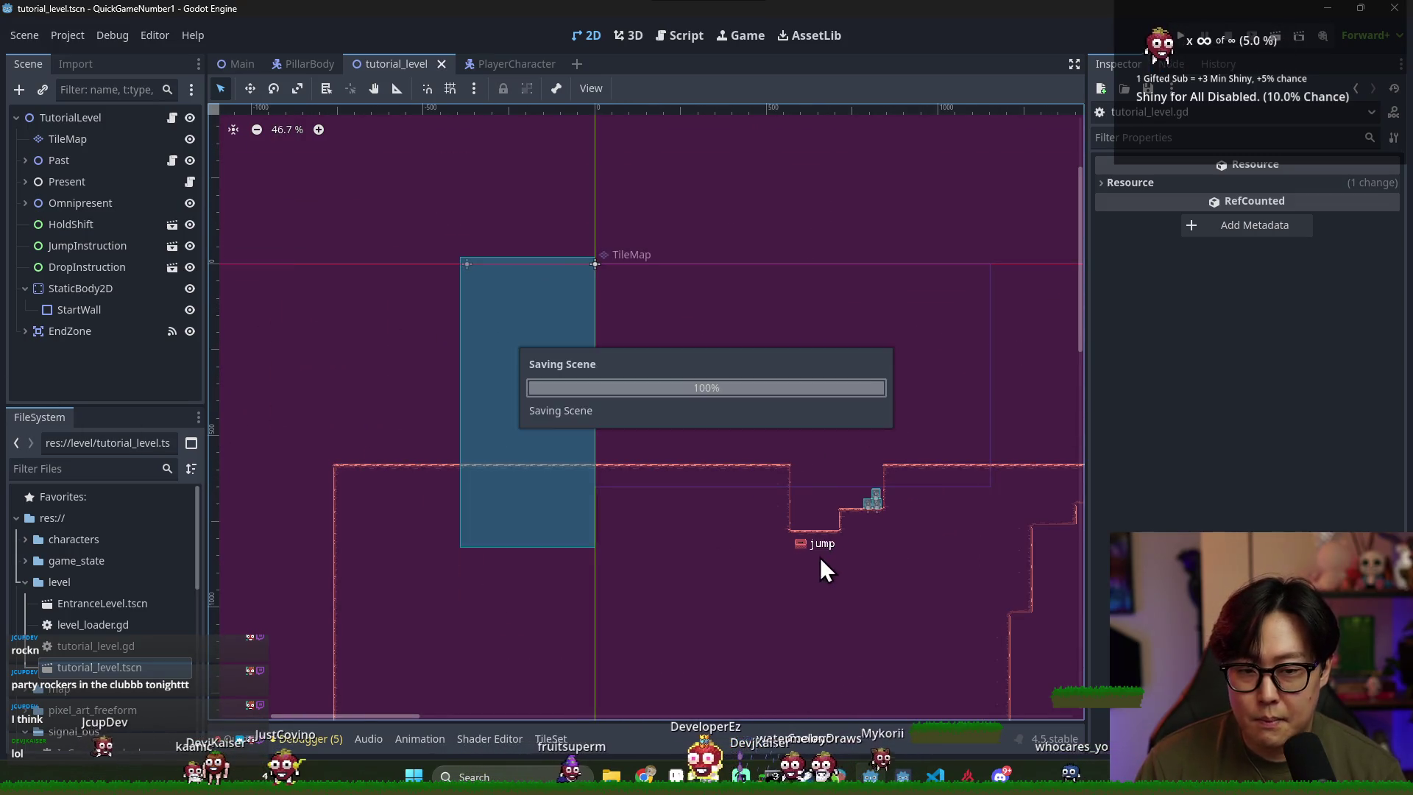
scroll(823, 554, up, 2)
key(ctrl+s)
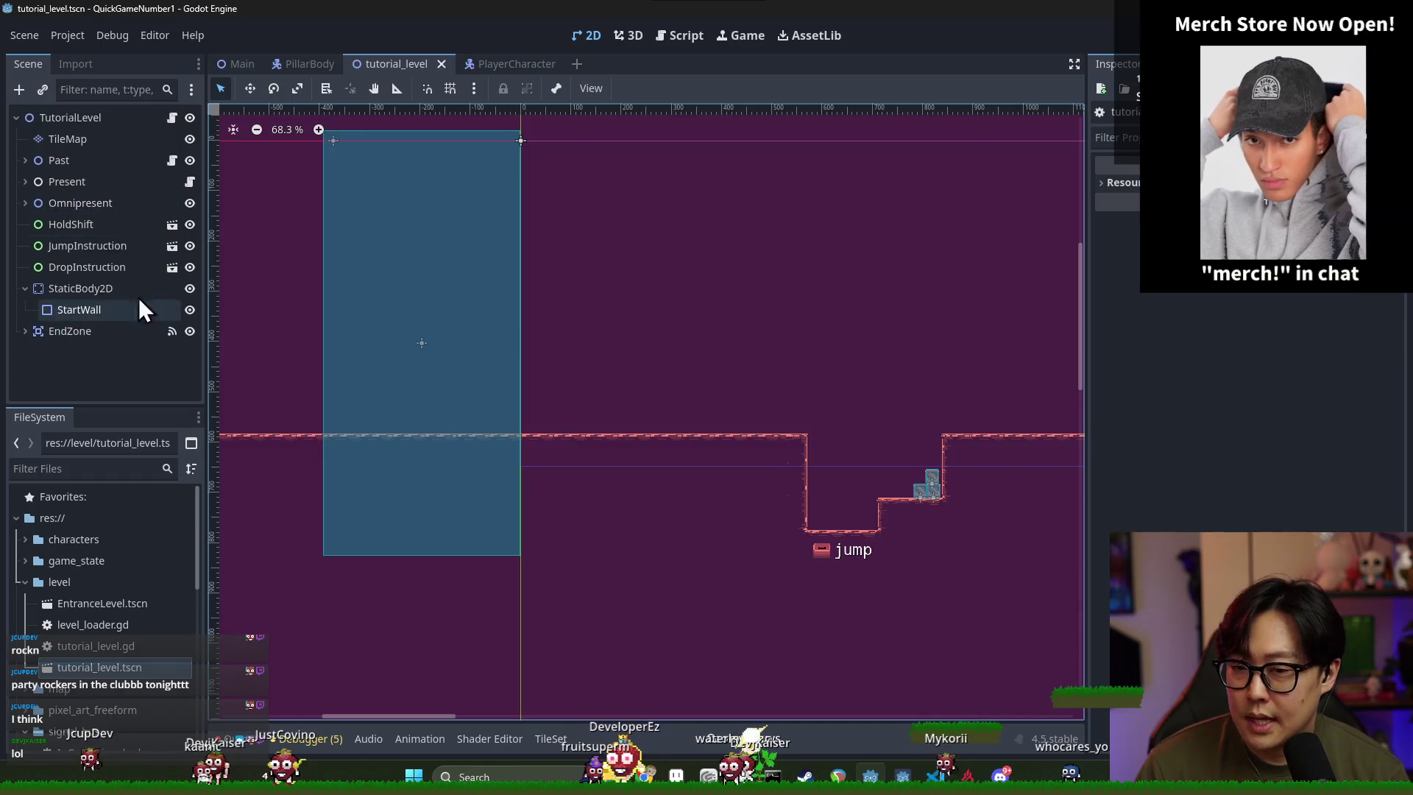
Add a Marker2D child under TutorialLevel, rename it StartingPosition, and save
right_click(74, 120)
click(81, 134)
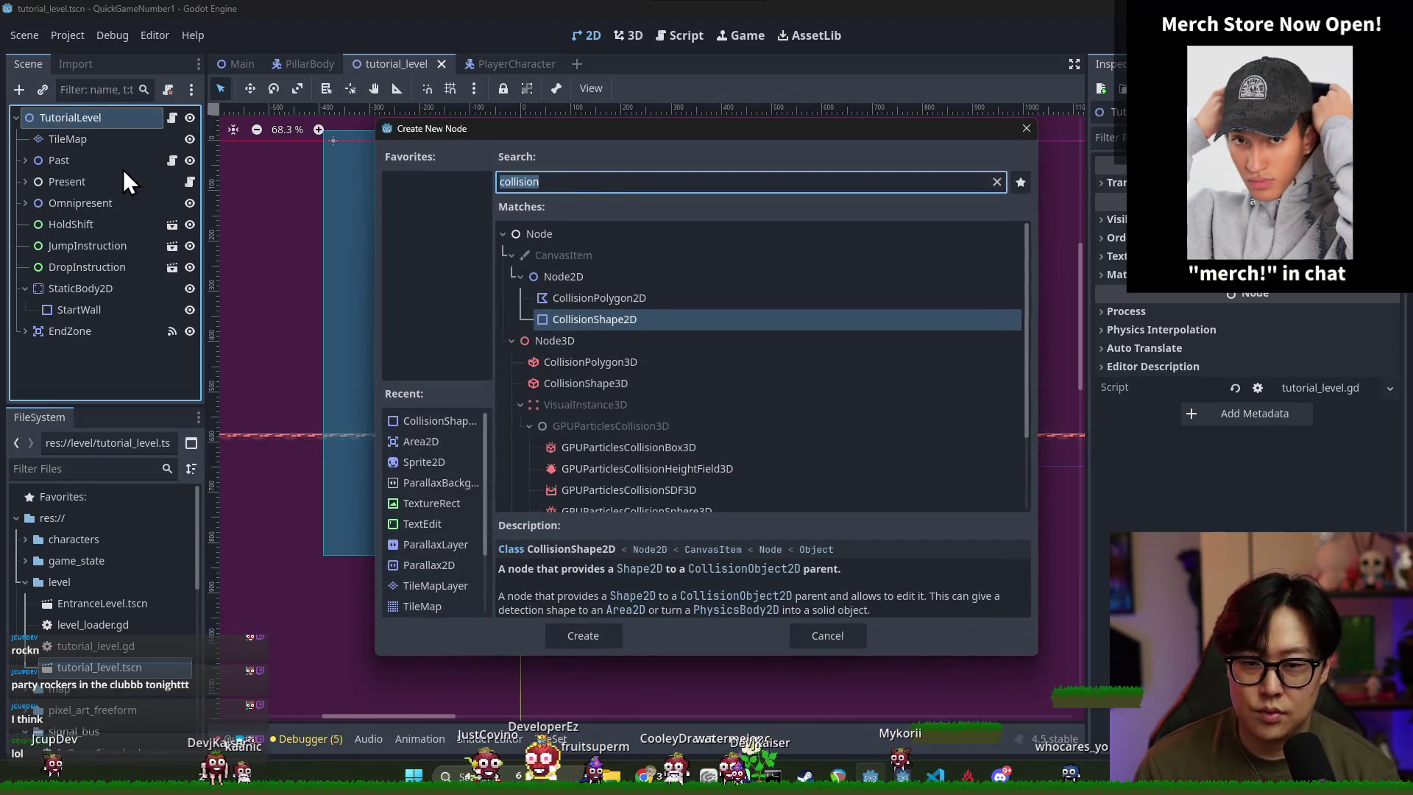
text(marker)
key(Return)
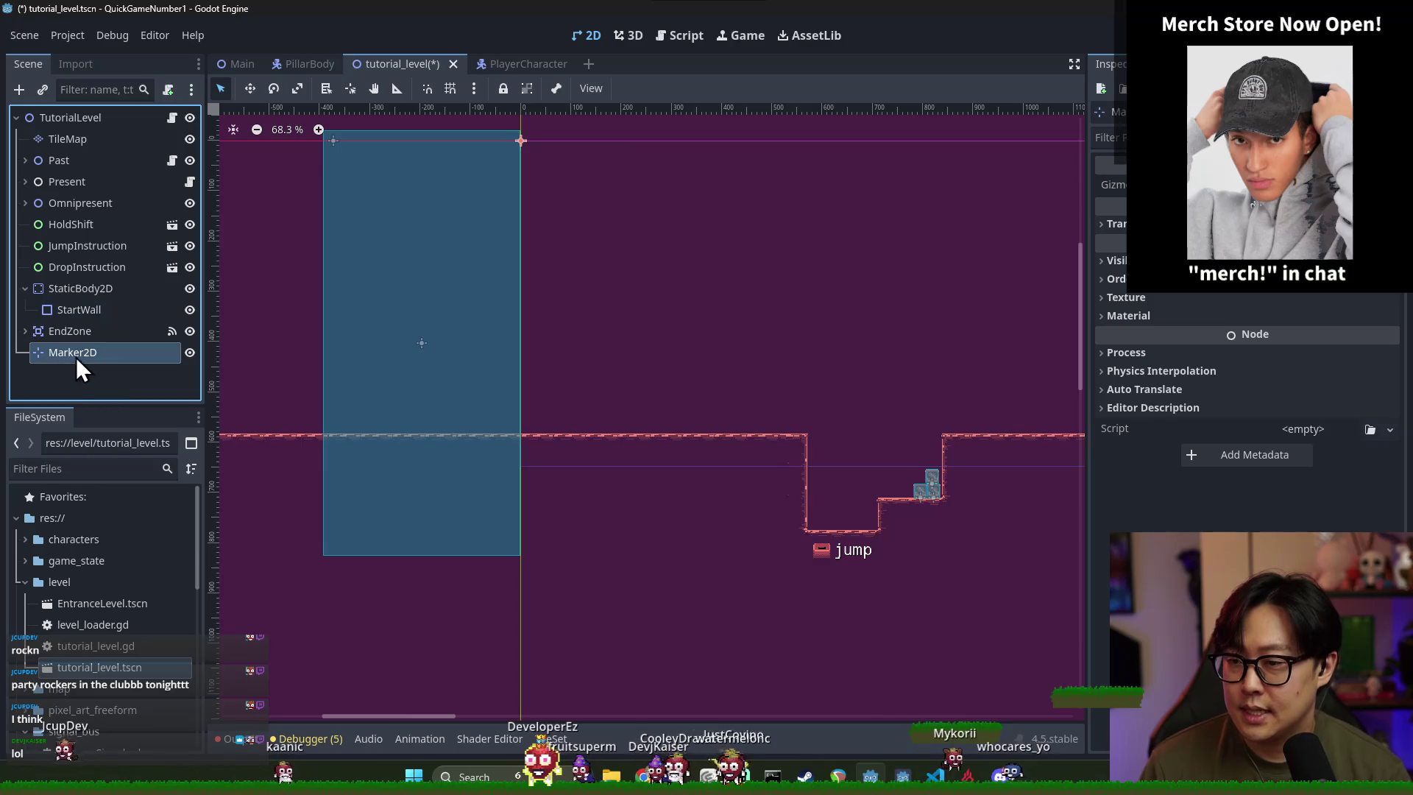
mouse_move(73, 187)
mouse_down()
mouse_move(73, 146)
mouse_move(74, 160)
mouse_up()
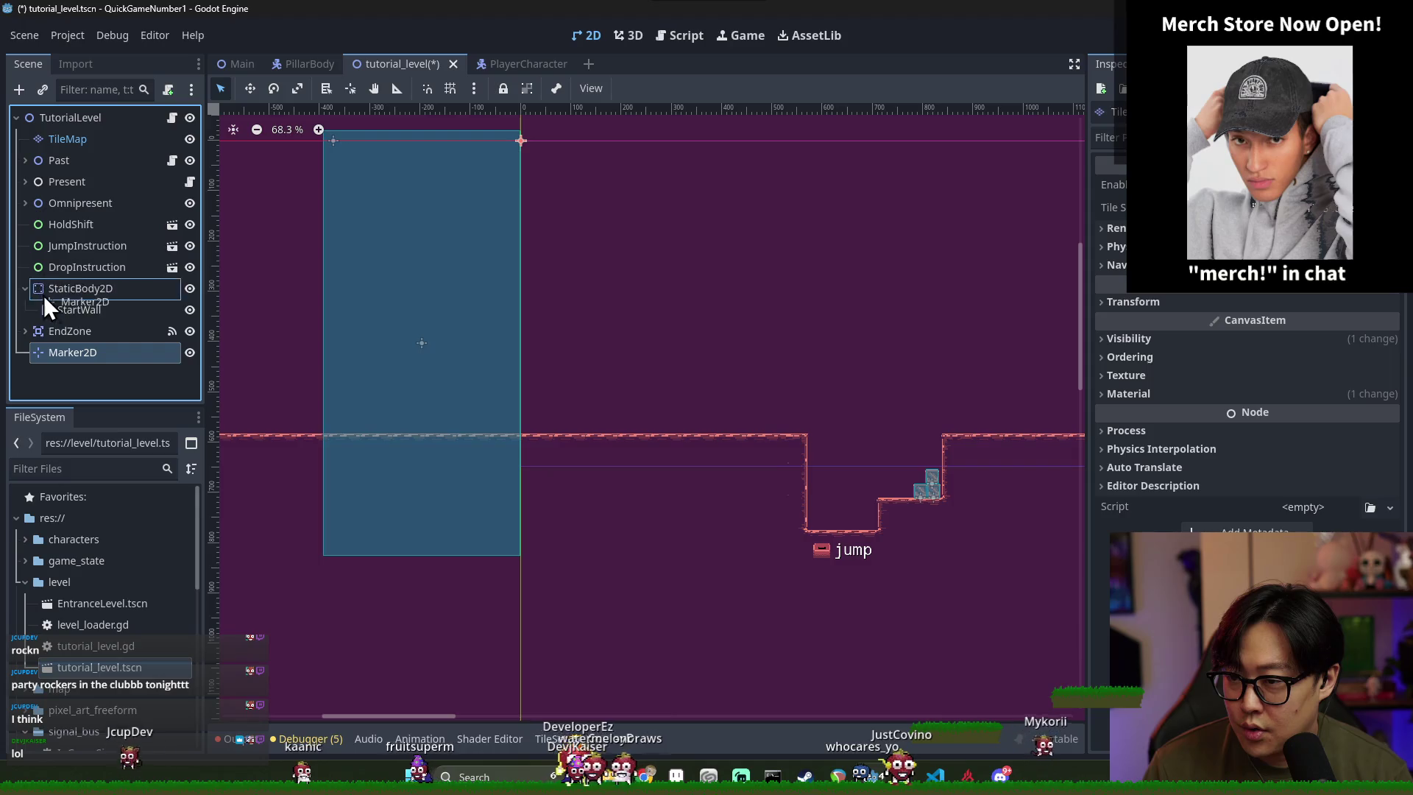
mouse_move(42, 335)
mouse_down()
mouse_move(37, 189)
mouse_move(57, 353)
mouse_up()
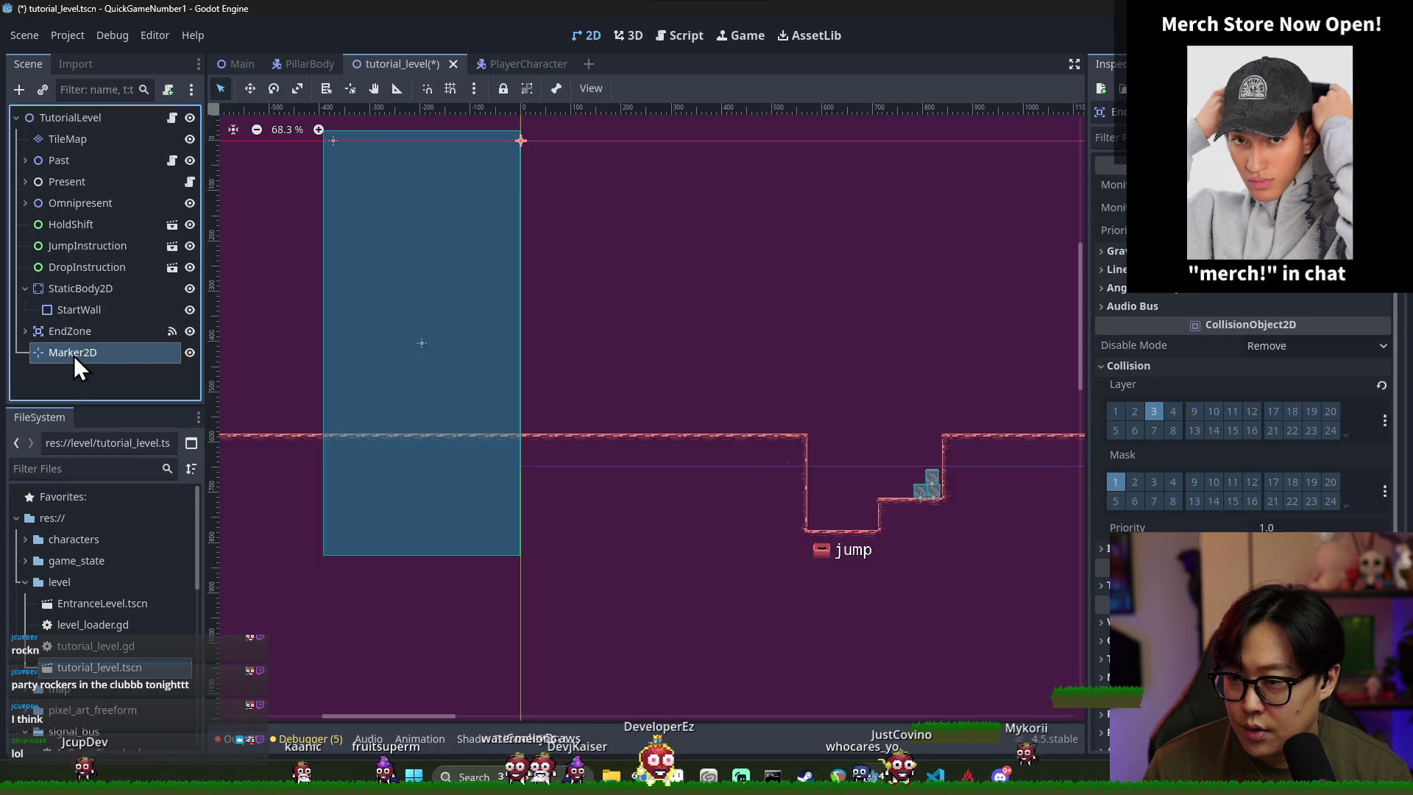
double_click(76, 354)
text(Starting)
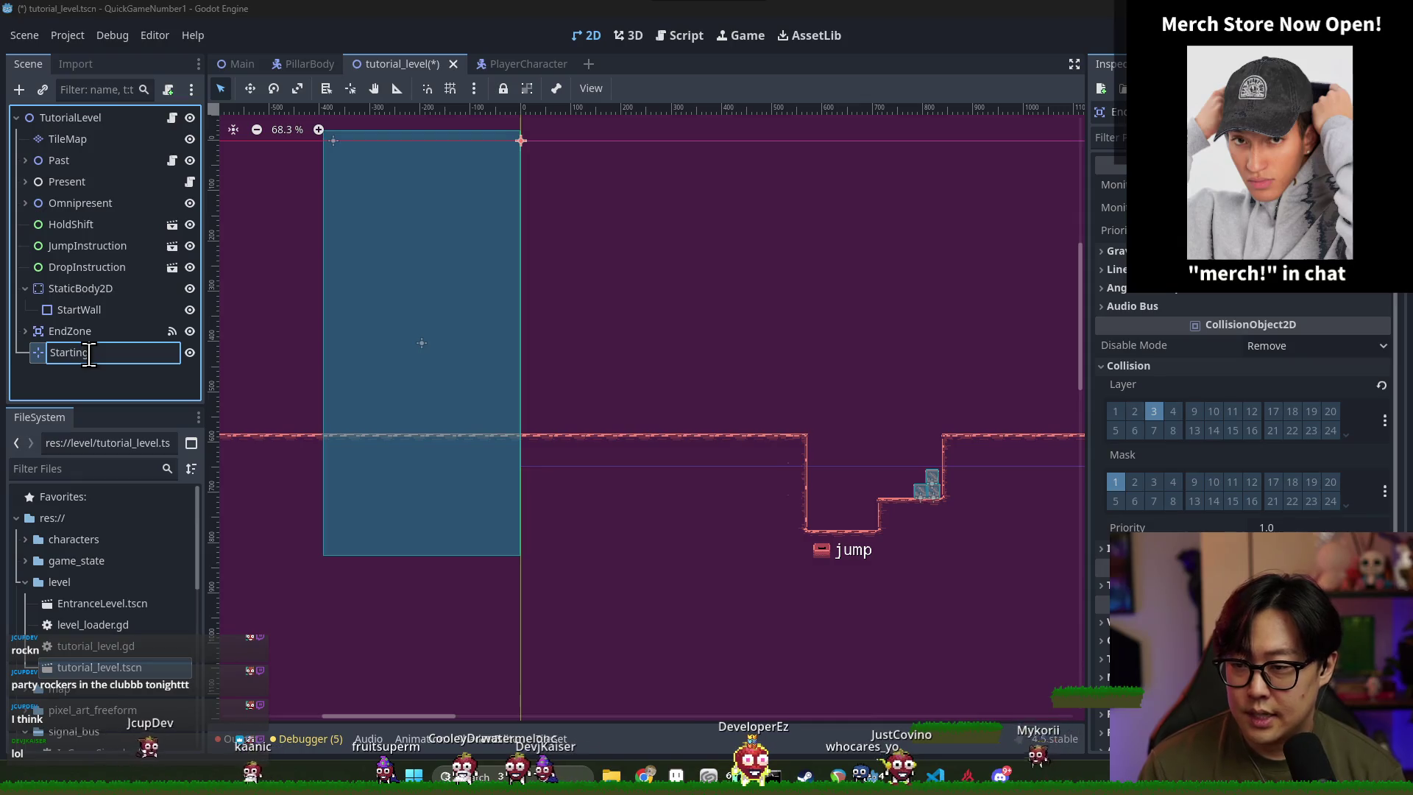
text(Position)
key(Return)
key(ctrl+s)
Move the StartingPosition marker down to just above the floor and save the scene
scroll(425, 237, down, 4)
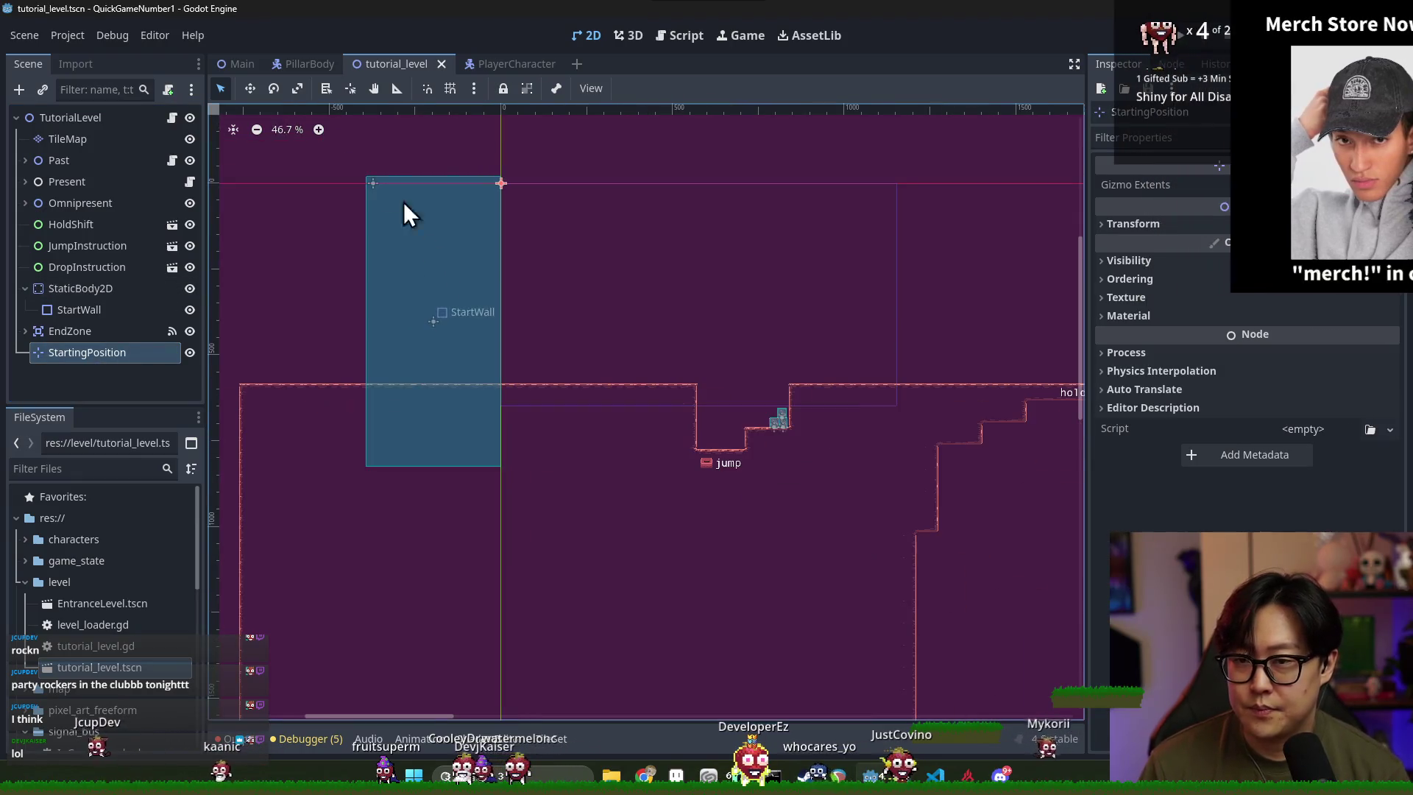
click(248, 86)
scroll(505, 230, down, 1)
scroll(549, 337, up, 10)
mouse_move(505, 230)
mouse_down()
mouse_move(549, 338)
mouse_move(539, 366)
mouse_up()
key(ctrl+s)
click(172, 117)
key(ctrl+s)
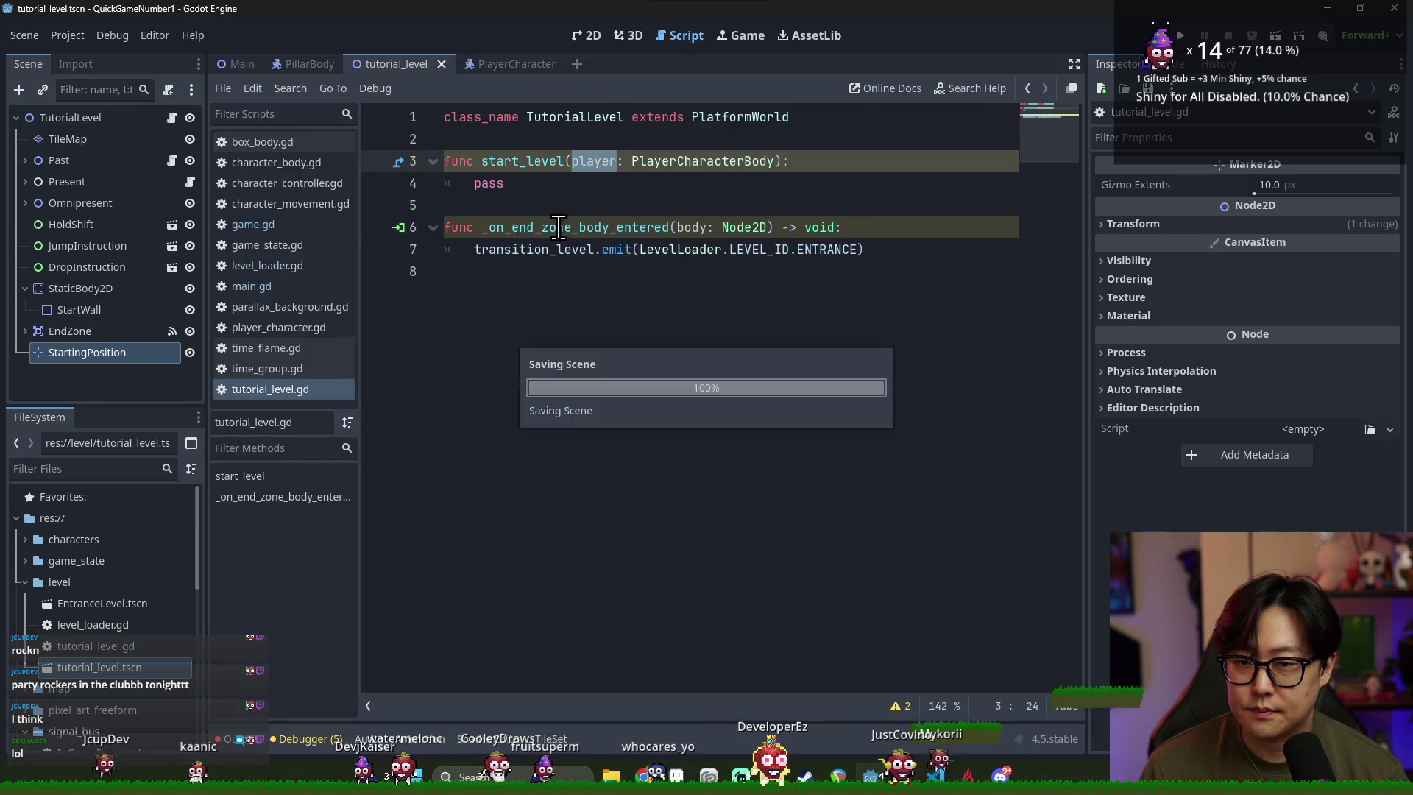
drag(90, 354, 517, 139)
key(ctrl+s)
click(814, 125)
key(Return)
key(ctrl+s)
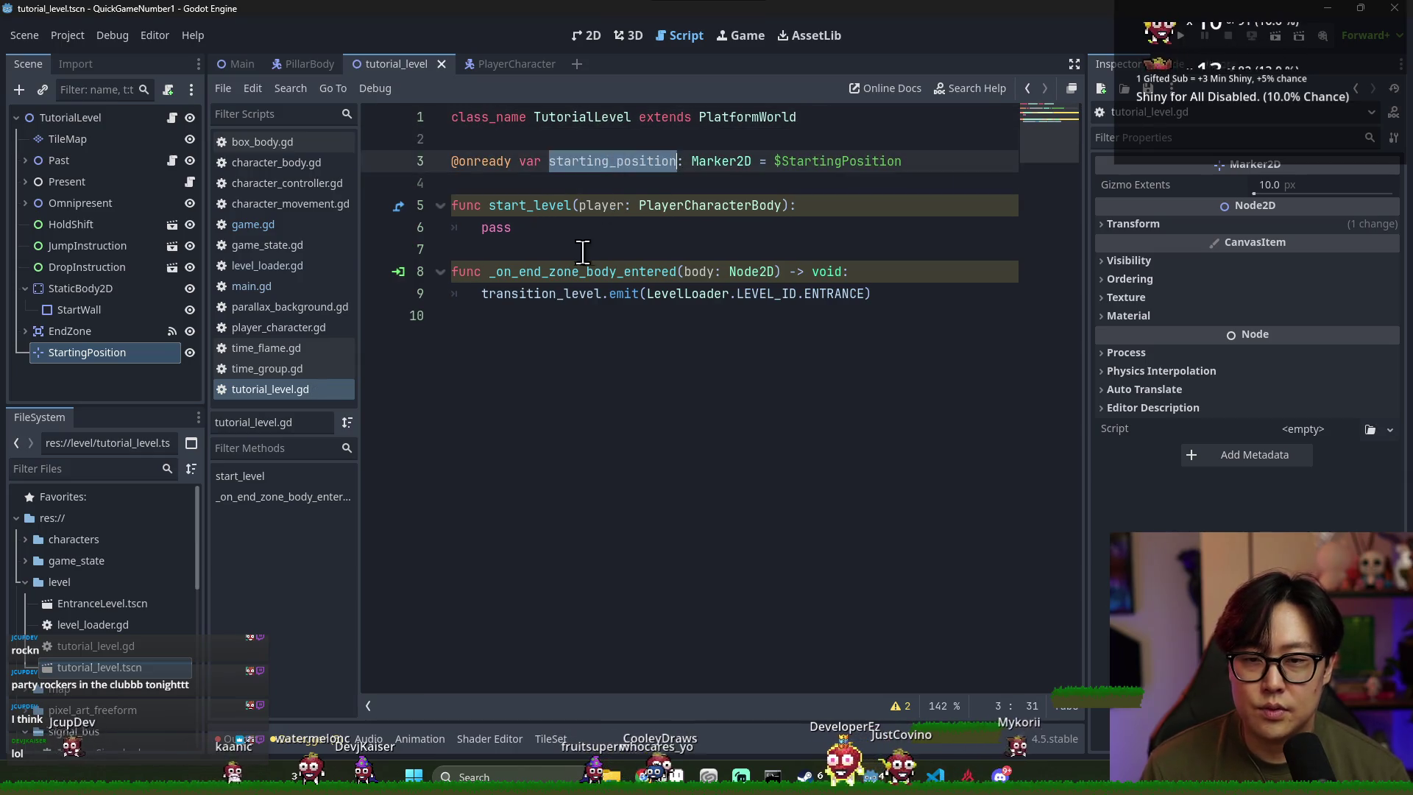
Write player.position = starting_position.position inside start_level
click(871, 209)
key(Return)
text(position =)
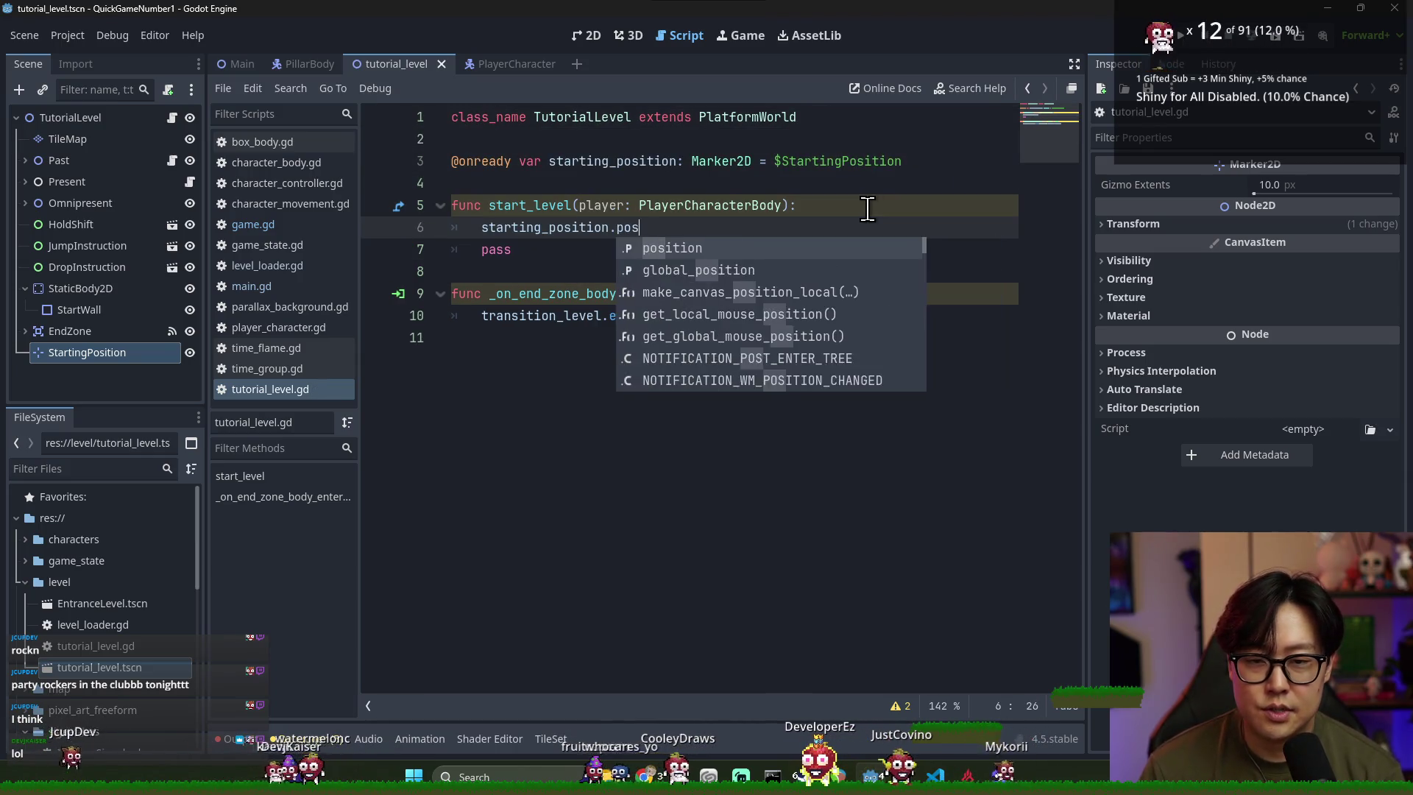
key(BackSpace)
key(BackSpace)
key(BackSpace)
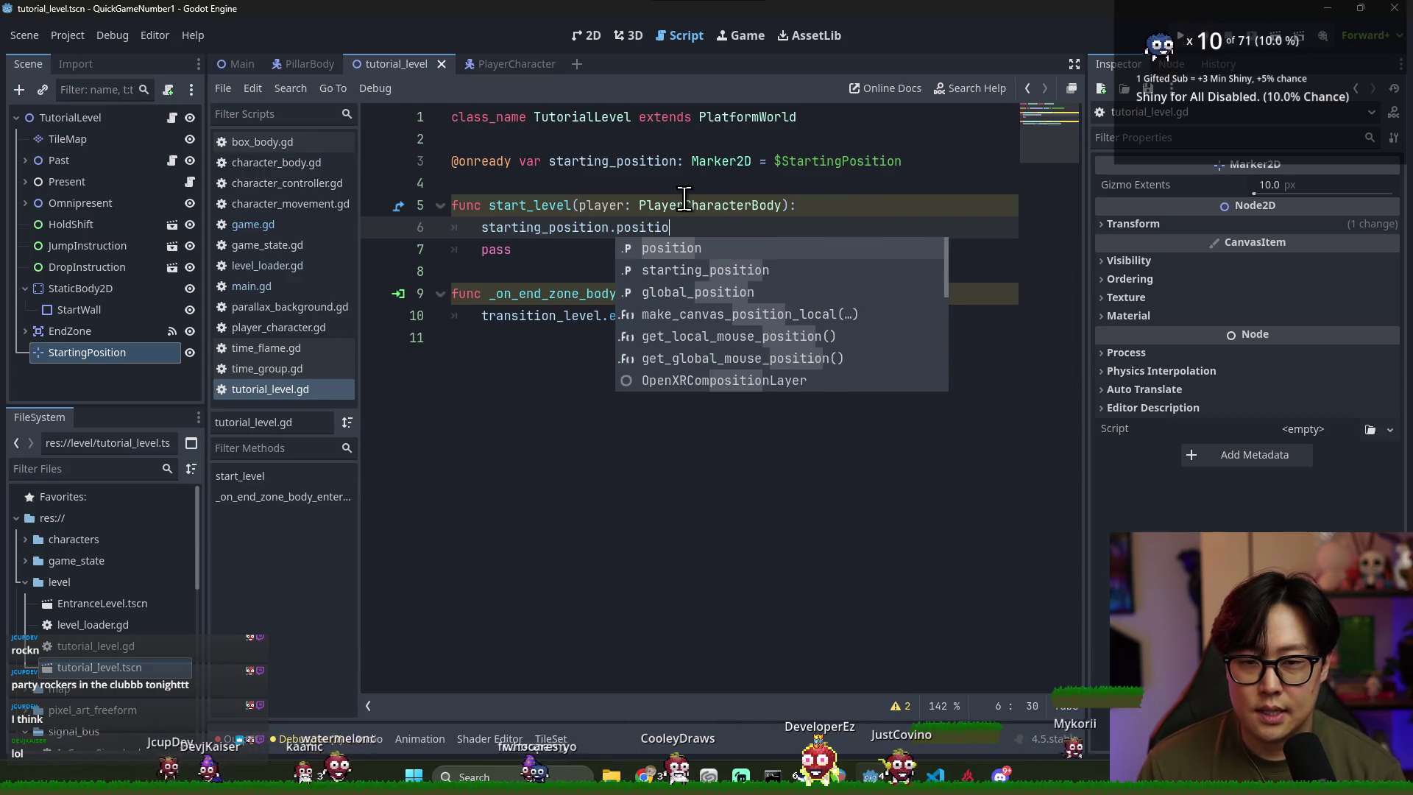
key(Return)
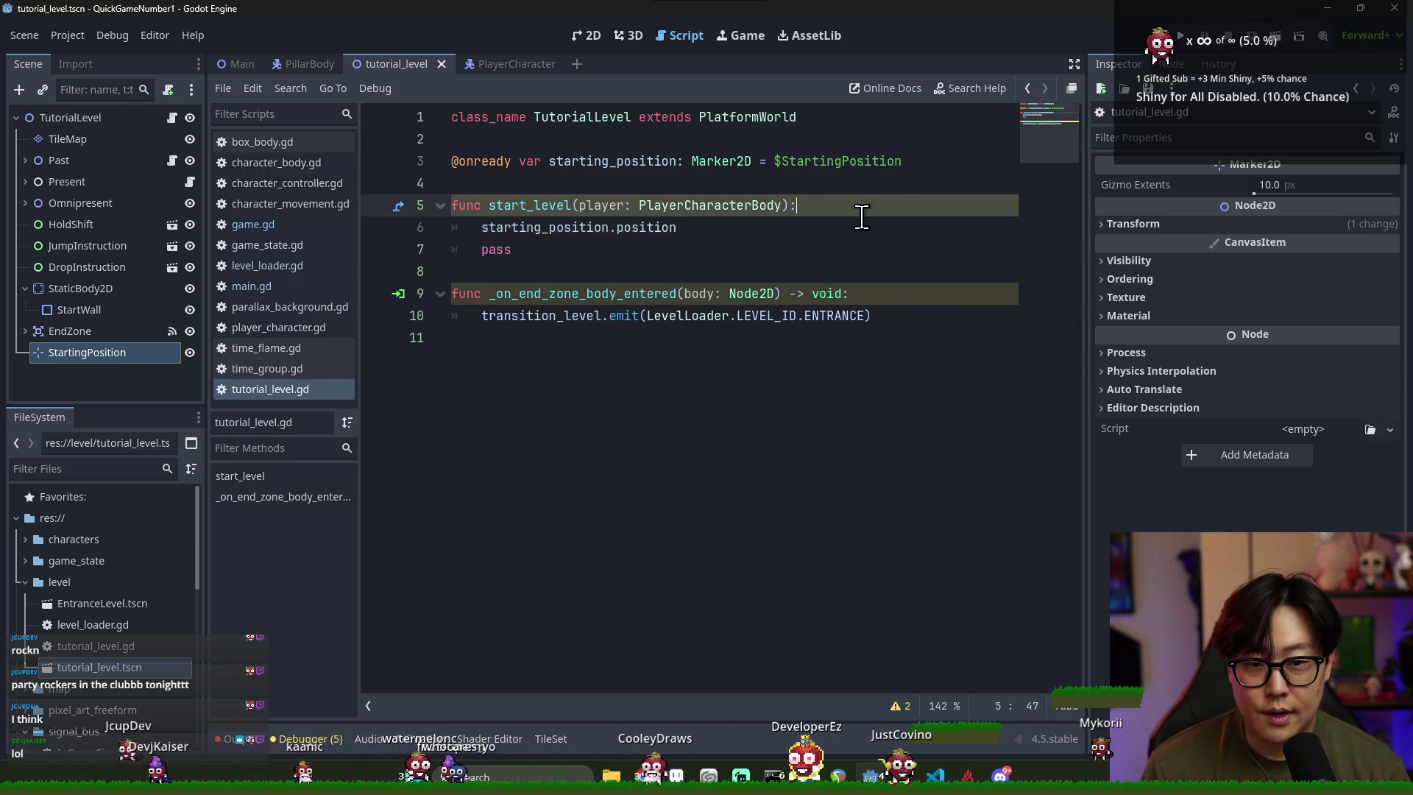
click(861, 206)
key(Return)
text(player.position =)
click(477, 250)
key(BackSpace)
key(BackSpace)
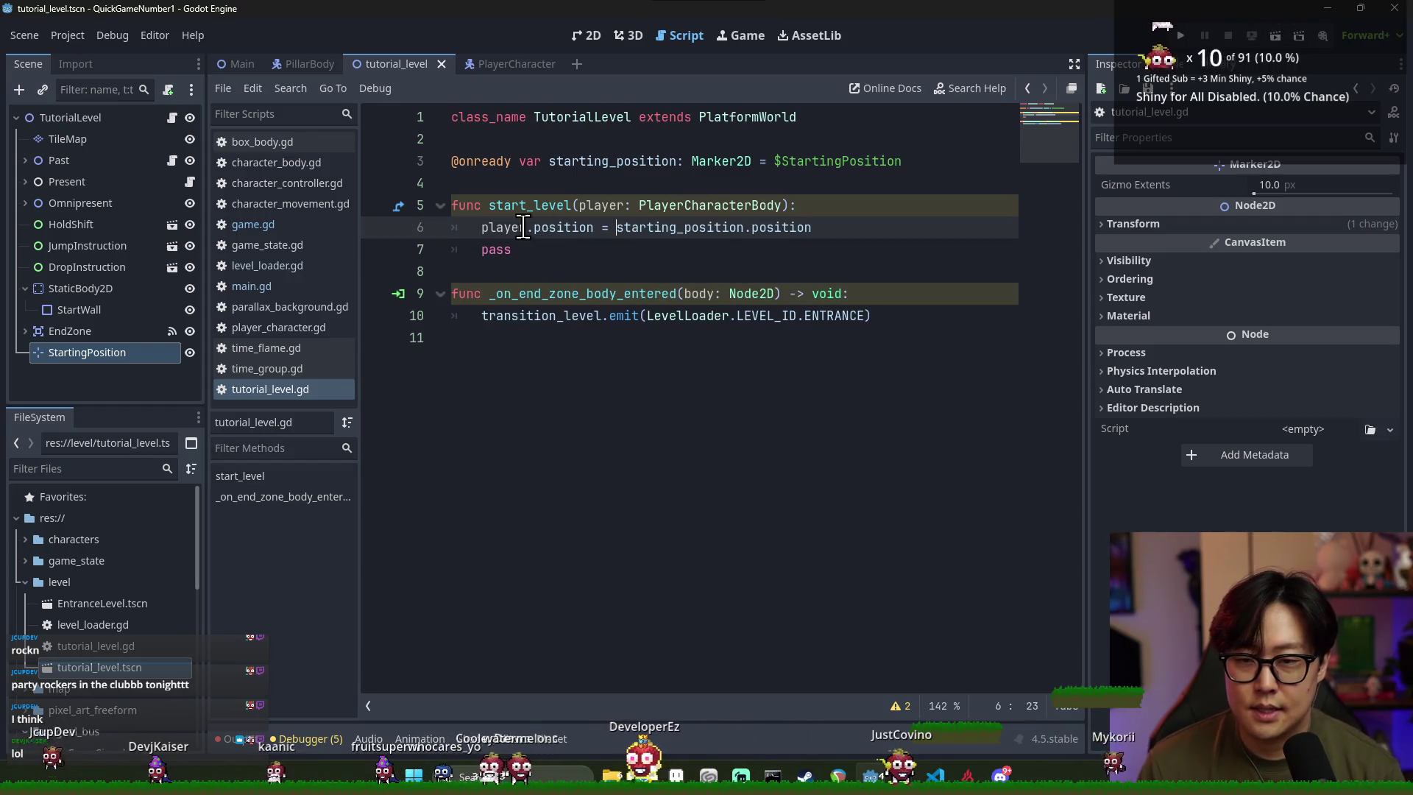
Add add_child(player) to start_level, delete the leftover pass line, and save
key(Return)
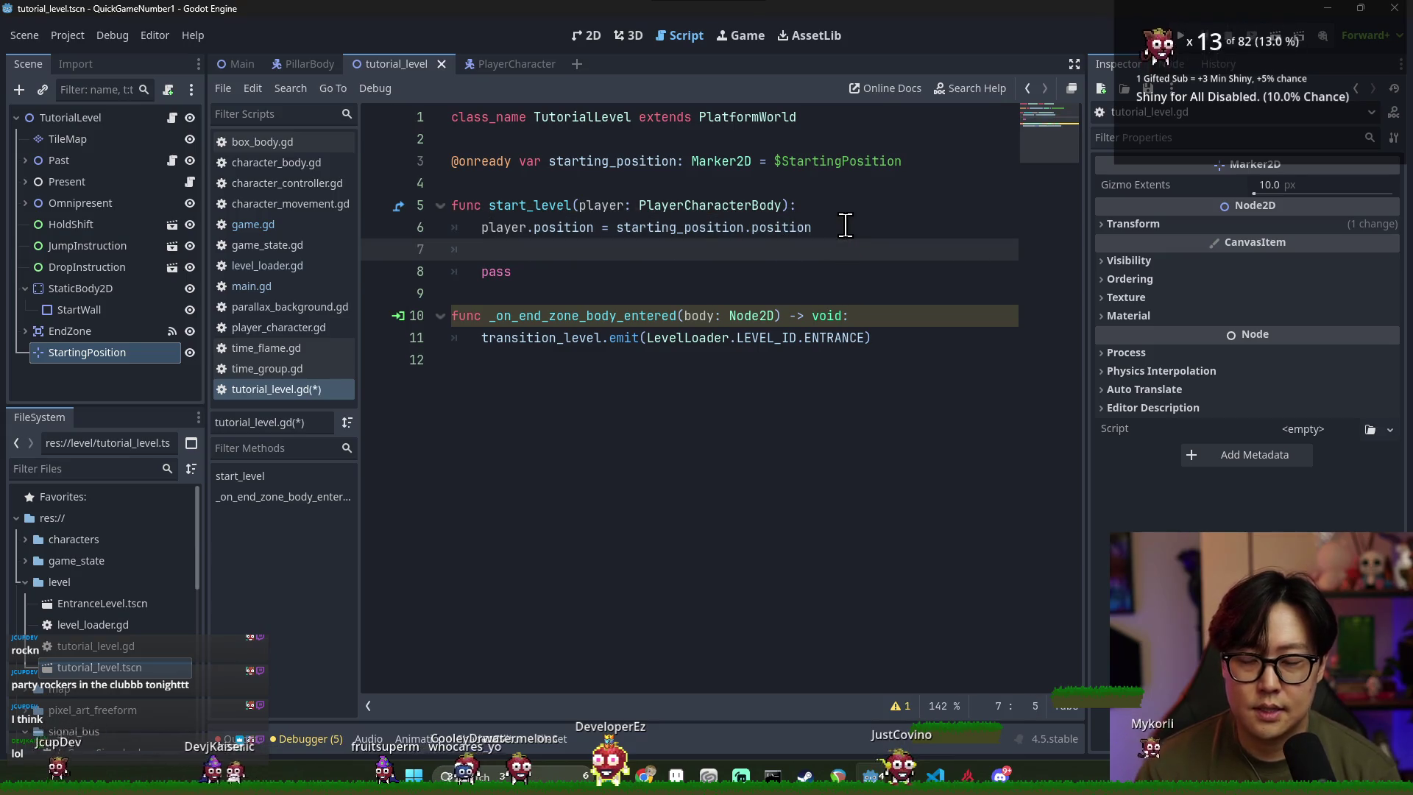
text(ad_chi)
key(Return)
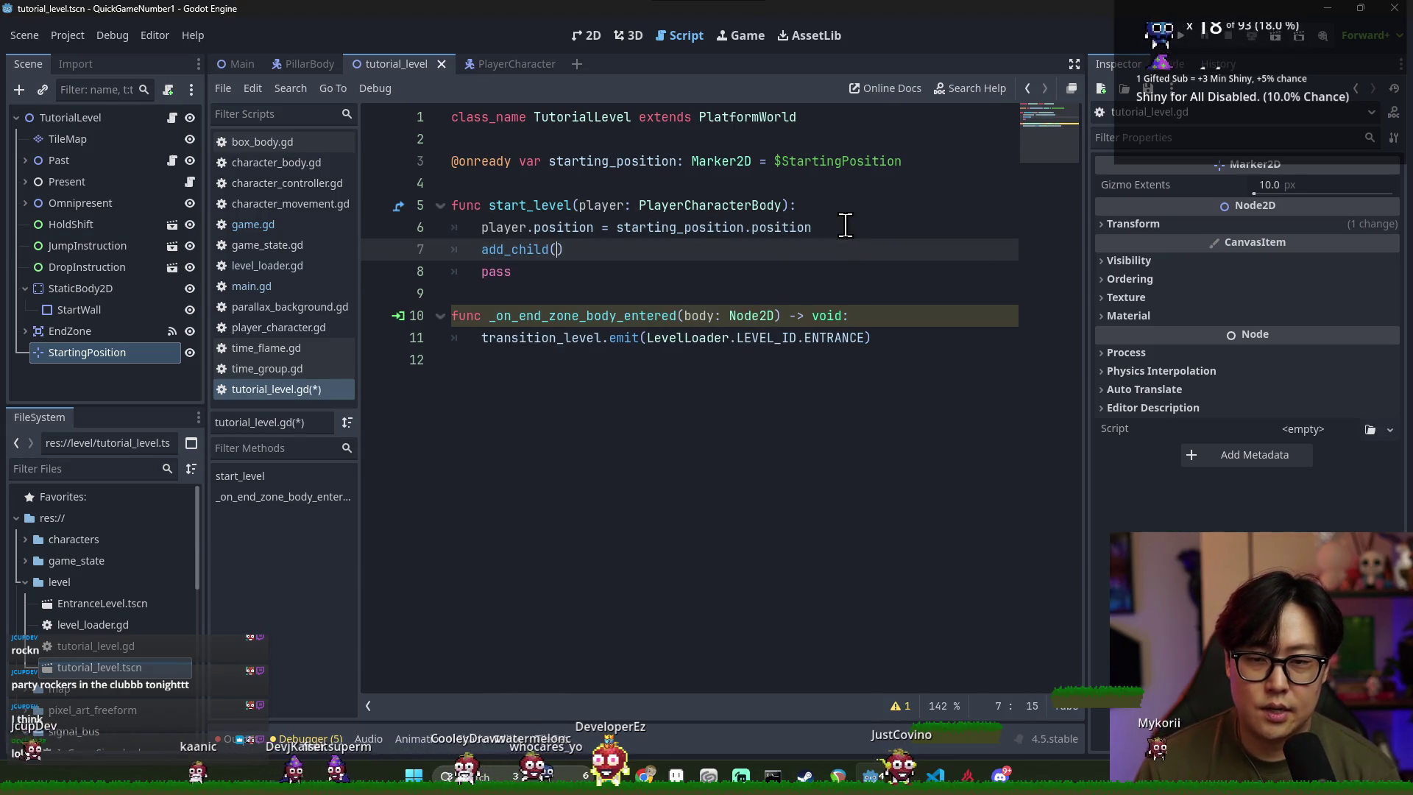
text(r)
double_click(646, 274)
key(BackSpace)
key(BackSpace)
key(BackSpace)
key(ctrl+s)
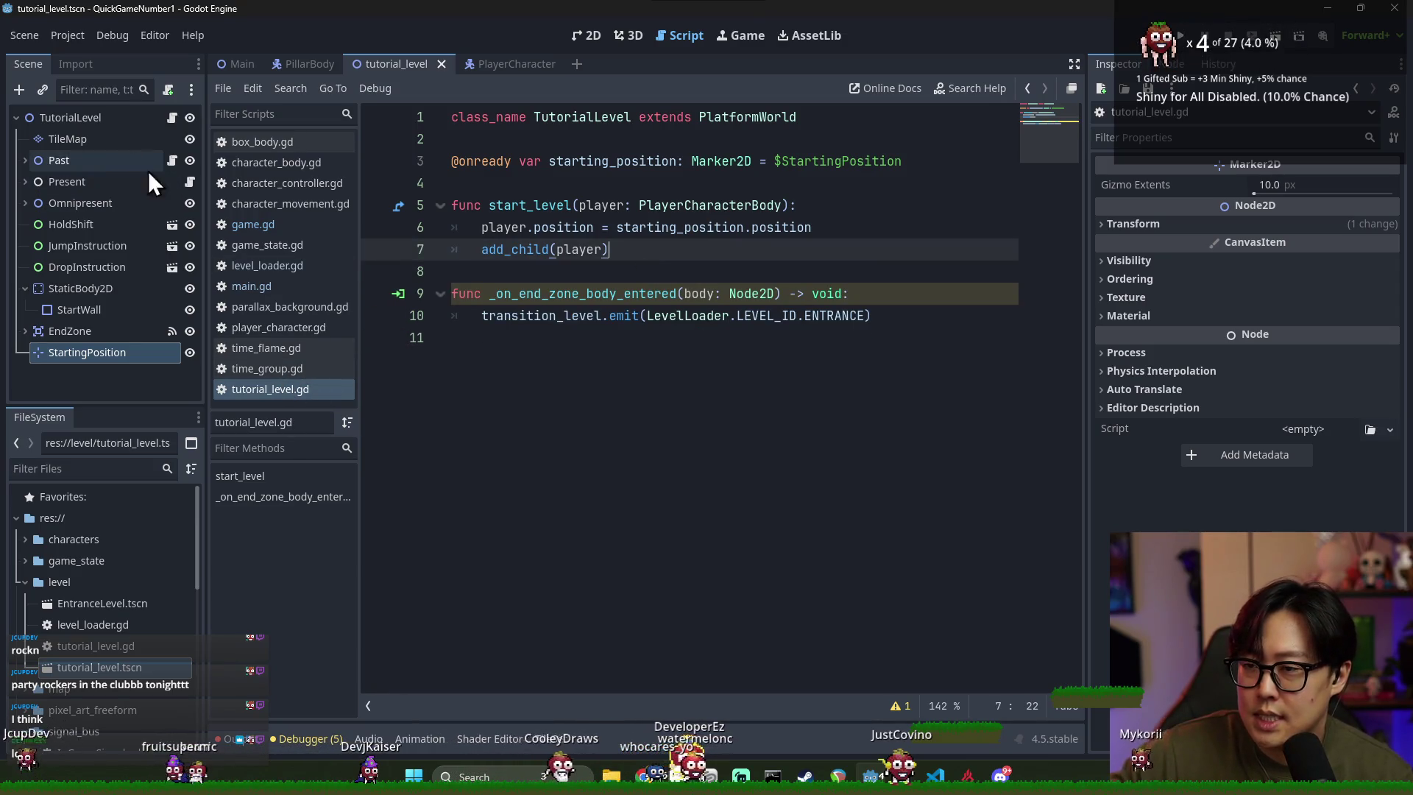
Save, switch to the Main scene, and run the game
click(789, 293)
key(ctrl+s)
key(ctrl+s)
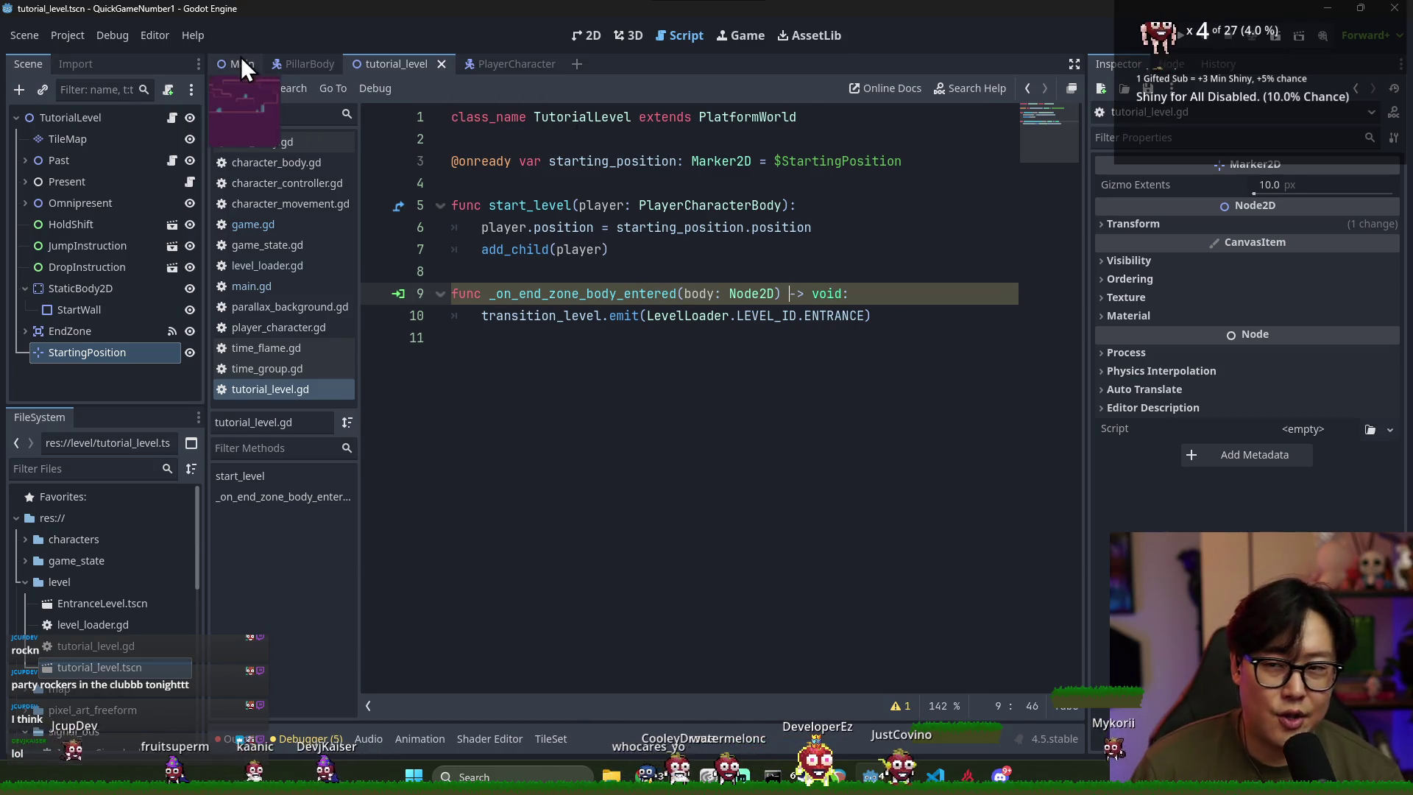
click(241, 63)
click(1178, 38)
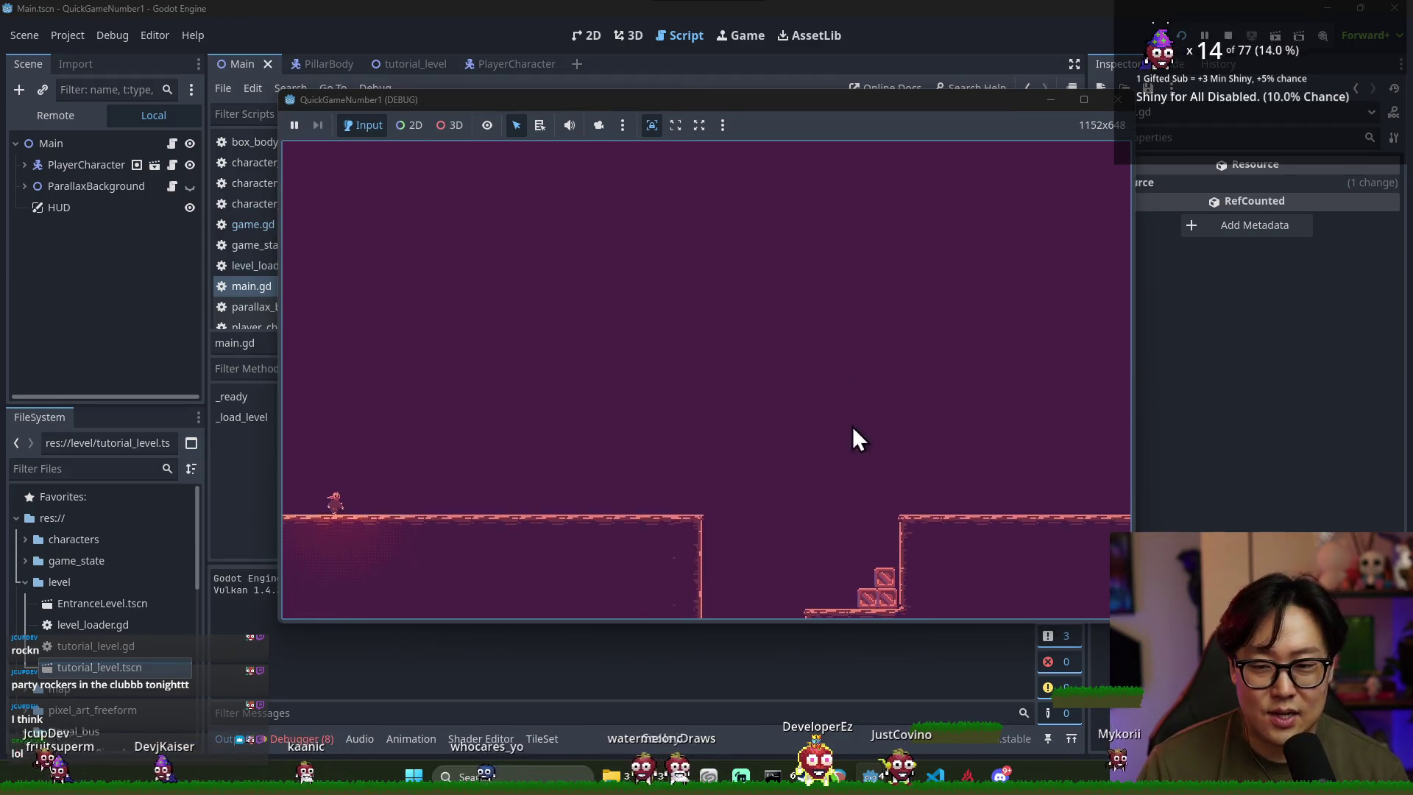
Run and jump the player right past the stairs toward the hourglass platform, then return to the editor
key(Right)
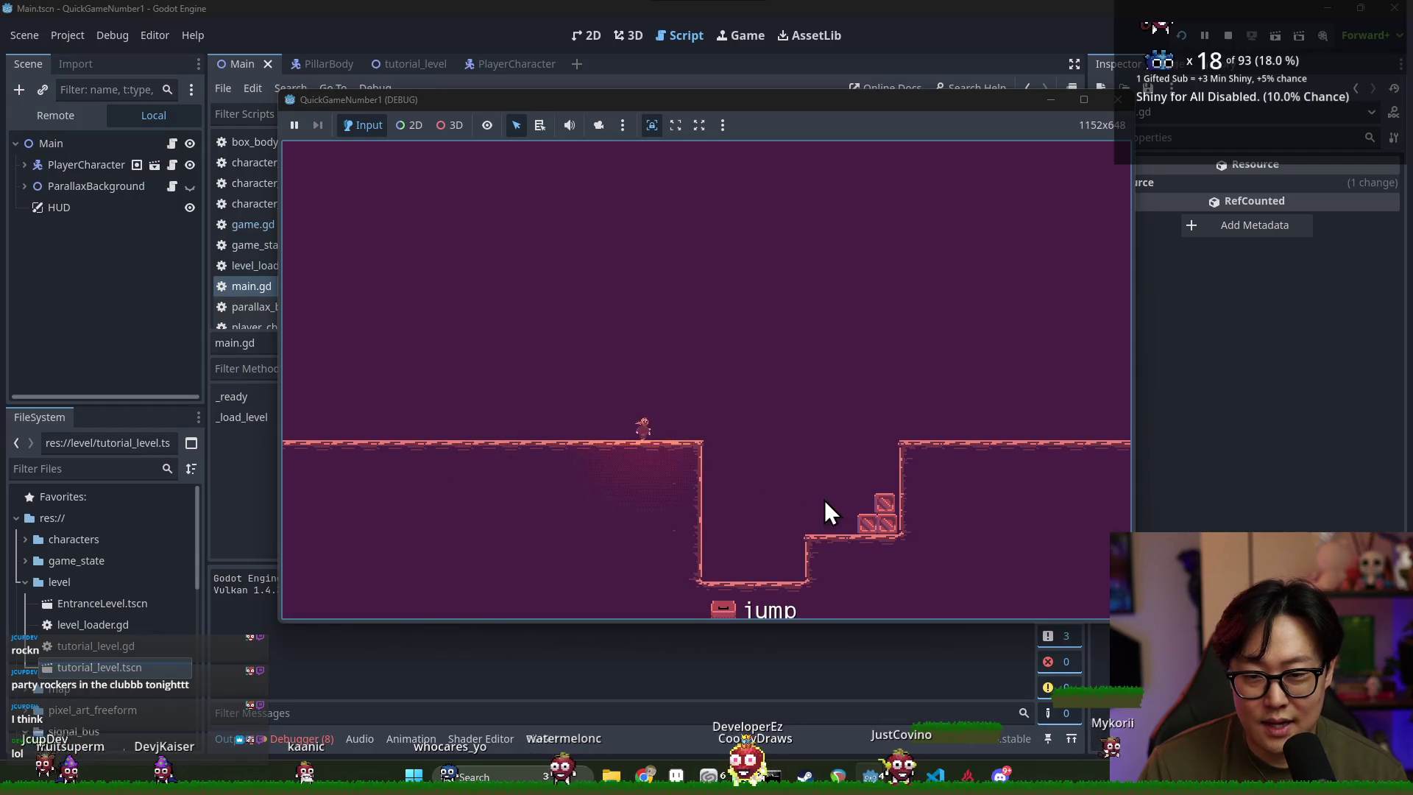
key(space)
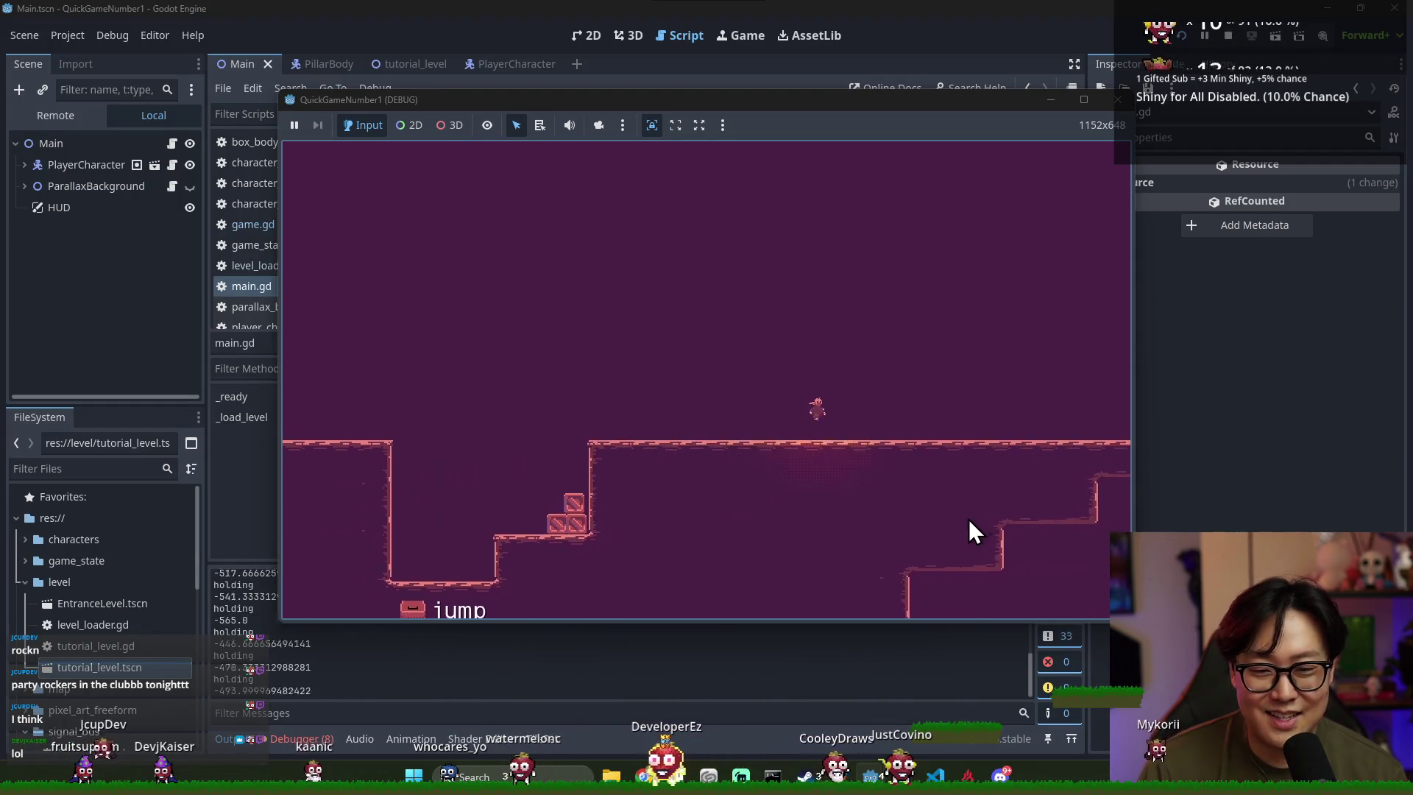
key(space)
key(Right)
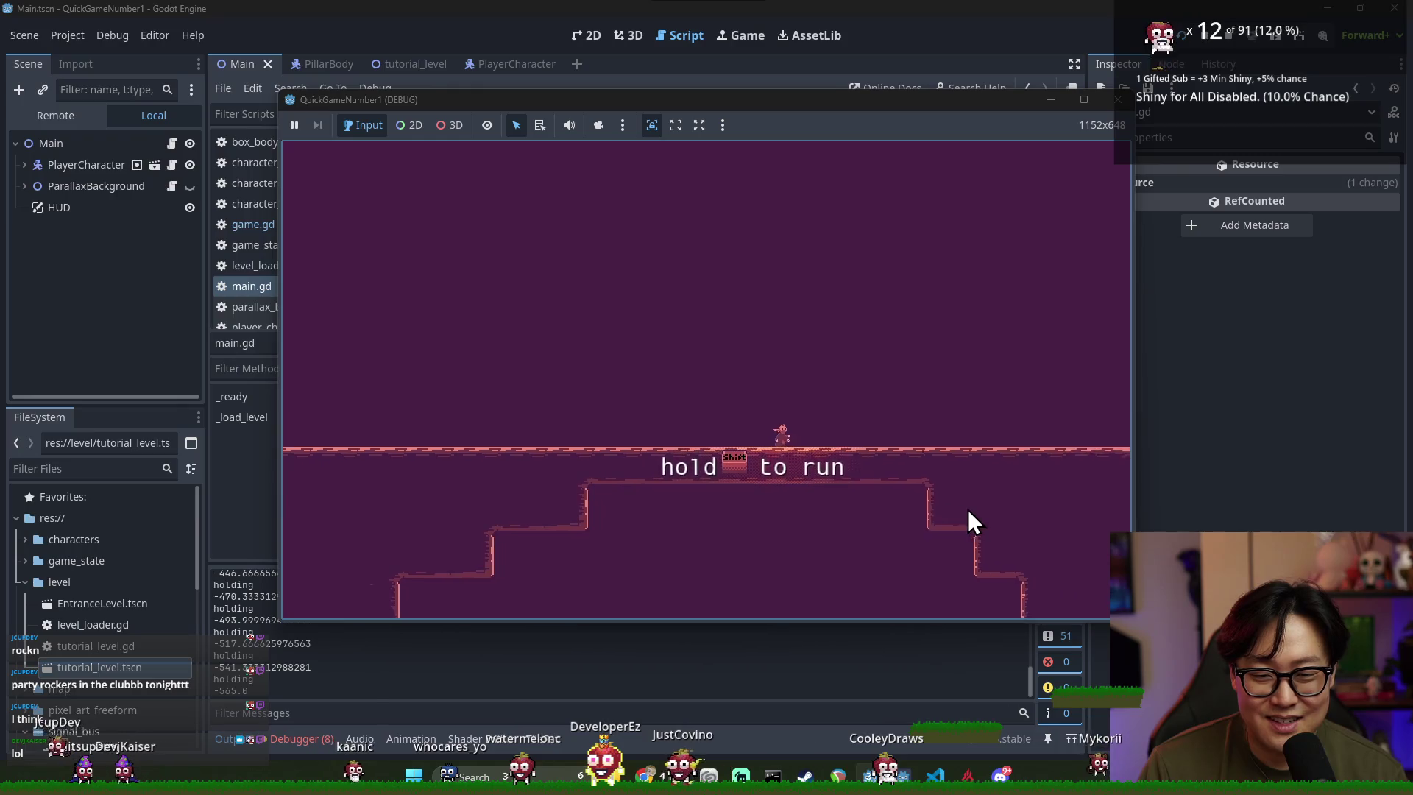
key(Right)
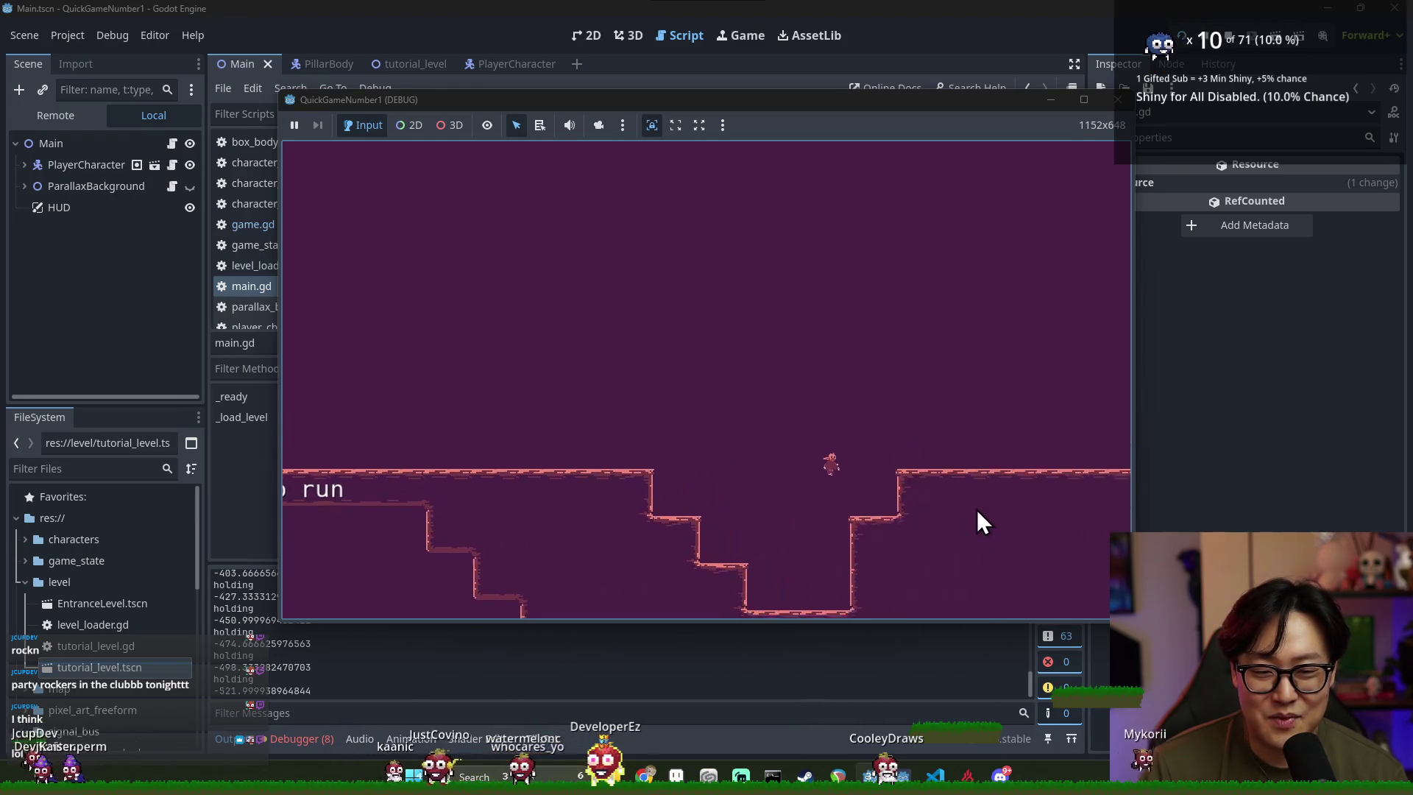
key(Right)
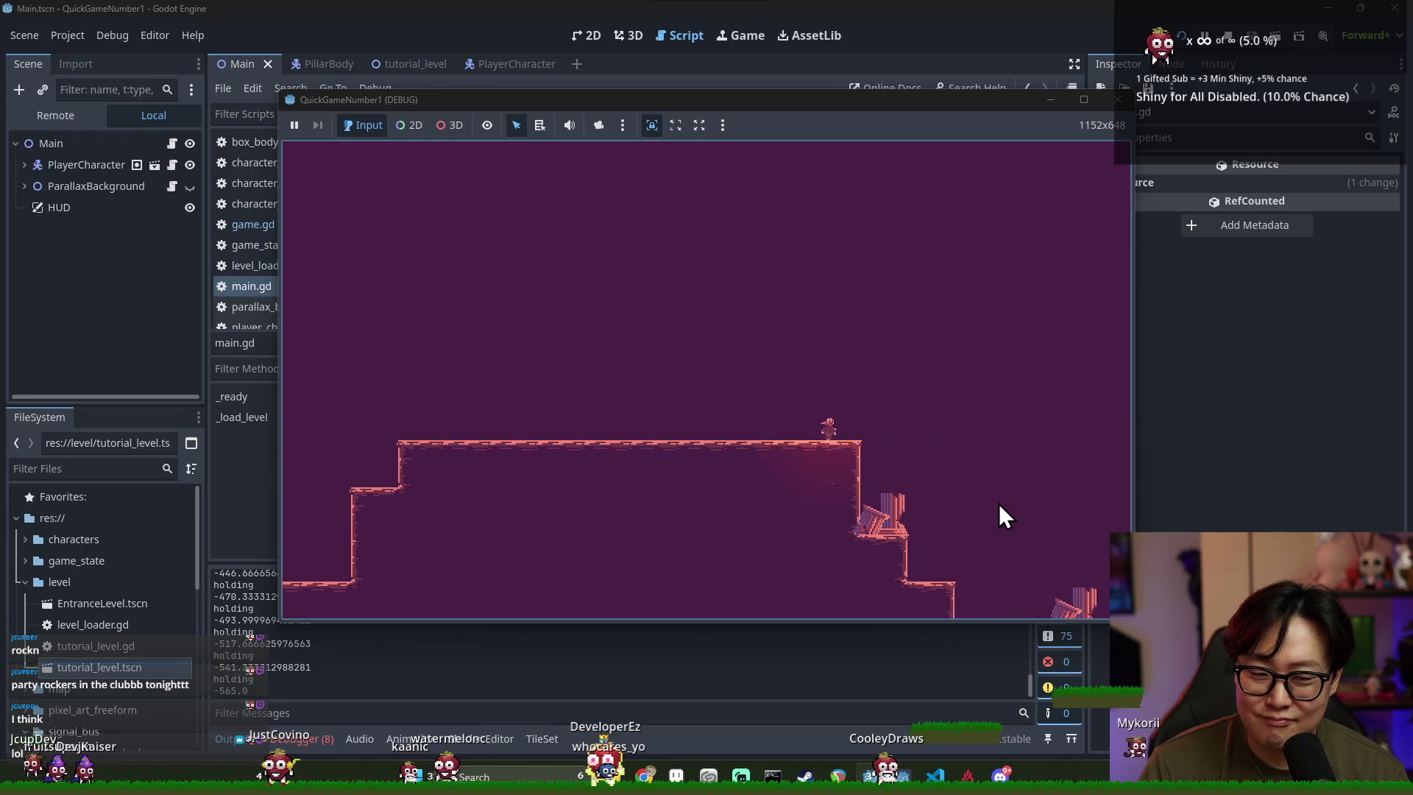
key(Right)
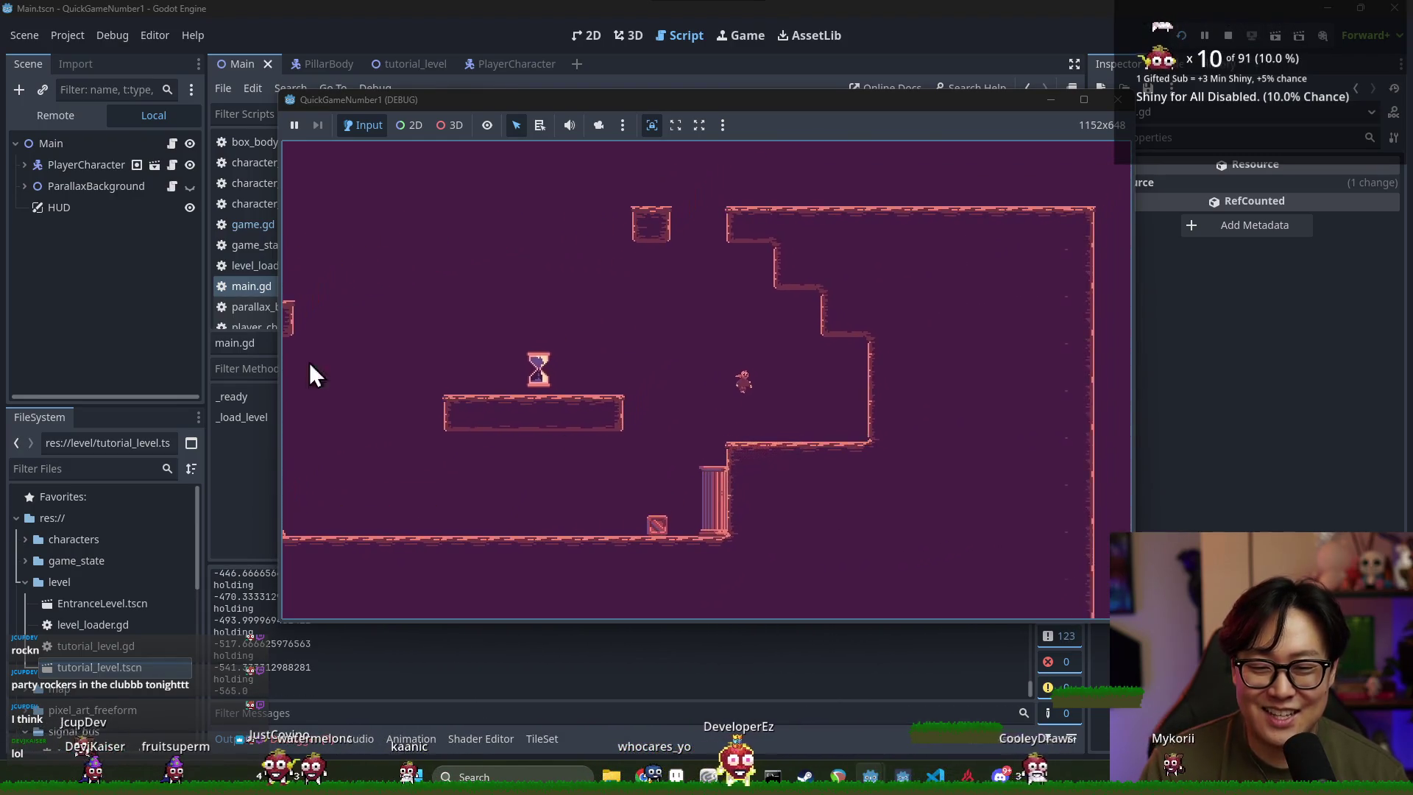
click(67, 283)
Inspect PlayerCharacter's transform and look up the add_child help page
click(62, 163)
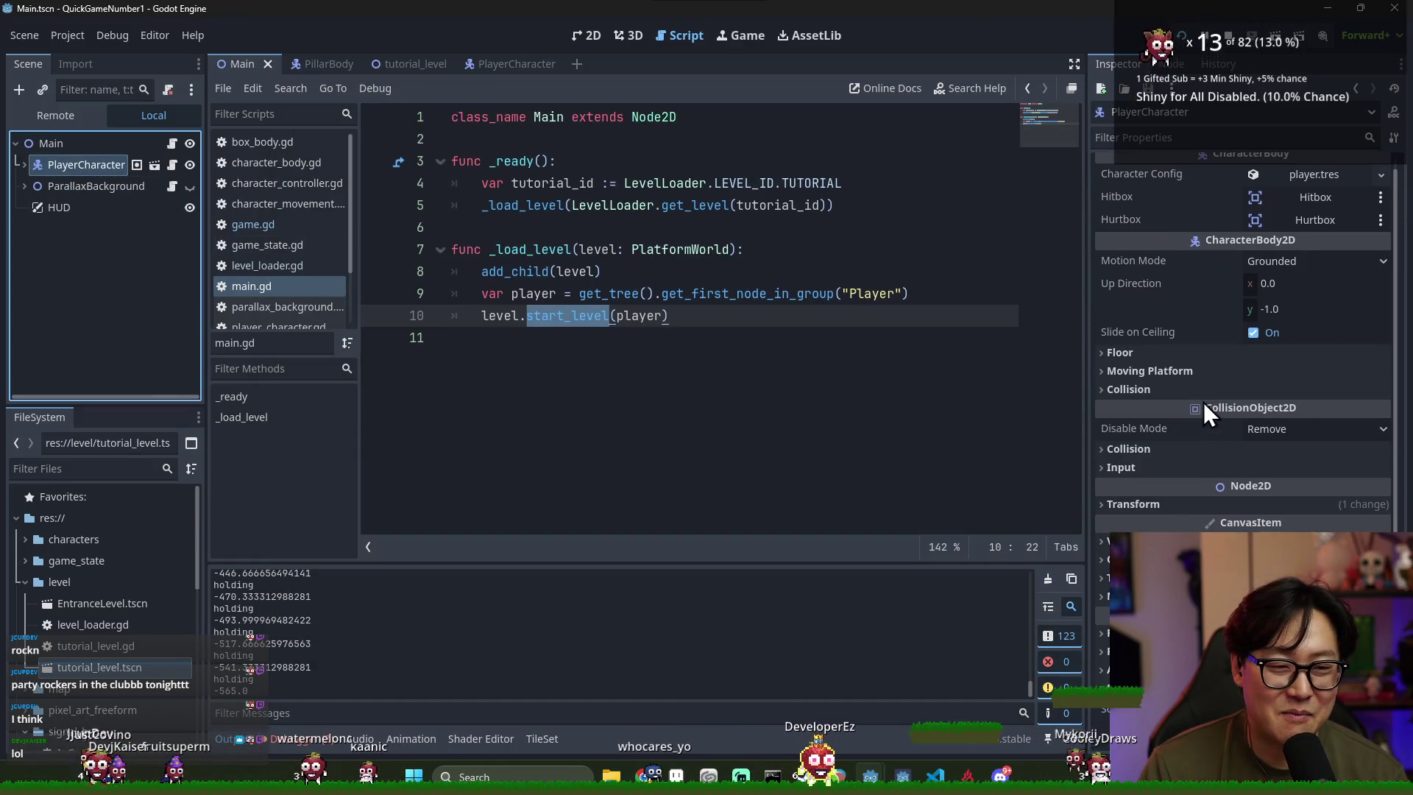
click(1151, 505)
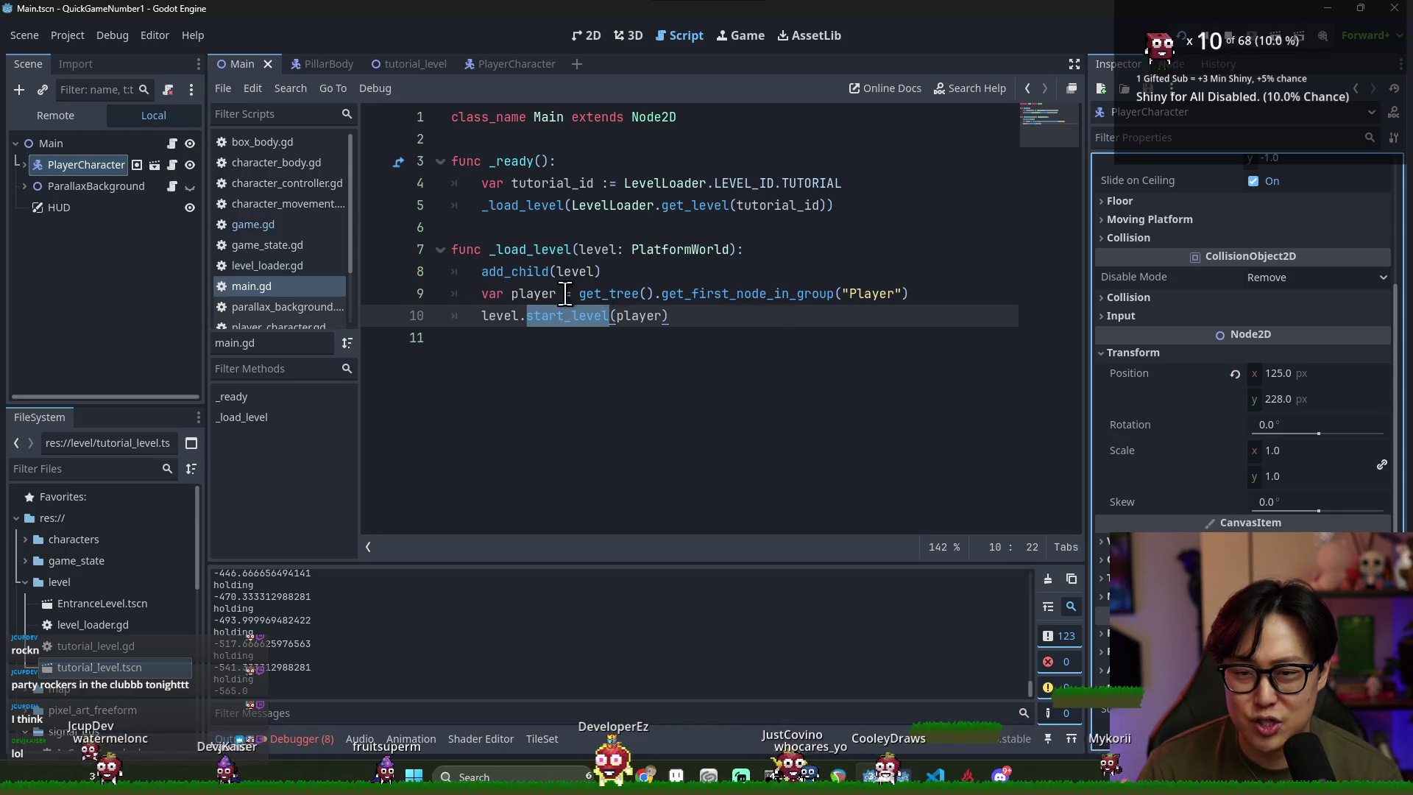
double_click(533, 271)
ctrl+click(511, 274)
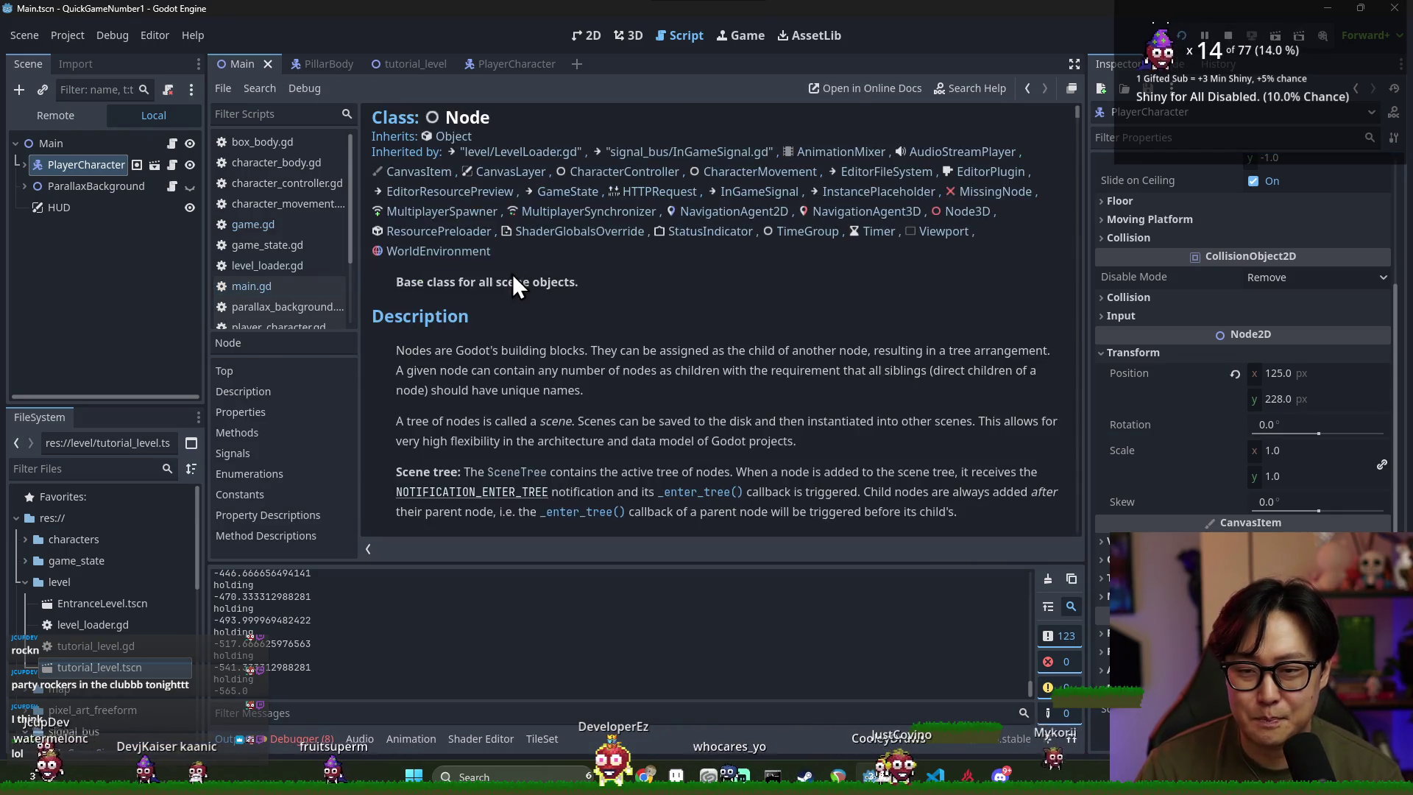
key(alt+Left)
Select the level variable on line 10, test-run and close the game, then open tutorial_level
click(538, 318)
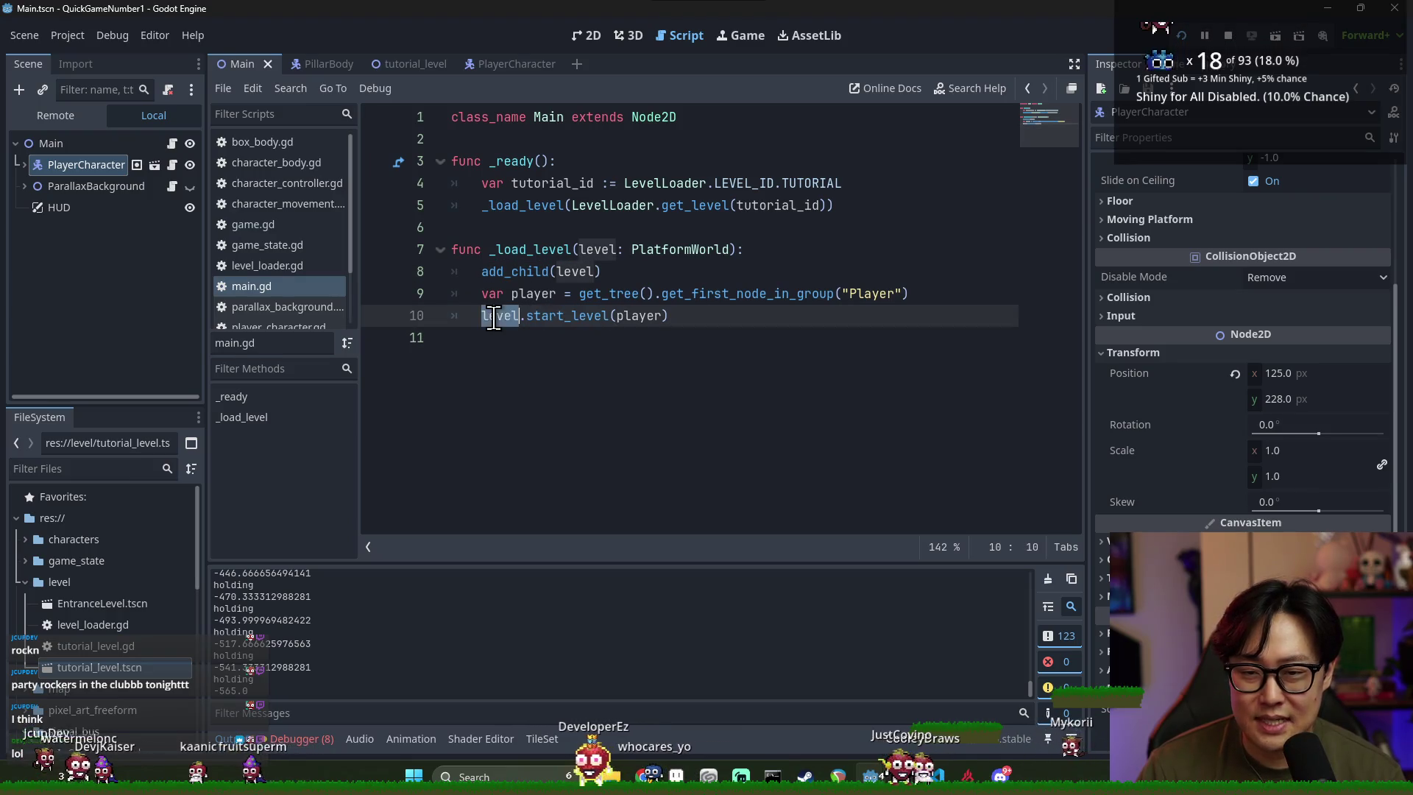
double_click(548, 273)
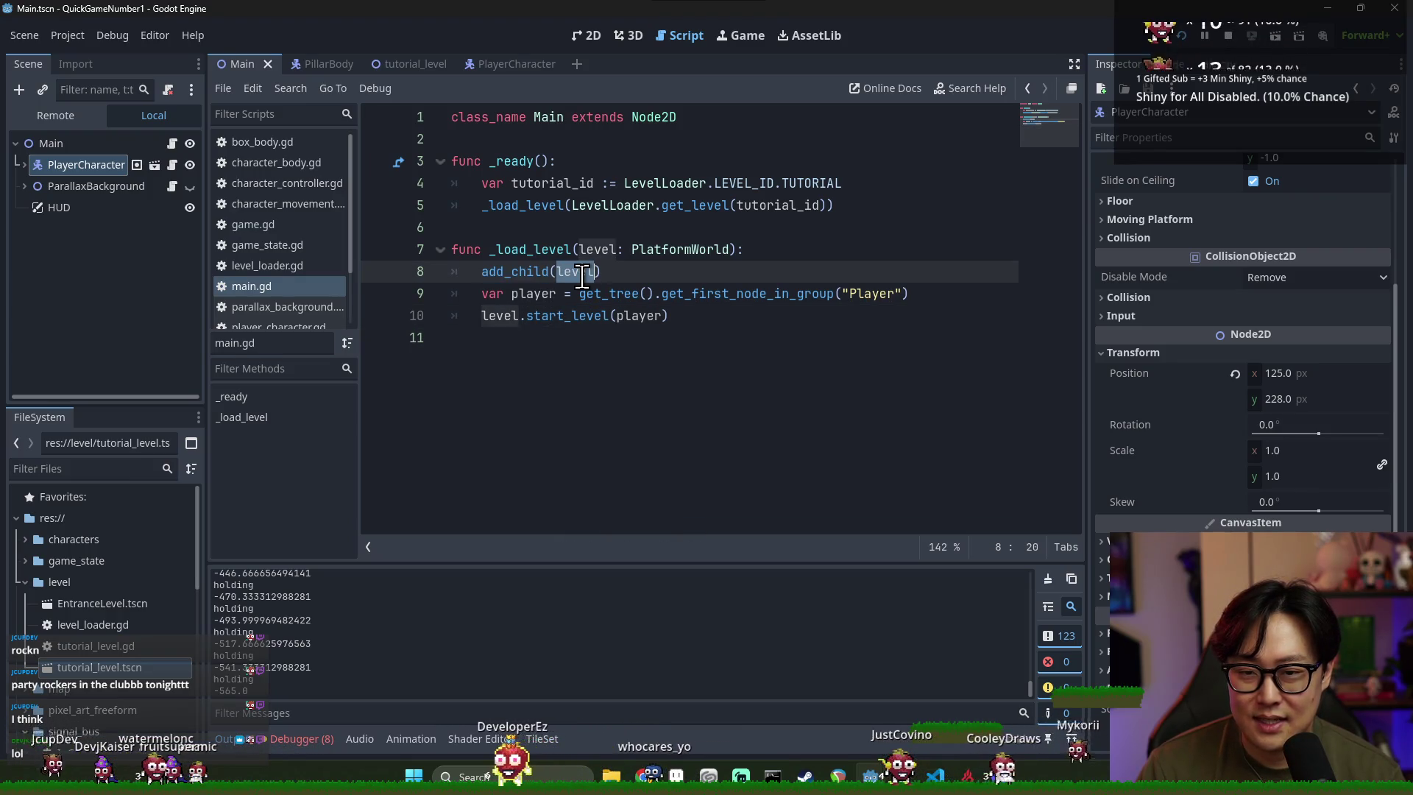
double_click(497, 316)
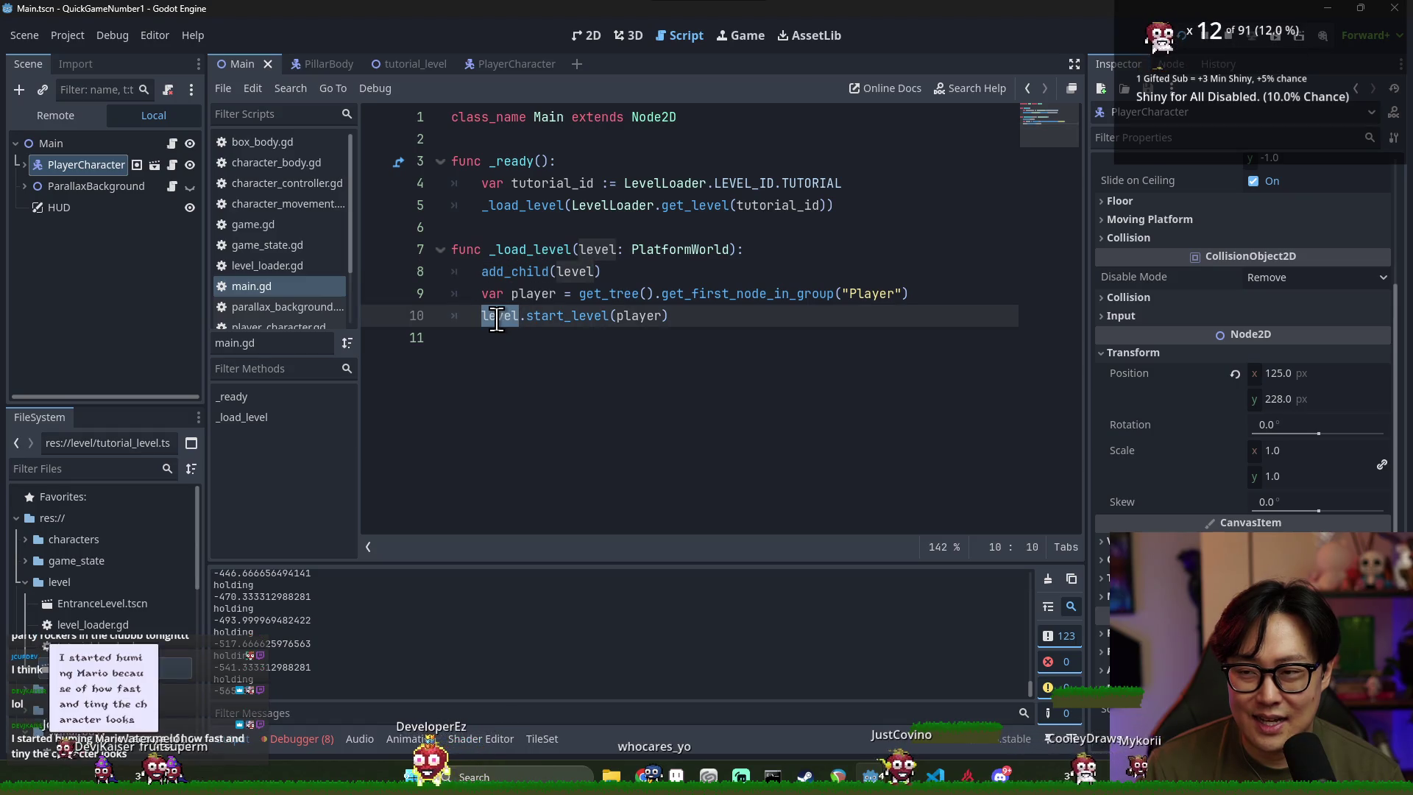
key(F5)
key(F8)
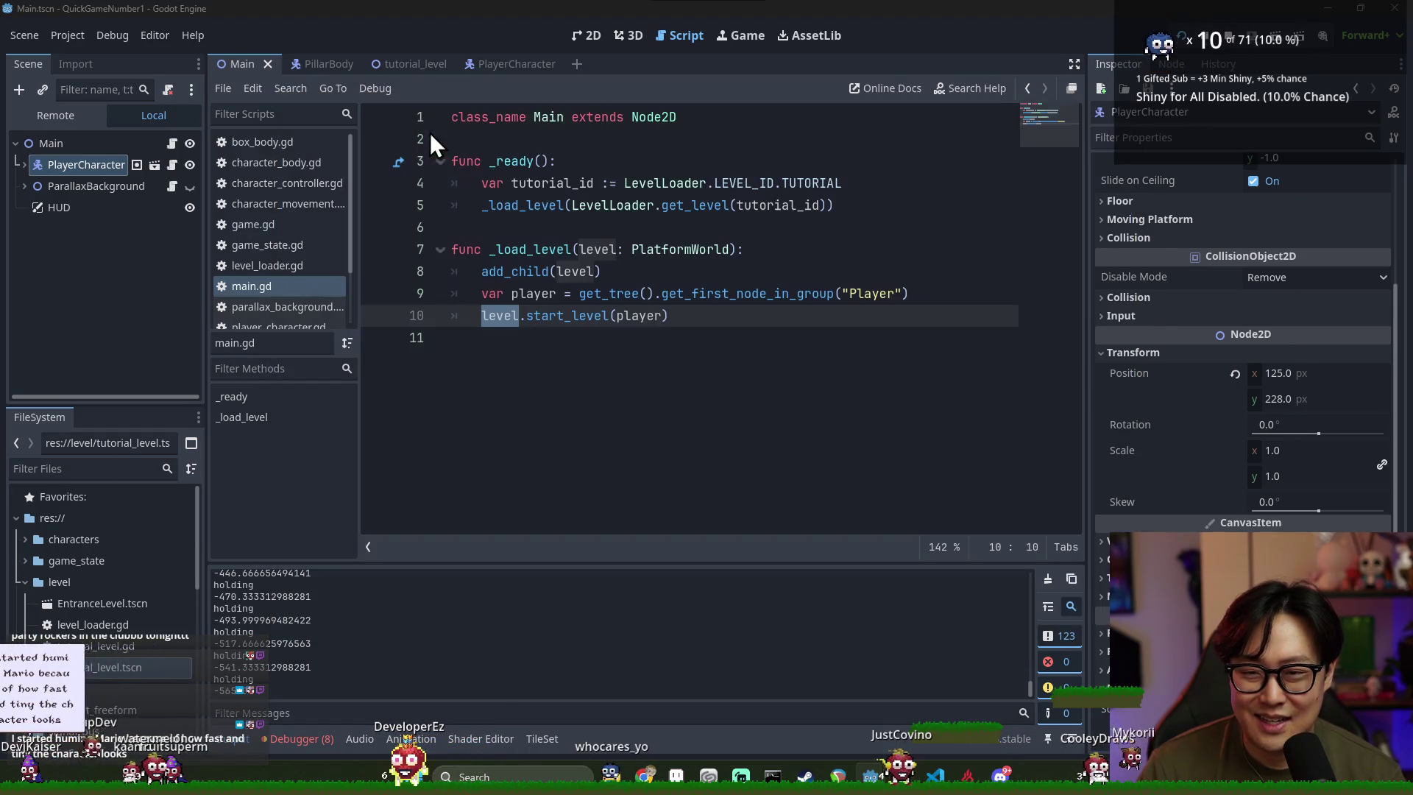
click(382, 64)
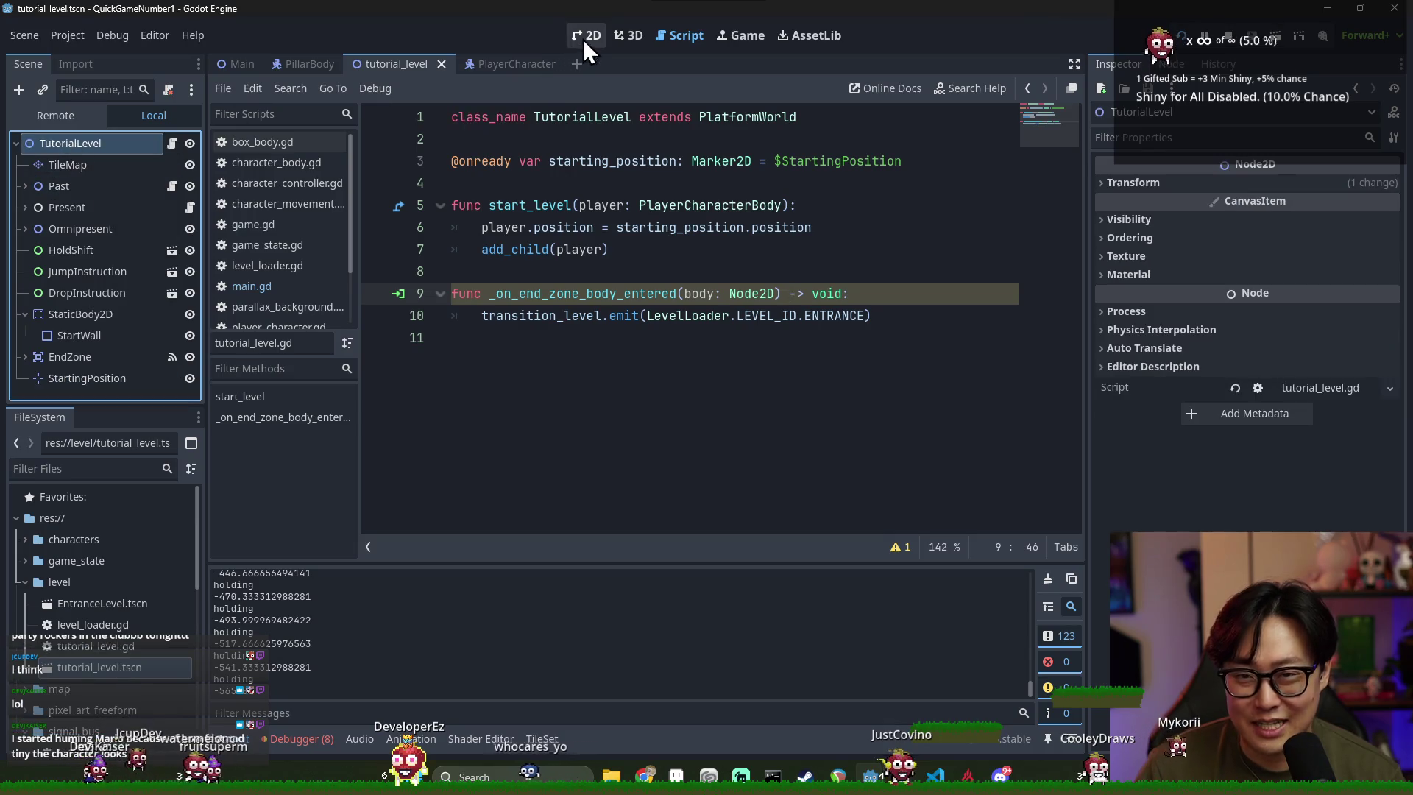
Set PlayerCharacter's scale to 2 in the Main scene and launch the game
click(585, 38)
click(1160, 182)
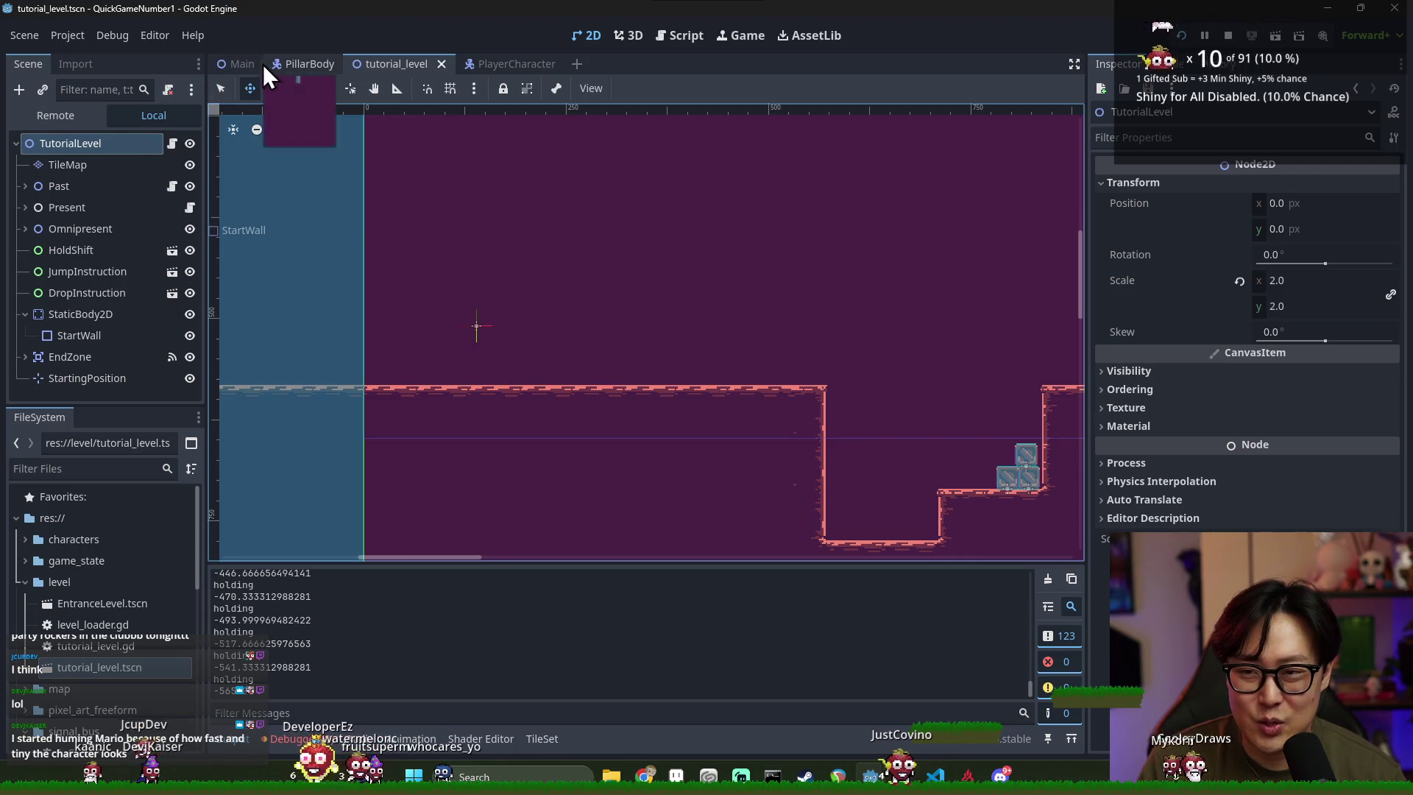
click(240, 68)
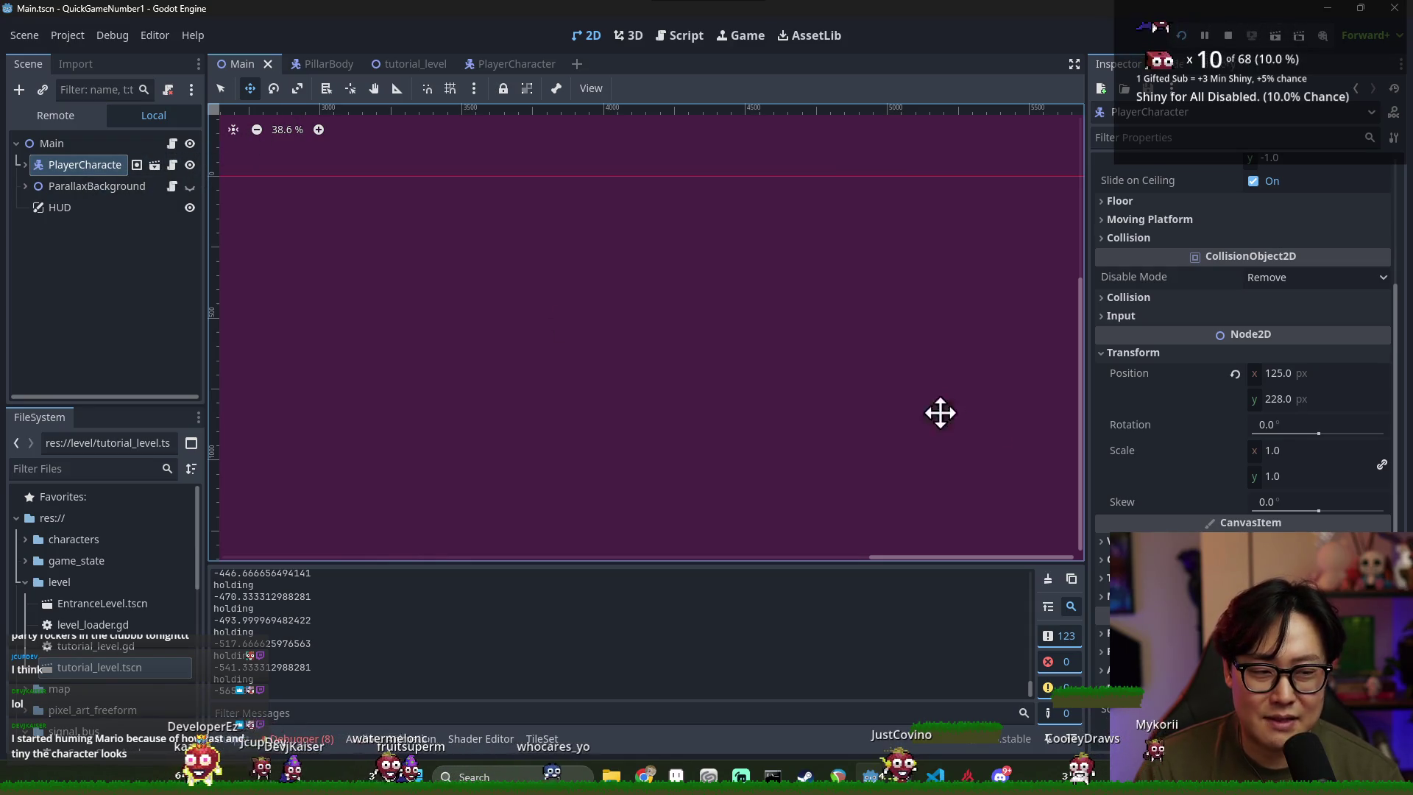
click(1286, 451)
text(2)
key(Return)
key(F5)
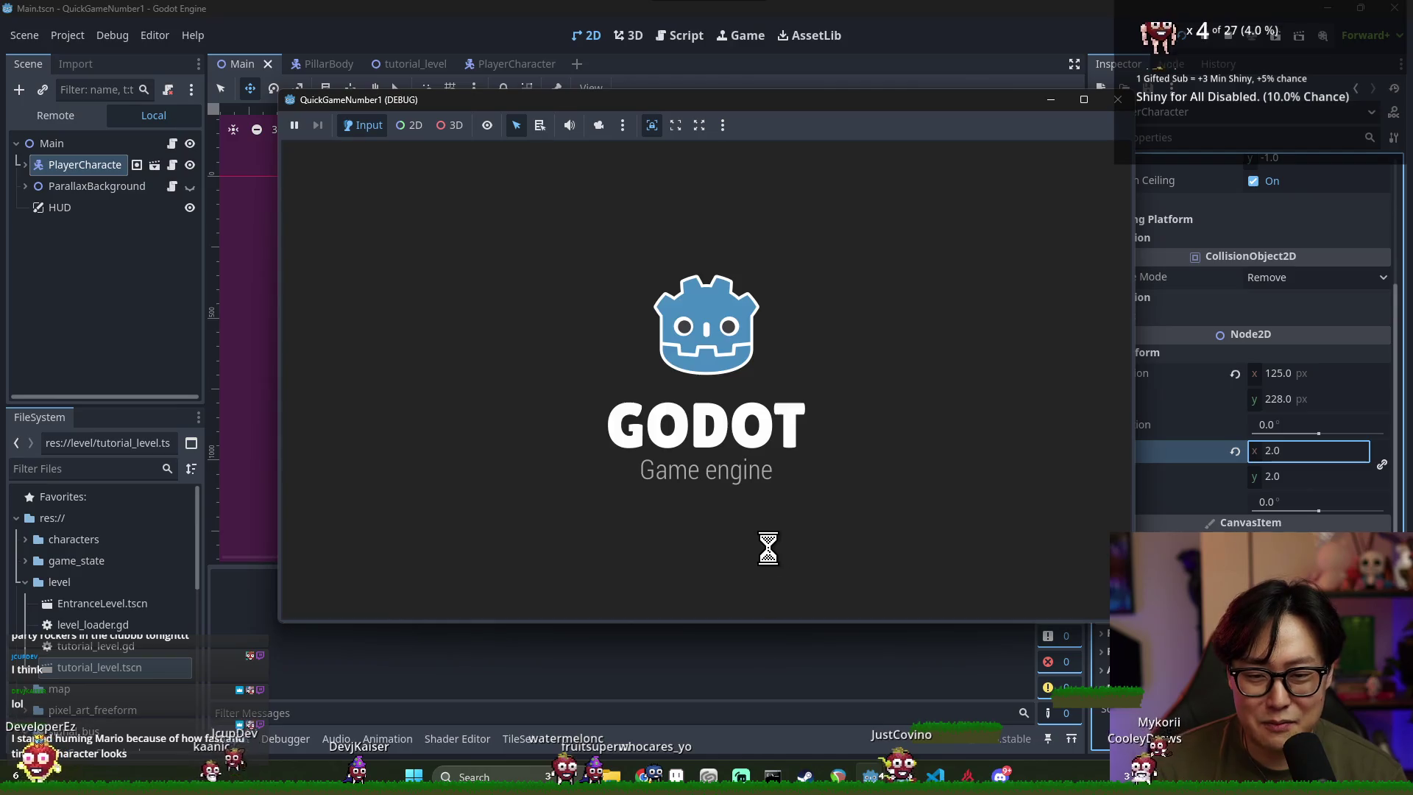
Run and jump the double-size player across the tutorial level to the castle level, then Alt+Tab to the editor
key(Right)
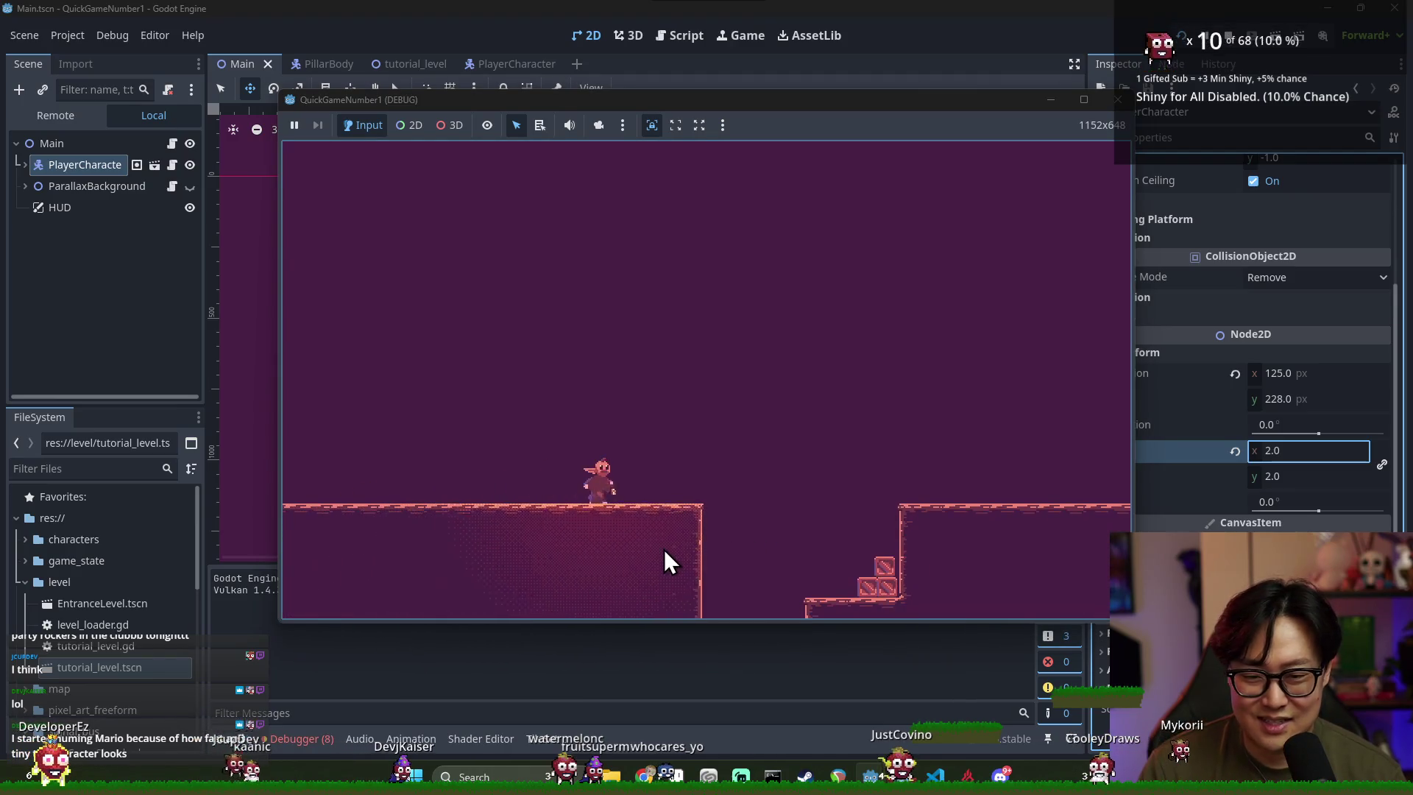
key(space)
key(Right)
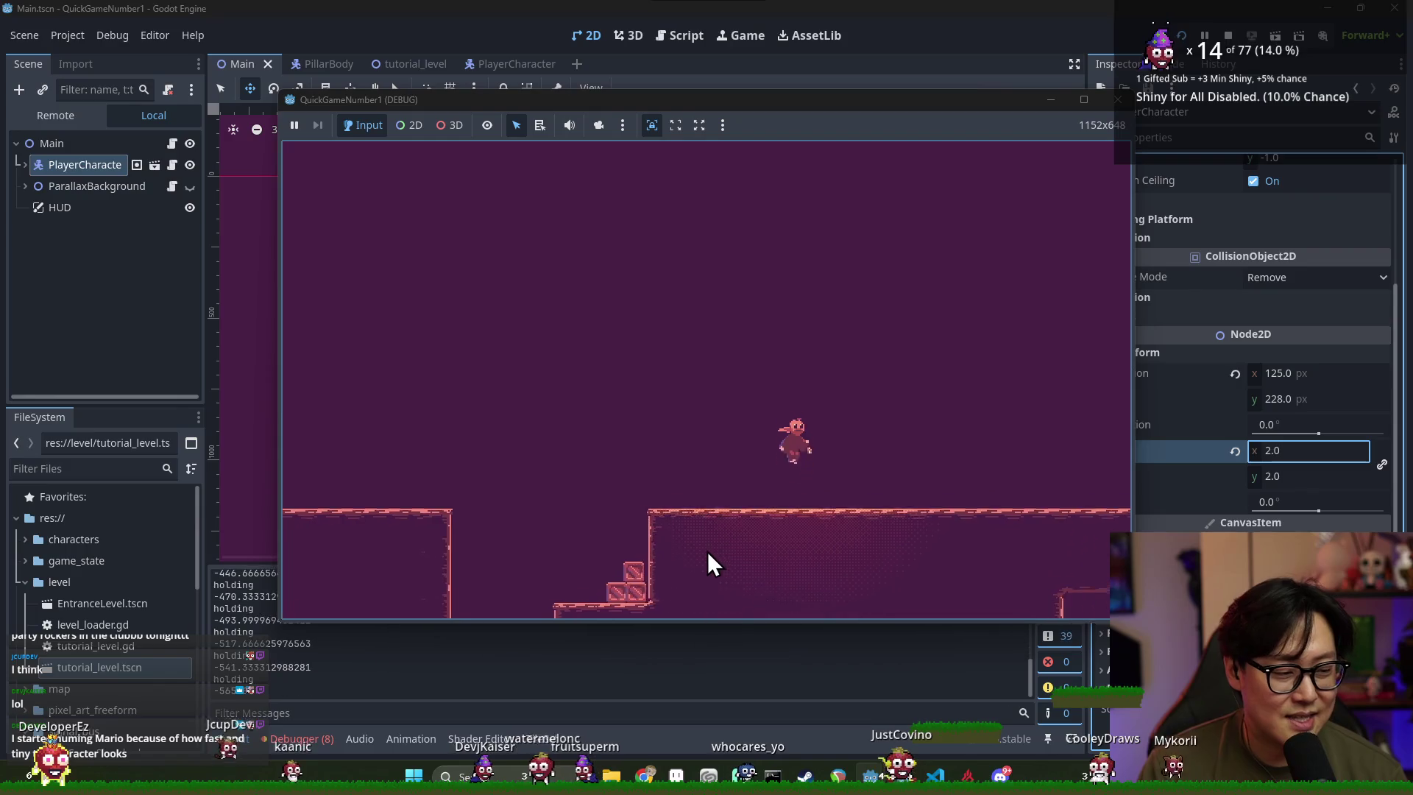
key(Right)
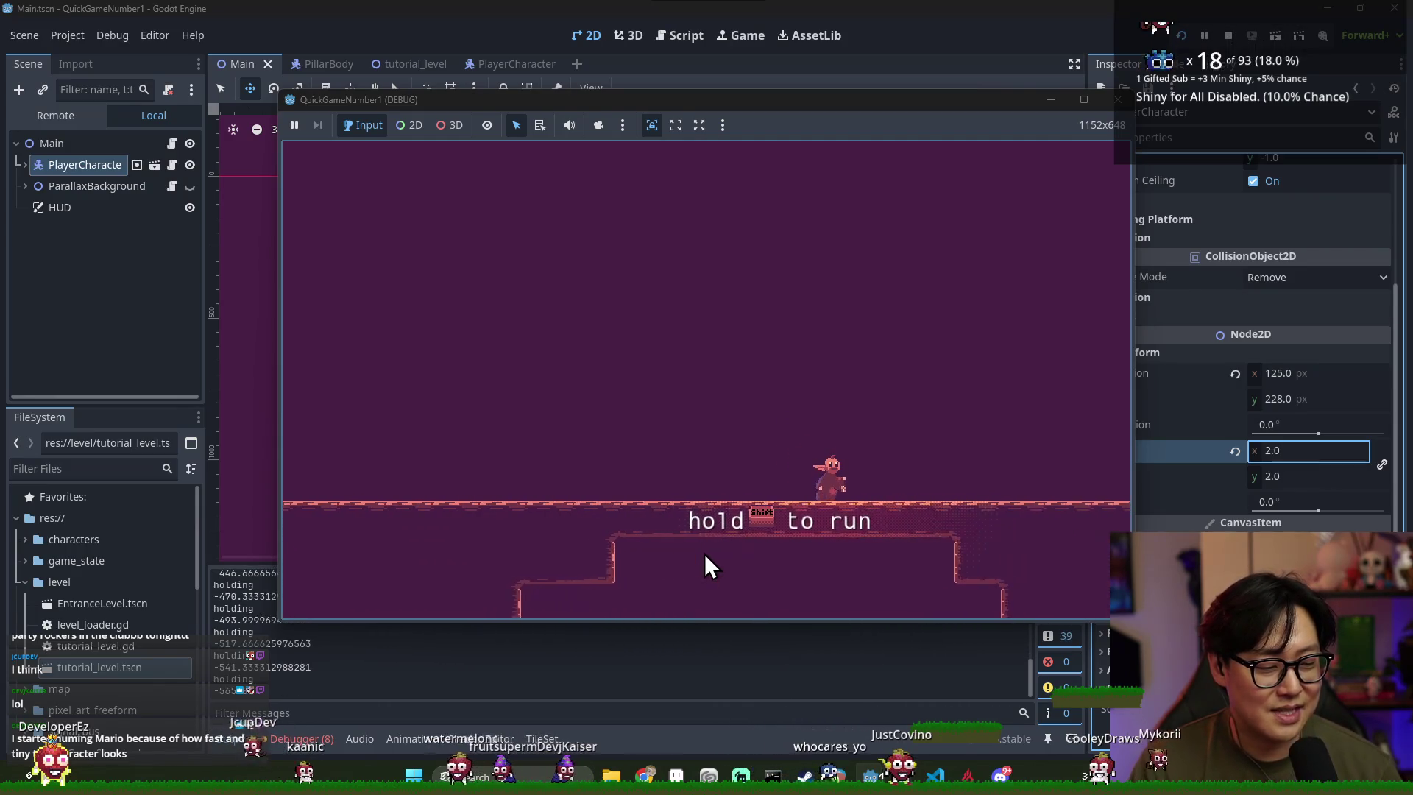
key(space)
key(Right)
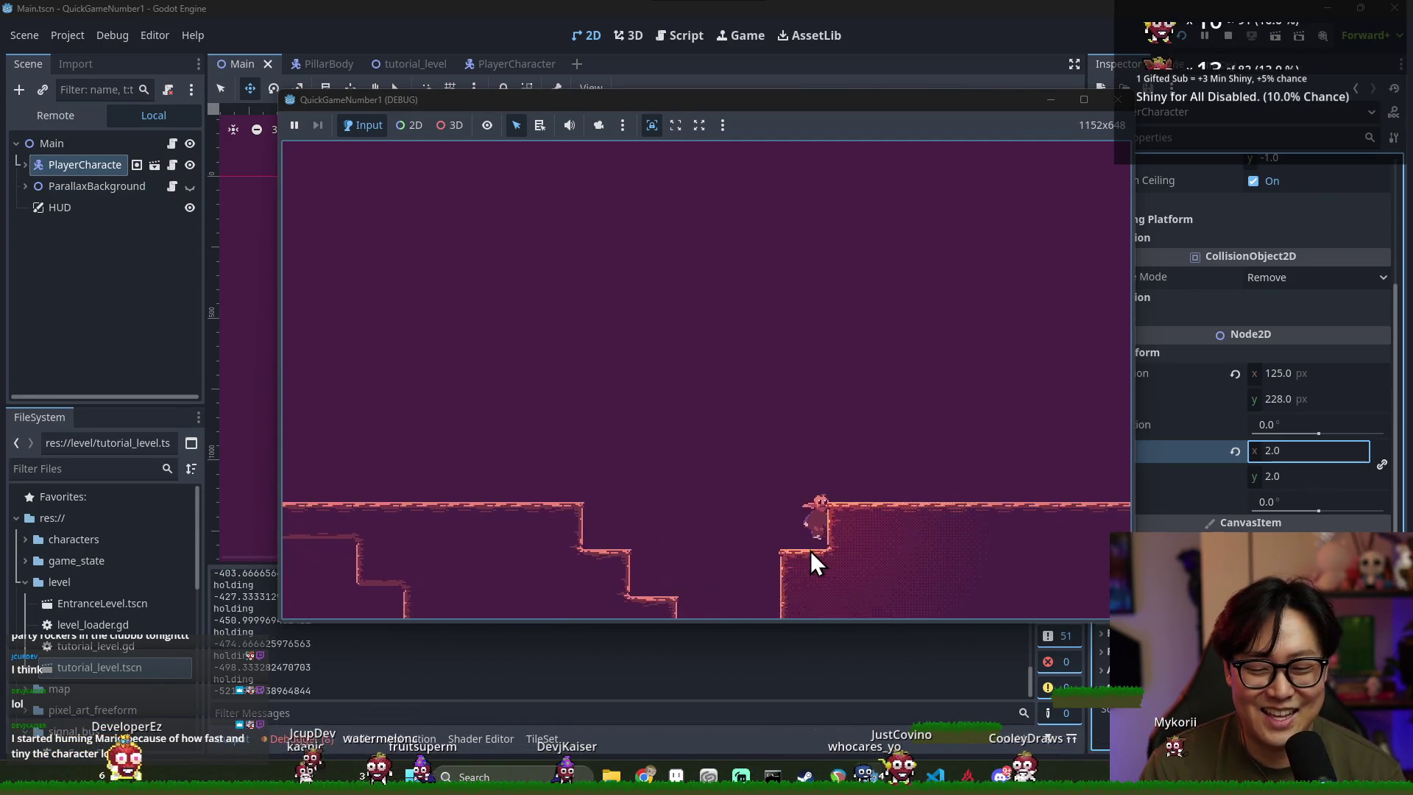
key(Right)
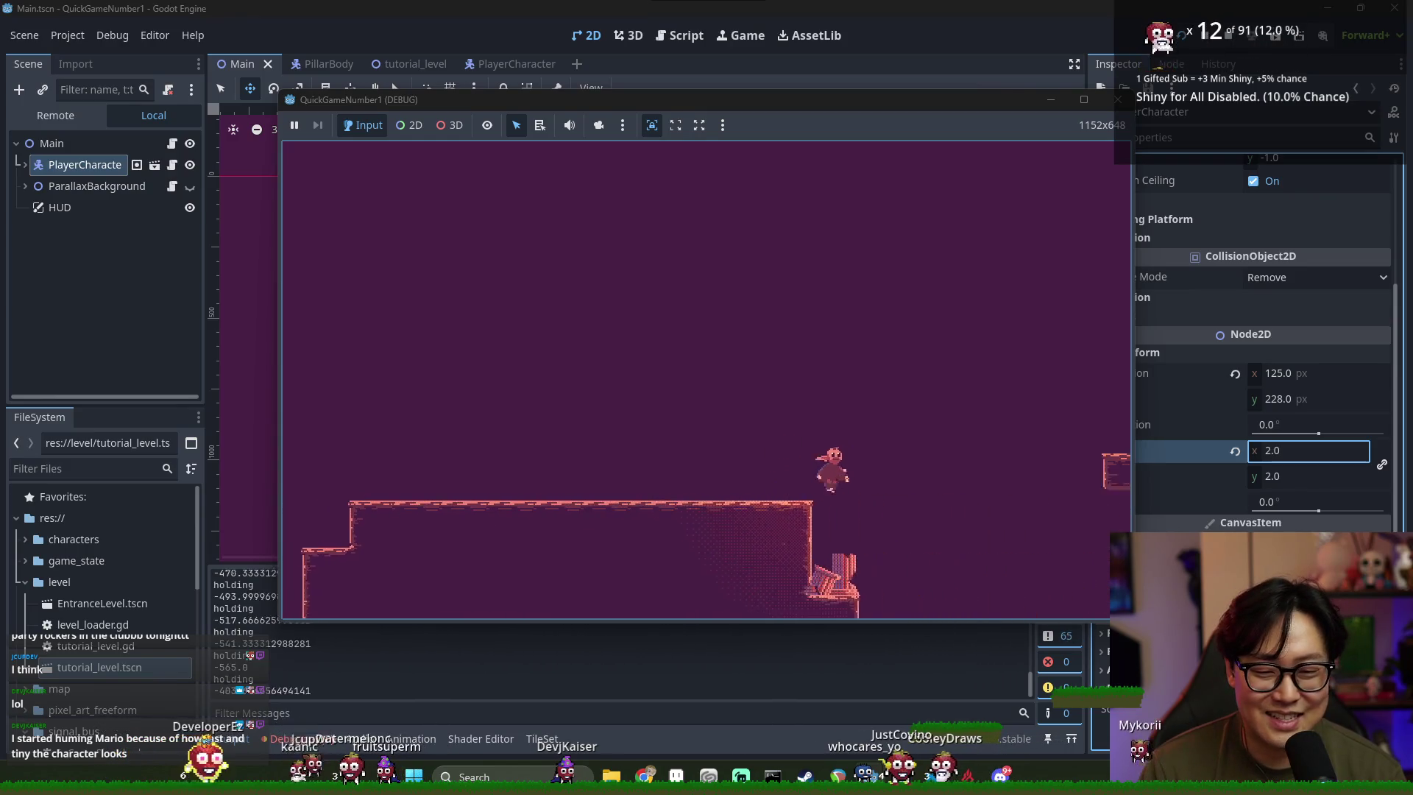
key(space)
key(Right)
key(space)
key(Left)
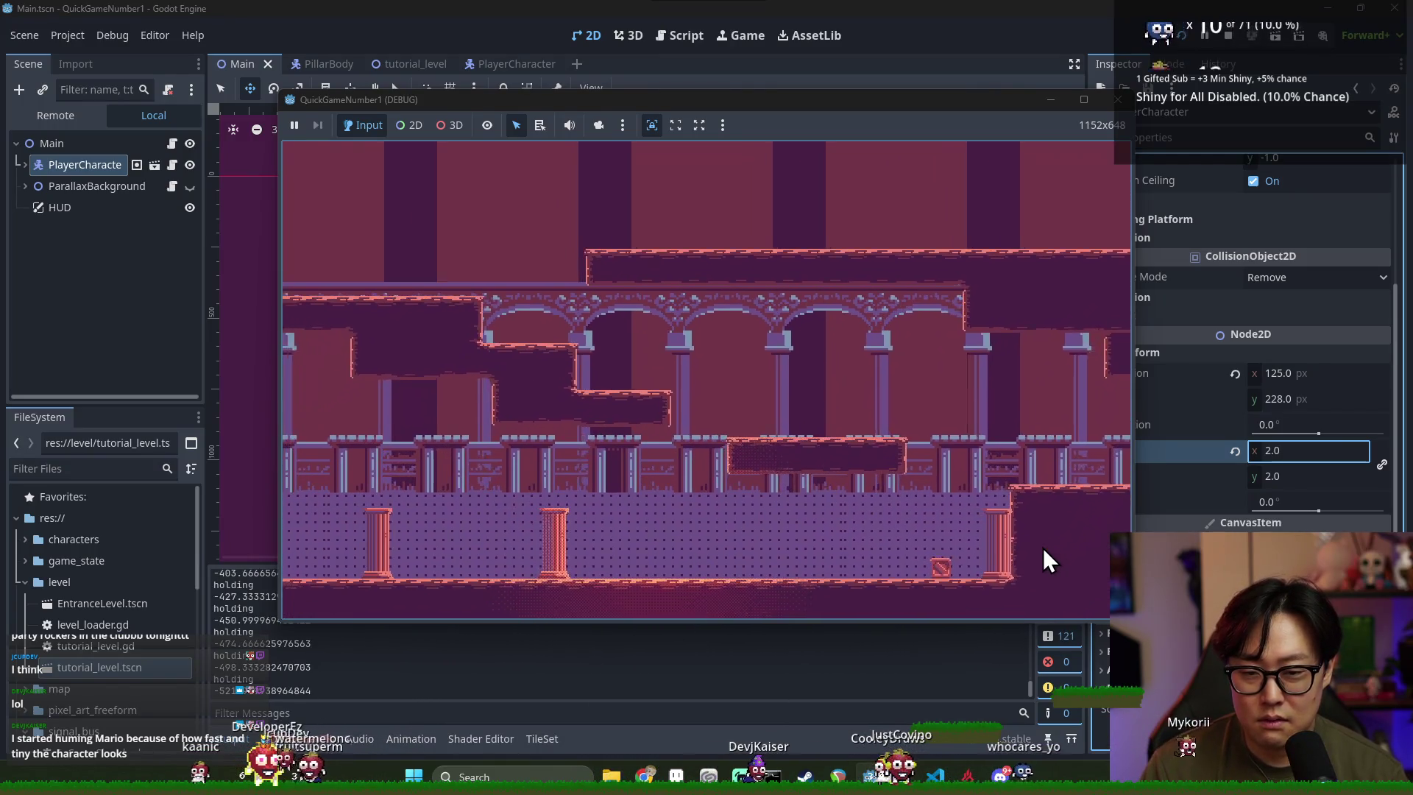
key(alt+Tab)
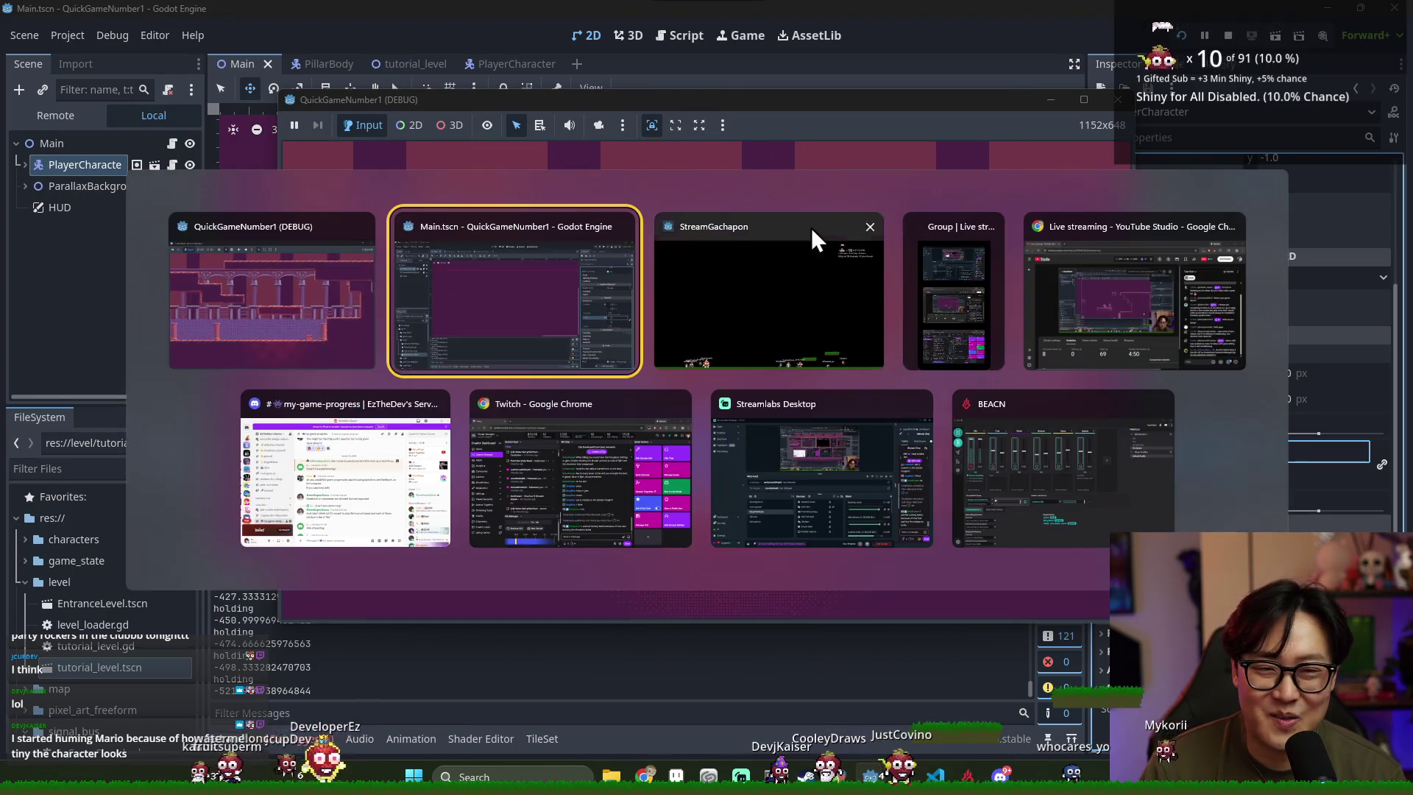
click(483, 318)
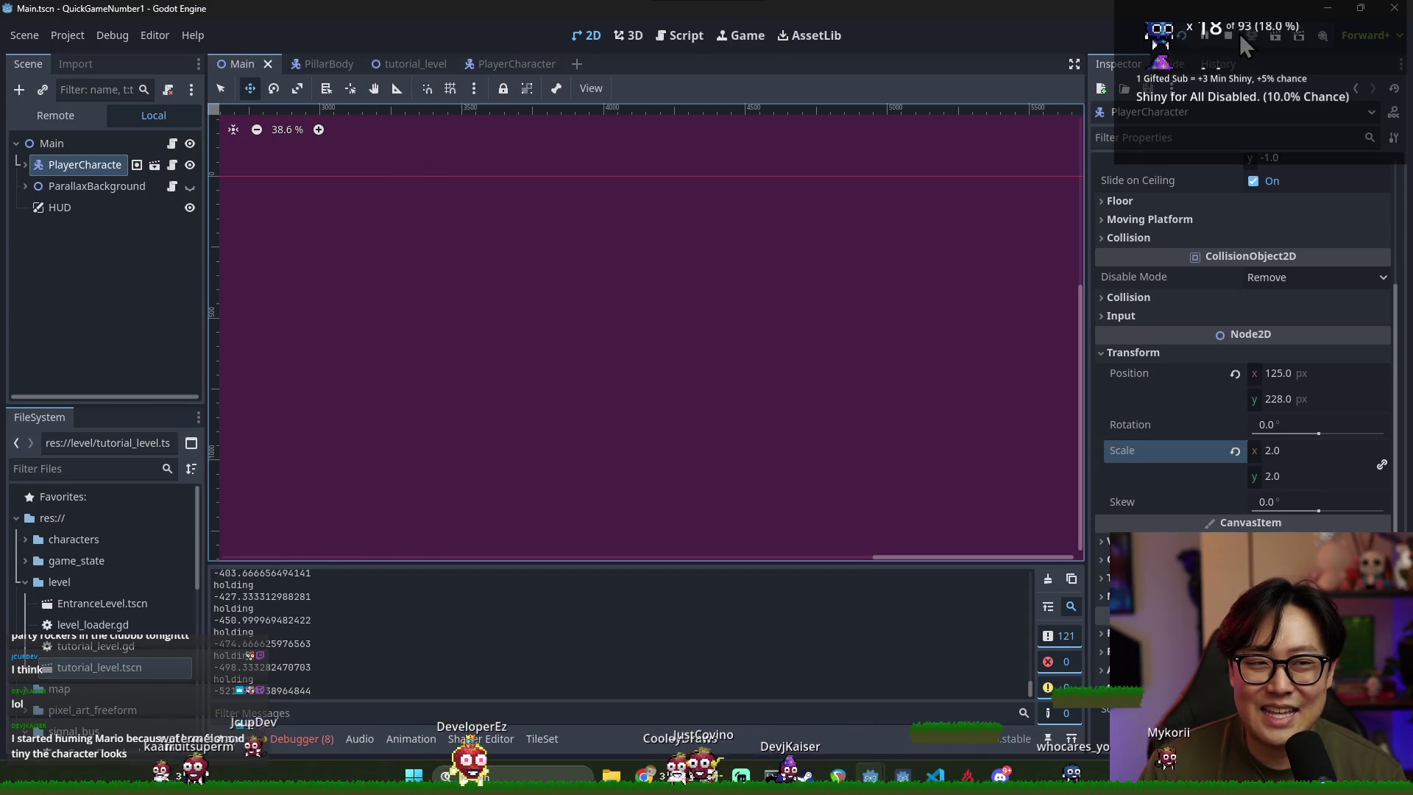
Stop the game, look over tutorial_level and PlayerCharacter, then drag ParallaxBackground above PlayerCharacter in Main
click(1228, 35)
click(395, 64)
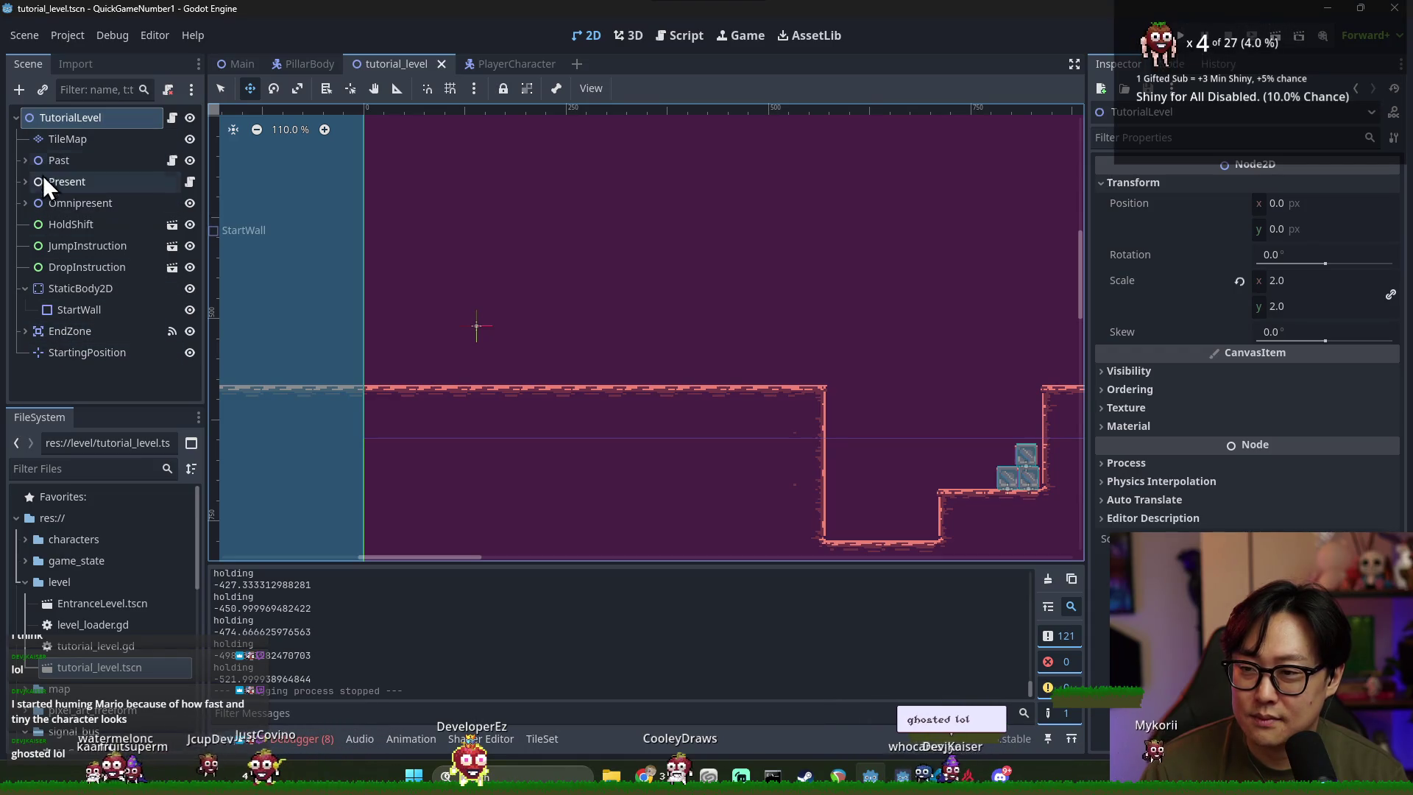
click(51, 288)
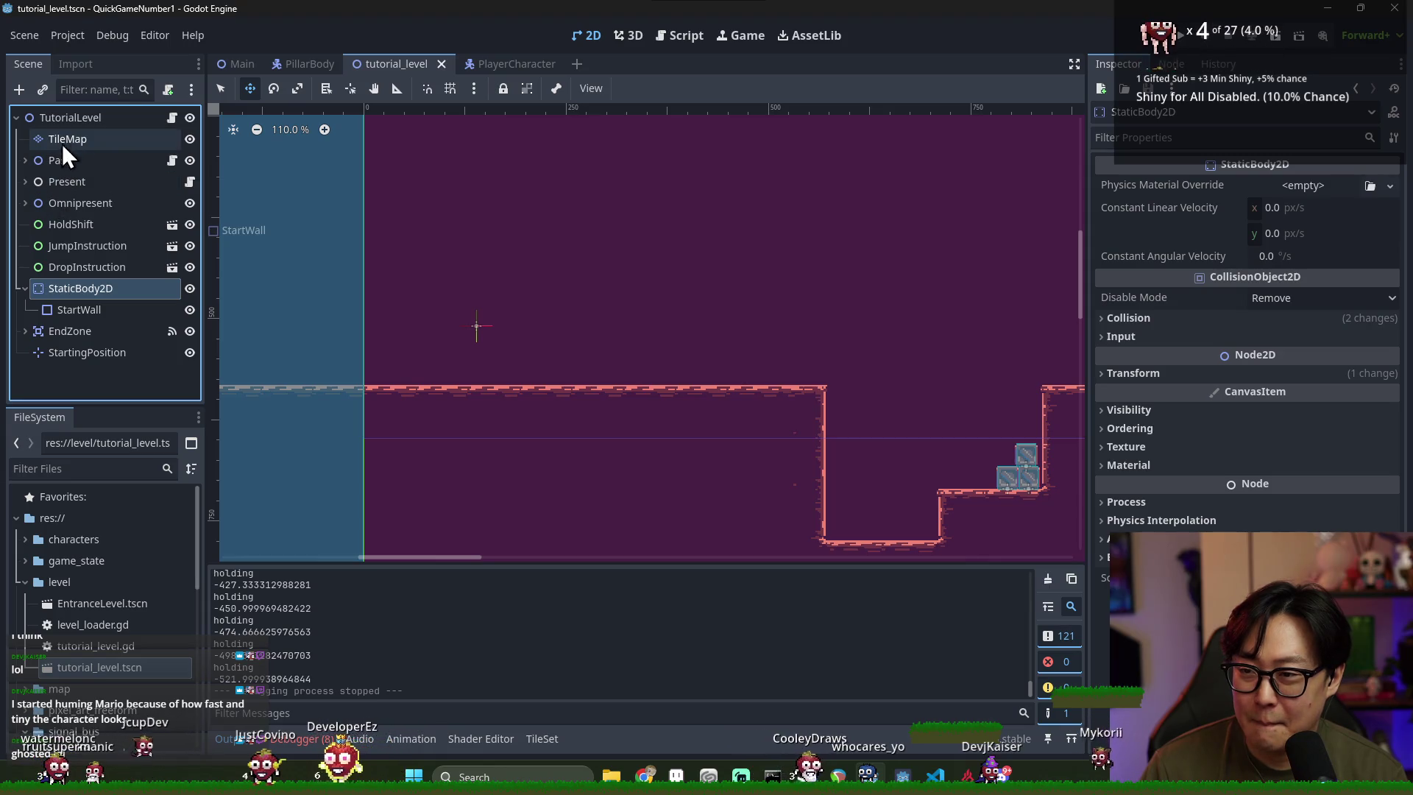
click(494, 62)
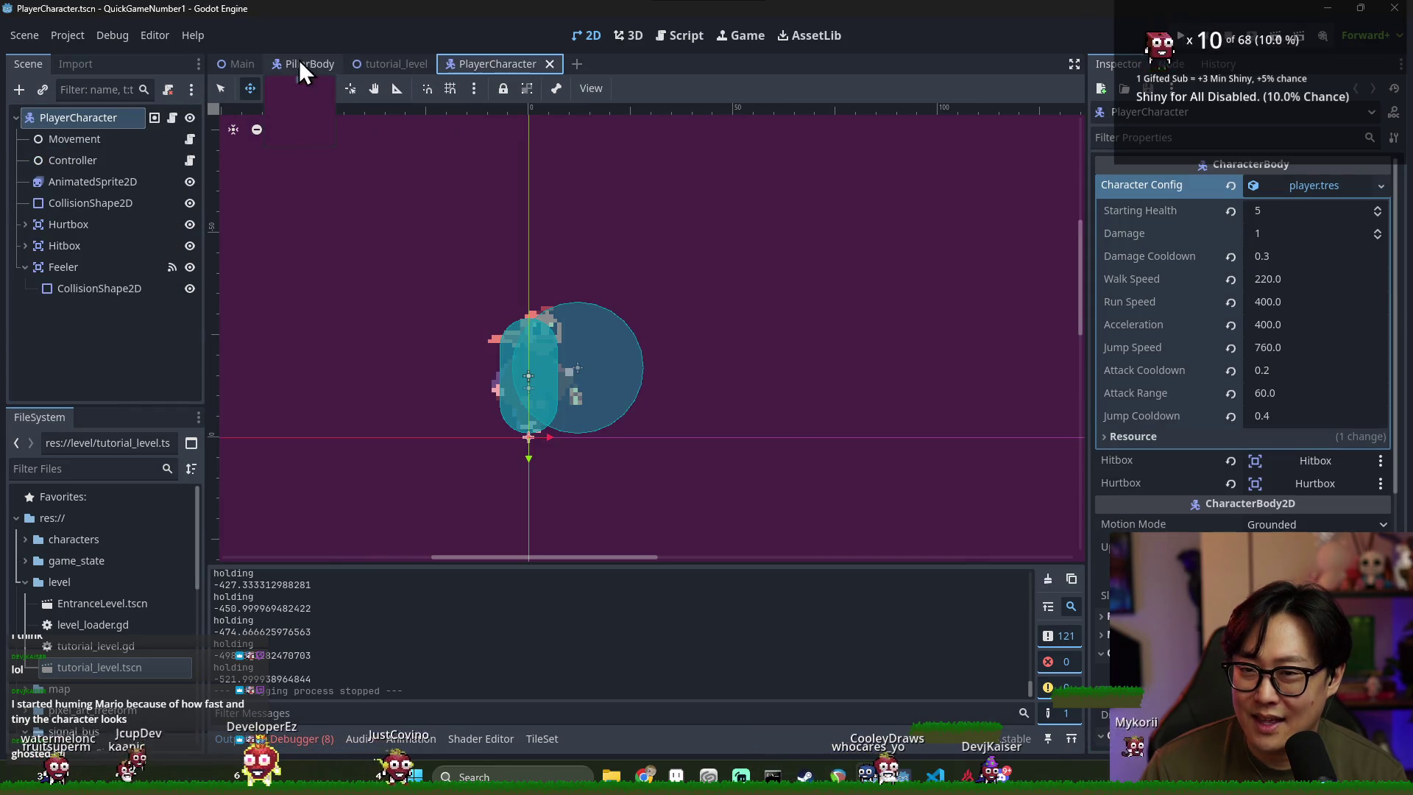
click(298, 62)
click(243, 65)
drag(73, 162, 99, 133)
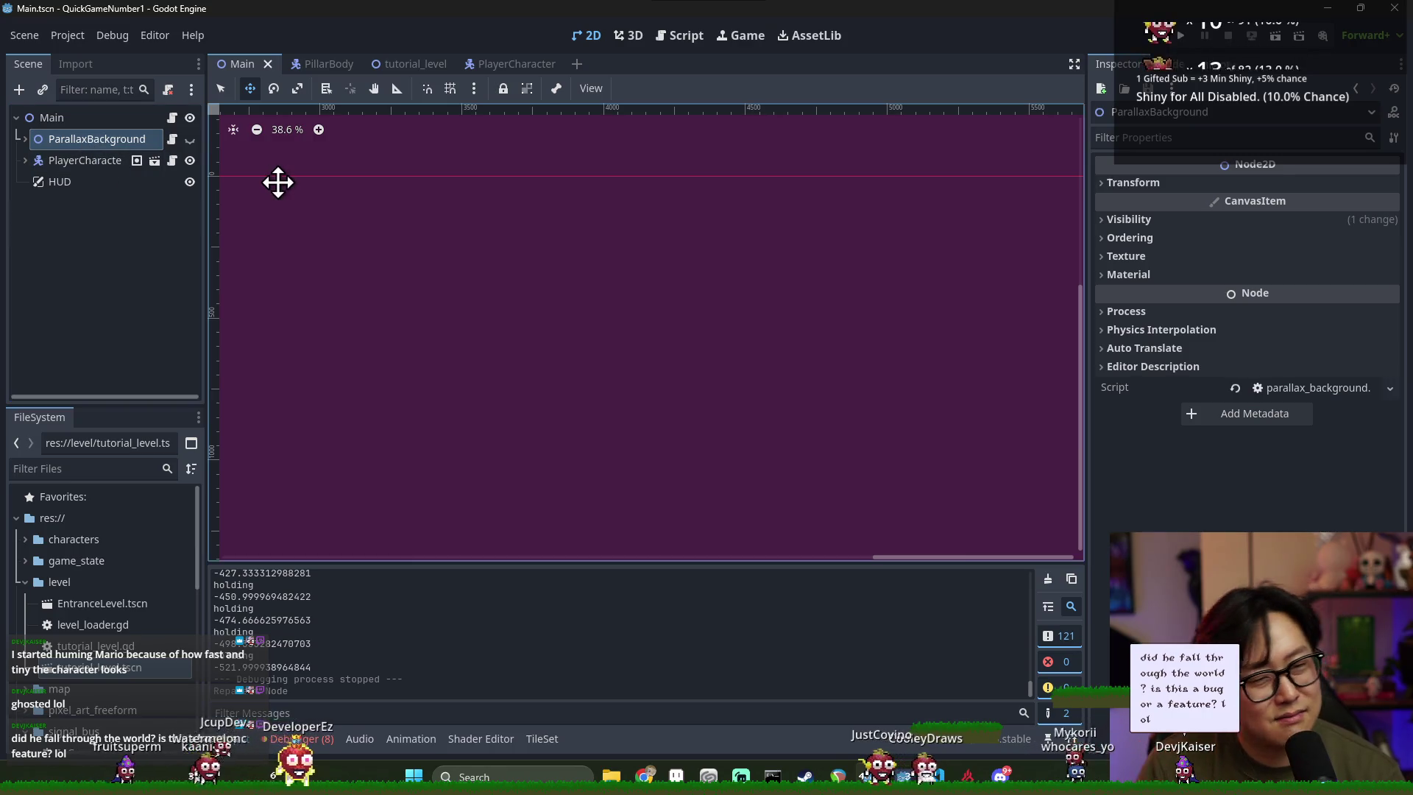
Toggle ParallaxBackground's visibility on and back off, then review its Transform and Visibility properties
click(104, 162)
click(99, 143)
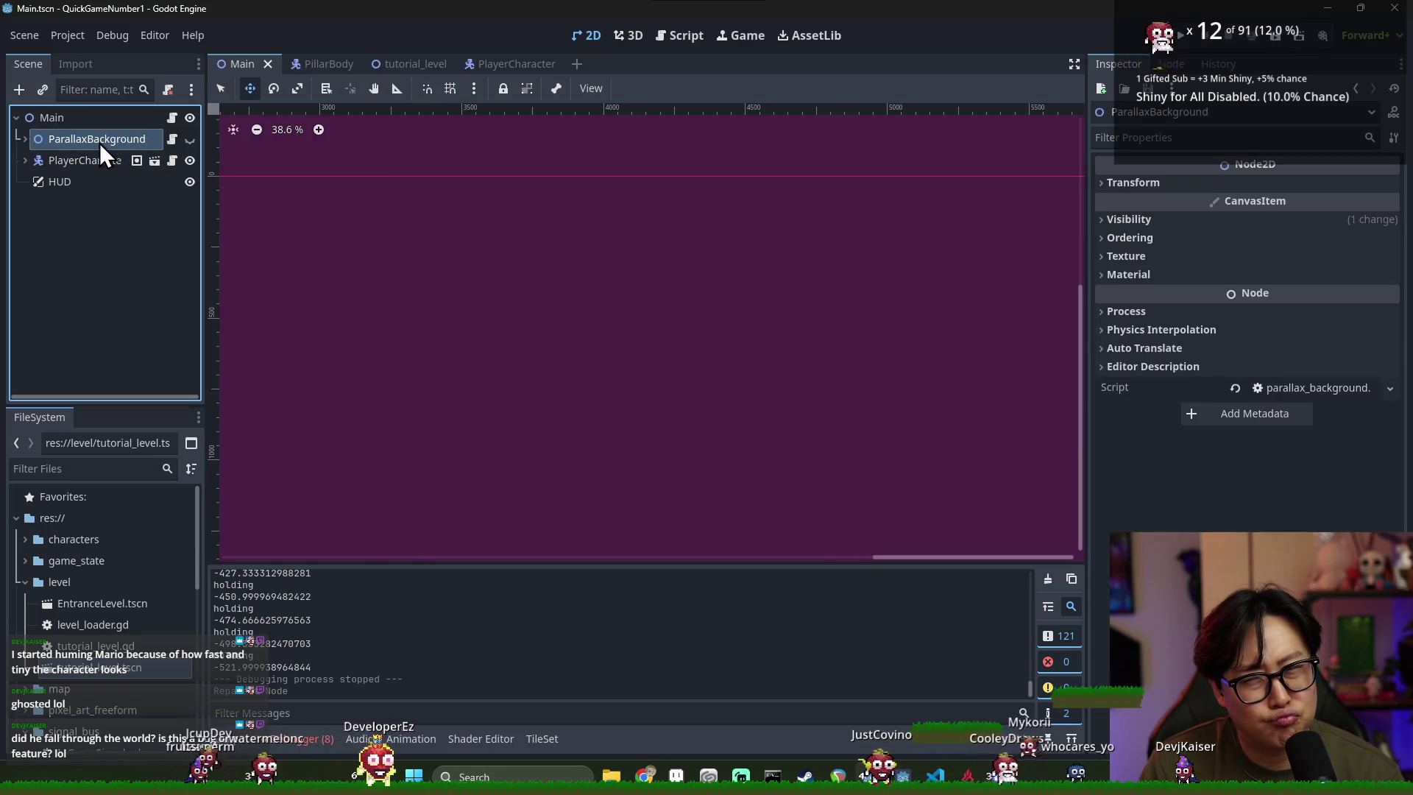
click(189, 140)
click(189, 139)
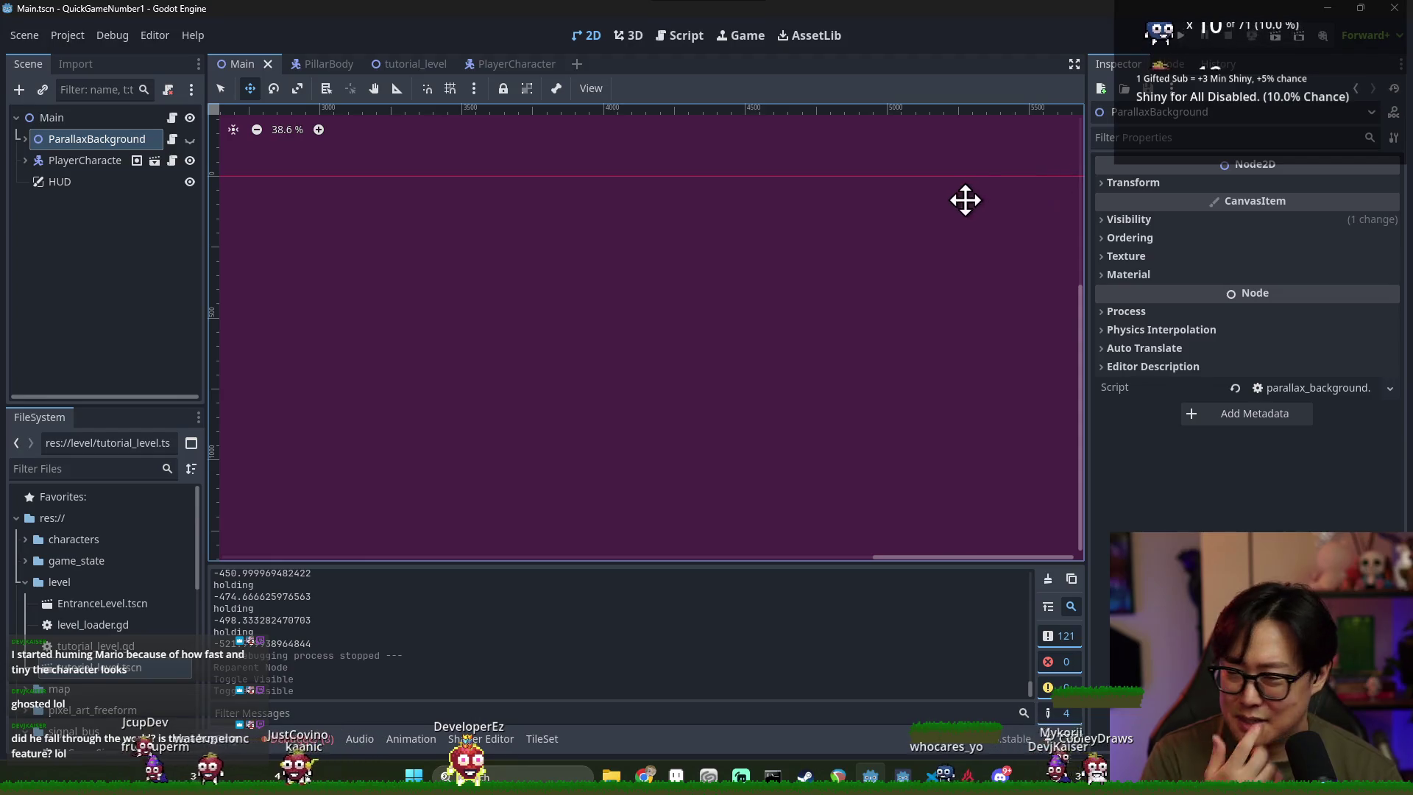
click(1179, 184)
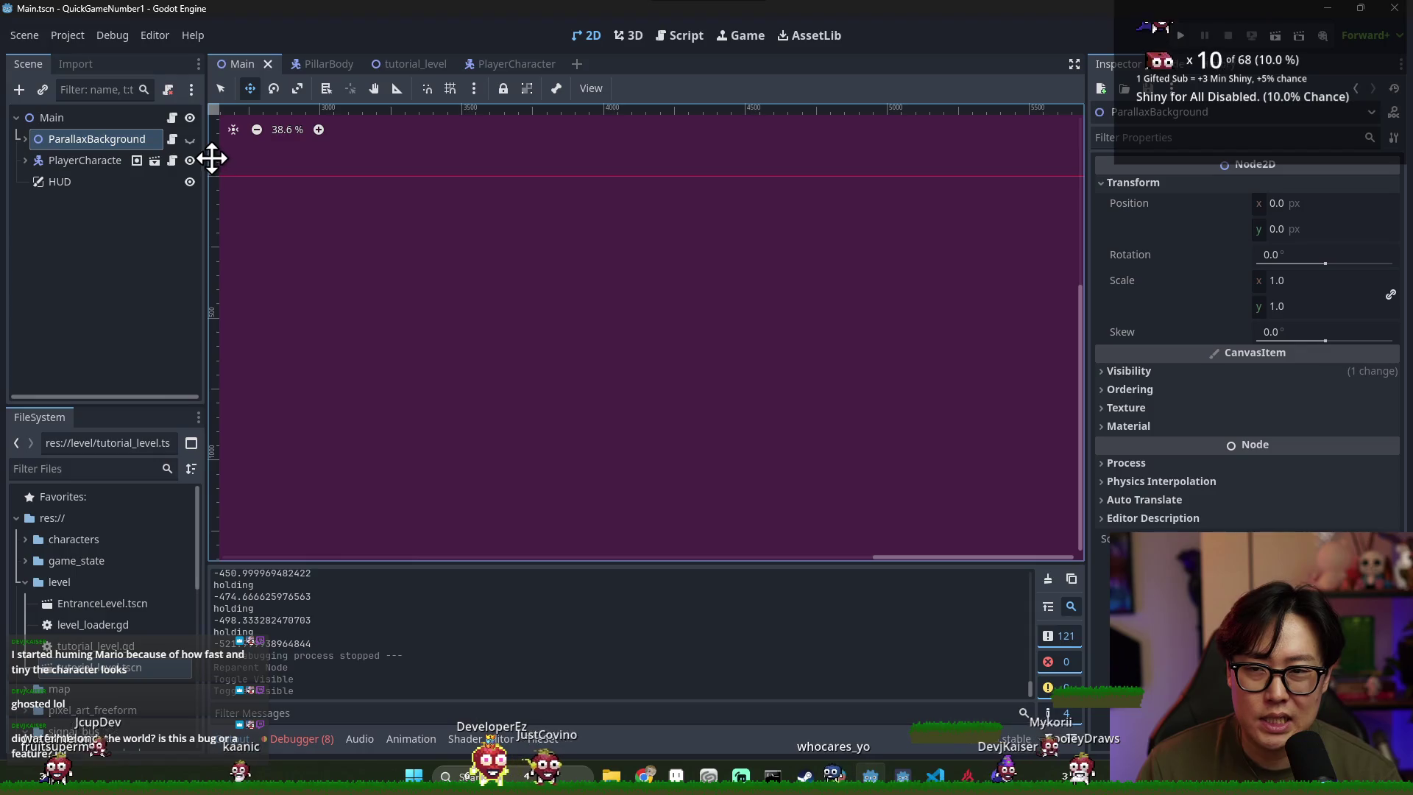
click(1178, 373)
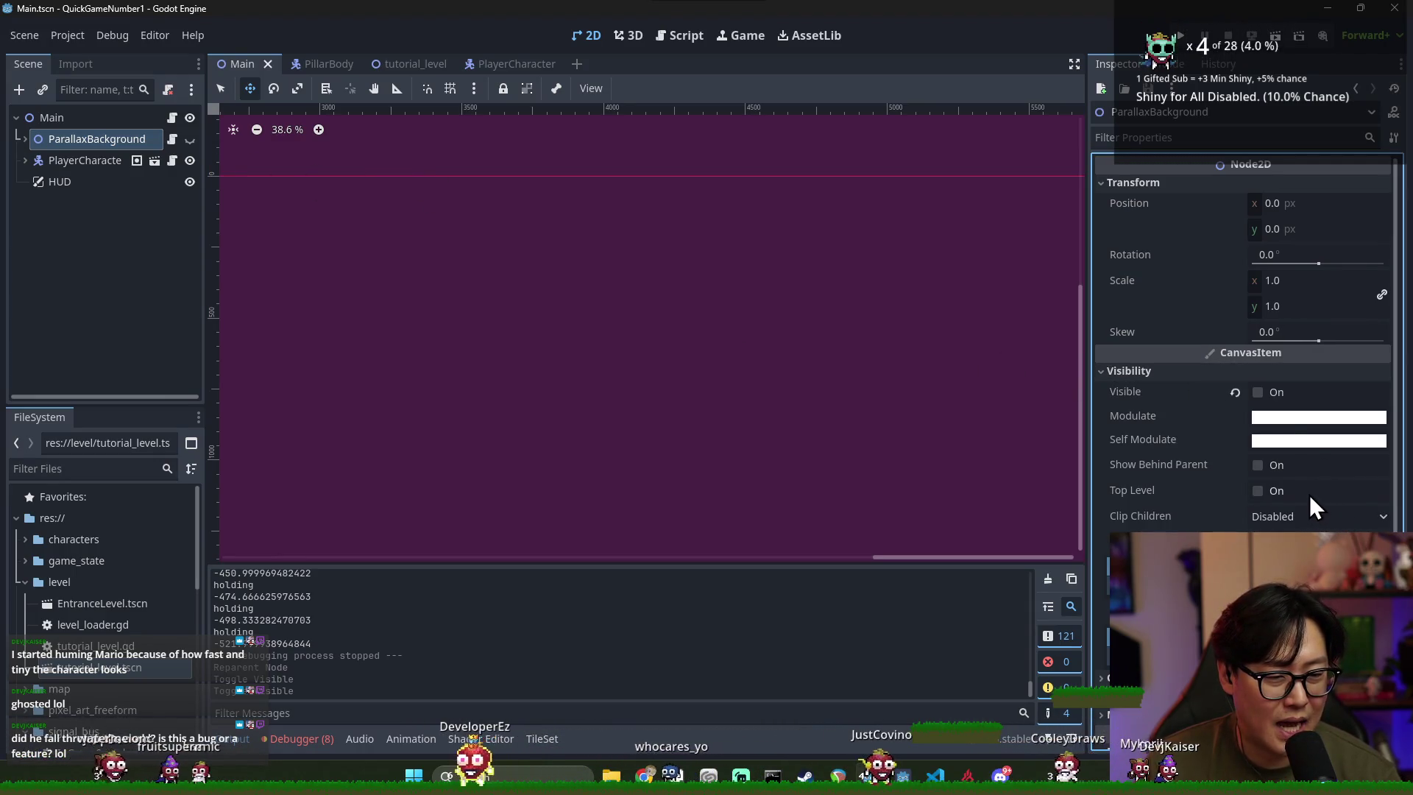
scroll(1309, 494, down, 2)
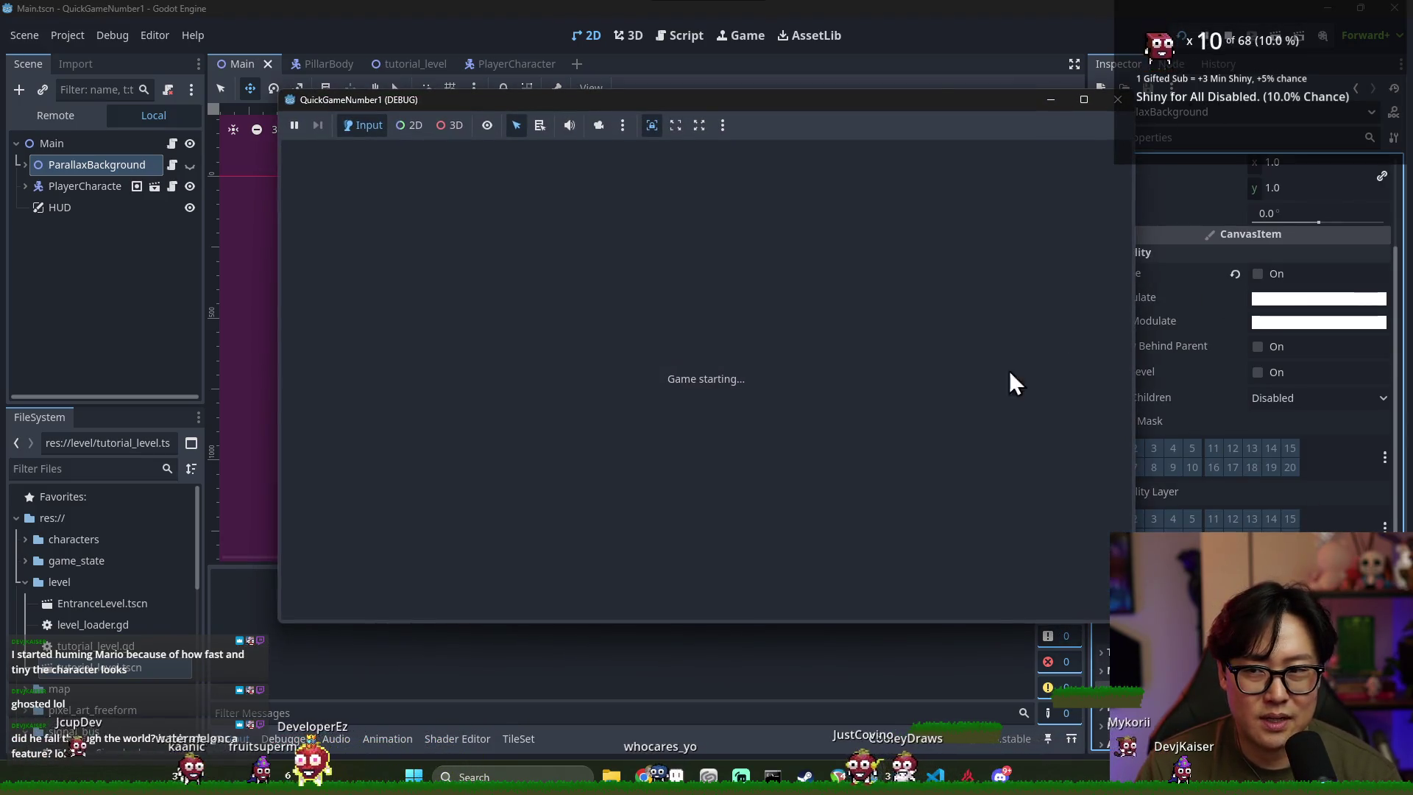
Walk the enlarged player right, jumping onto the higher platform past the 'hold to run' hint
key(Right)
key(space)
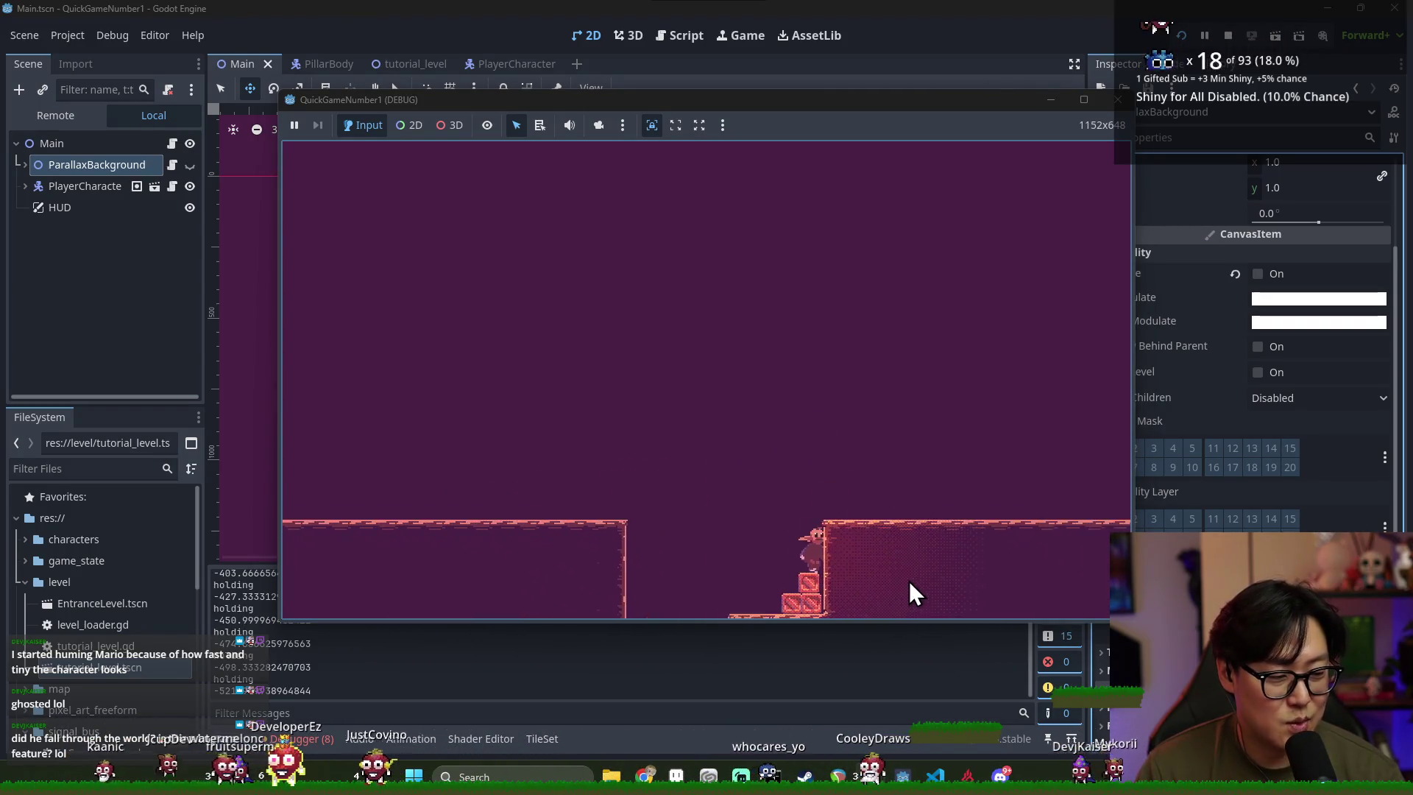
key(Right)
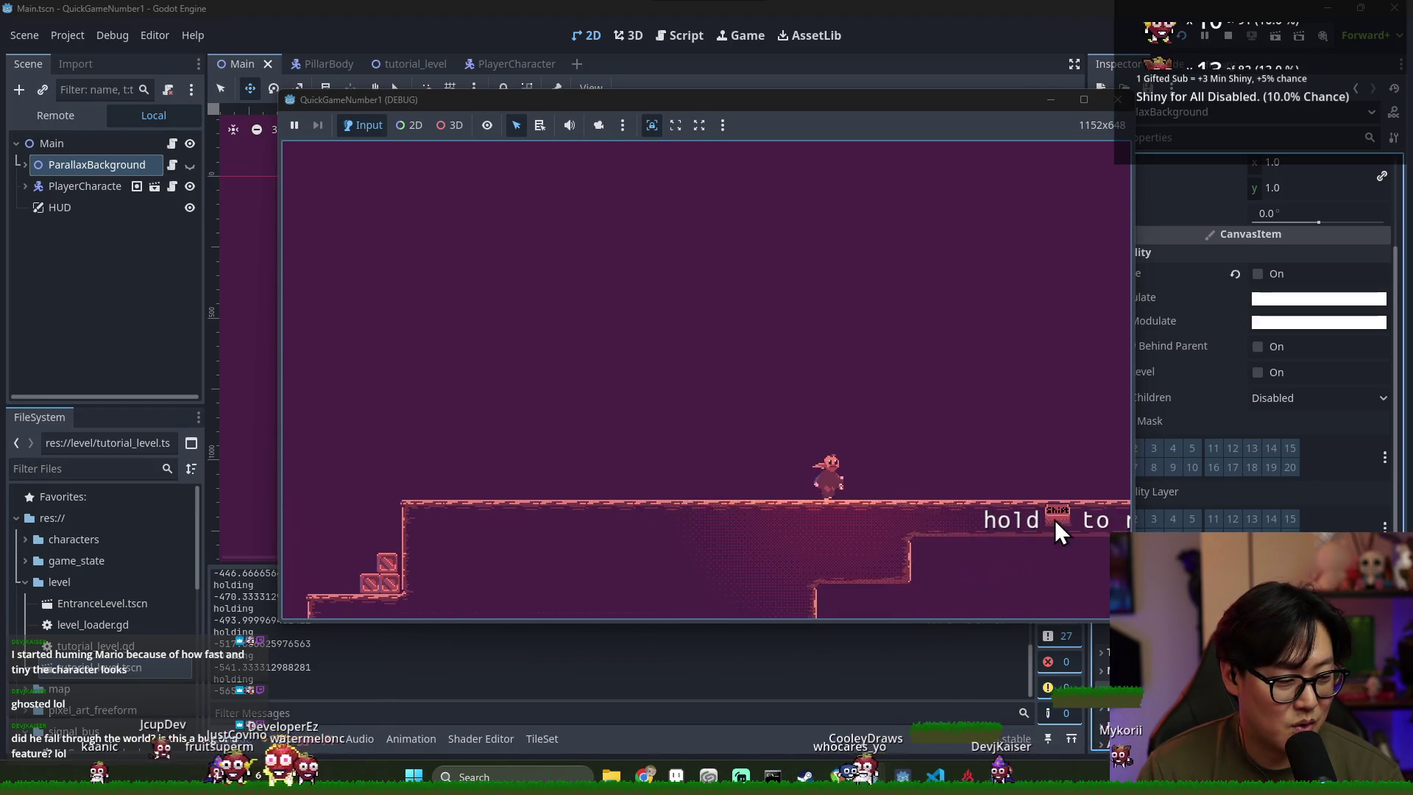
key(Right)
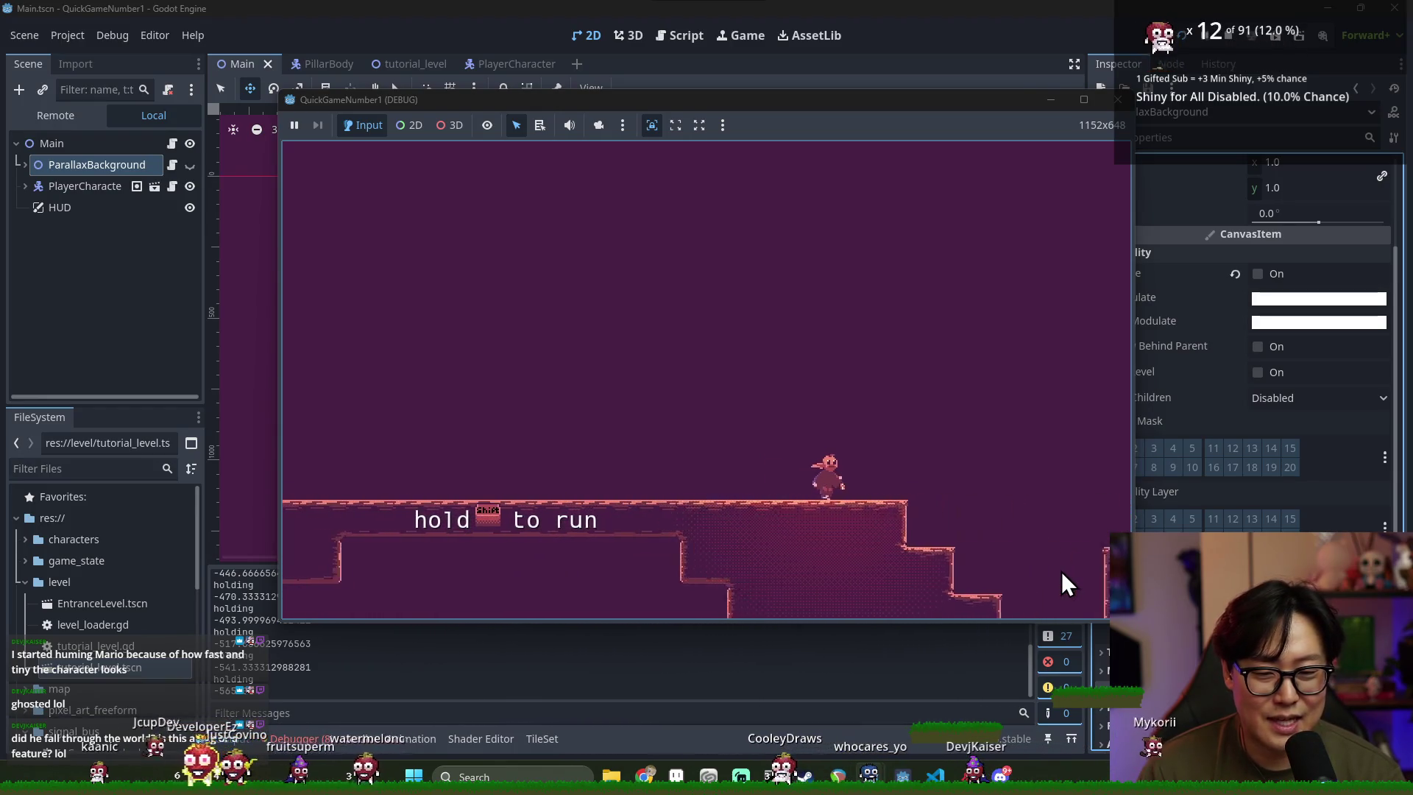
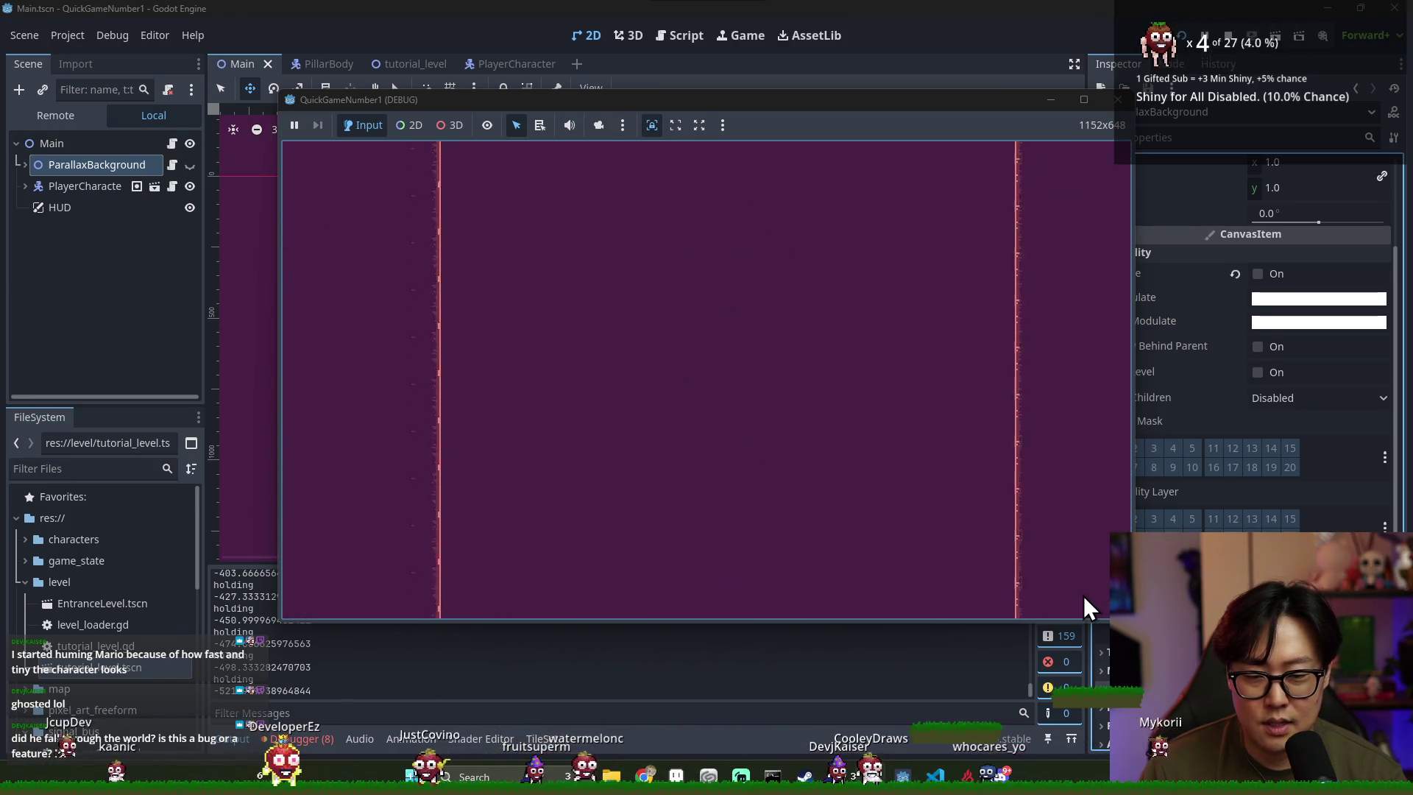
Stop the running game and open main.gd at the end of the start_level line
click(1227, 35)
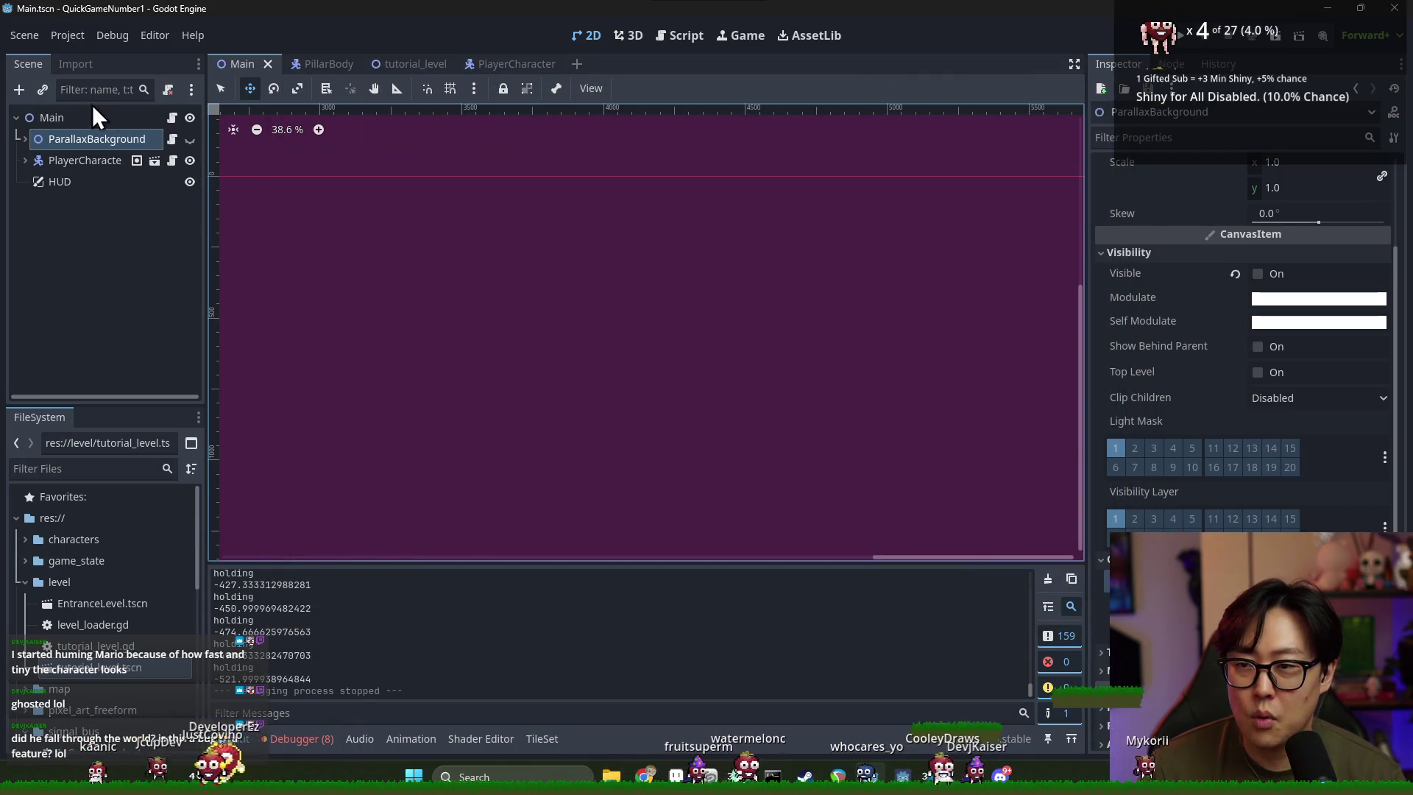
click(168, 118)
key(ctrl+s)
click(540, 246)
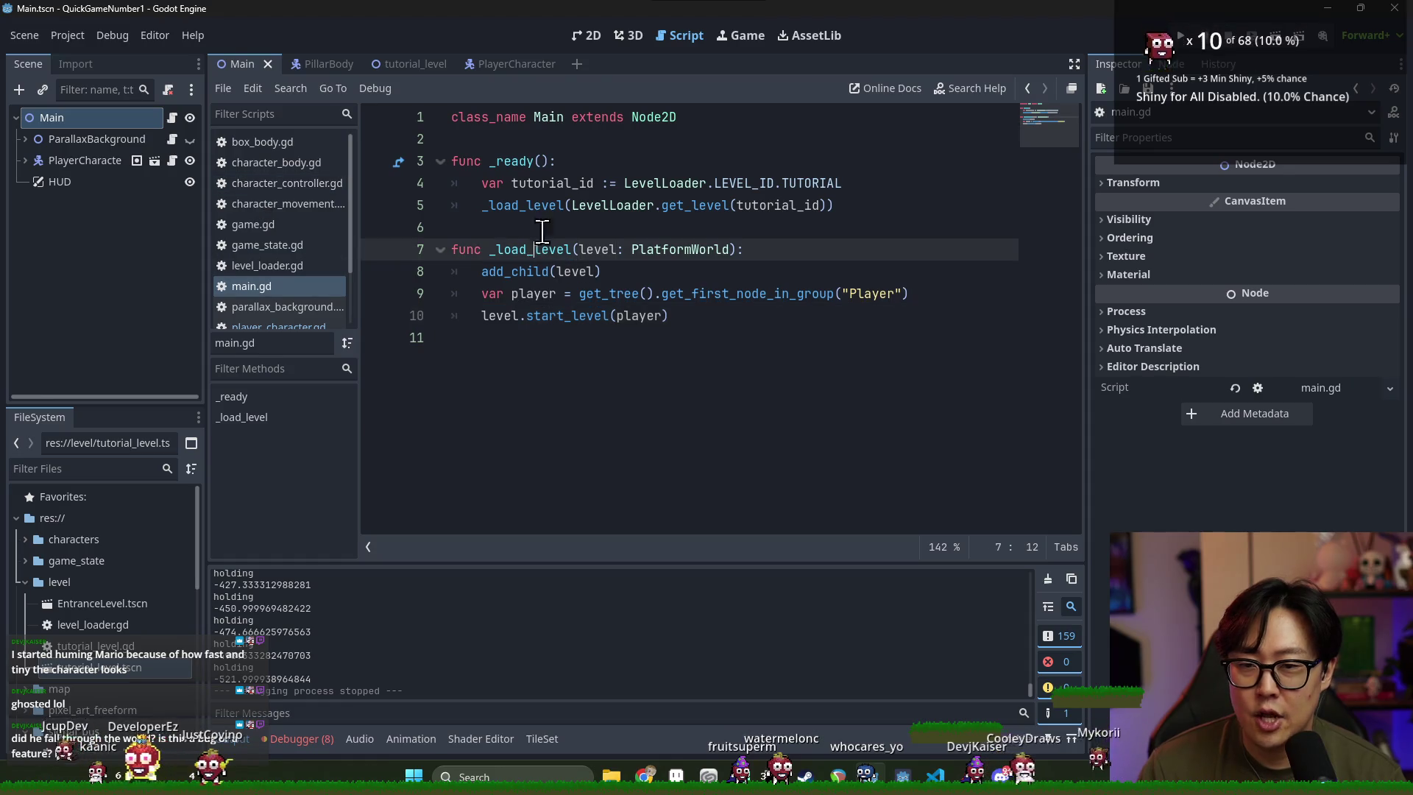
double_click(482, 315)
click(707, 322)
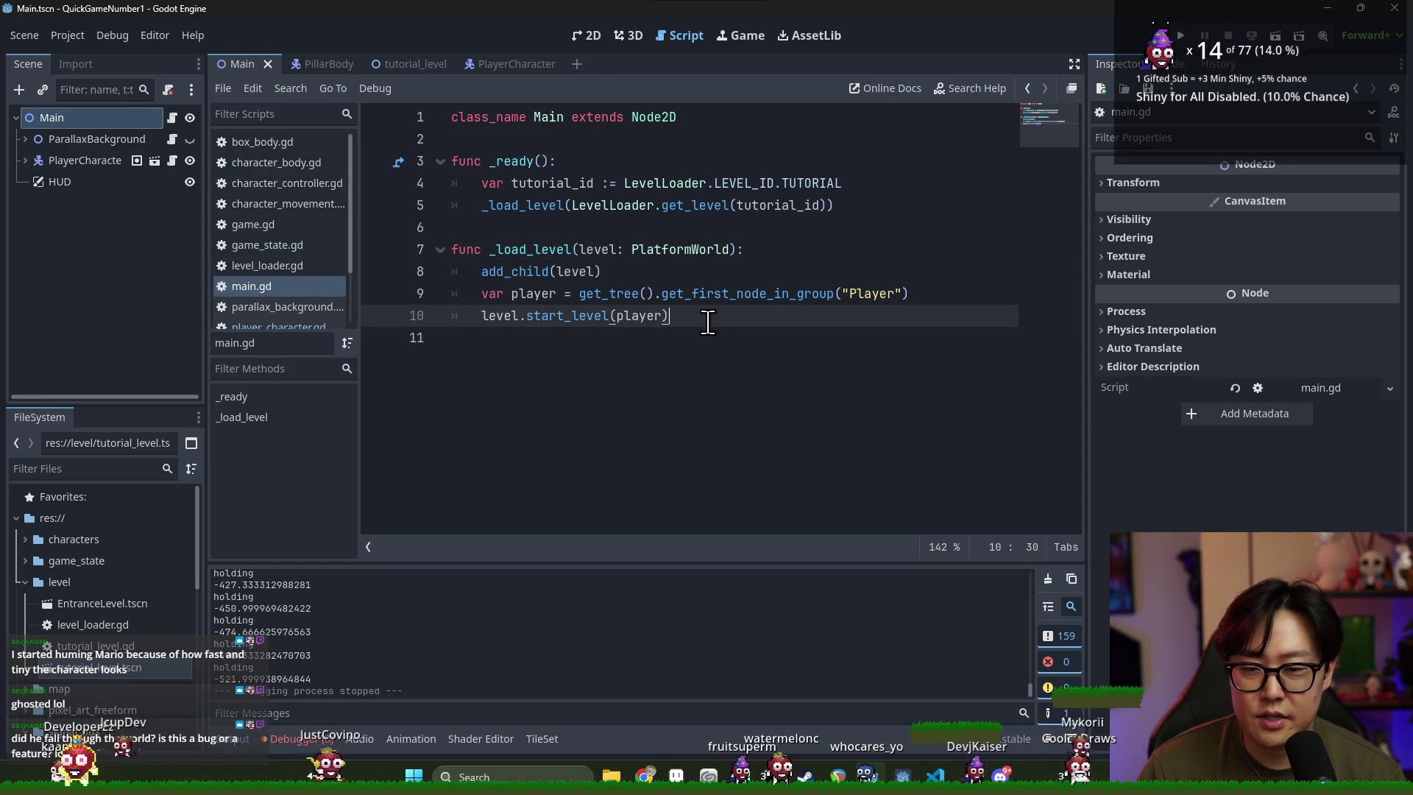
Add level.transition_level.connect(_on_level_transition) below the start_level call
key(Return)
text(level.)
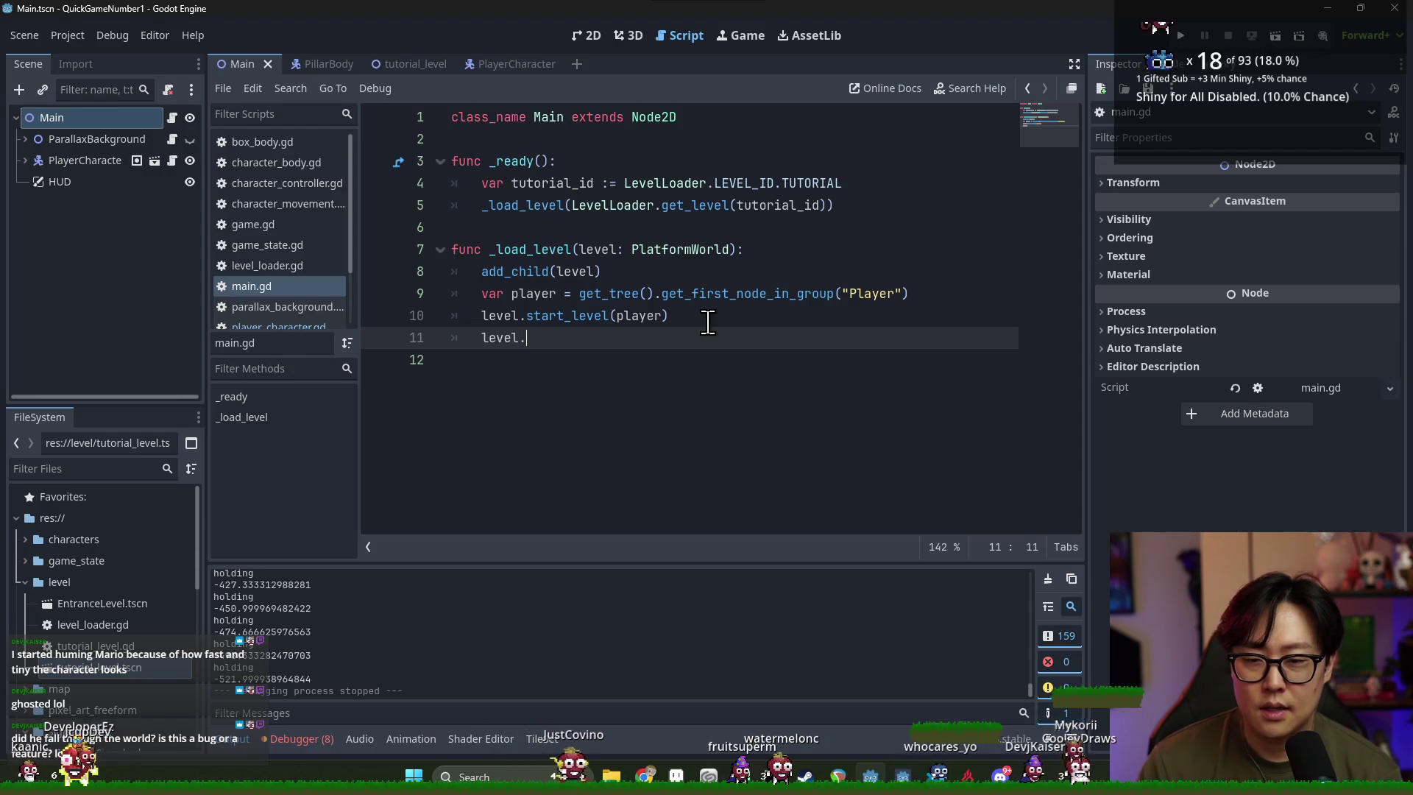
key(Down)
key(Down)
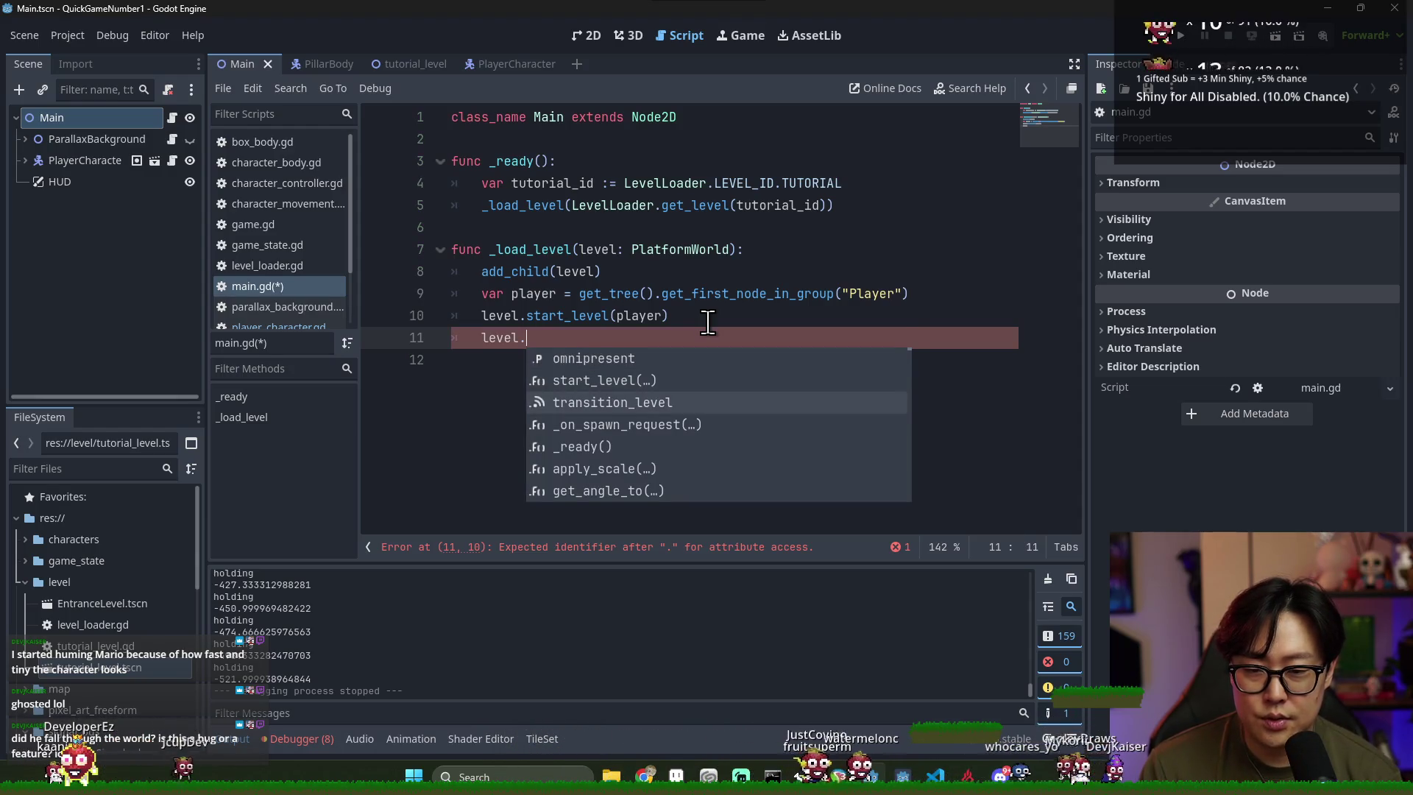
key(Return)
text(.c)
key(Return)
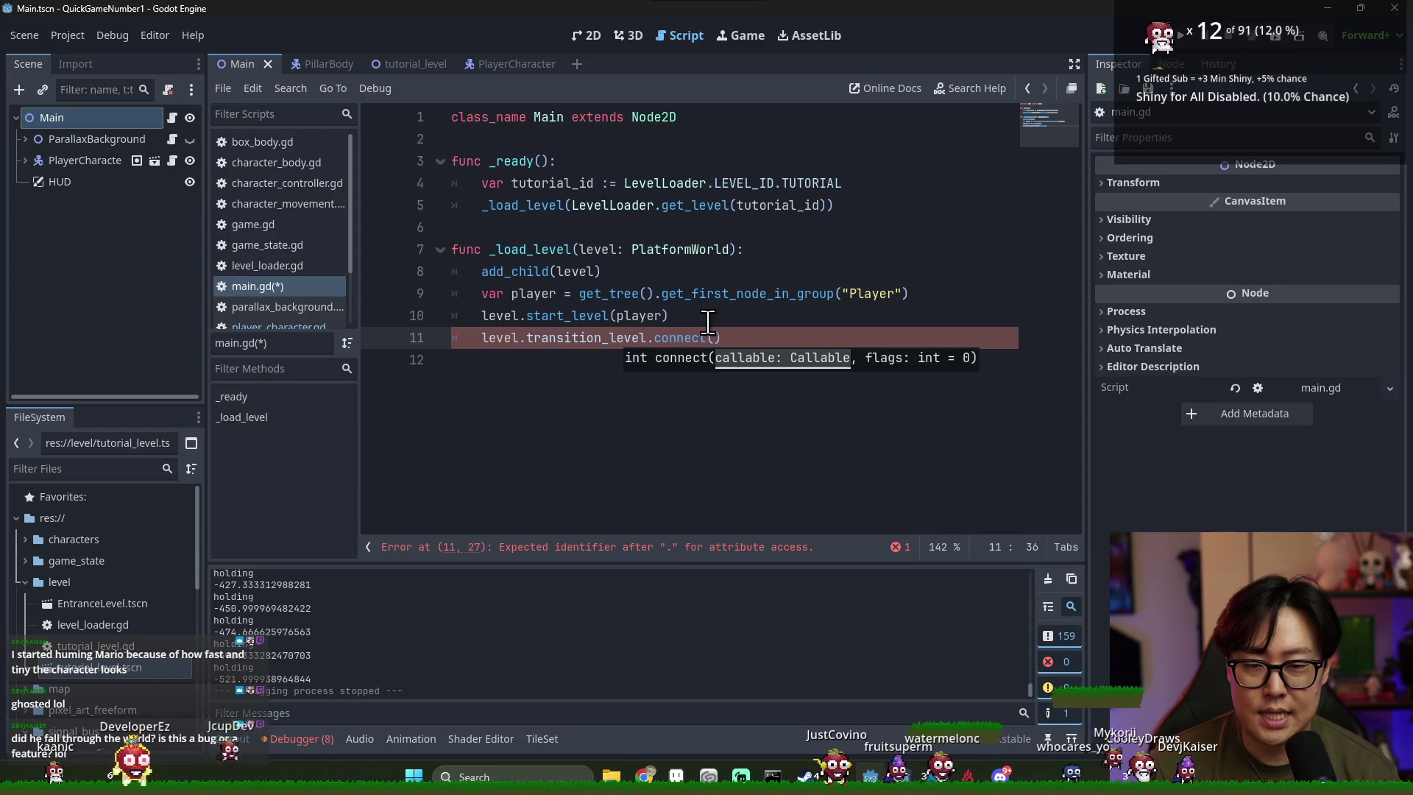
text(scene_t)
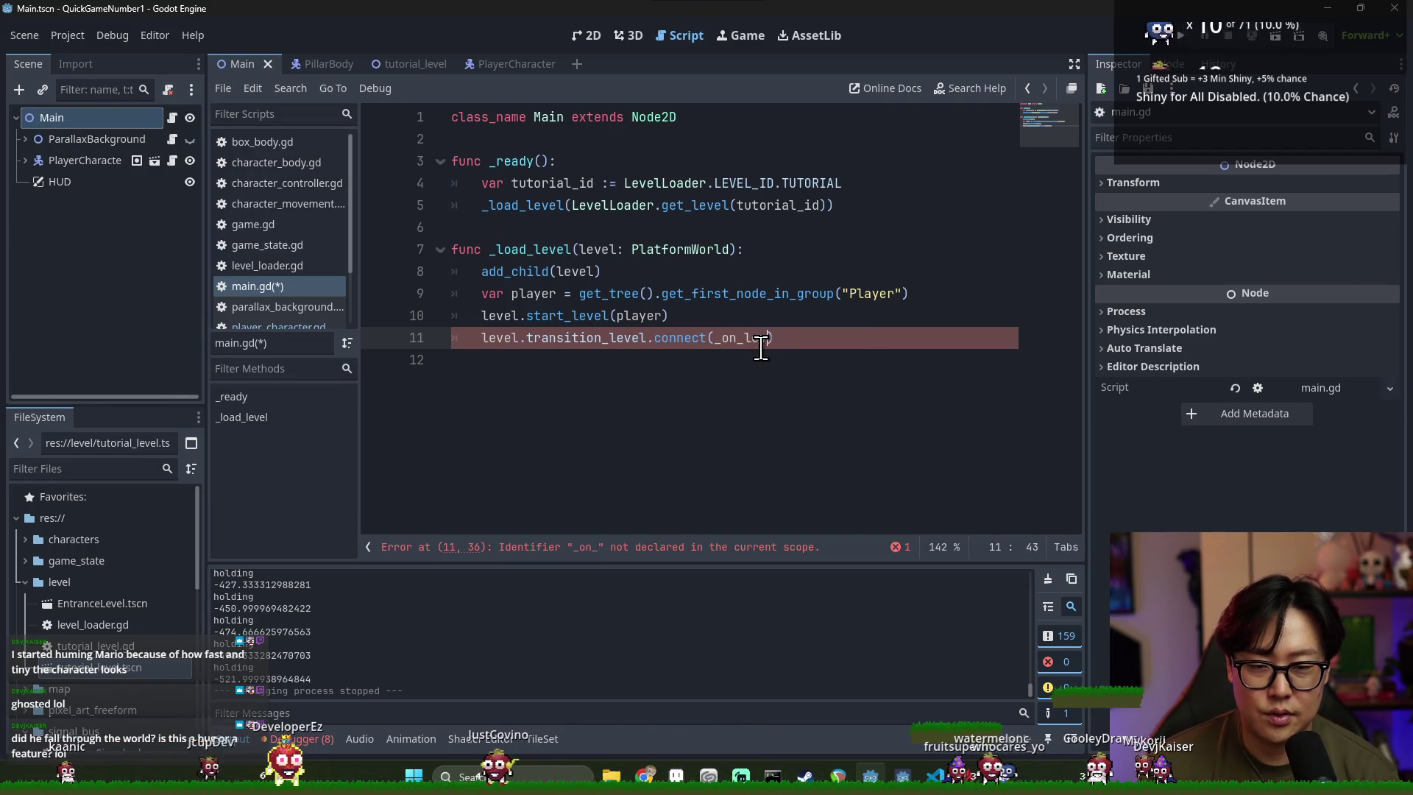
text(el)
text(_transition)
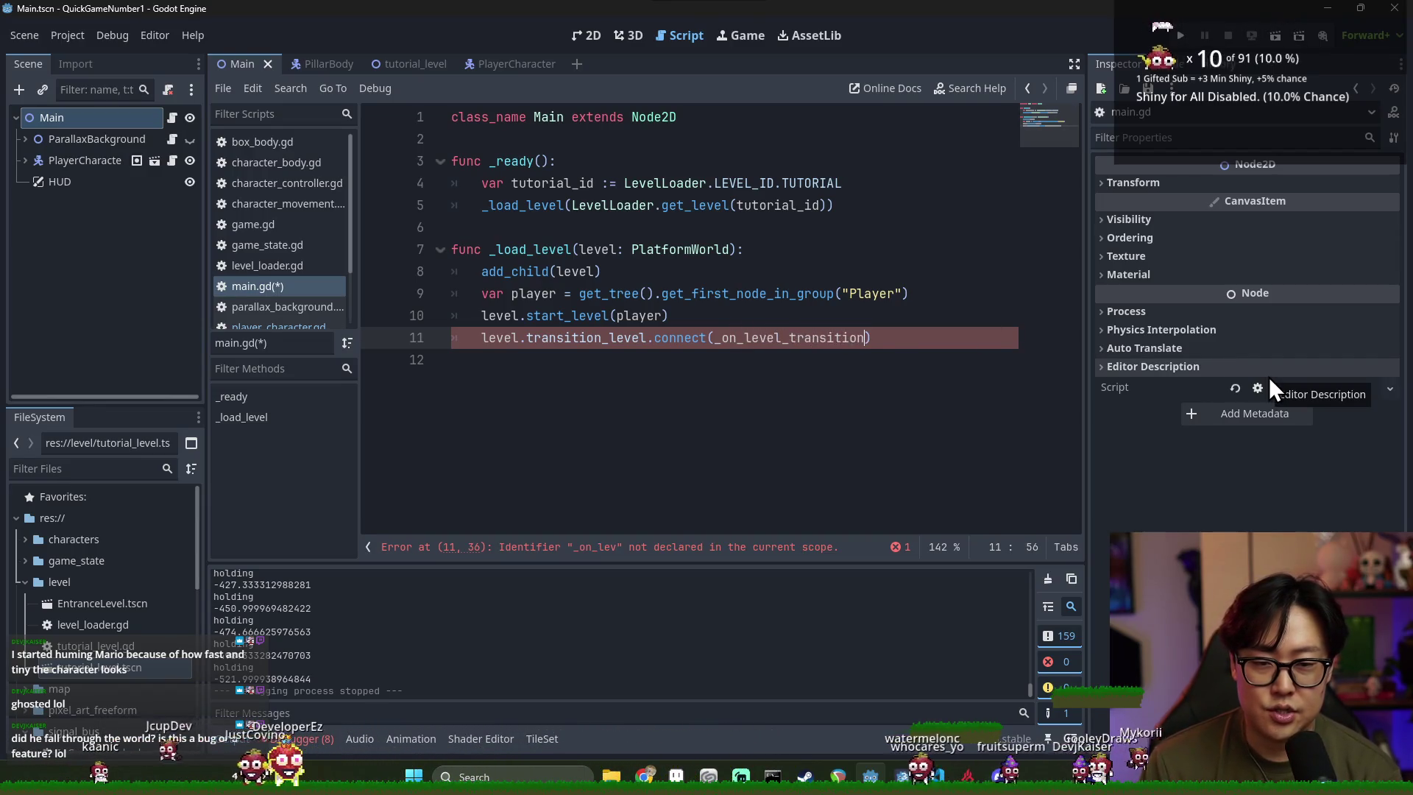
key(ctrl+s)
Define a new func _on_level_transition(level) whose body is only pass
key(Return)
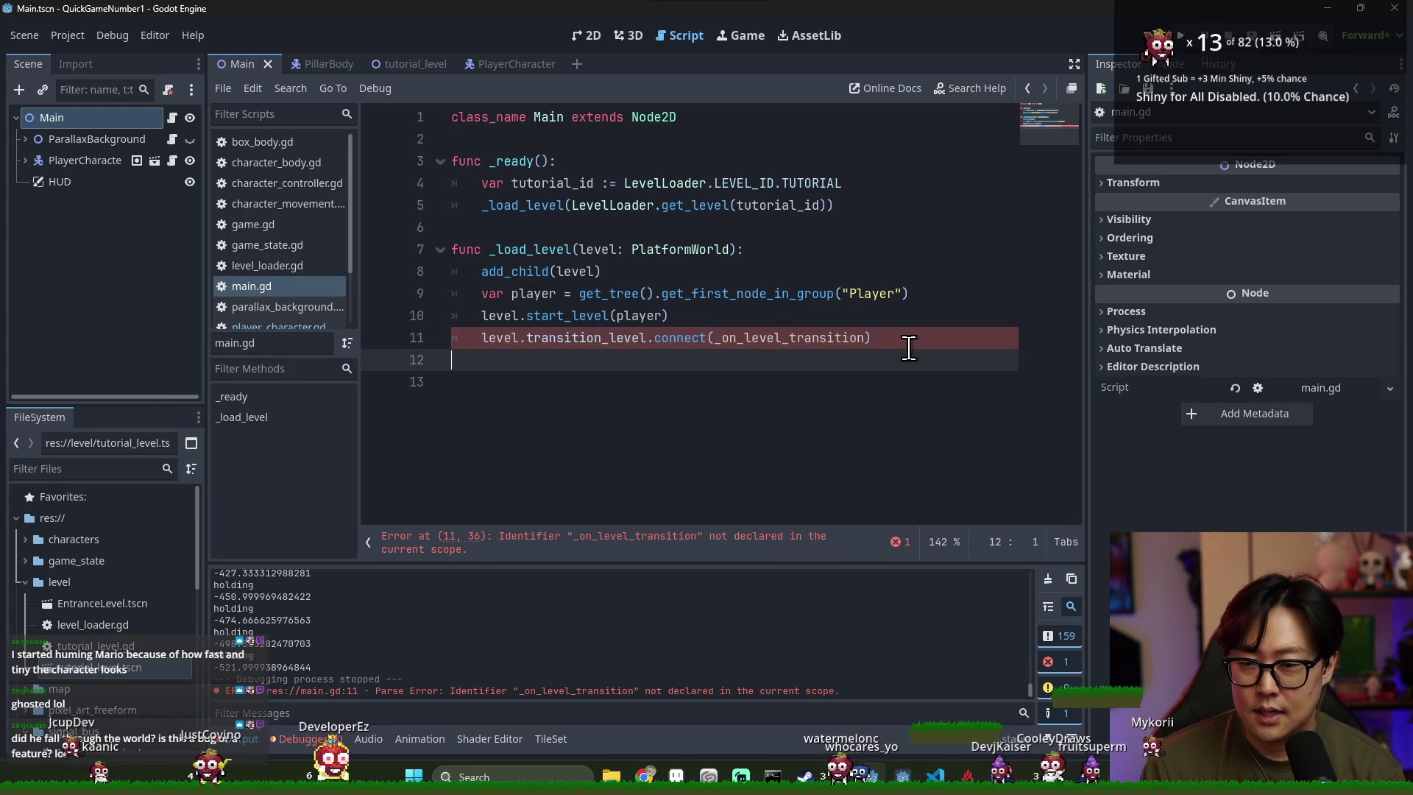
key(Return)
key(BackSpace)
text(func)
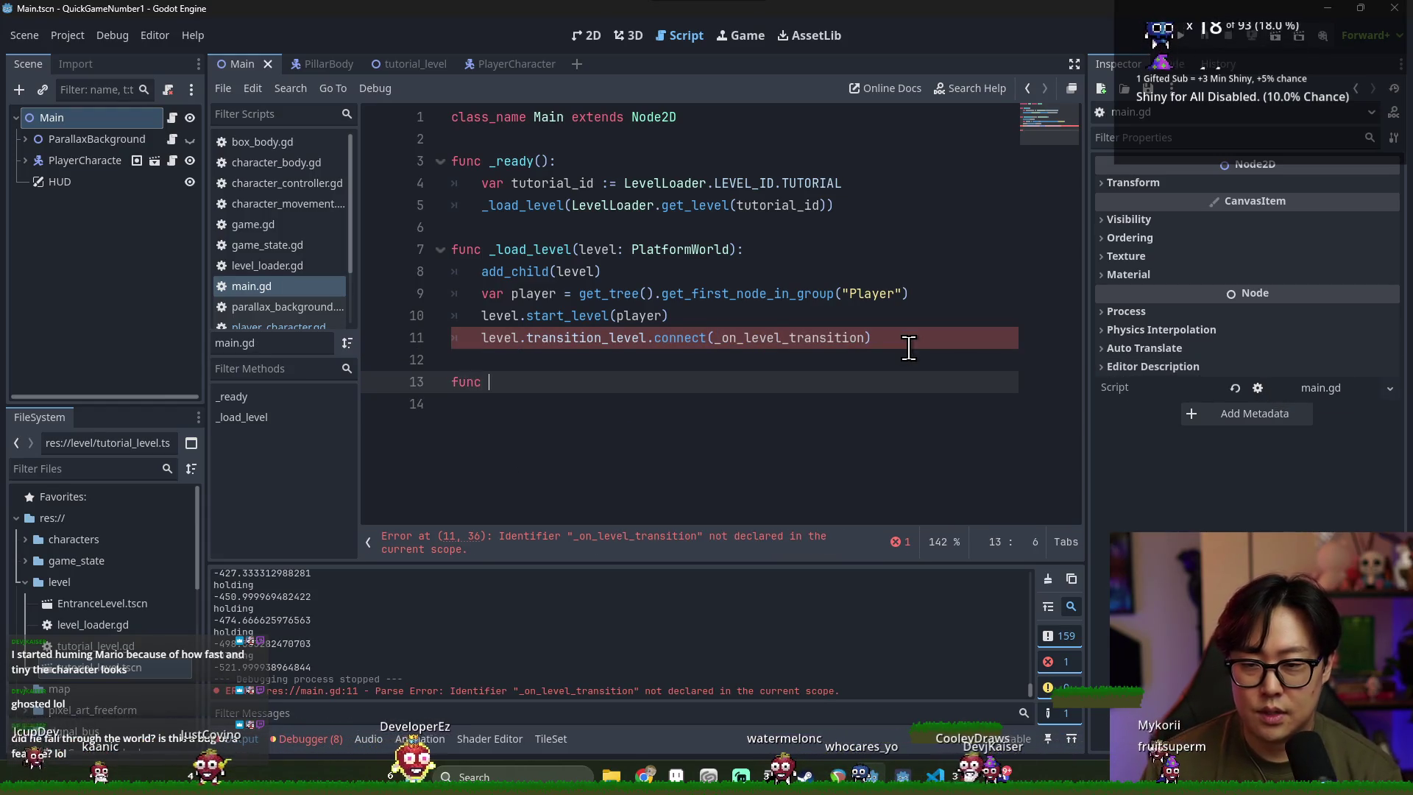
text(():)
key(Return)
text(pass)
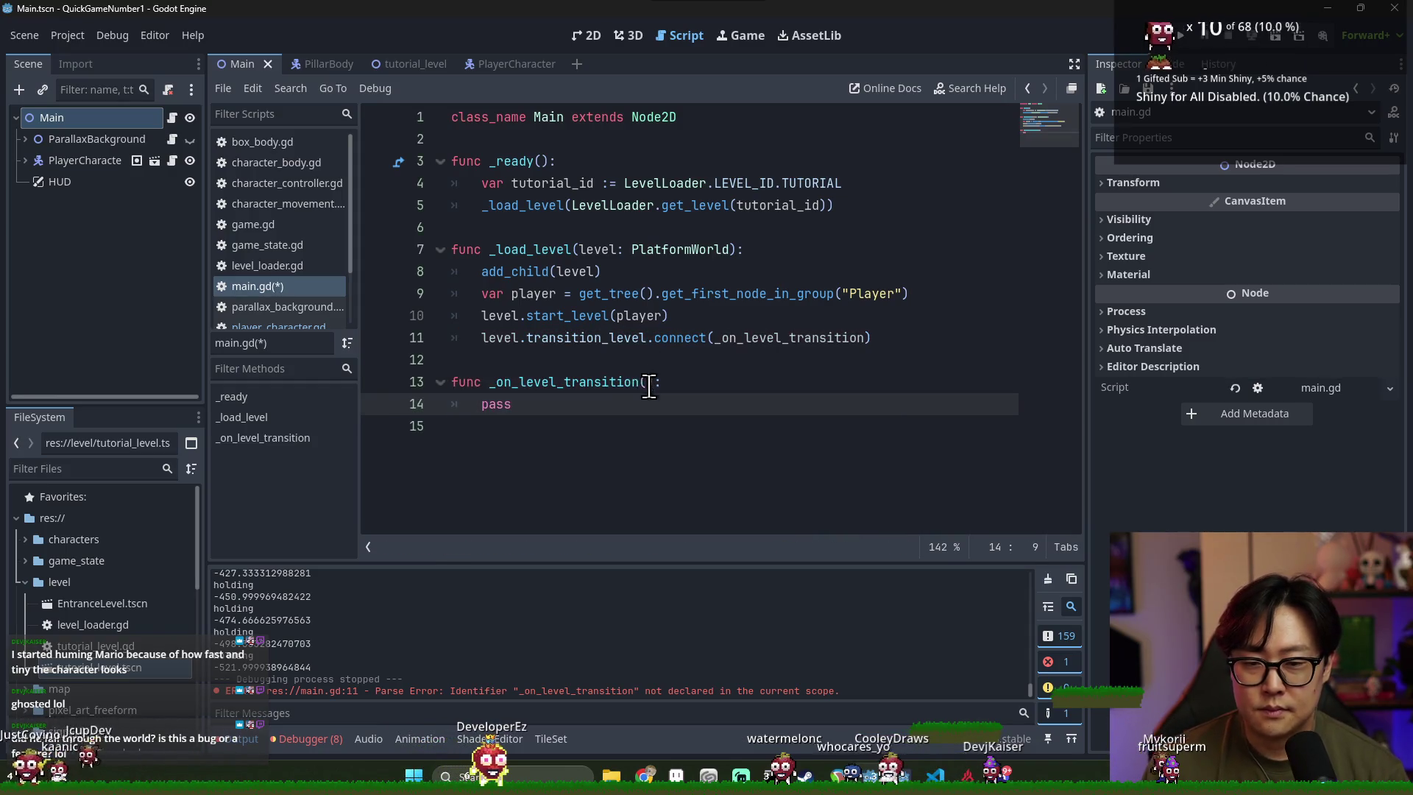
click(654, 390)
text(level)
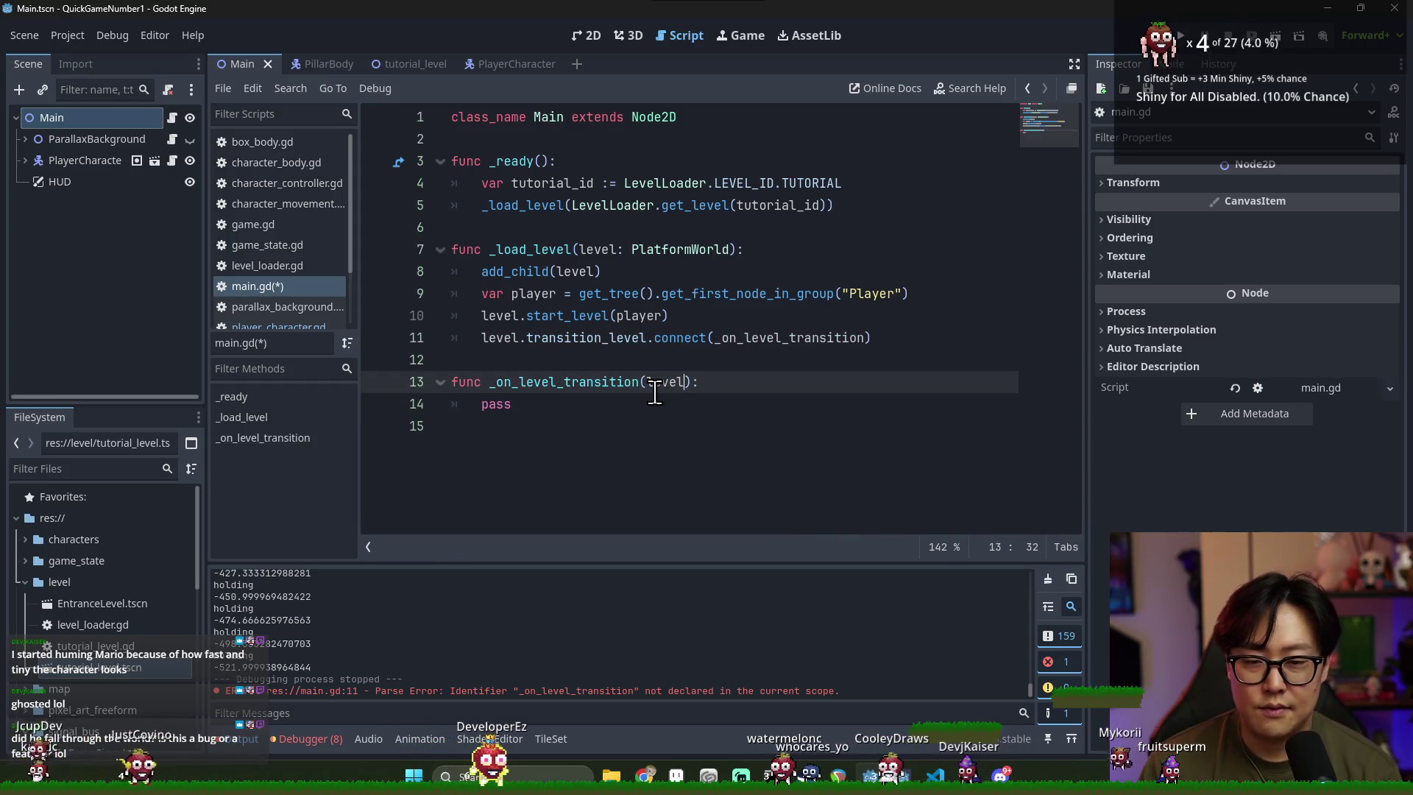
Type _on_level_transition's parameter as LevelLoader.LEVEL_ID and save main.gd
key(BackSpace)
text(: L)
text(e)
key(Return)
text(.LL)
key(BackSpace)
key(Return)
key(ctrl+s)
click(866, 381)
key(Return)
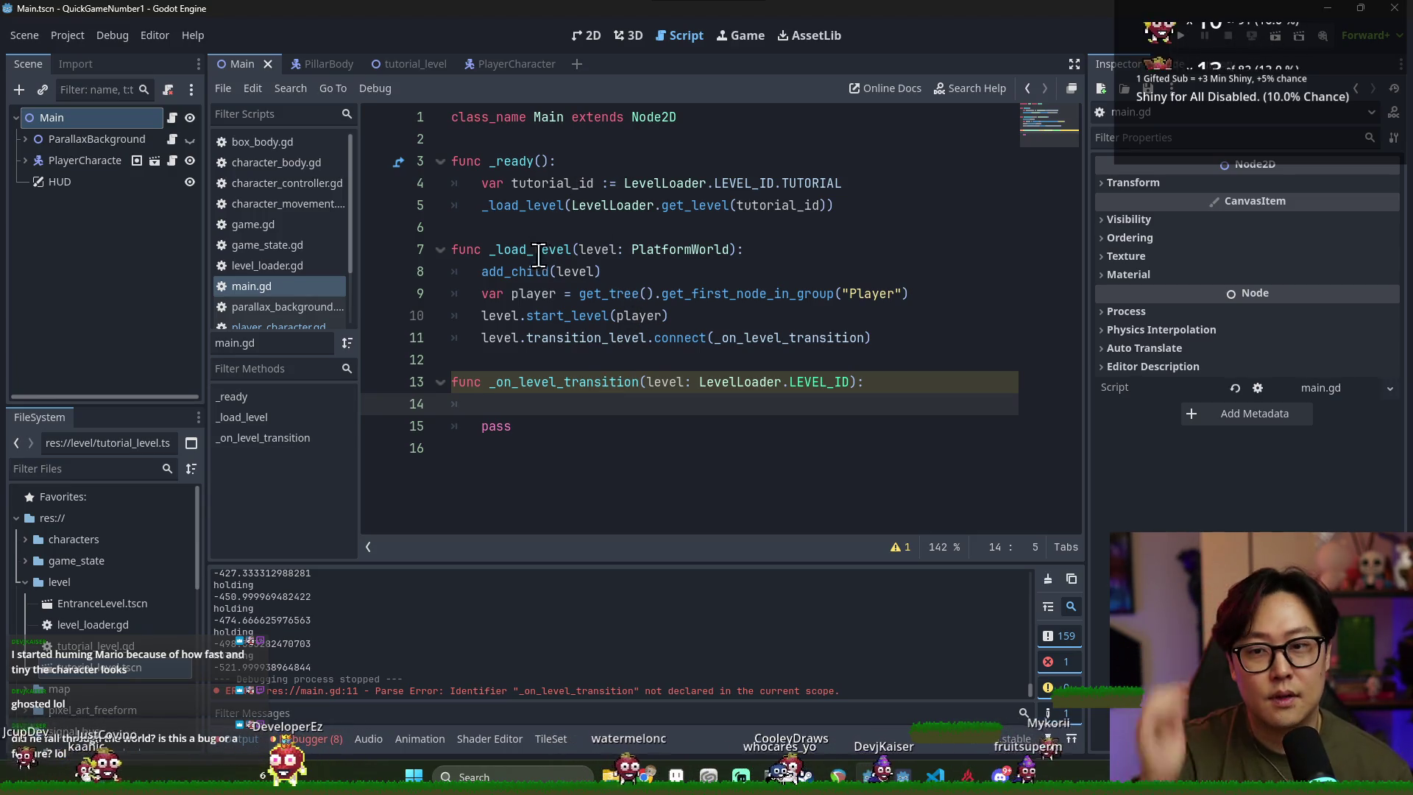
Declare var current_level: PlatformWorld below the class declaration
double_click(515, 270)
click(779, 144)
key(Return)
text(vel: )
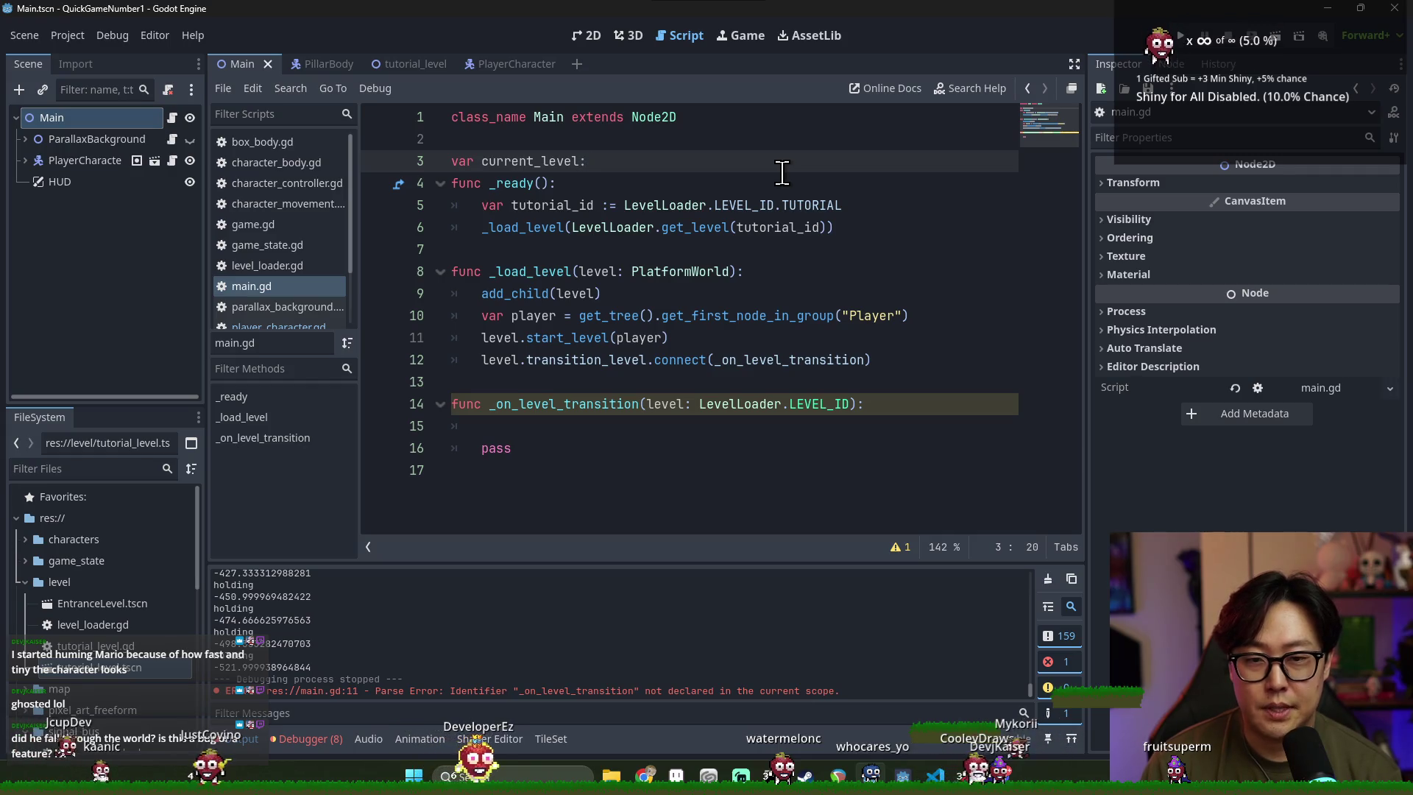
text(L)
key(BackSpace)
text(Pl)
key(Down)
key(Return)
key(Return)
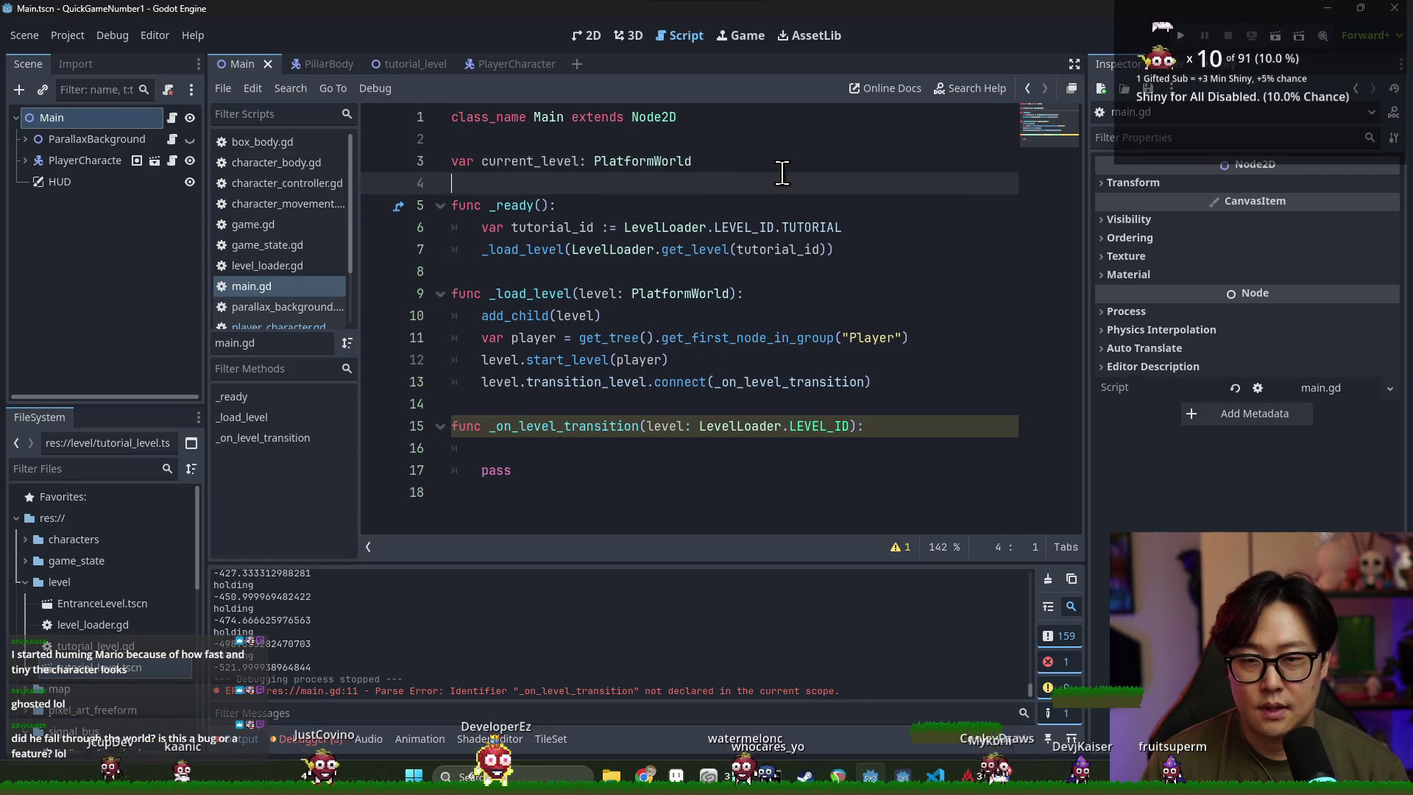
click(539, 162)
double_click(539, 162)
click(545, 184)
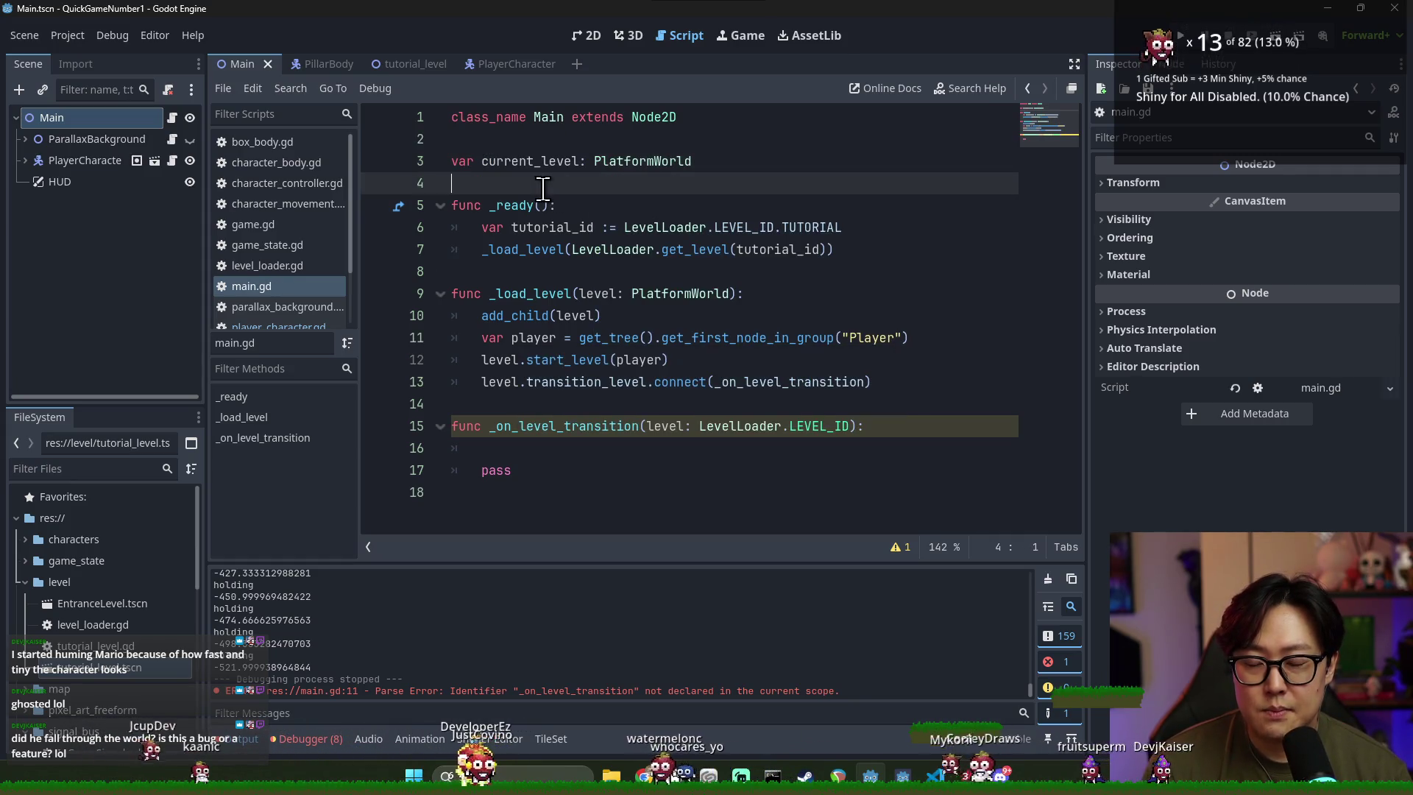
double_click(547, 160)
key(ctrl+c)
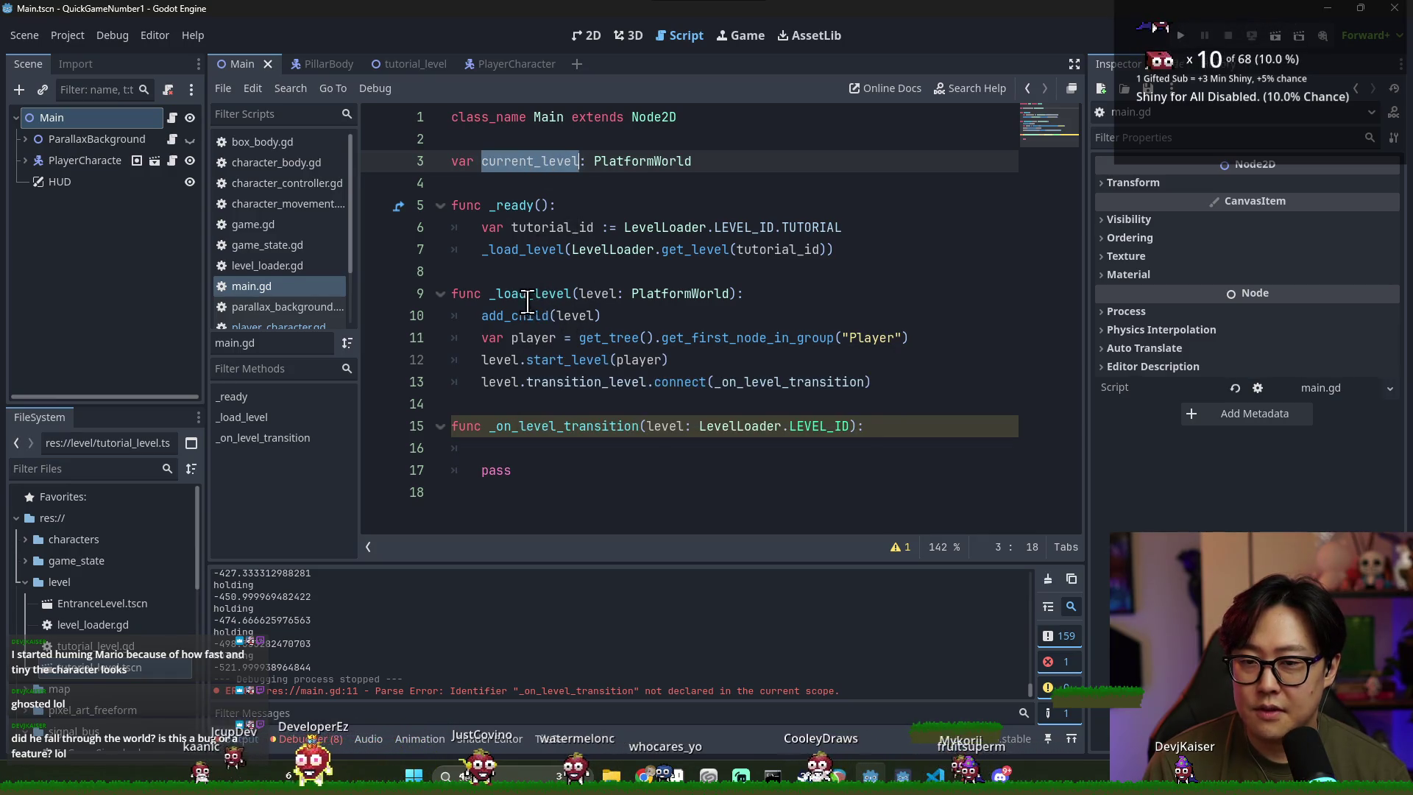
Store each loaded level with current_level = level in _load_level and save
click(475, 315)
click(799, 294)
key(Return)
key(ctrl+v)
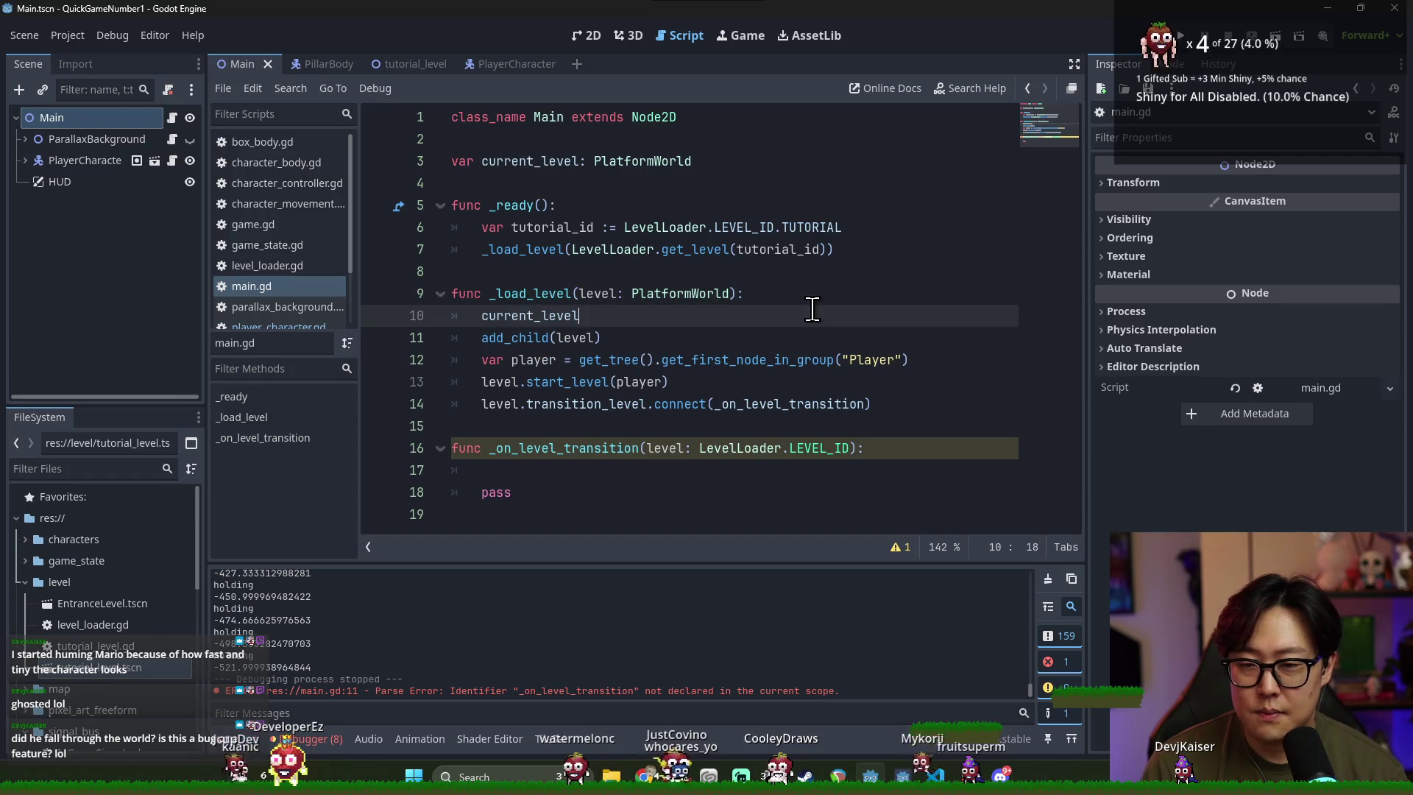
text(level)
key(ctrl+s)
Remove a stray # from _on_level_transition's body and save the script
click(745, 450)
key(Down)
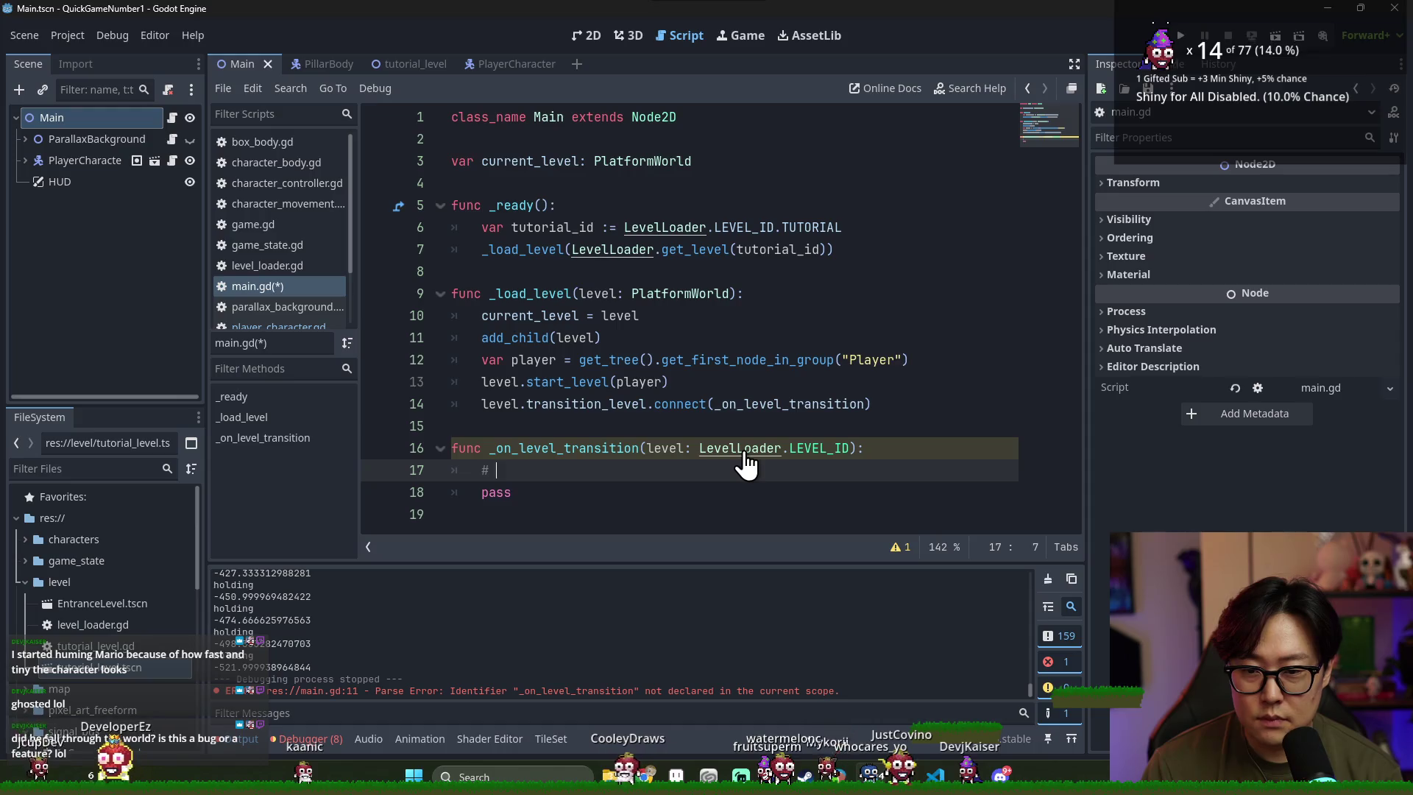
key(BackSpace)
key(ctrl+s)
key(ctrl+s)
key(ctrl+s)
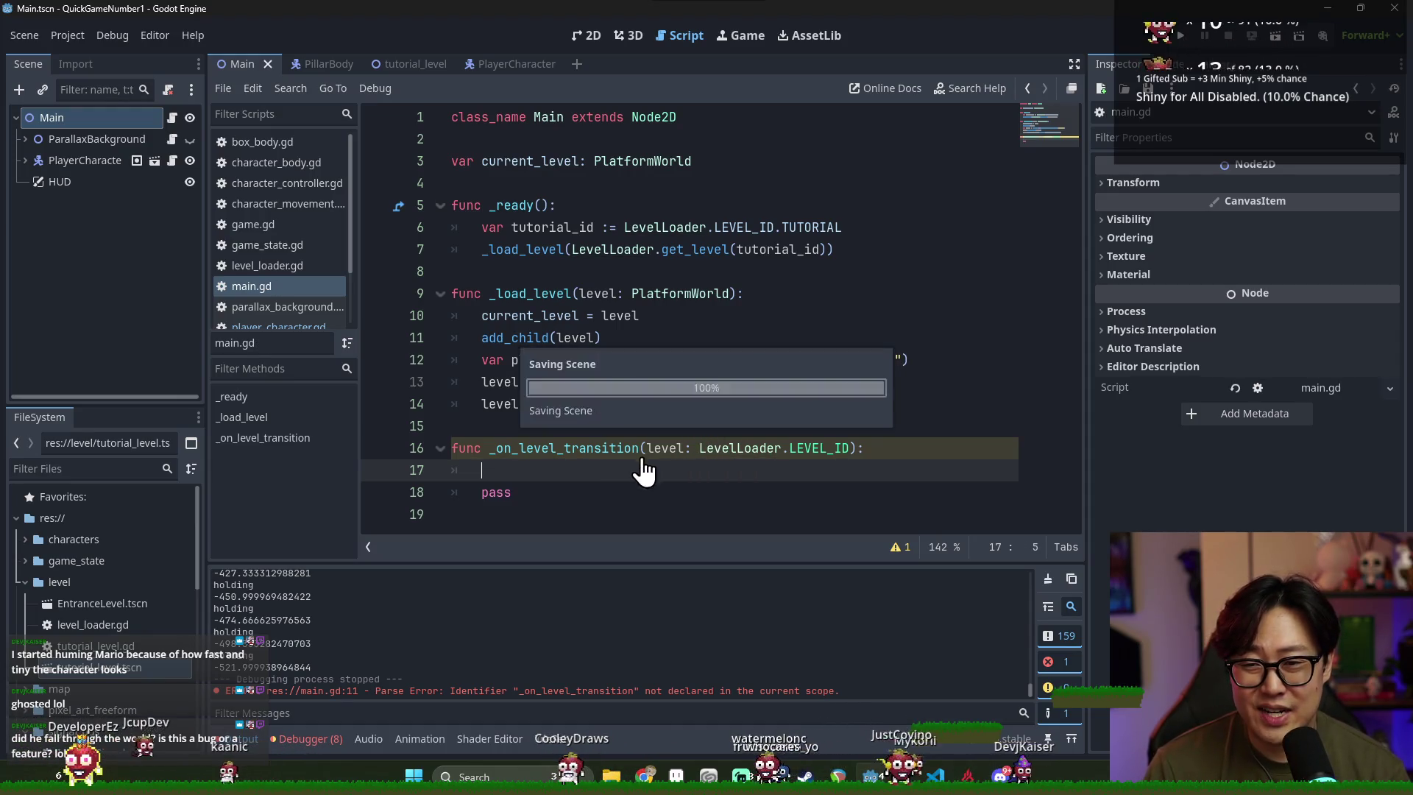
double_click(660, 448)
Move the current_level = level assignment below the connect call and fix its indentation
click(647, 468)
click(479, 337)
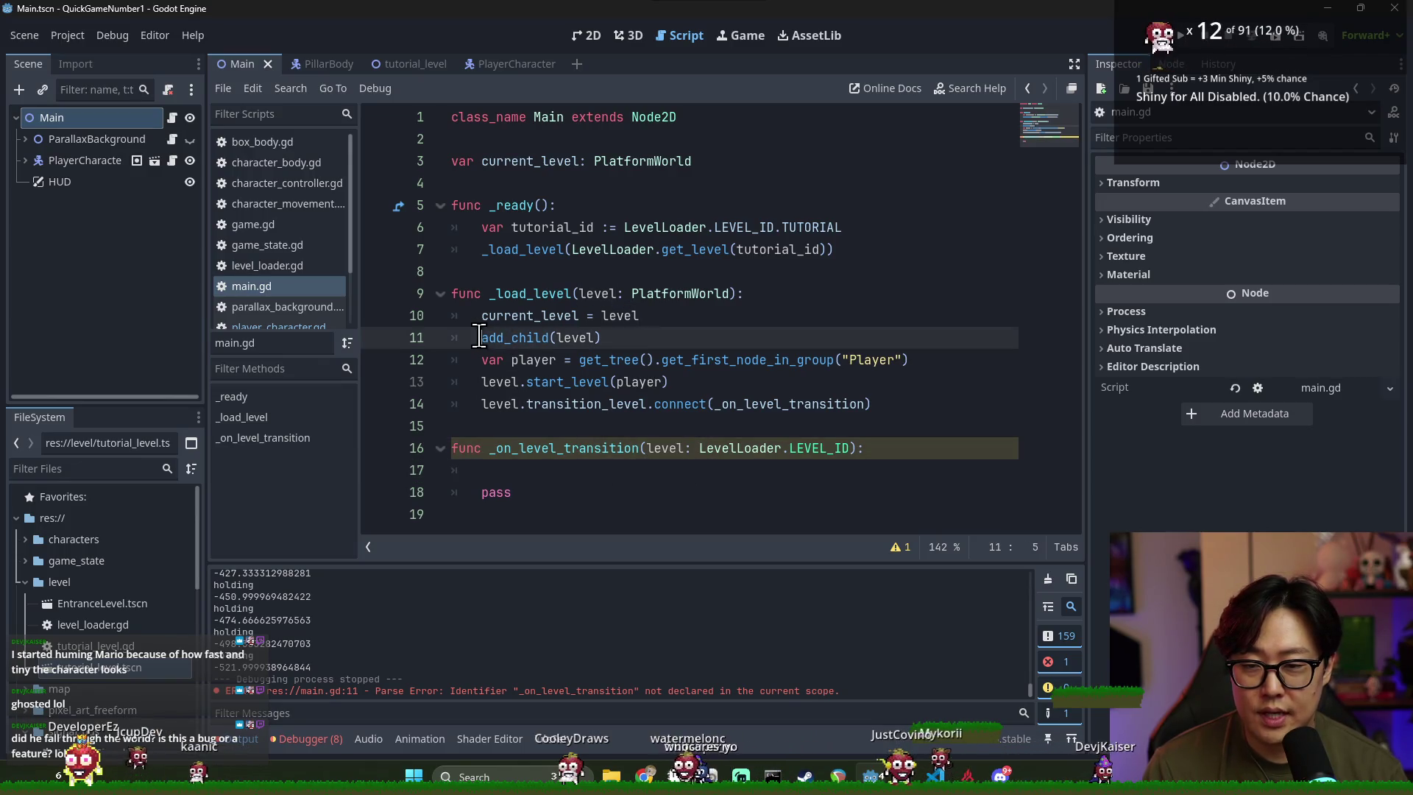
triple_click(537, 315)
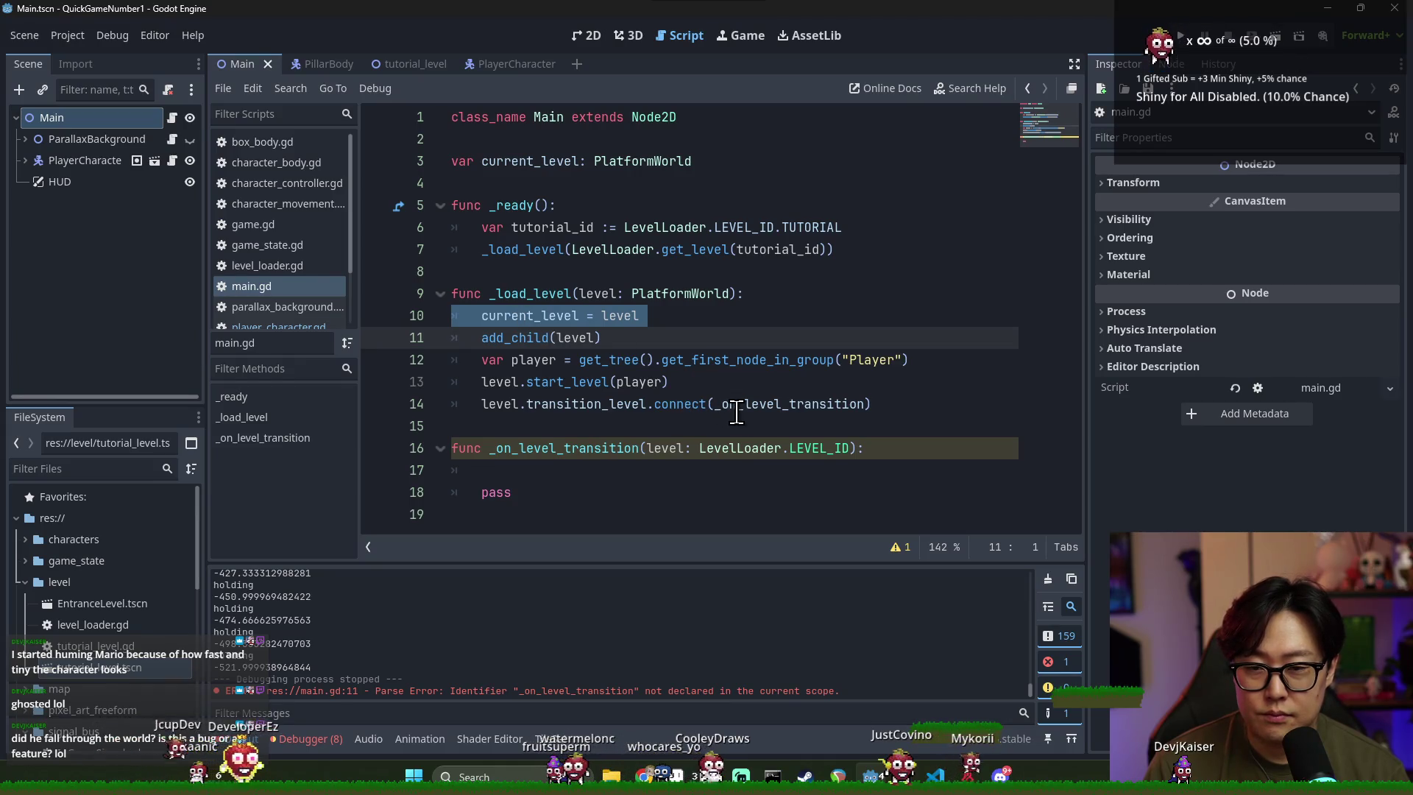
key(ctrl+x)
click(898, 381)
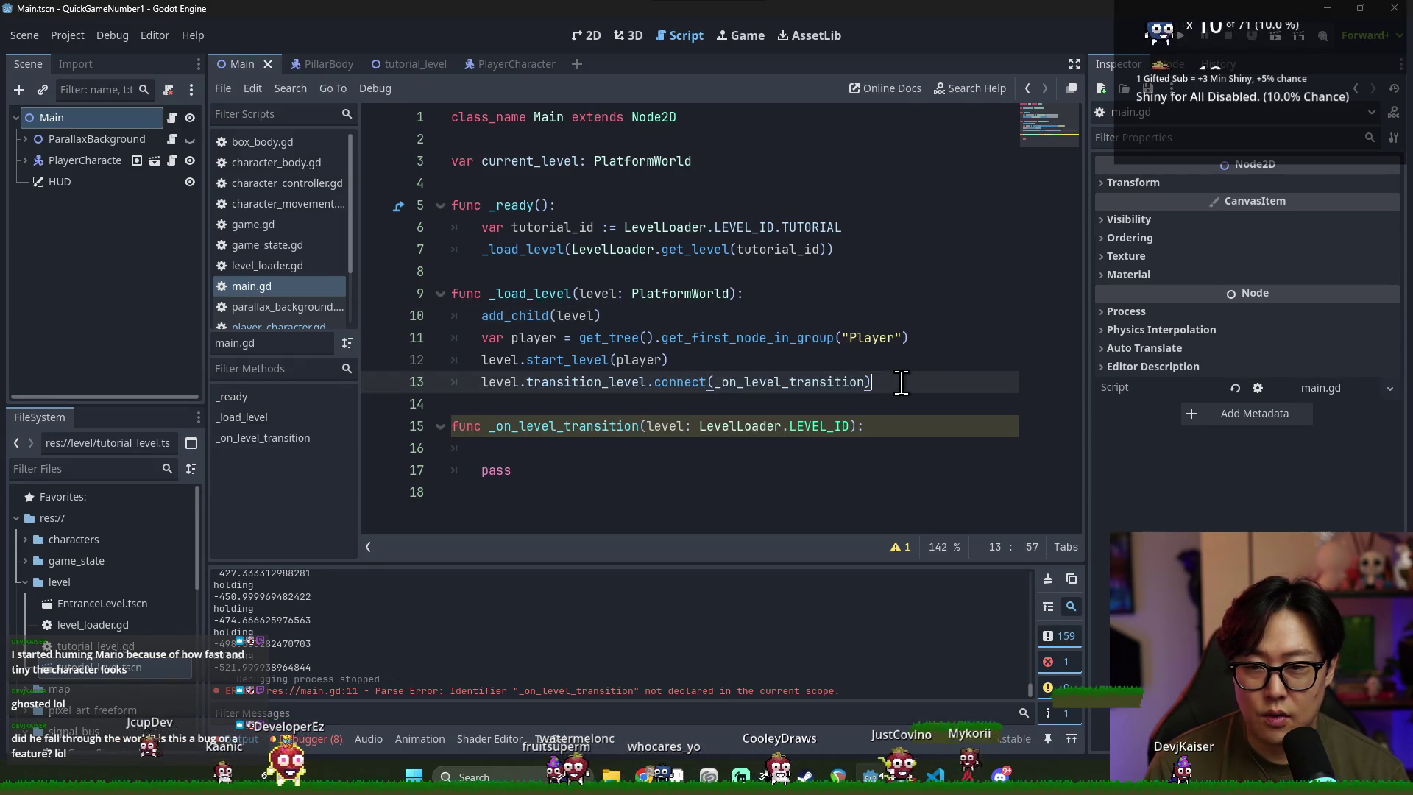
key(Return)
key(ctrl+v)
click(570, 398)
key(shift+Tab)
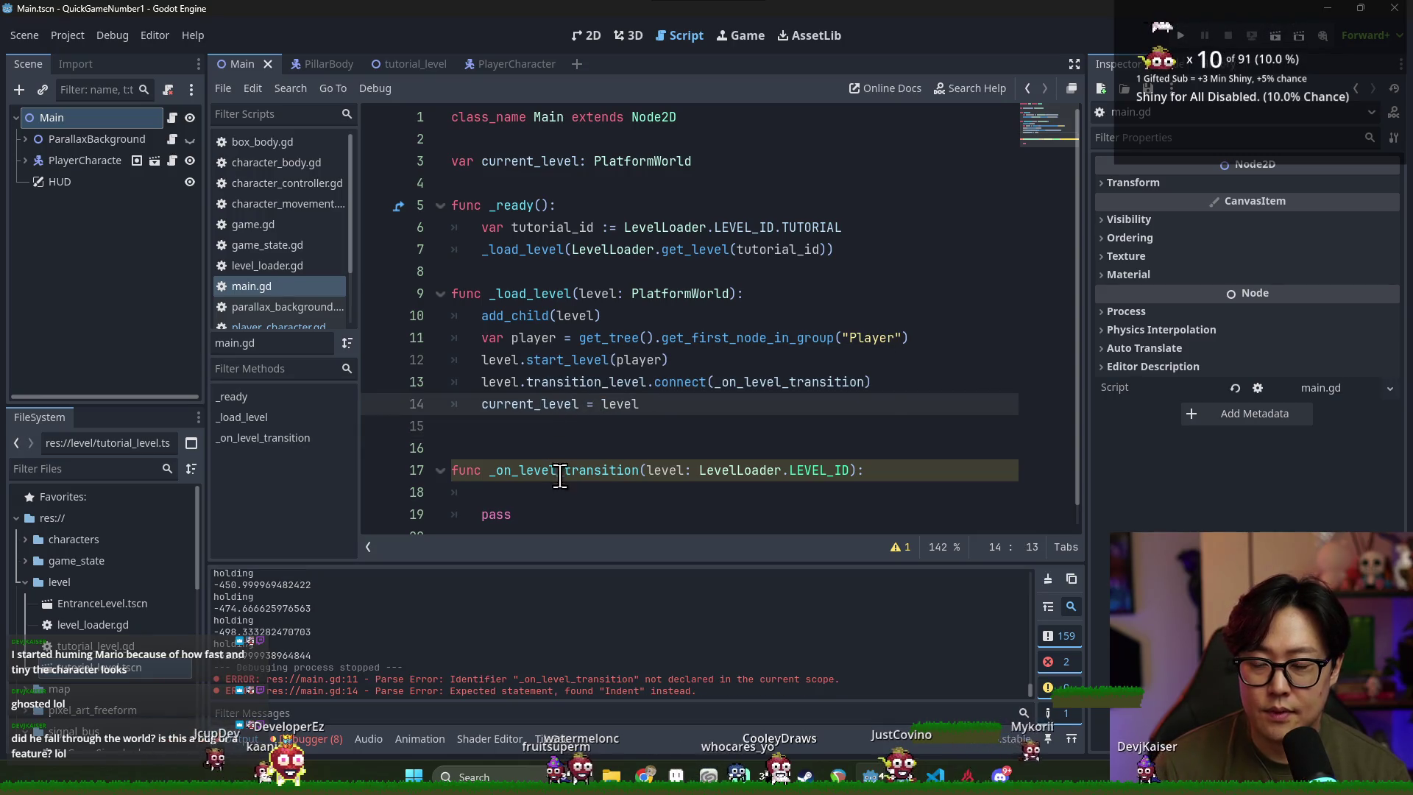
key(Down)
key(BackSpace)
key(Escape)
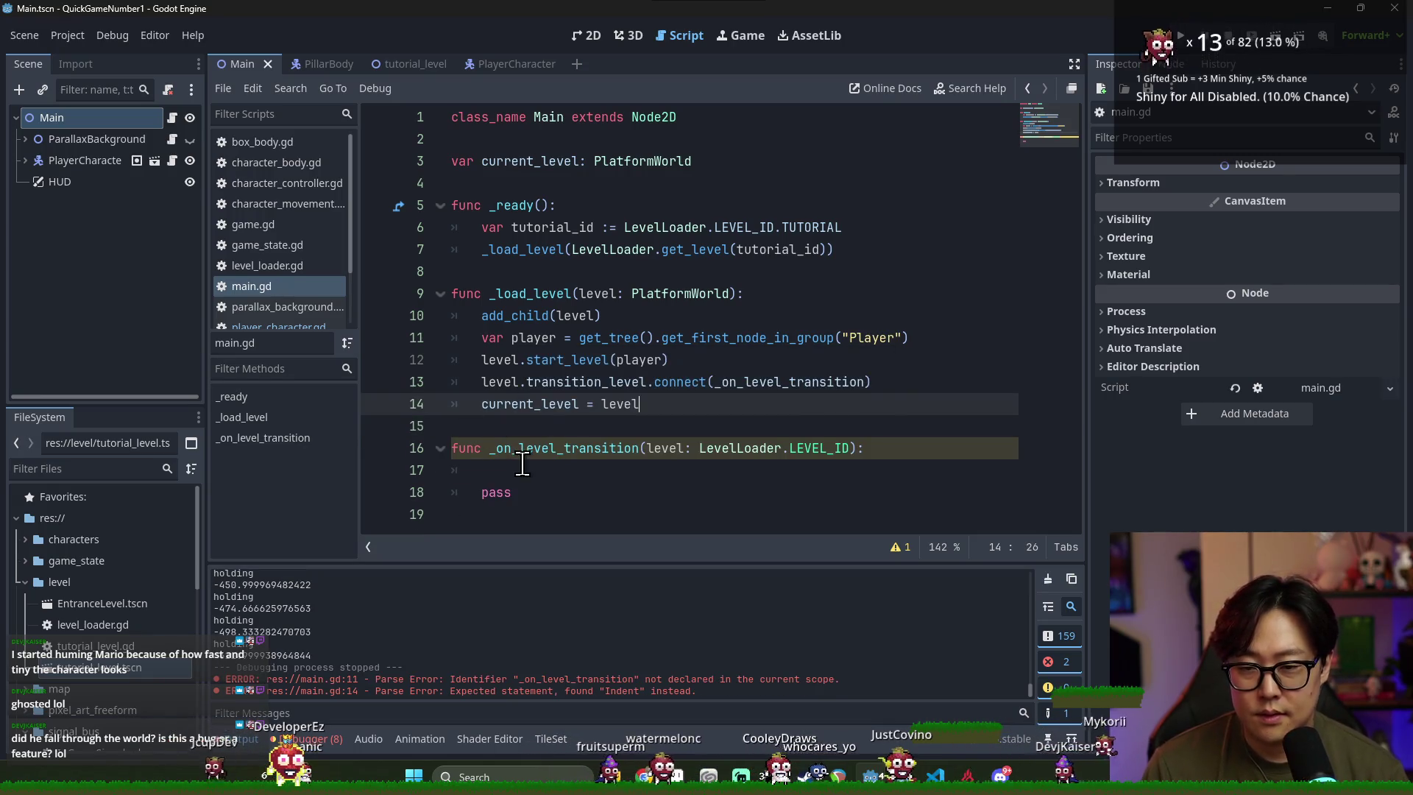
Fill _on_level_transition's body with current_level and a _load_level call
click(696, 477)
text(var previous_level =)
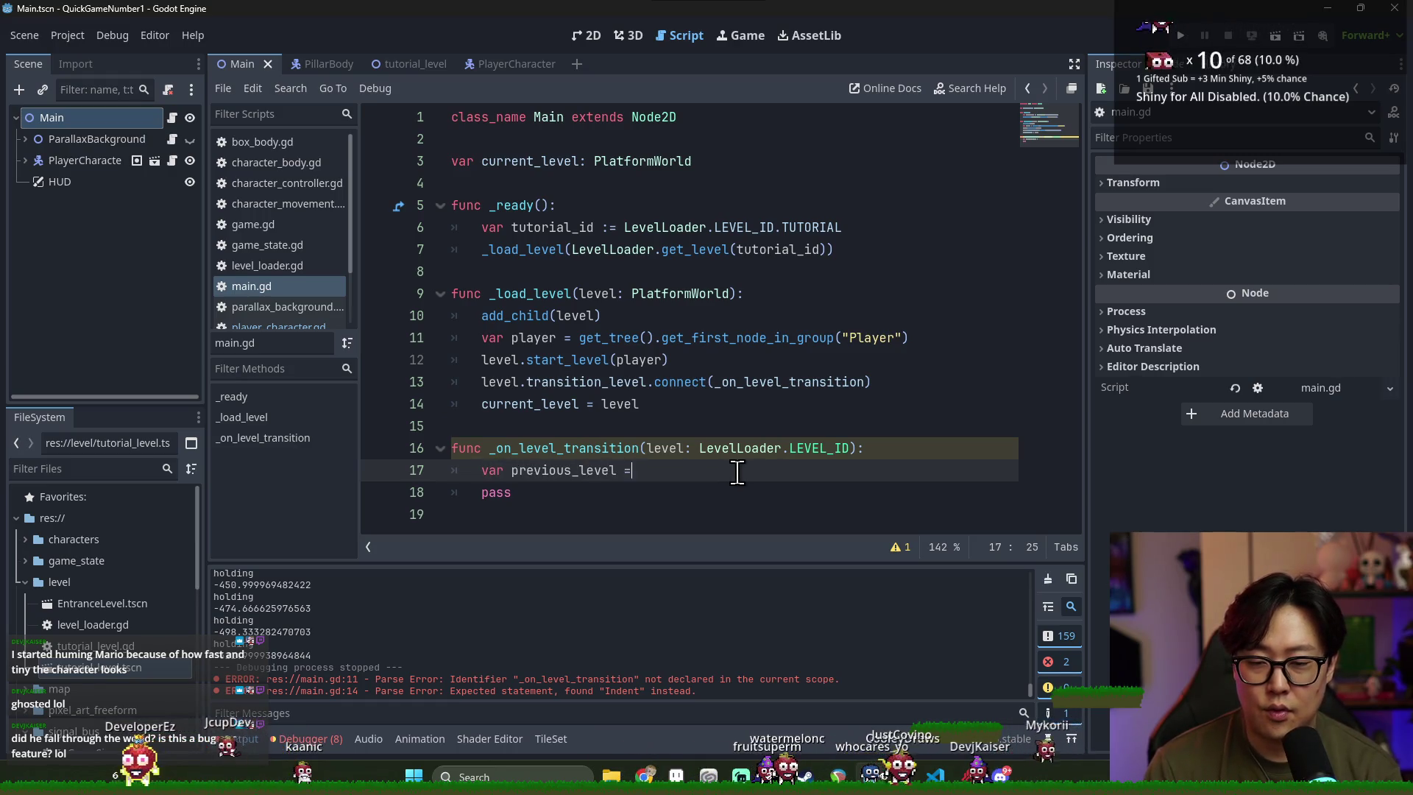
text(current)
key(Return)
key(Return)
key(Return)
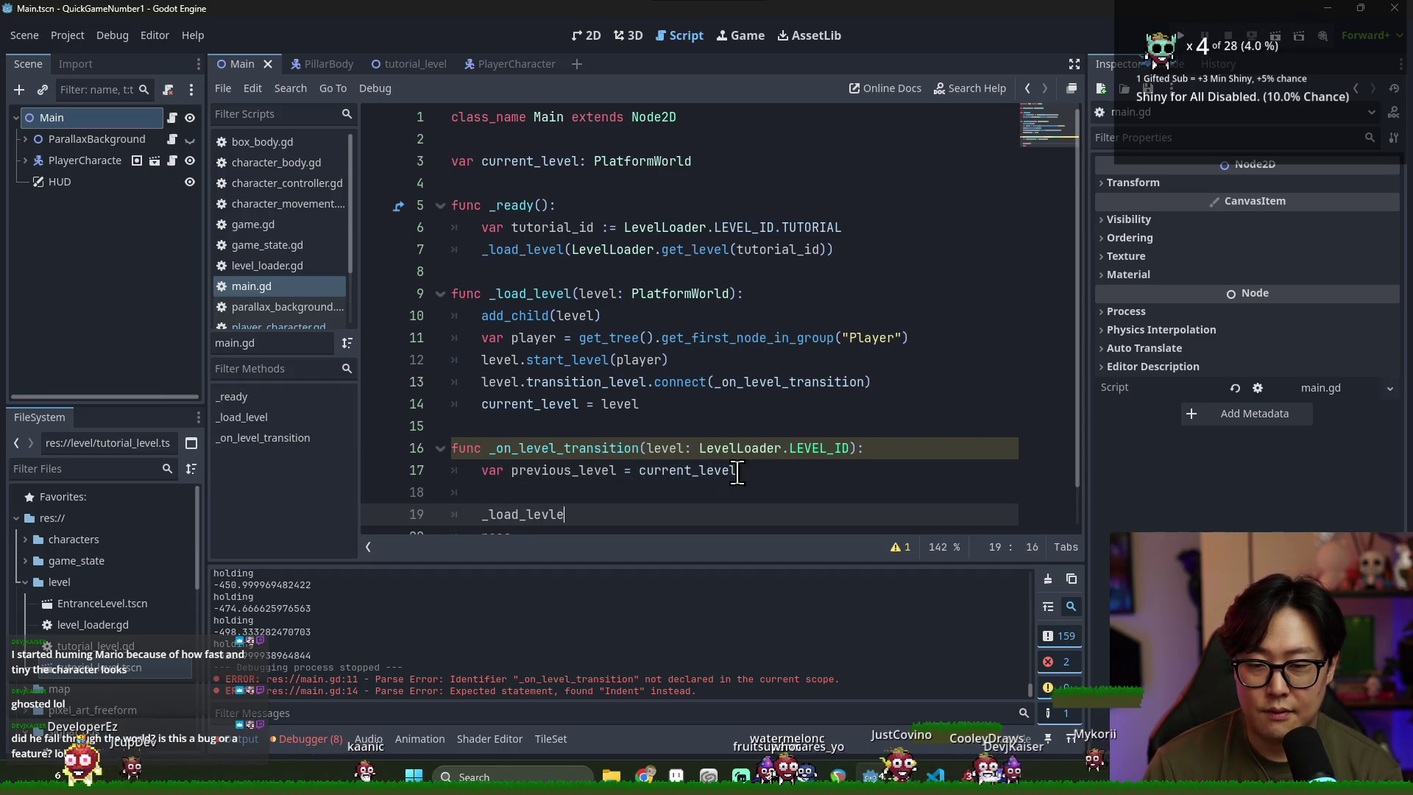
key(Return)
text(l(level)
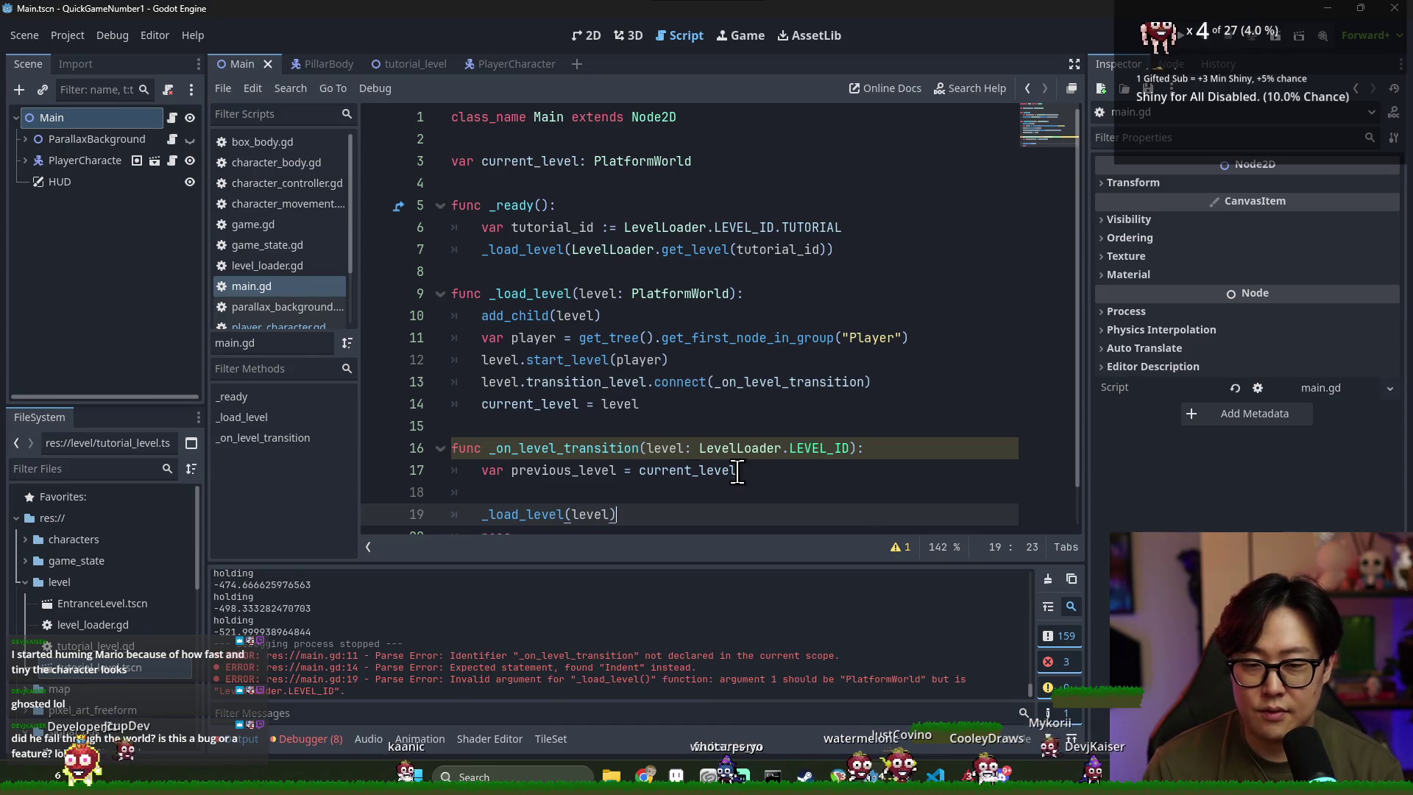
click(602, 382)
click(687, 448)
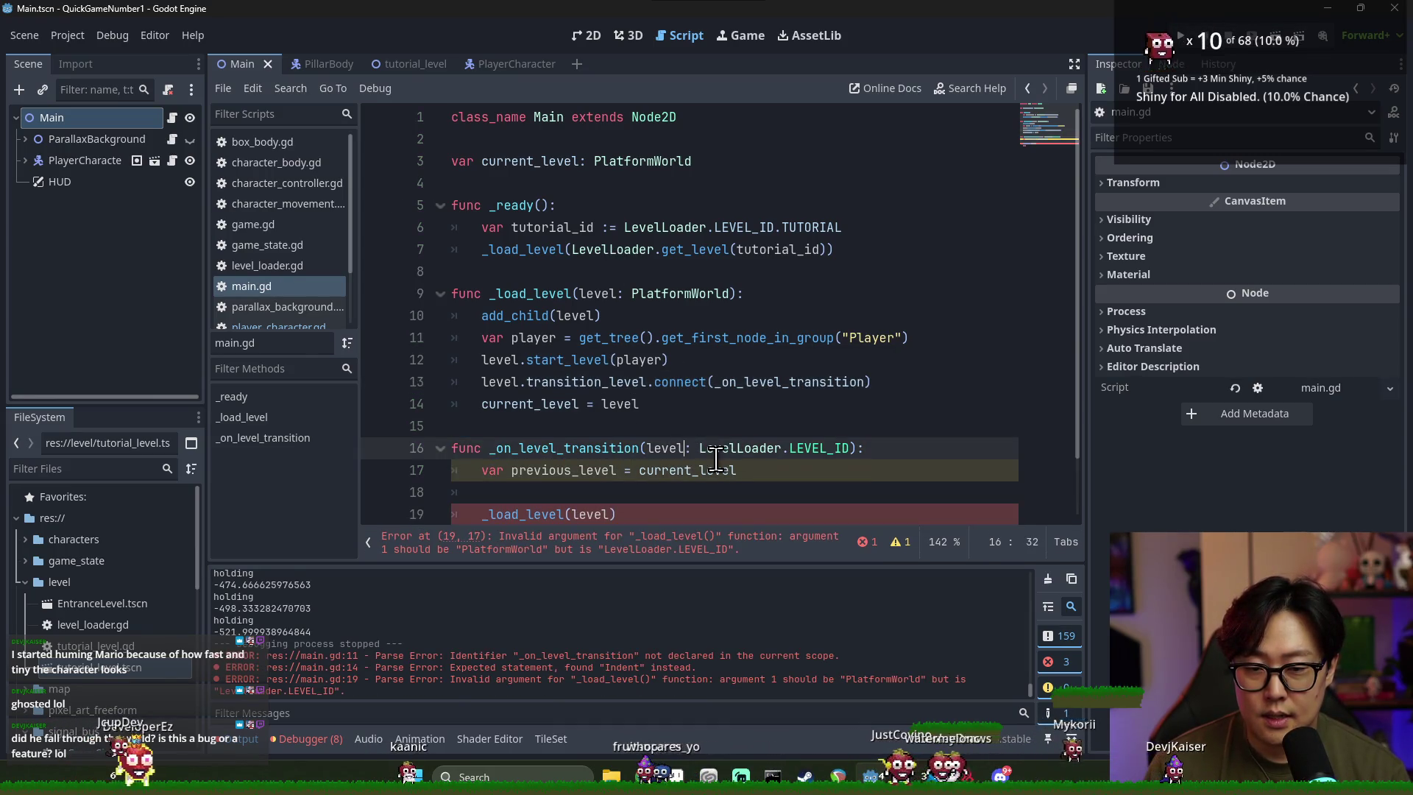
text(_id)
Make the handler load LevelLoader.get_level(level_id) and delete the leftover pass line
drag(572, 250, 827, 251)
key(ctrl+c)
double_click(591, 514)
key(ctrl+v)
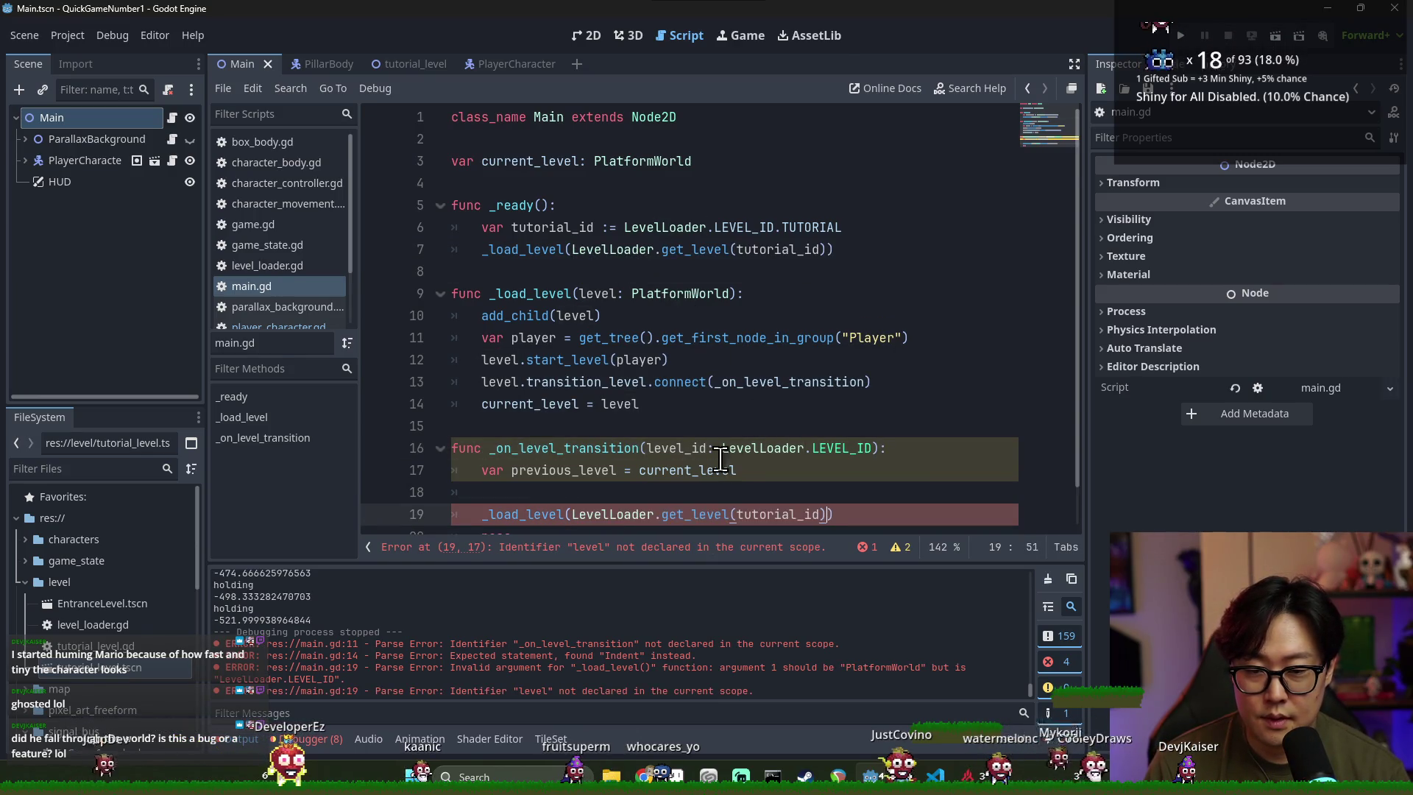
double_click(763, 514)
text(level_id)
scroll(608, 501, down, 1)
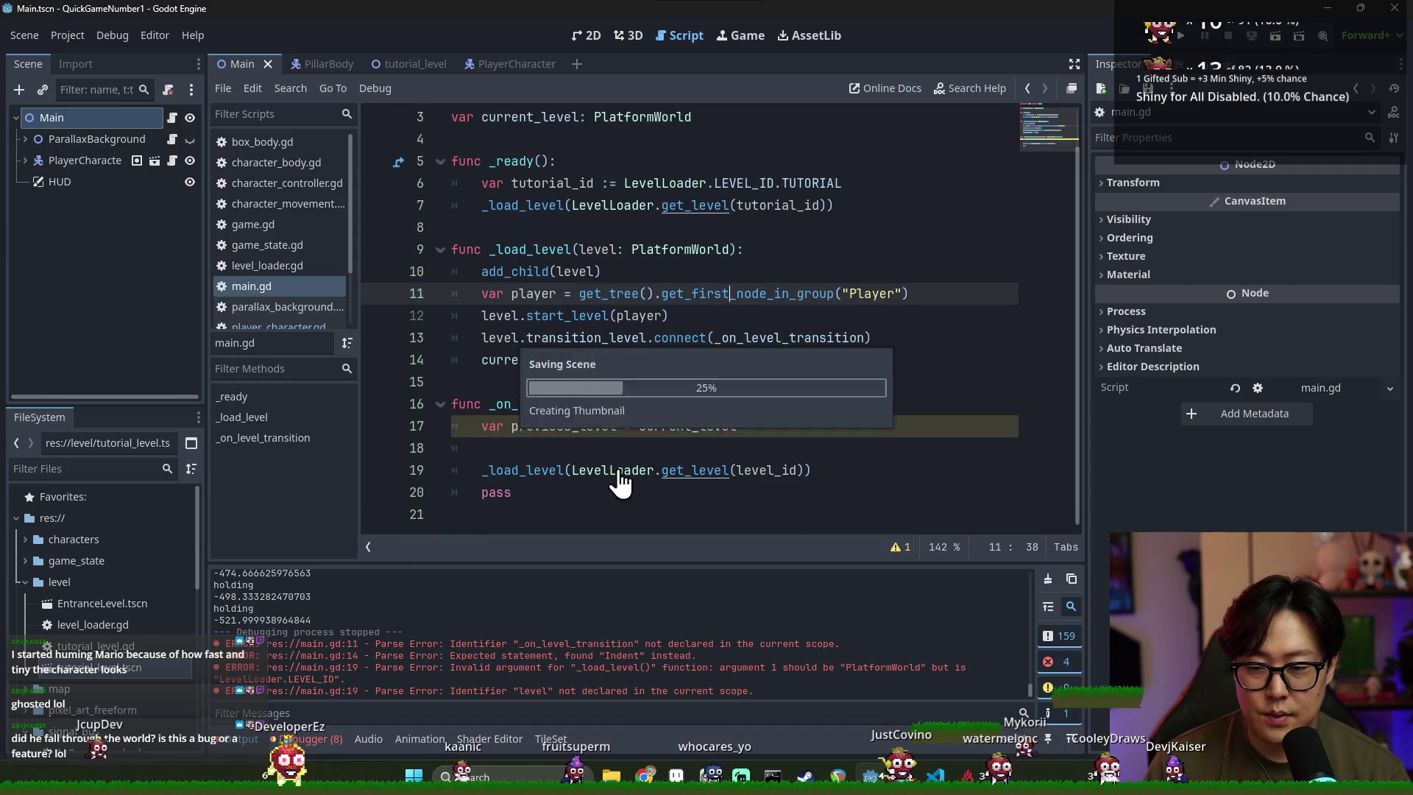
click(607, 501)
key(shift+Home)
key(BackSpace)
key(BackSpace)
key(BackSpace)
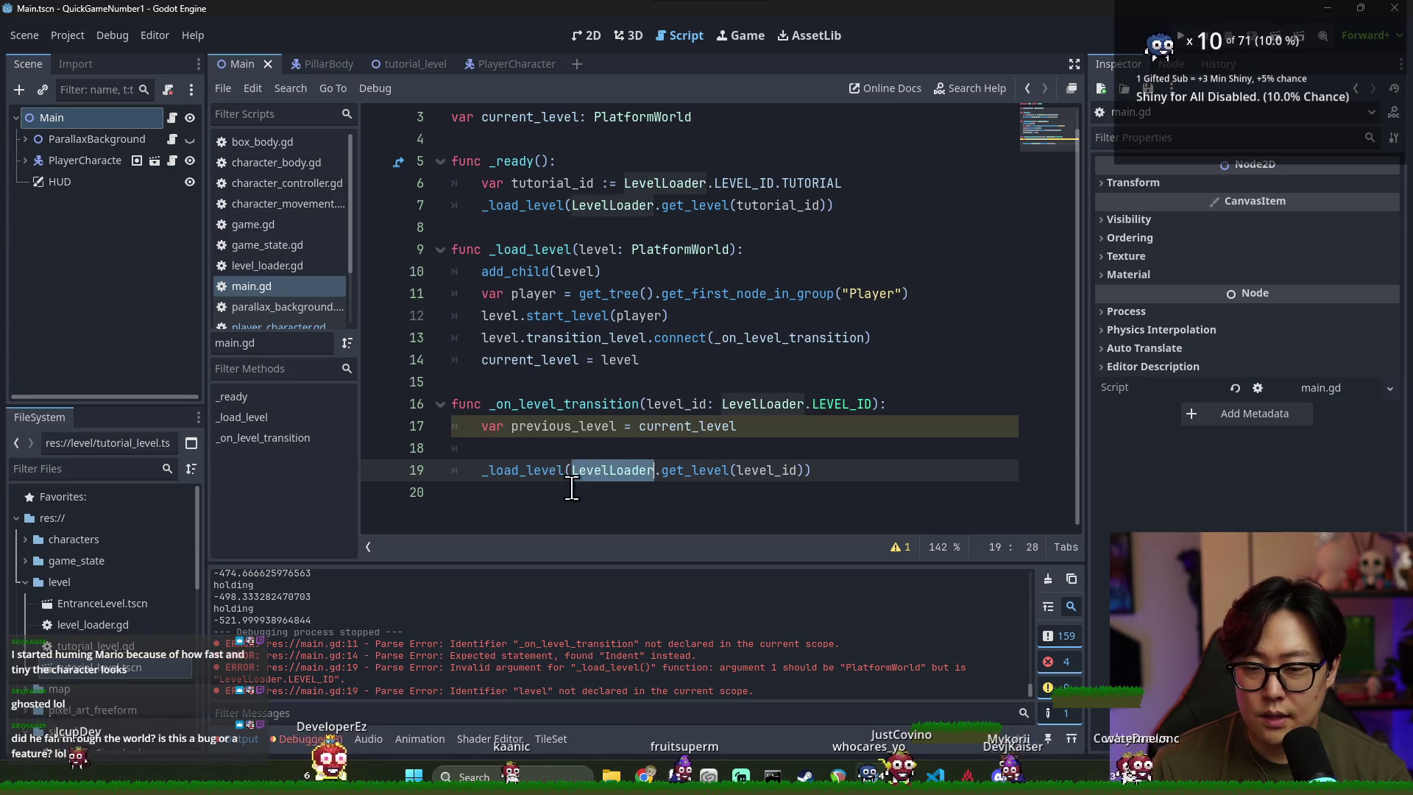
Move the transition_level connect line above start_level, clear old errors, and save main.gd
click(544, 482)
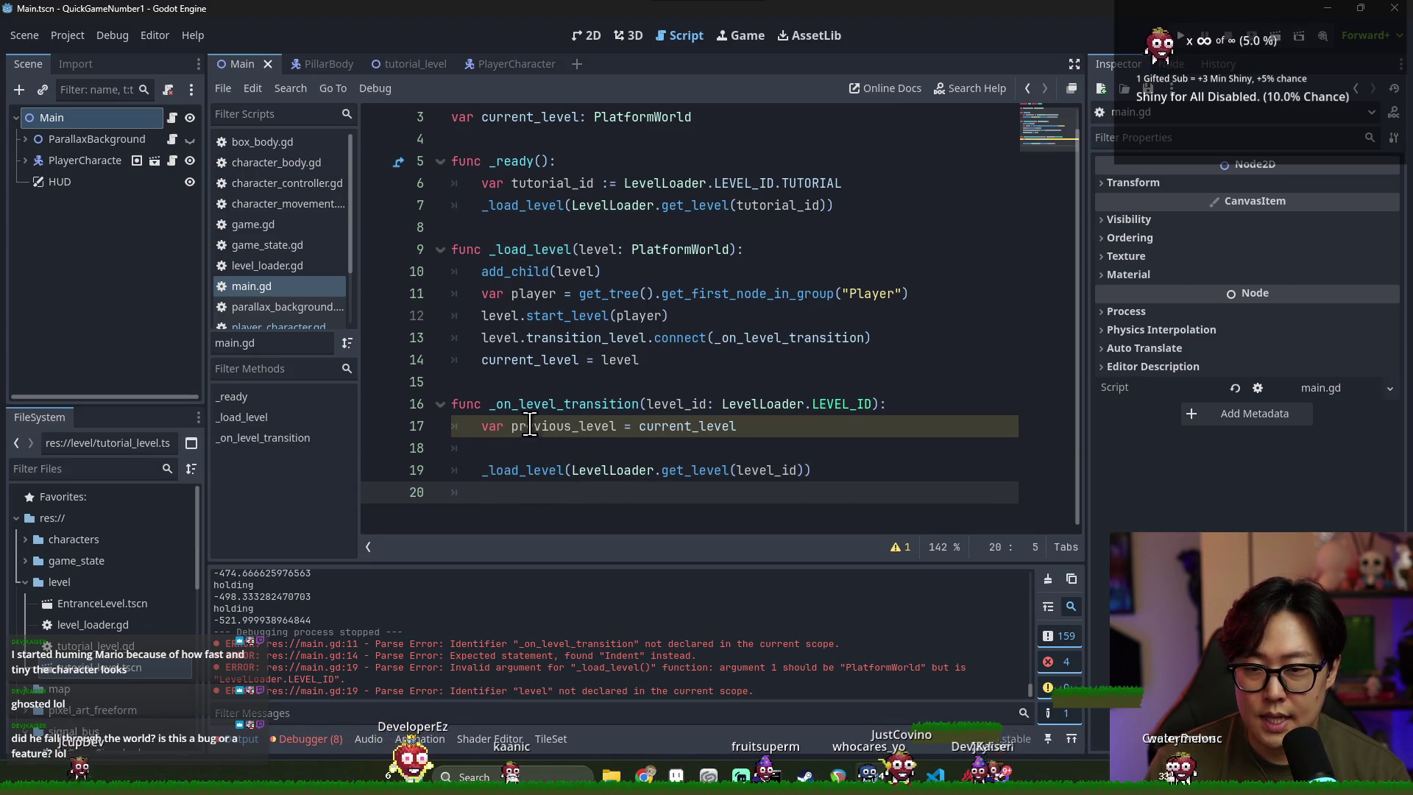
double_click(548, 315)
key(ctrl+s)
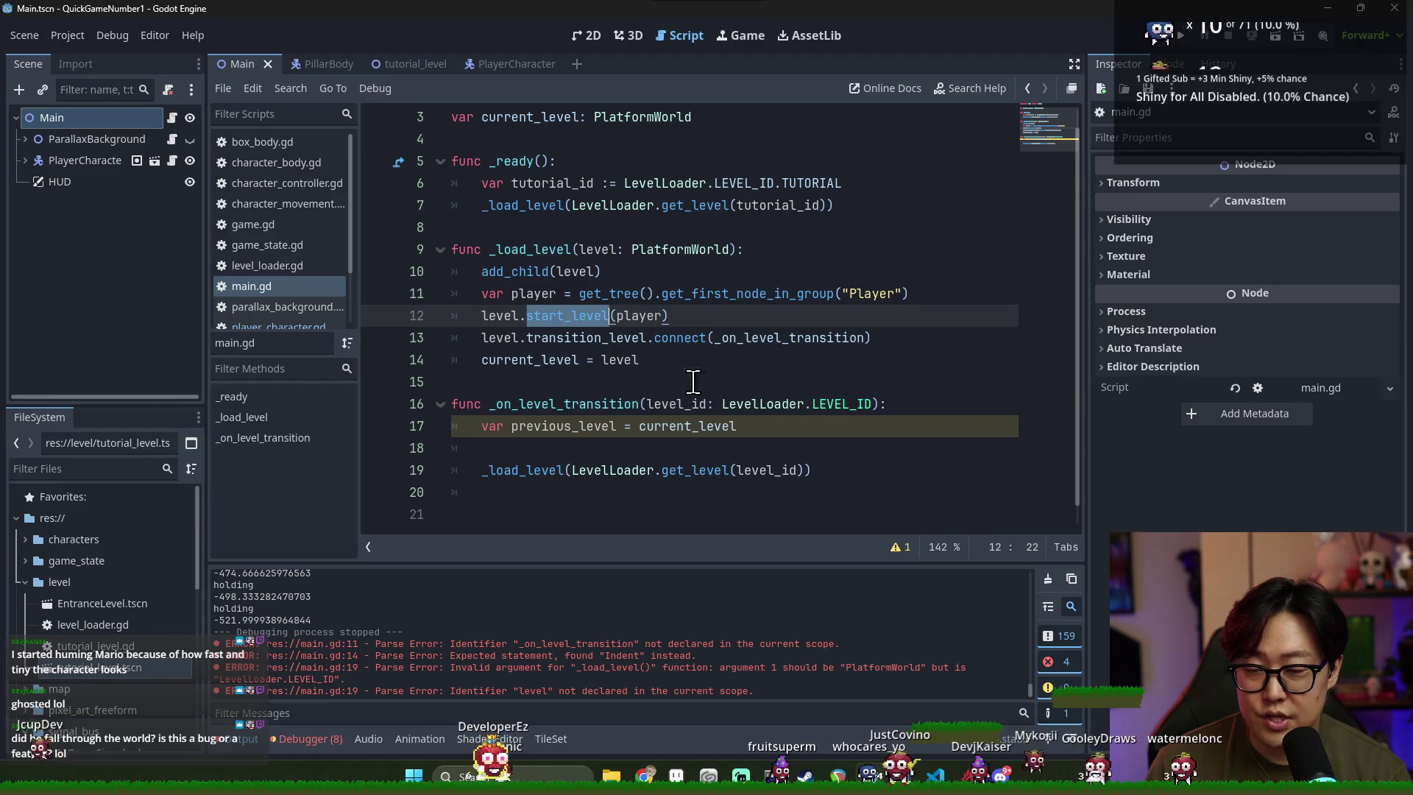
triple_click(711, 333)
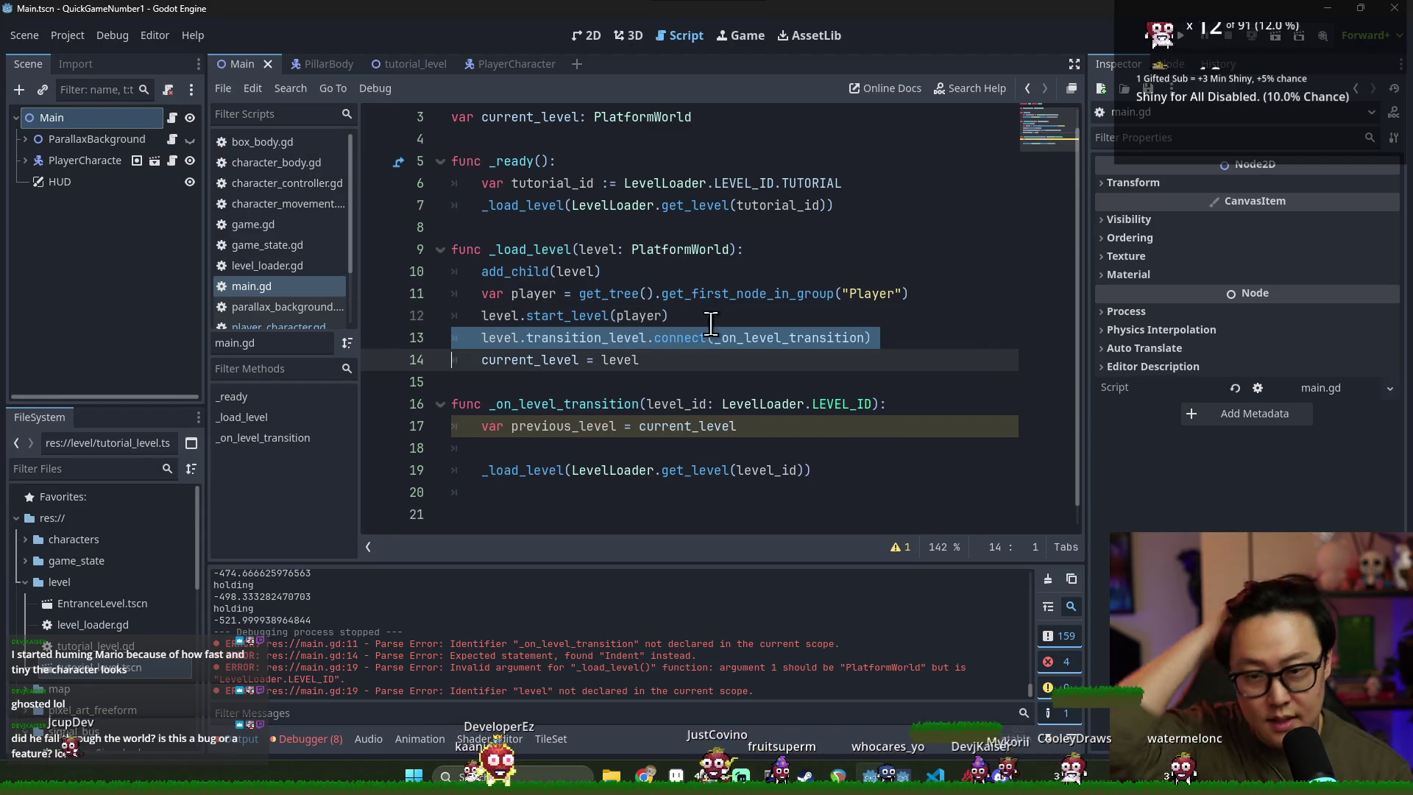
key(ctrl+x)
click(913, 294)
key(Return)
key(ctrl+v)
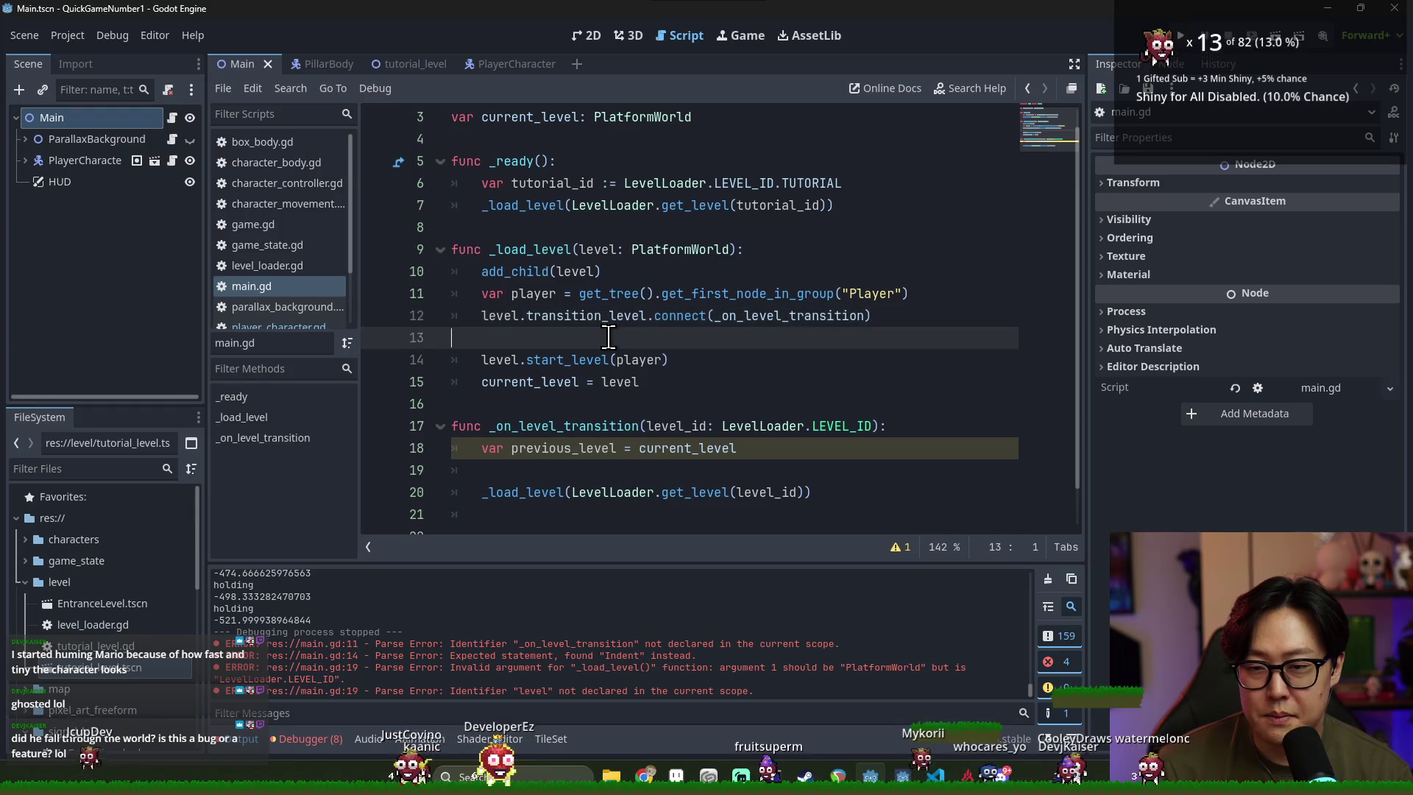
key(BackSpace)
click(1048, 578)
key(ctrl+s)
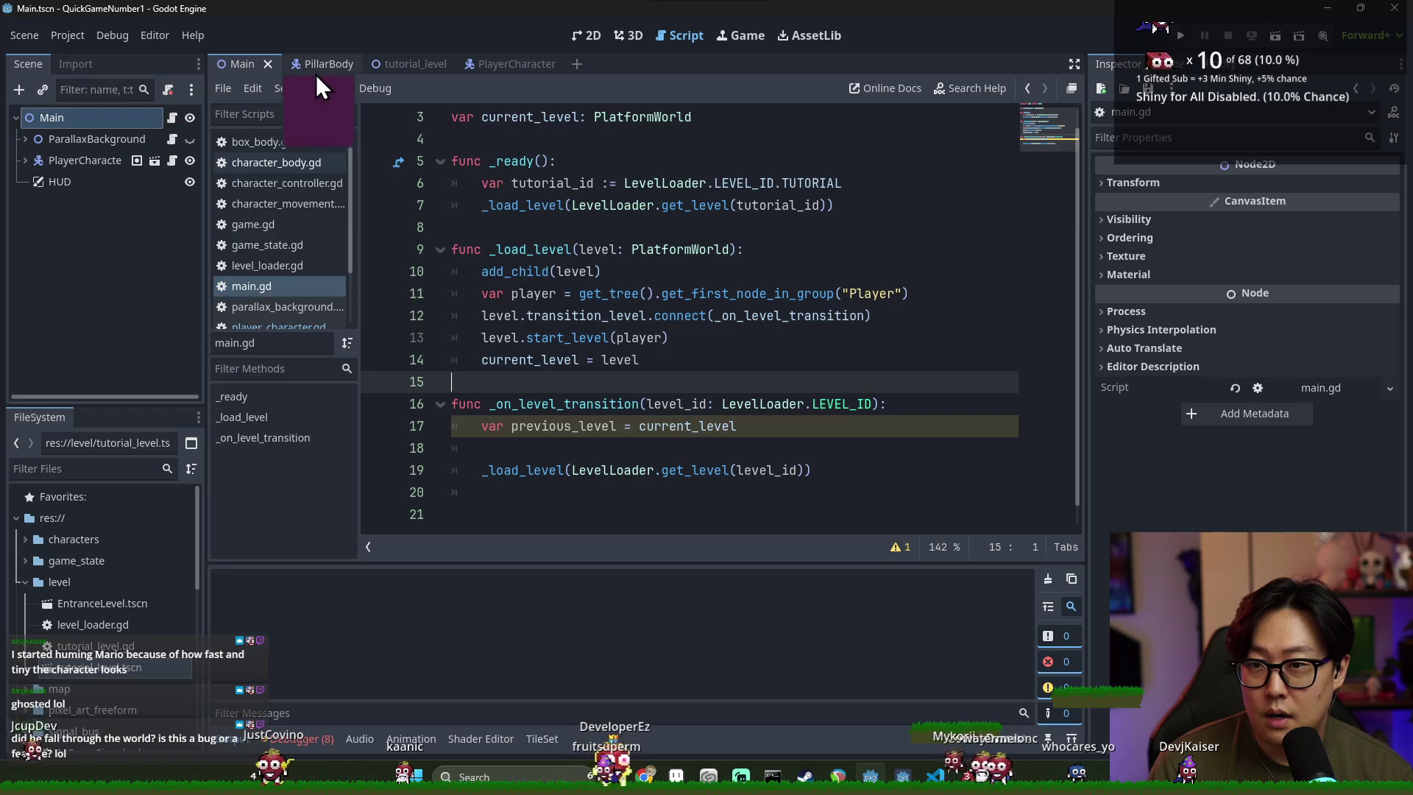
Open EntranceLevel.tscn and attach a new entrance_level.gd script to its root node
double_click(106, 603)
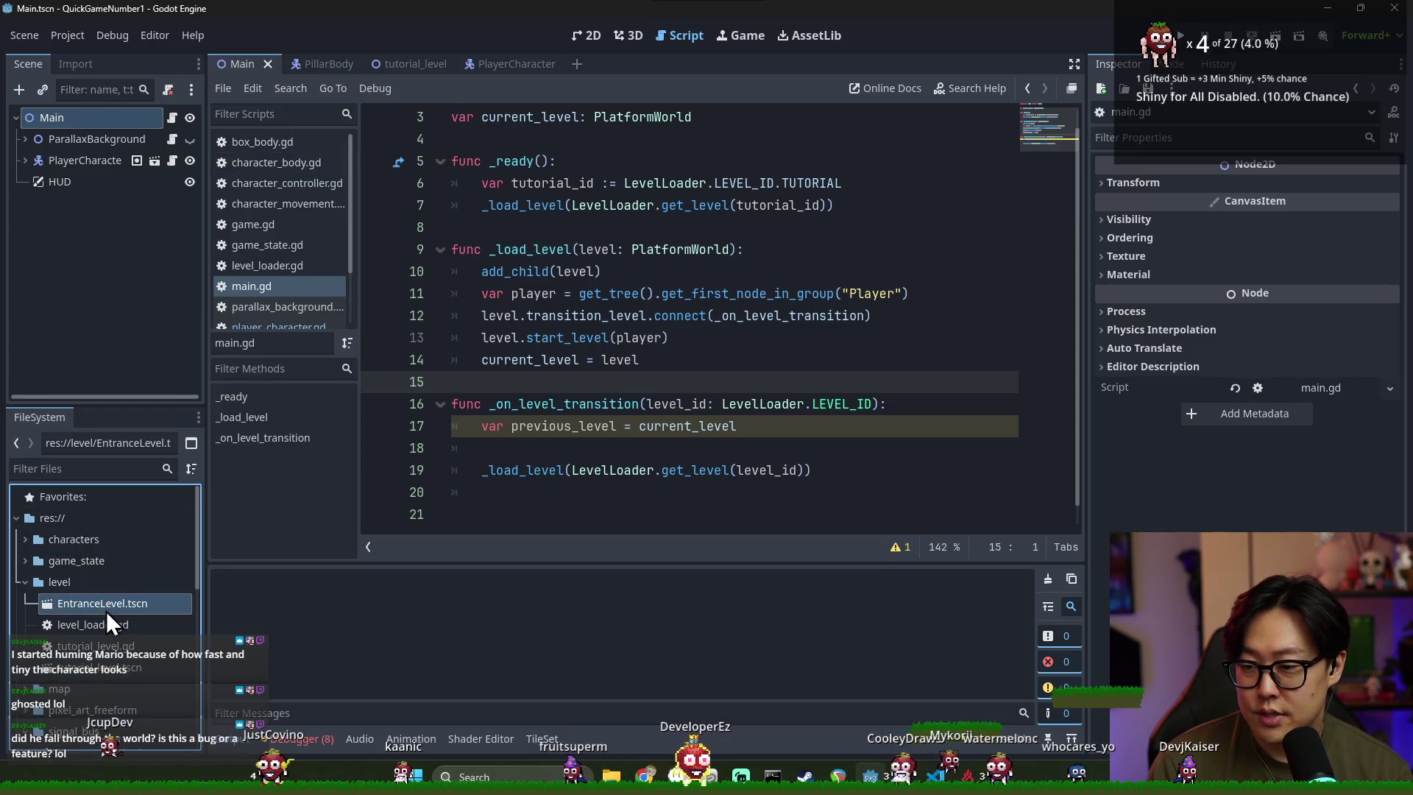
click(581, 36)
scroll(534, 221, down, 4)
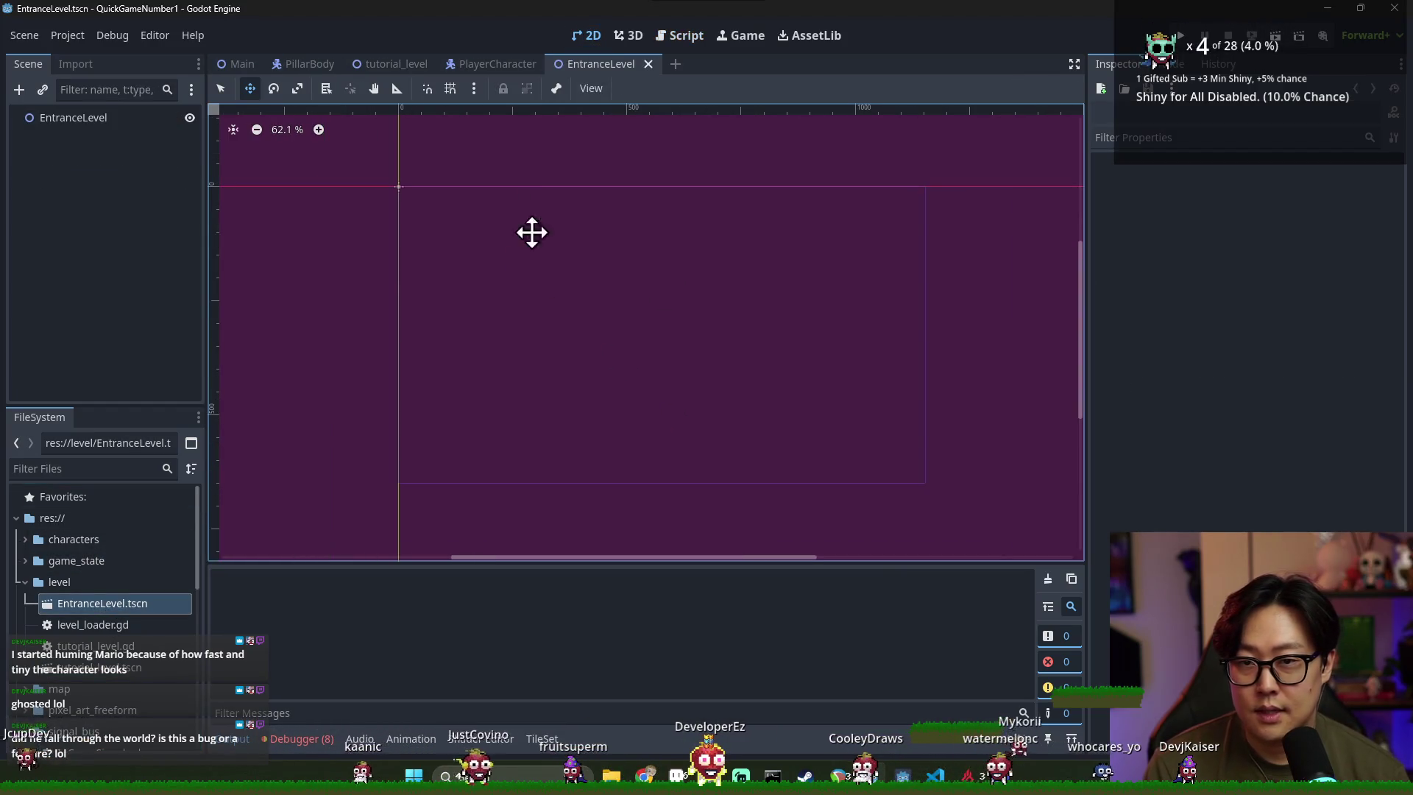
right_click(149, 117)
click(187, 288)
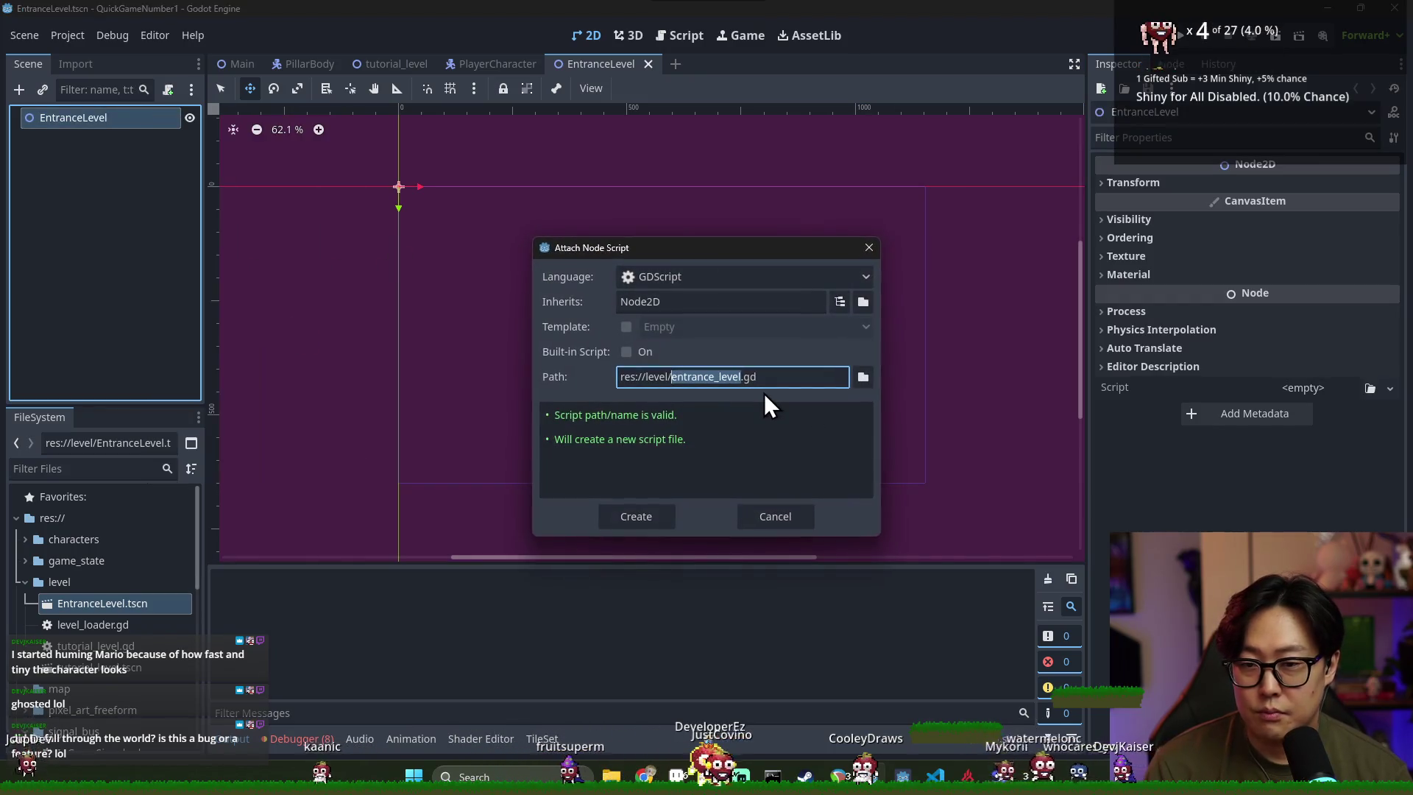
key(Return)
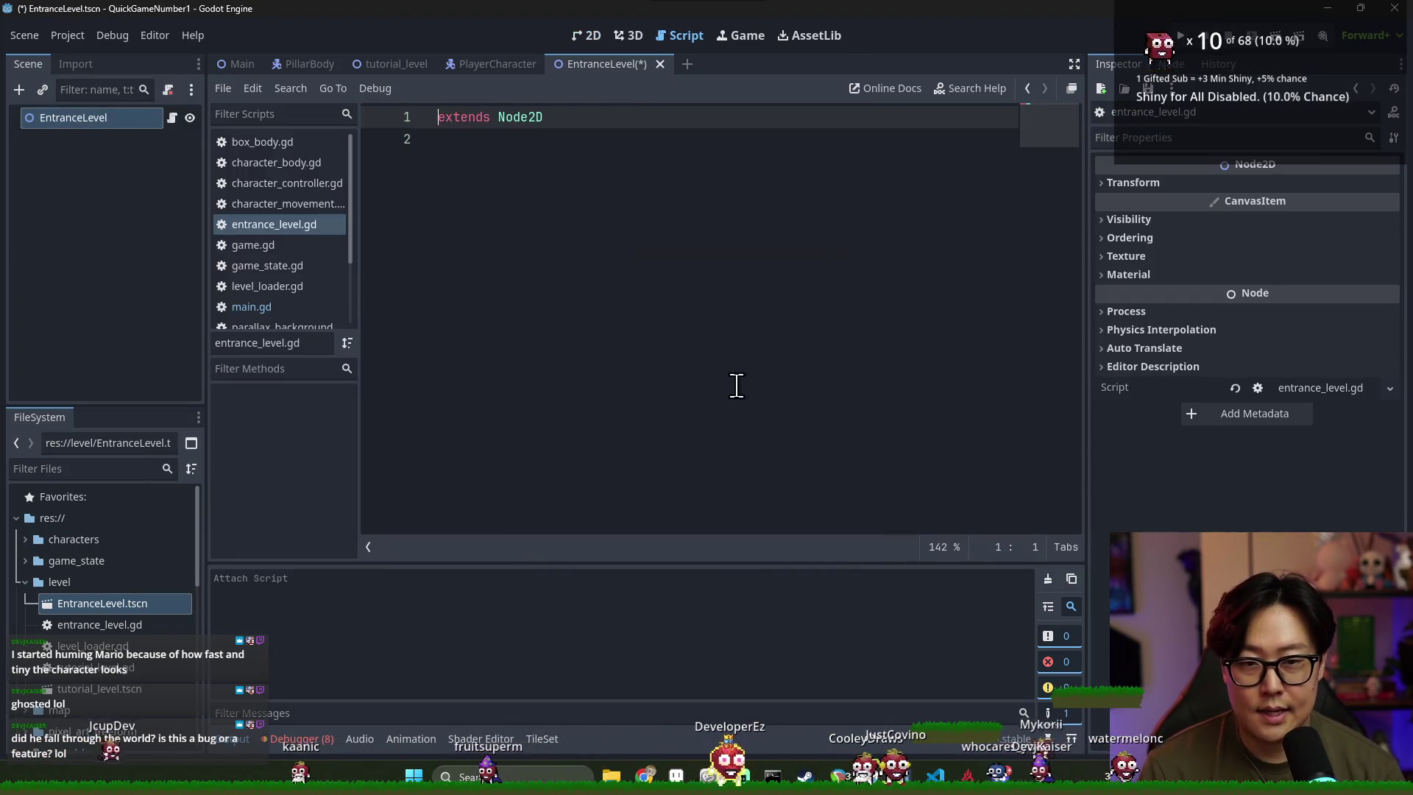
Declare class_name EntranceLevel extending PlatformWorld and save the script
click(514, 122)
text(Platfor)
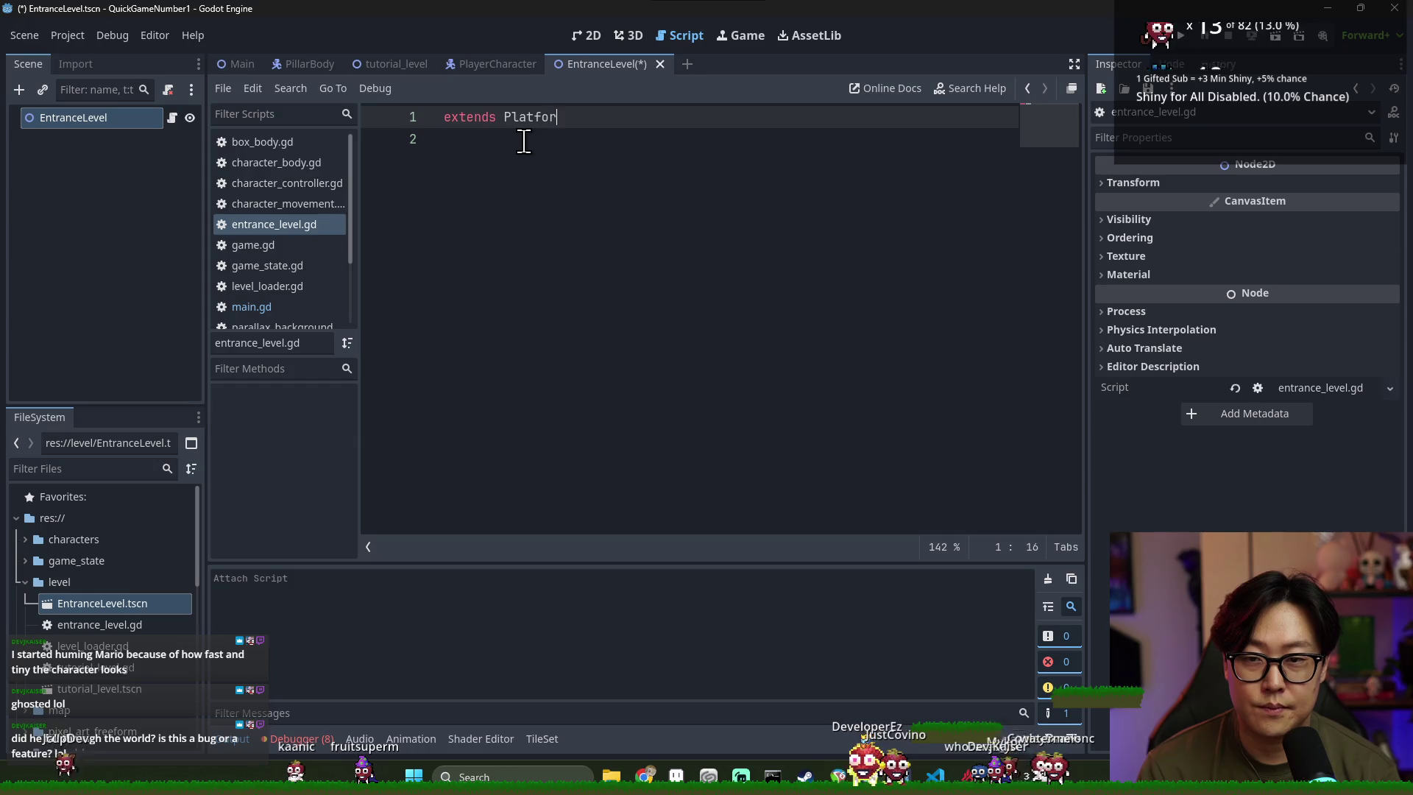
text(mW)
key(Return)
key(ctrl+s)
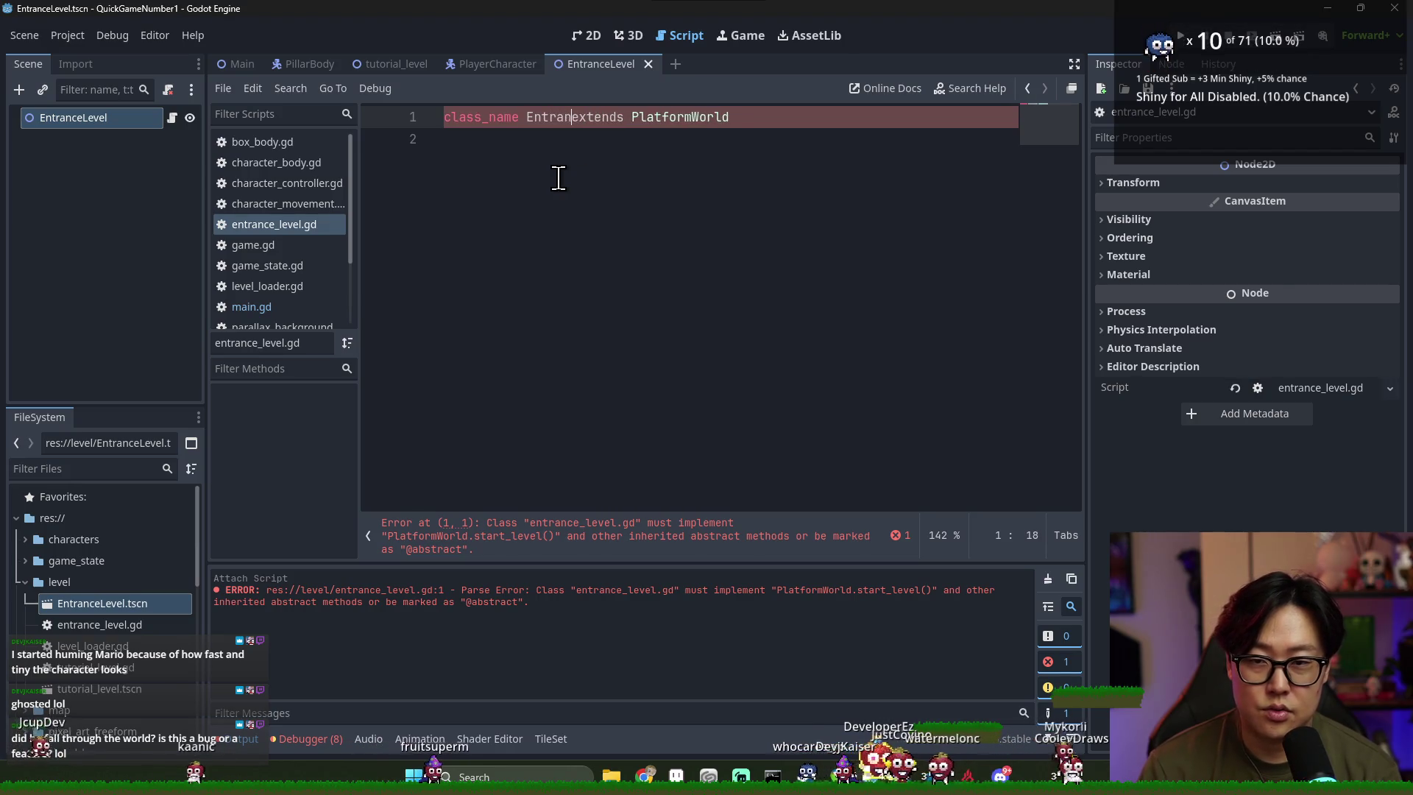
text(ceLevel)
key(Down)
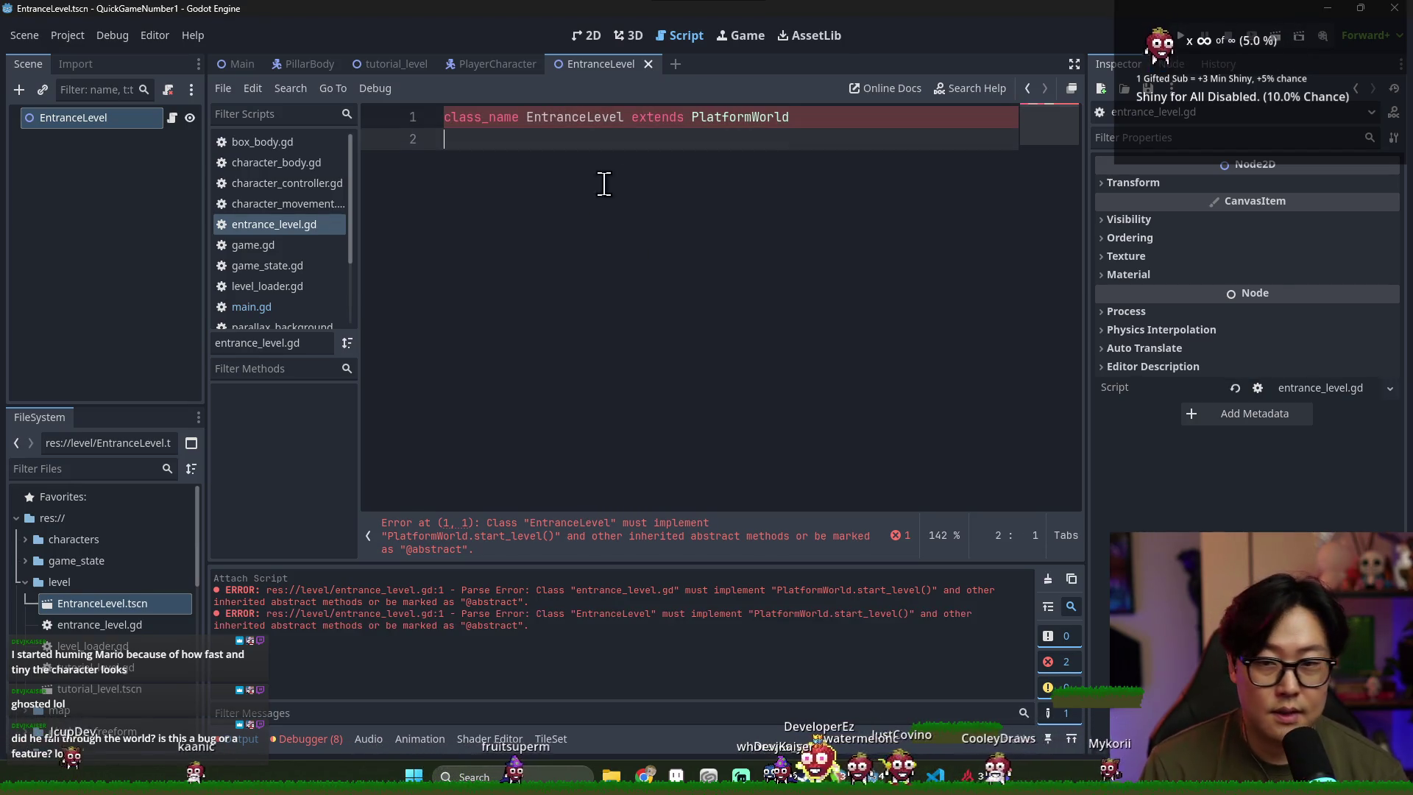
Copy PlatformWorld's start_level(player) signature into entrance_level.gd as a stub with pass
ctrl+click(743, 118)
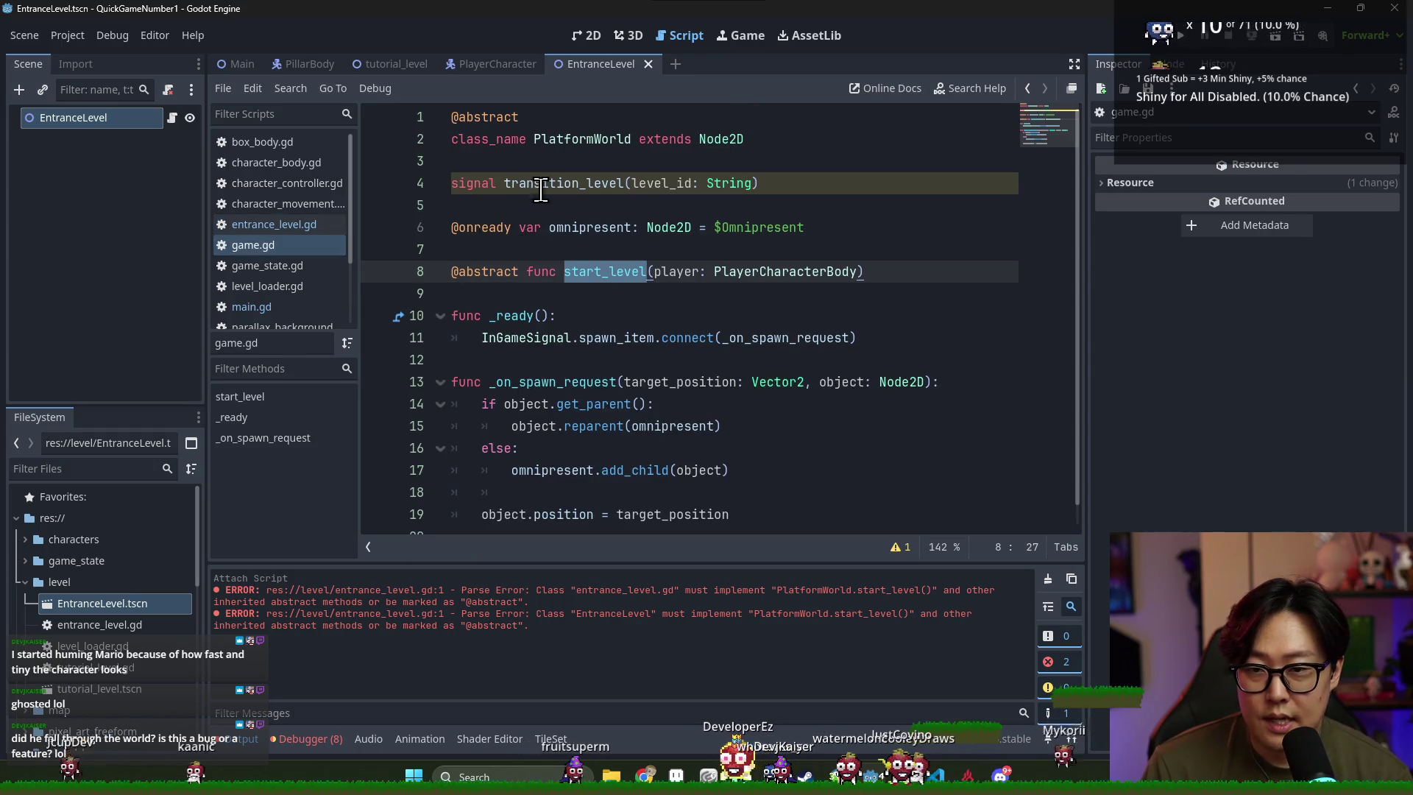
click(501, 163)
double_click(592, 271)
double_click(541, 272)
shift+click(876, 271)
key(ctrl+c)
key(alt+Left)
key(ctrl+v)
text(:)
key(Return)
text(pass)
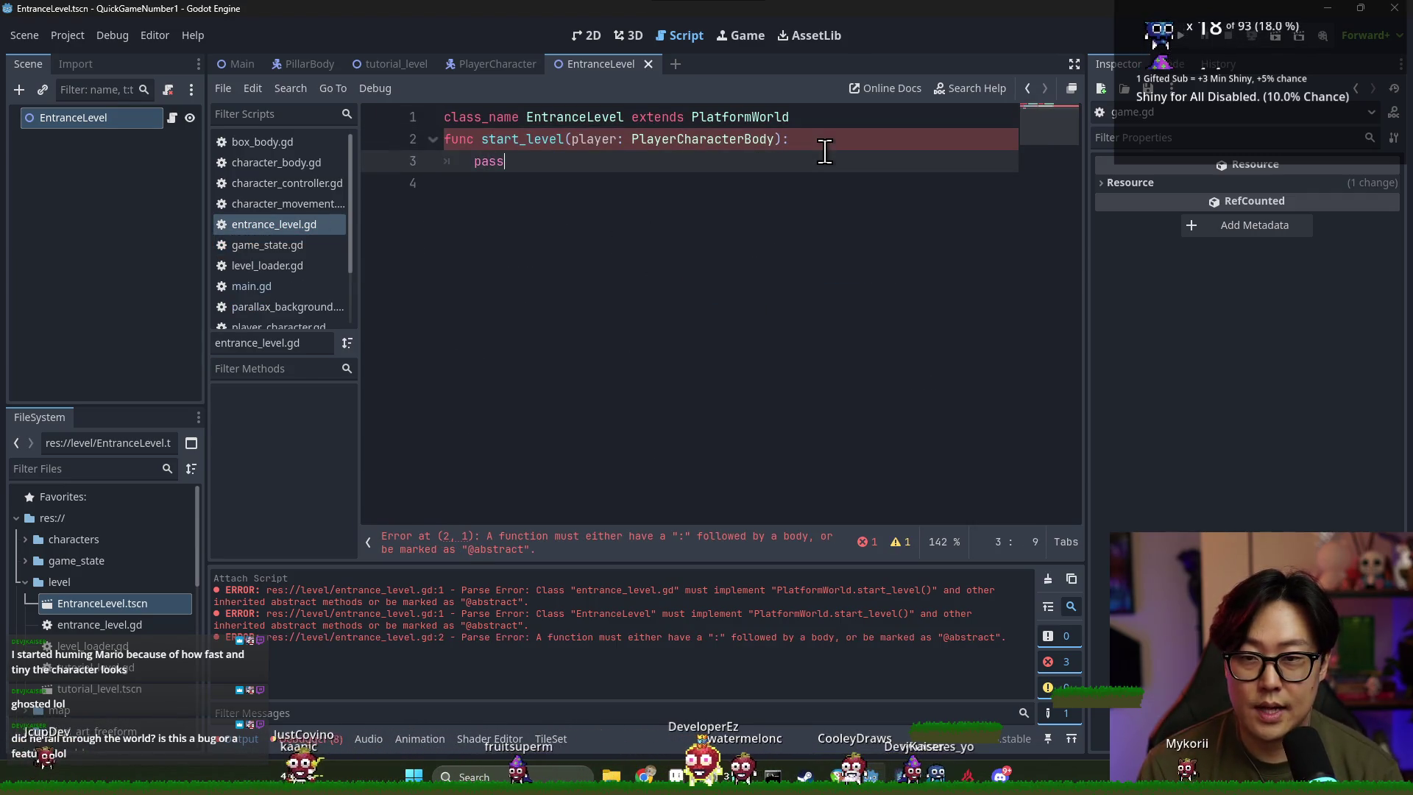
Add a blank line above start_level and return to the EntranceLevel 2D view
click(798, 125)
key(Return)
click(712, 223)
double_click(524, 162)
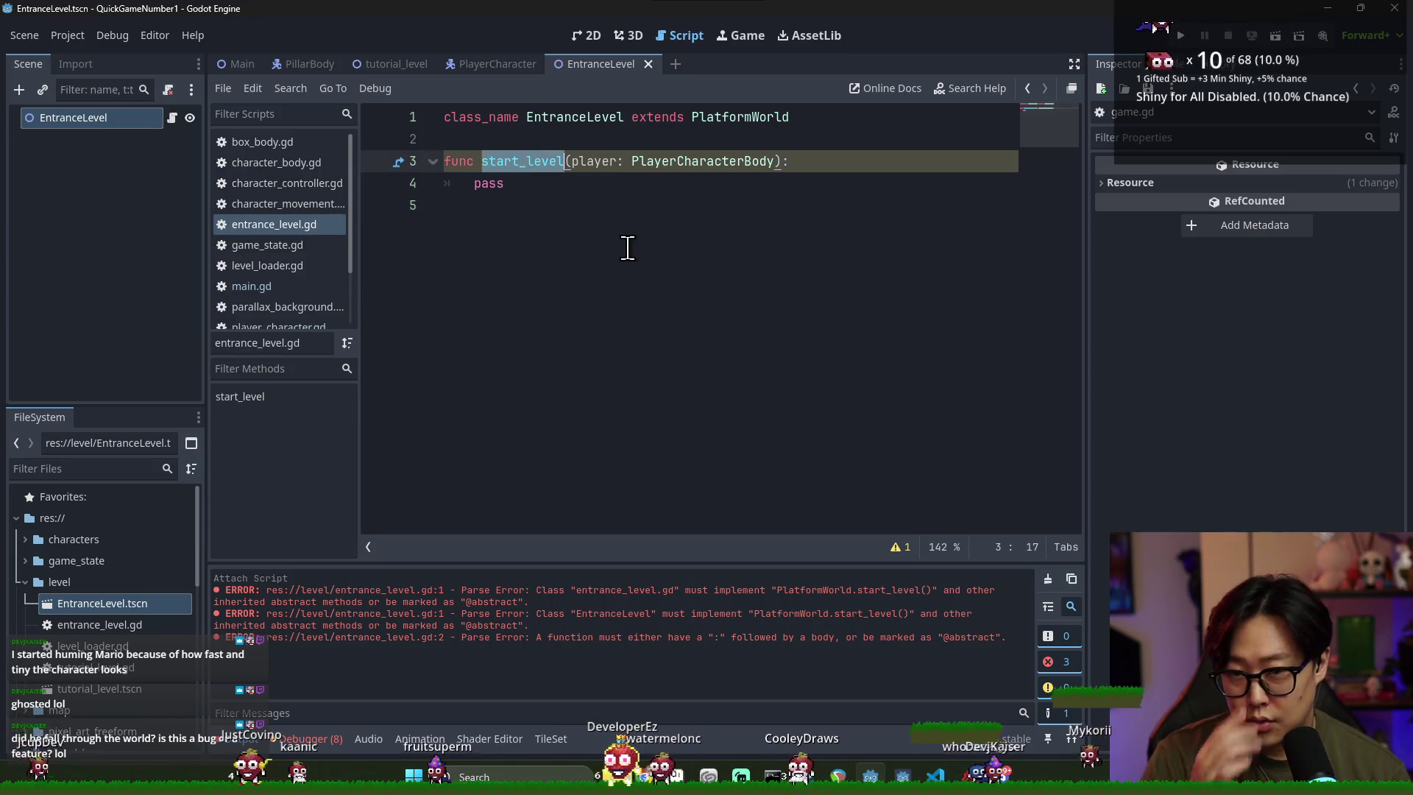
click(568, 64)
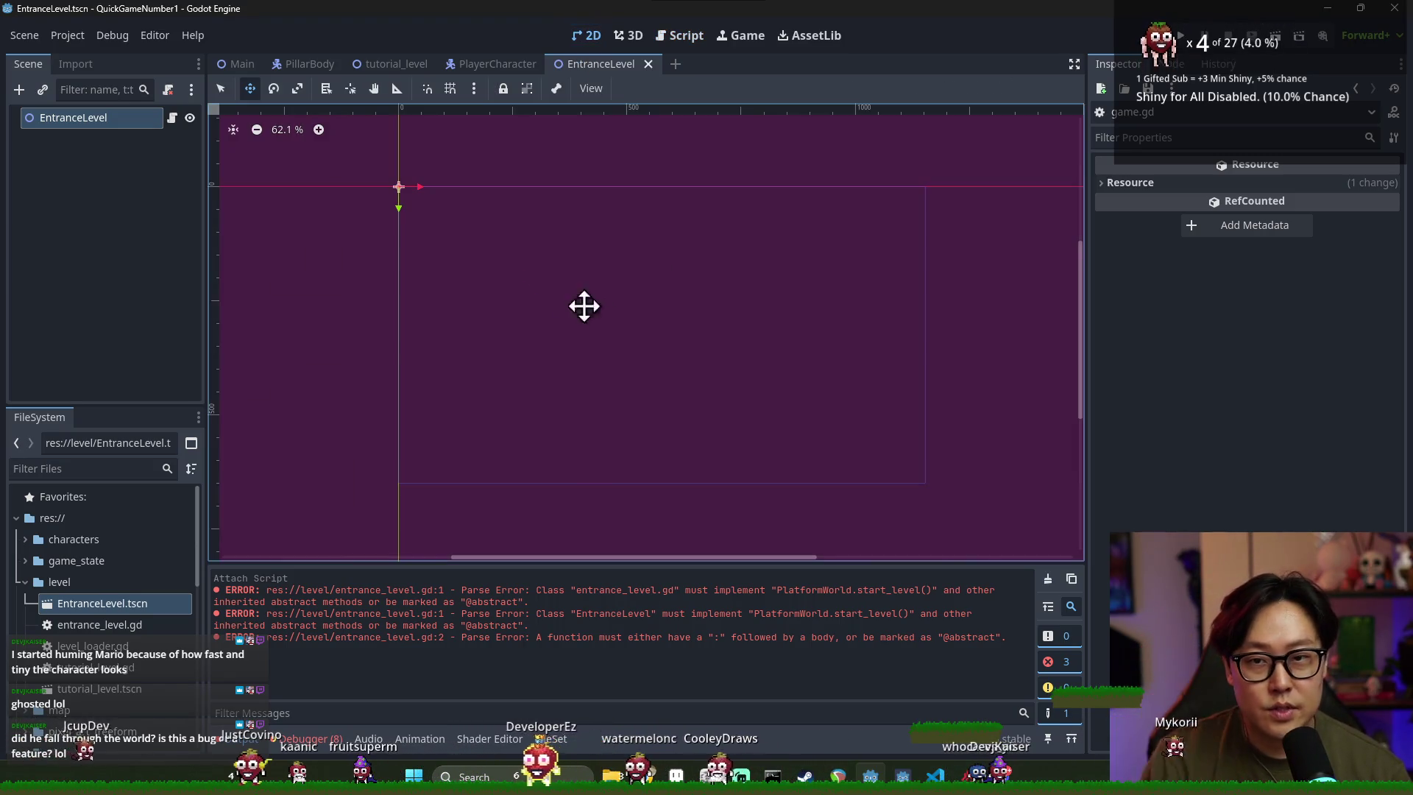
Save the EntranceLevel scene
key(ctrl+s)
scroll(590, 293, up, 4)
key(ctrl+s)
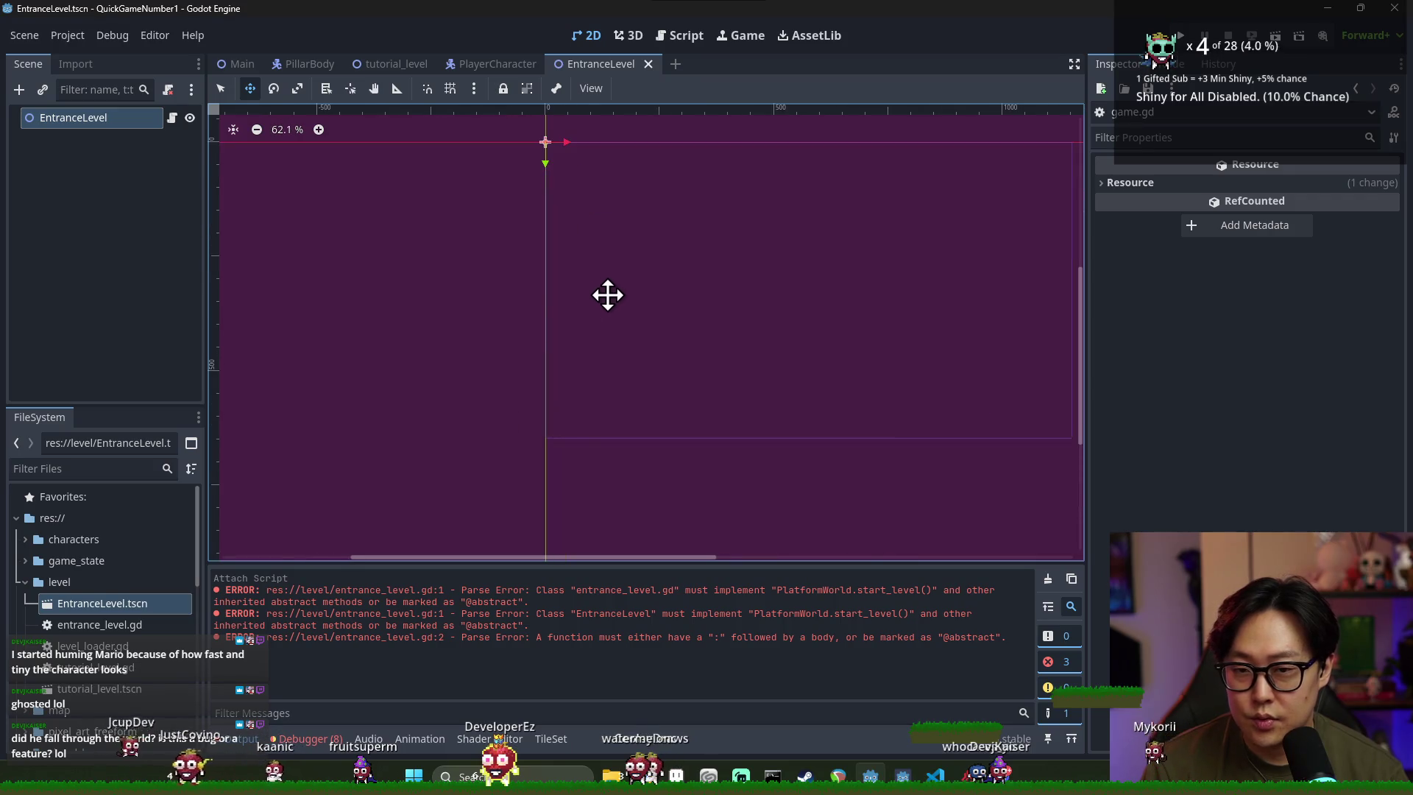
key(ctrl+s)
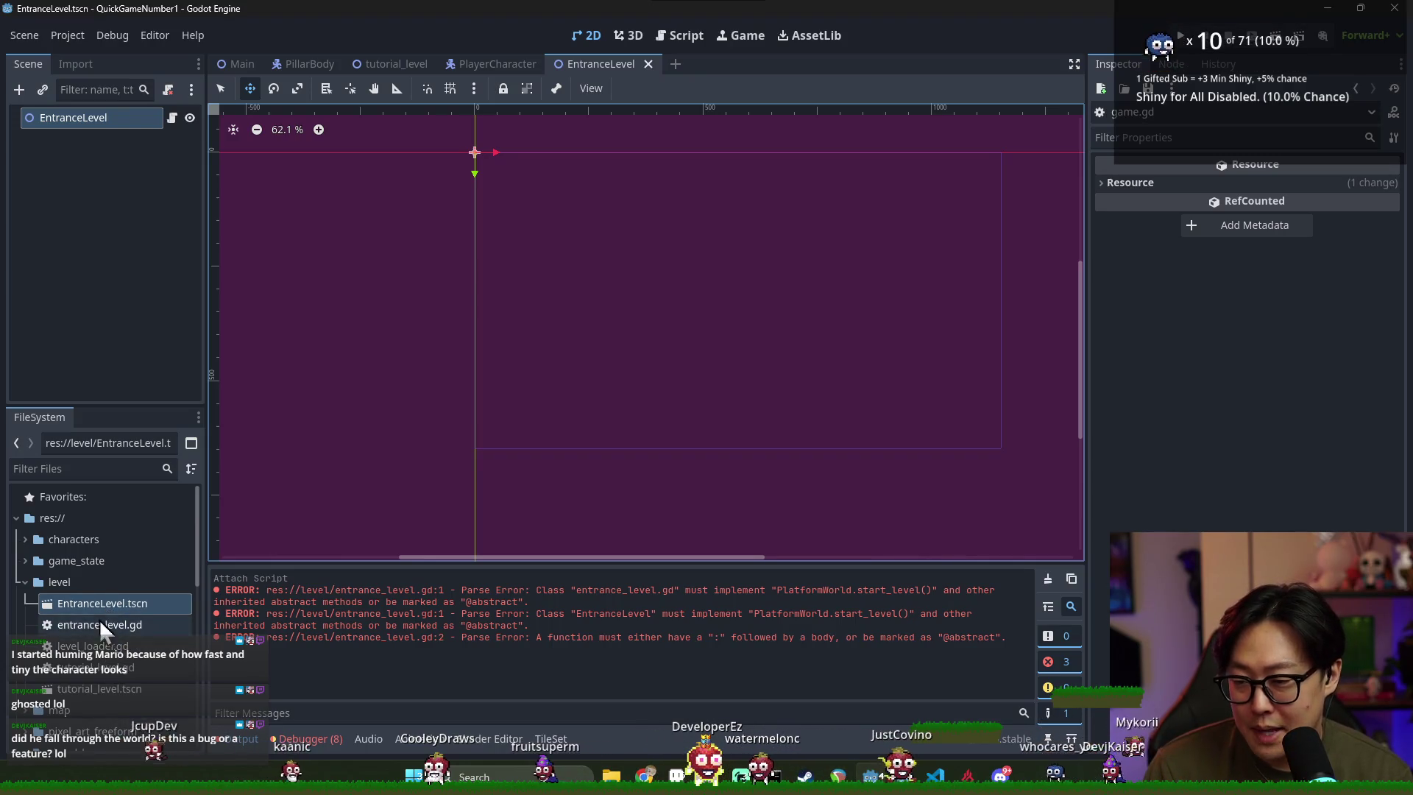
Open tutorial_level and browse its scene nodes, from TileMap down to Omnipresent
double_click(98, 689)
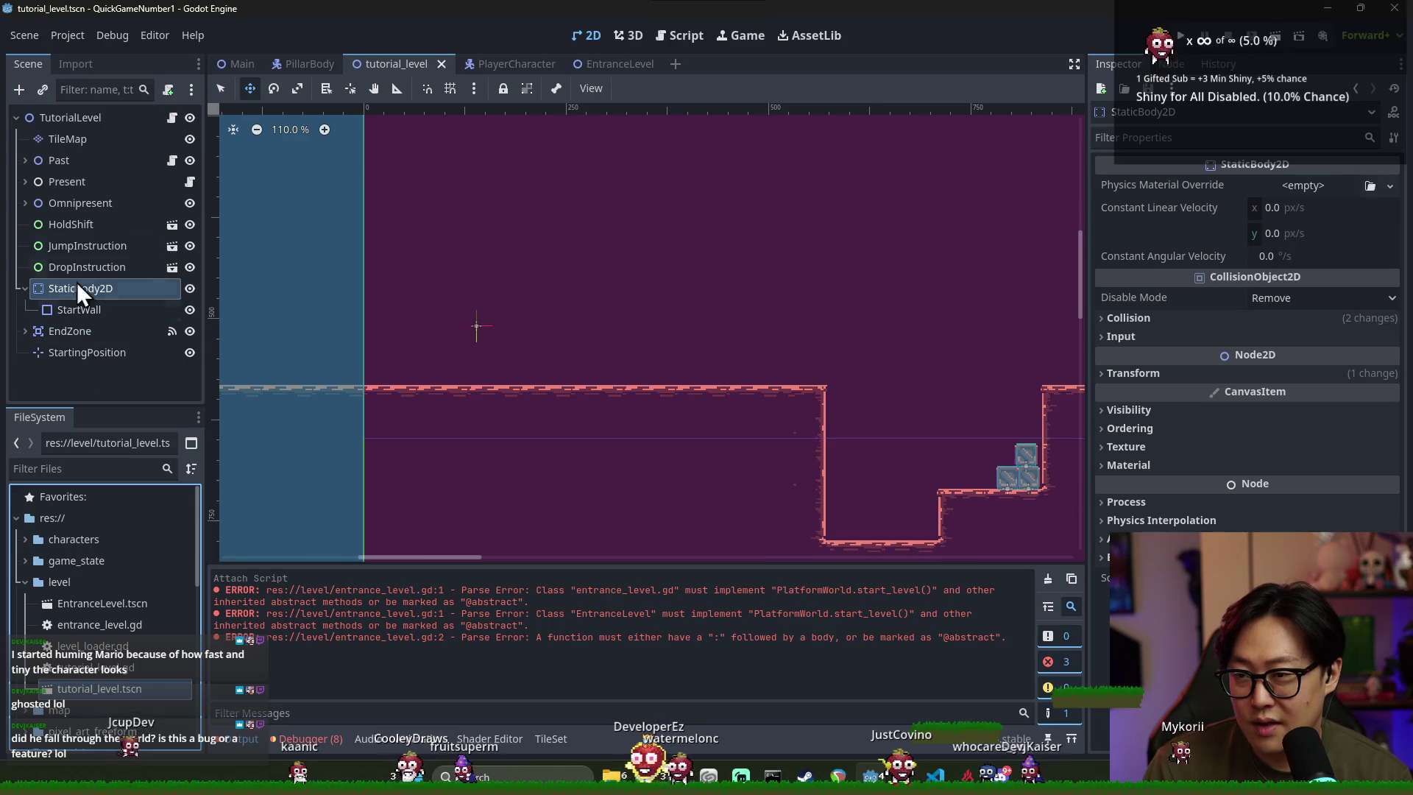
click(74, 140)
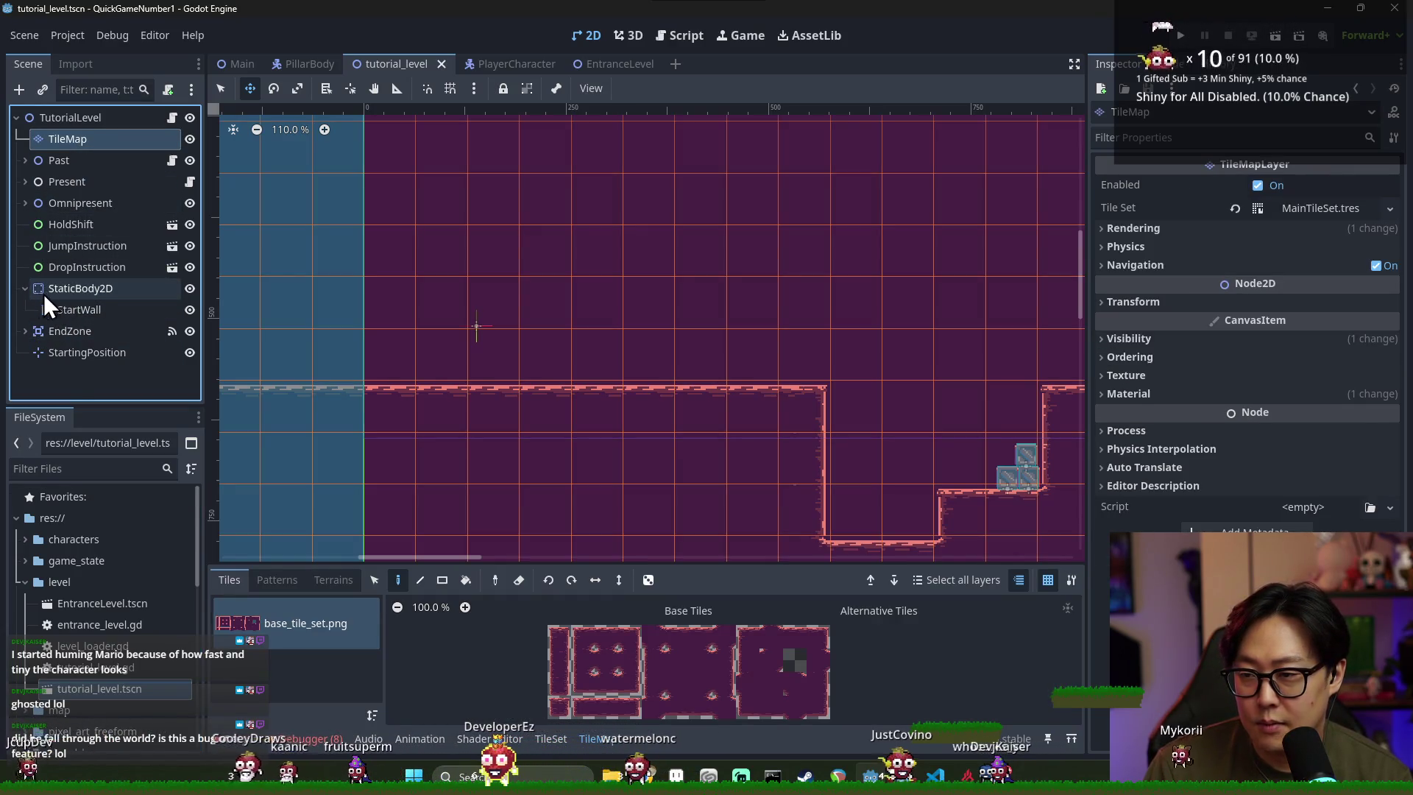
double_click(43, 289)
click(92, 267)
click(95, 287)
click(101, 269)
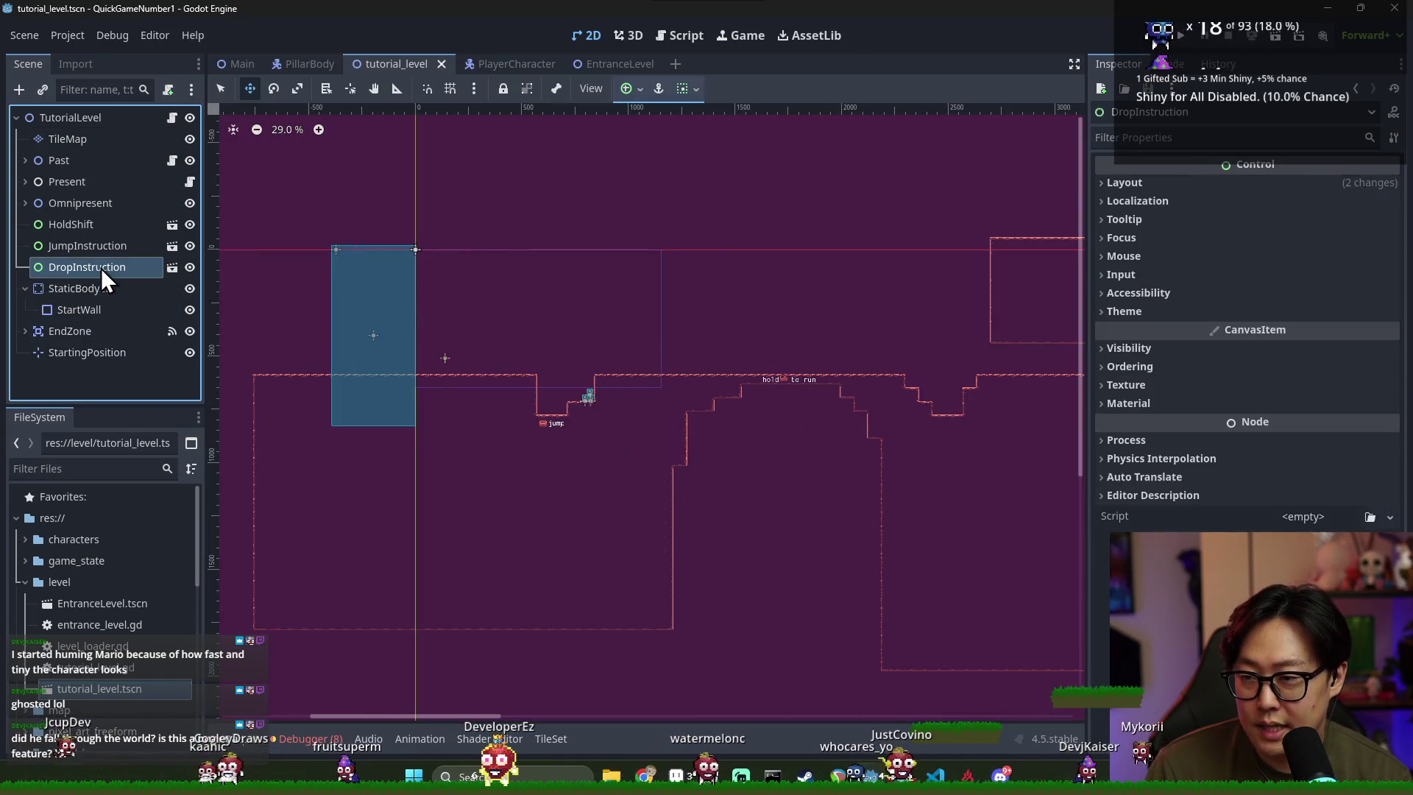
click(103, 246)
click(103, 224)
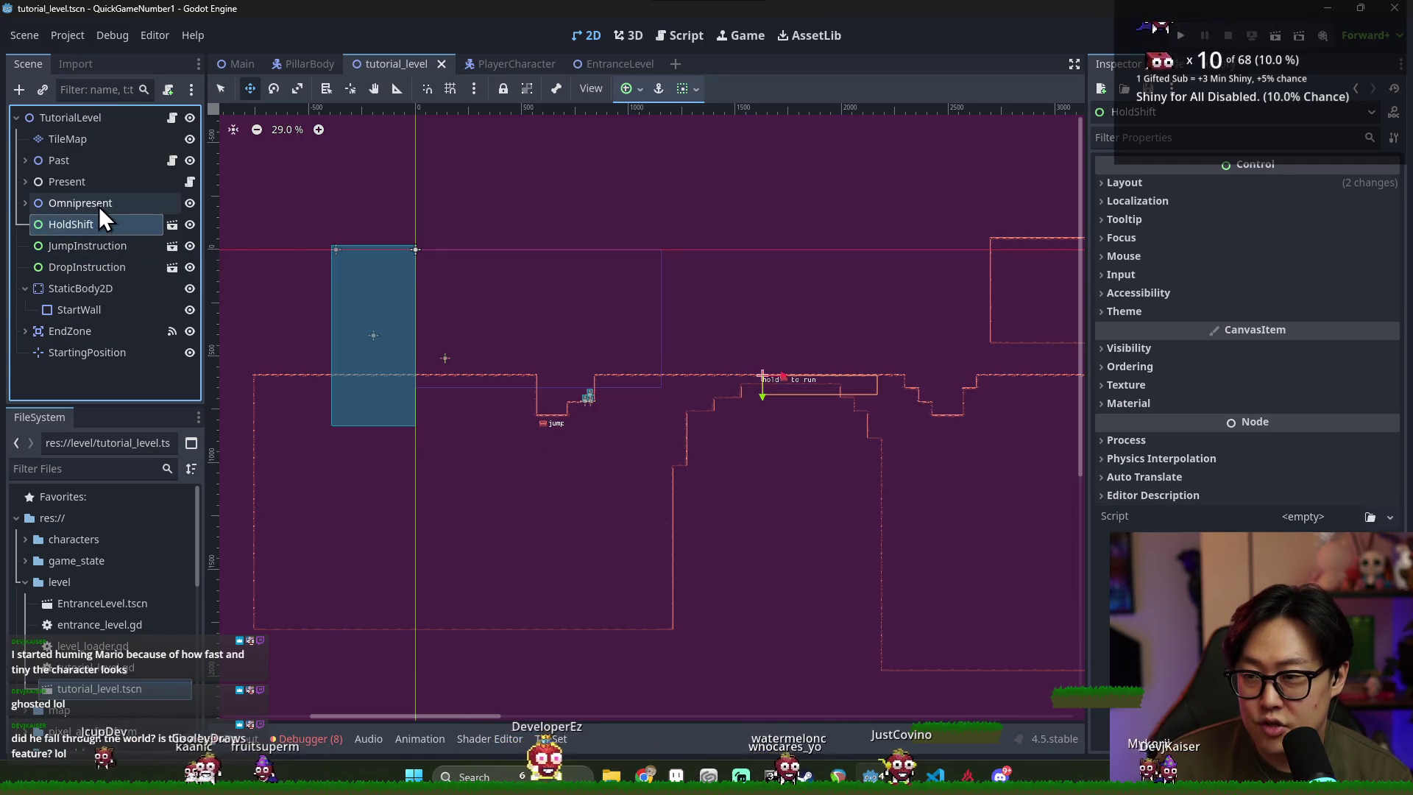
click(99, 207)
click(28, 203)
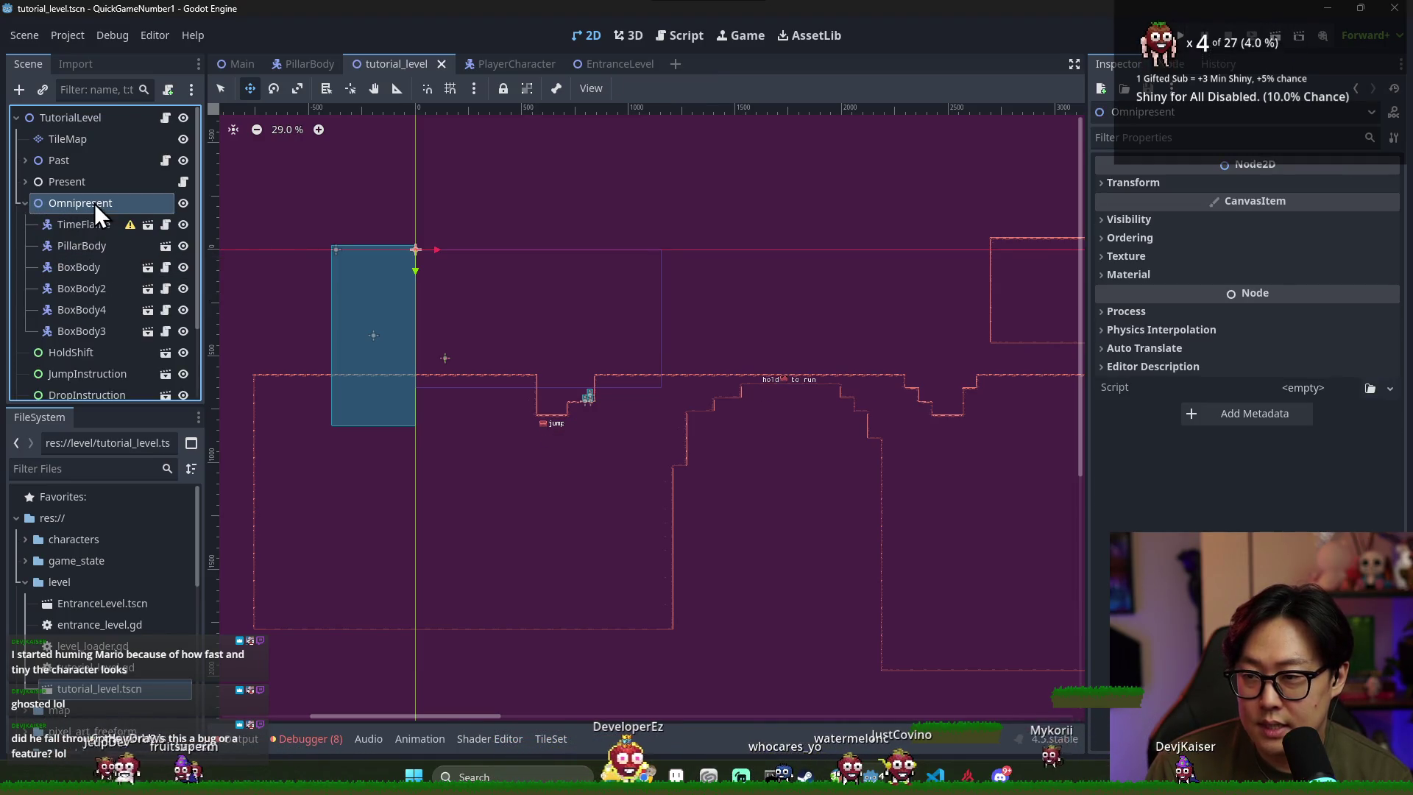
Select the TileMap, Past, Present and Omnipresent nodes and paste them into EntranceLevel
click(35, 184)
click(25, 160)
click(26, 162)
click(25, 203)
click(30, 202)
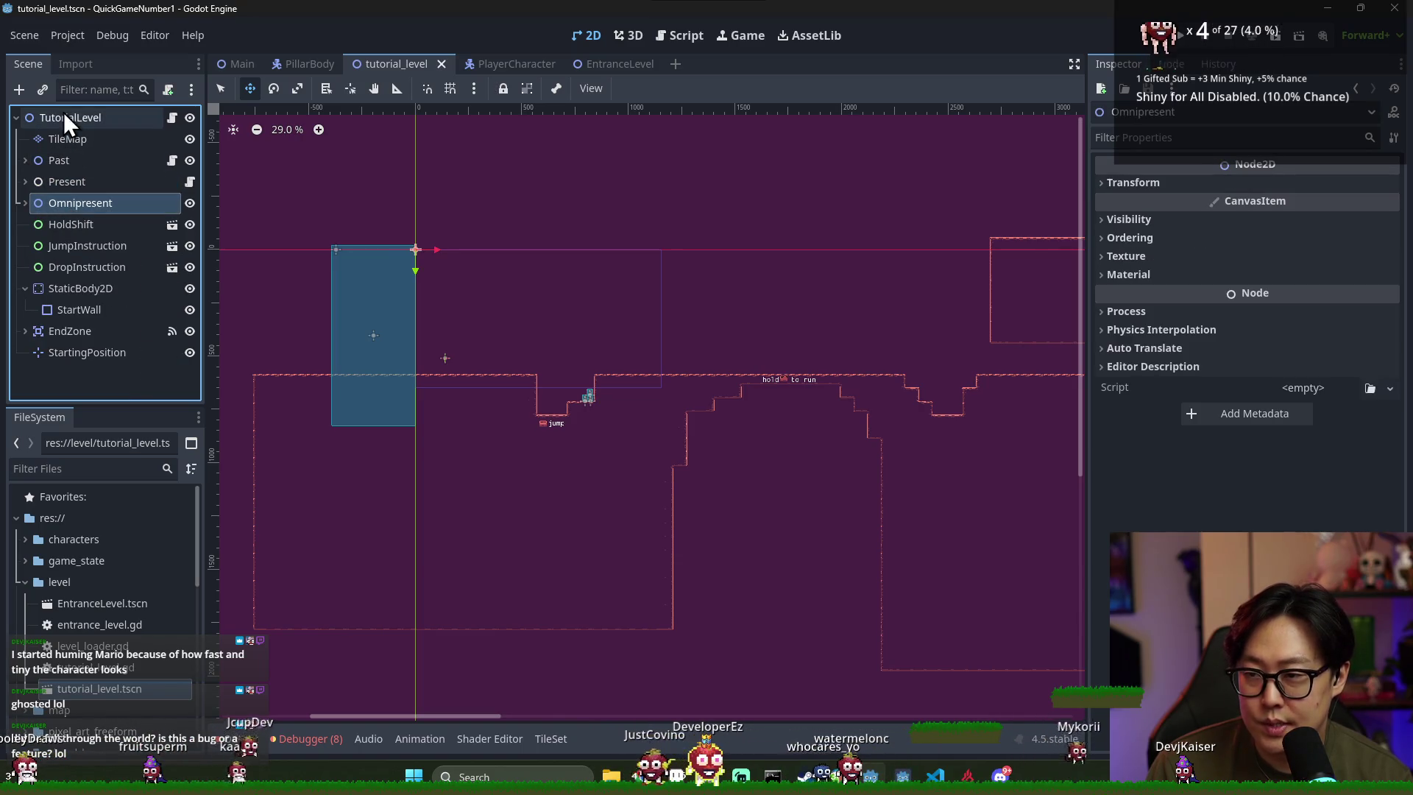
shift+click(72, 119)
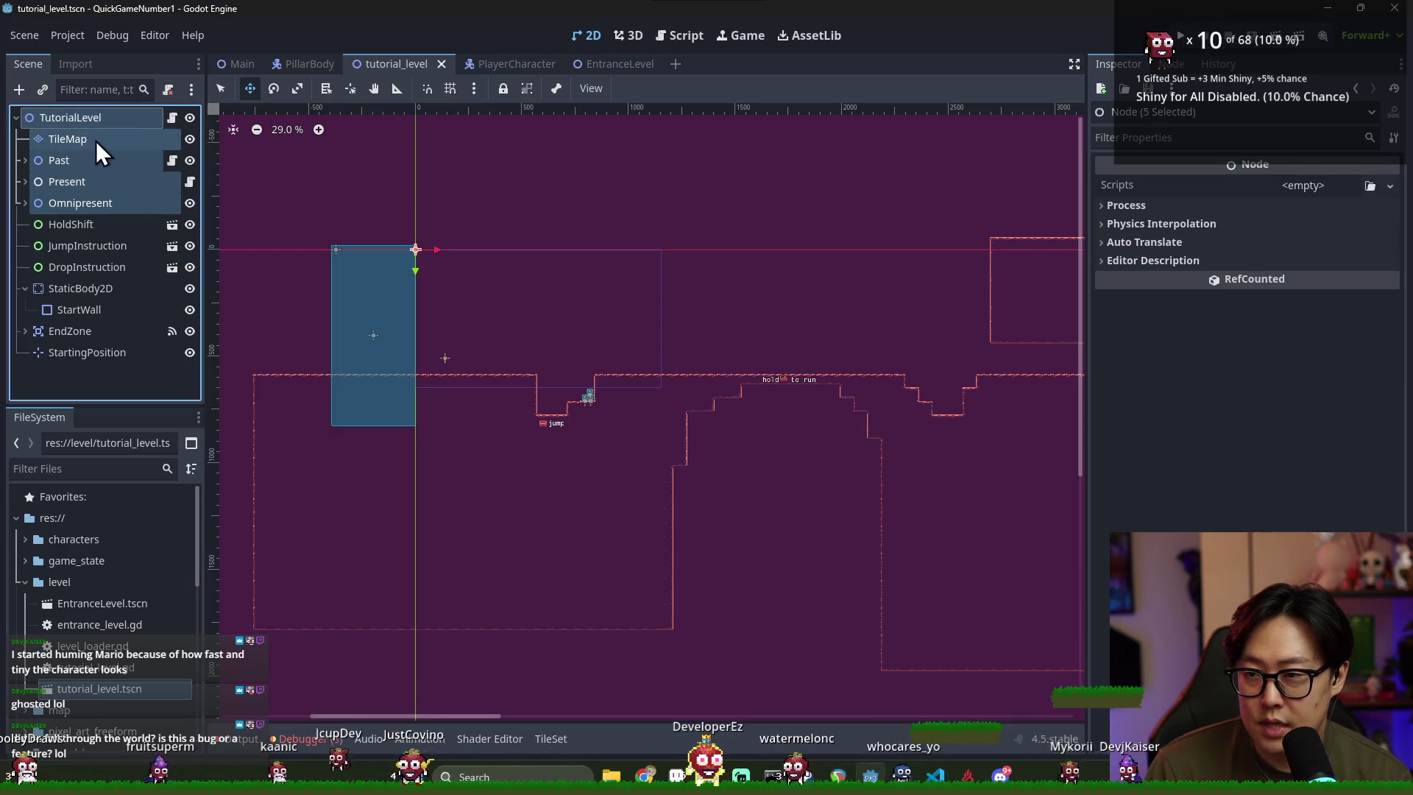
click(95, 140)
click(96, 202)
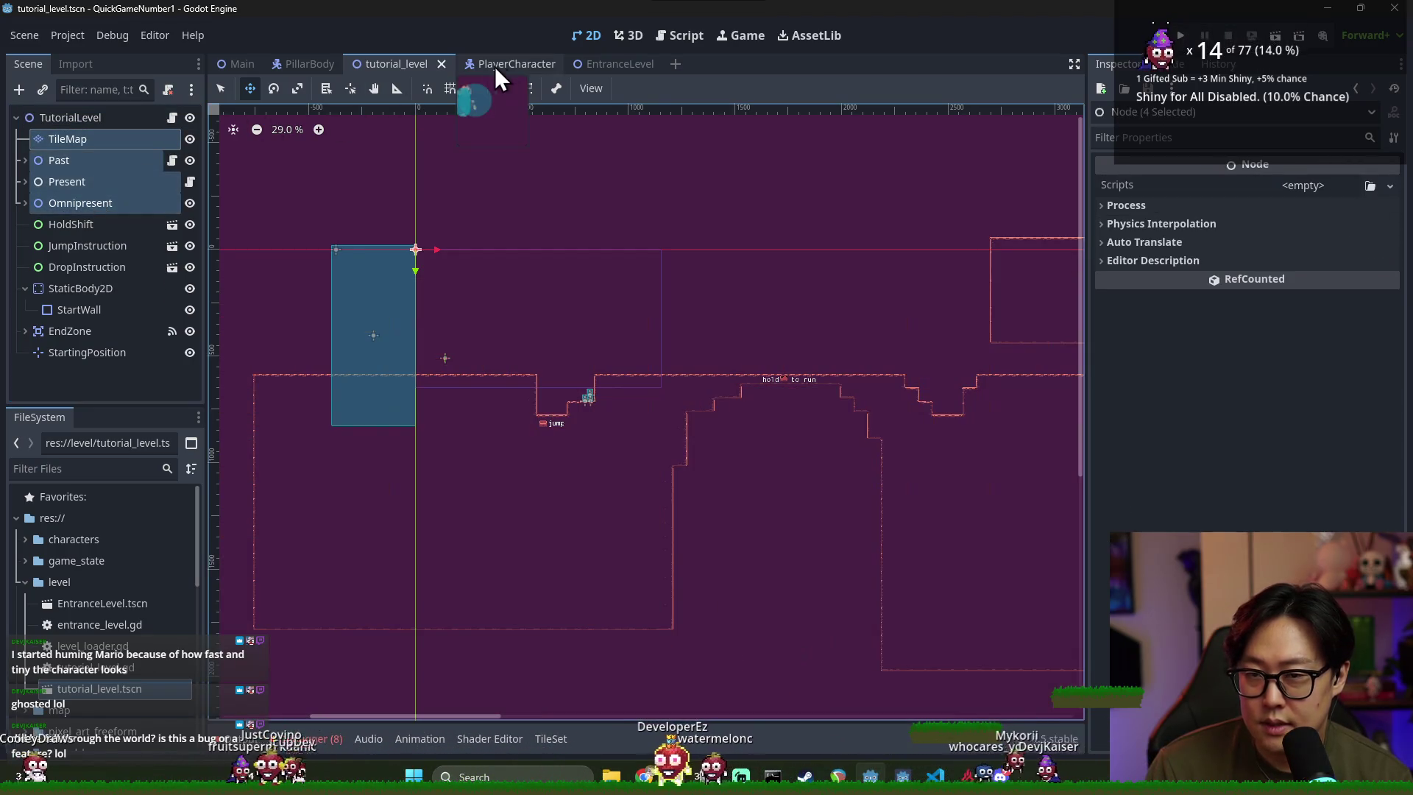
click(581, 64)
key(ctrl+v)
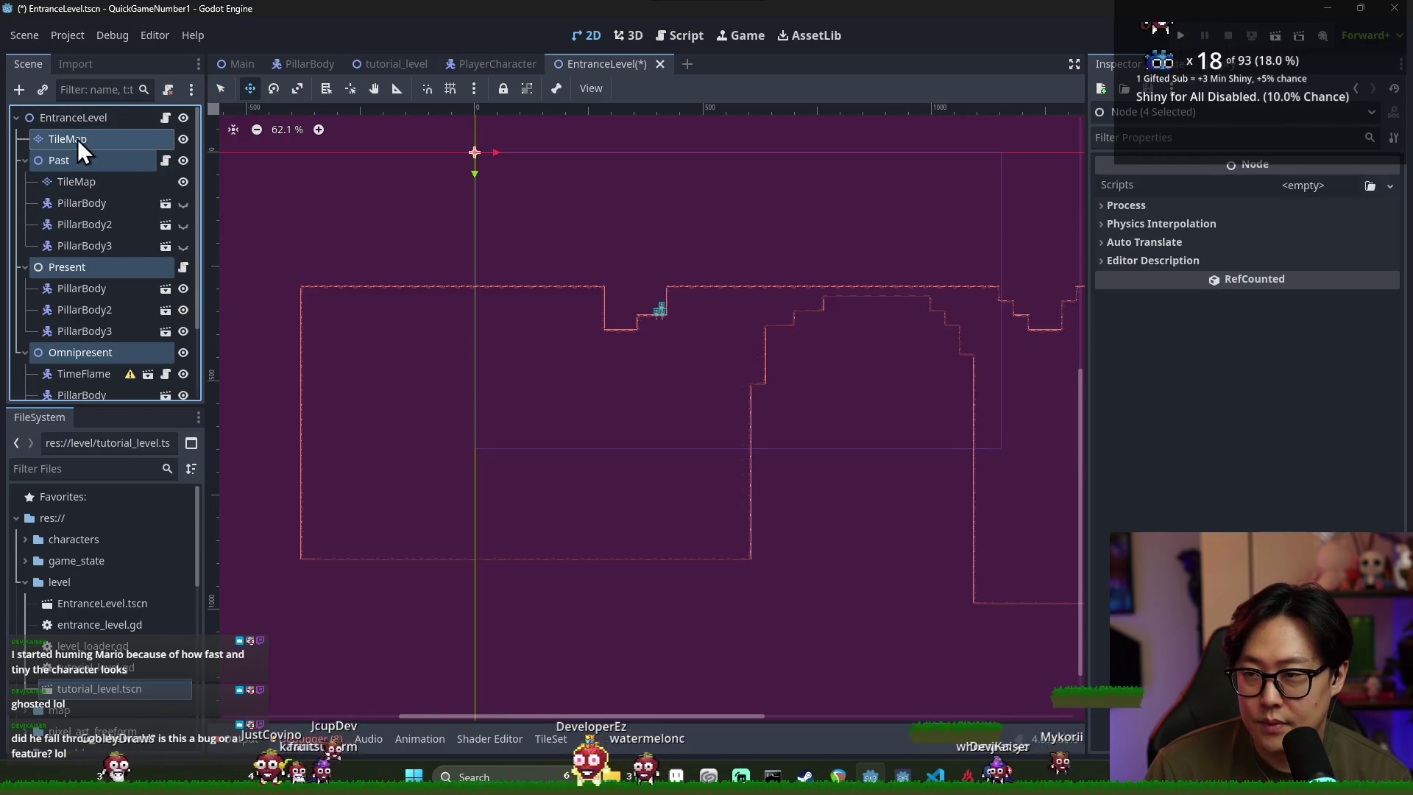
Delete the three PillarBody nodes under Past
click(53, 184)
click(86, 206)
shift+click(94, 243)
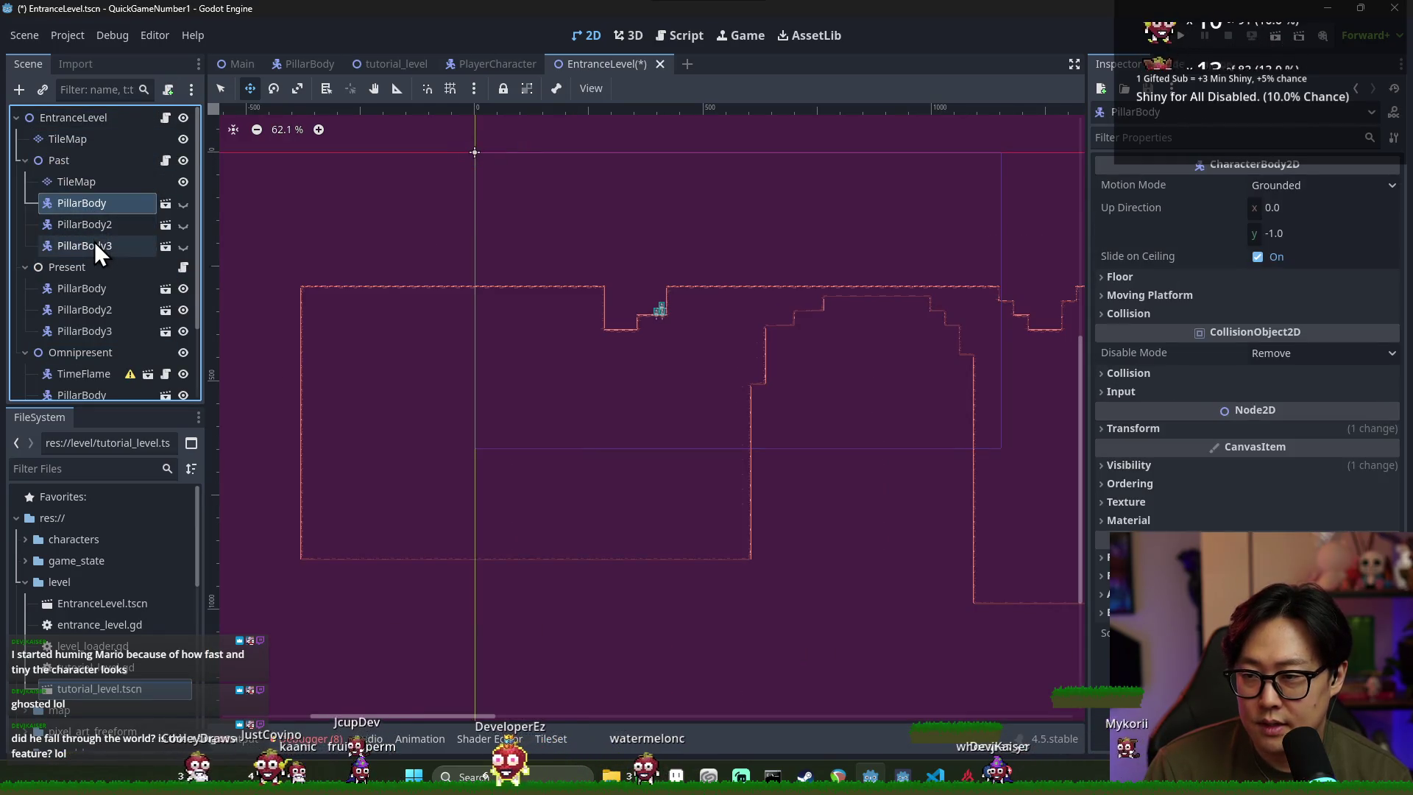
right_click(95, 243)
click(178, 527)
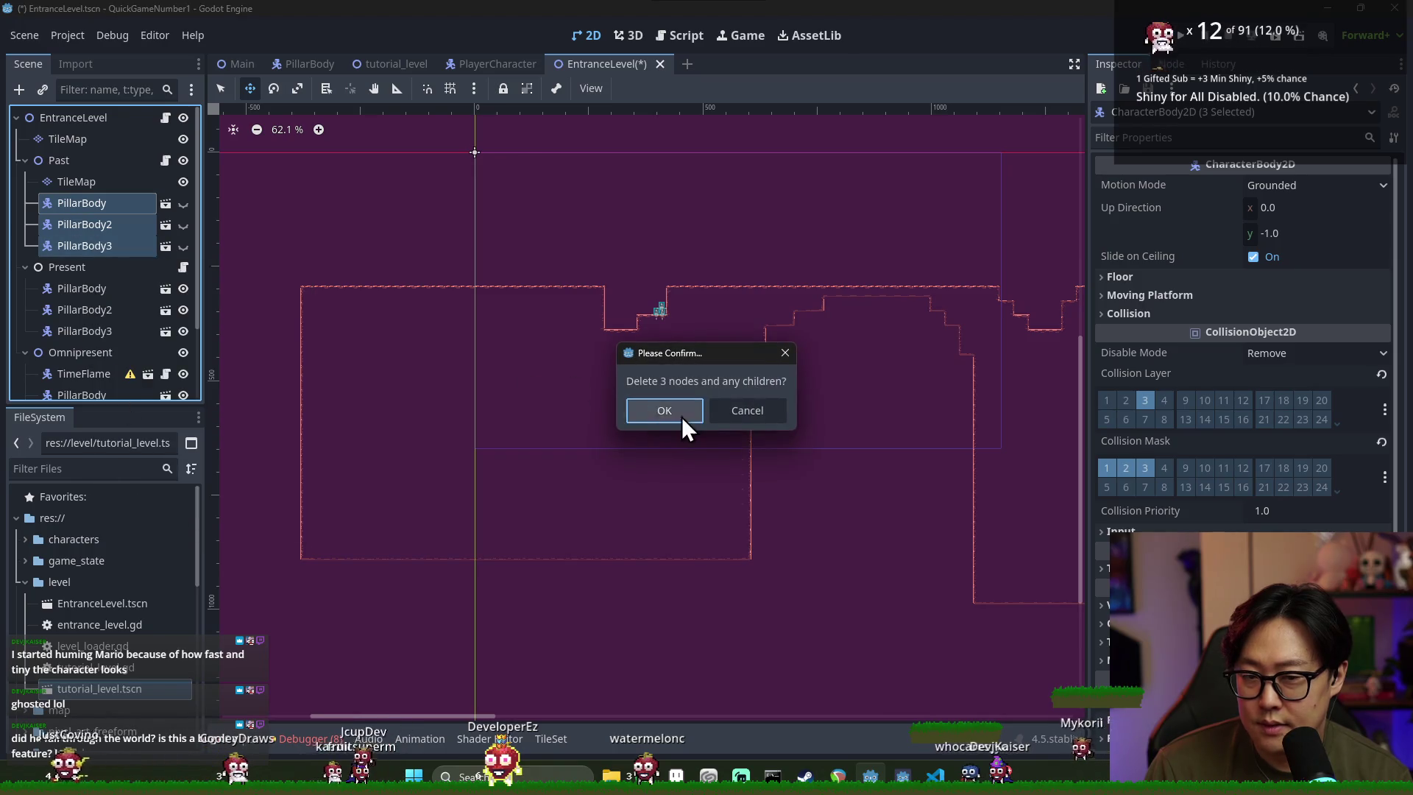
click(683, 421)
Delete the three PillarBody nodes under Present
click(94, 253)
shift+click(95, 256)
right_click(103, 272)
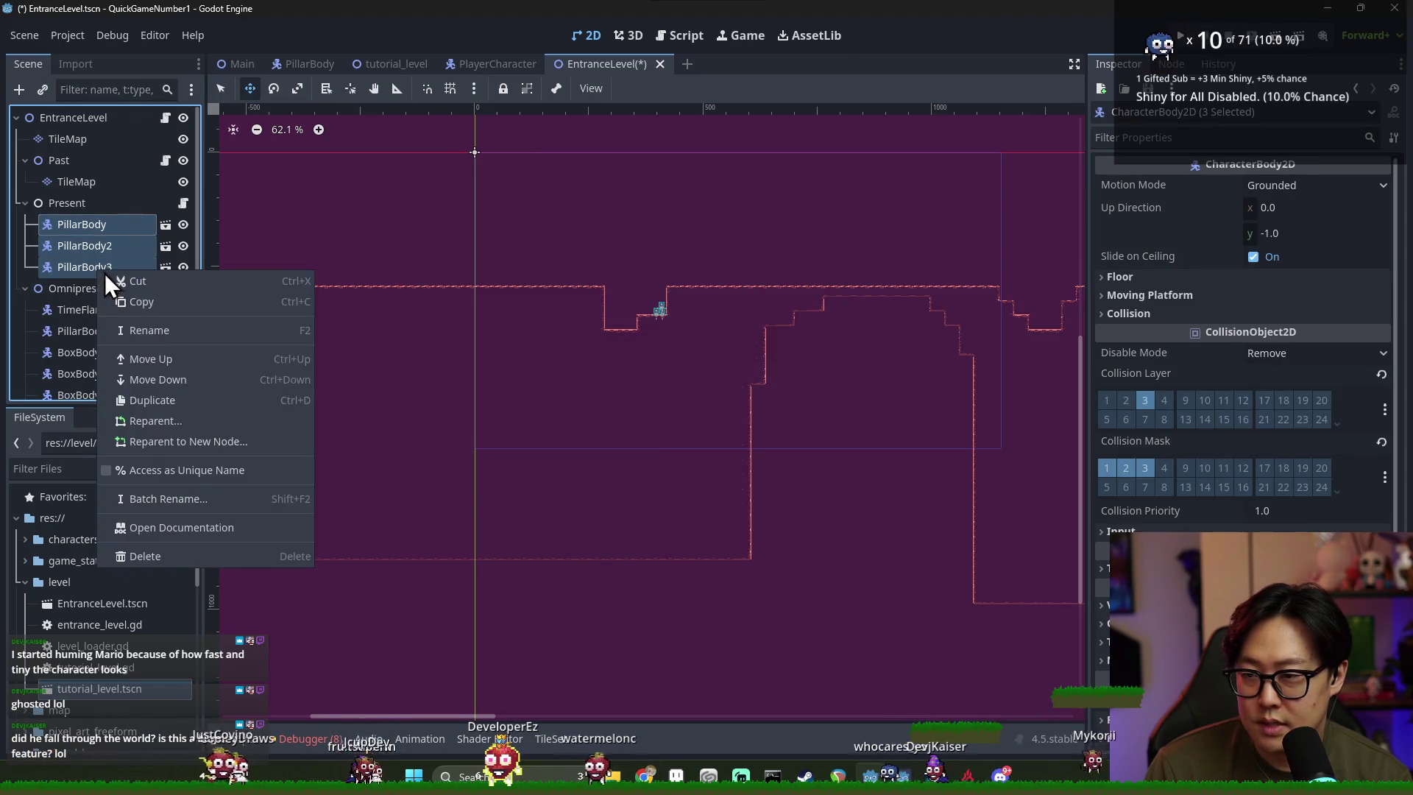
click(148, 556)
click(665, 407)
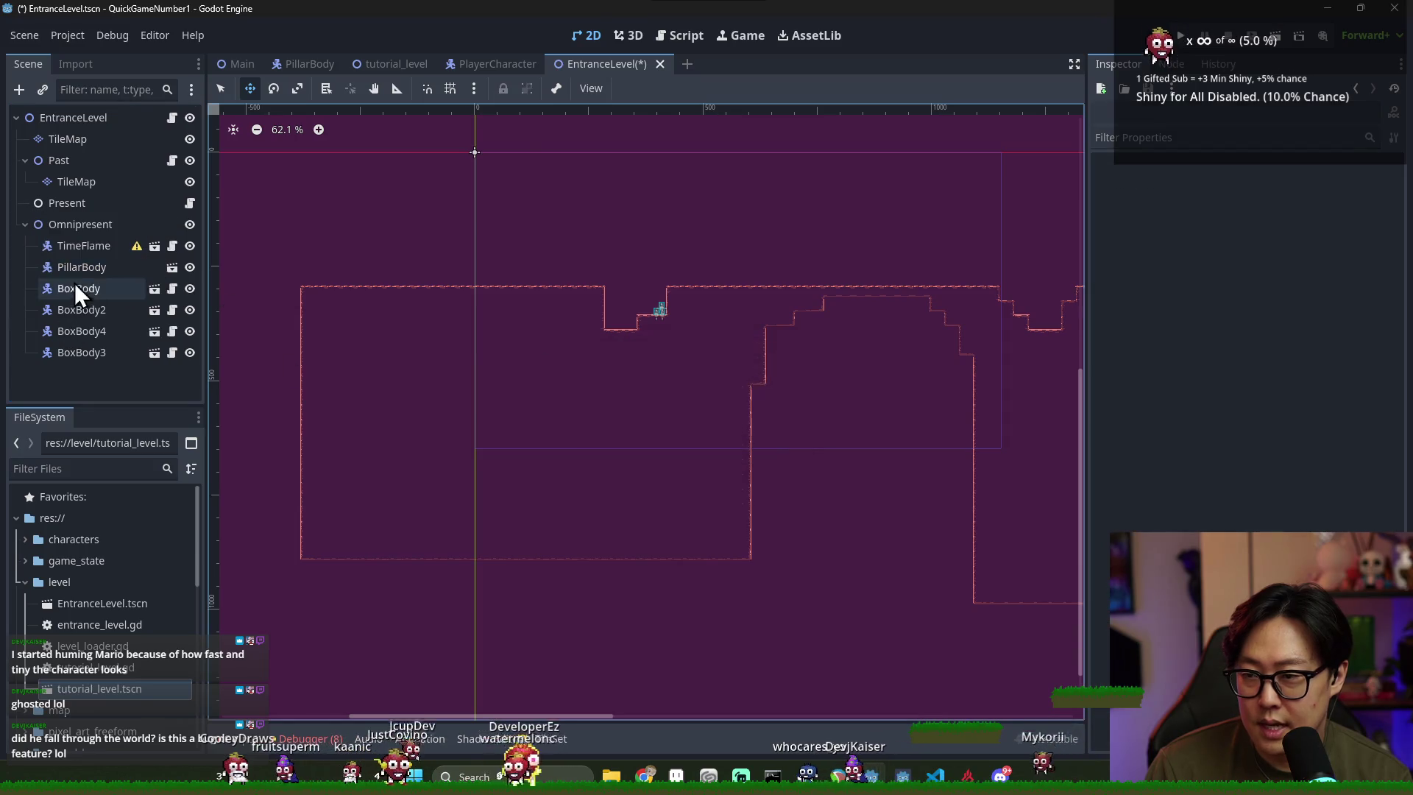
Delete the six Omnipresent children, TimeFlame through BoxBody3, then select Past's TileMap
shift+click(92, 356)
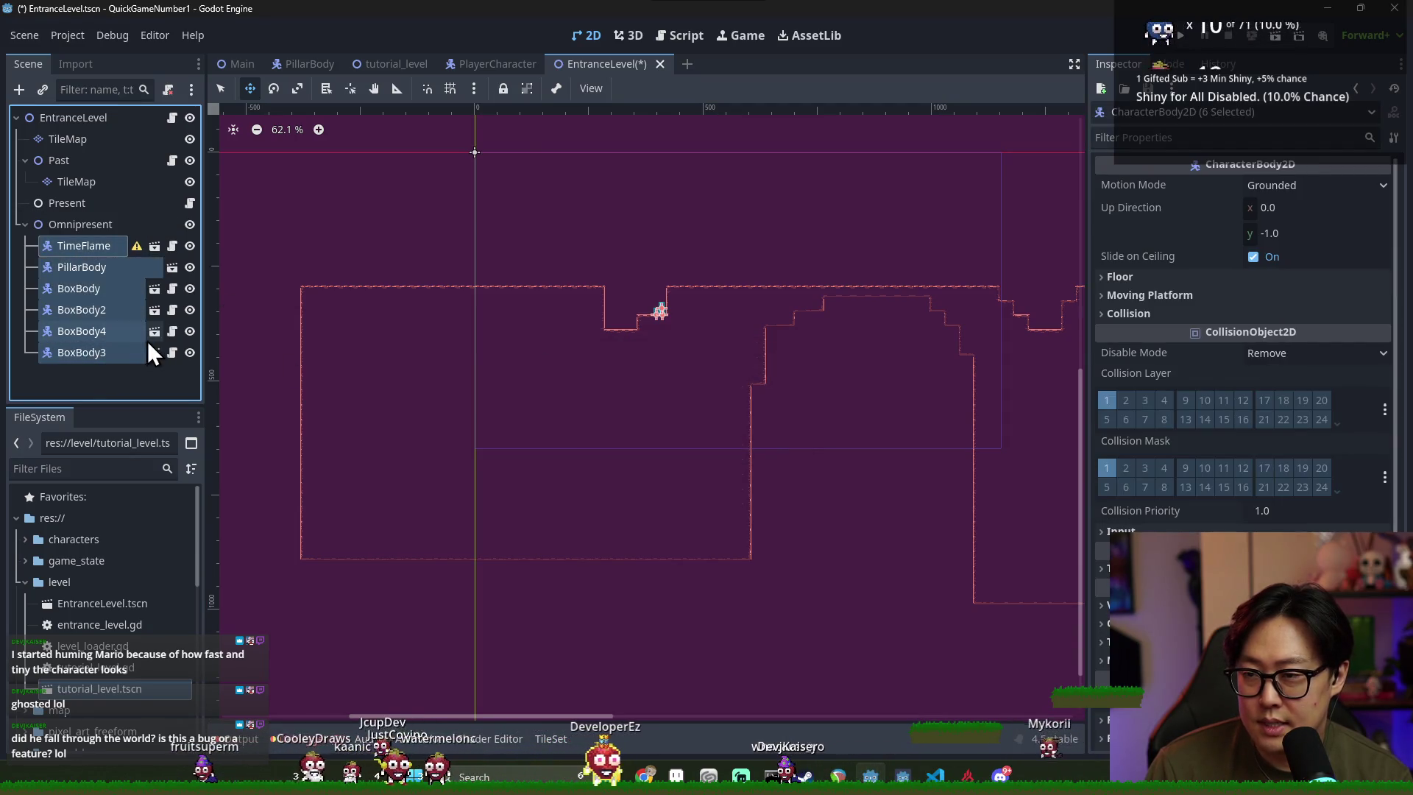
scroll(516, 324, up, 4)
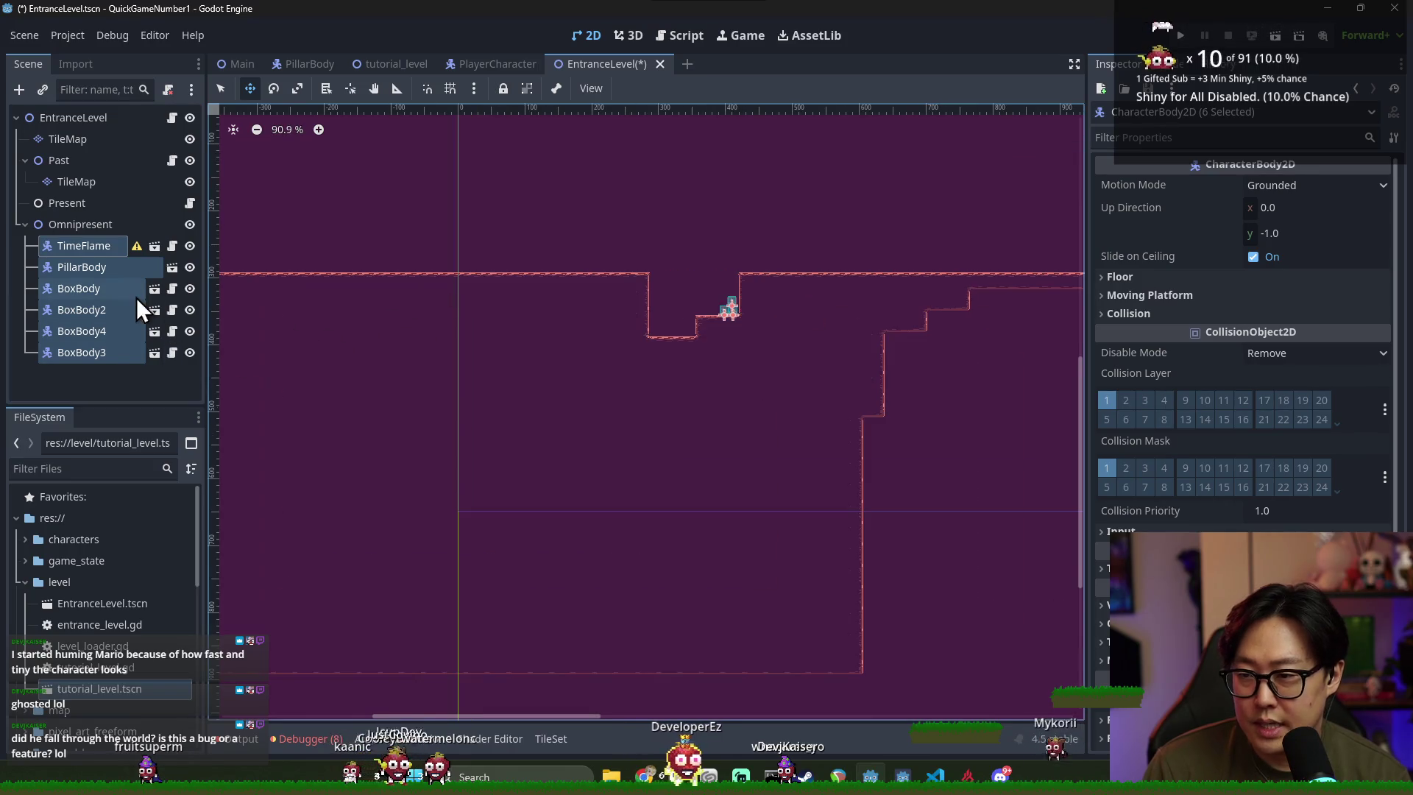
right_click(136, 297)
click(240, 611)
click(666, 409)
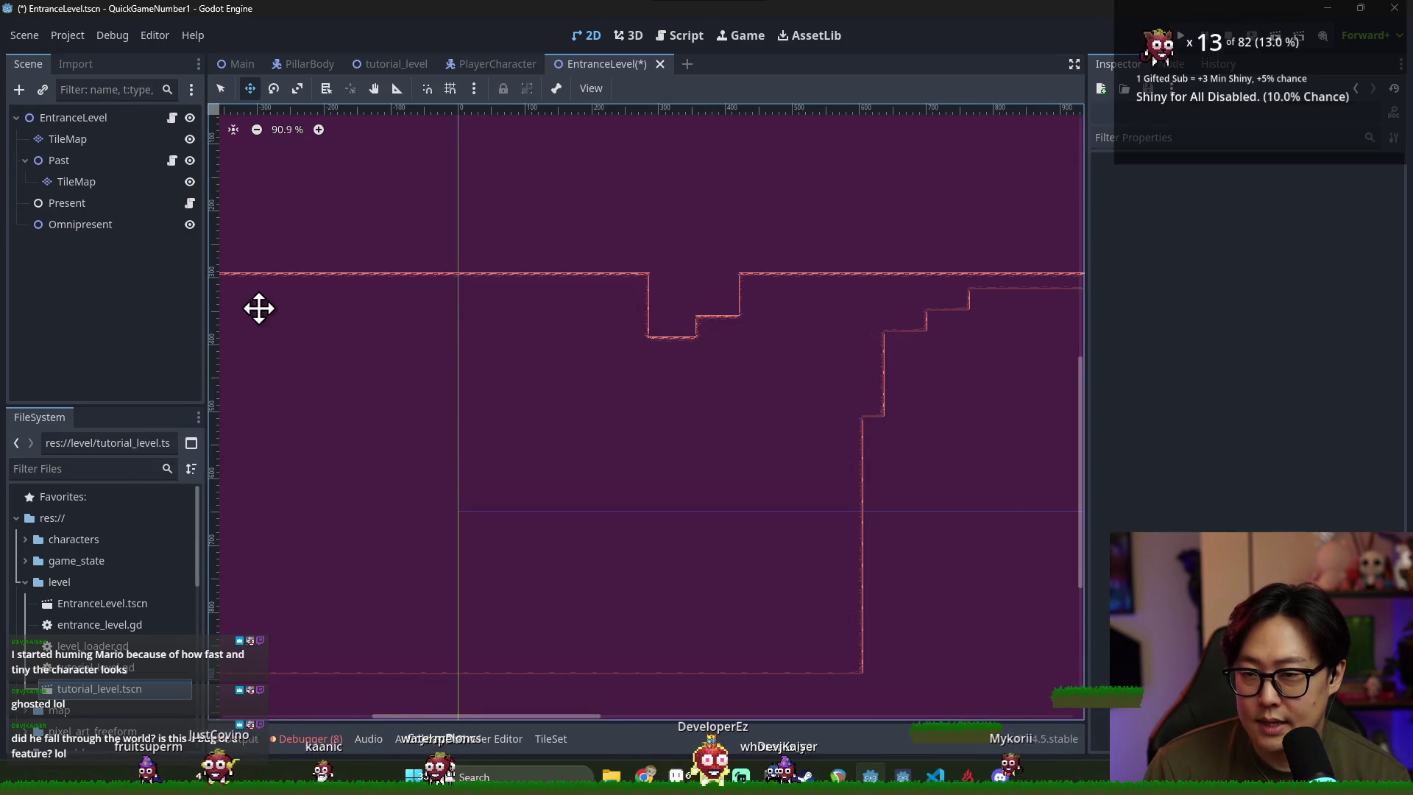
click(75, 181)
scroll(710, 381, down, 9)
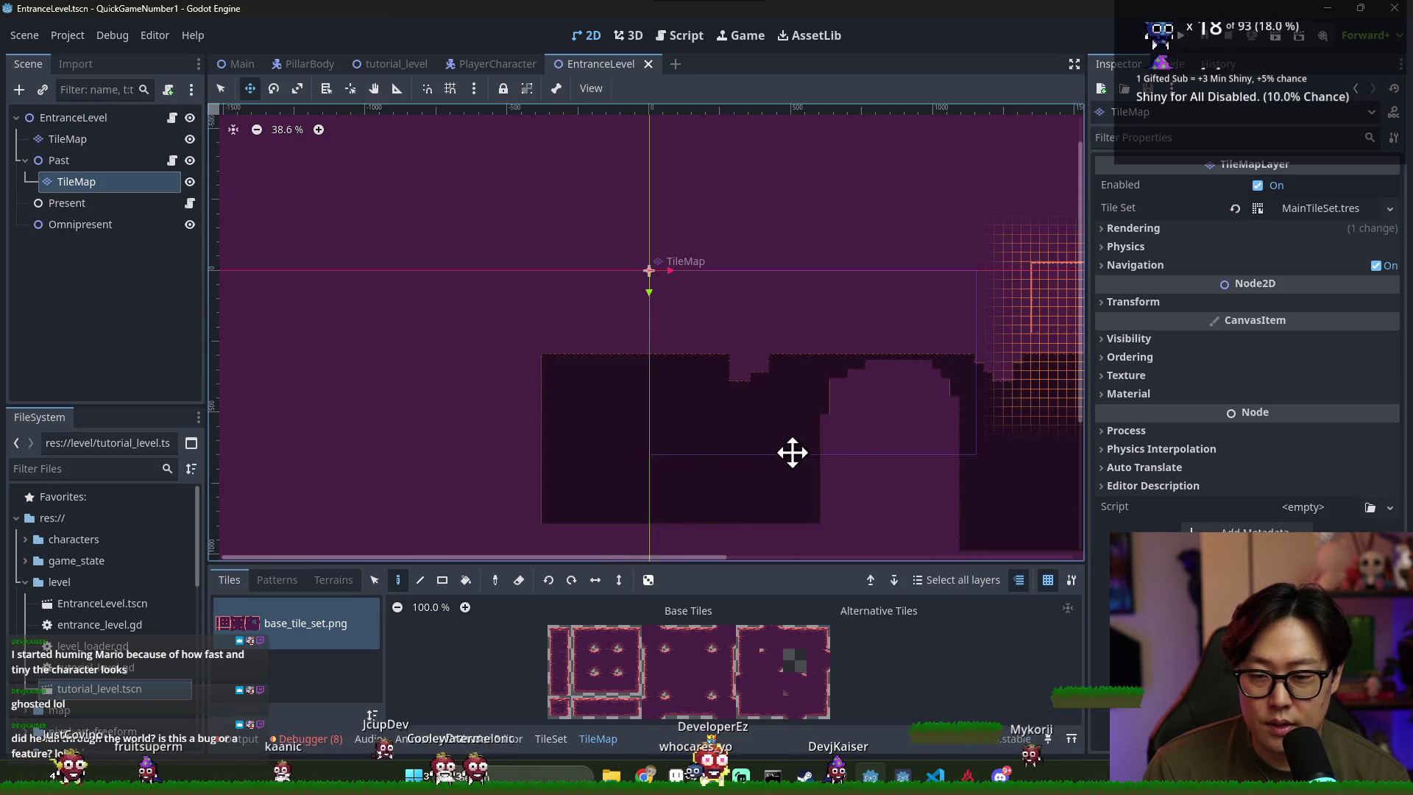
Set the tile editor to Eraser with the Rect tool and select the top-level TileMap
click(518, 580)
click(441, 581)
scroll(700, 461, down, 4)
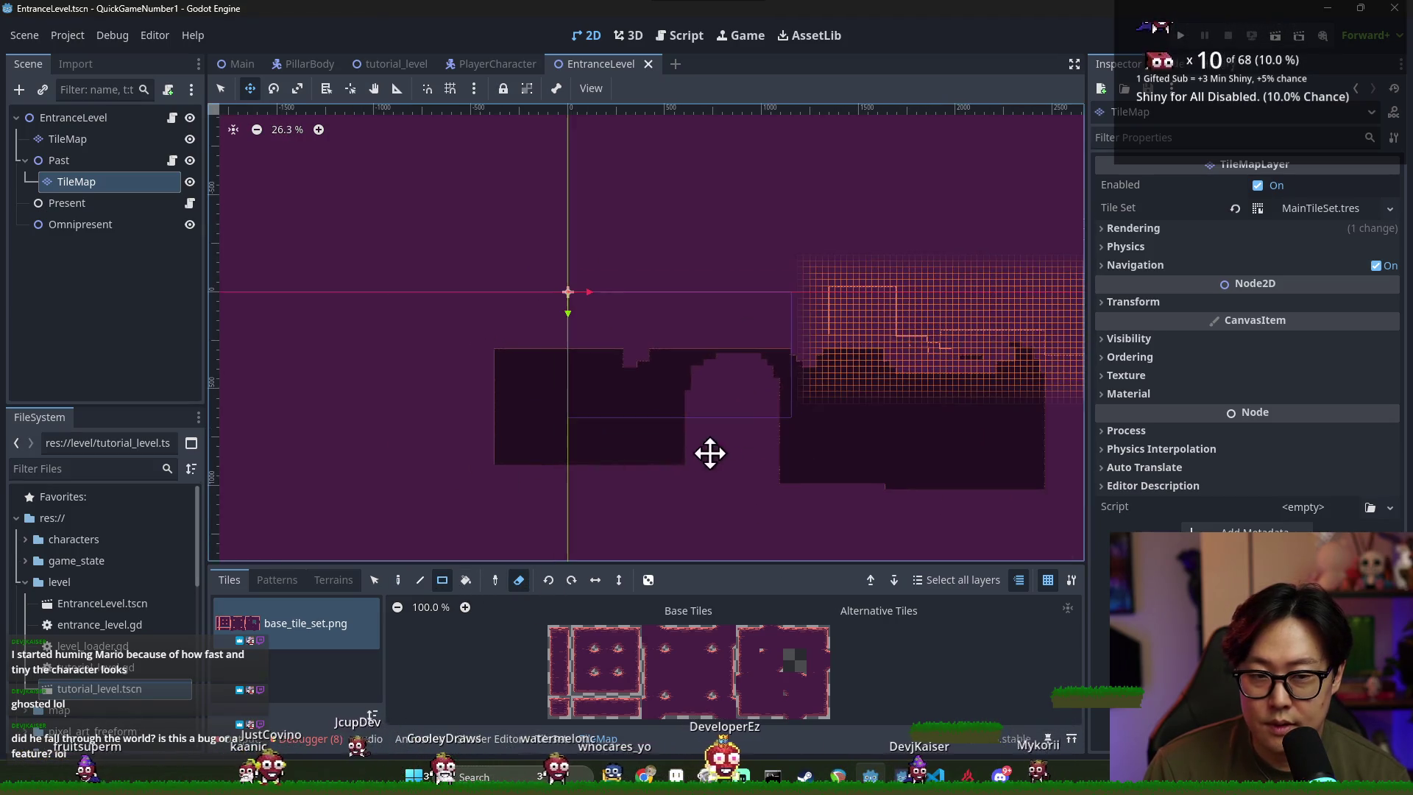
scroll(631, 331, right, 3)
click(221, 89)
scroll(769, 381, down, 3)
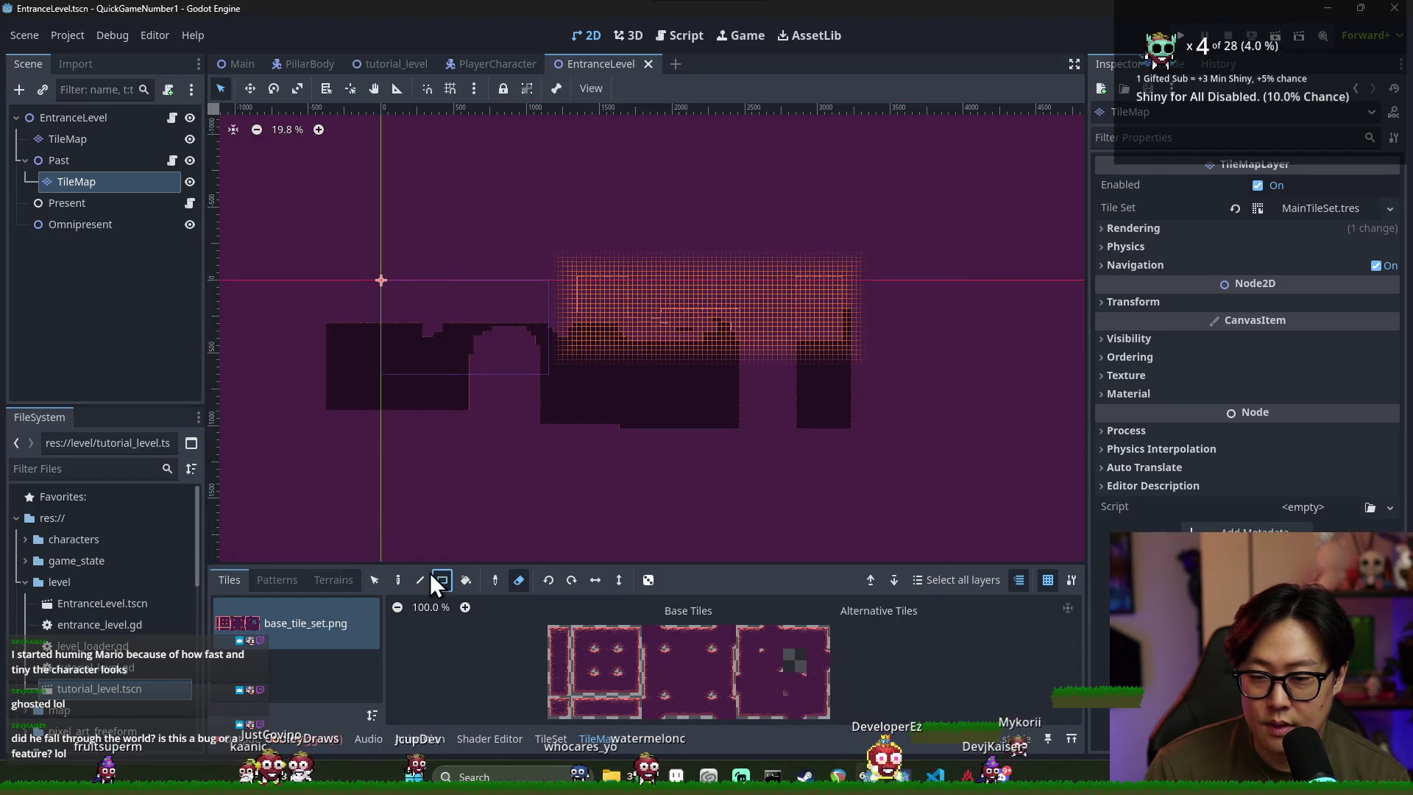
scroll(608, 302, up, 1)
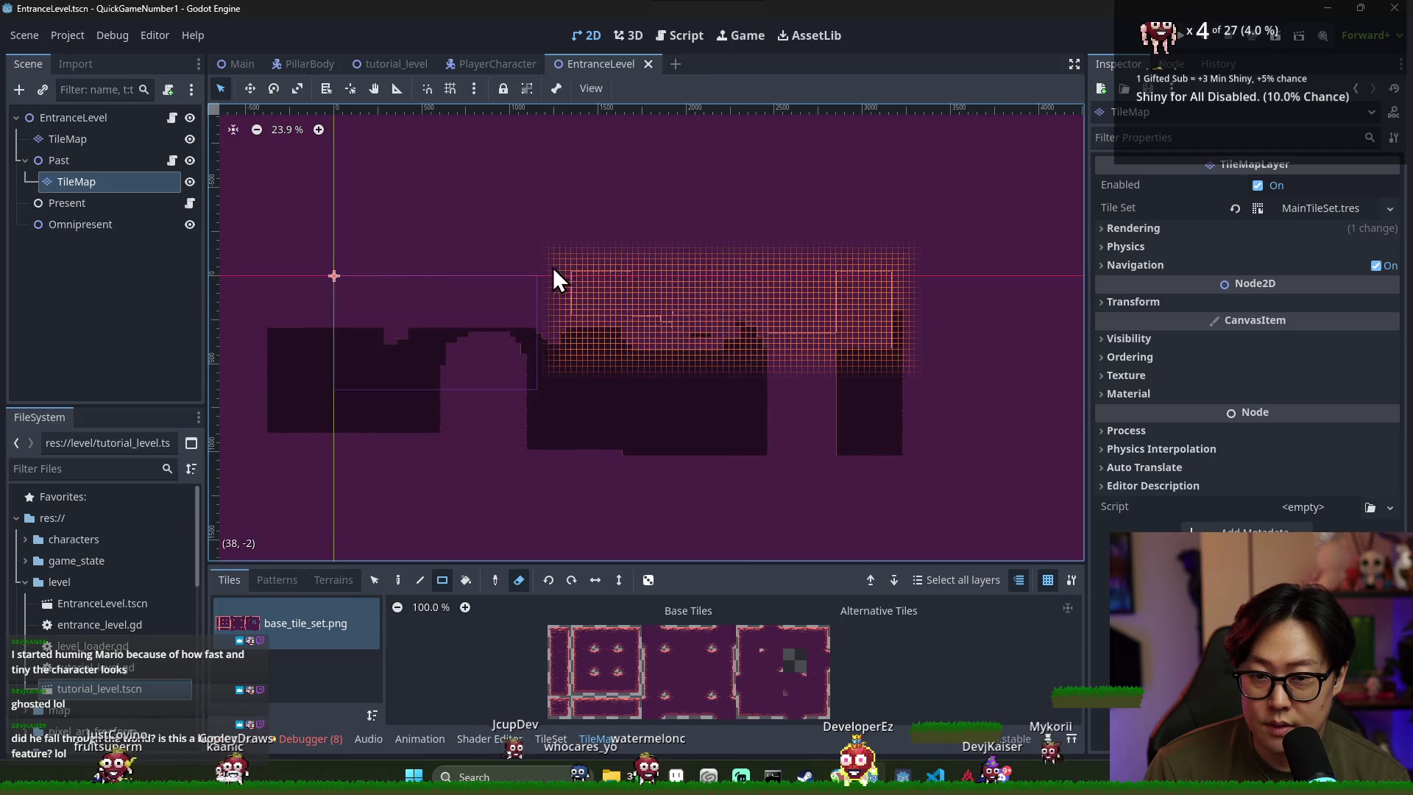
click(103, 139)
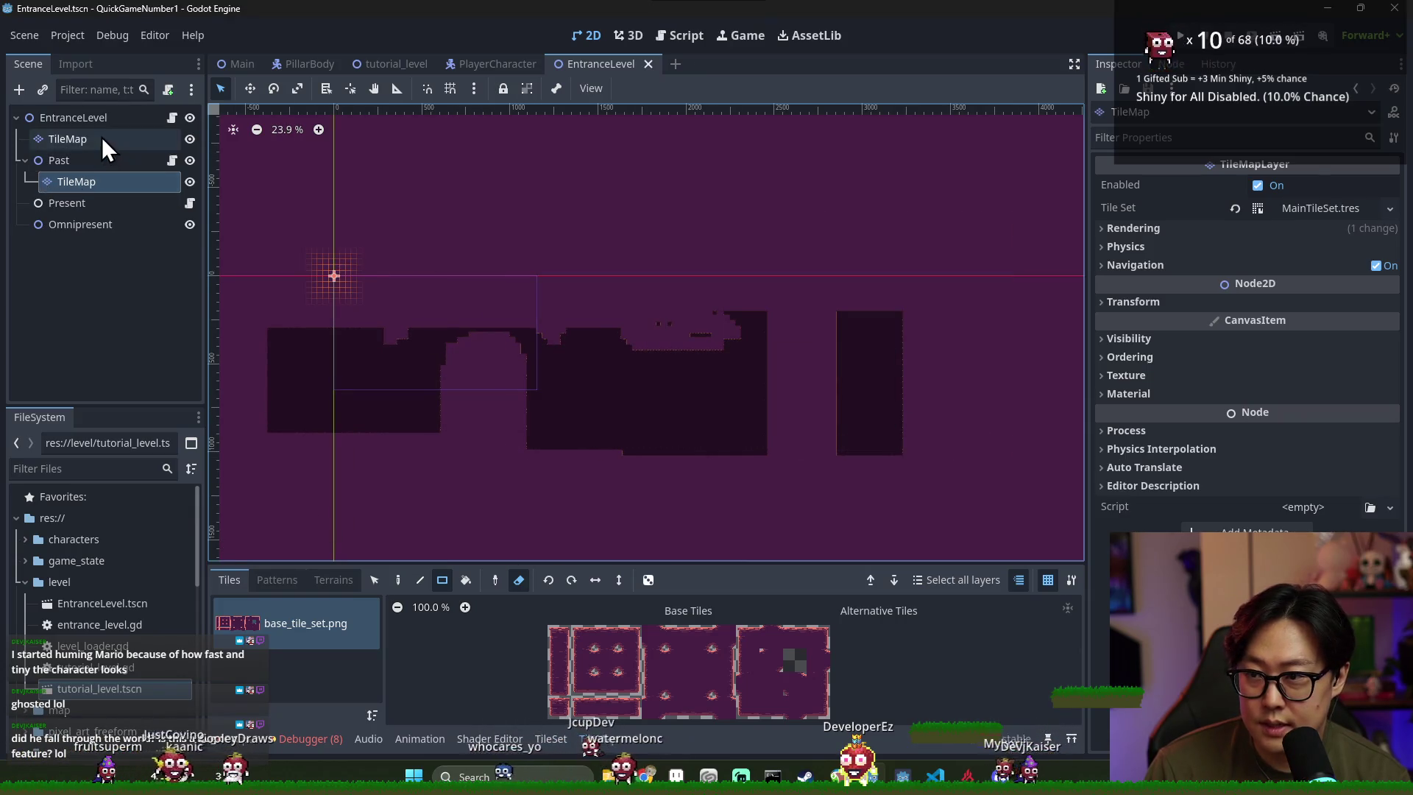
scroll(655, 463, left, 3)
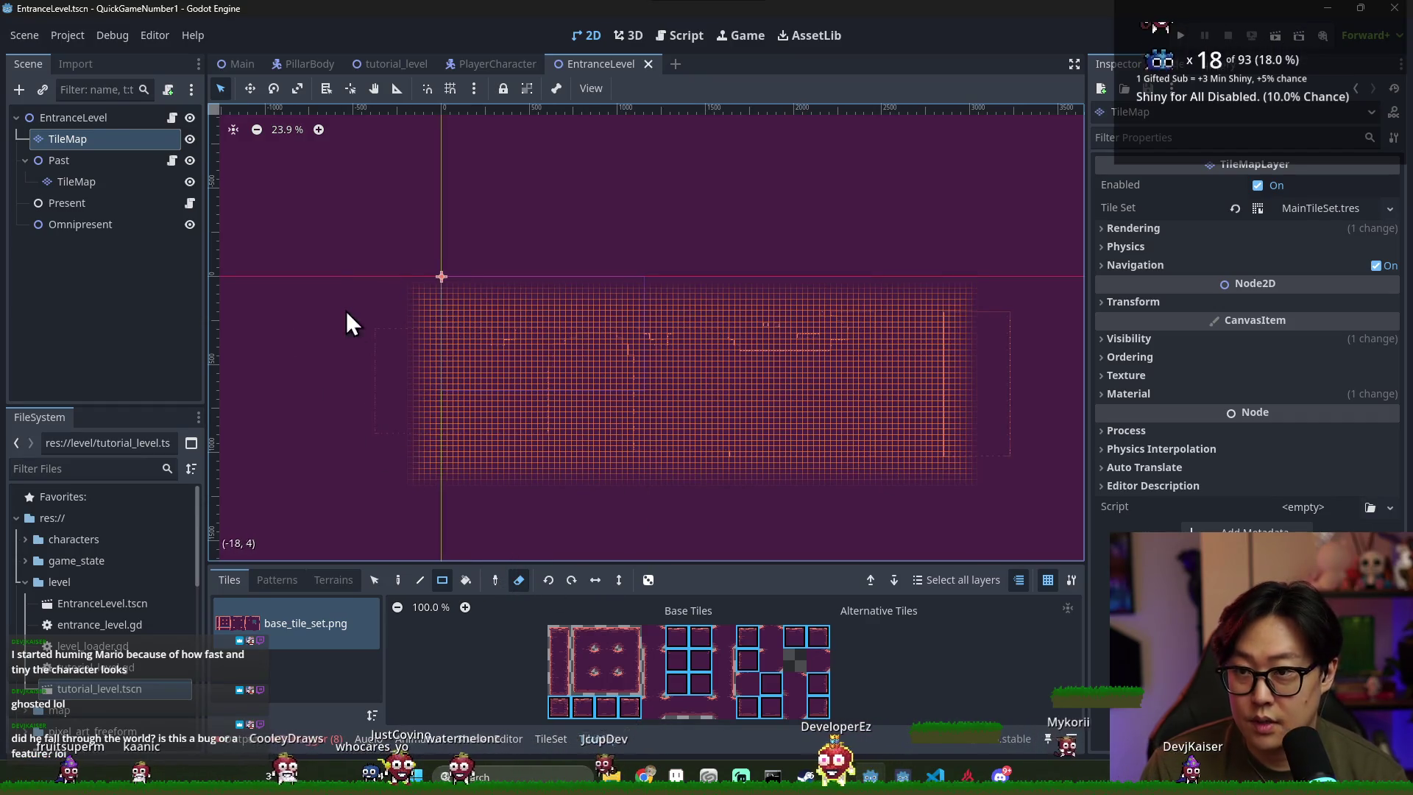
Erase the old level tiles with rectangles, leaving a small patch near the origin, and save
click(525, 584)
scroll(559, 426, up, 4)
scroll(560, 425, down, 2)
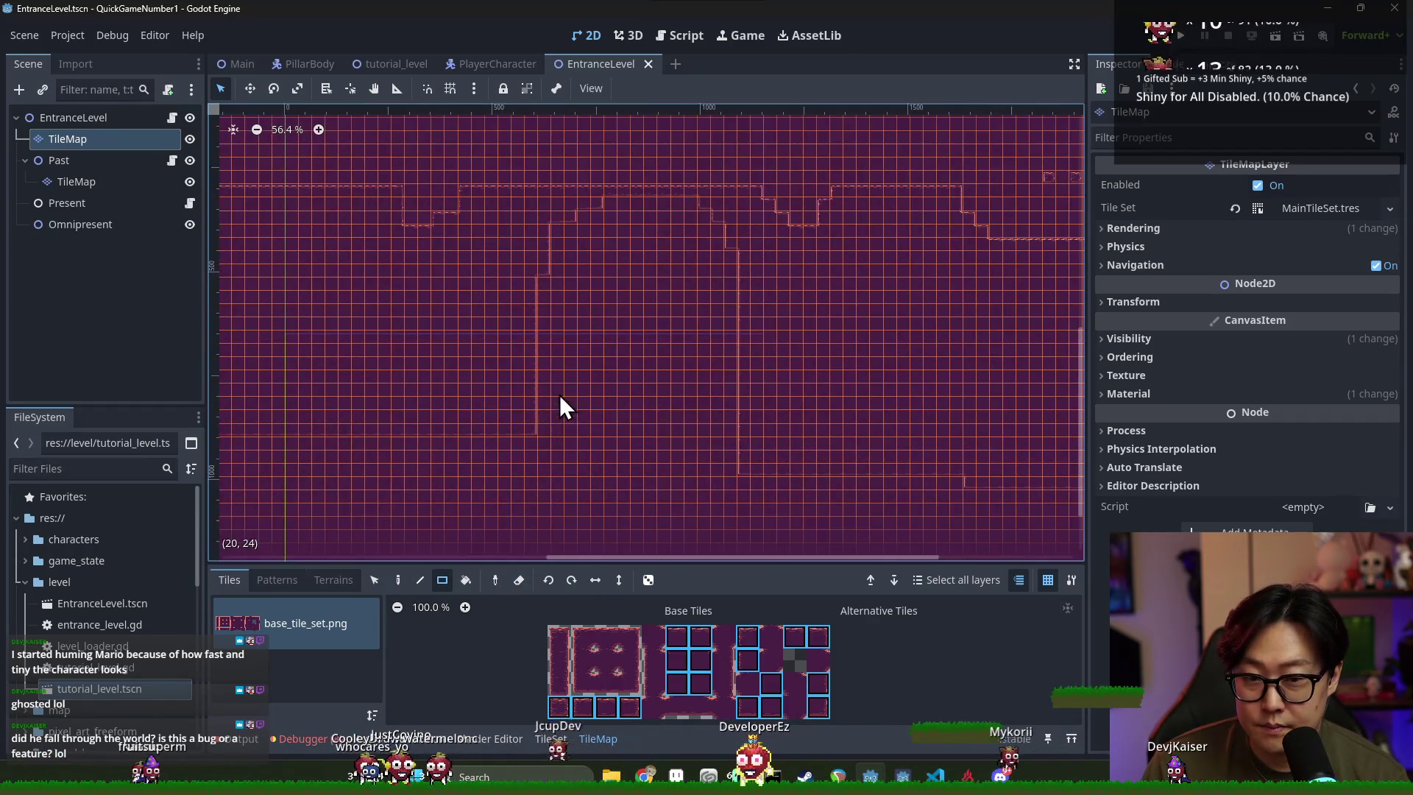
scroll(603, 324, down, 4)
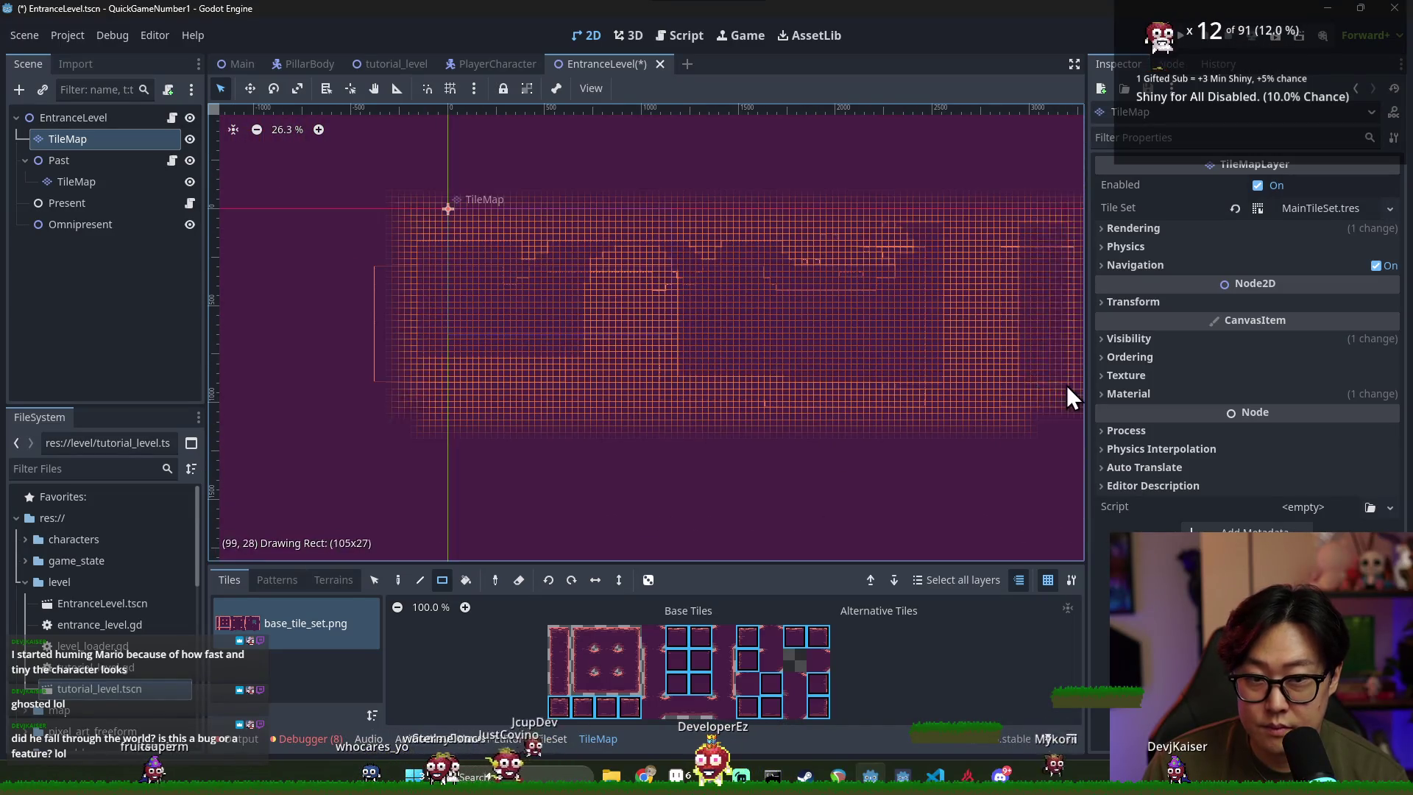
drag(1006, 368, 646, 355)
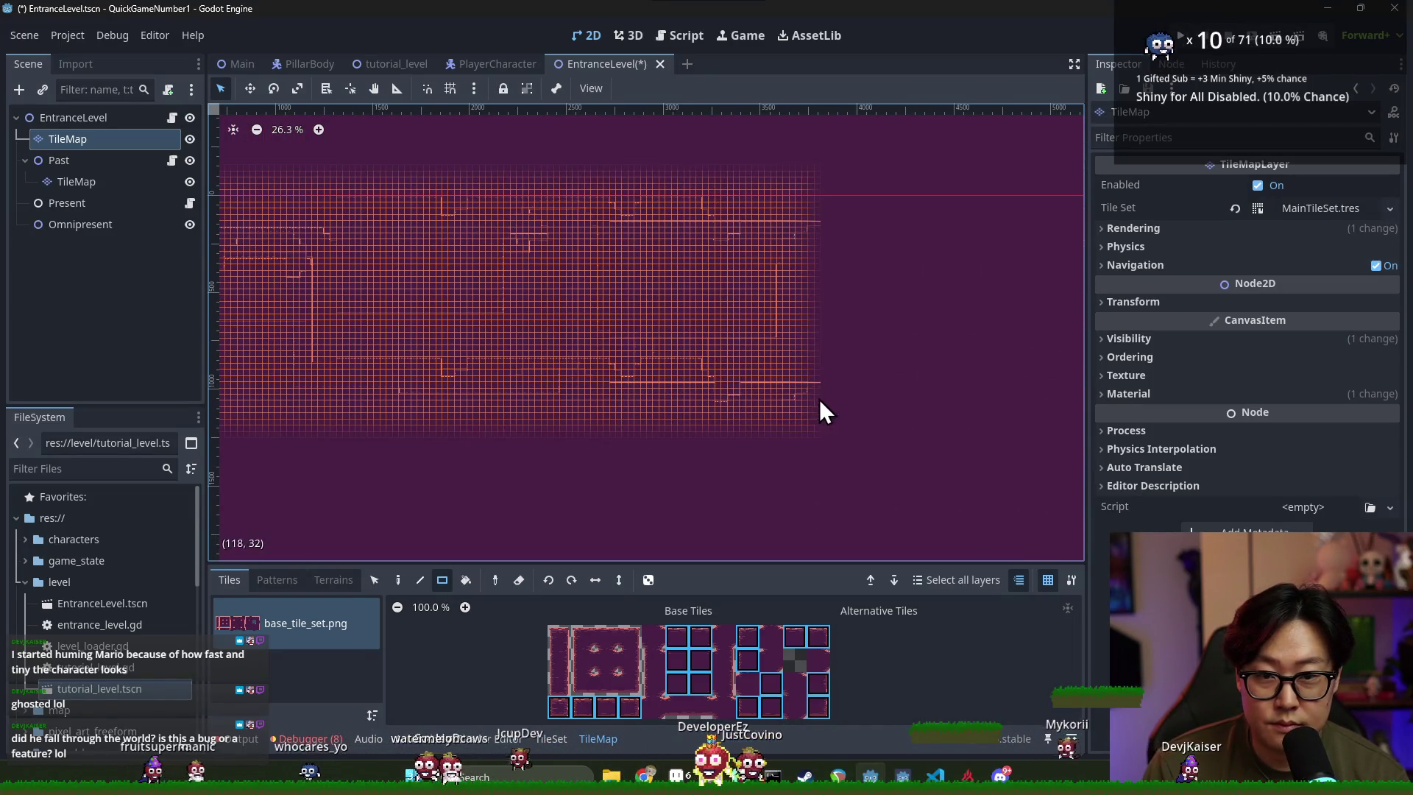
scroll(964, 353, up, 8)
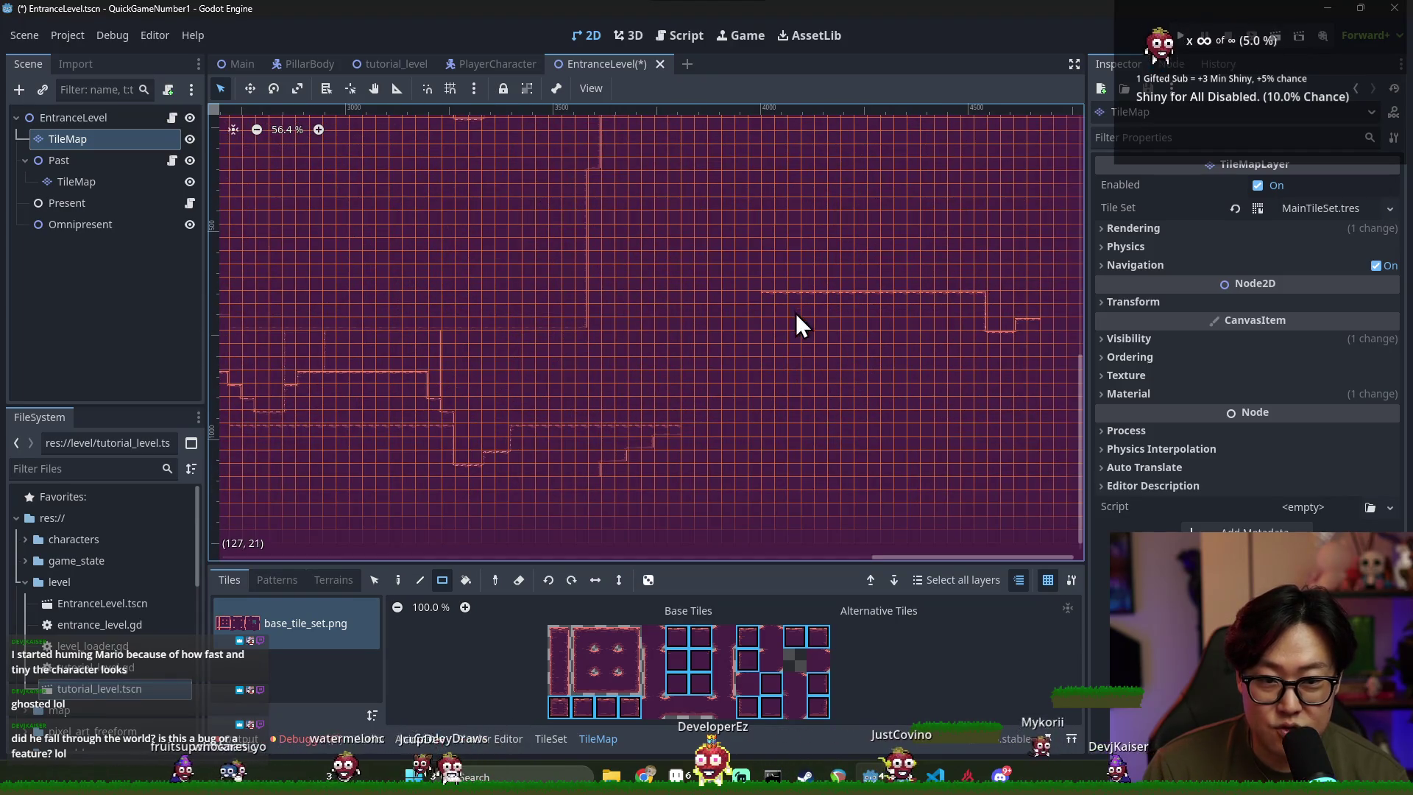
click(519, 580)
scroll(731, 399, down, 7)
drag(920, 446, 894, 440)
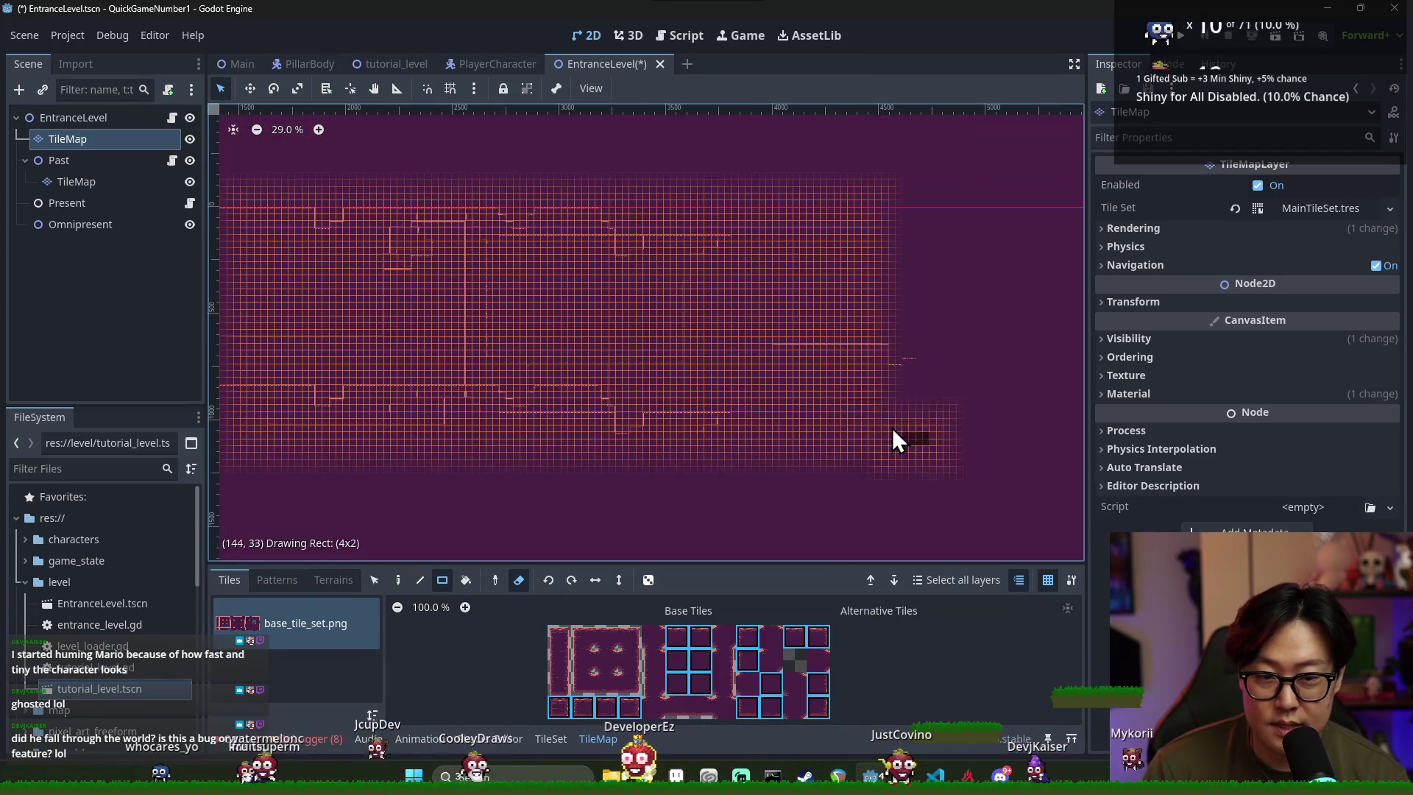
mouse_move(434, 236)
mouse_down()
mouse_move(532, 411)
mouse_move(862, 422)
mouse_up()
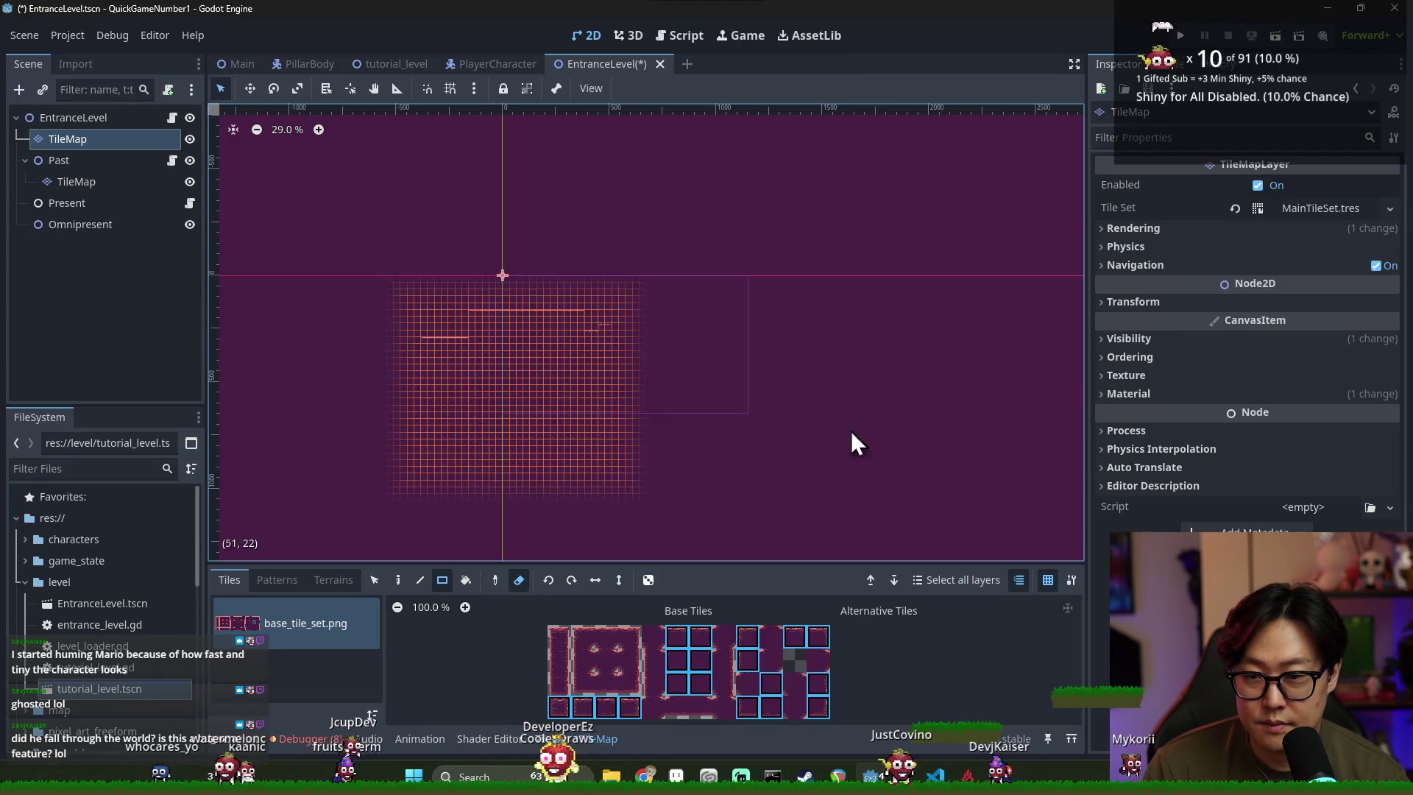
key(ctrl+s)
scroll(545, 329, up, 5)
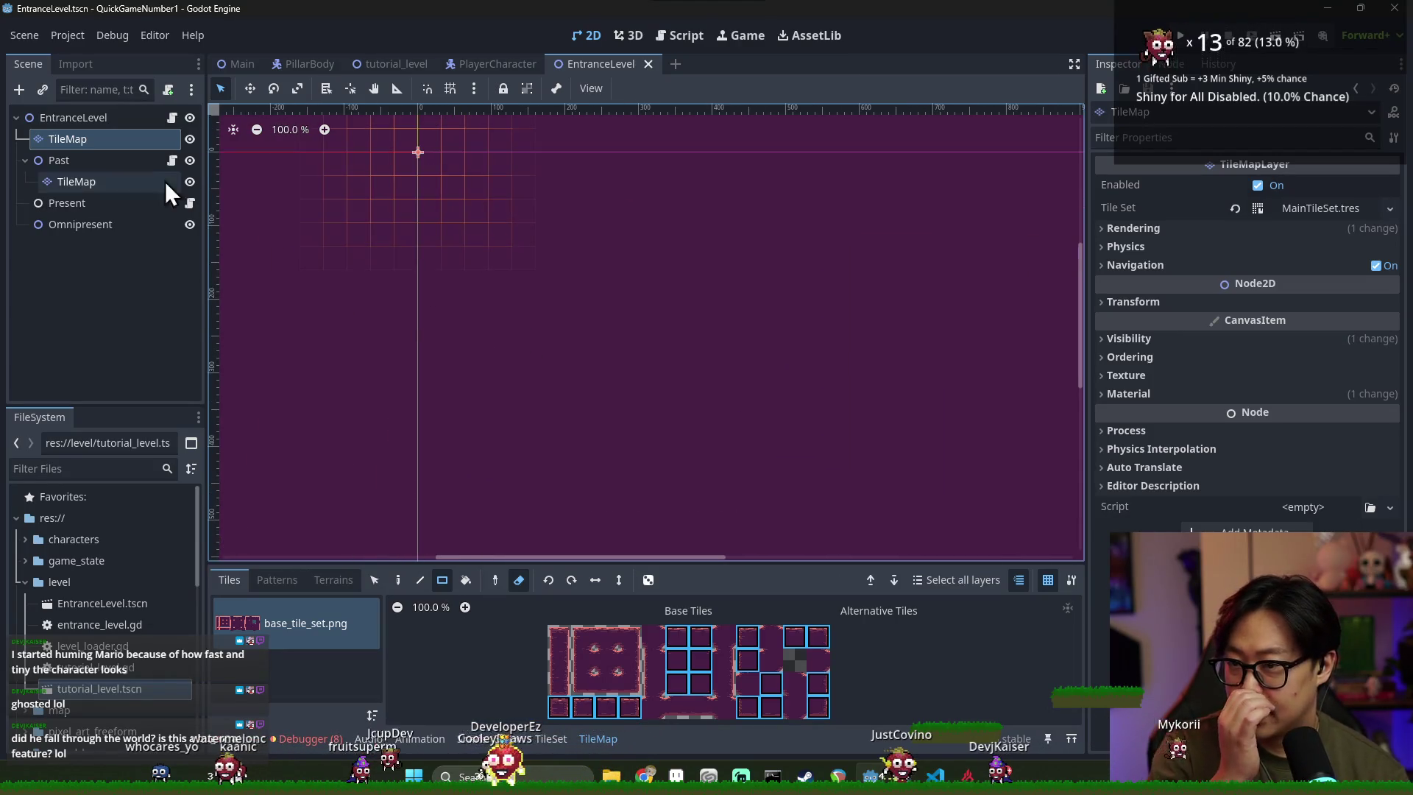
Select the top-level TileMap in EntranceLevel and save the scene
click(27, 160)
click(73, 119)
right_click(72, 122)
click(118, 165)
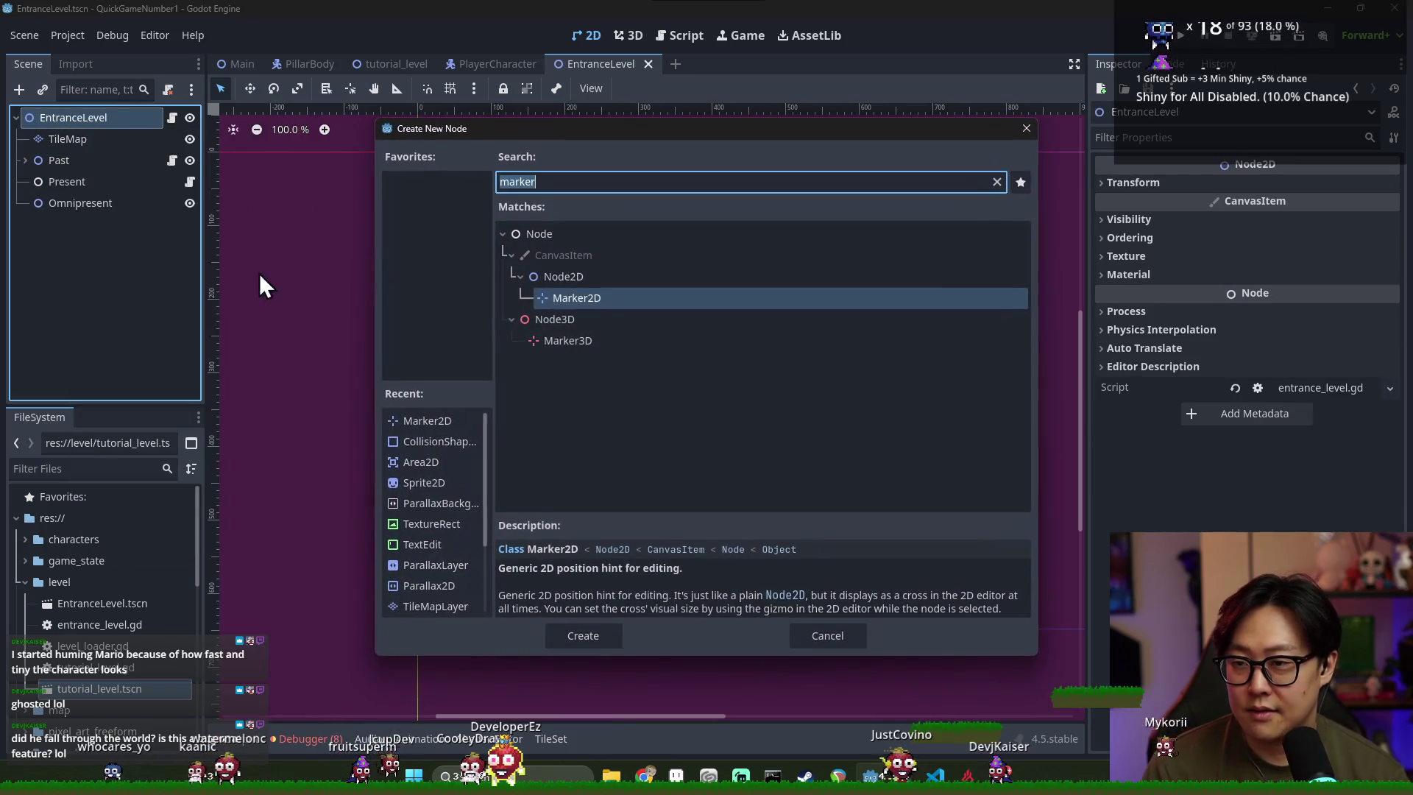
key(Escape)
click(94, 140)
scroll(558, 240, down, 2)
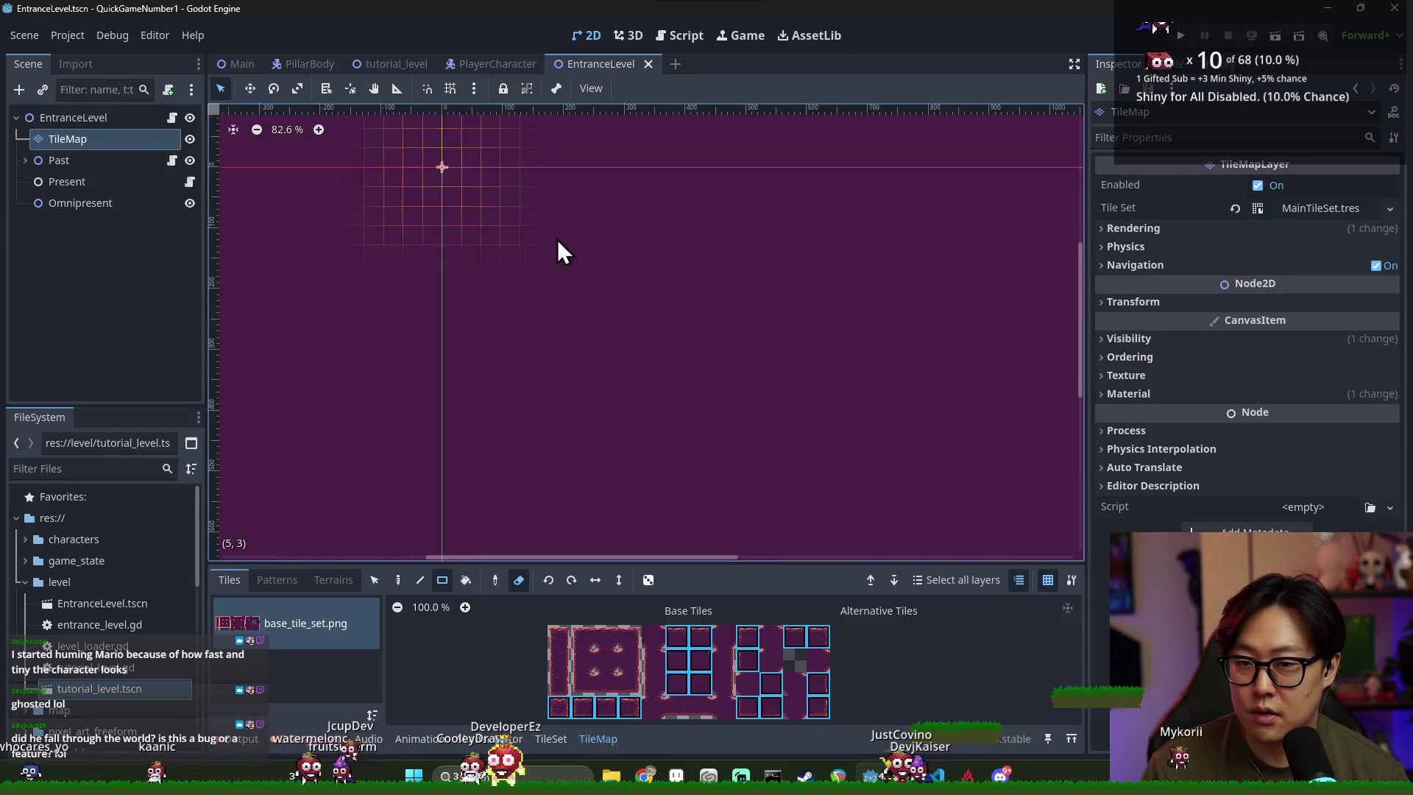
key(ctrl+s)
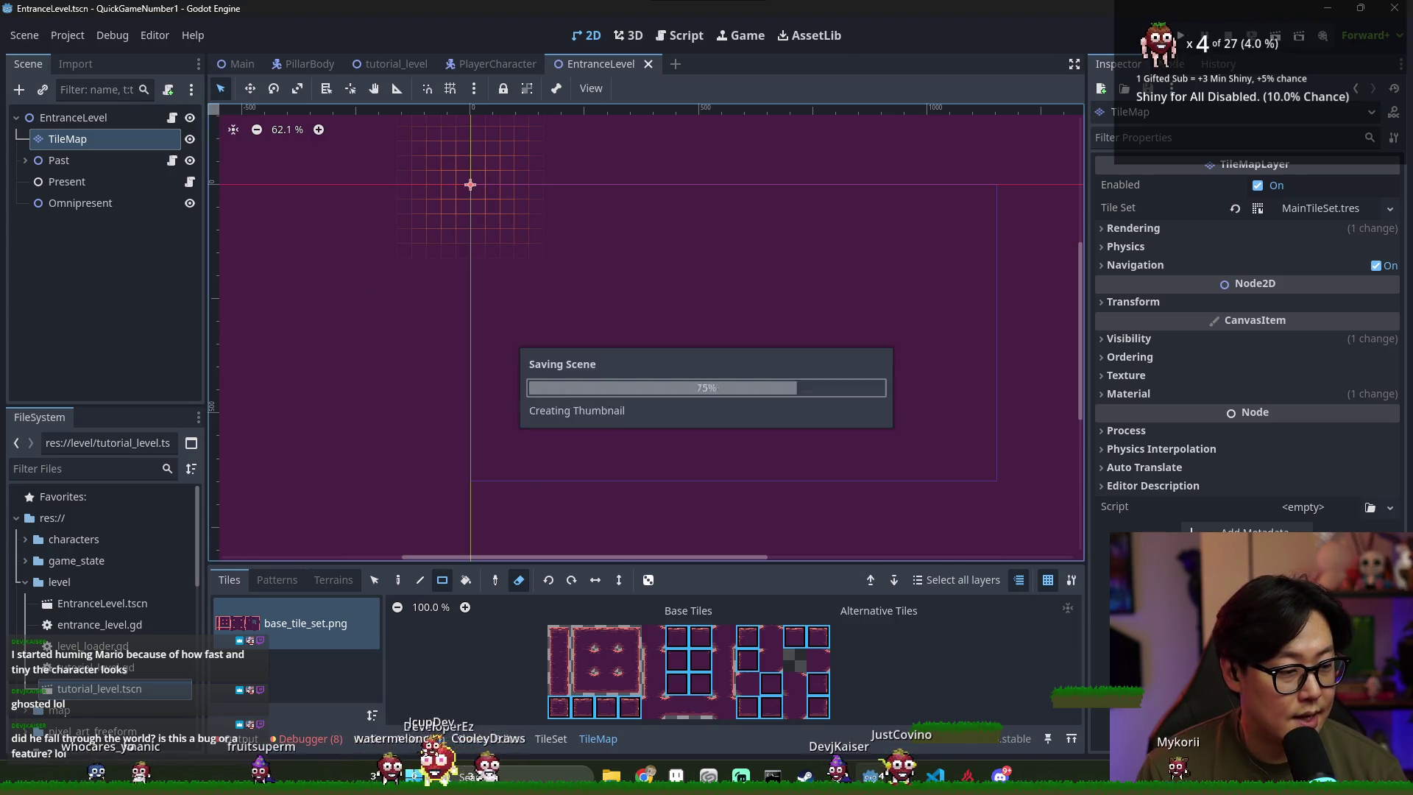
key(ctrl+s)
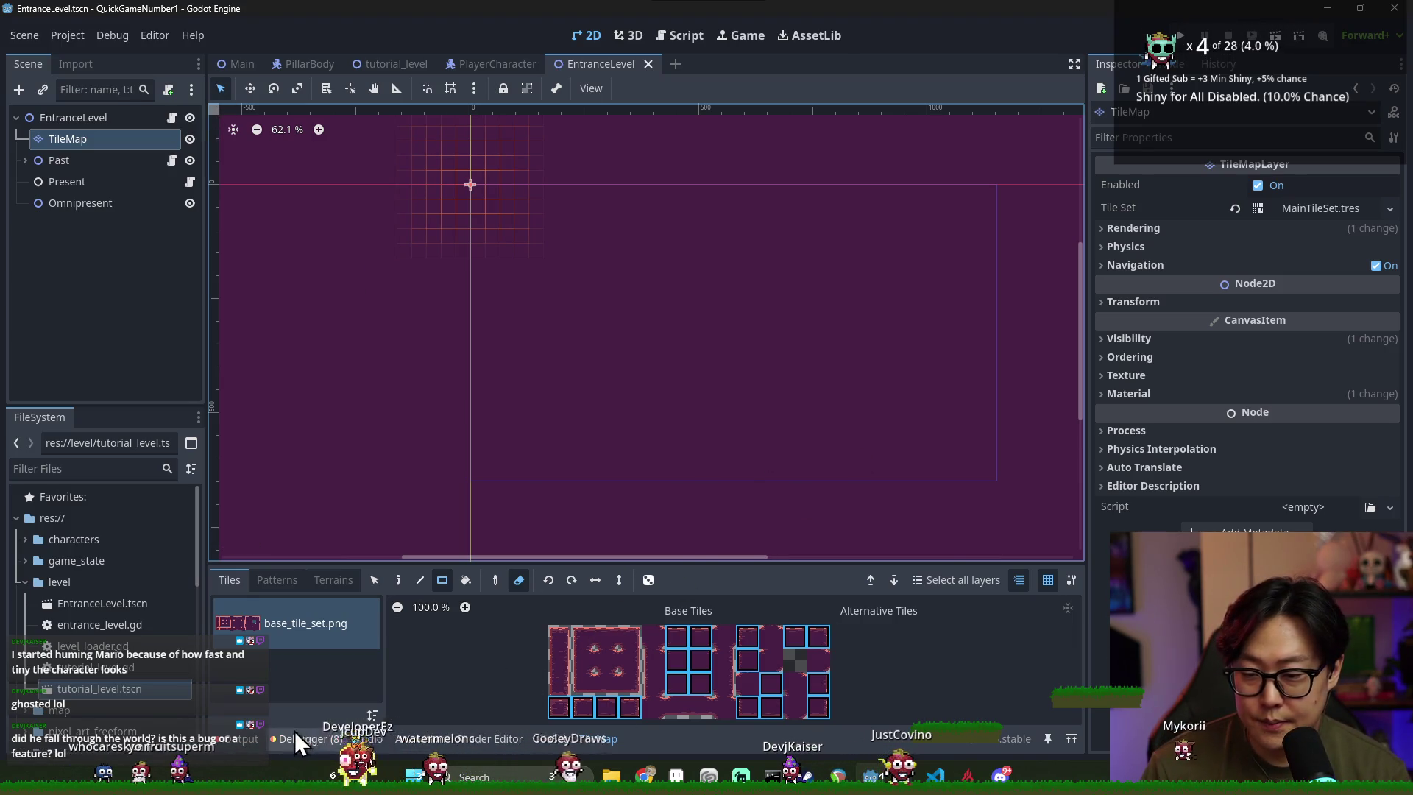
Clear the debugger's error list and the output log, then save
click(303, 737)
click(313, 554)
click(1036, 579)
click(222, 552)
click(258, 735)
click(1048, 579)
key(ctrl+s)
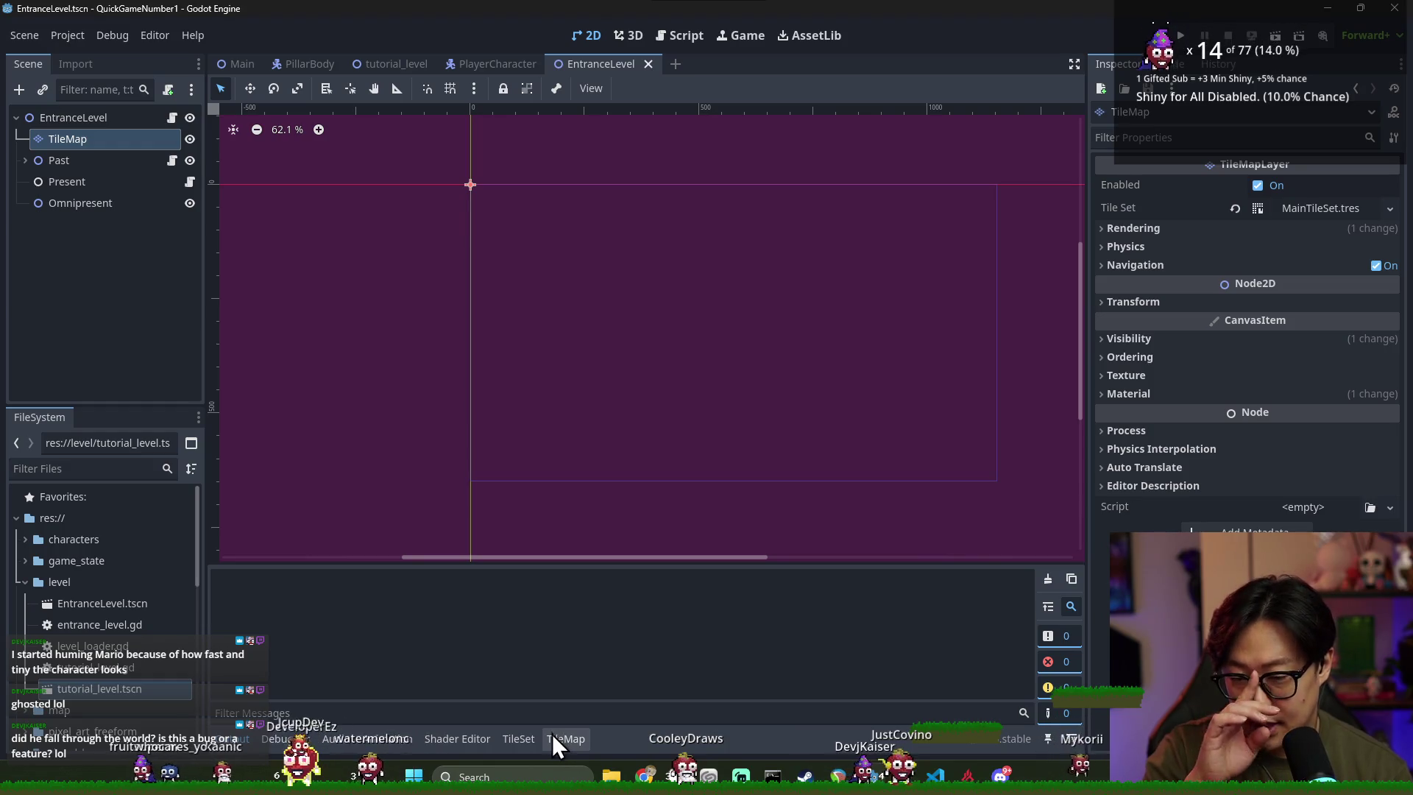
Pick the default terrain with the rectangle terrain tool and paint a block near the origin
click(558, 738)
click(346, 580)
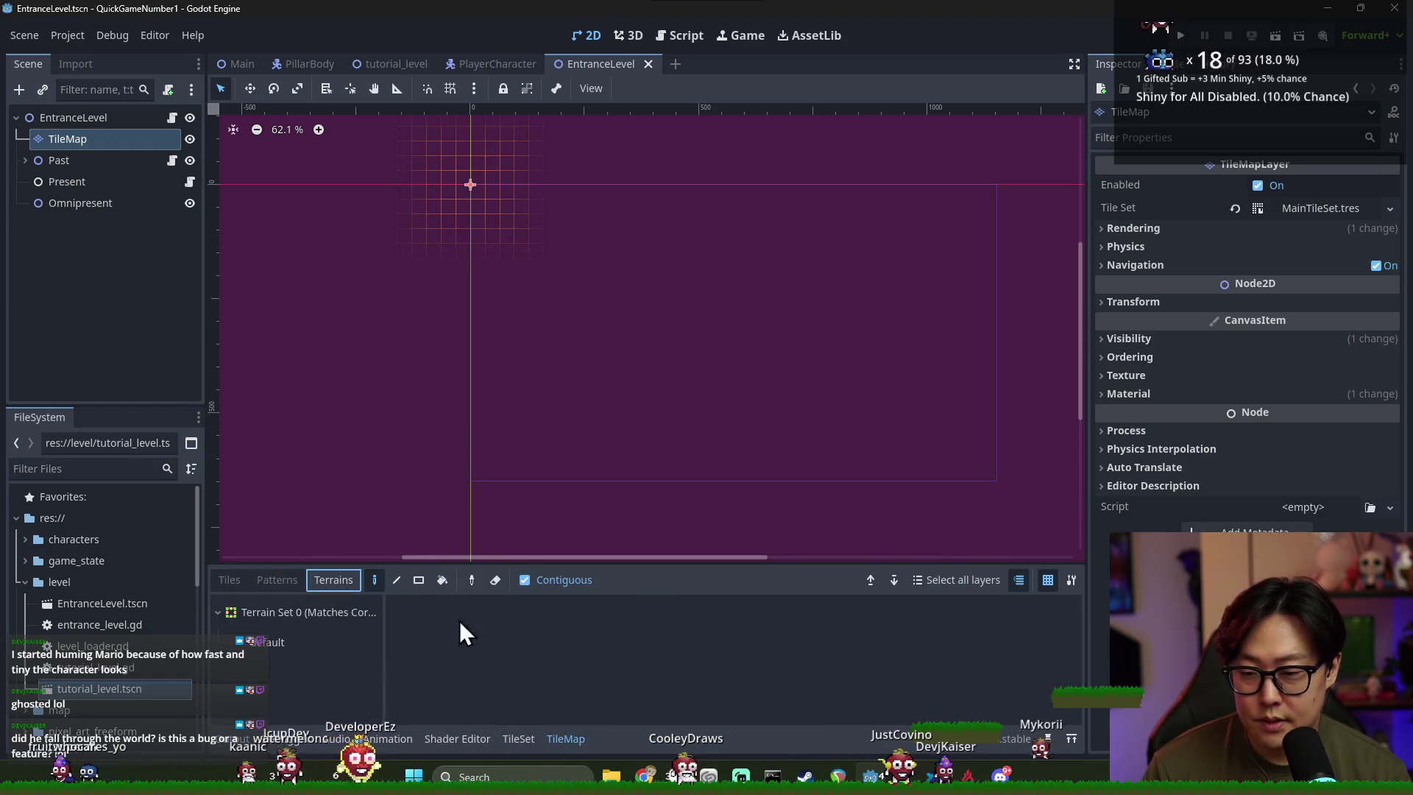
click(286, 640)
click(403, 613)
scroll(590, 255, down, 2)
scroll(559, 235, up, 4)
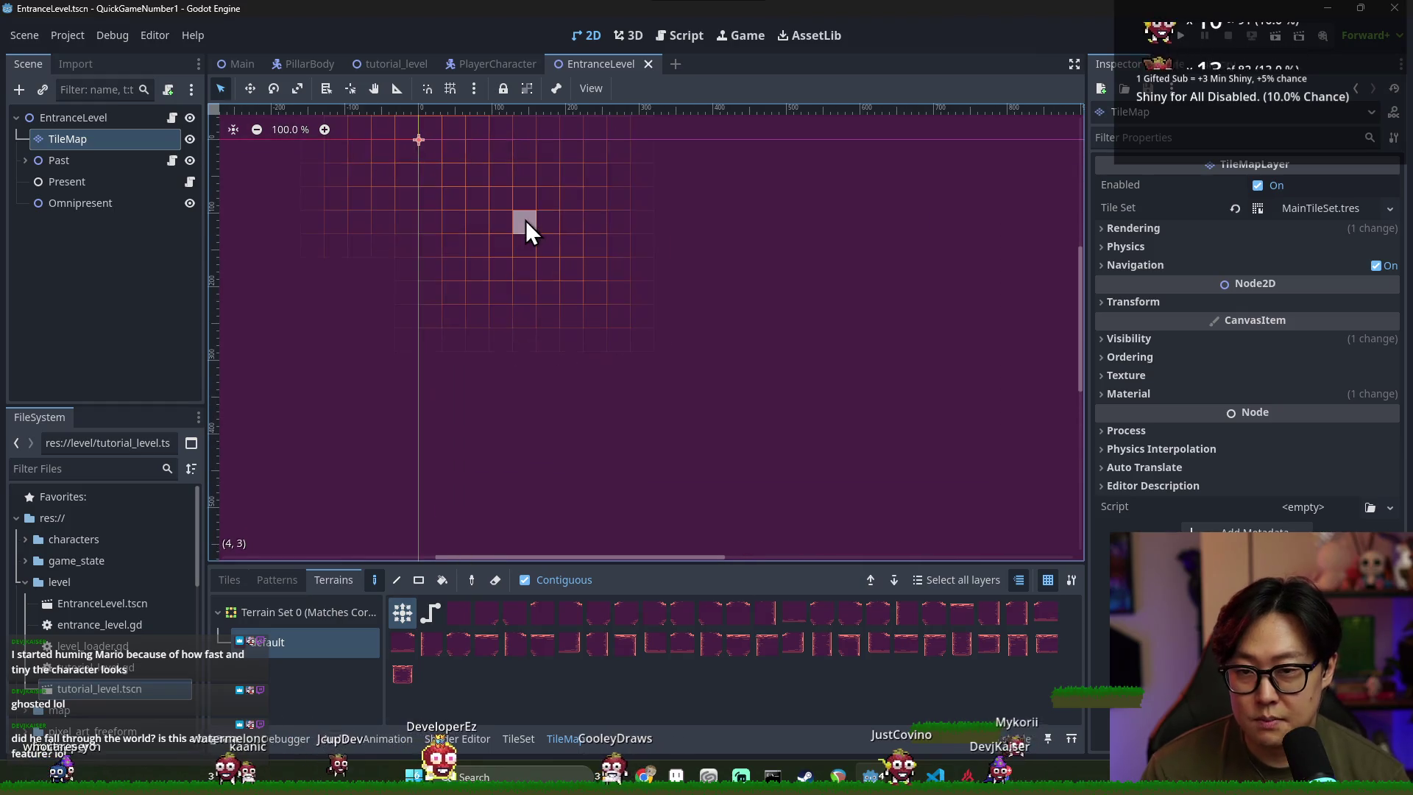
scroll(515, 231, down, 2)
click(419, 580)
drag(491, 197, 331, 450)
Undo that block and paint two tall terrain wall blocks side by side
scroll(581, 239, down, 1)
key(ctrl+z)
scroll(609, 385, down, 2)
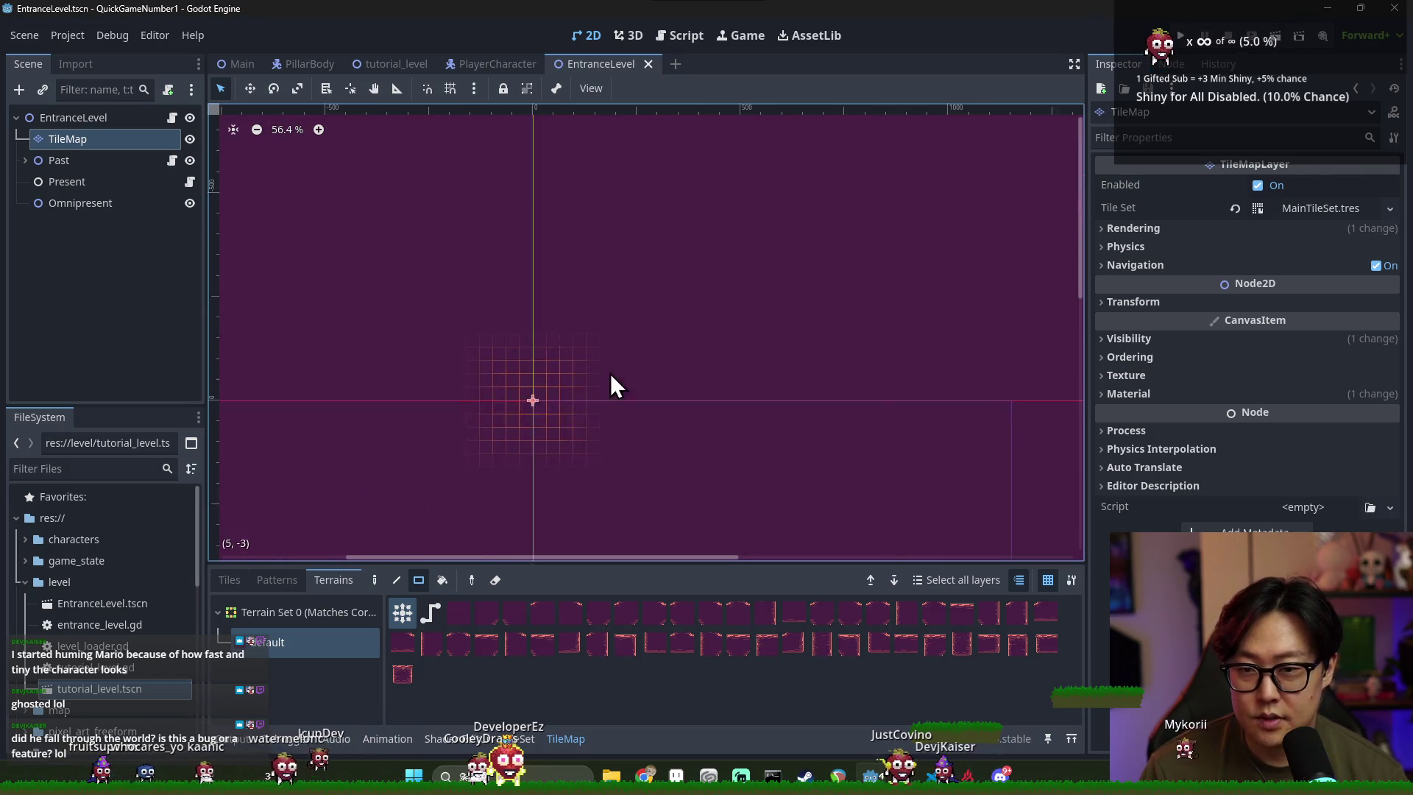
mouse_move(490, 160)
mouse_down()
mouse_move(578, 401)
mouse_move(554, 413)
mouse_up()
drag(652, 157, 726, 365)
scroll(724, 330, up, 2)
scroll(700, 315, down, 1)
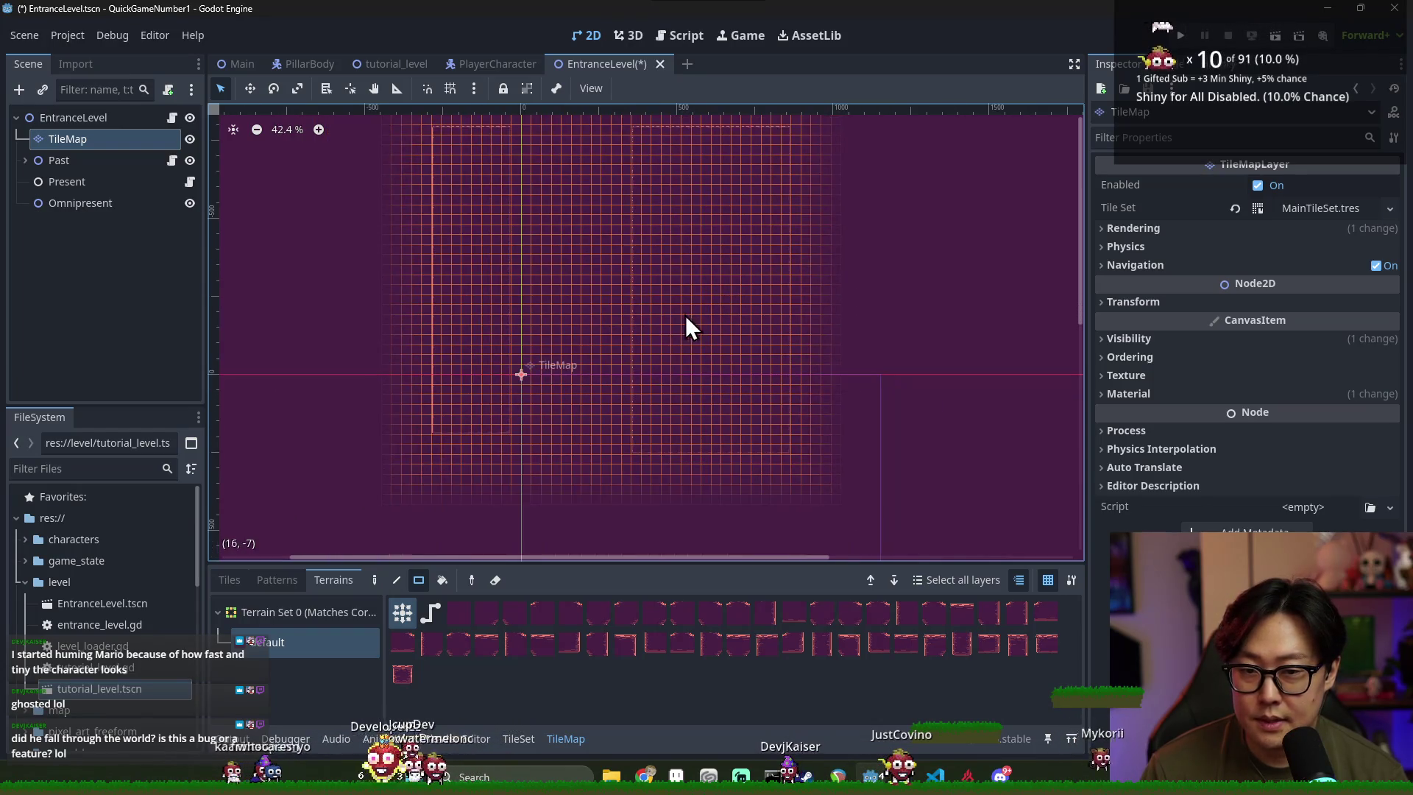
scroll(631, 287, up, 2)
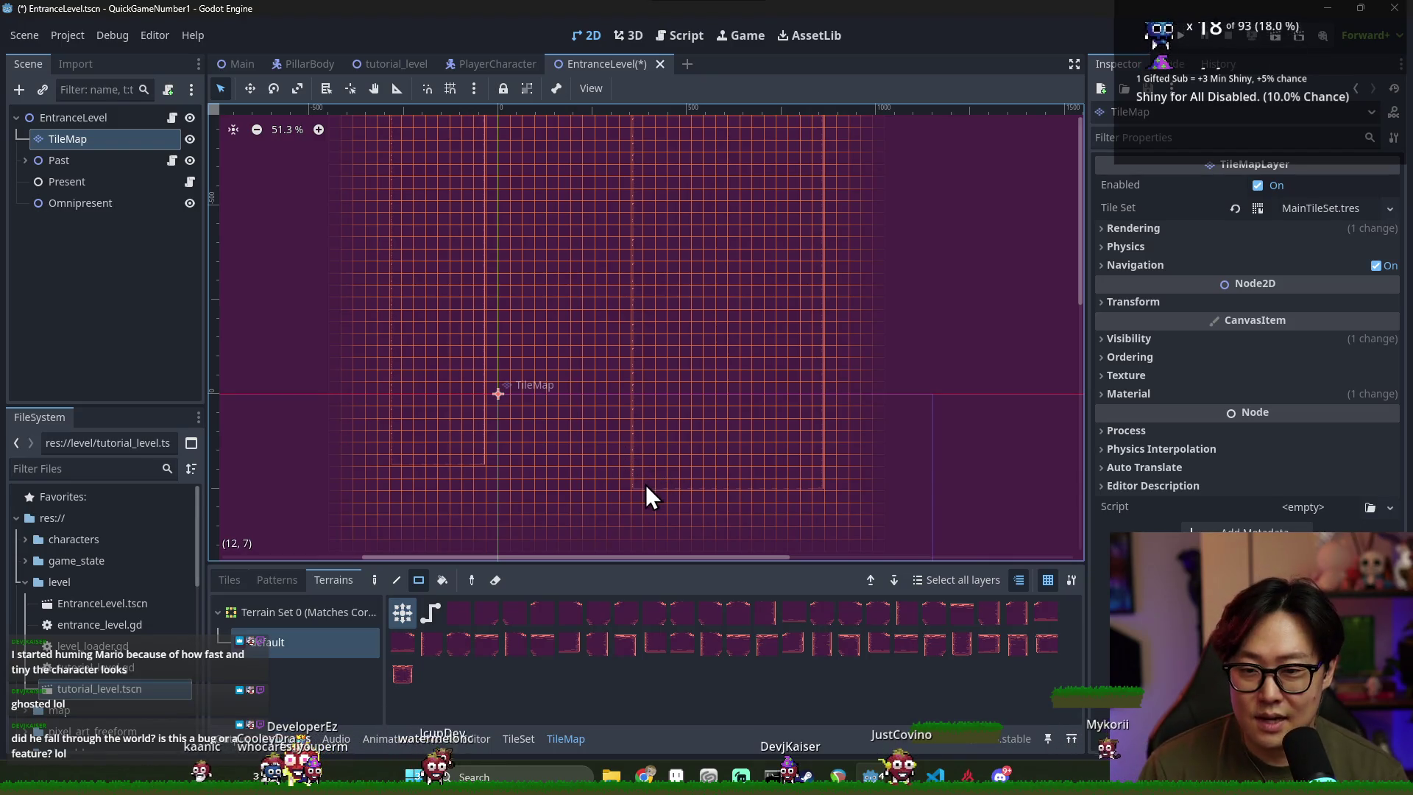
scroll(562, 476, down, 2)
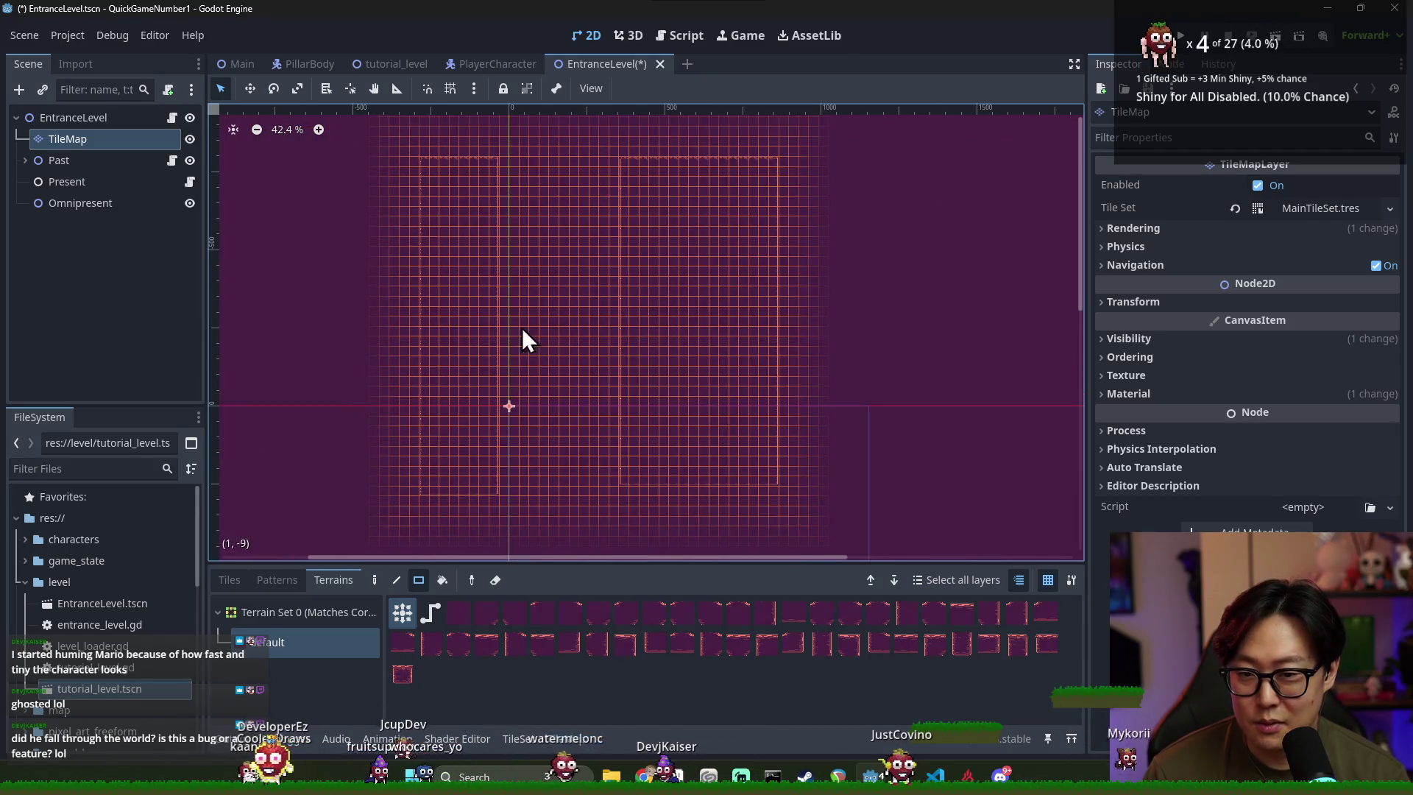
scroll(625, 368, down, 3)
scroll(660, 298, up, 5)
scroll(637, 298, up, 3)
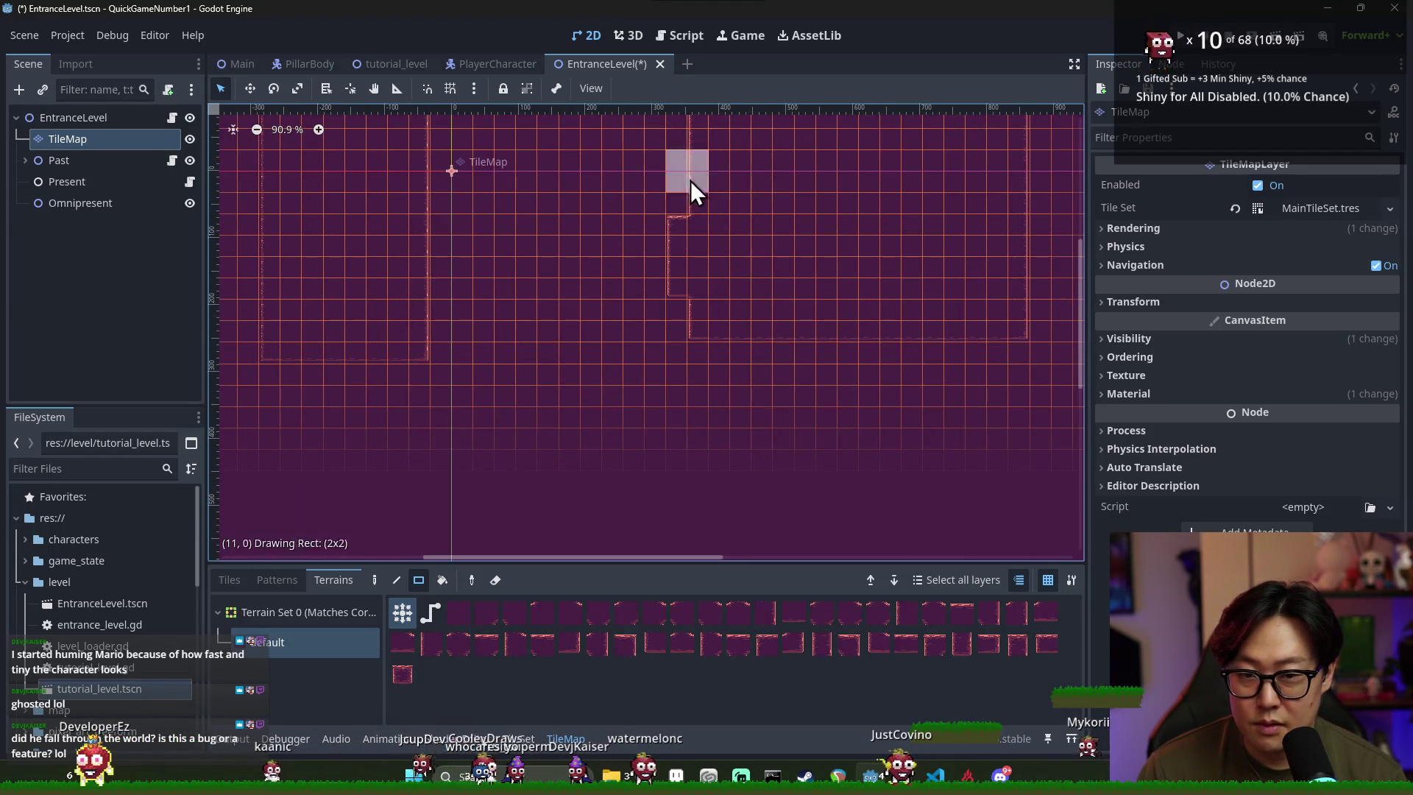
Fill the notch in the tile wall and extend the wall further left
drag(694, 320, 694, 243)
drag(823, 356, 822, 356)
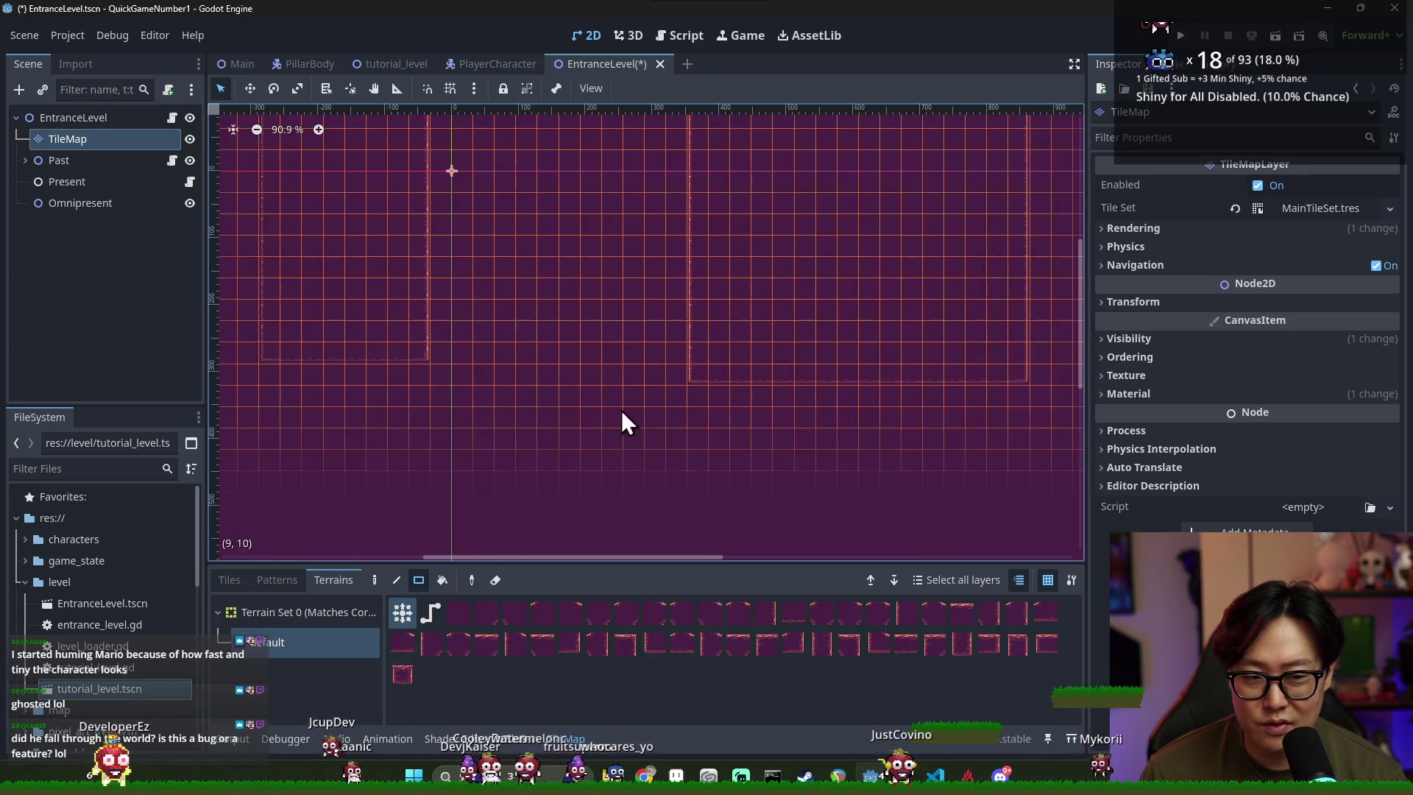
scroll(466, 321, down, 2)
scroll(467, 321, left, 2)
drag(498, 327, 361, 324)
scroll(662, 320, down, 2)
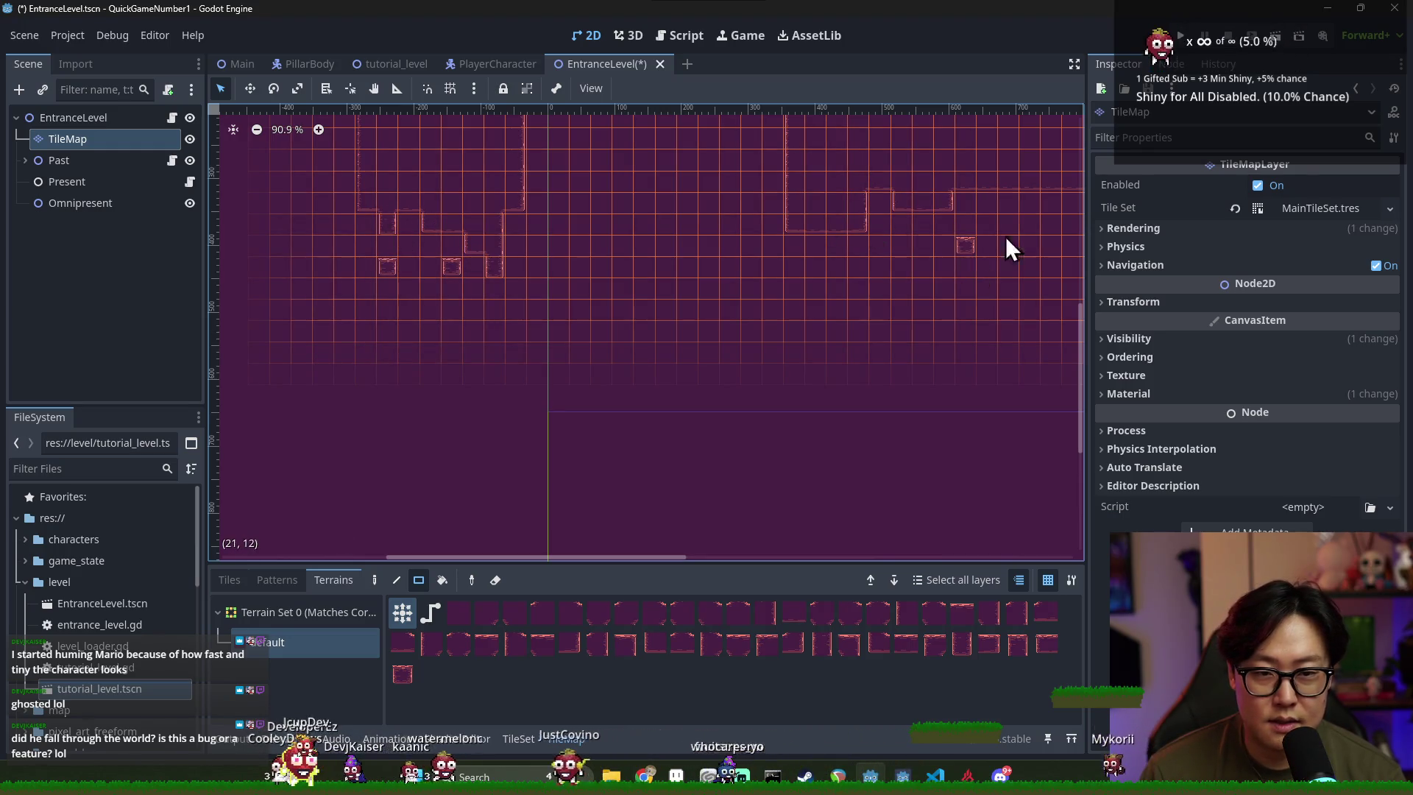
scroll(999, 244, right, 3)
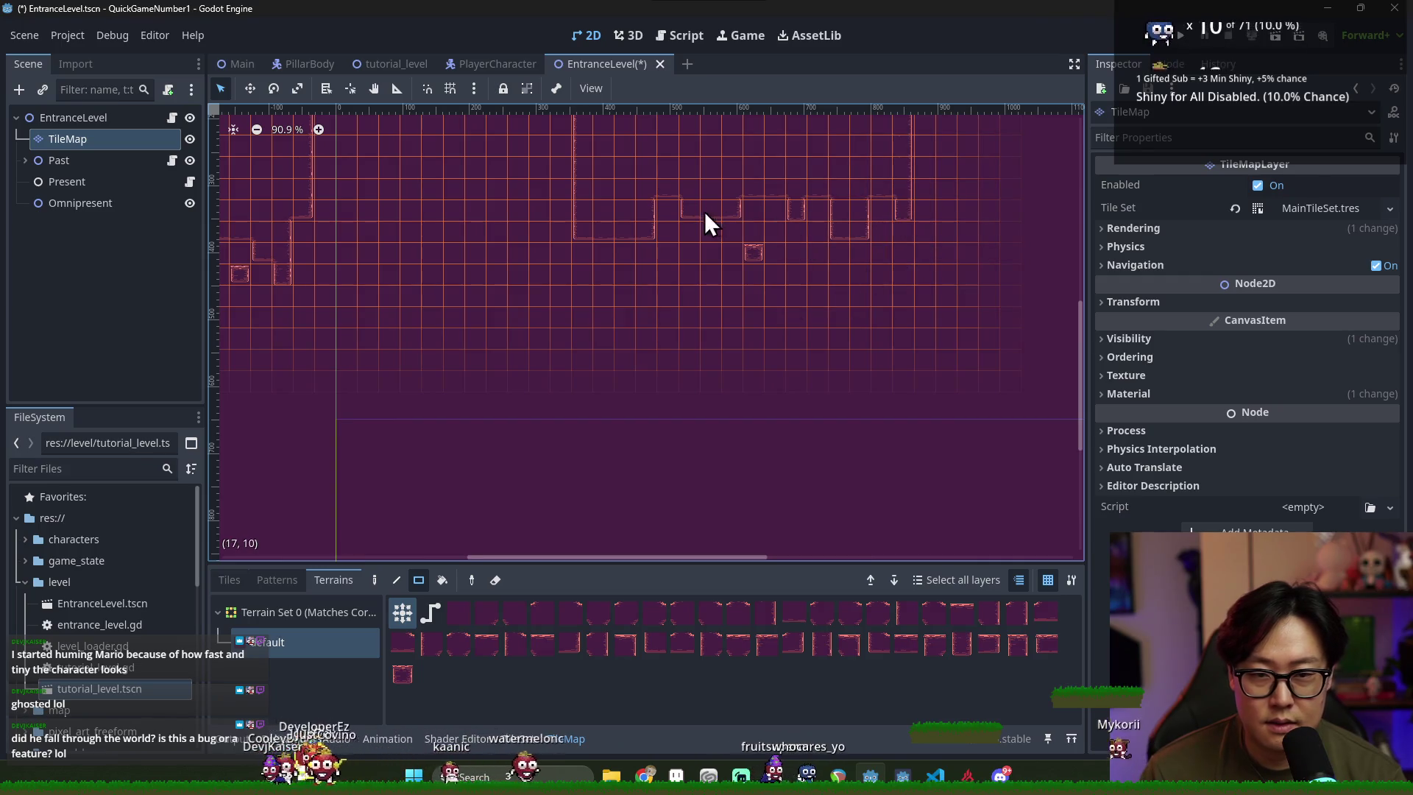
scroll(462, 307, left, 3)
scroll(613, 227, down, 2)
scroll(585, 407, down, 3)
Paint the long terrain floor block and two vertical terrain columns, then save
drag(426, 305, 1023, 407)
scroll(640, 325, up, 2)
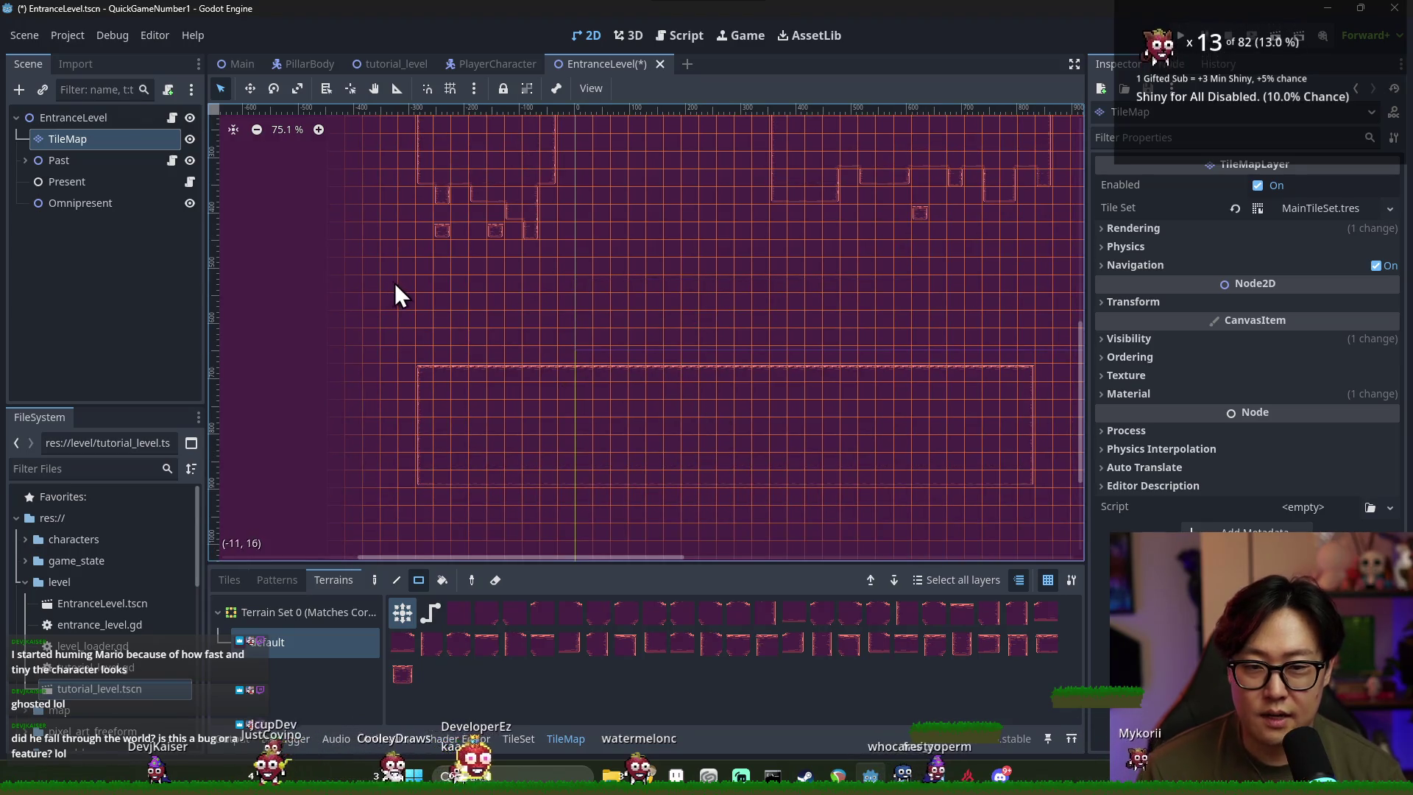
drag(525, 261, 521, 339)
drag(407, 216, 405, 371)
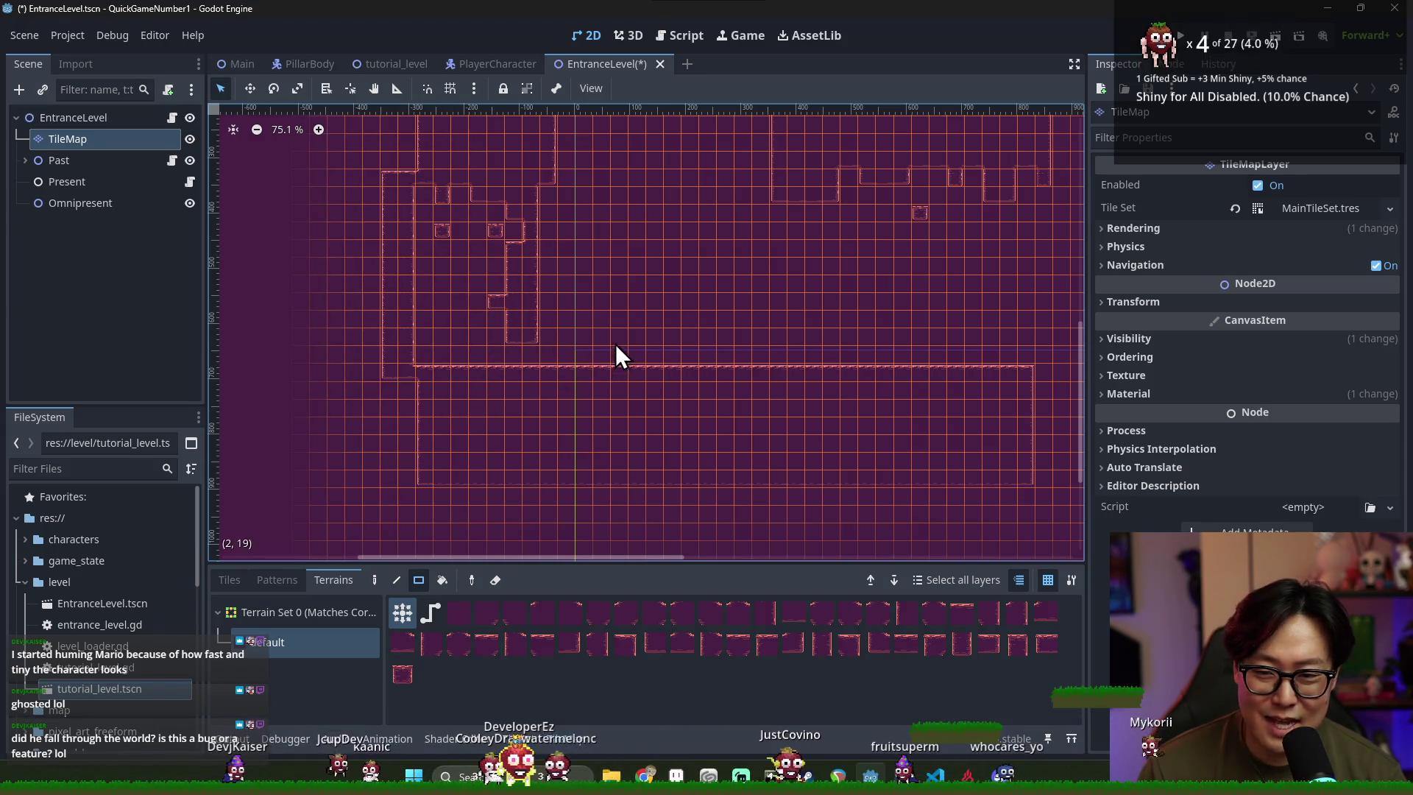
scroll(528, 368, up, 7)
scroll(496, 335, down, 8)
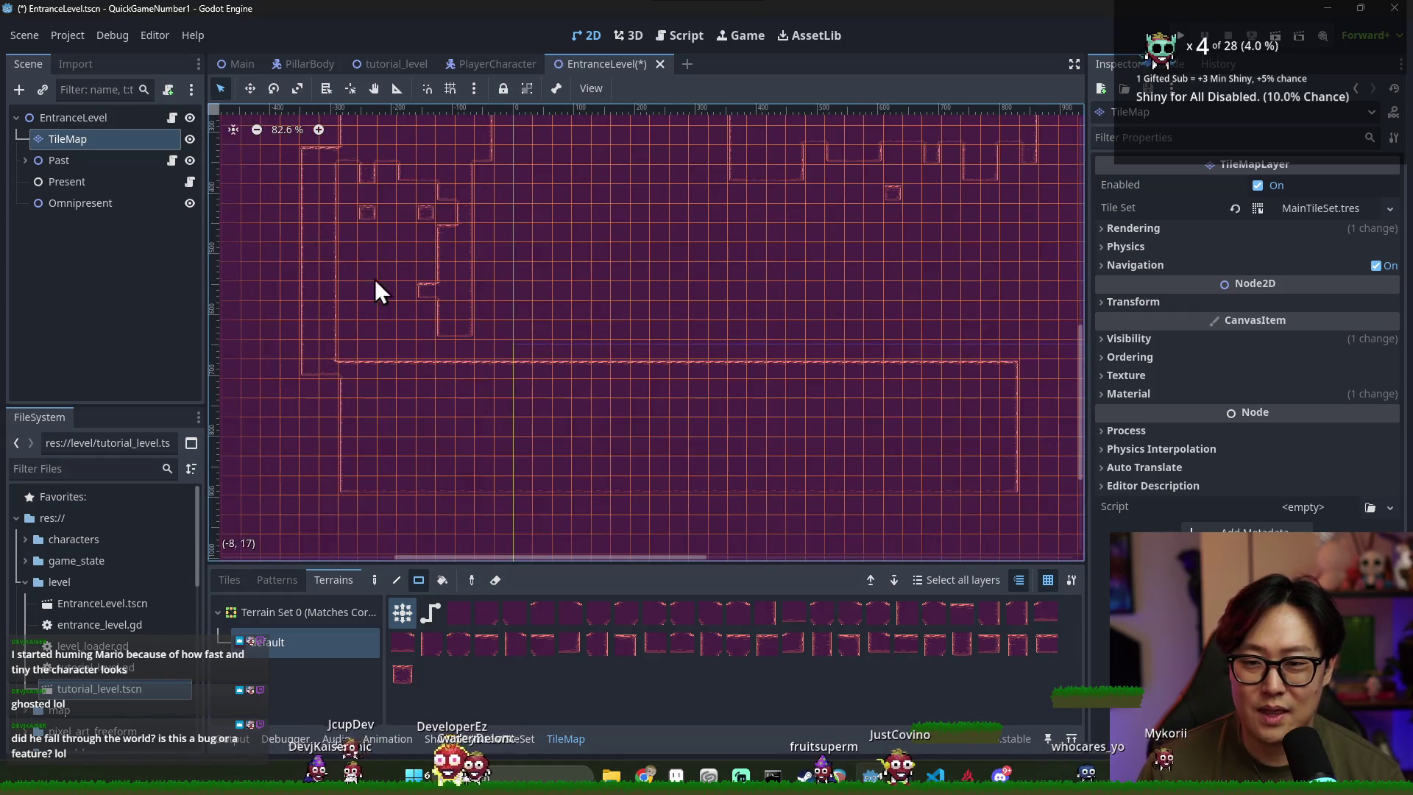
key(ctrl+s)
scroll(571, 272, down, 1)
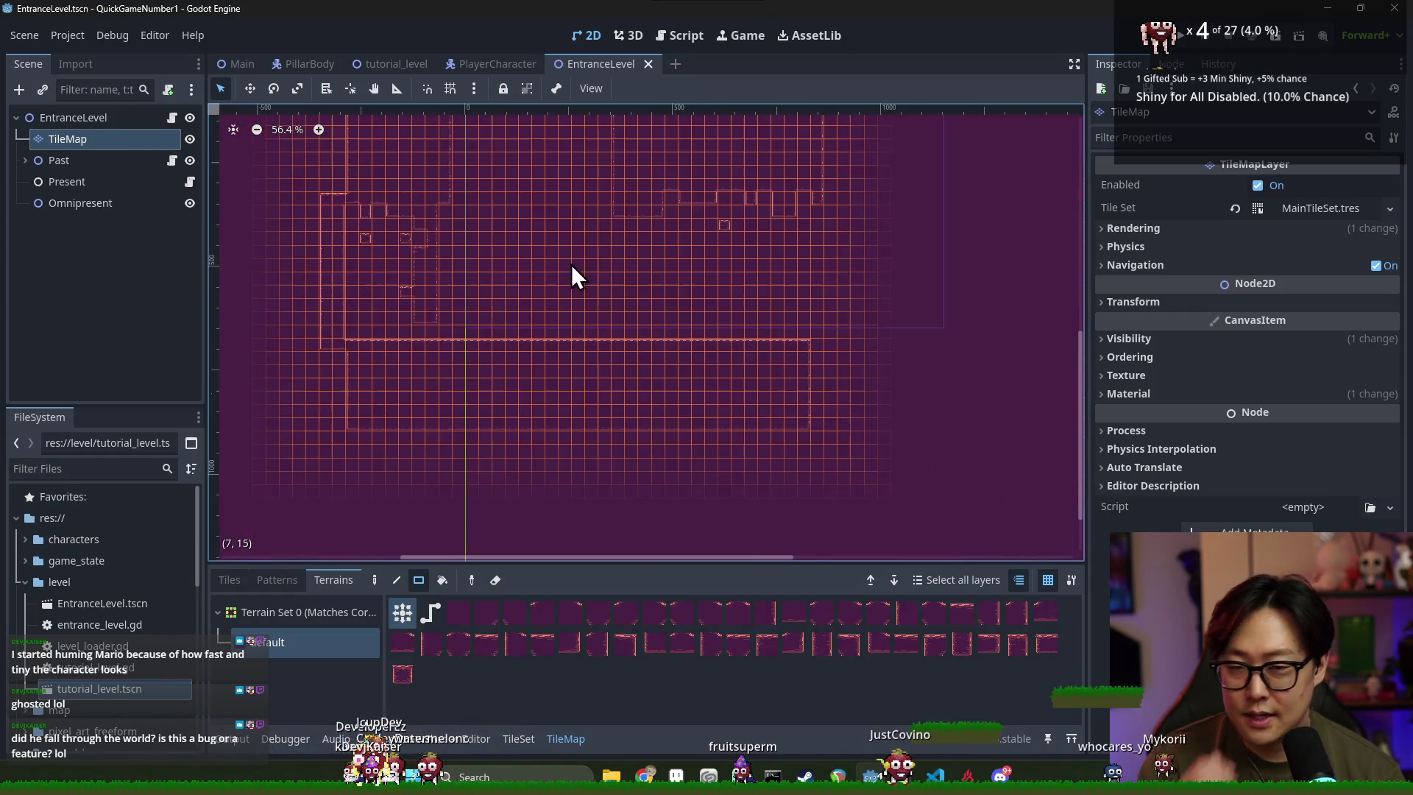
scroll(557, 248, down, 1)
key(ctrl+s)
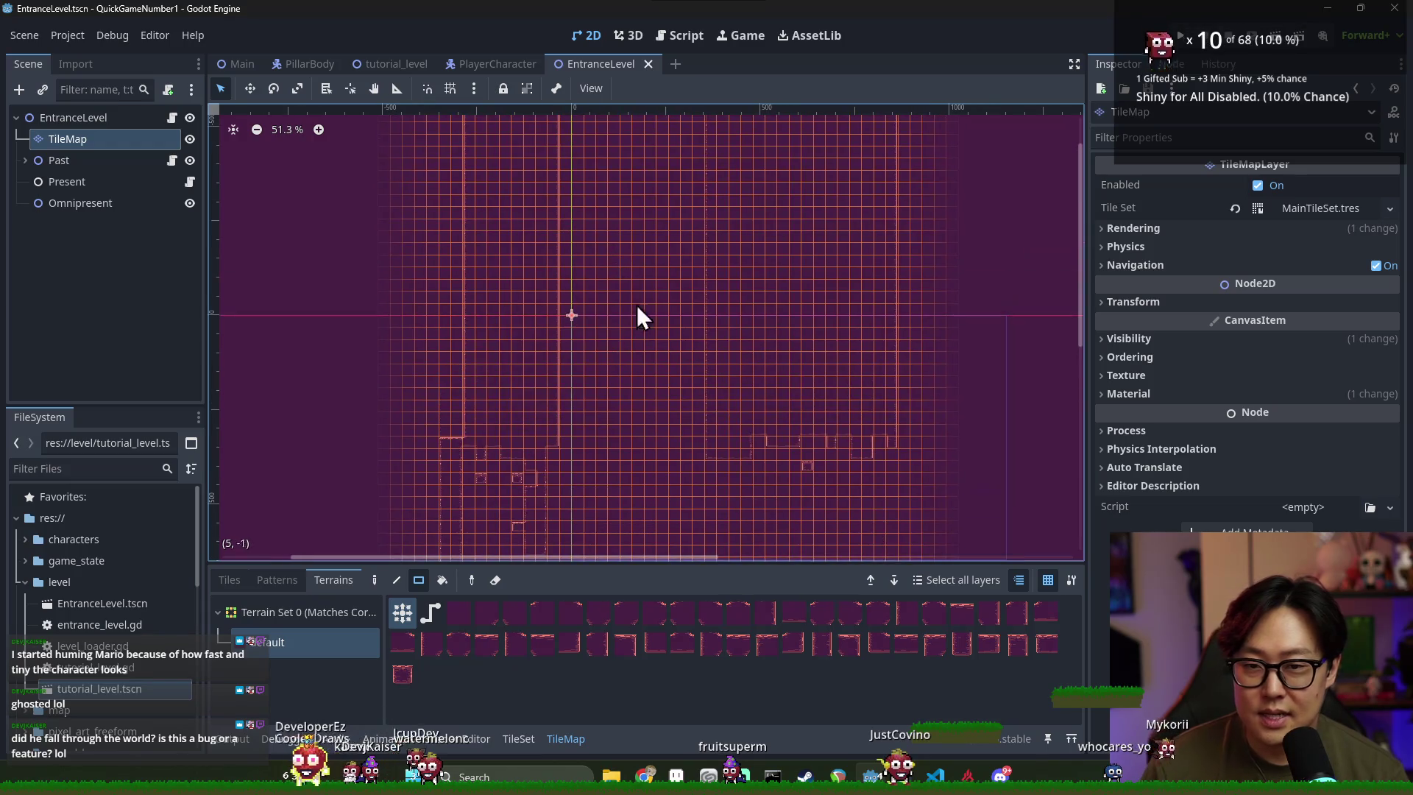
key(ctrl+s)
scroll(665, 232, up, 6)
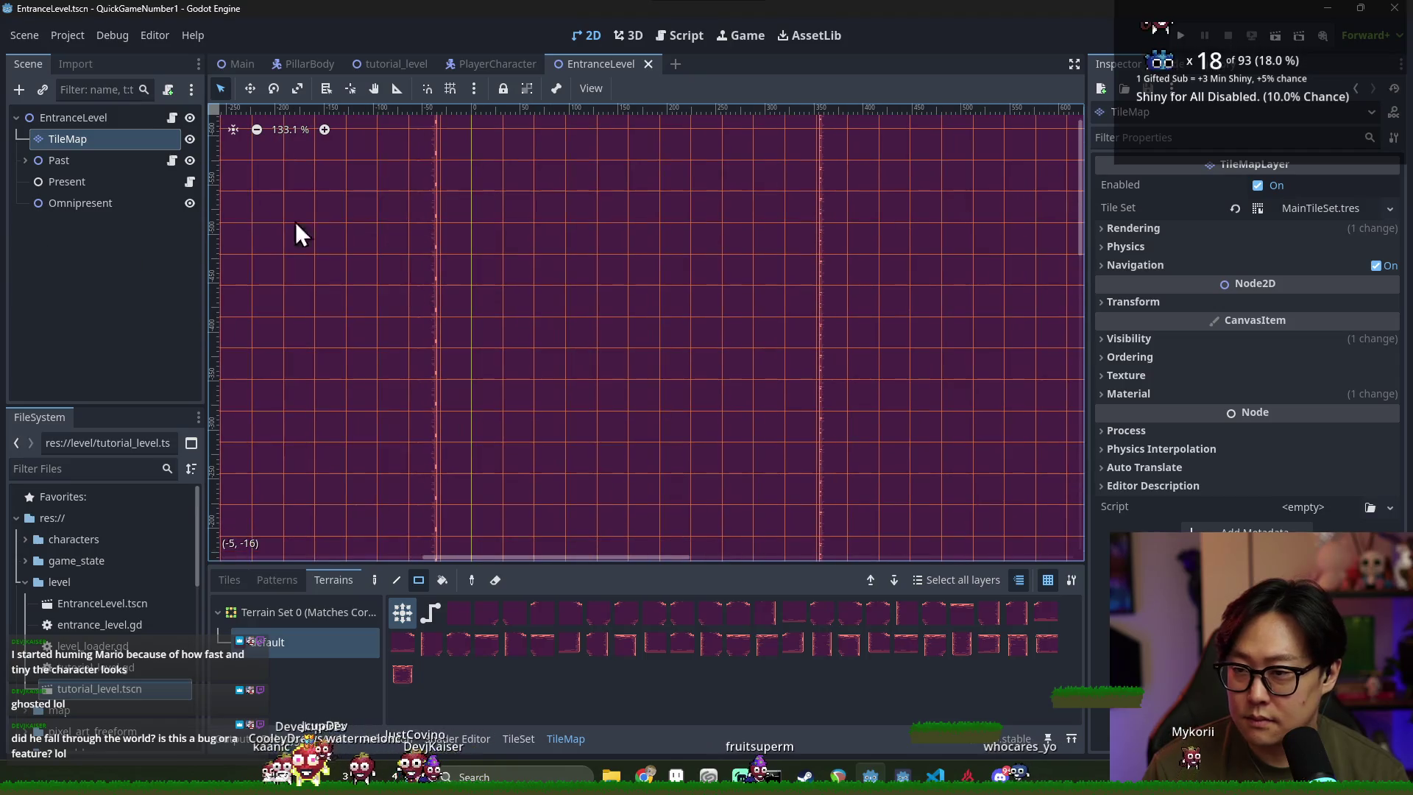
right_click(85, 118)
Add a Marker2D child to EntranceLevel and rename it StartingPosition
click(118, 157)
text(marker)
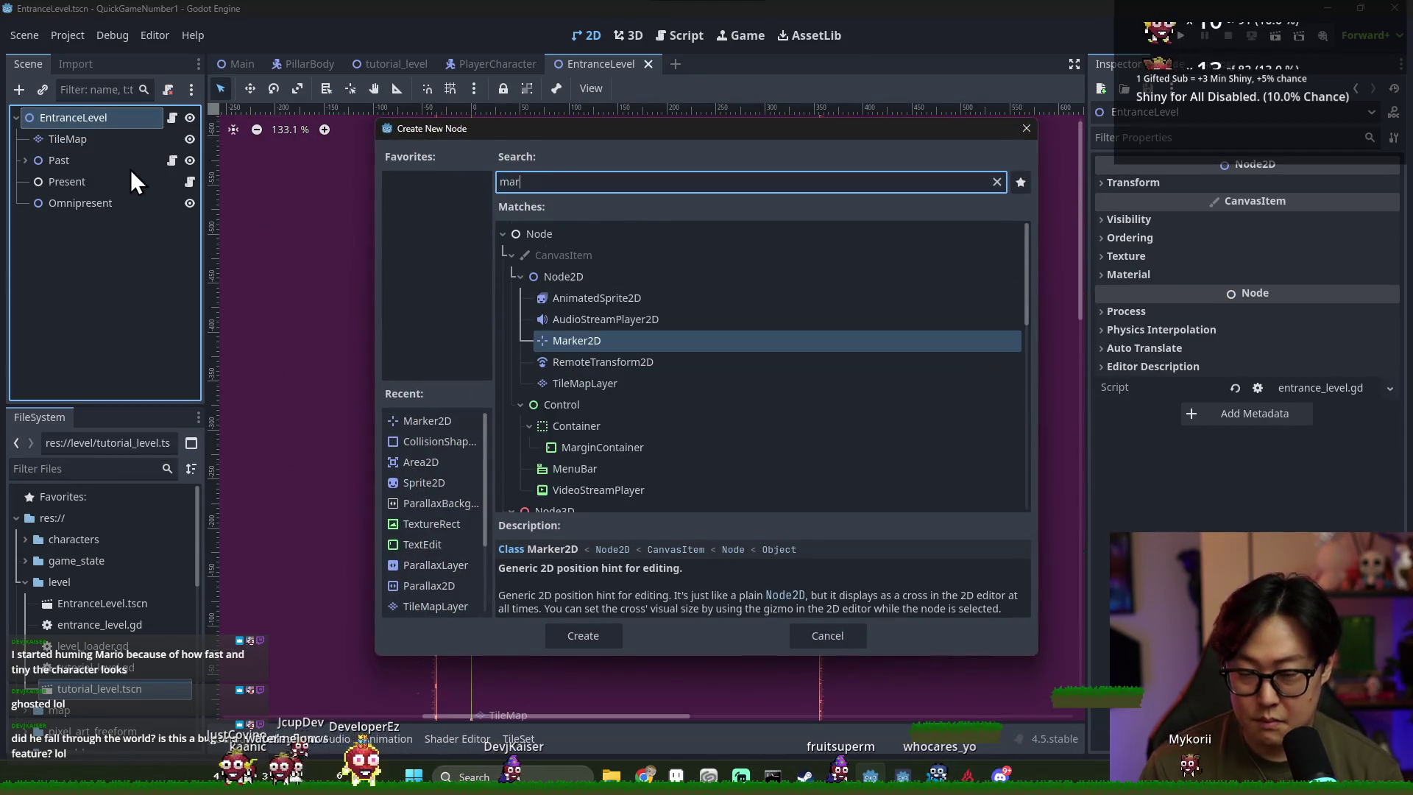
key(Return)
scroll(387, 301, down, 3)
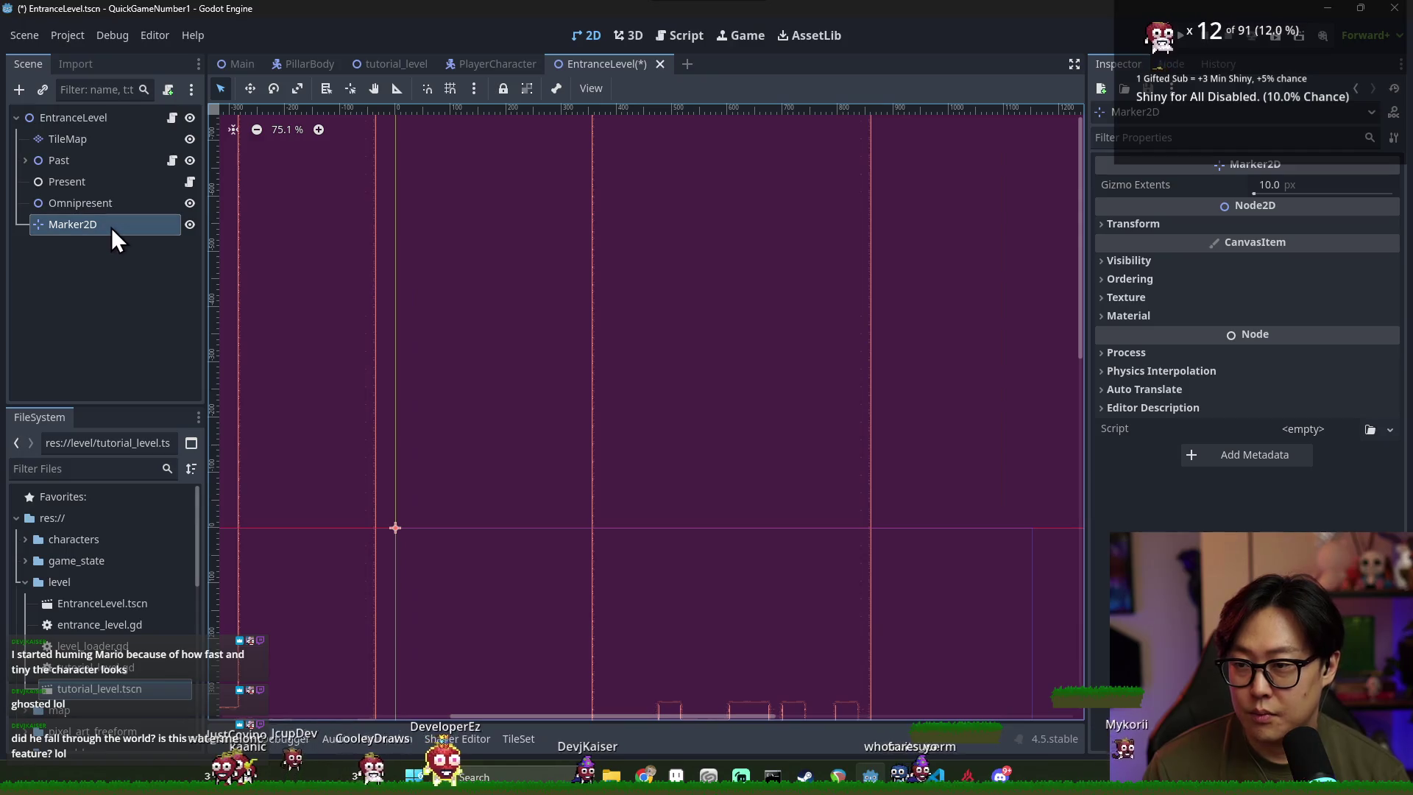
double_click(112, 228)
text(StartingPosition)
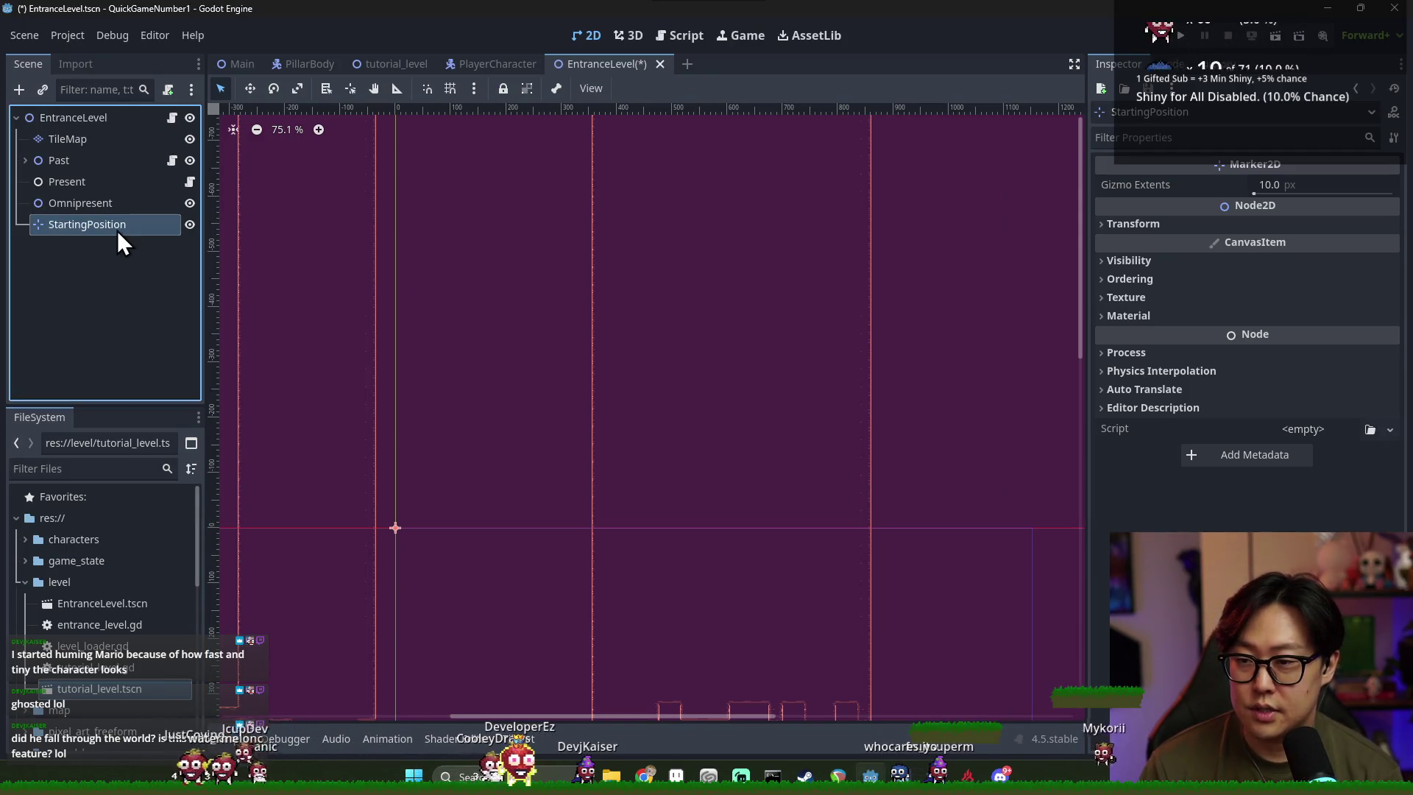
scroll(607, 338, down, 8)
key(ctrl+s)
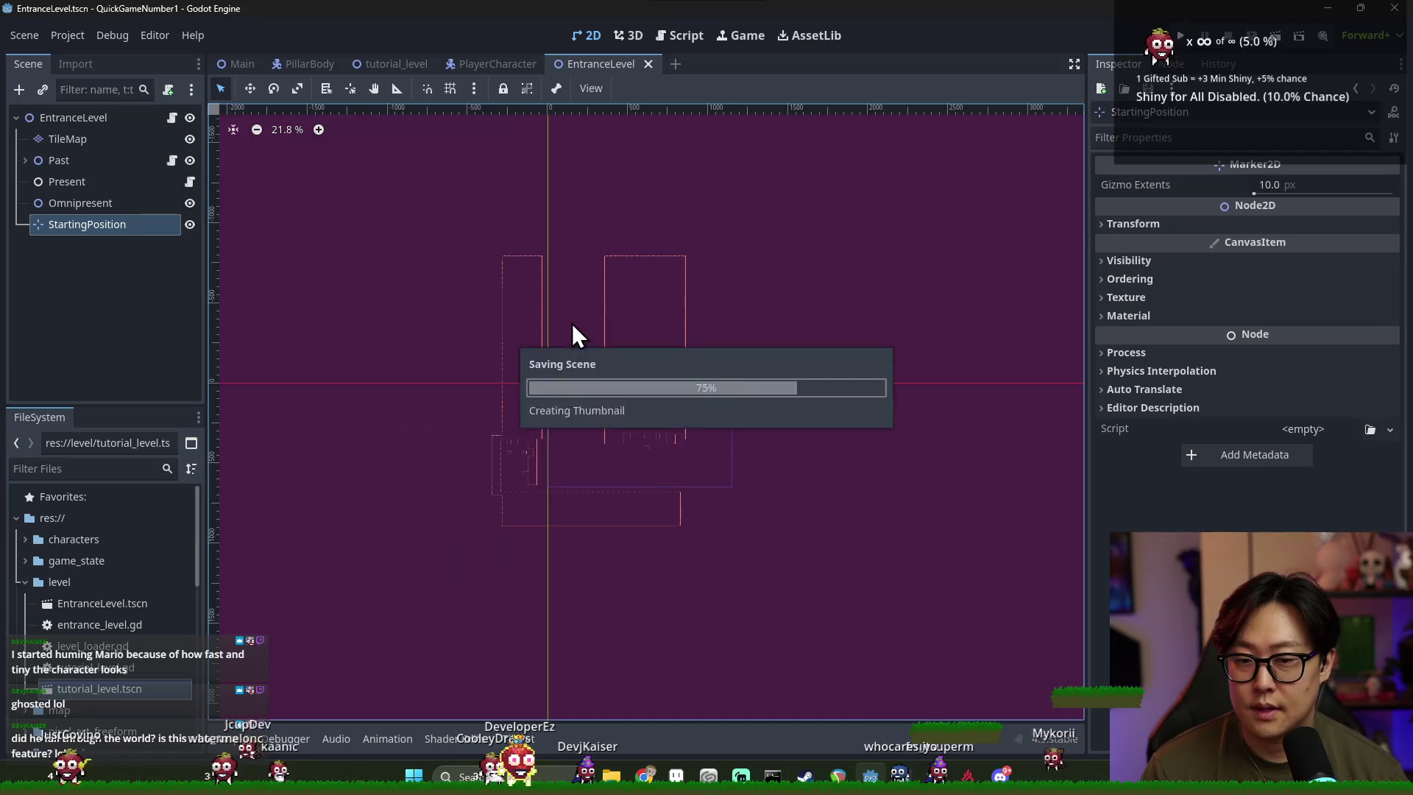
Move StartingPosition up and right in the level, then open entrance_level.gd and save
click(251, 88)
mouse_move(681, 515)
mouse_down()
mouse_move(703, 346)
mouse_move(712, 376)
mouse_up()
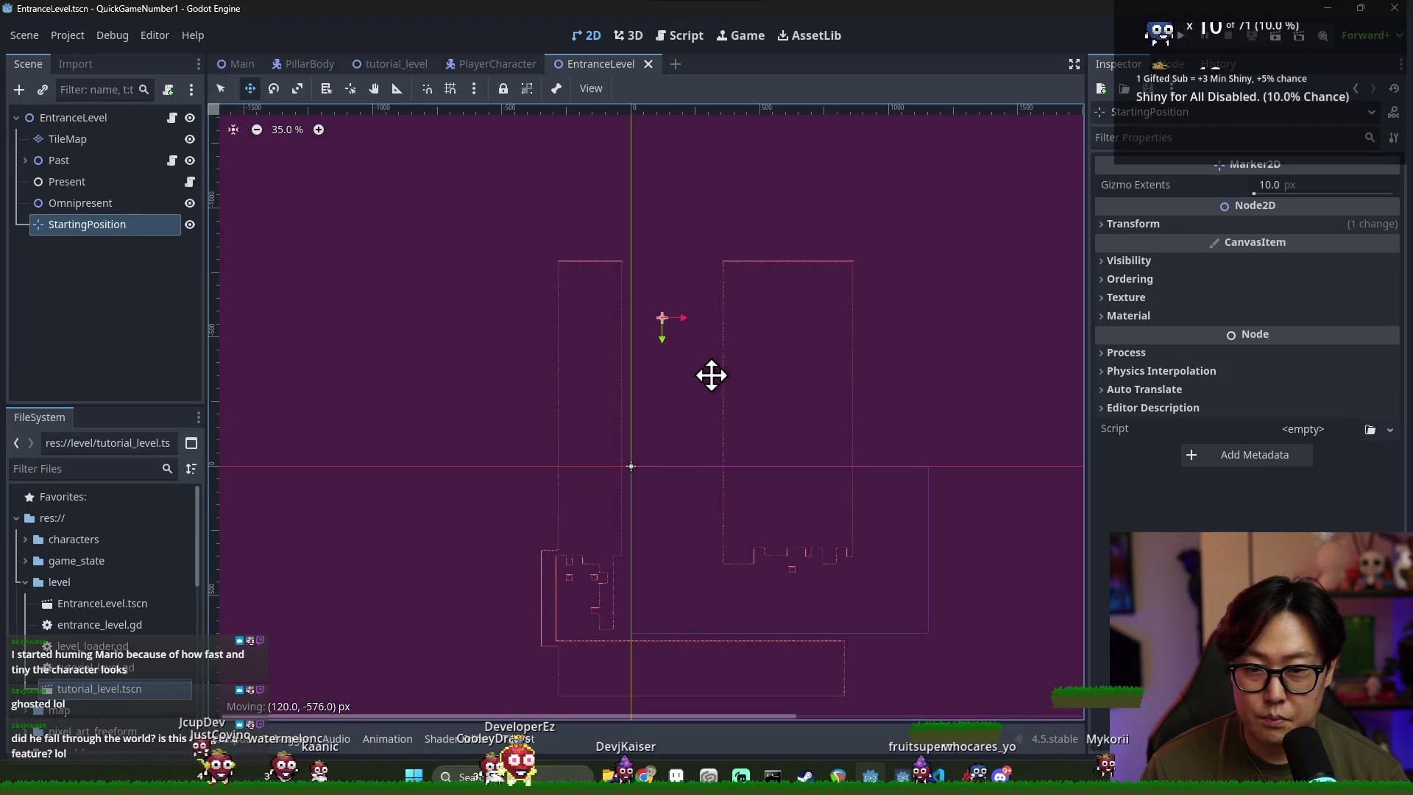
scroll(687, 332, up, 5)
right_click(686, 331)
click(658, 292)
drag(624, 255, 650, 247)
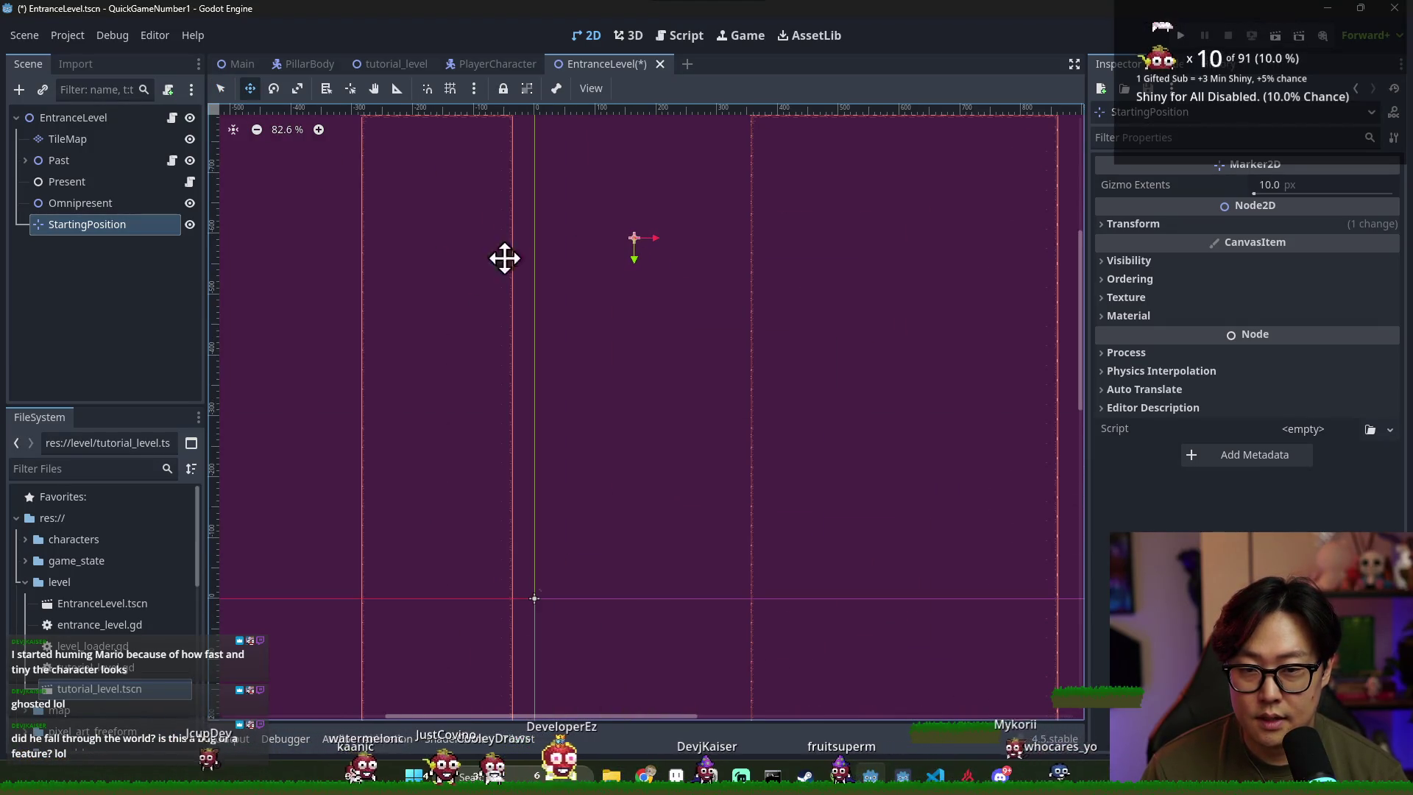
click(177, 118)
key(ctrl+s)
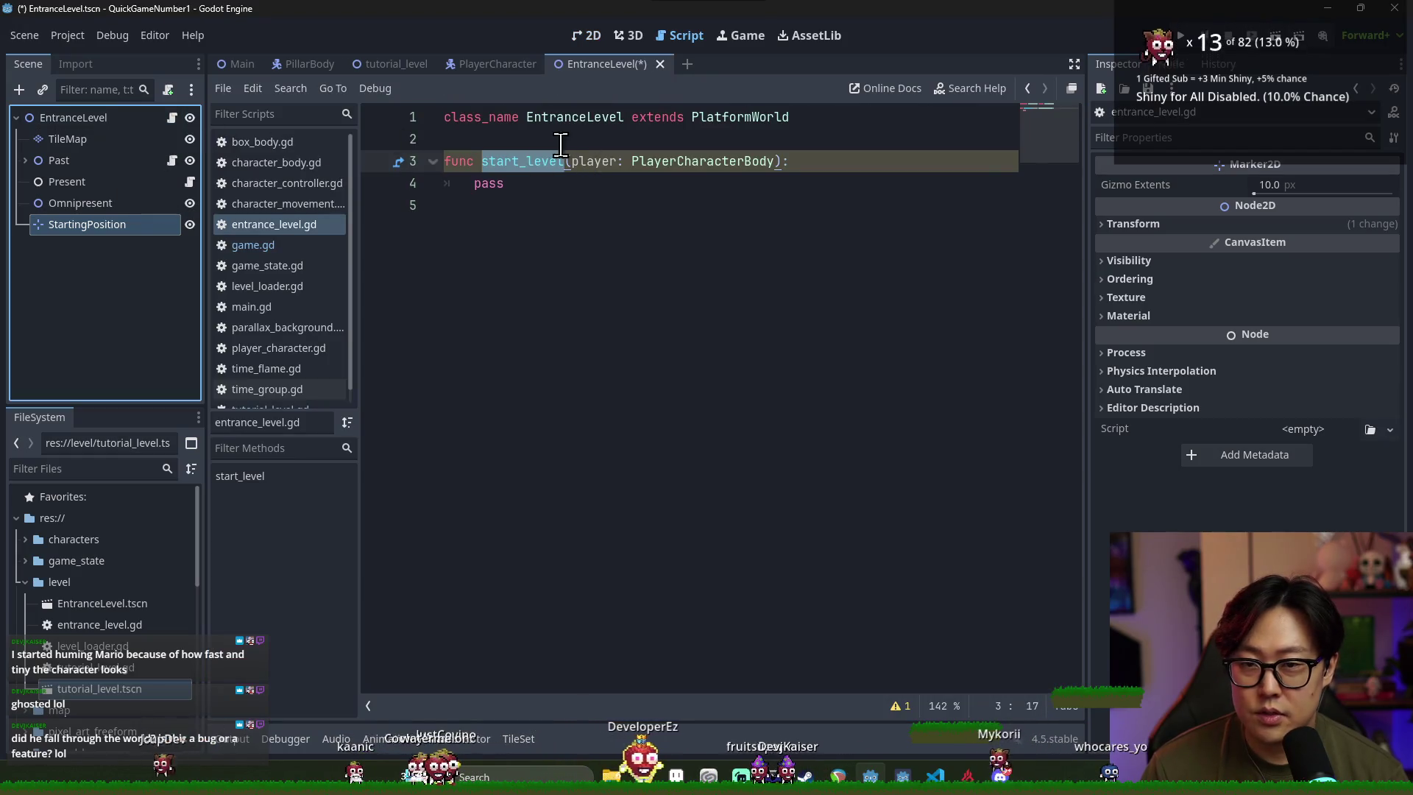
Copy the player-positioning lines from tutorial_level.gd and paste them over pass in start_level
click(599, 184)
click(396, 64)
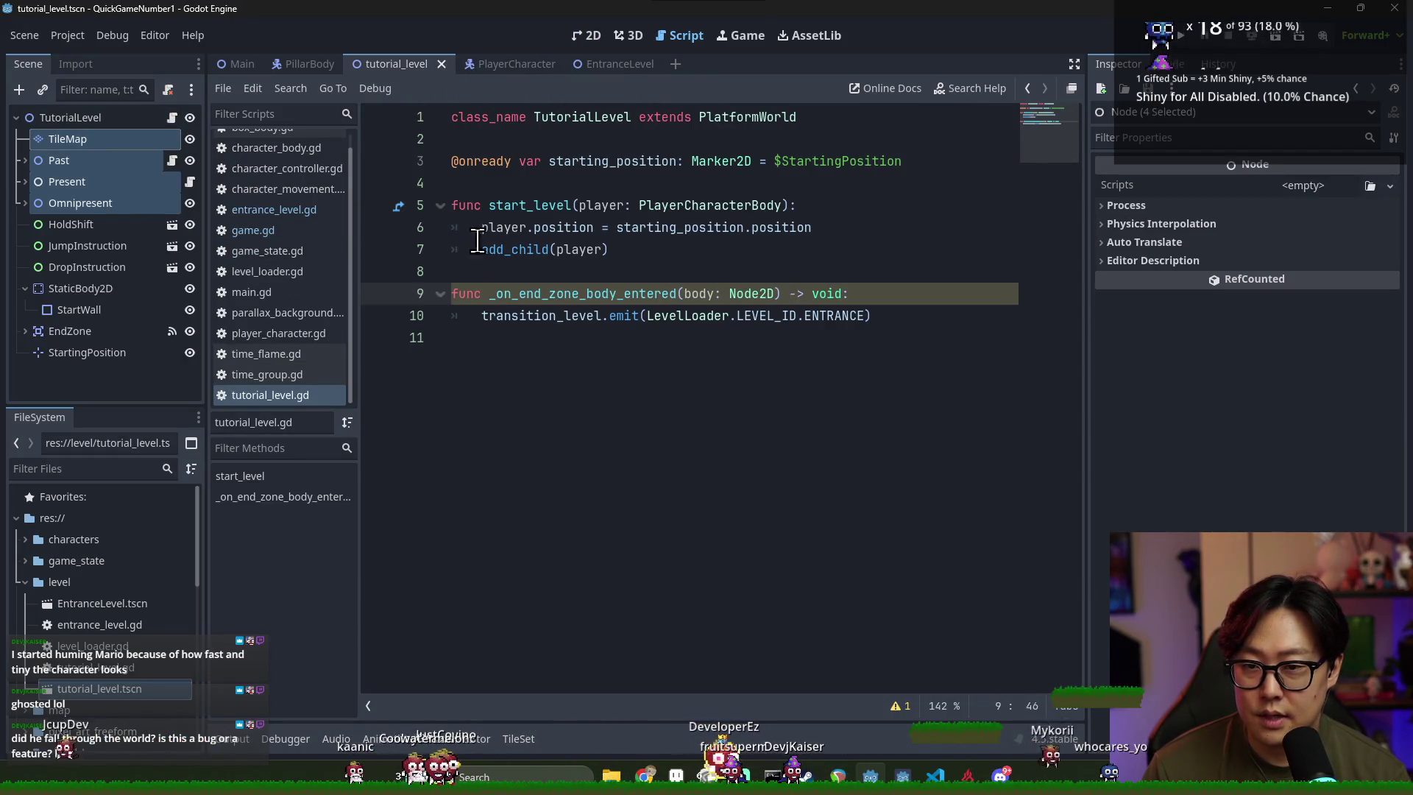
drag(483, 230, 677, 264)
key(ctrl+c)
click(617, 64)
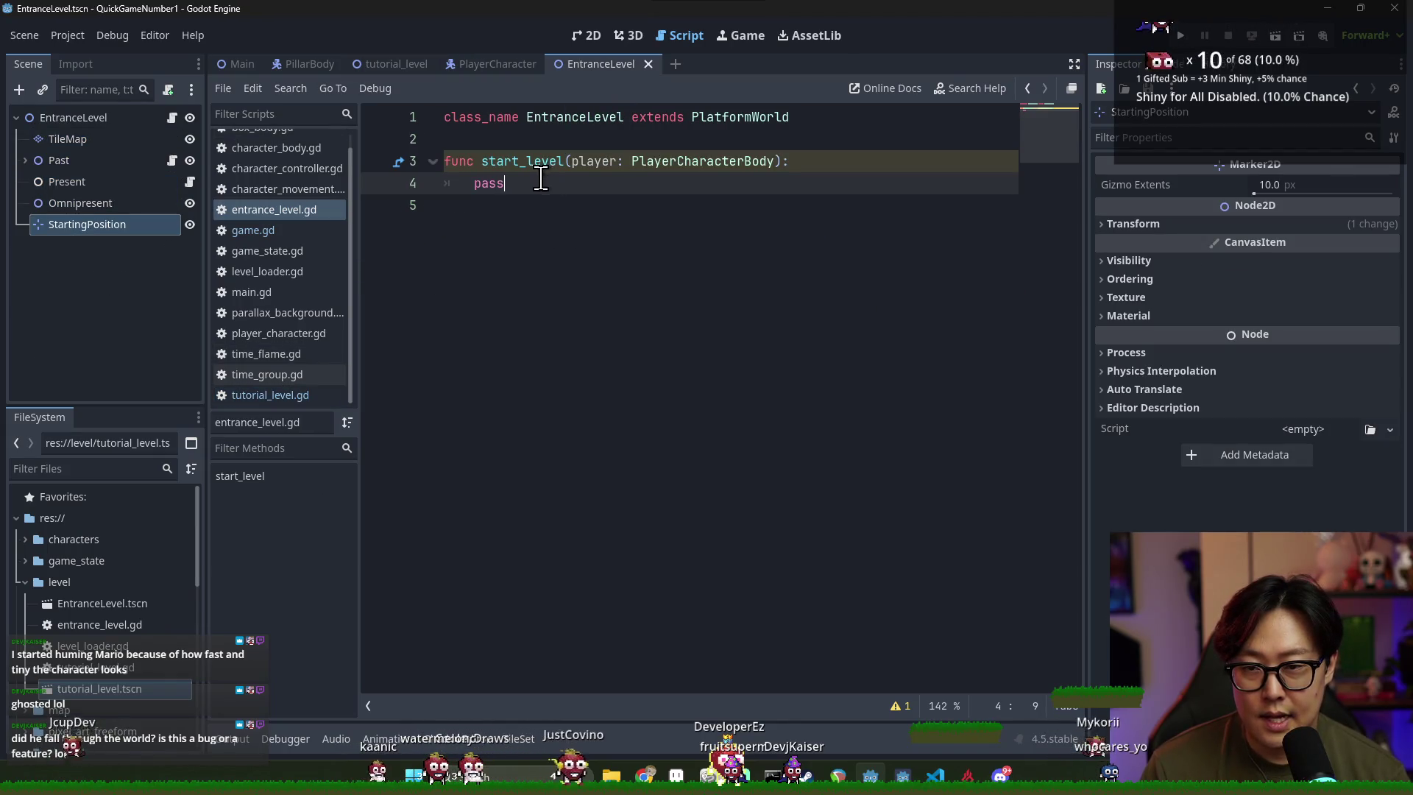
key(ctrl+v)
key(ctrl+s)
mouse_move(113, 234)
mouse_down()
mouse_move(490, 166)
mouse_move(497, 136)
mouse_up()
key(ctrl+s)
key(Return)
key(ctrl+s)
key(Down)
key(Down)
key(Down)
key(End)
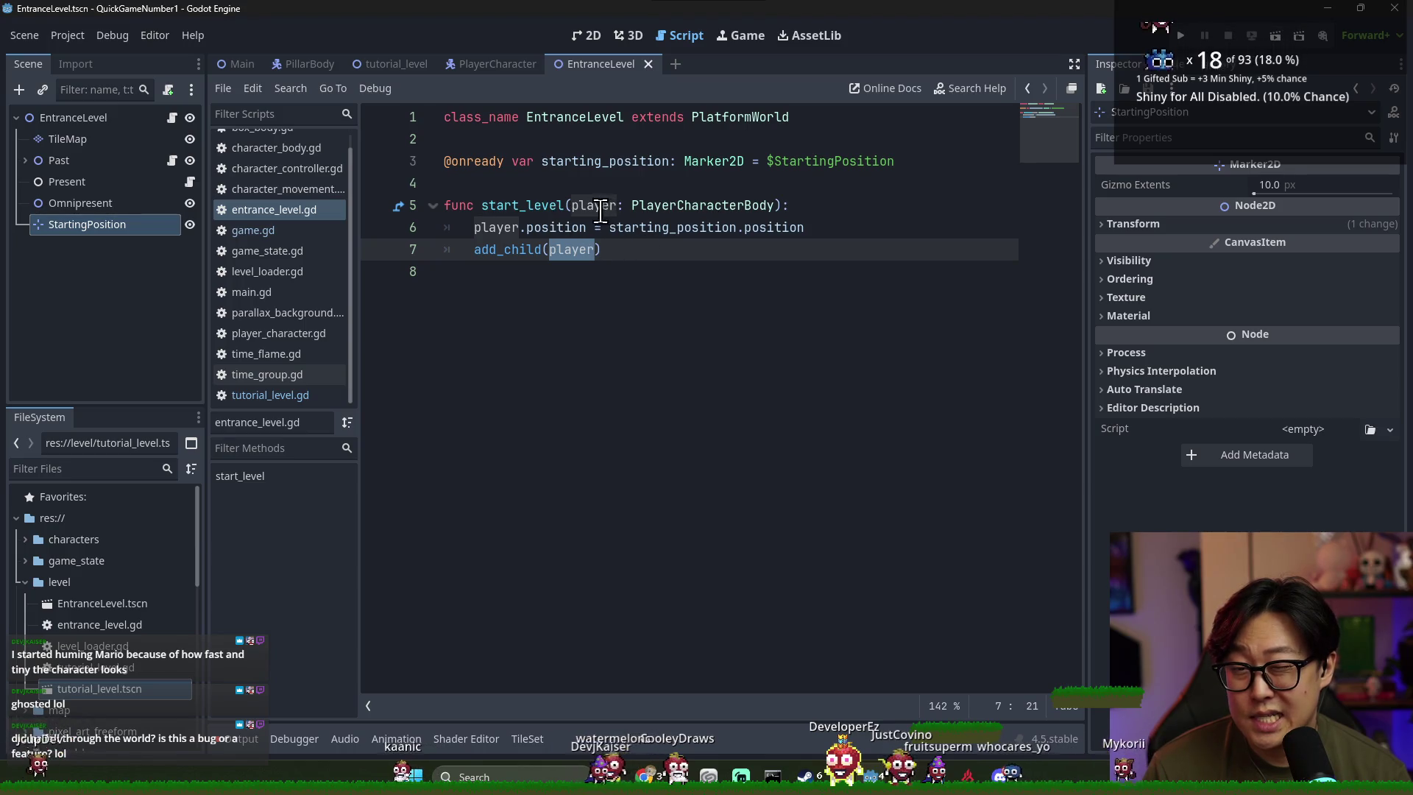
click(519, 227)
key(ctrl+s)
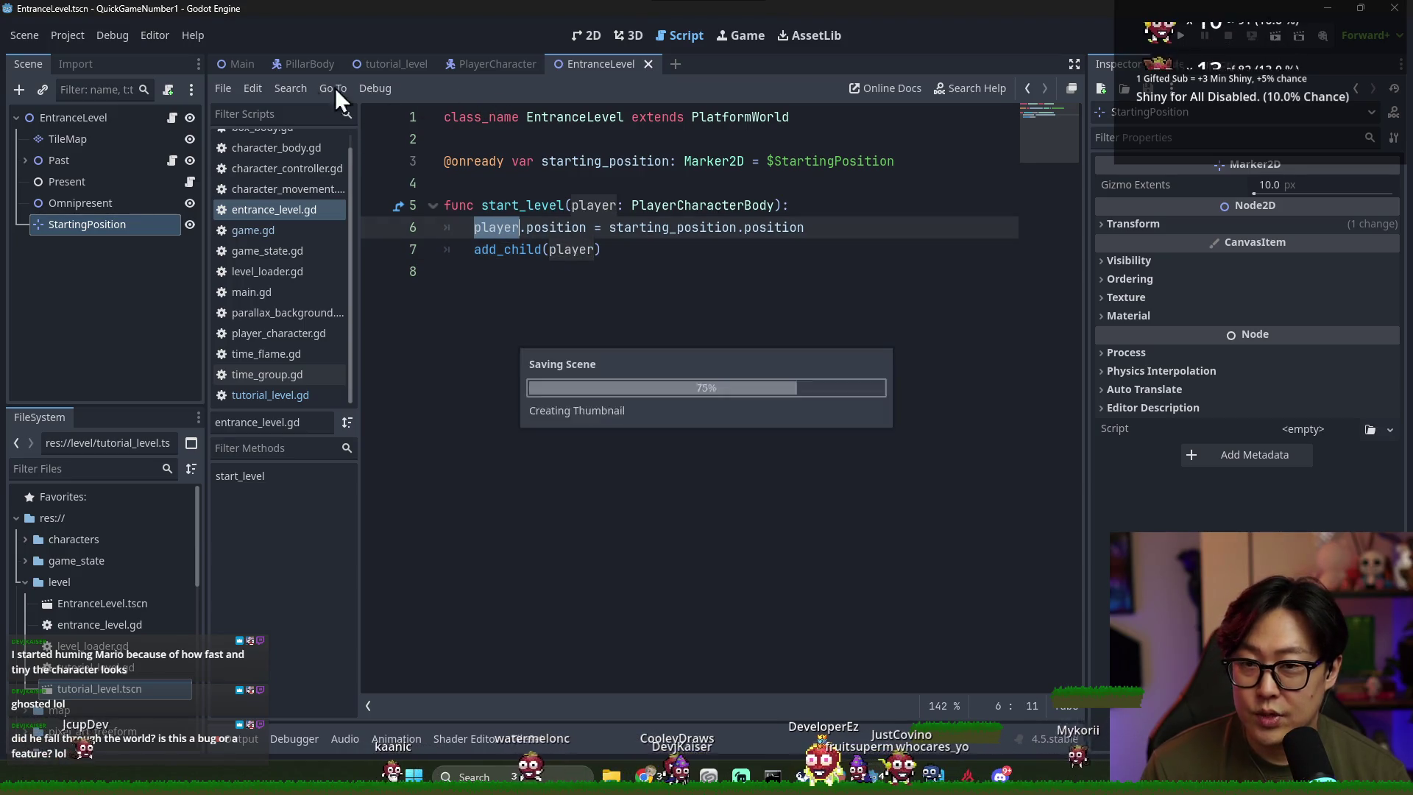
click(240, 65)
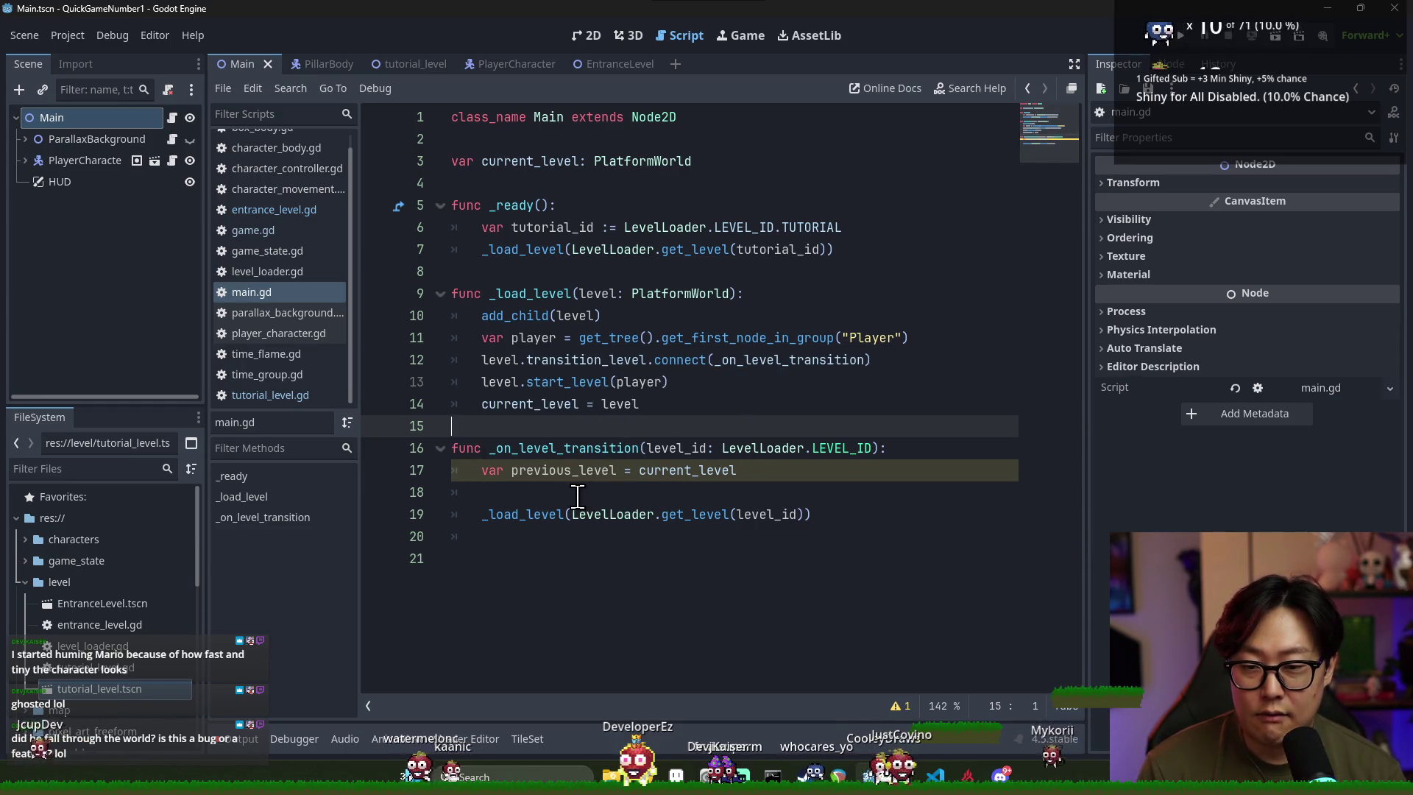
Select previous_level on line 17 of main.gd's _on_level_transition function
double_click(551, 471)
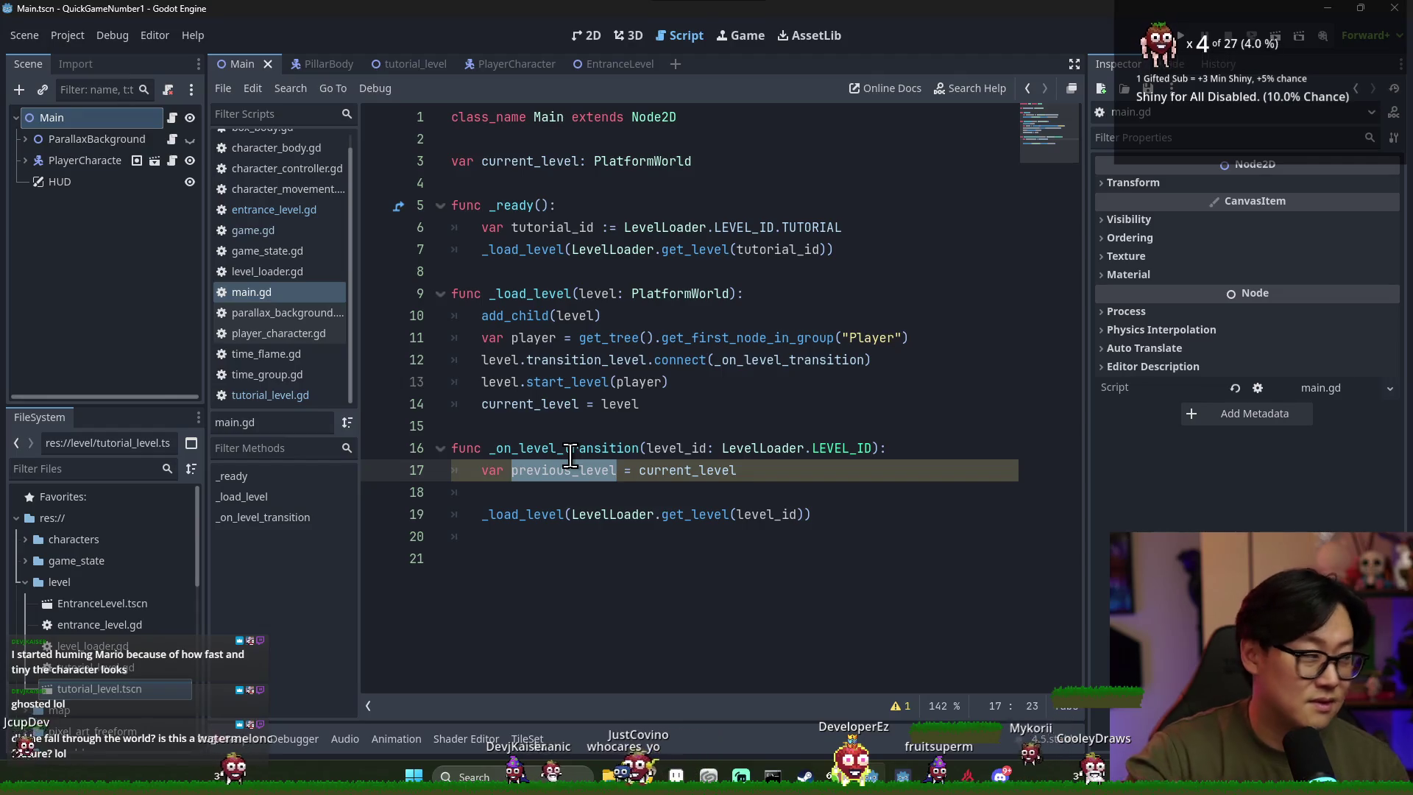
key(alt+Tab)
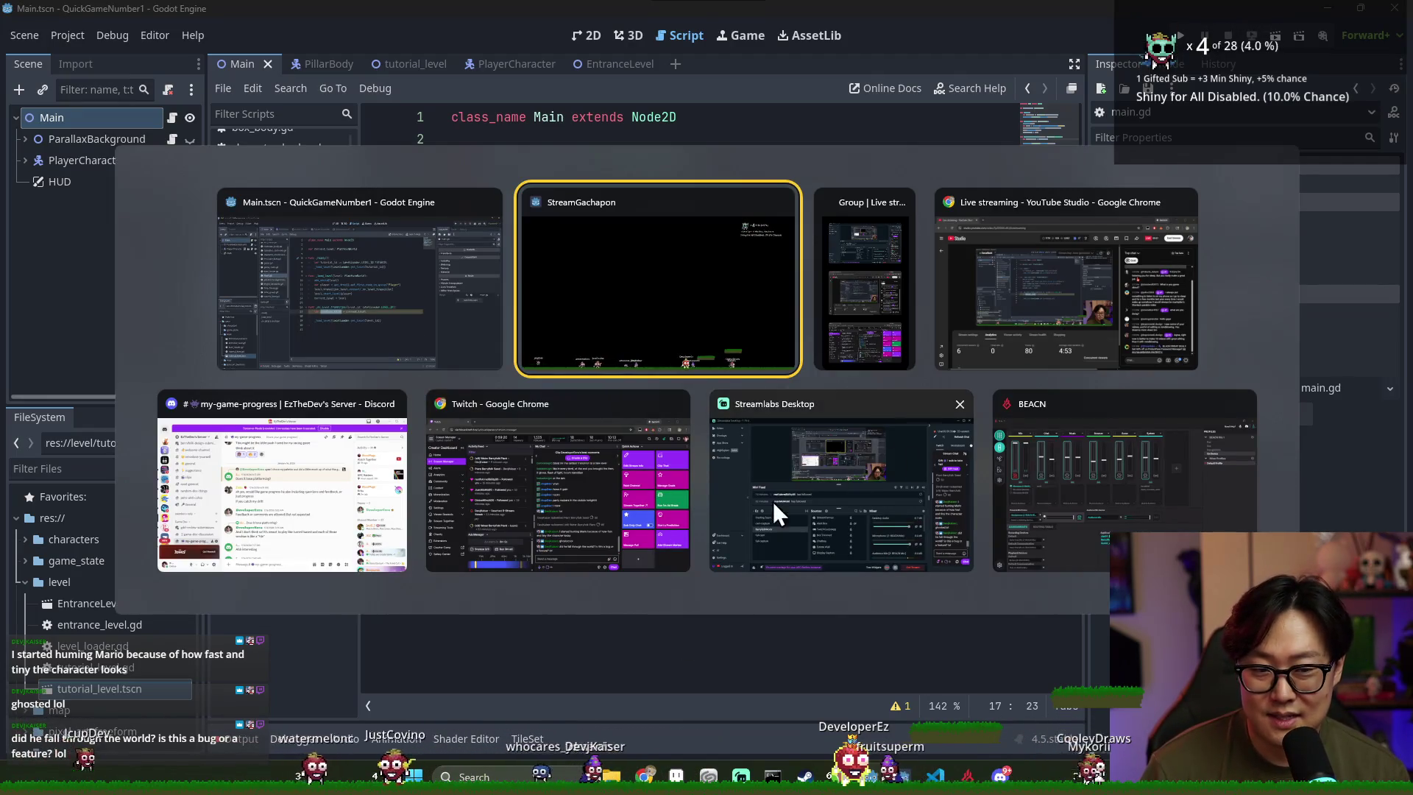
click(1054, 510)
key(alt+Tab)
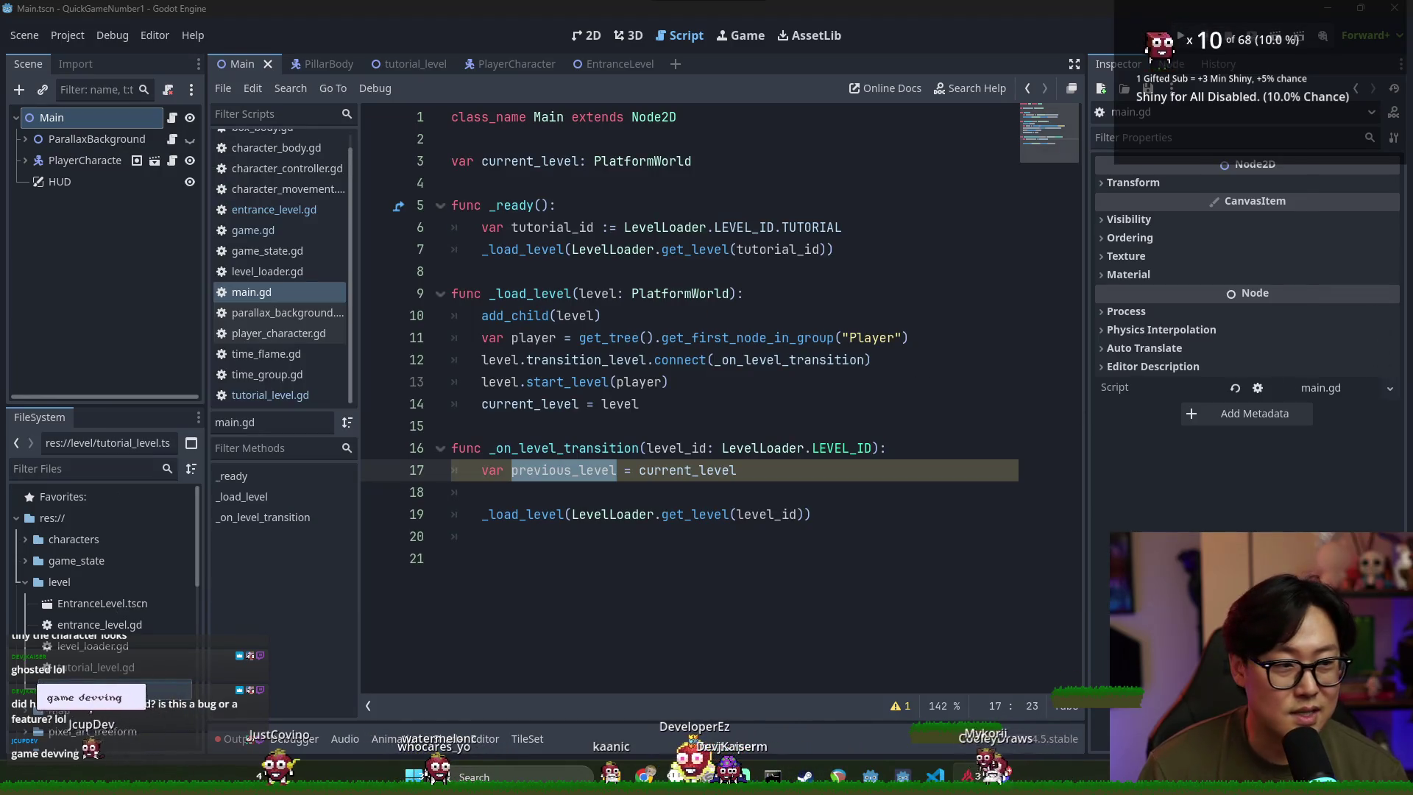
key(alt+Tab)
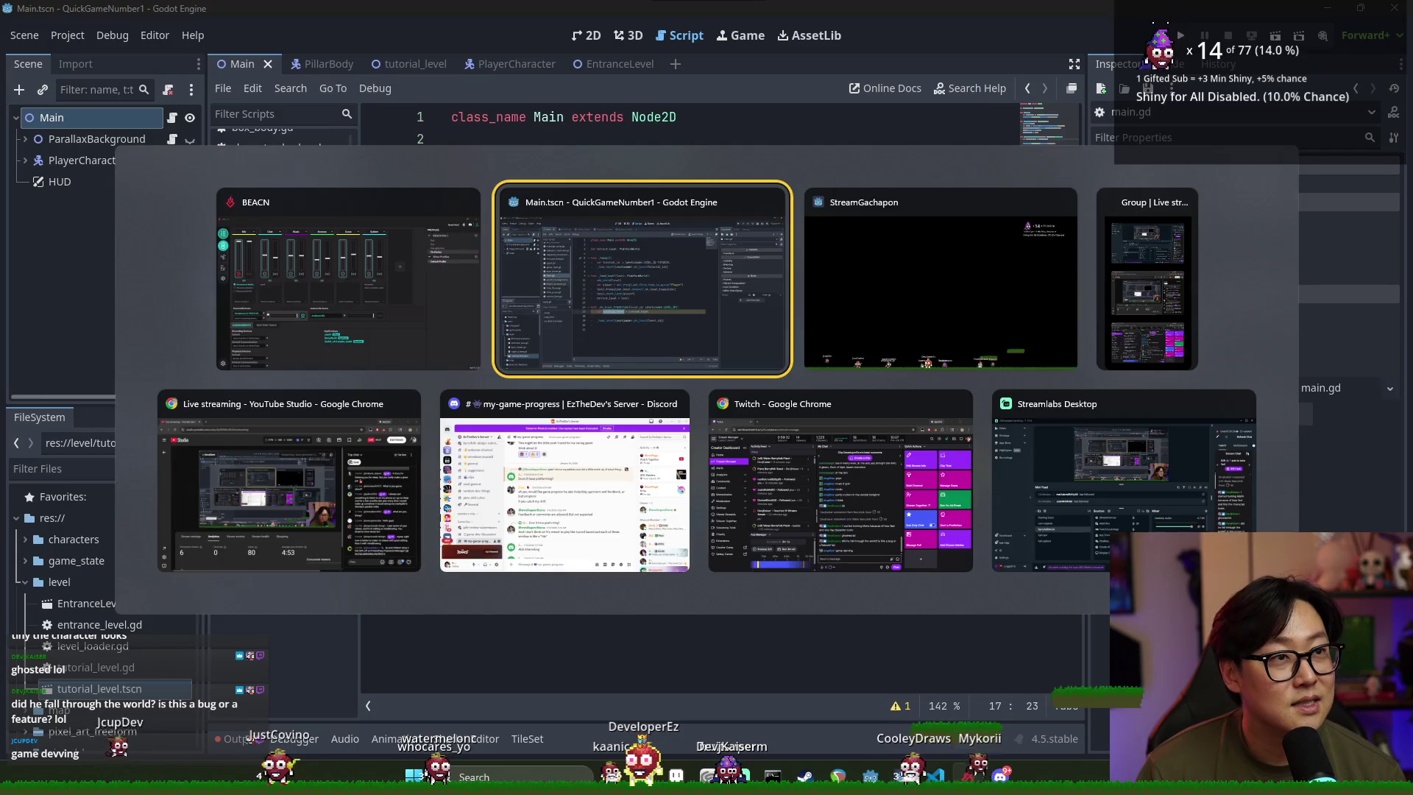
click(596, 284)
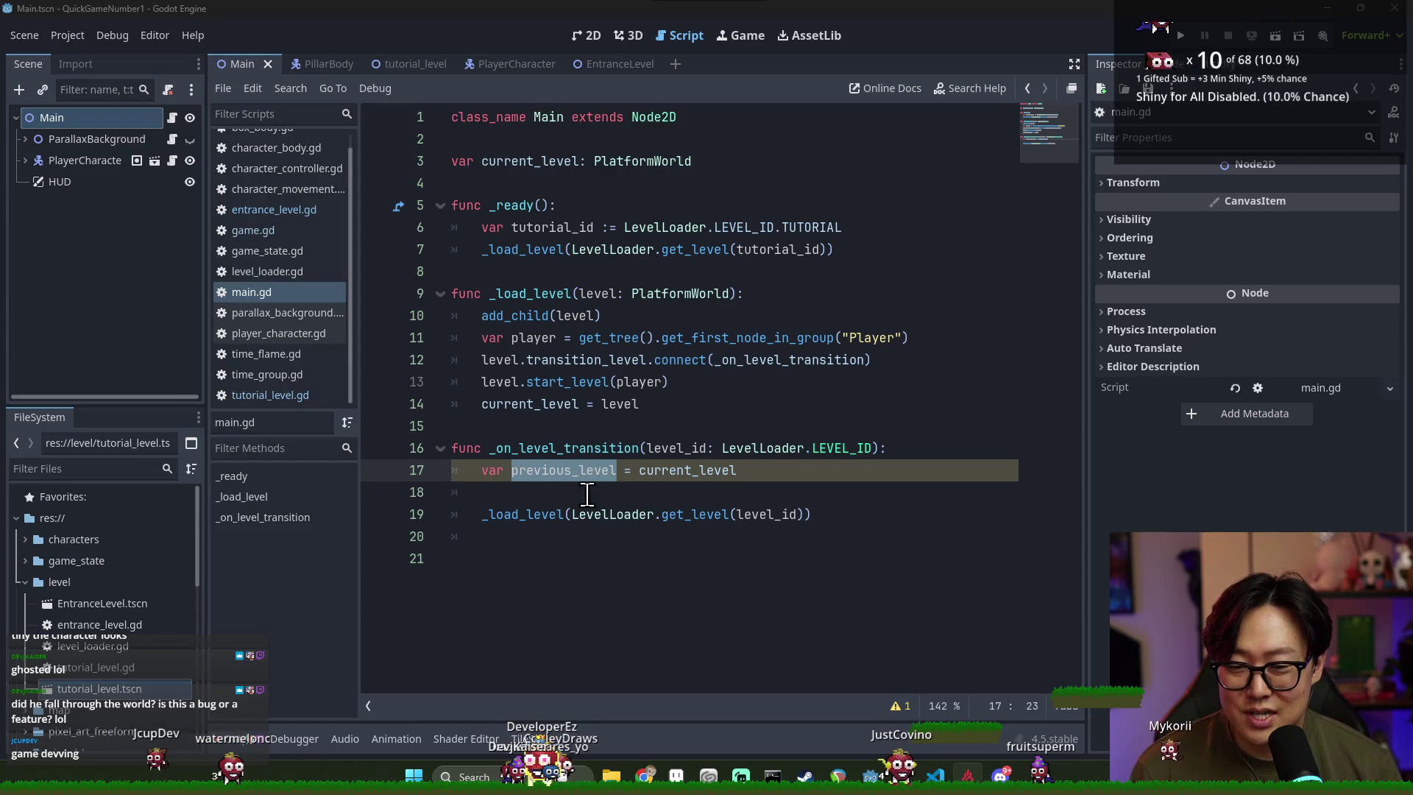
click(557, 470)
Review previous_level and the player lookup in main.gd, tidying blank lines in _on_level_transition
double_click(593, 448)
double_click(676, 448)
double_click(574, 472)
double_click(581, 448)
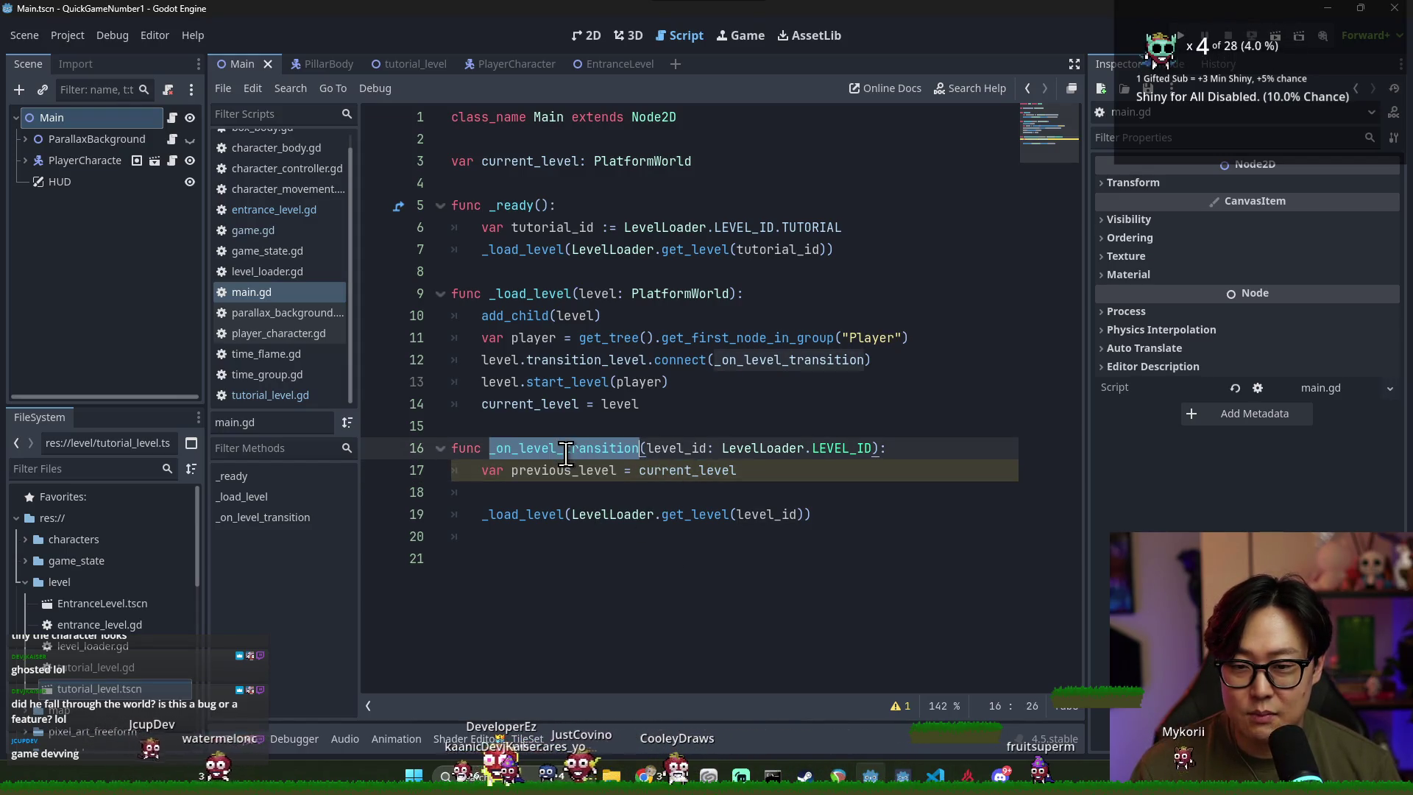
double_click(559, 470)
click(910, 456)
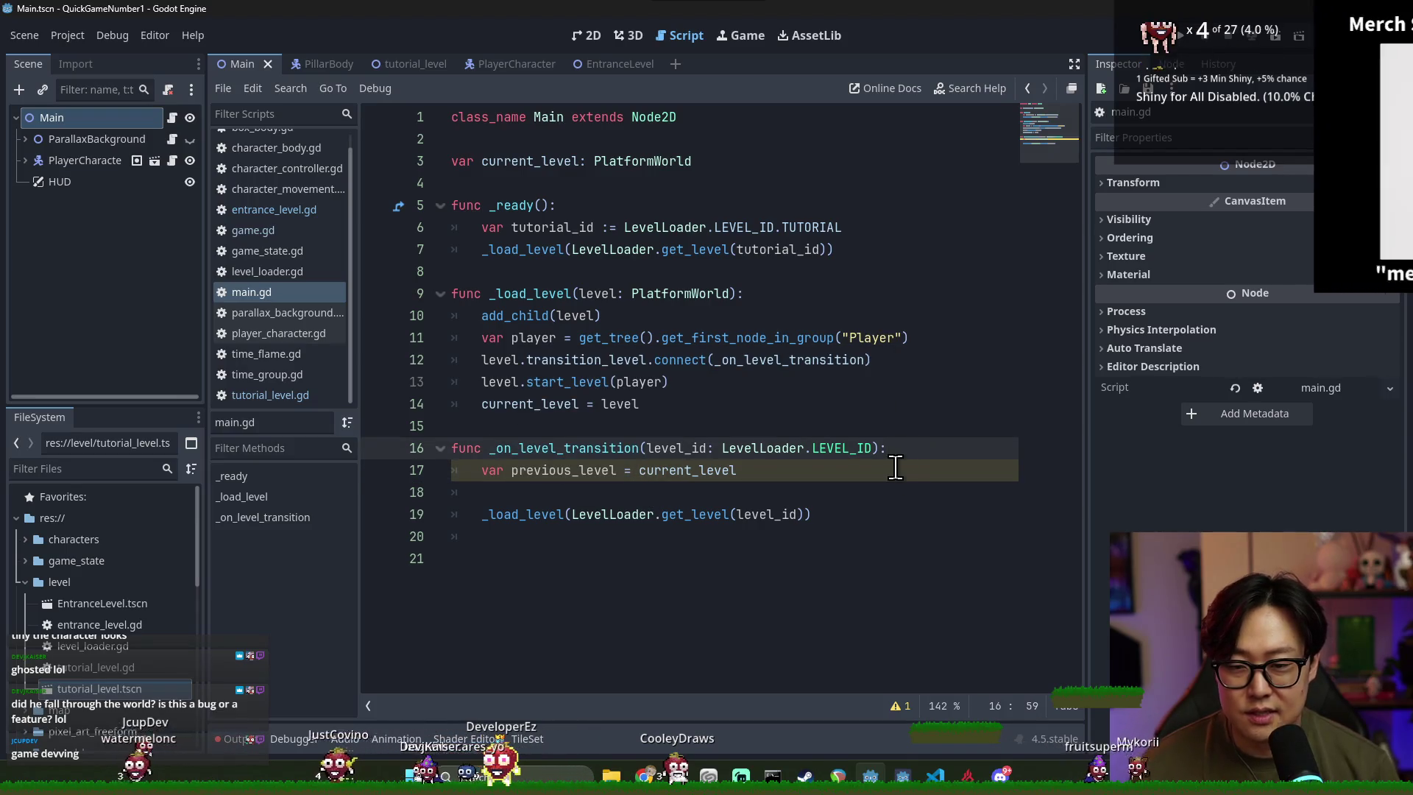
key(Return)
key(Return)
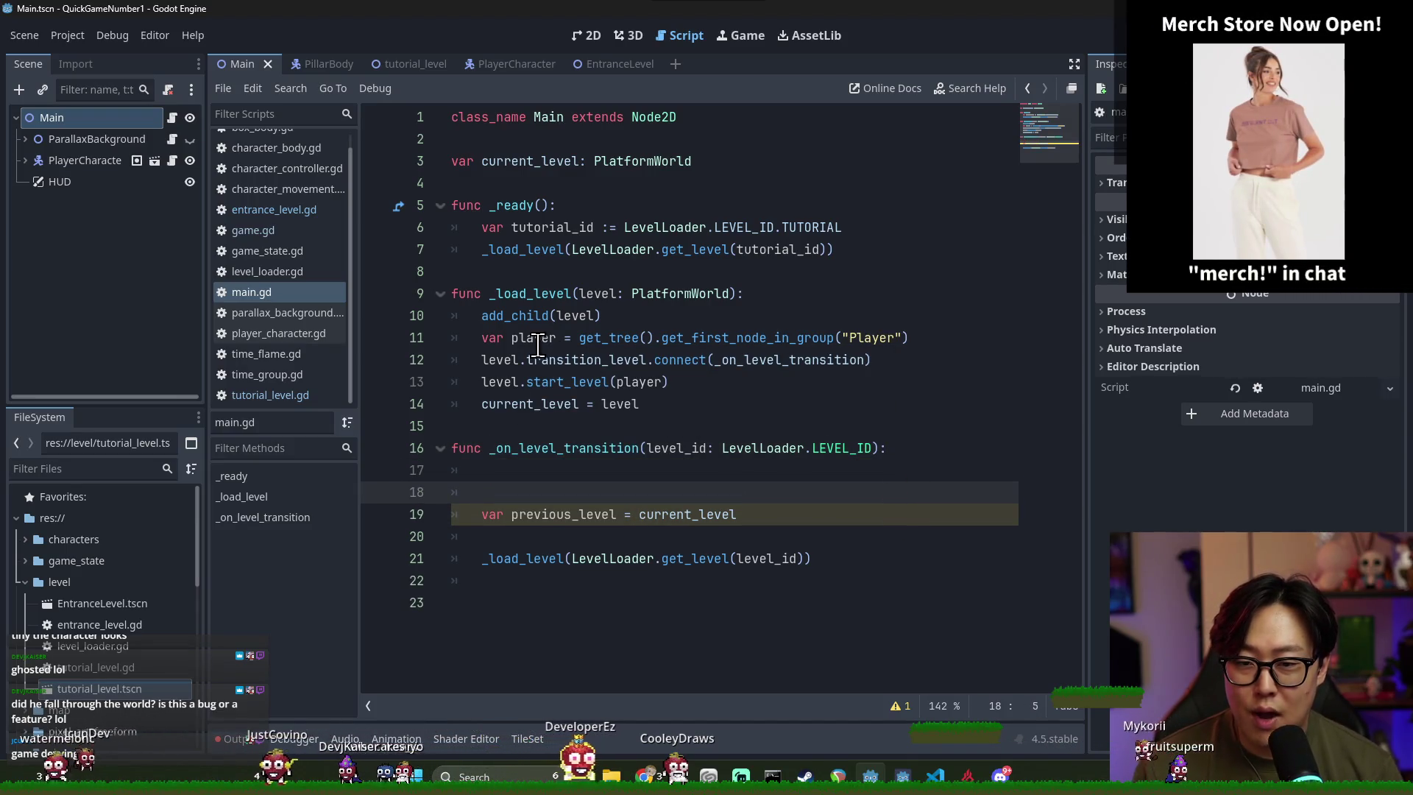
triple_click(578, 338)
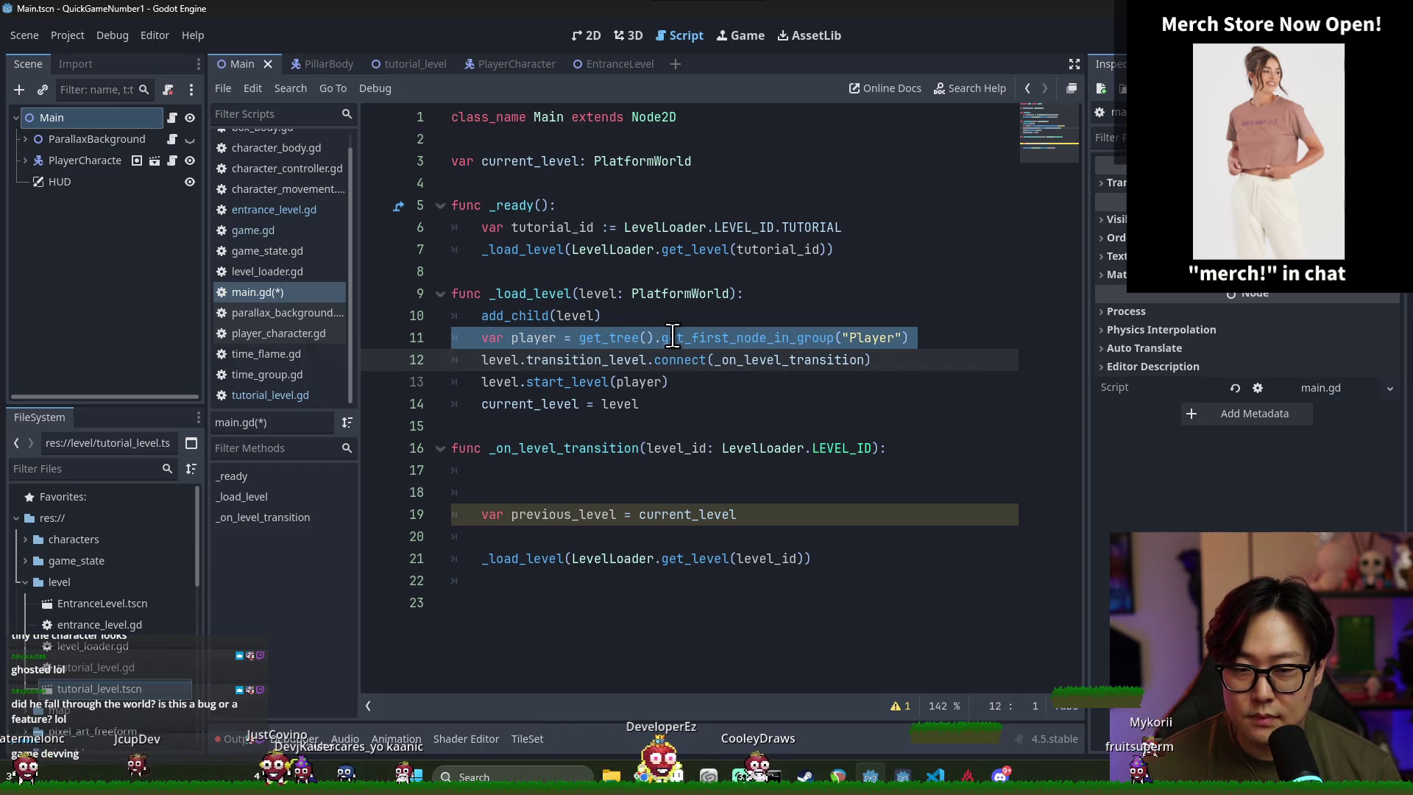
double_click(672, 338)
double_click(533, 338)
click(606, 488)
key(BackSpace)
key(BackSpace)
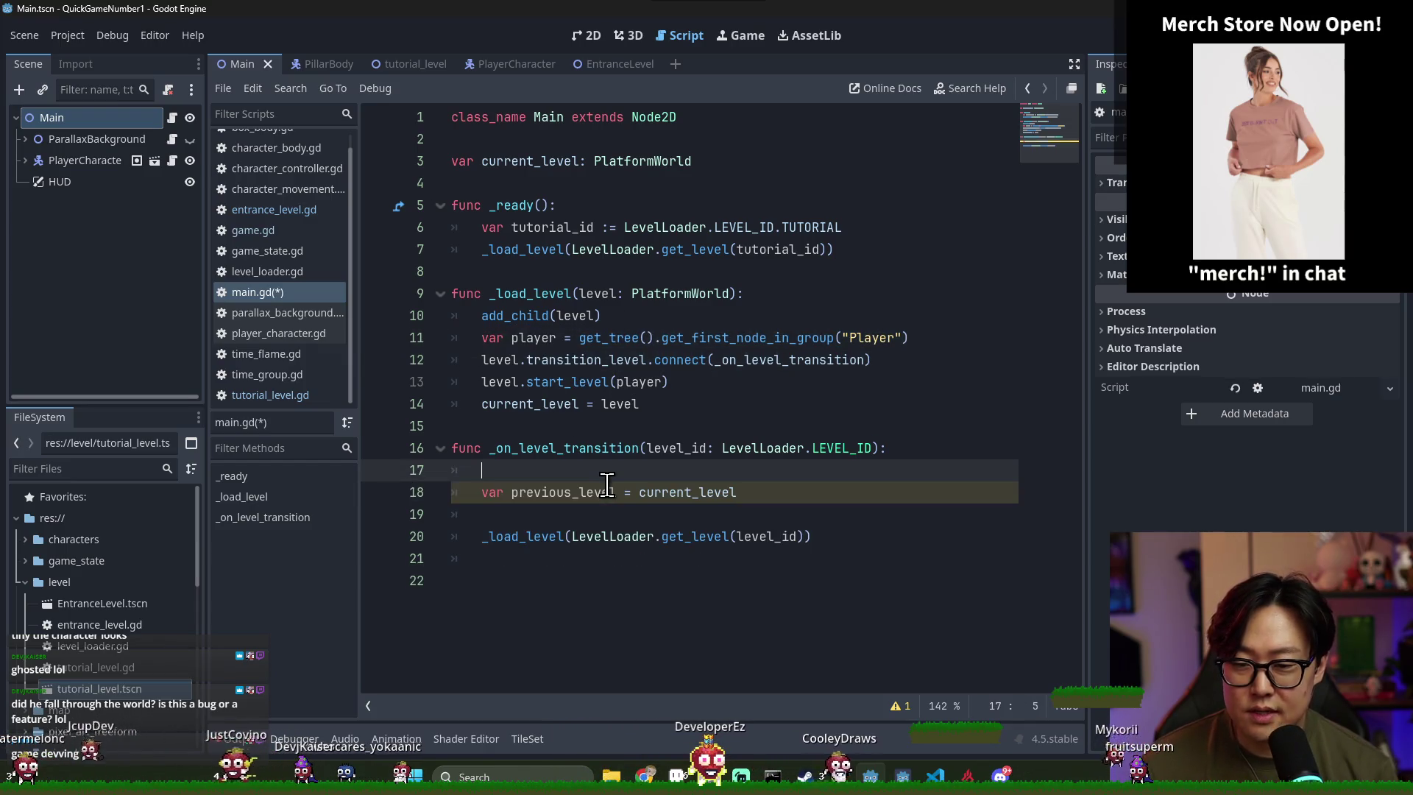
key(BackSpace)
Try a player.get_parent() line after the player lookup in _load_level, undo it, and save
click(906, 340)
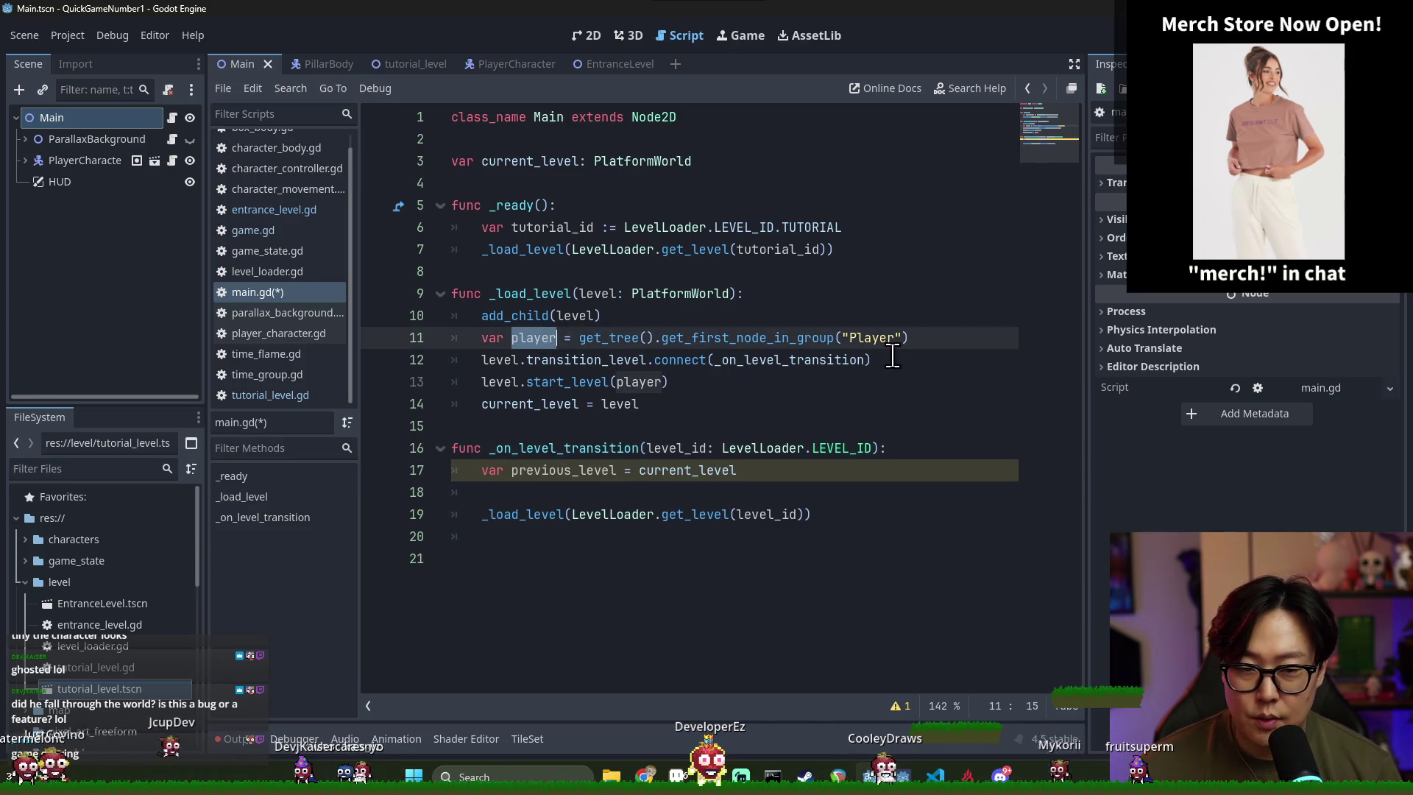
key(Return)
text(player.)
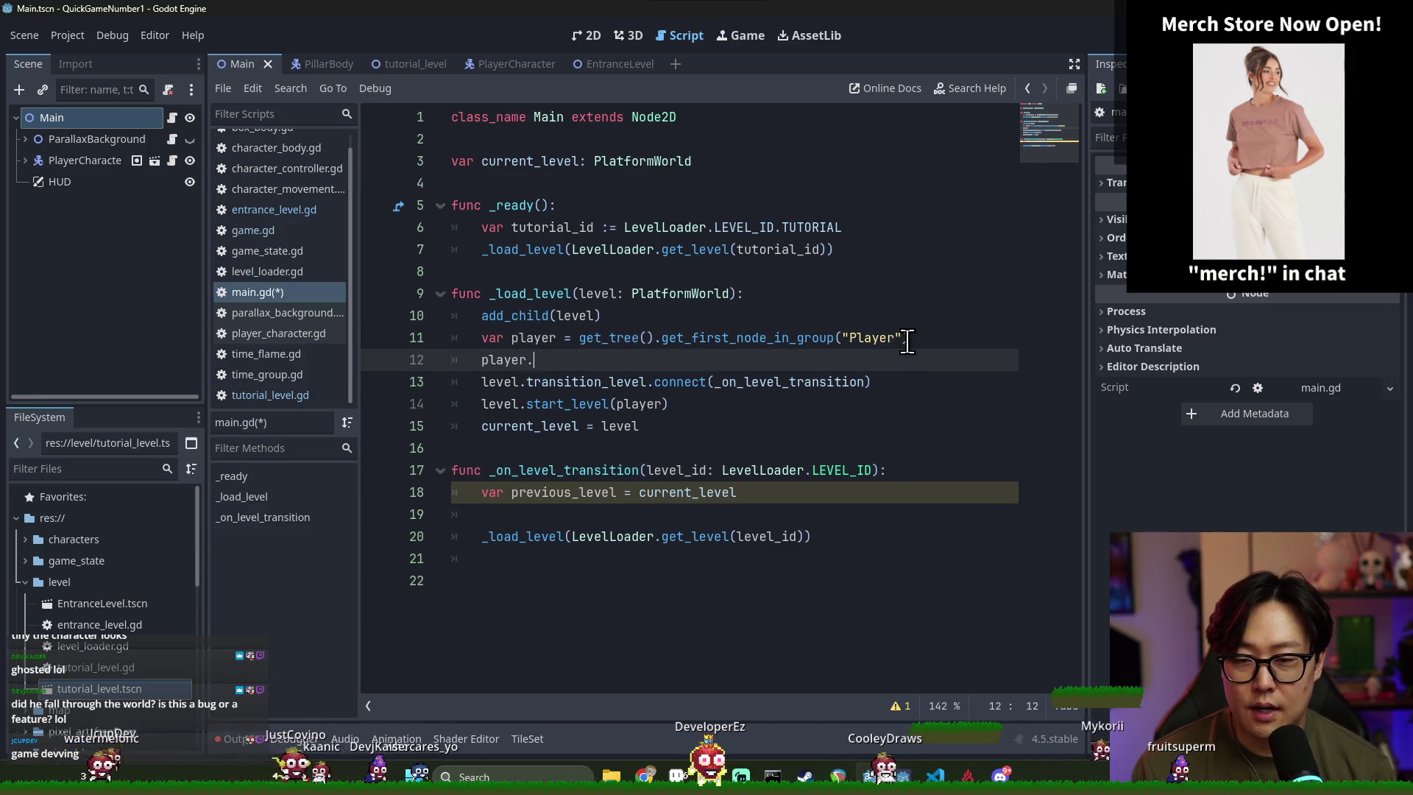
text(i)
key(BackSpace)
text(get_par)
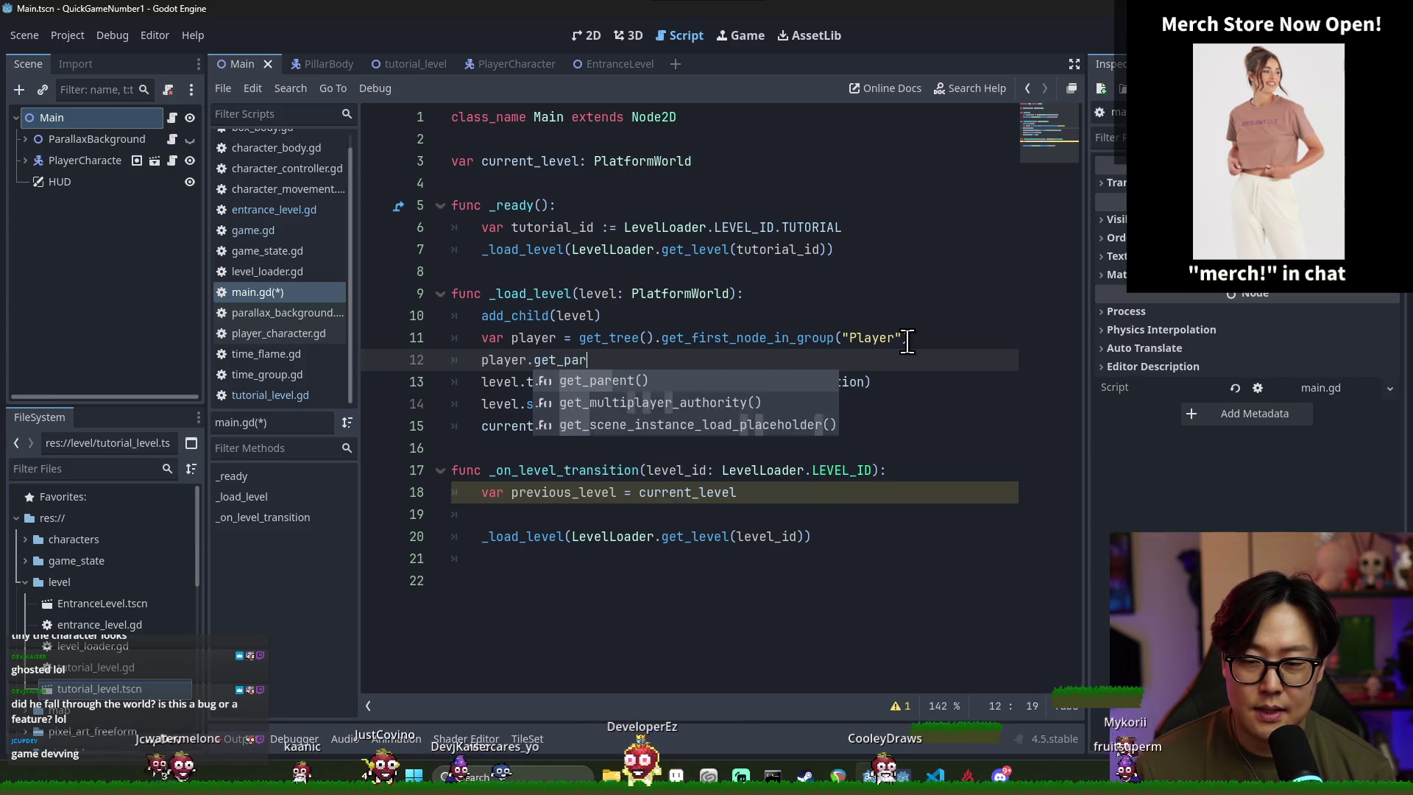
key(Return)
key(Escape)
click(480, 360)
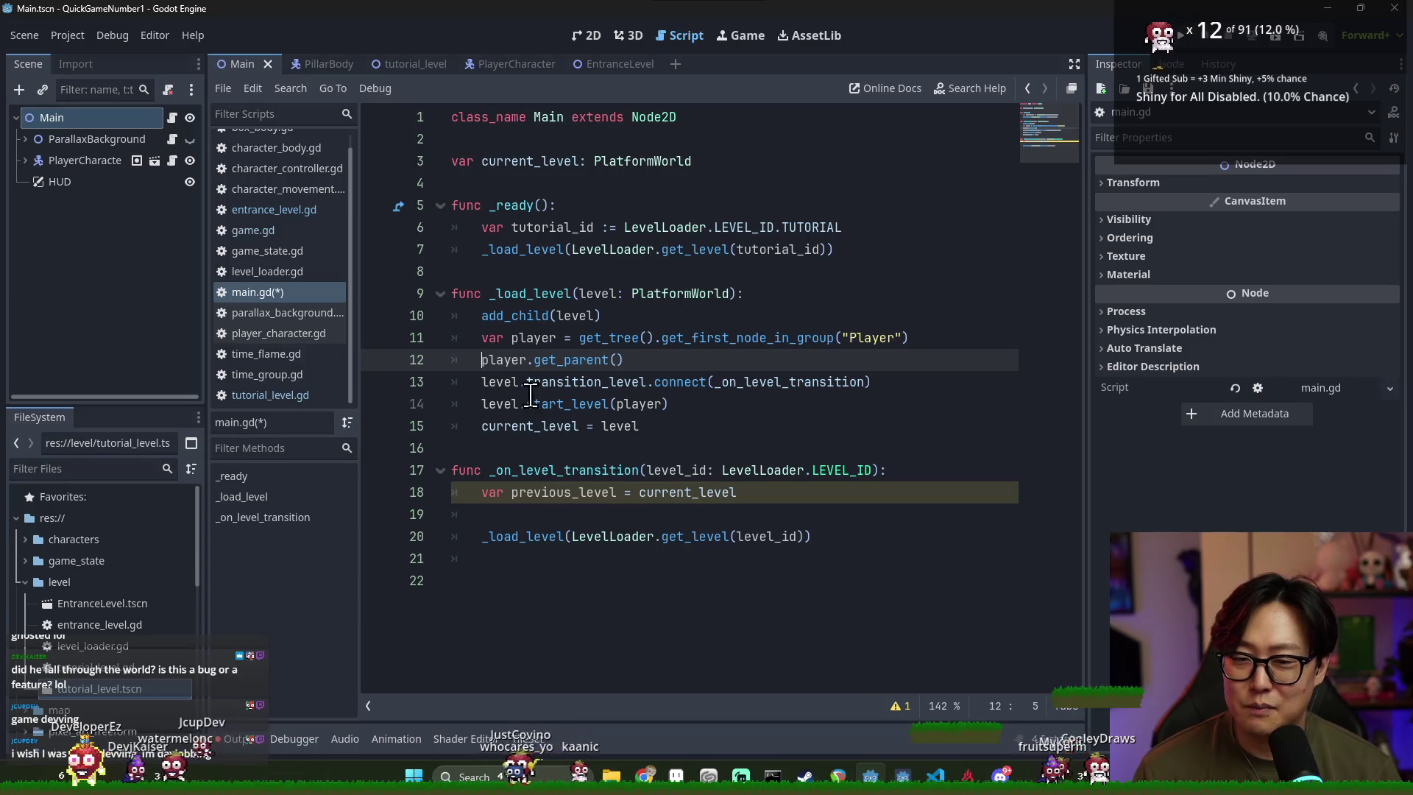
drag(471, 364, 640, 364)
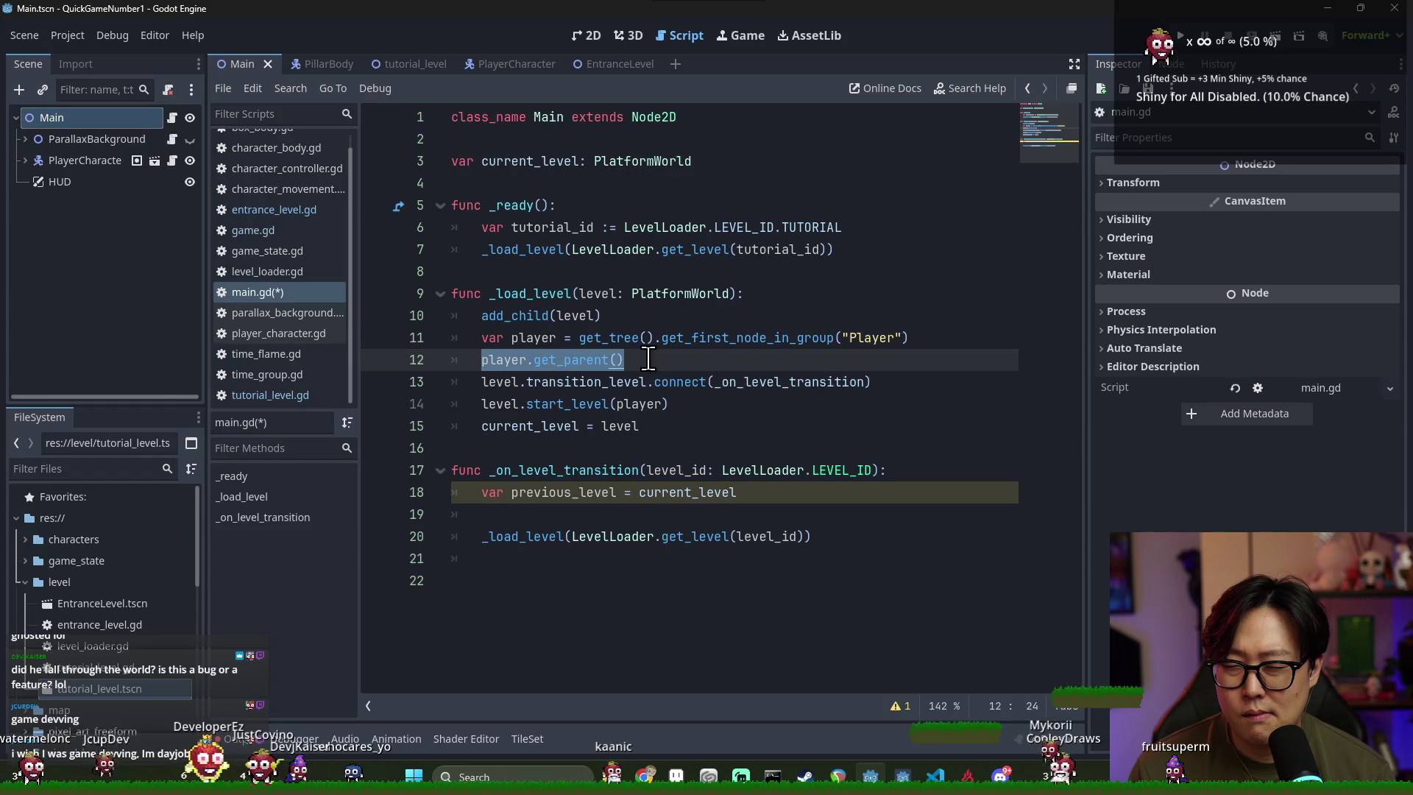
key(ctrl+z)
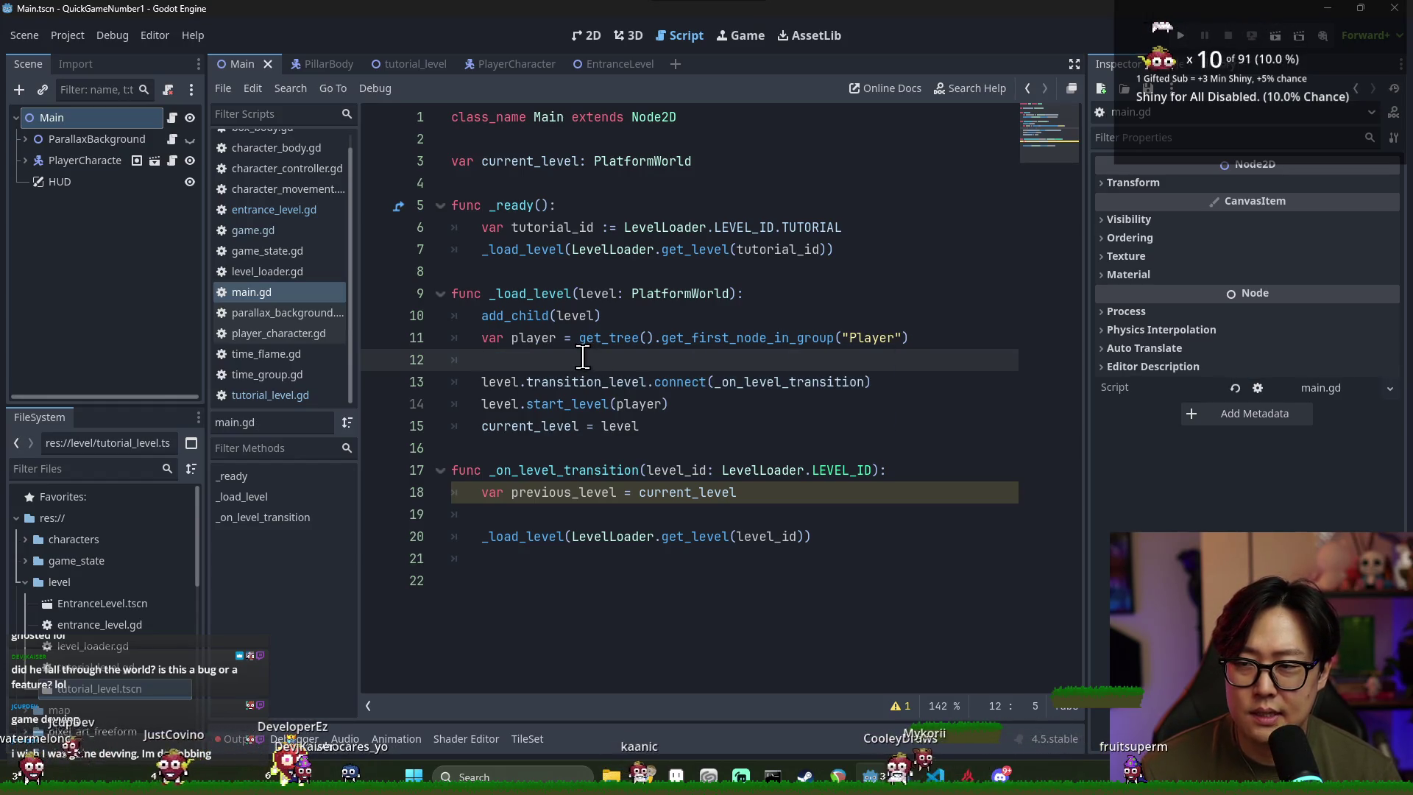
key(ctrl+s)
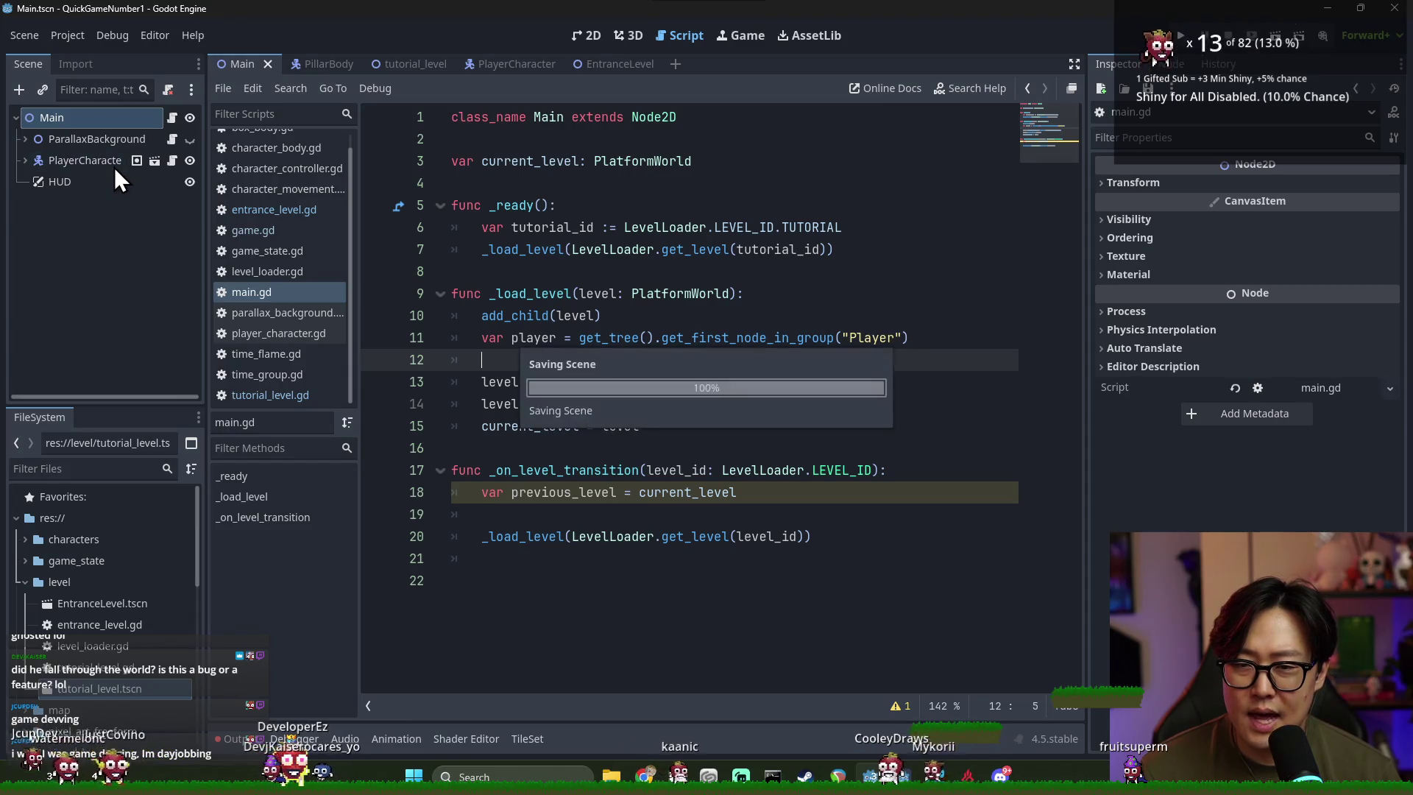
Add player.get_parent().remove_child(player) after the player lookup and run the game
click(532, 251)
click(546, 359)
text(player.)
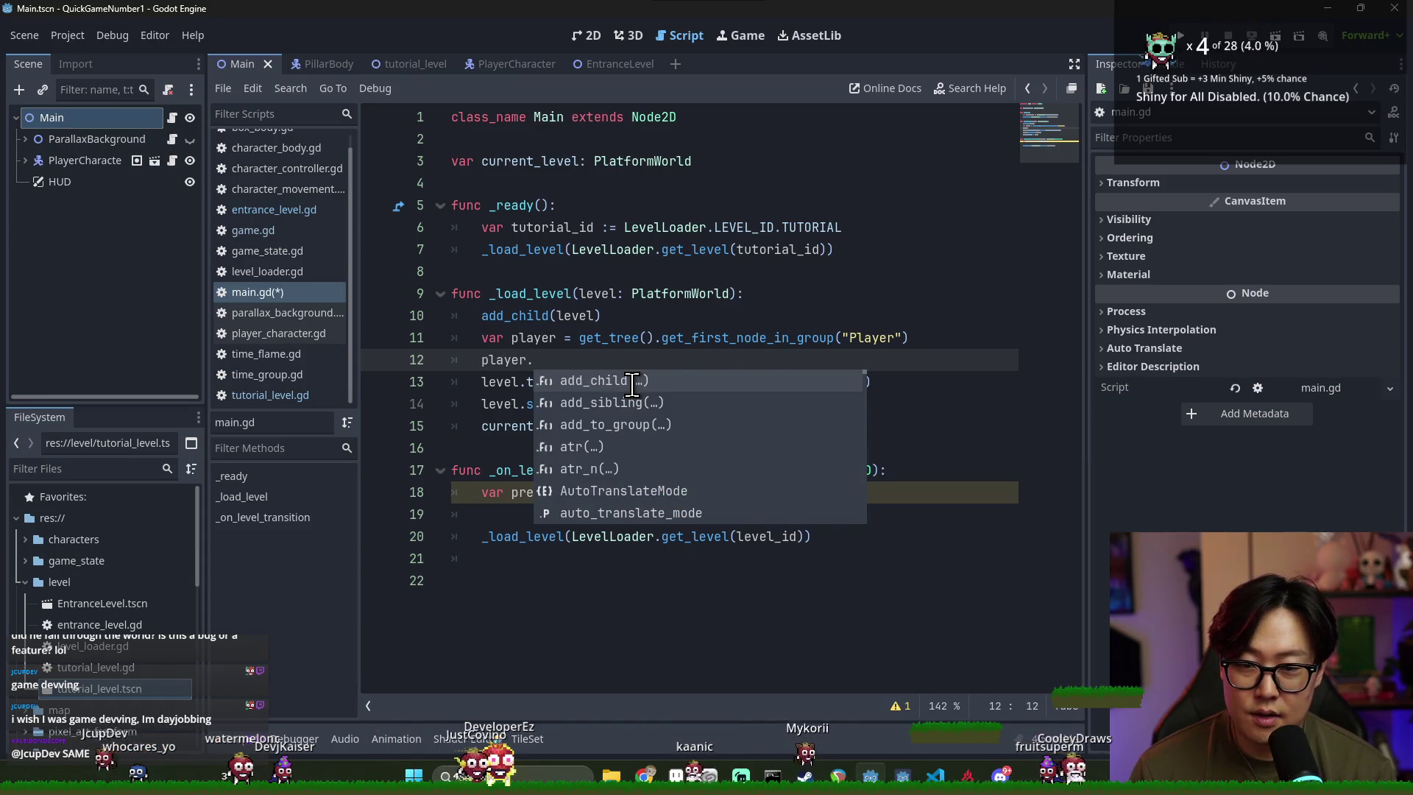
text(get_parent().)
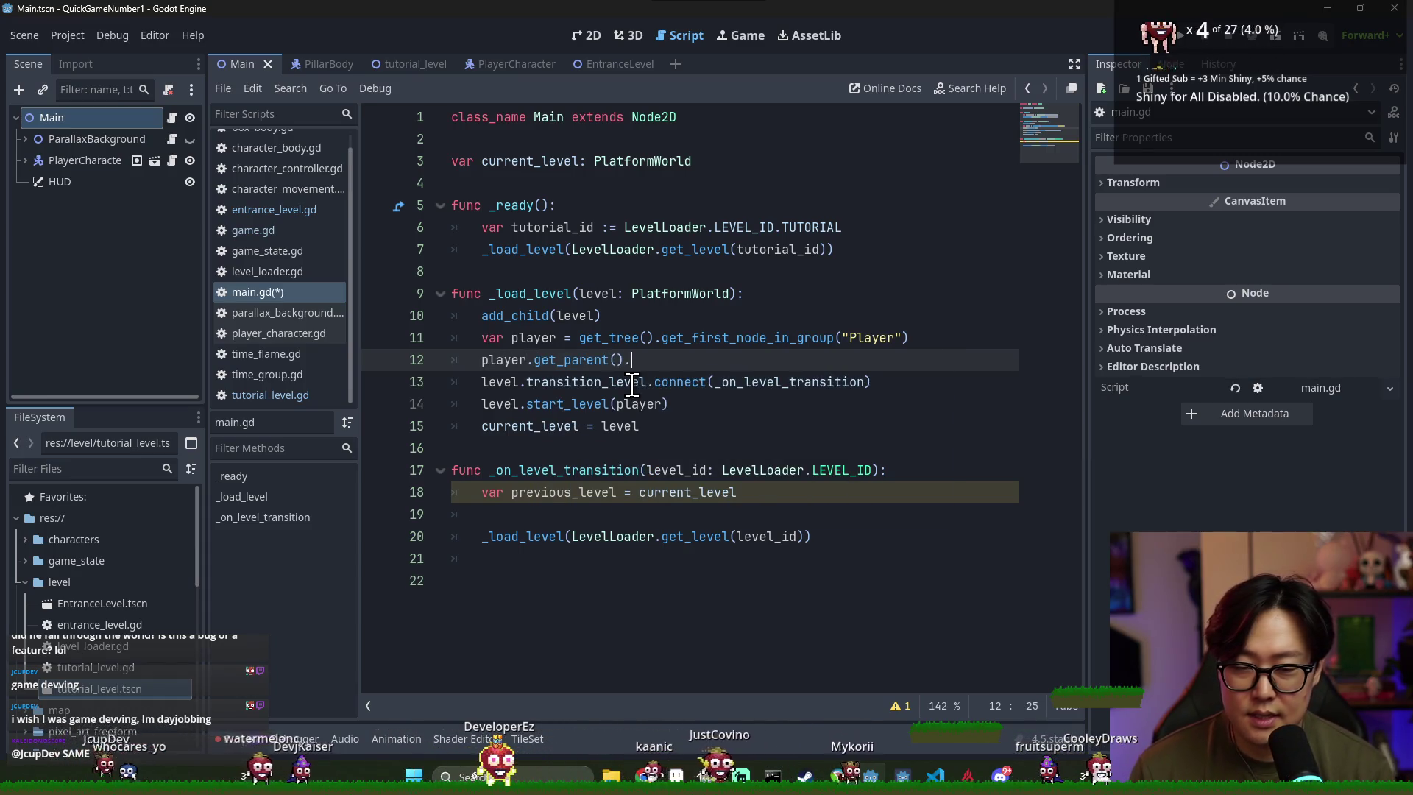
text(remove)
key(Return)
text(player)
double_click(508, 360)
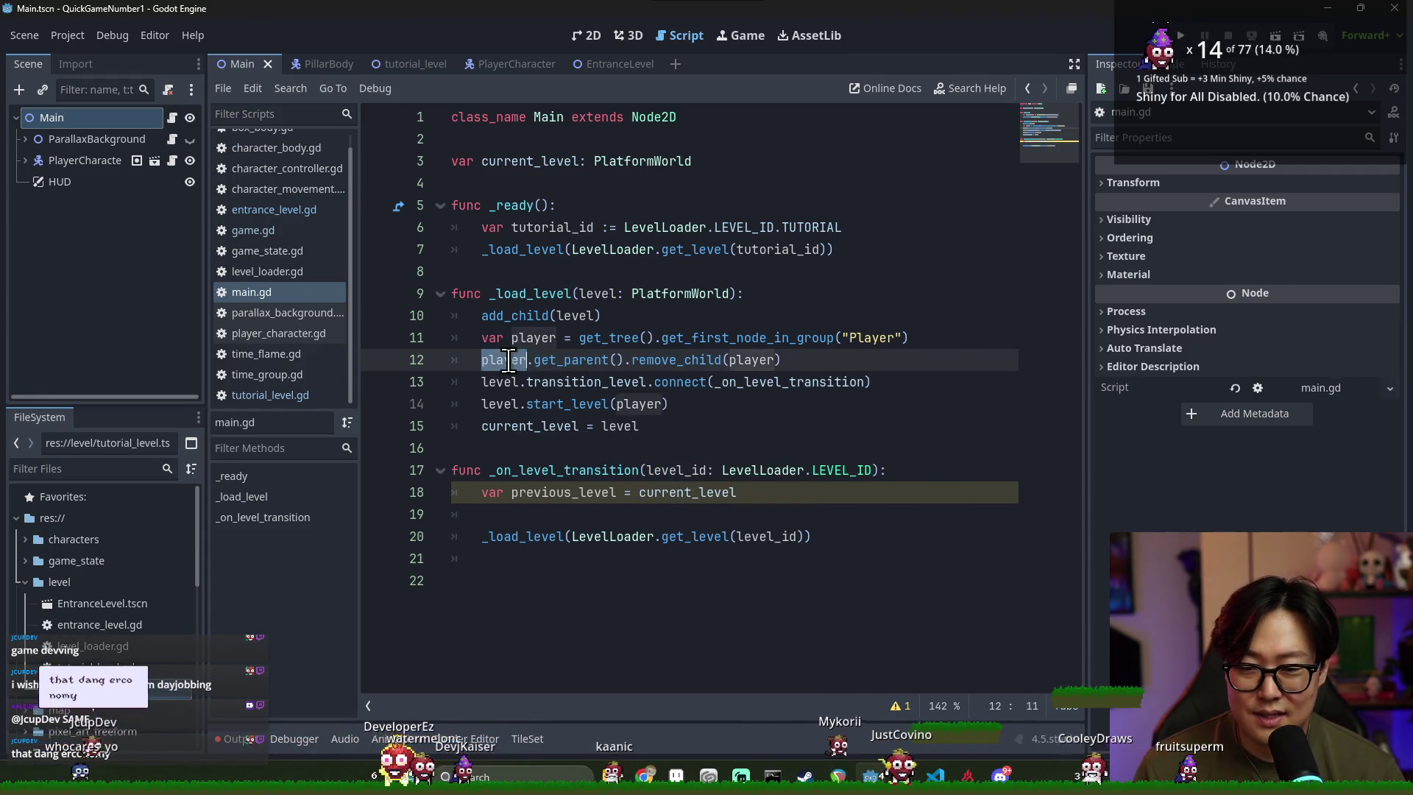
click(552, 514)
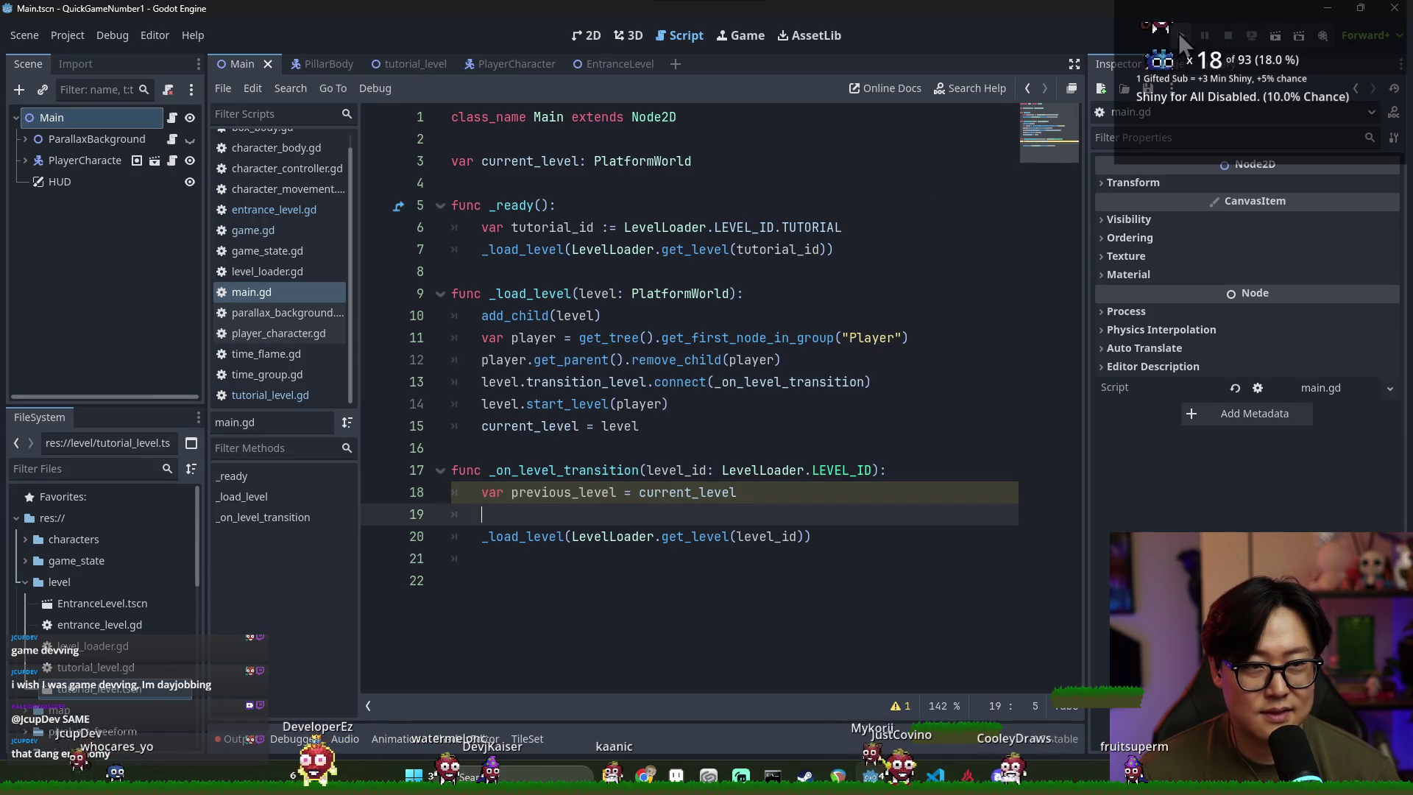
click(1180, 37)
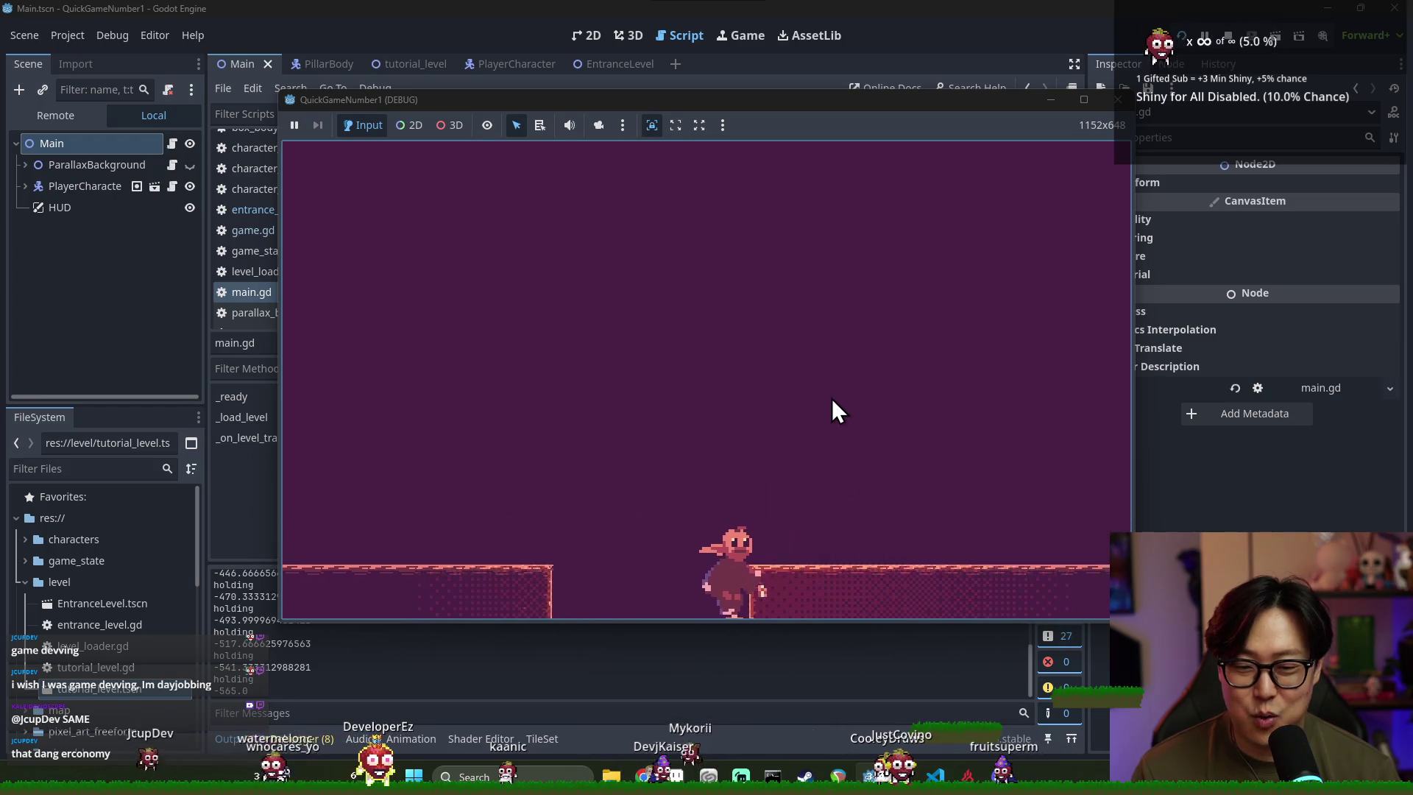
Select the PlayerCharacter node and relaunch the game with F5
click(1198, 519)
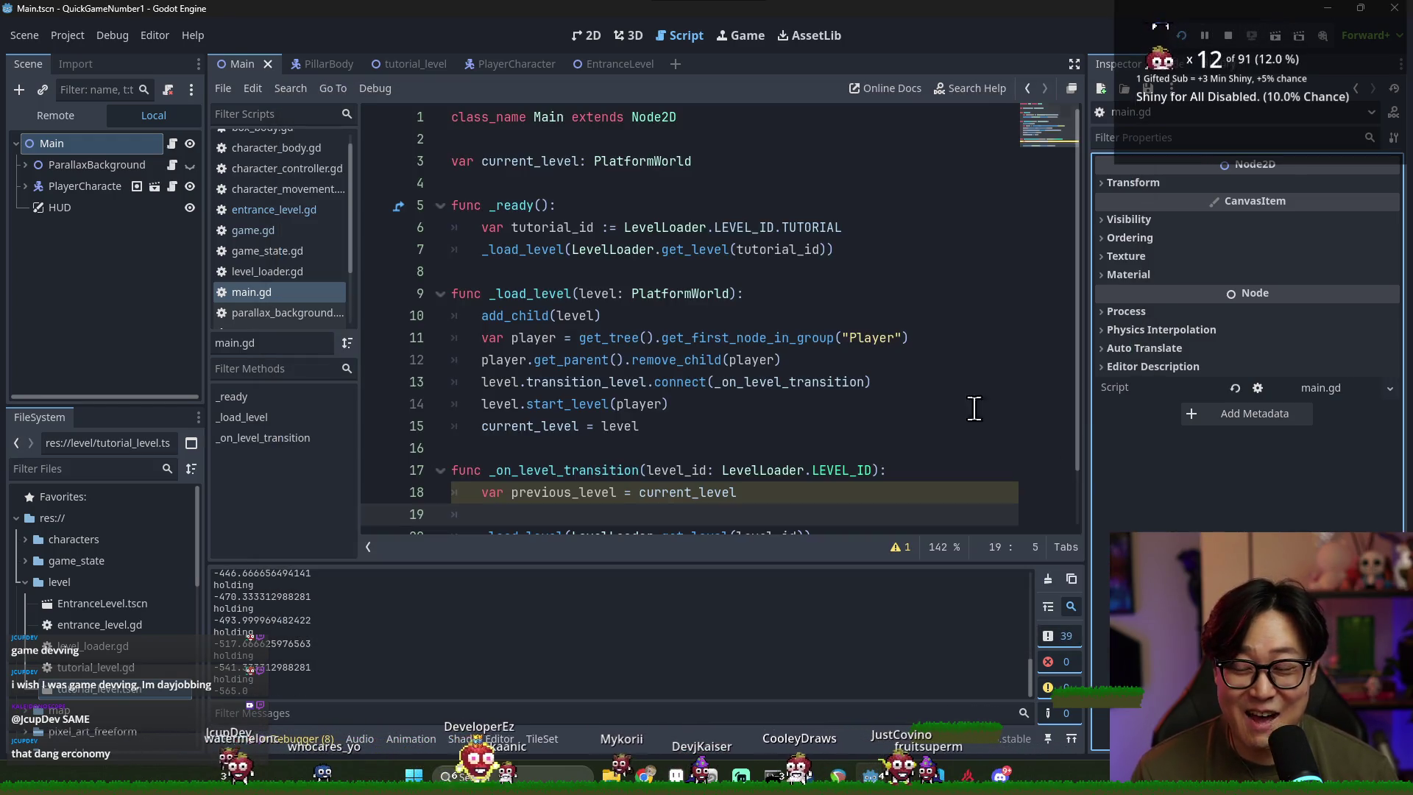
click(91, 190)
click(1238, 450)
key(F5)
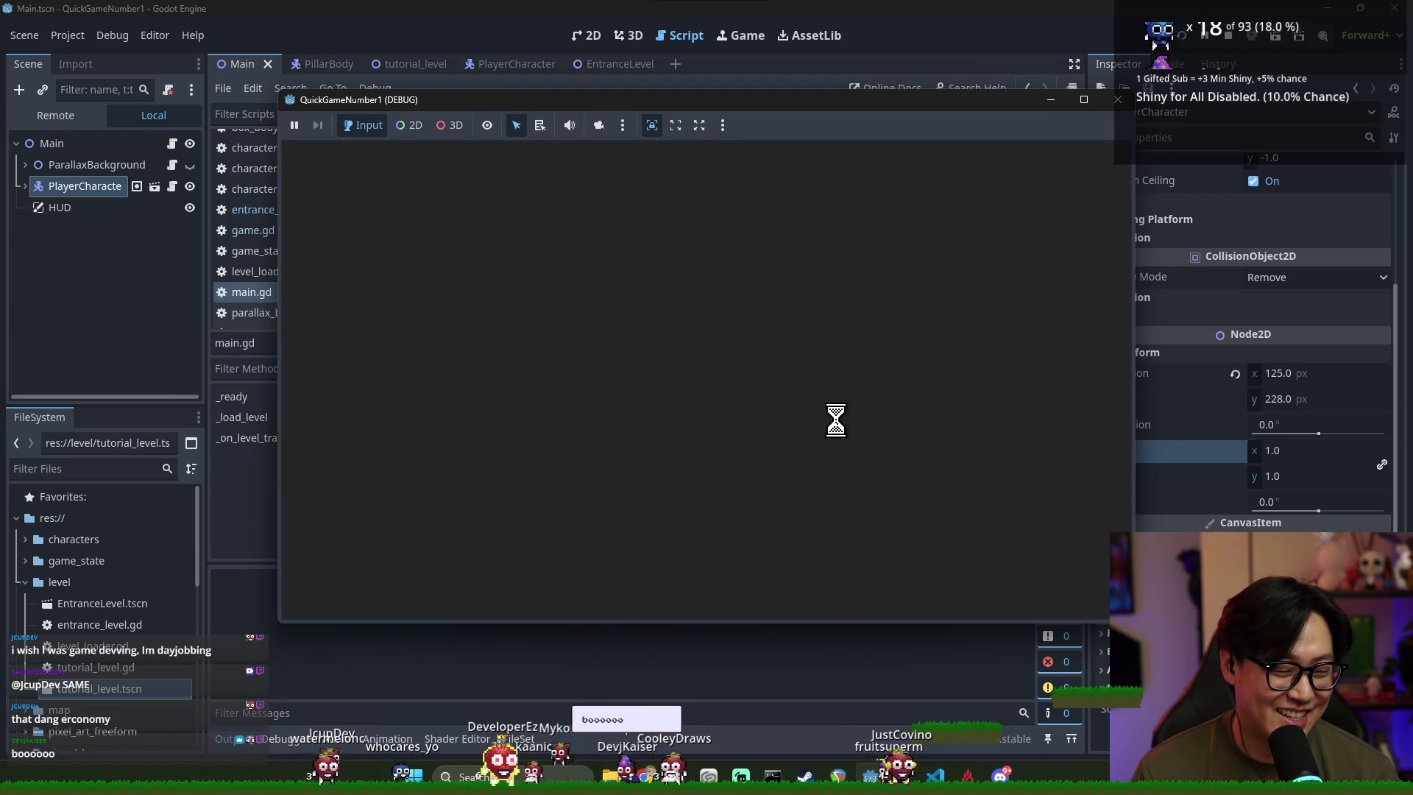
Walk and jump the character right across the level, drop down the shaft, then stop the run
key(Right)
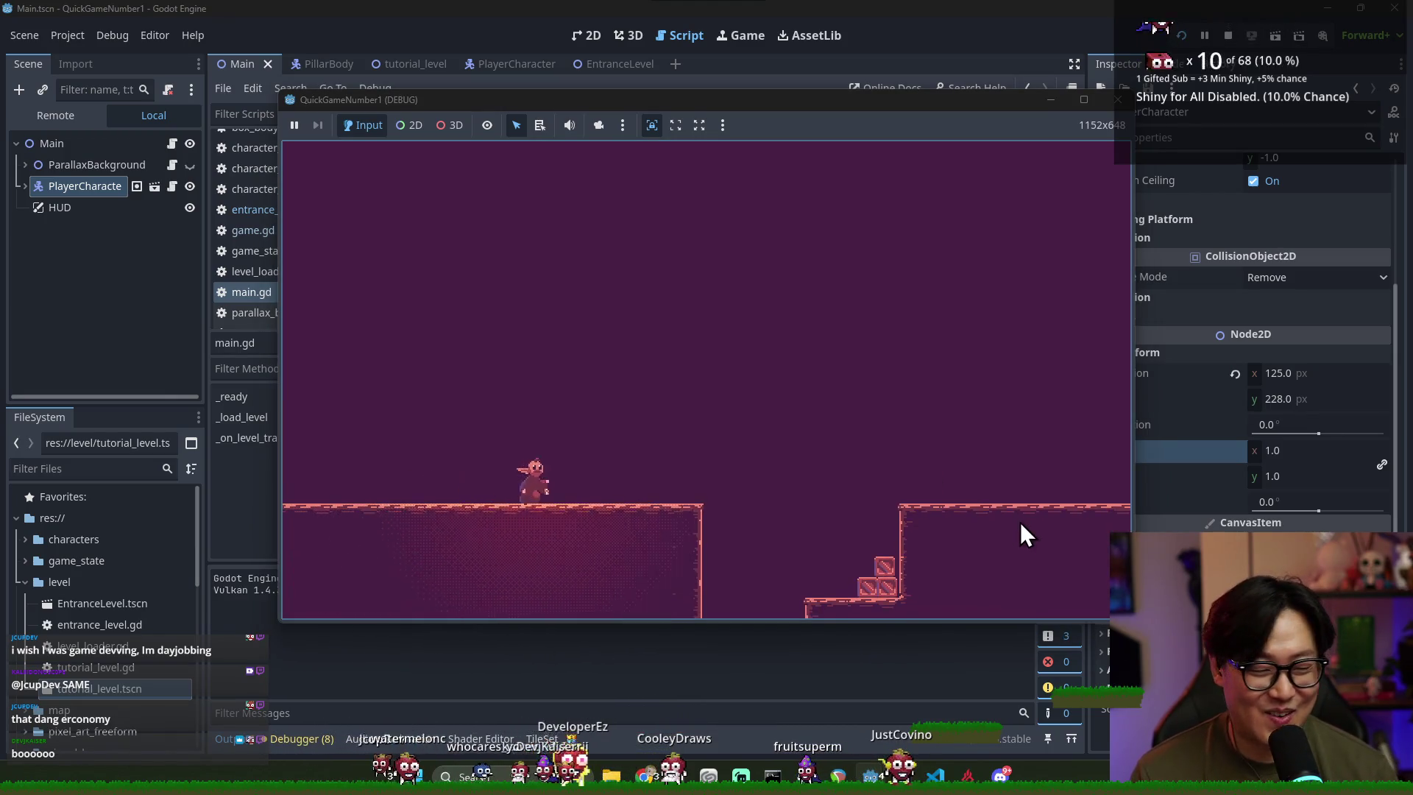
key(space)
key(space)
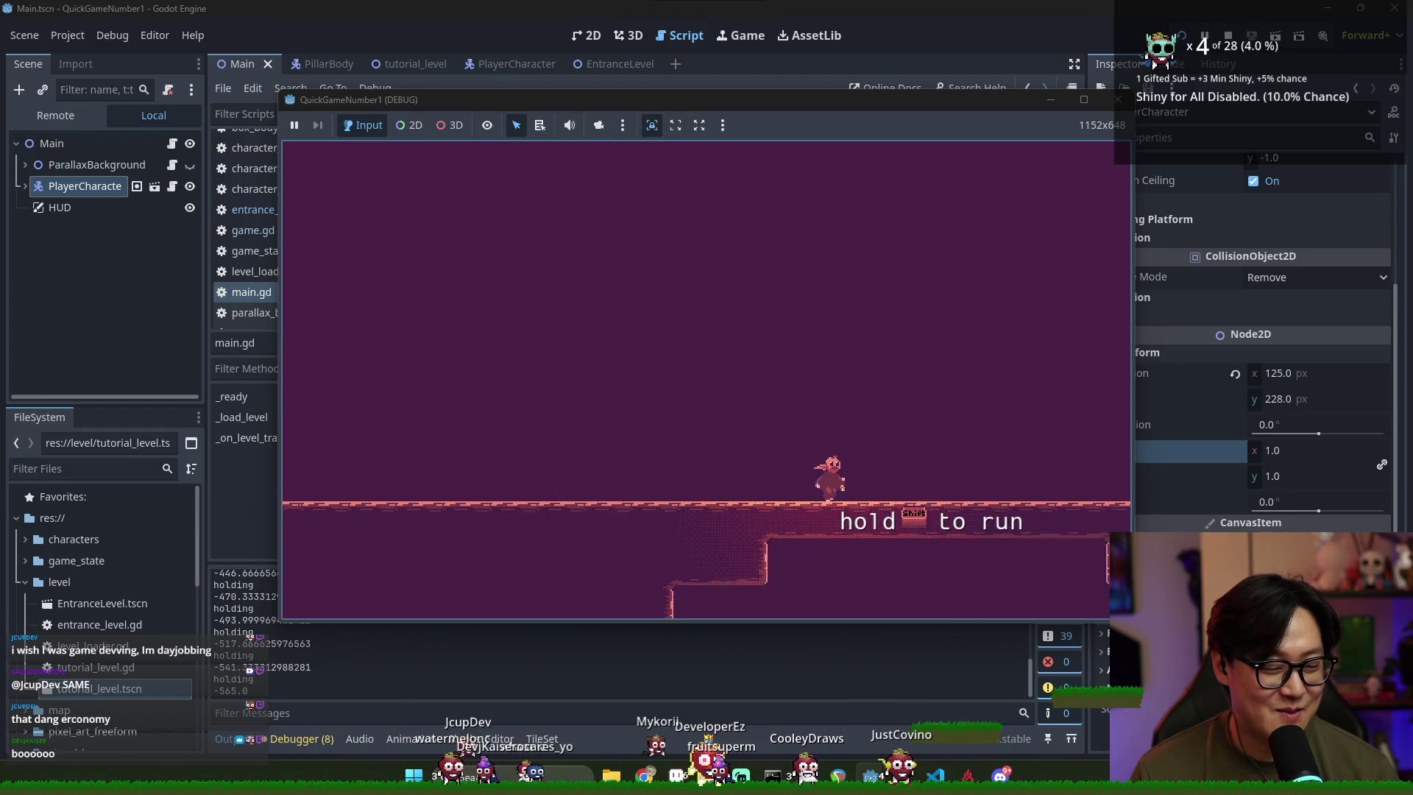
key(space)
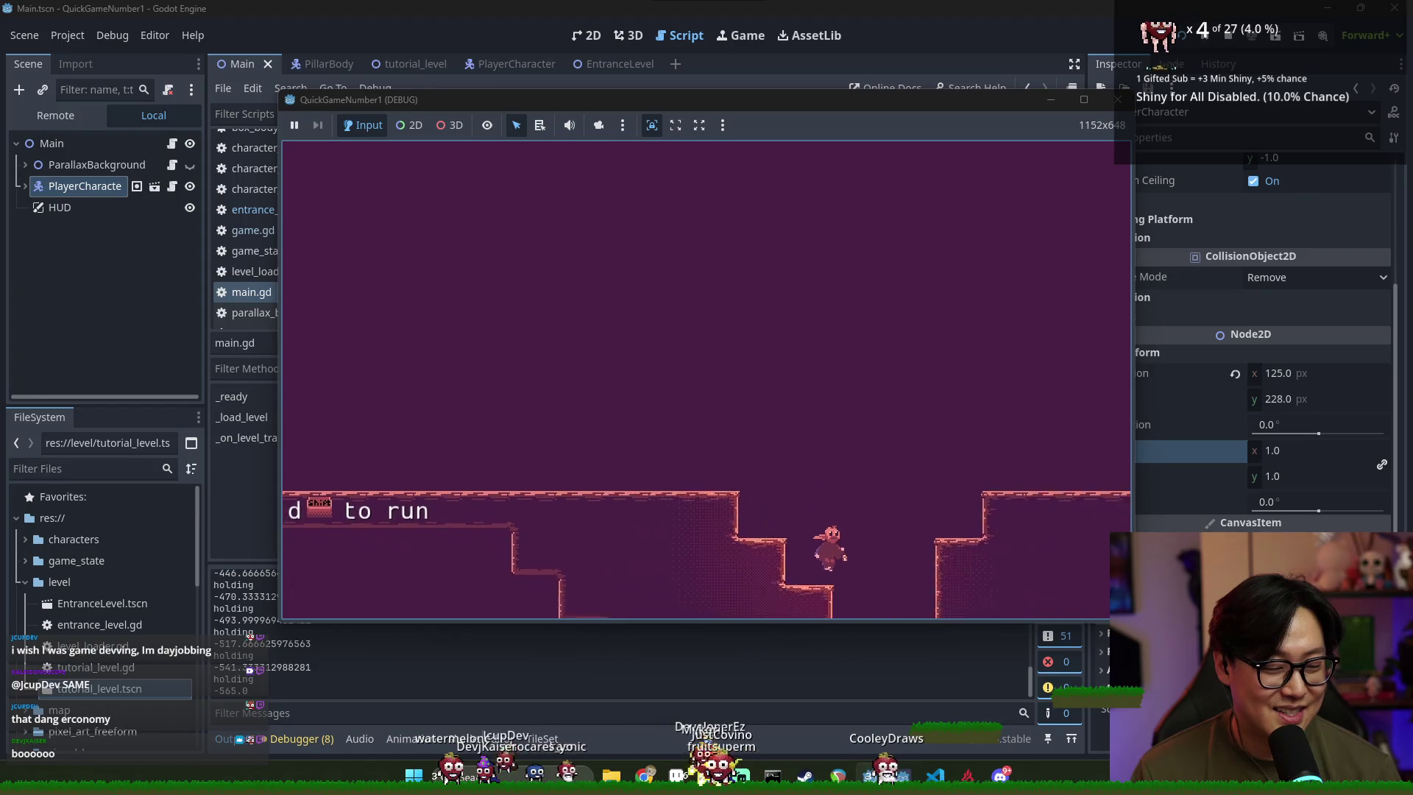
key(space)
key(space)
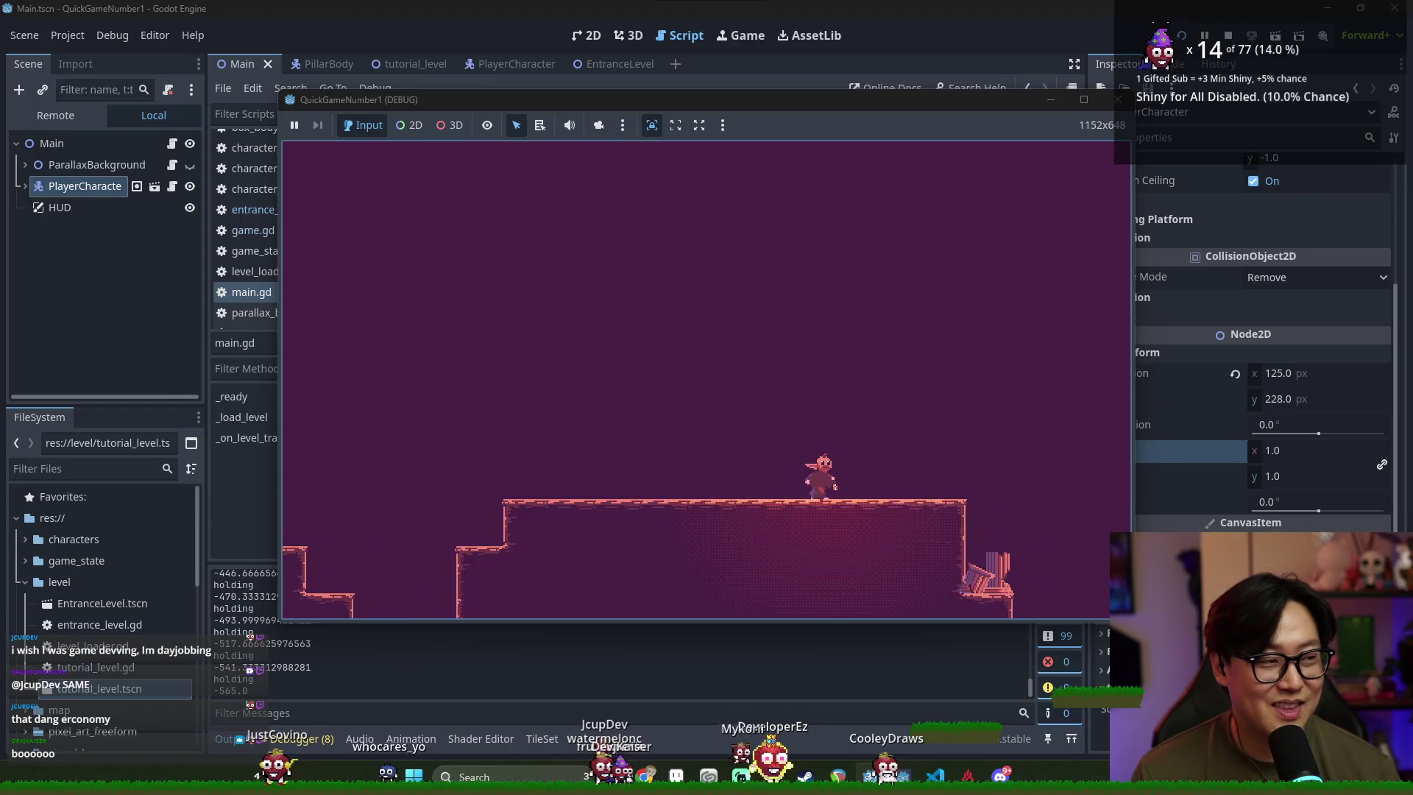
key(space)
key(Right)
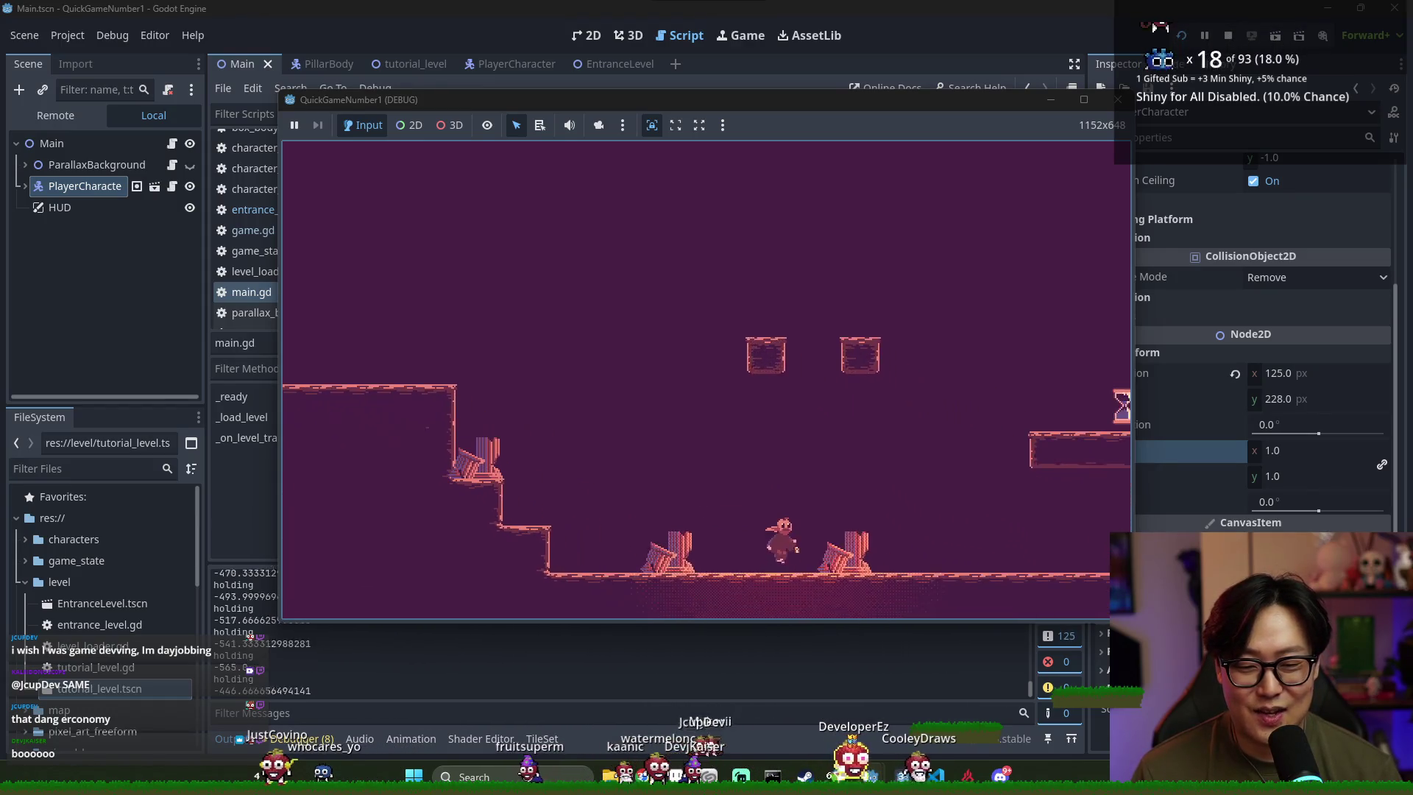
key(space)
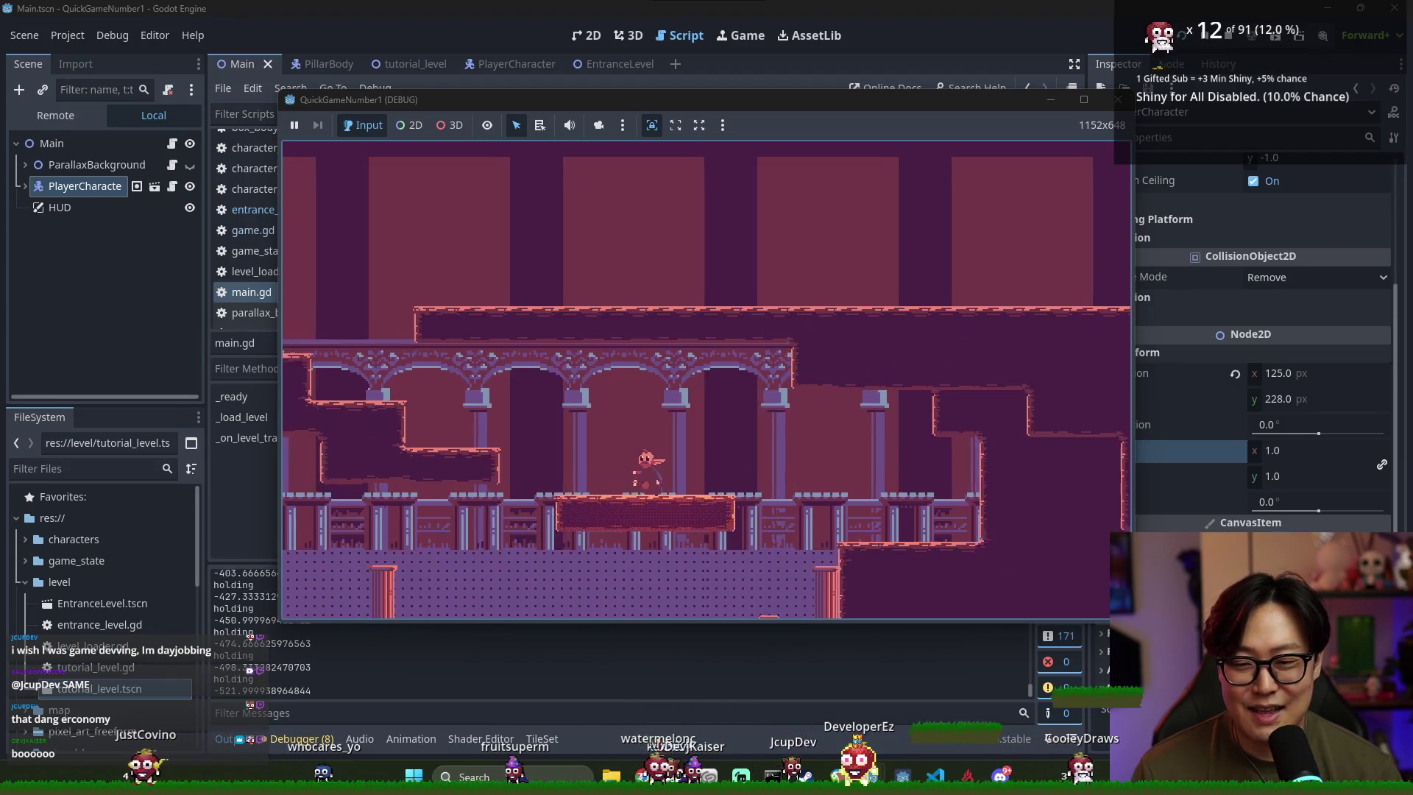
key(Right)
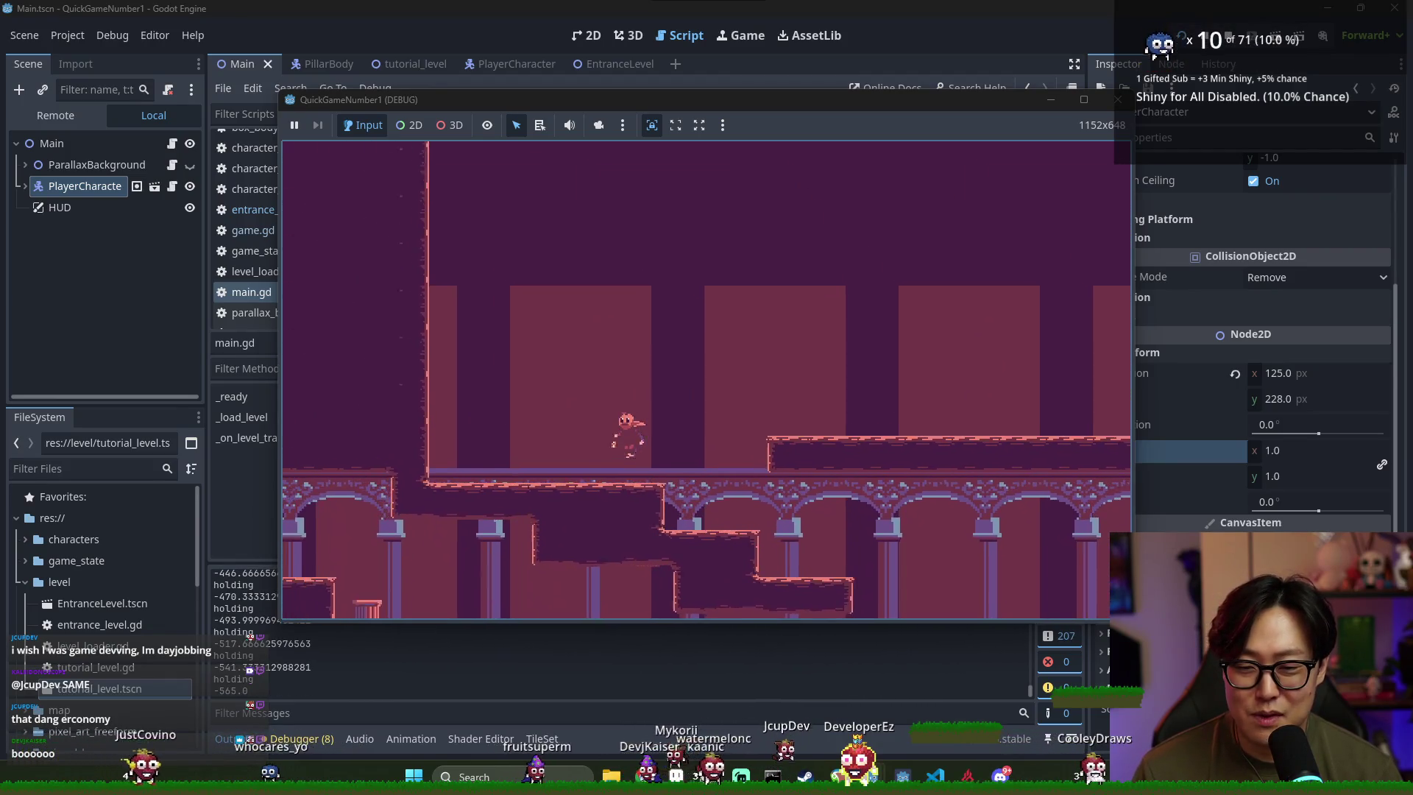
key(space)
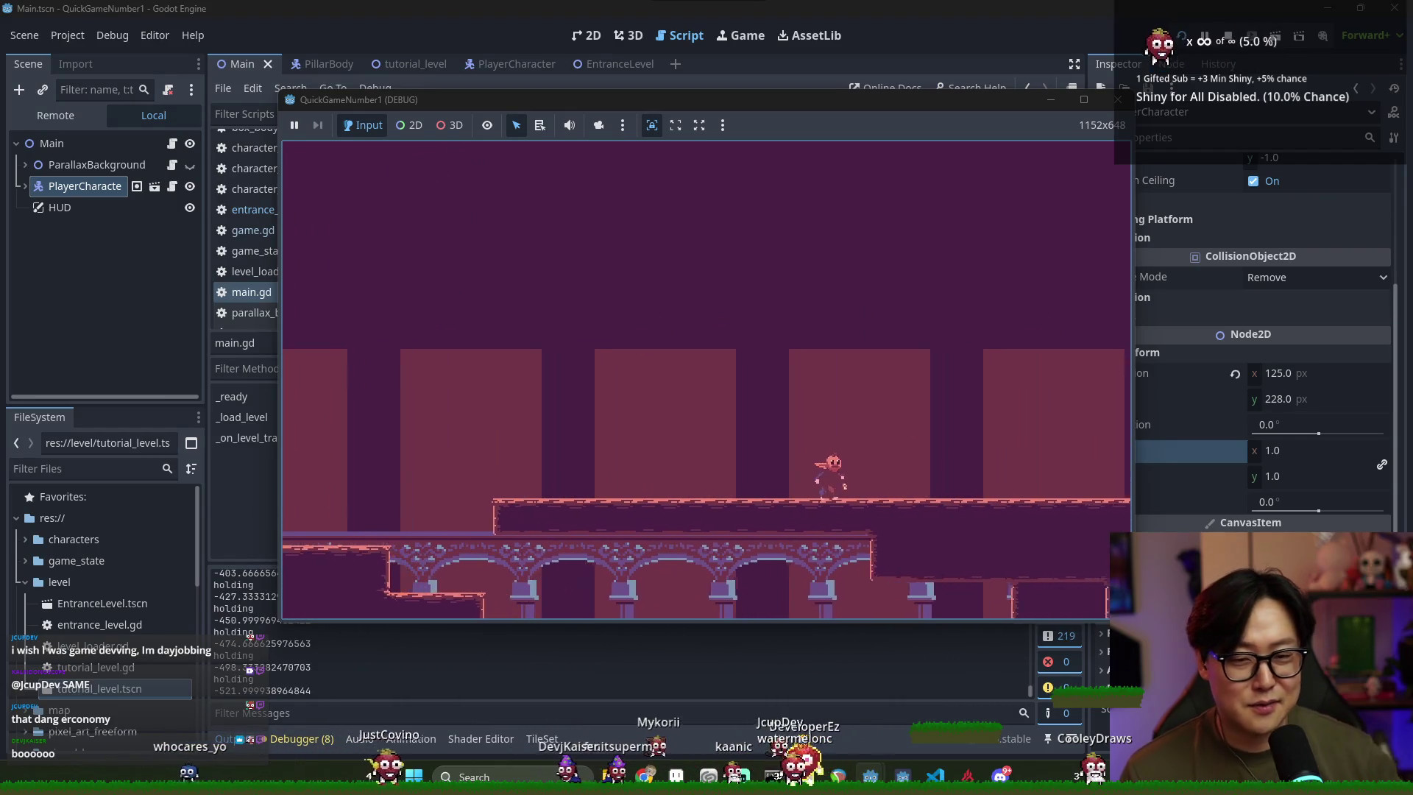
key(space)
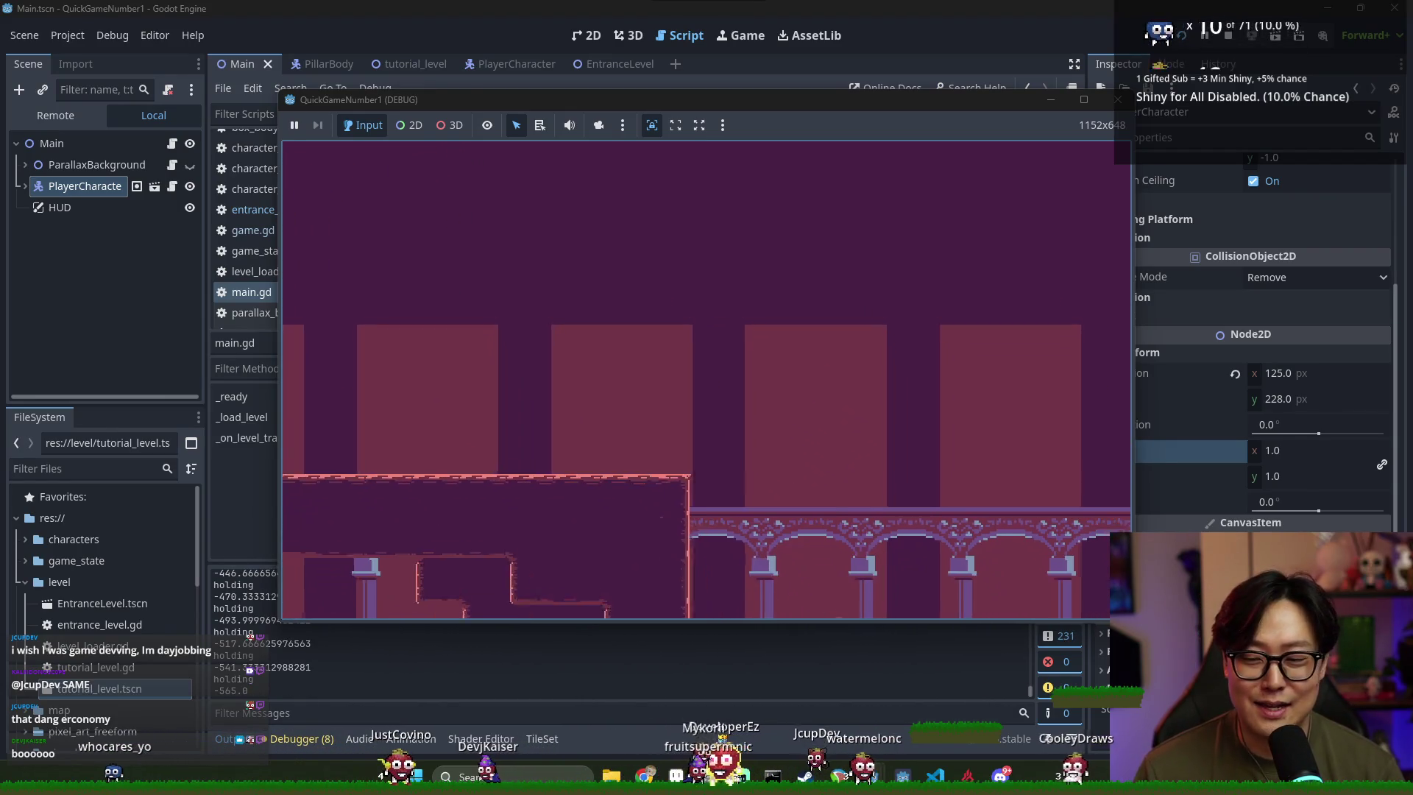
key(Right)
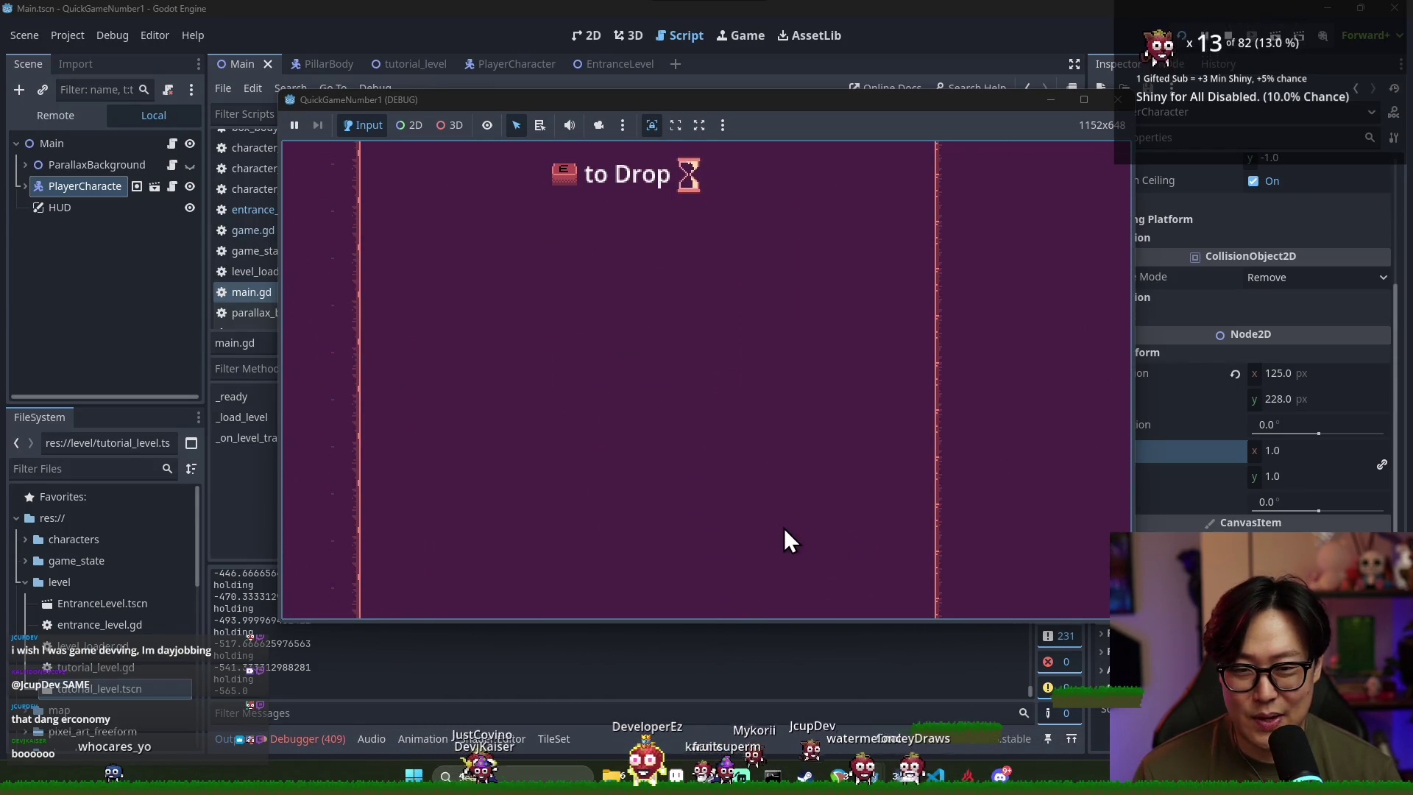
key(F8)
Add a previous_level.queue_free() call after _load_level in _on_level_transition and save
click(661, 249)
scroll(599, 400, down, 1)
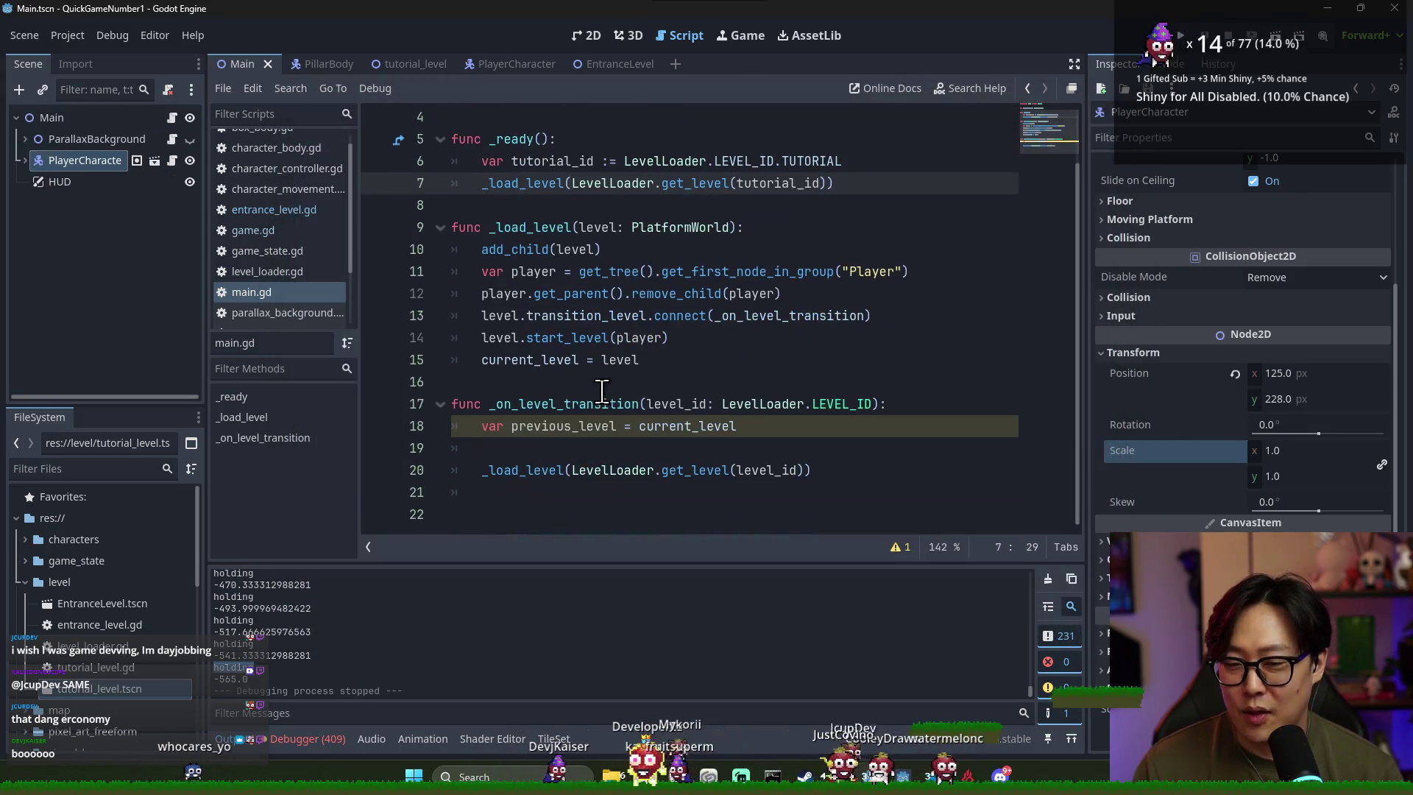
double_click(552, 426)
double_click(545, 469)
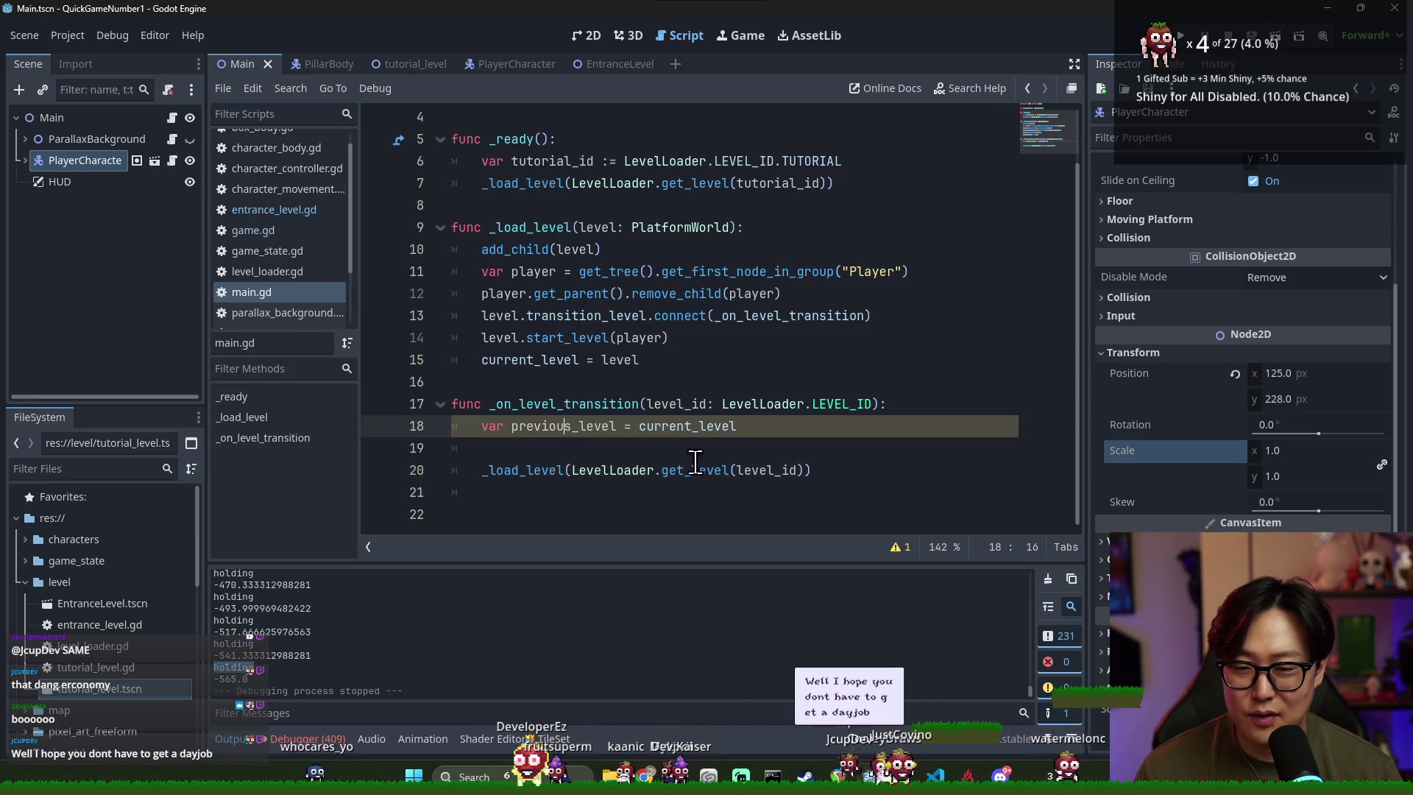
click(867, 473)
key(Return)
key(Return)
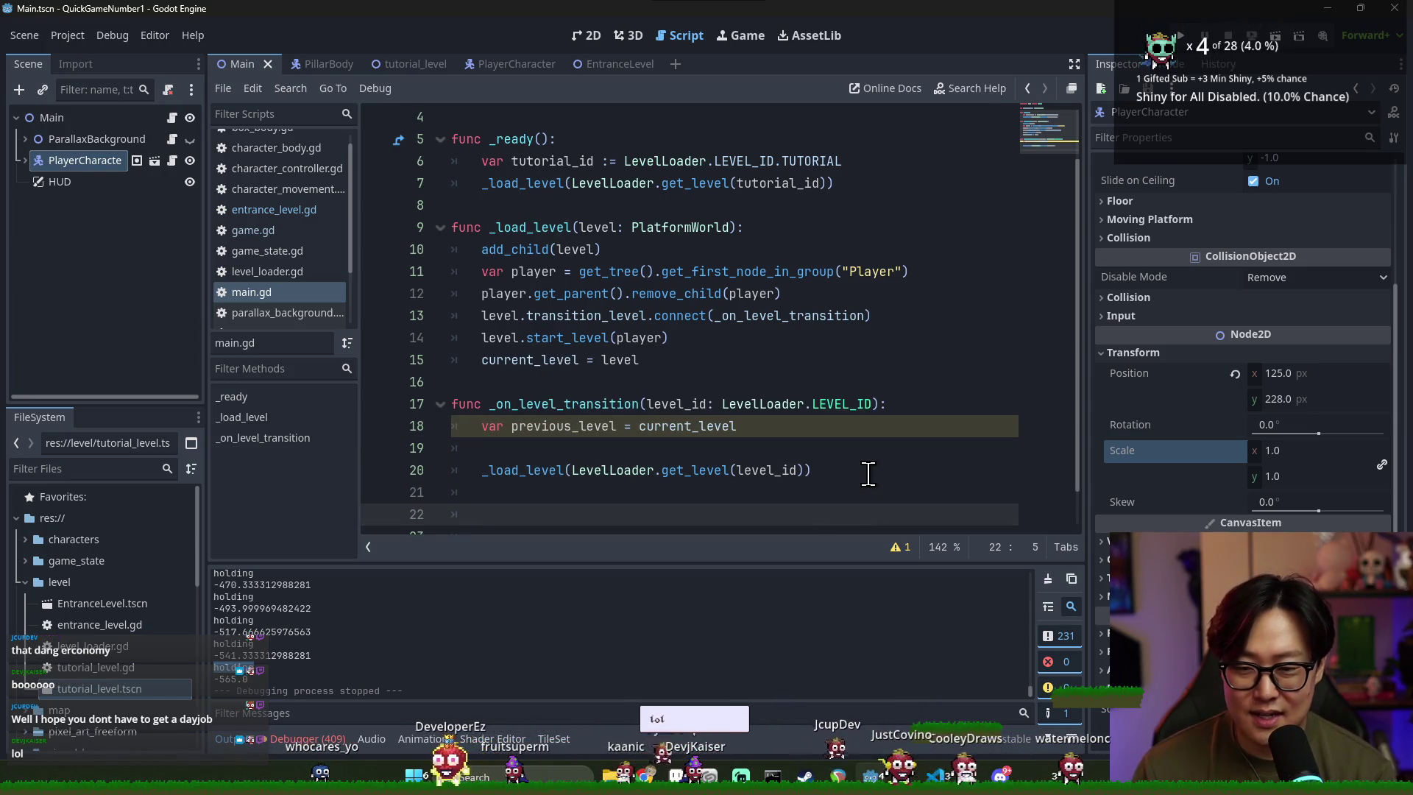
text(previous_level.)
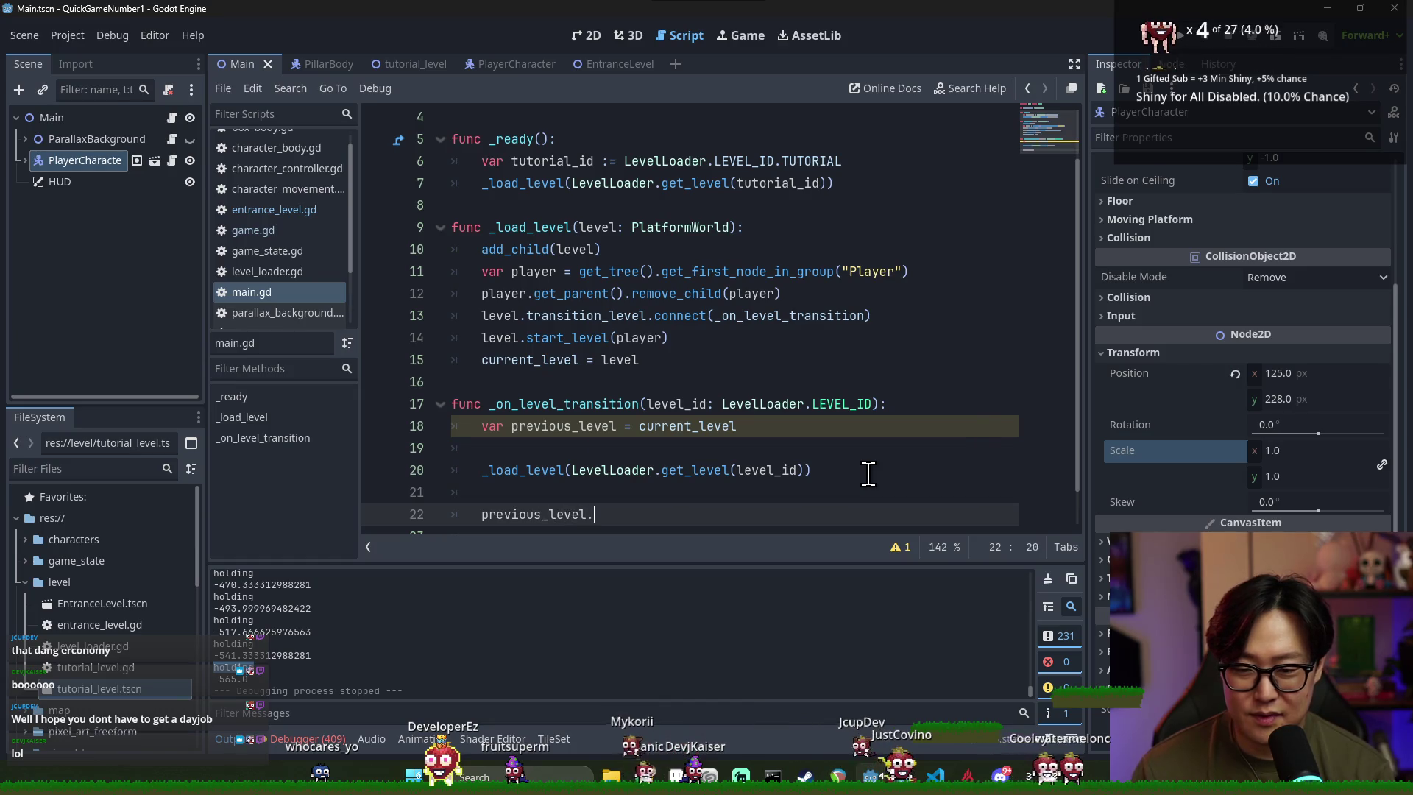
text(qu)
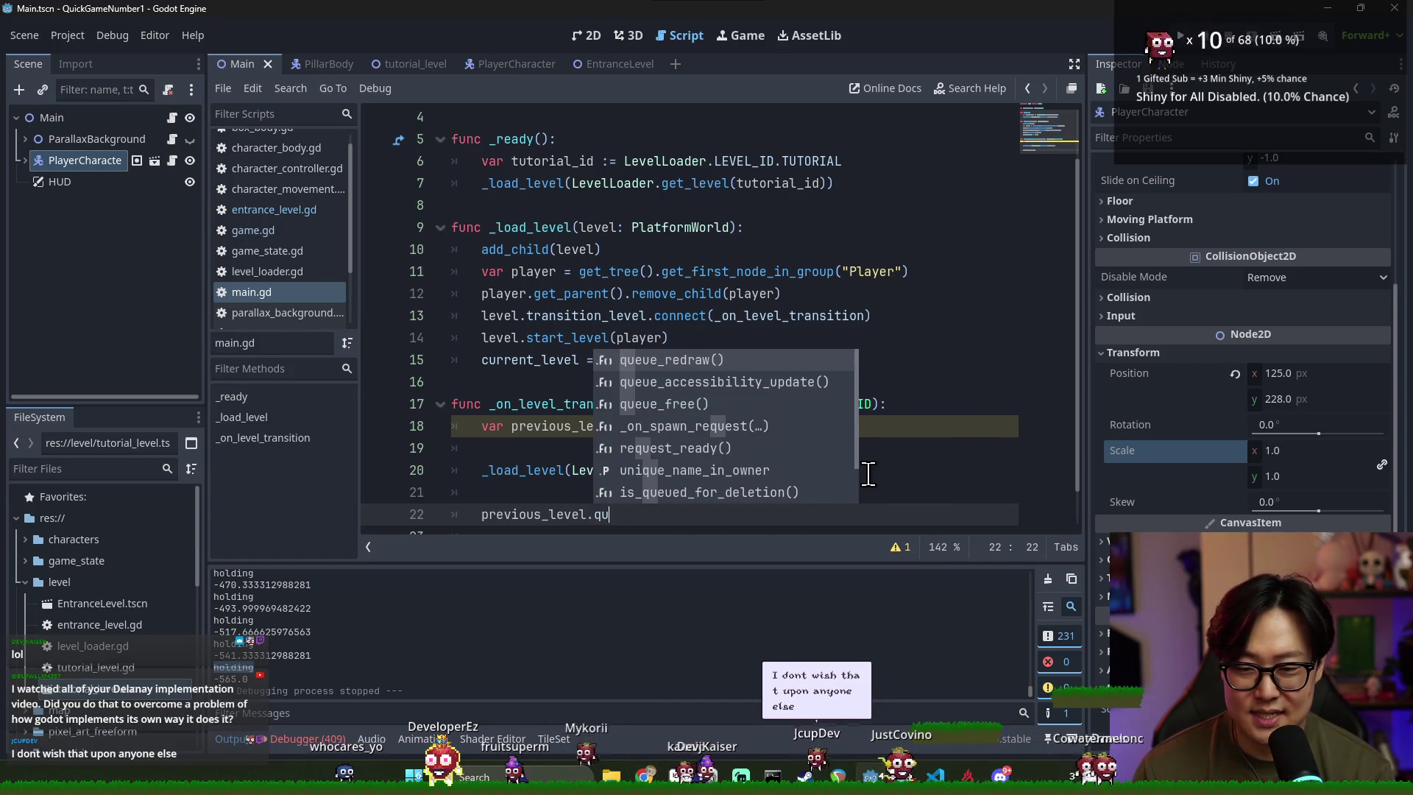
text(eue_fre)
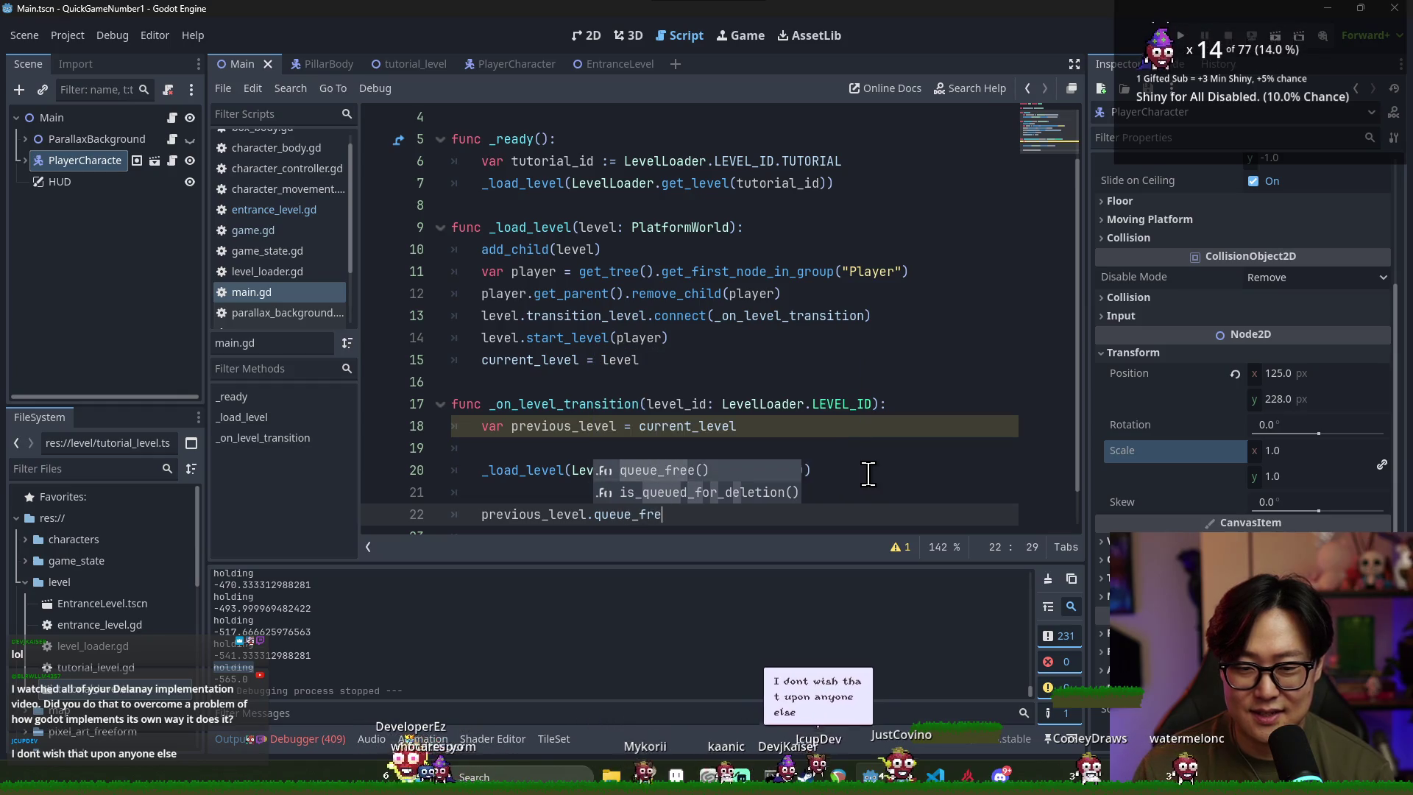
key(Return)
click(608, 492)
key(BackSpace)
key(BackSpace)
key(ctrl+s)
click(557, 449)
key(BackSpace)
key(BackSpace)
key(ctrl+s)
Move the queue_free line up below previous_level and add a #Transition Animation comment, then save
triple_click(553, 476)
key(ctrl+x)
click(768, 427)
key(Return)
key(ctrl+v)
click(623, 448)
key(shift+Tab)
click(593, 470)
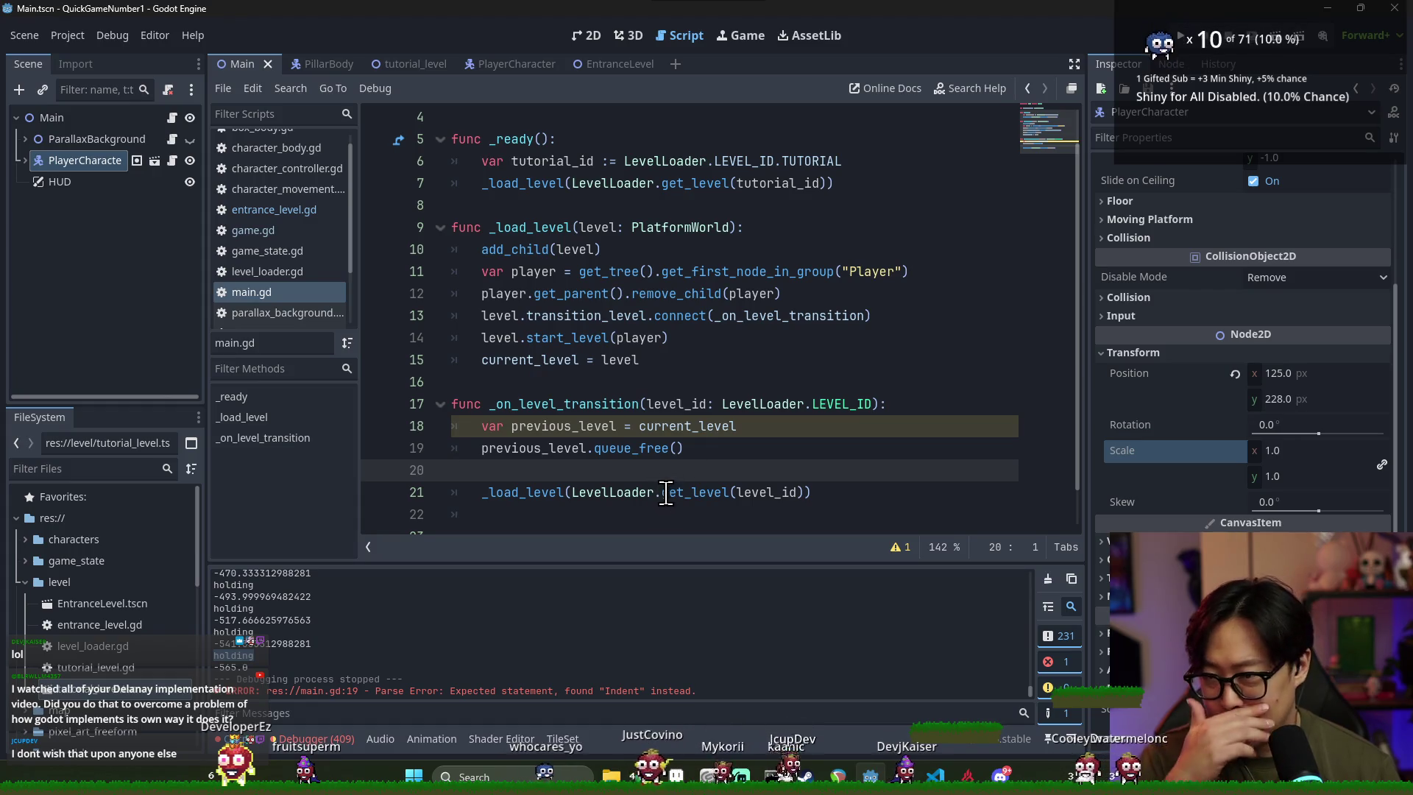
key(Tab)
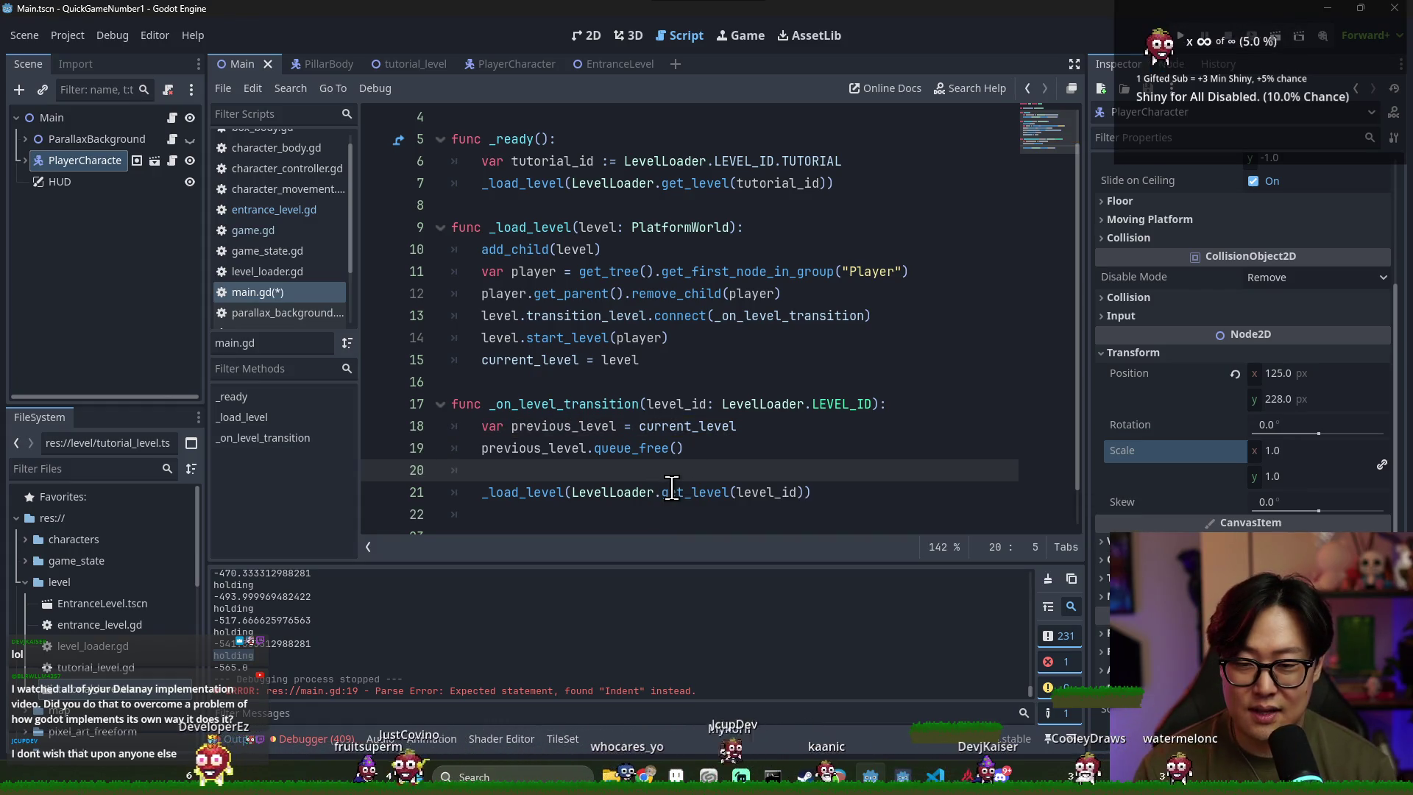
text(#Transi)
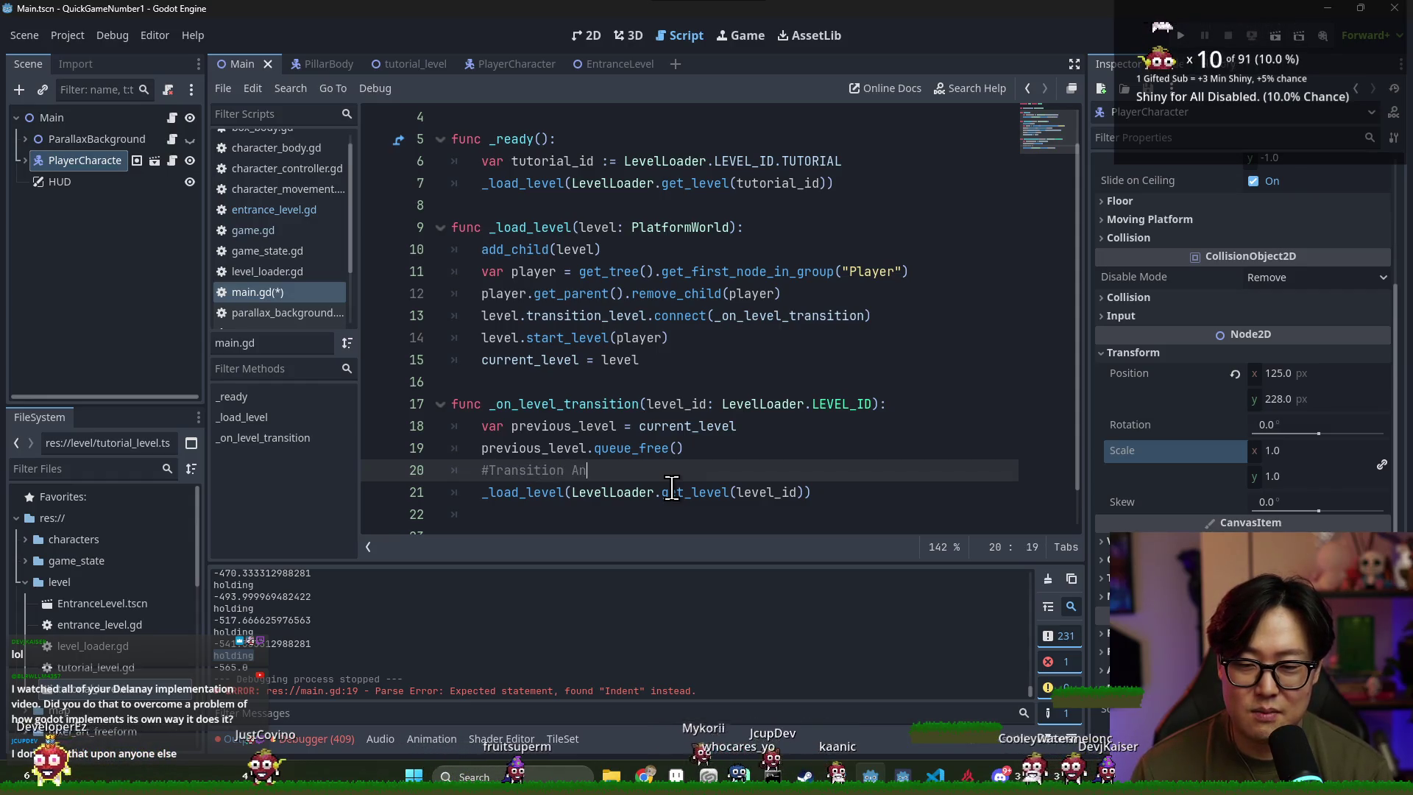
text(tion)
key(ctrl+s)
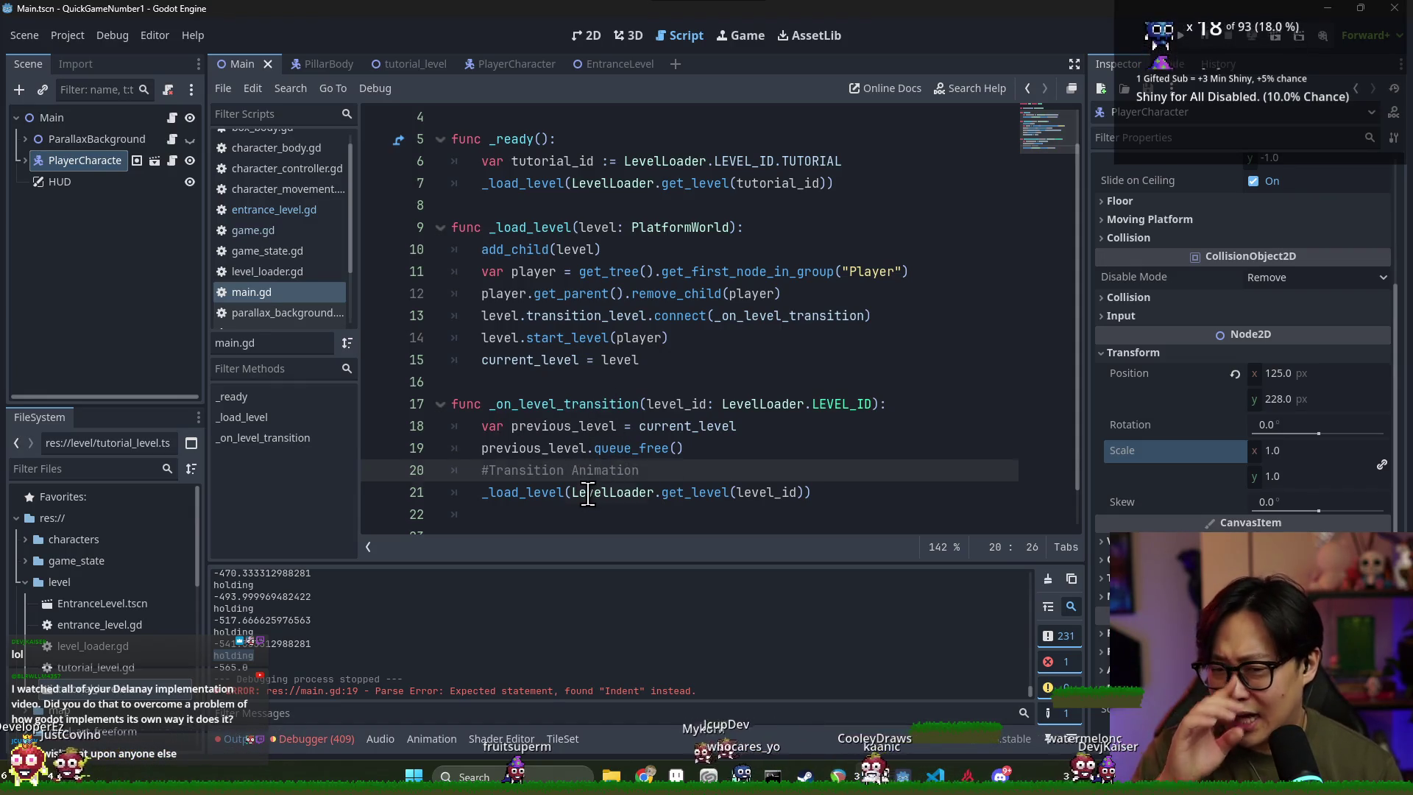
Rearrange the lines beneath the #Transition Animation comment and show the Main scene's 2D view
key(Up)
key(ctrl+x)
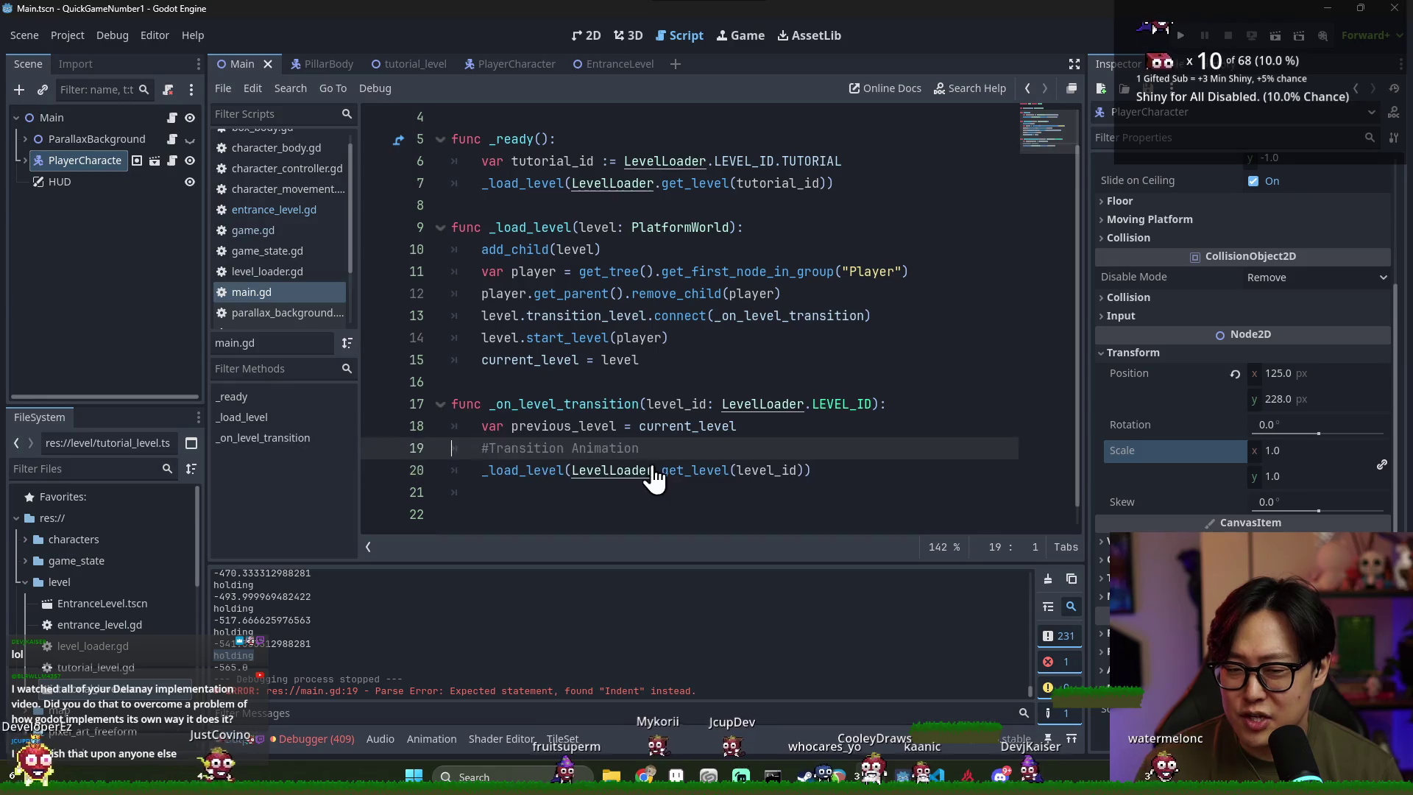
key(Return)
key(Return)
key(ctrl+v)
key(ctrl+F1)
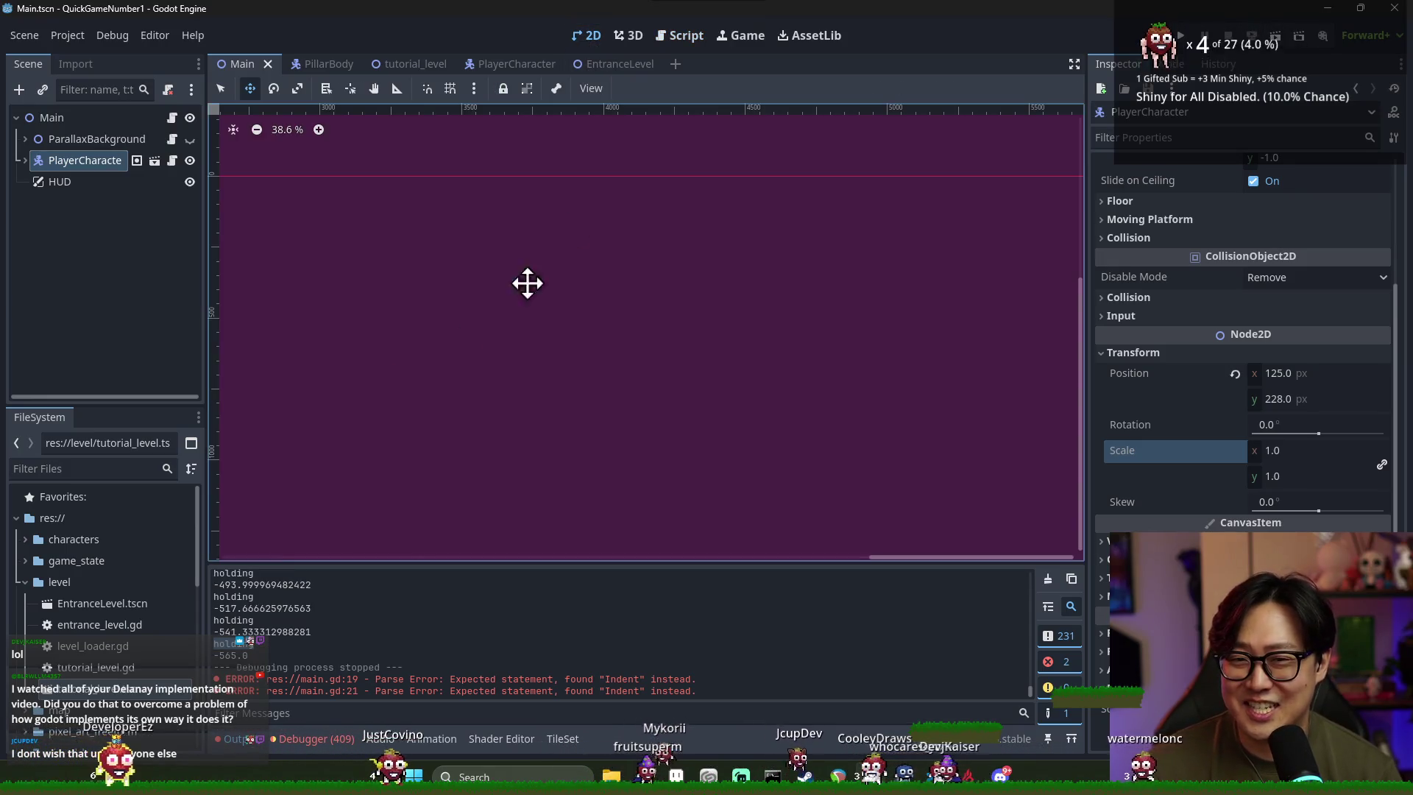
Add a CanvasLayer child to Main and rename it SceneCover
click(41, 183)
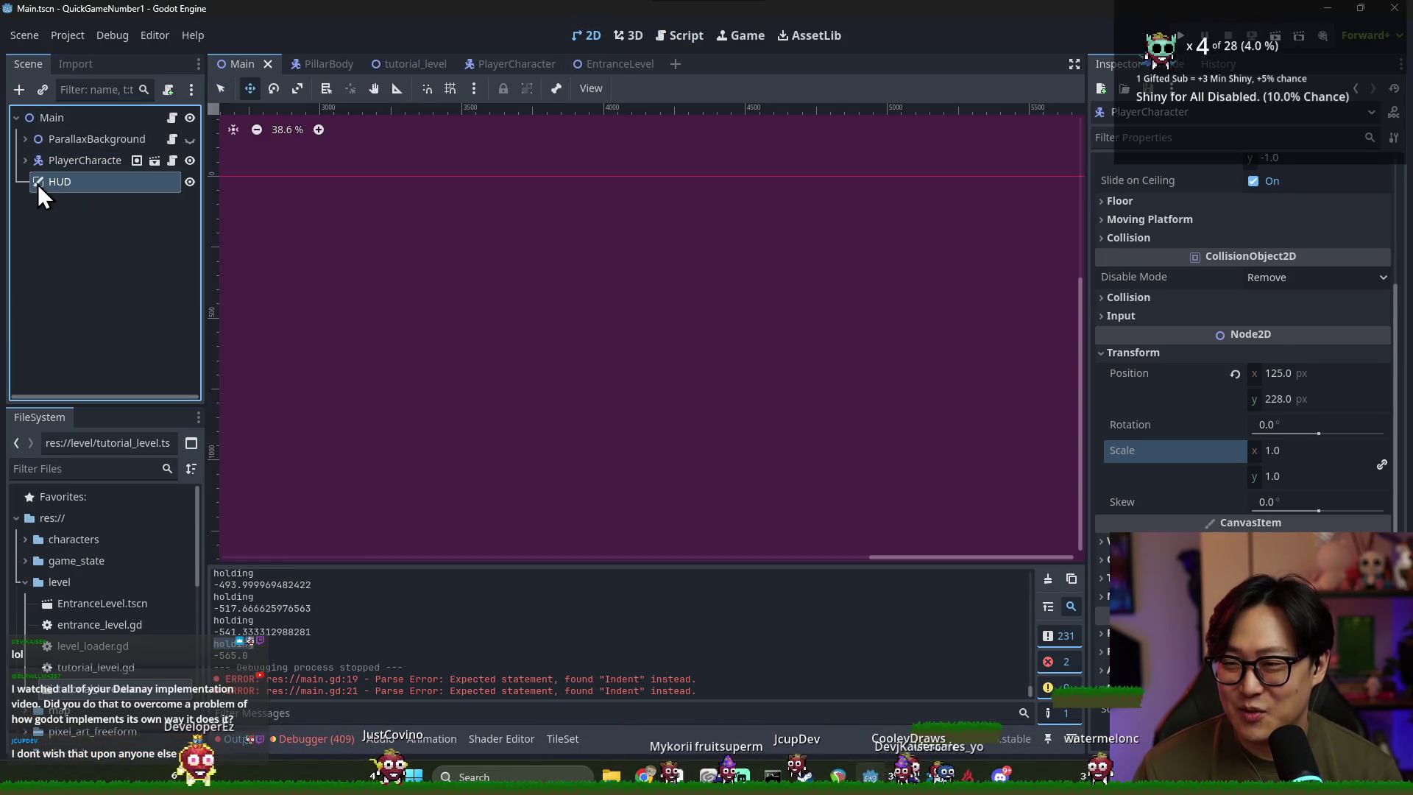
right_click(39, 122)
click(59, 153)
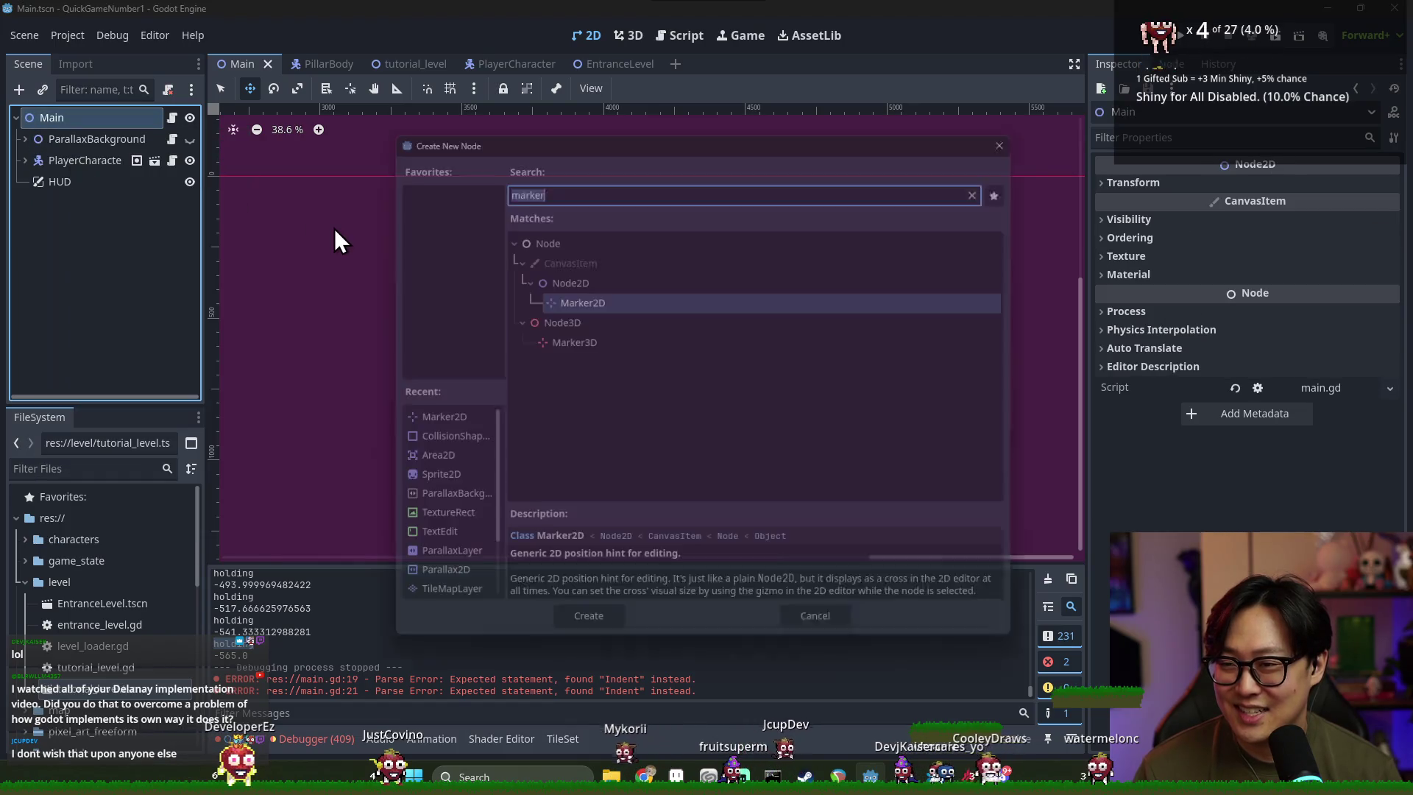
text(canva)
key(Down)
key(Down)
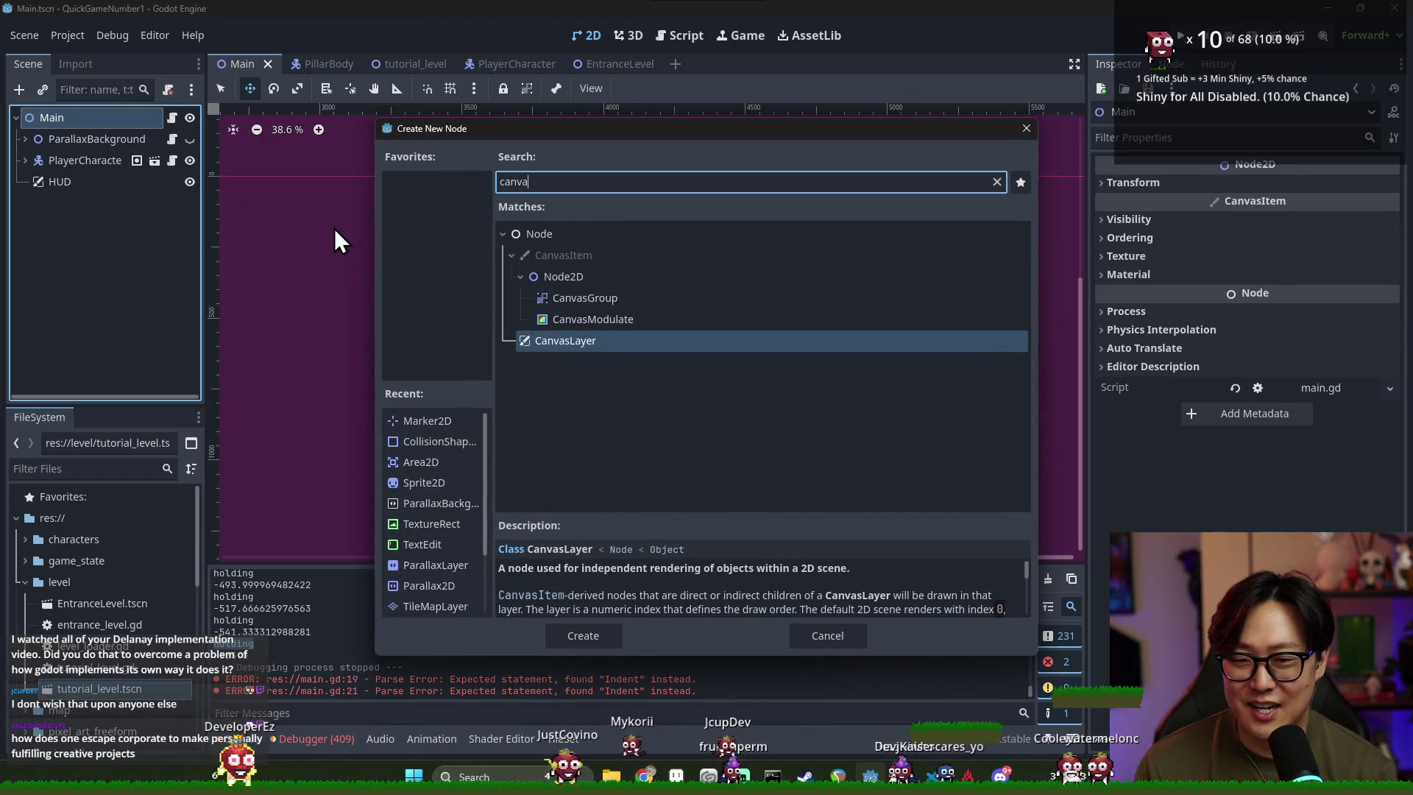
key(Return)
double_click(110, 206)
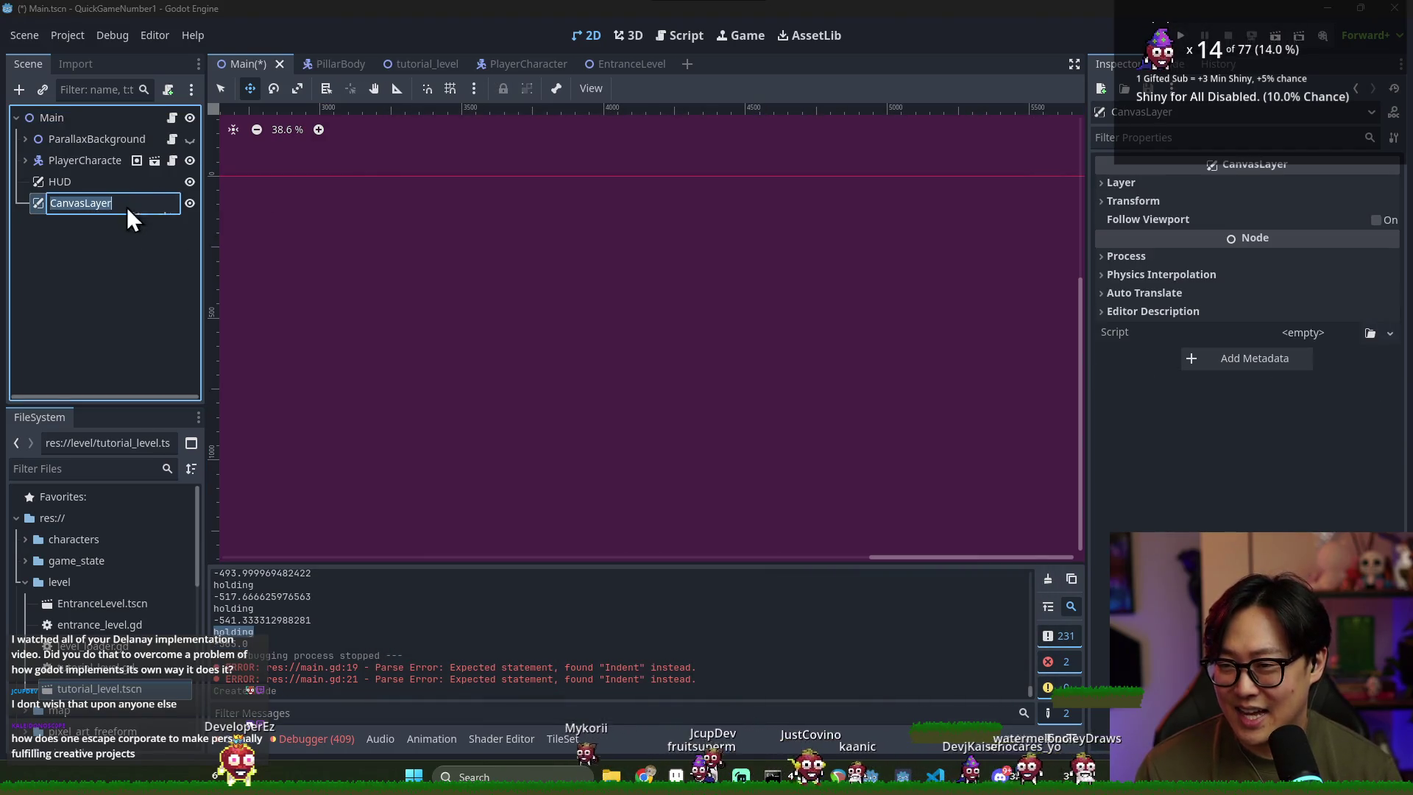
text(SceneCover)
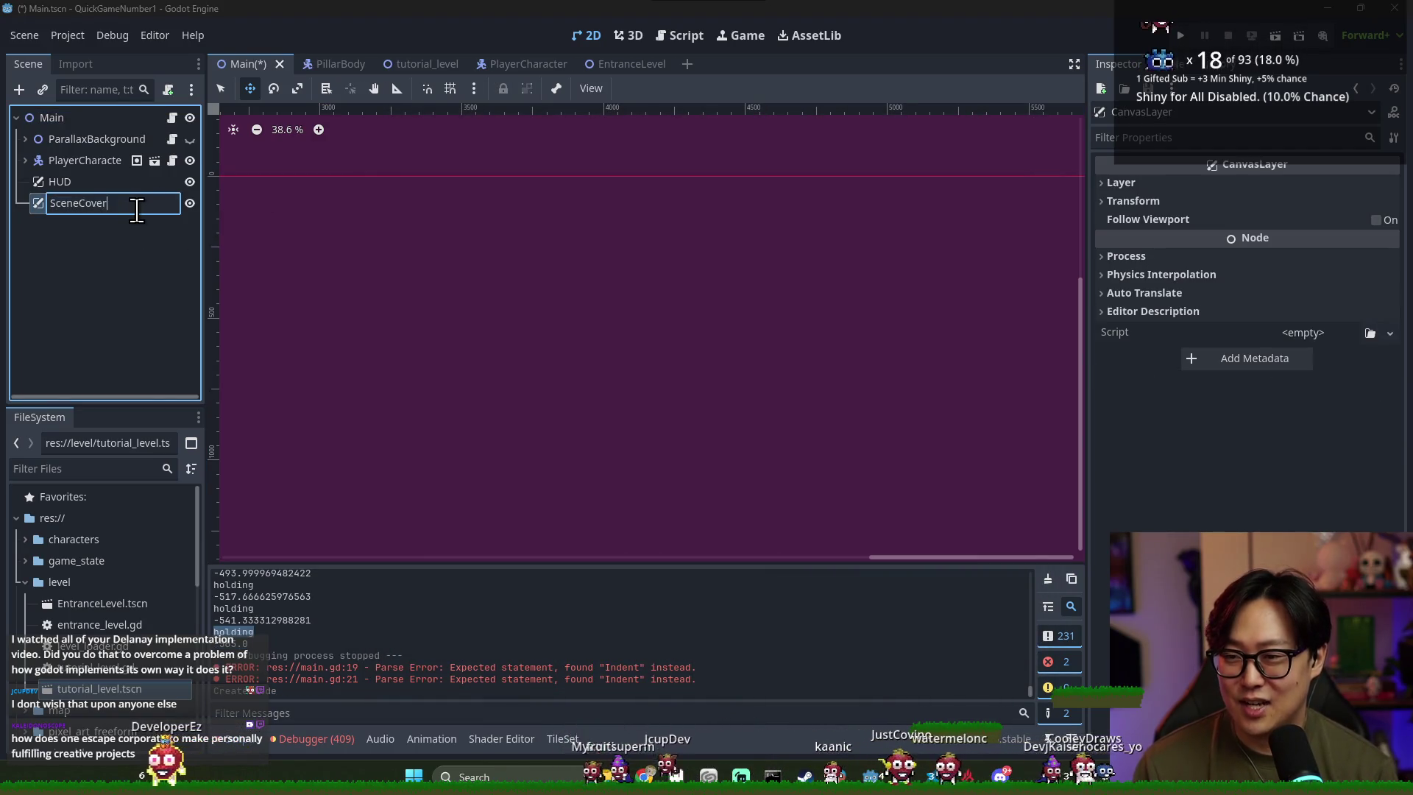
Add a ColorRect node as a child of SceneCover
right_click(138, 210)
click(173, 221)
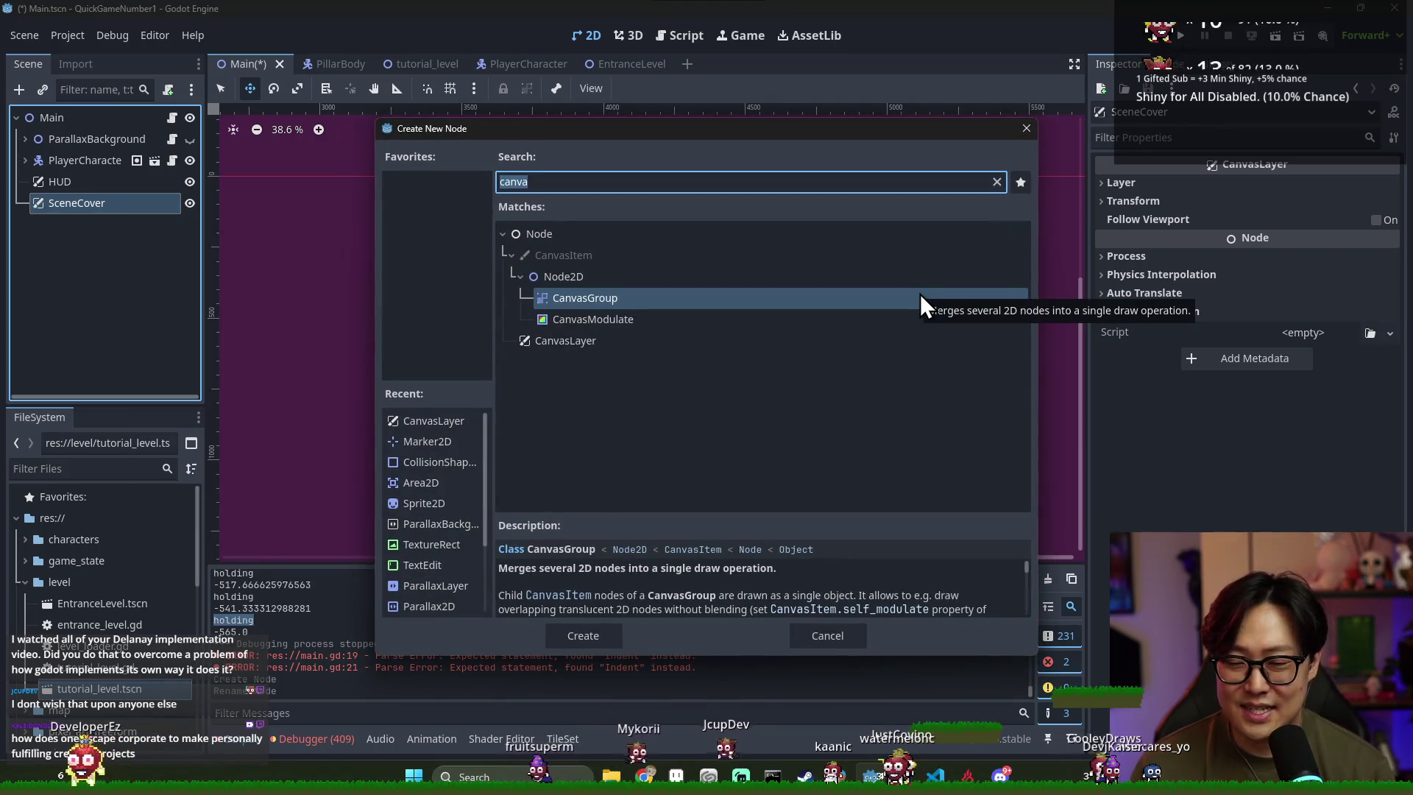
text(tex)
key(BackSpace)
key(BackSpace)
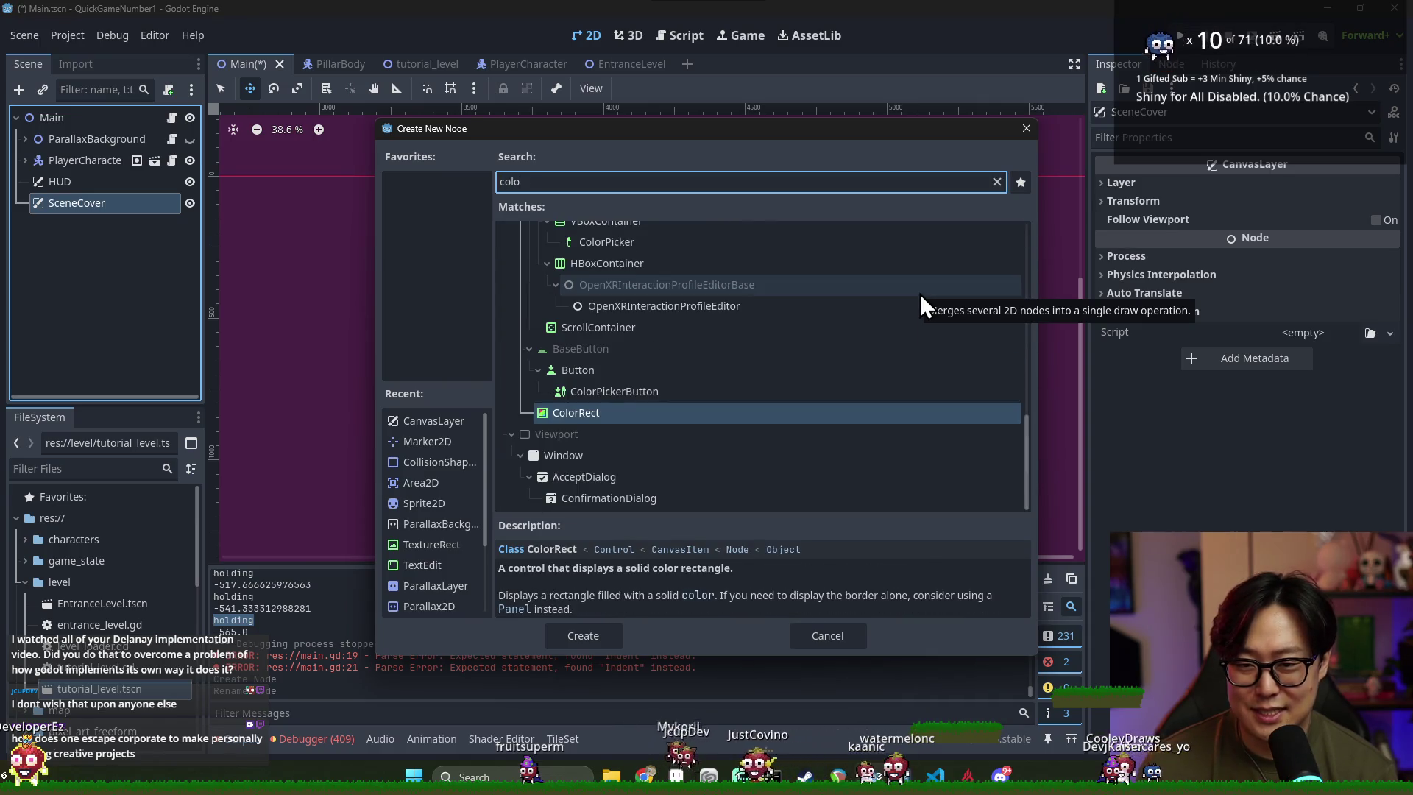
key(Return)
click(1269, 184)
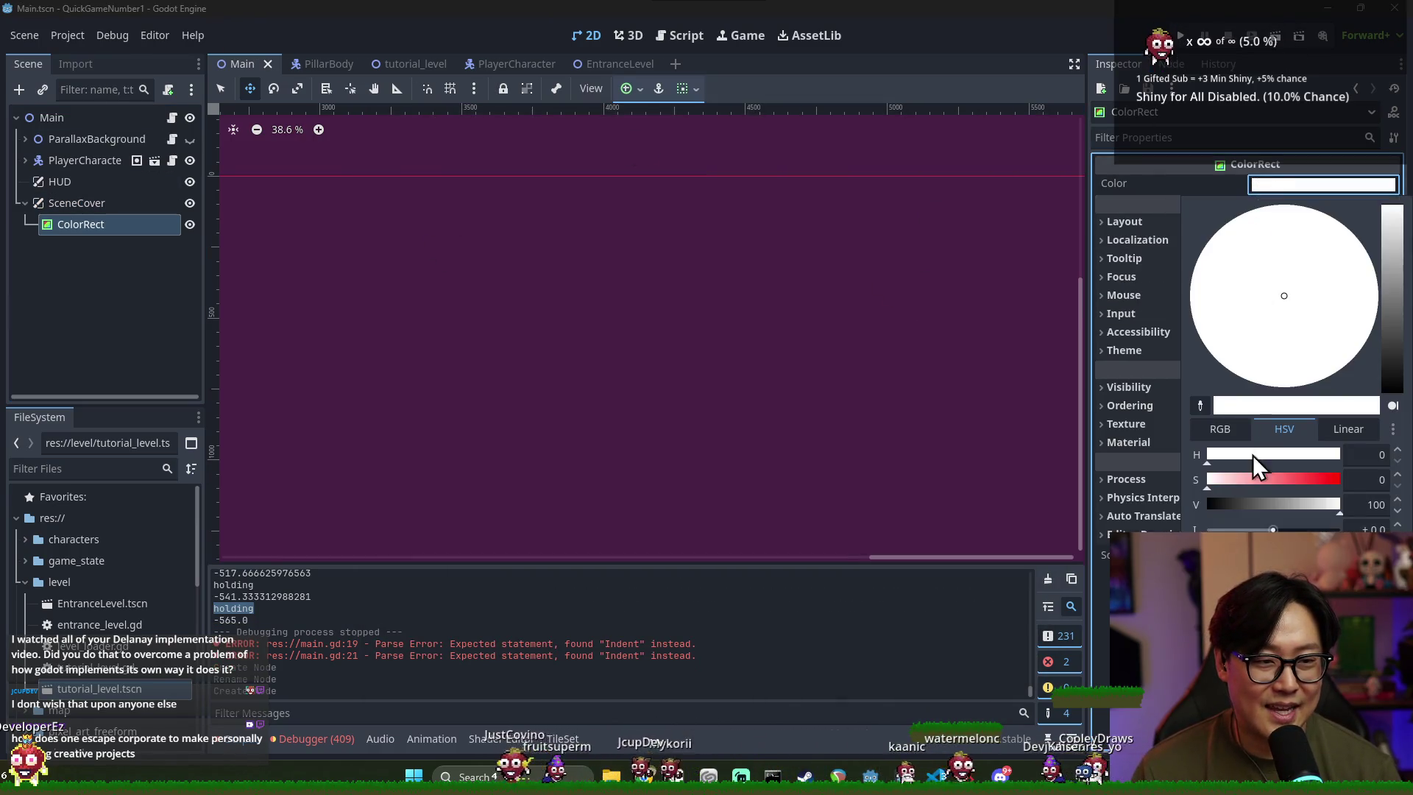
Set the ColorRect colour to black and save the Main scene
drag(1270, 503, 1211, 503)
click(387, 211)
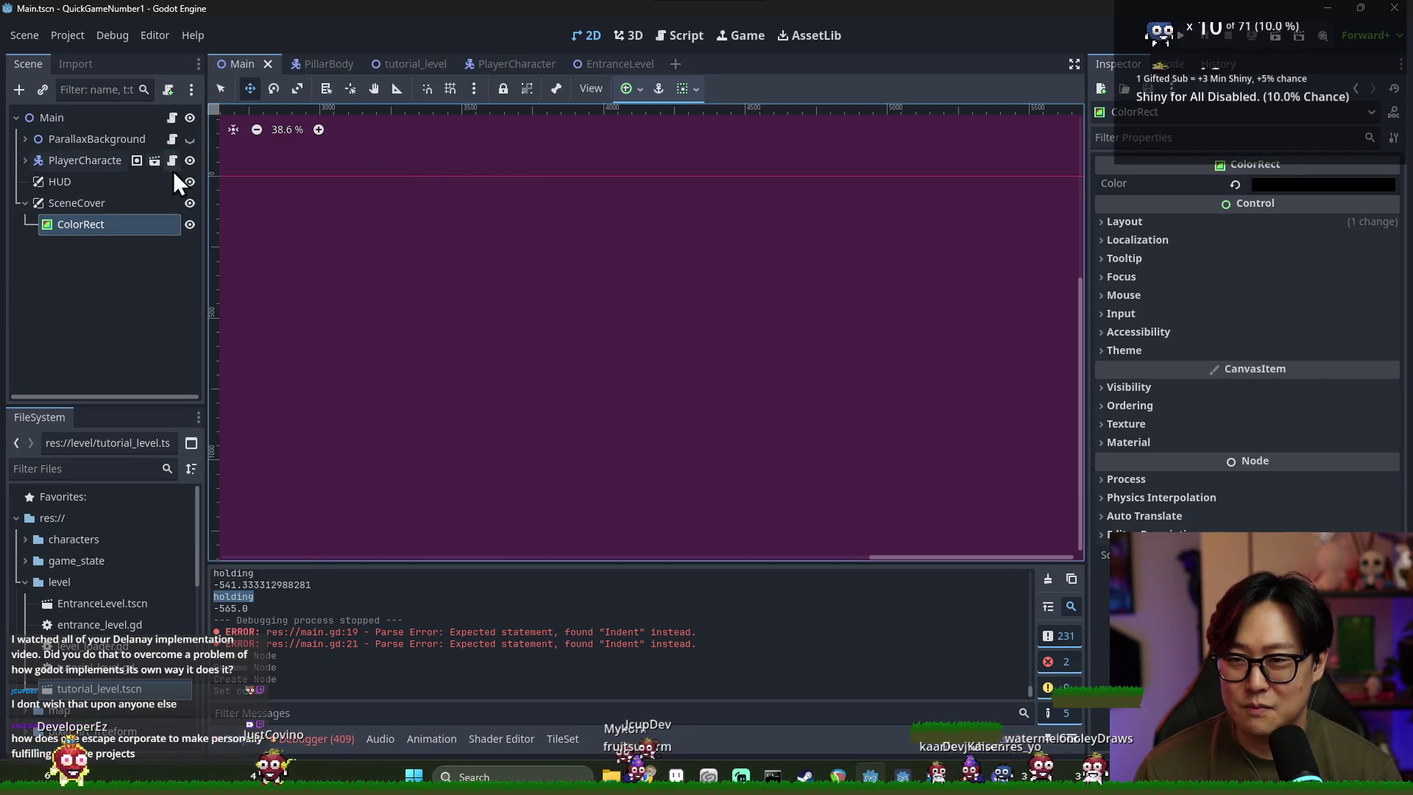
key(ctrl+s)
right_click(104, 206)
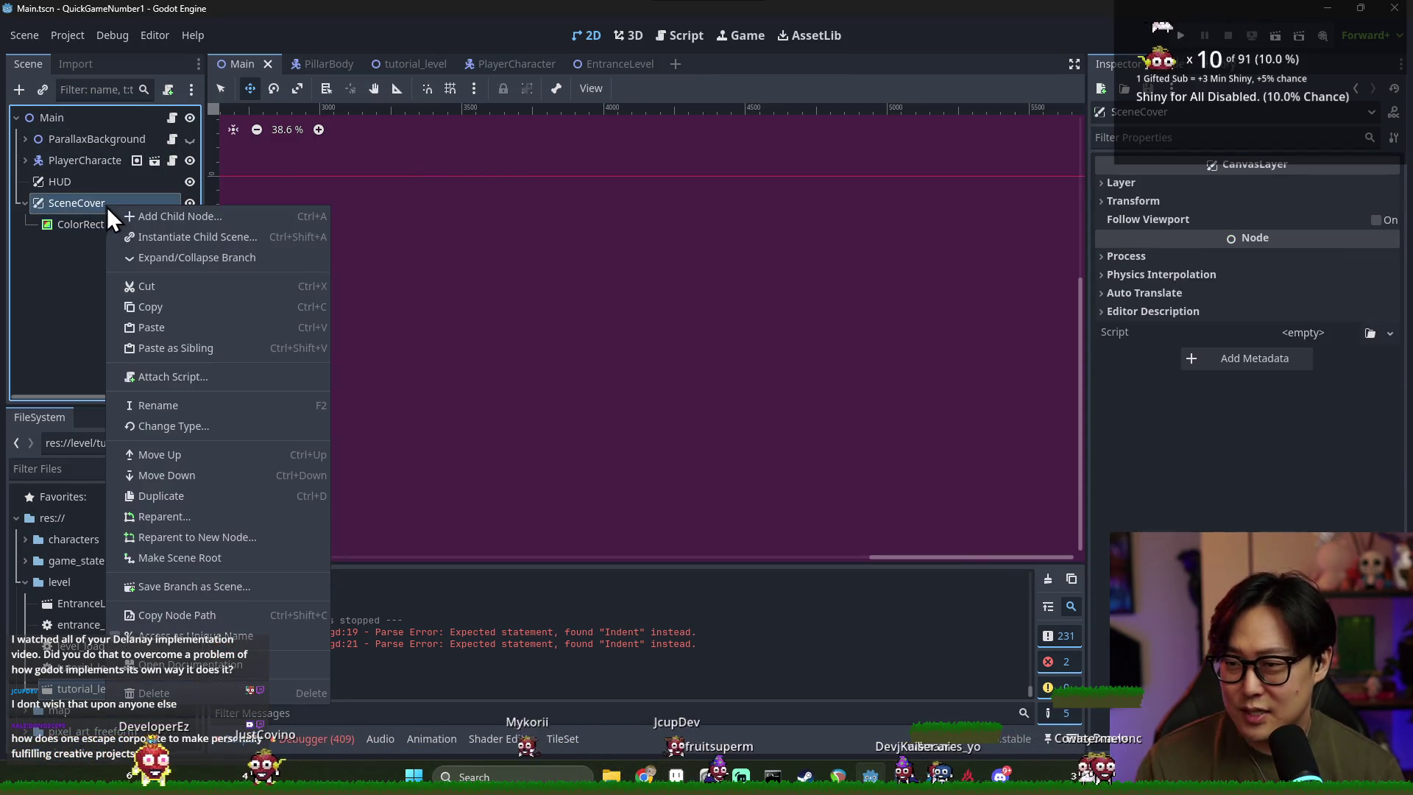
click(173, 377)
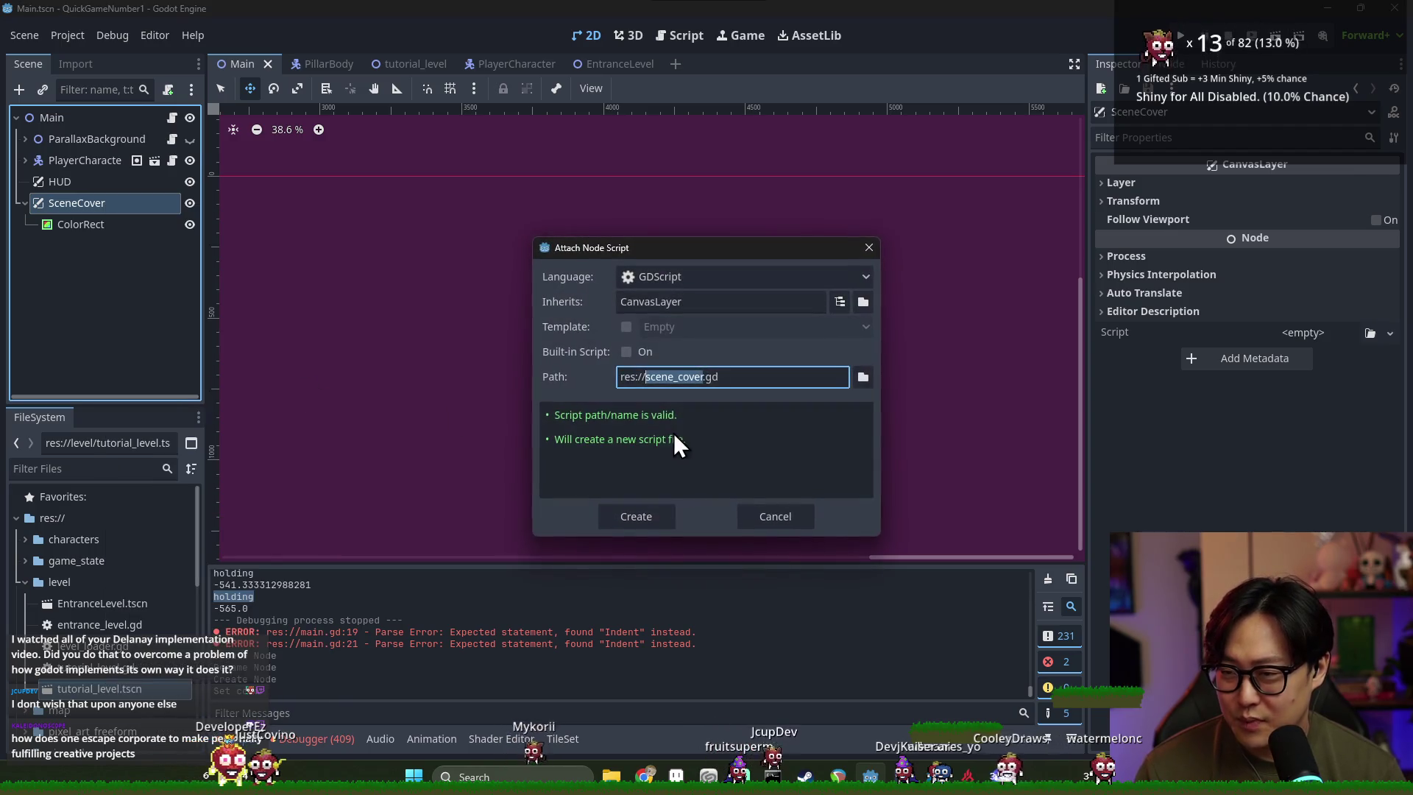
click(863, 376)
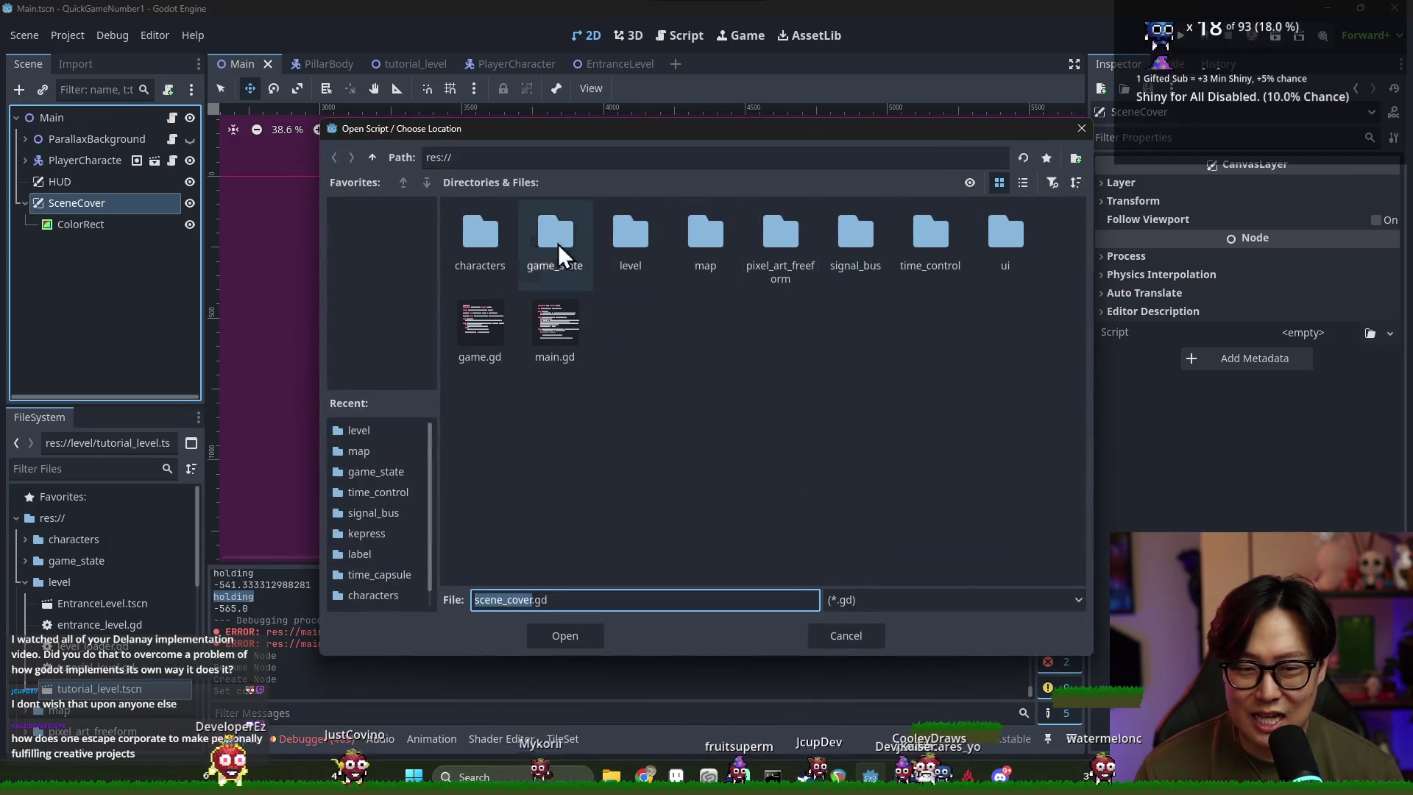
double_click(1010, 239)
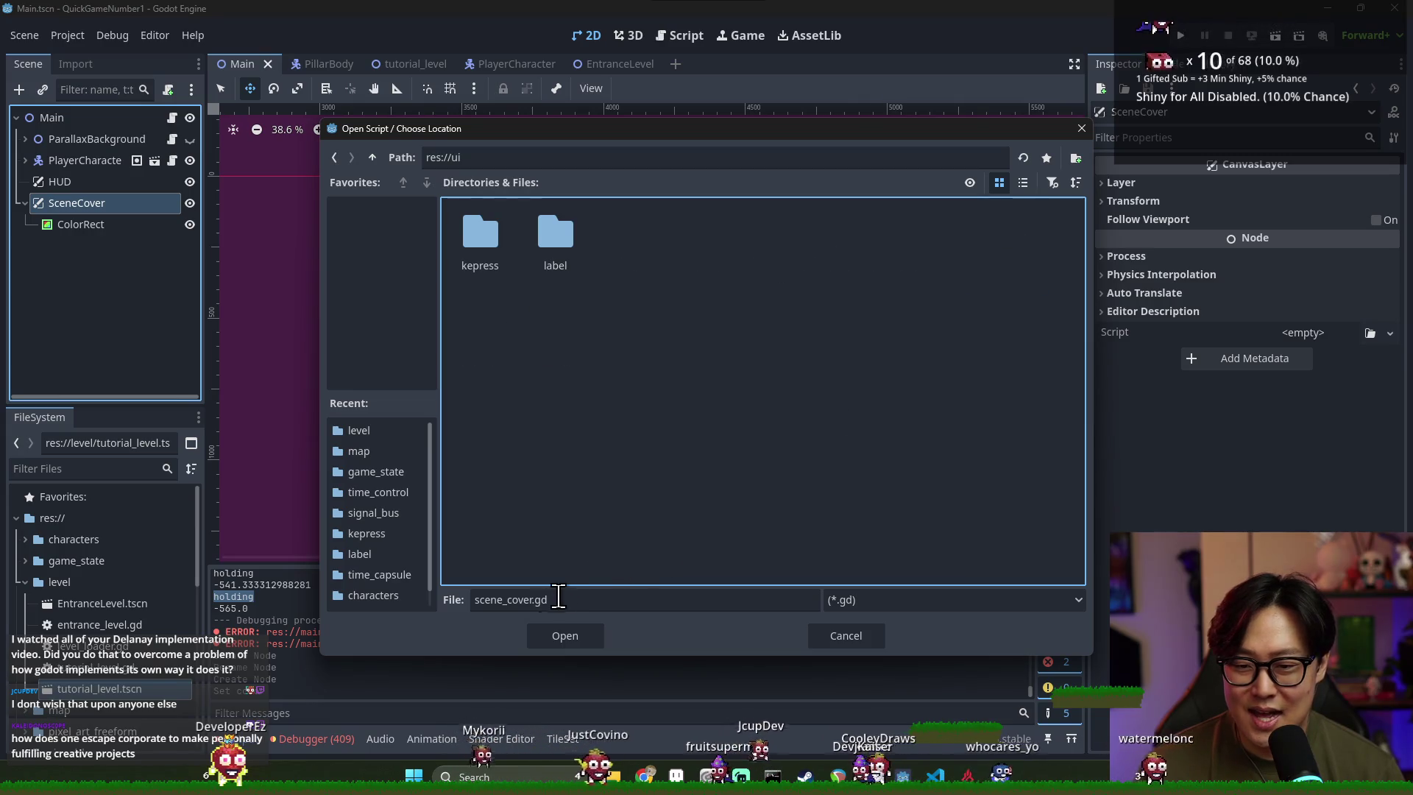
click(565, 635)
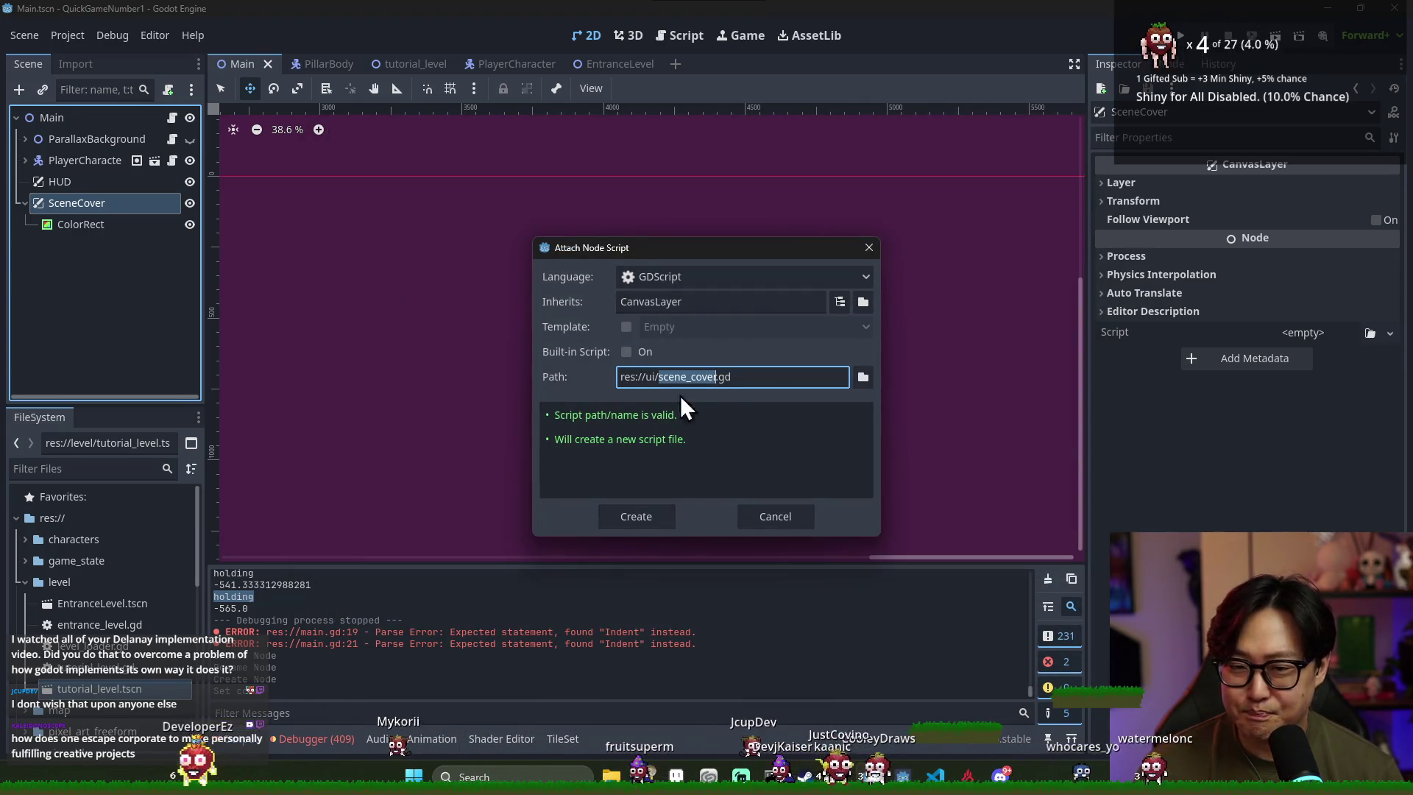
click(652, 515)
mouse_move(96, 224)
mouse_down()
mouse_move(443, 188)
mouse_move(633, 151)
mouse_up()
key(ctrl+s)
Write the func fade_out(): header below the color_rect declaration
key(Home)
key(Return)
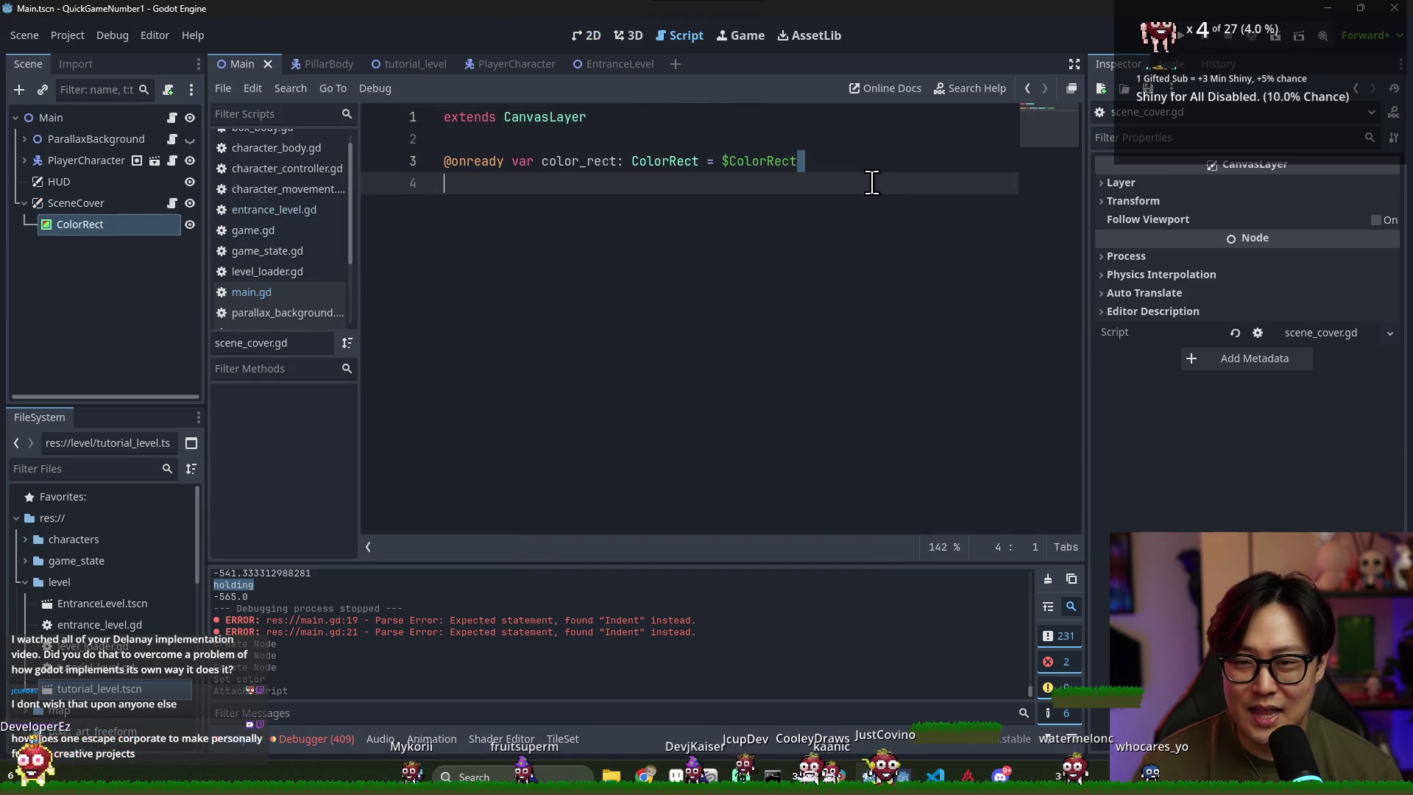
key(End)
key(Return)
key(Return)
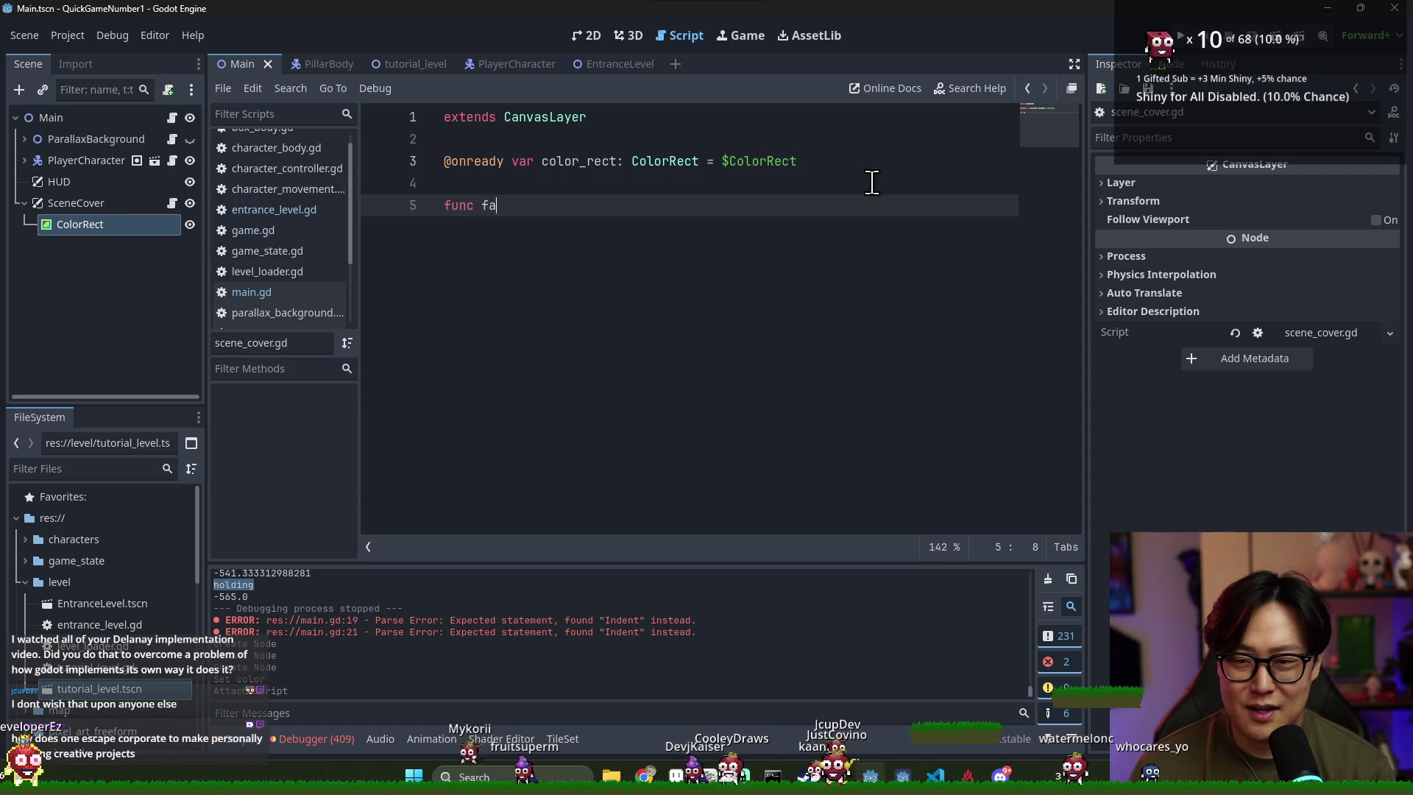
text(out:)
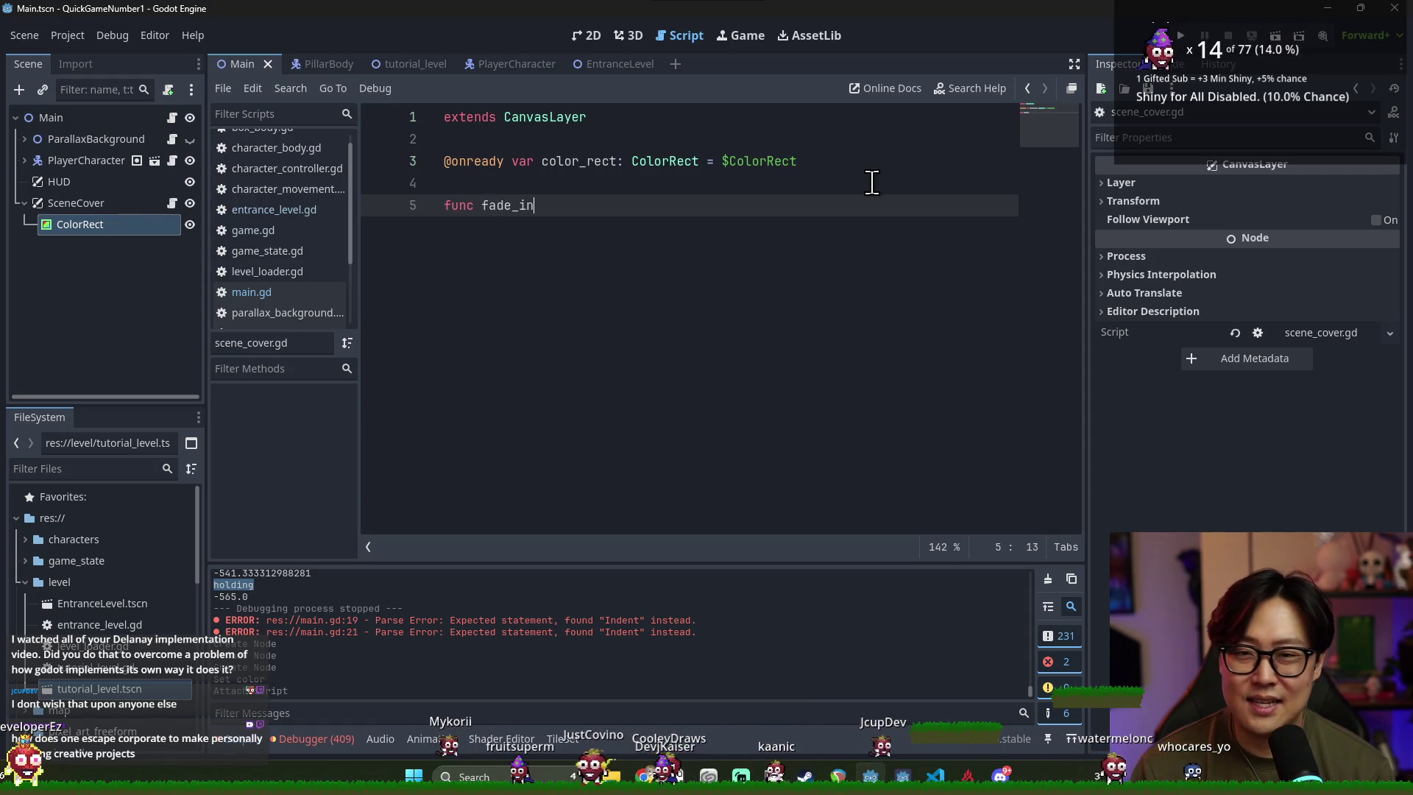
key(BackSpace)
key(BackSpace)
text(():)
key(Return)
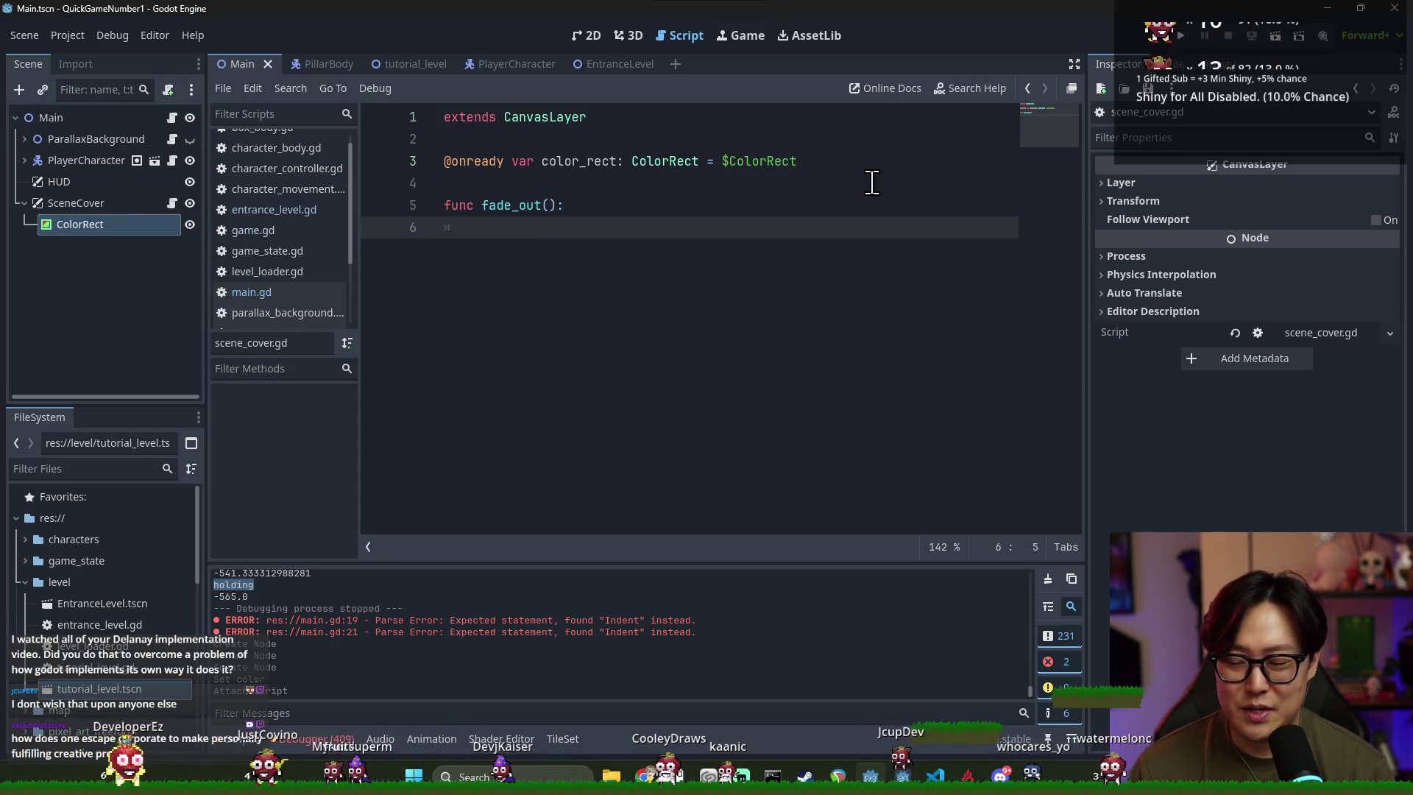
Make var tween := create_tween() the first line of fade_out
text(create_tween():)
click(466, 226)
text(var tween =)
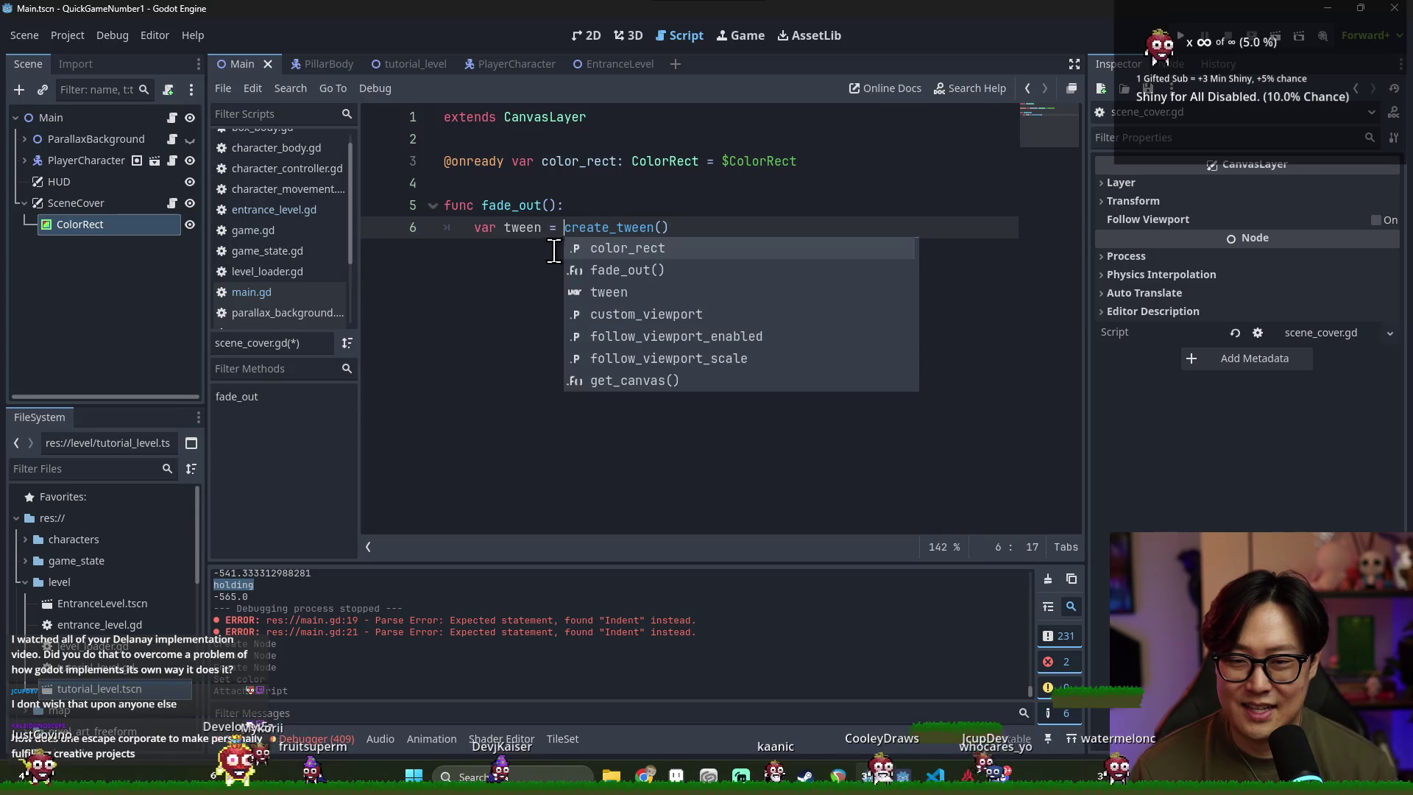
key(Left)
key(Left)
text(:)
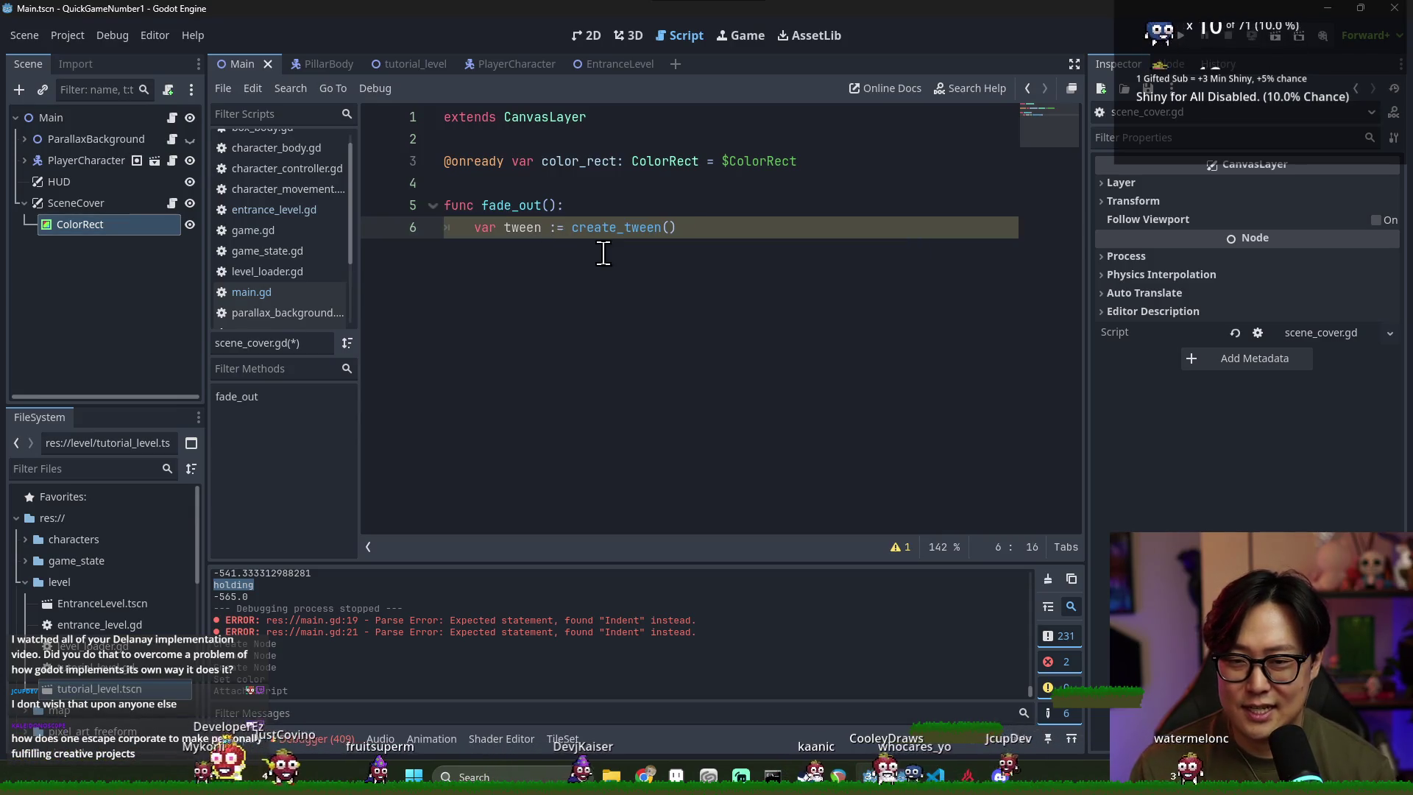
key(End)
key(Return)
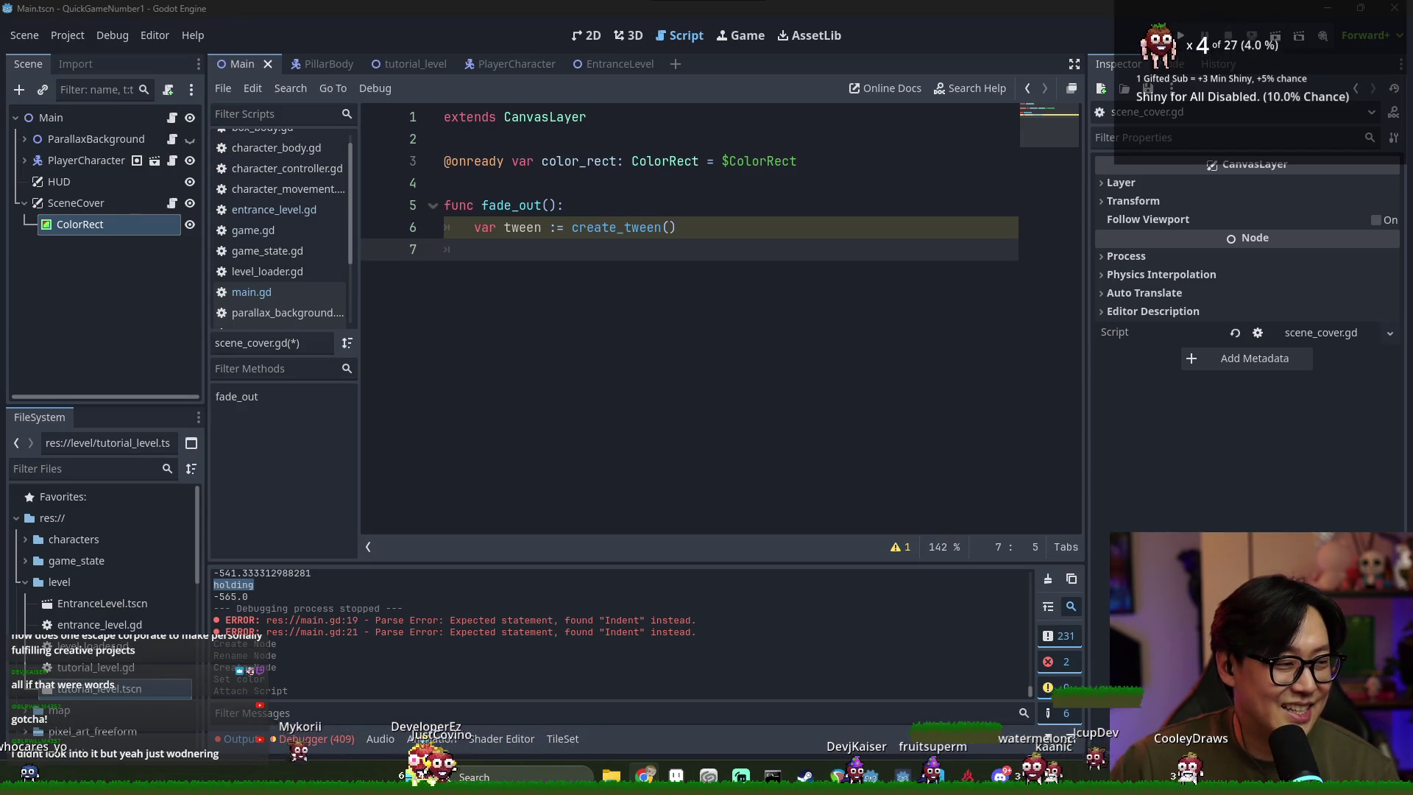
click(1099, 709)
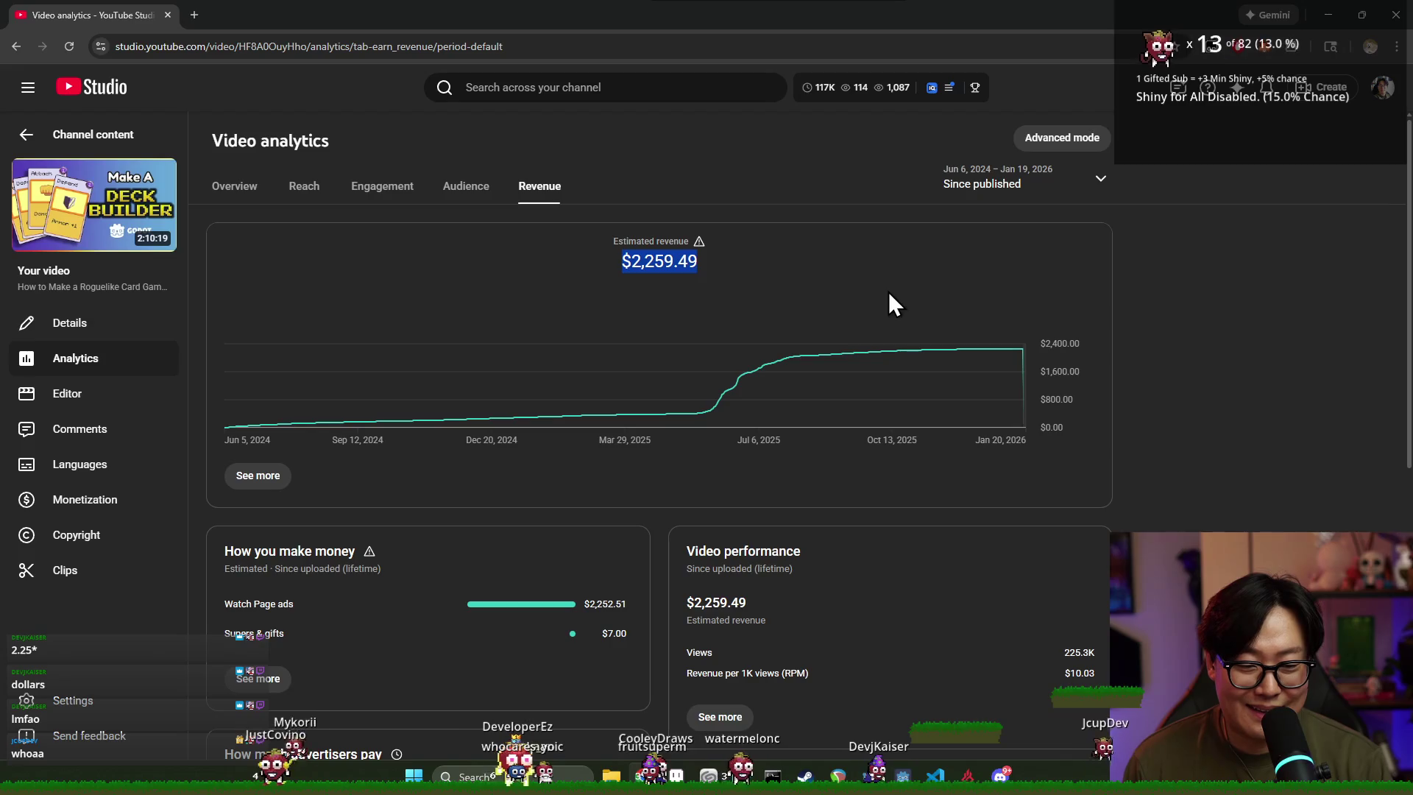
Highlight the 225.3K views, $30.24 CPM and $10.03 RPM figures on the Revenue tab
drag(1062, 652, 1107, 671)
scroll(1030, 626, down, 3)
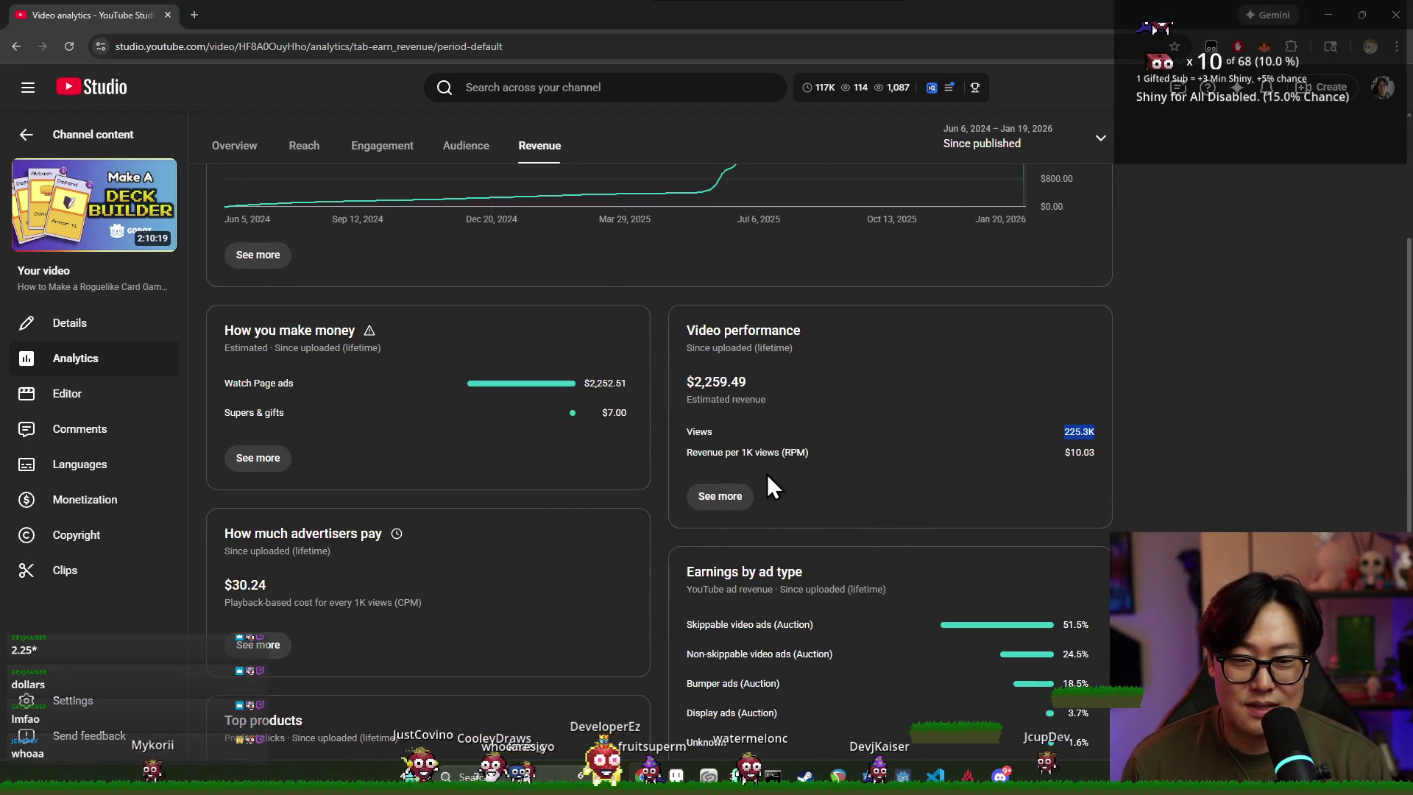
drag(222, 584, 278, 590)
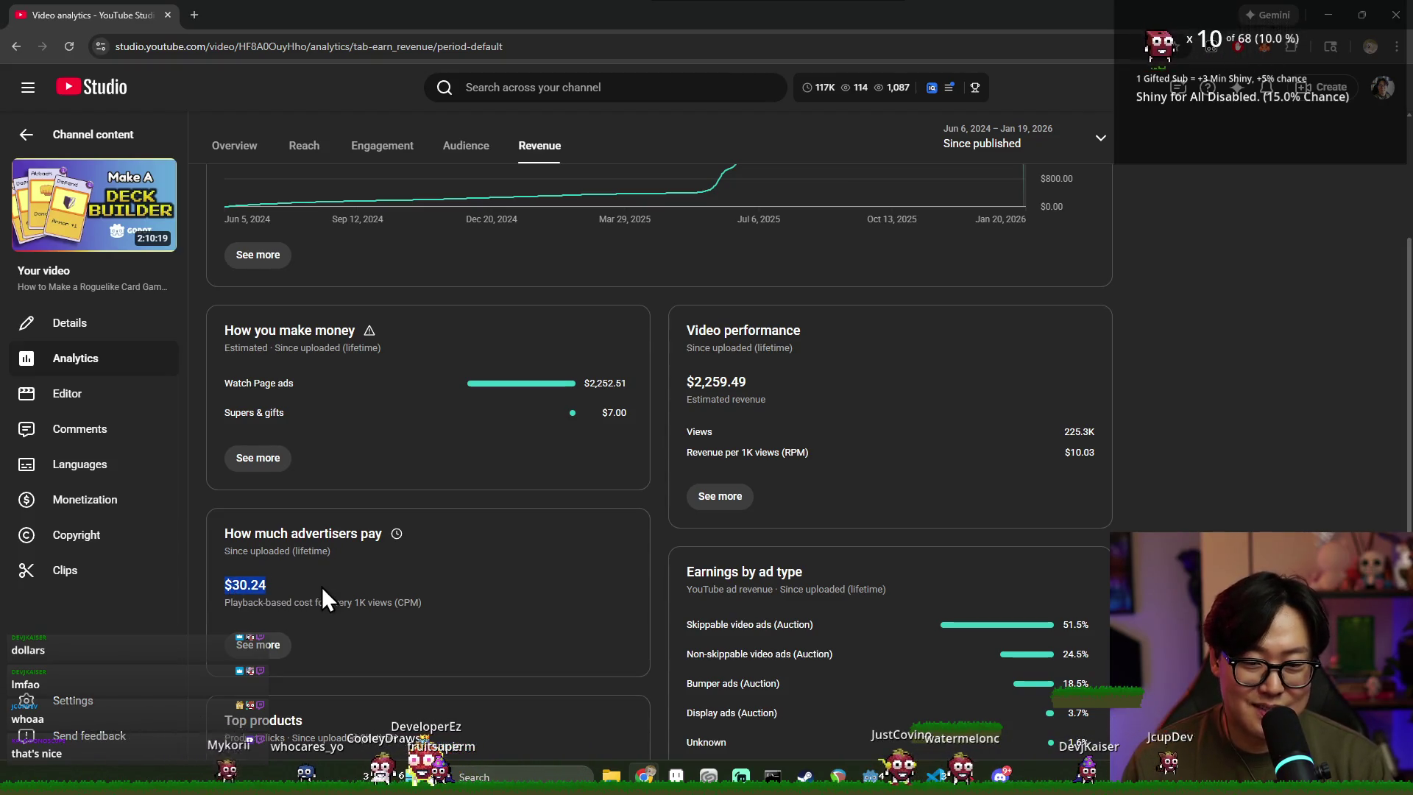
drag(1031, 457, 1111, 457)
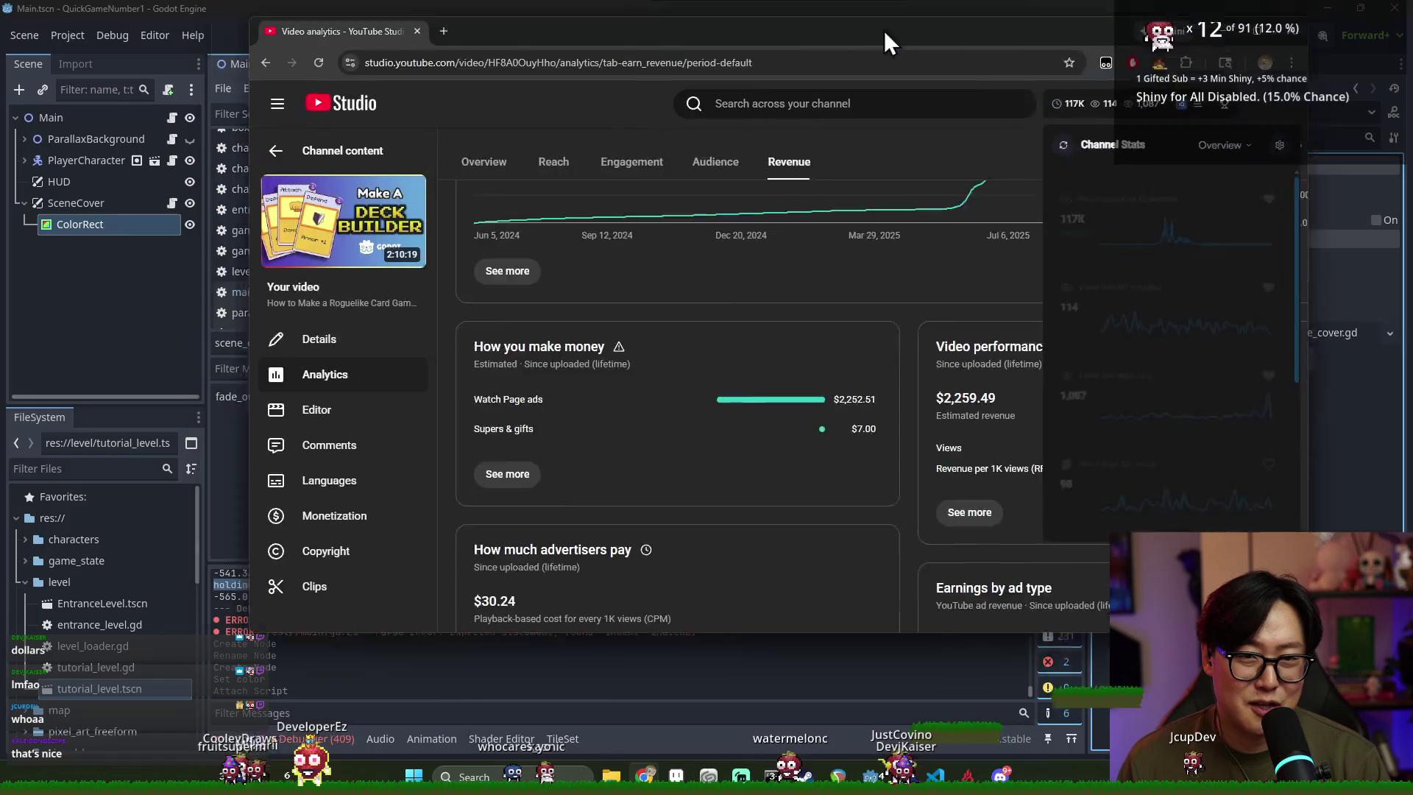
key(super+Down)
key(super+Down)
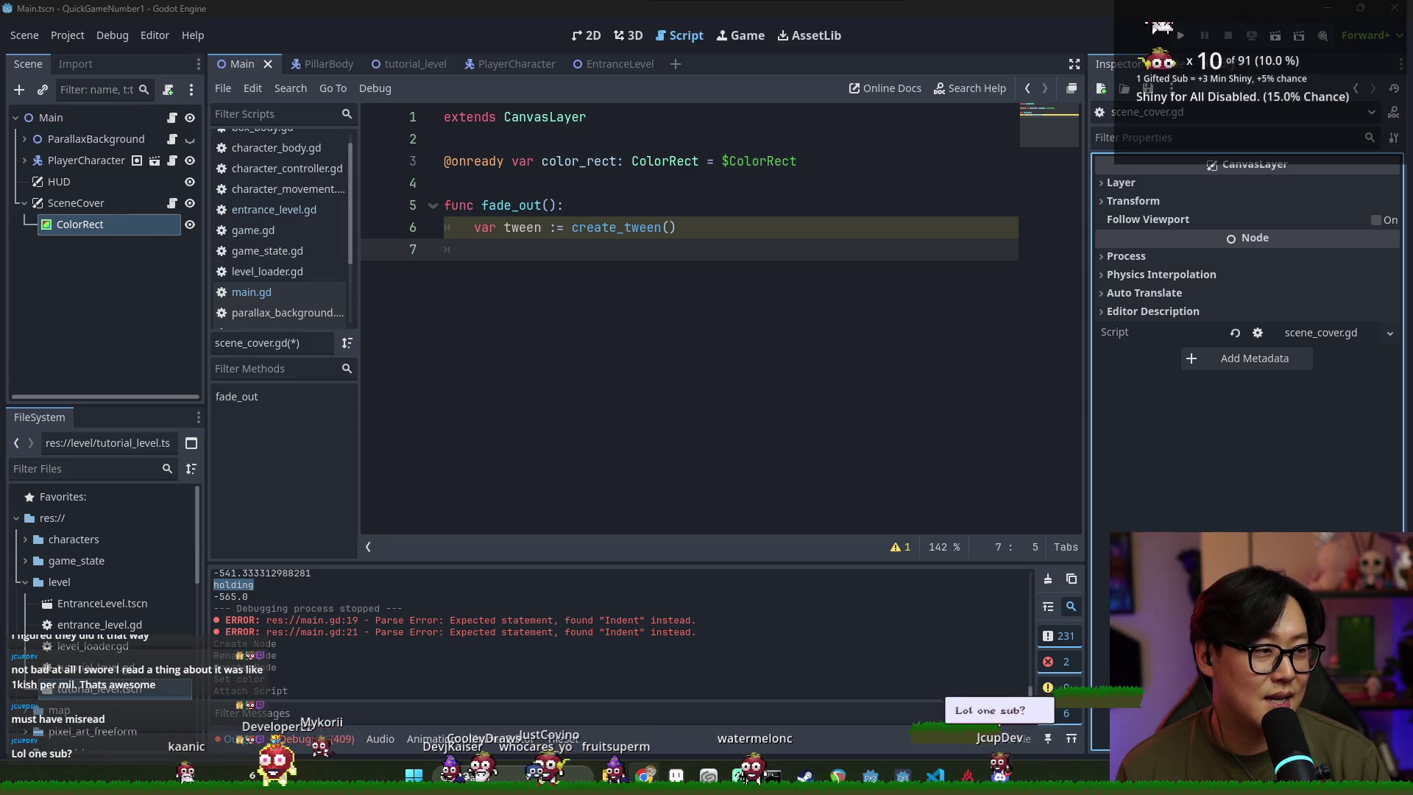
key(alt+Tab)
double_click(783, 219)
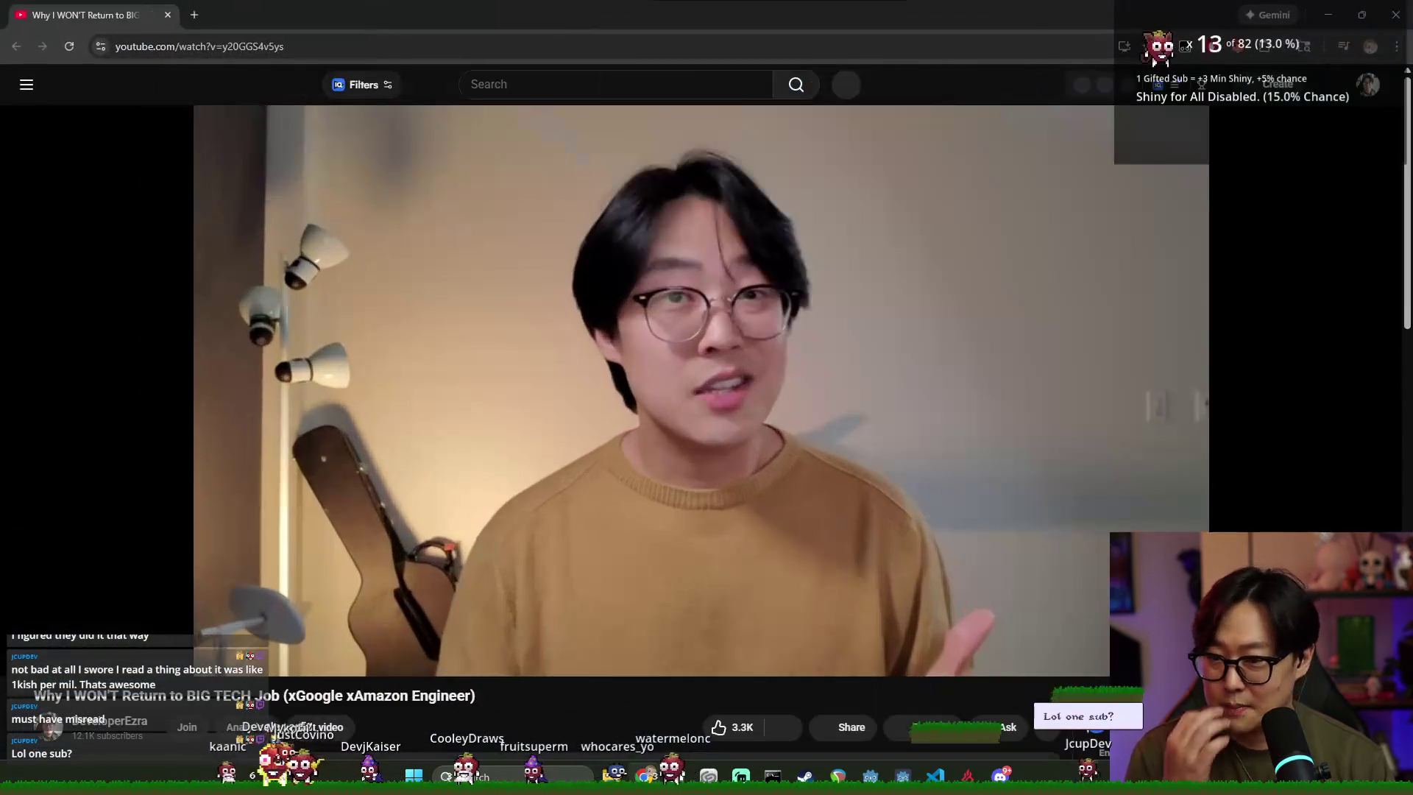
scroll(751, 419, down, 4)
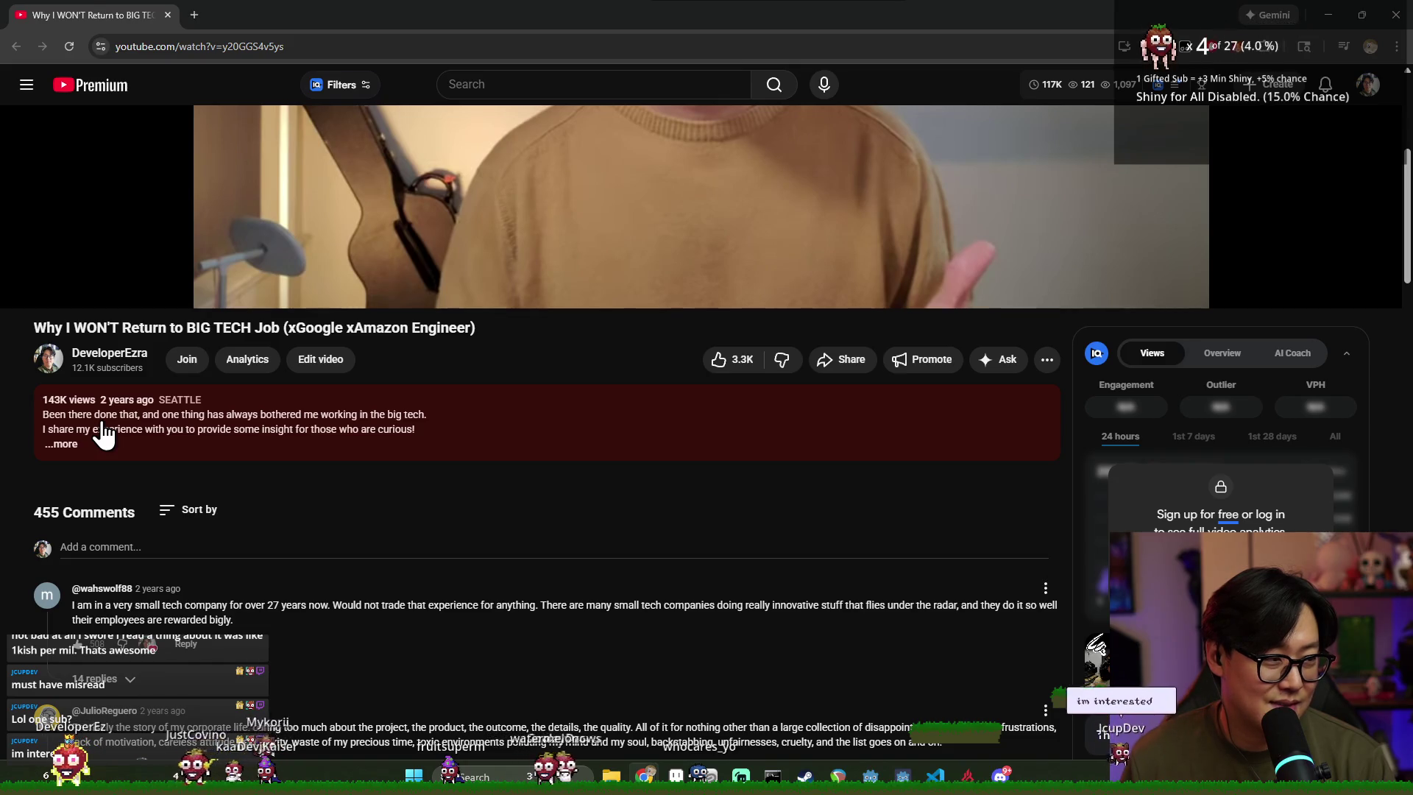
click(97, 430)
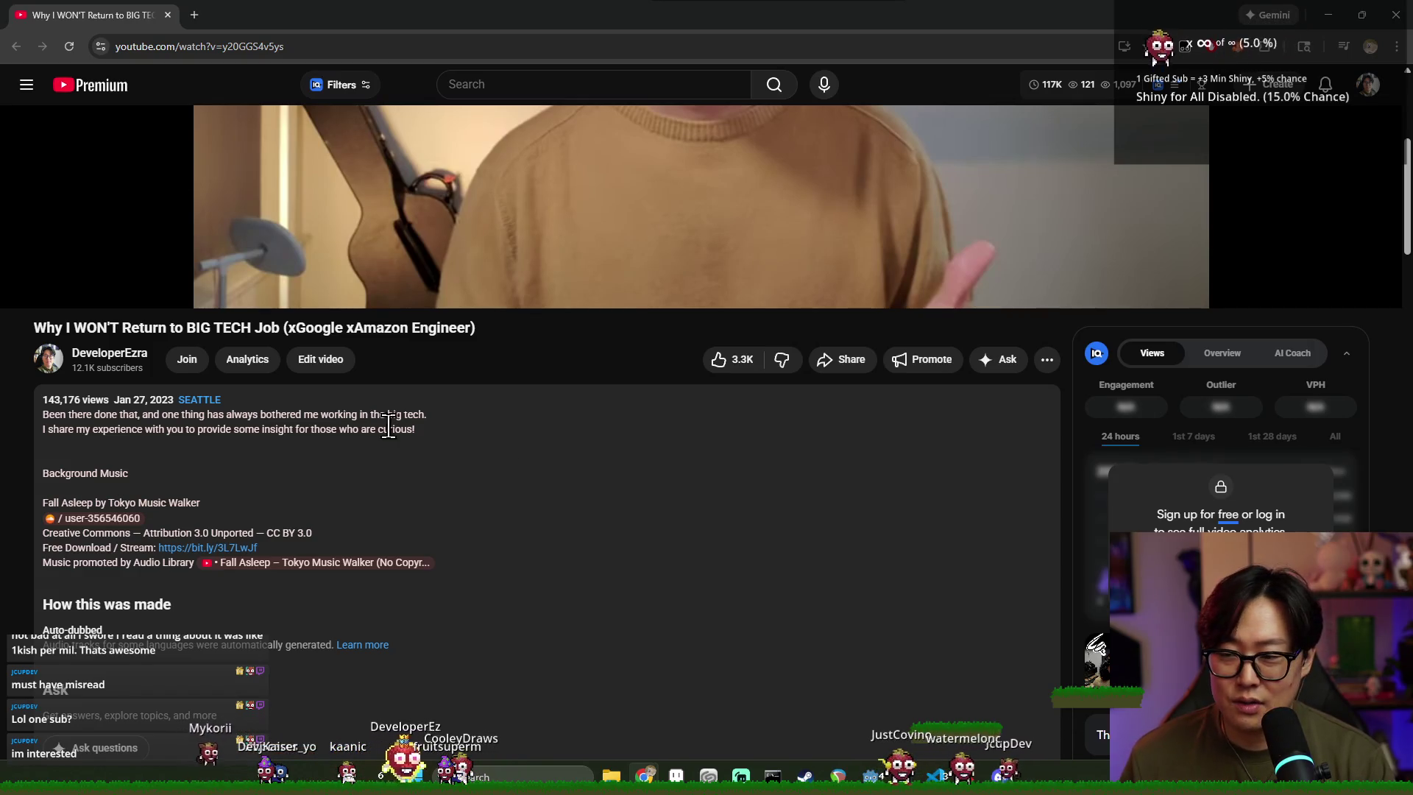
scroll(407, 439, down, 10)
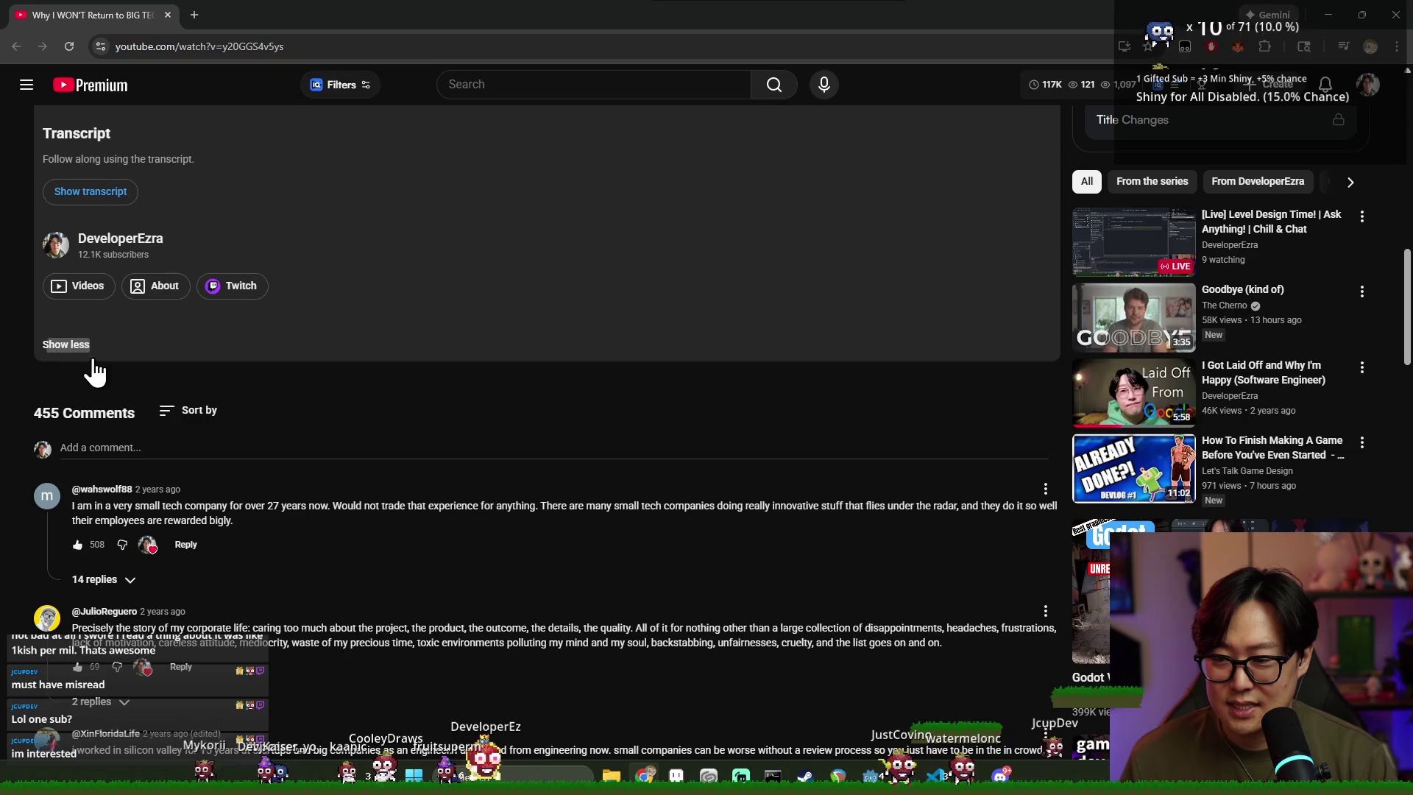
click(66, 344)
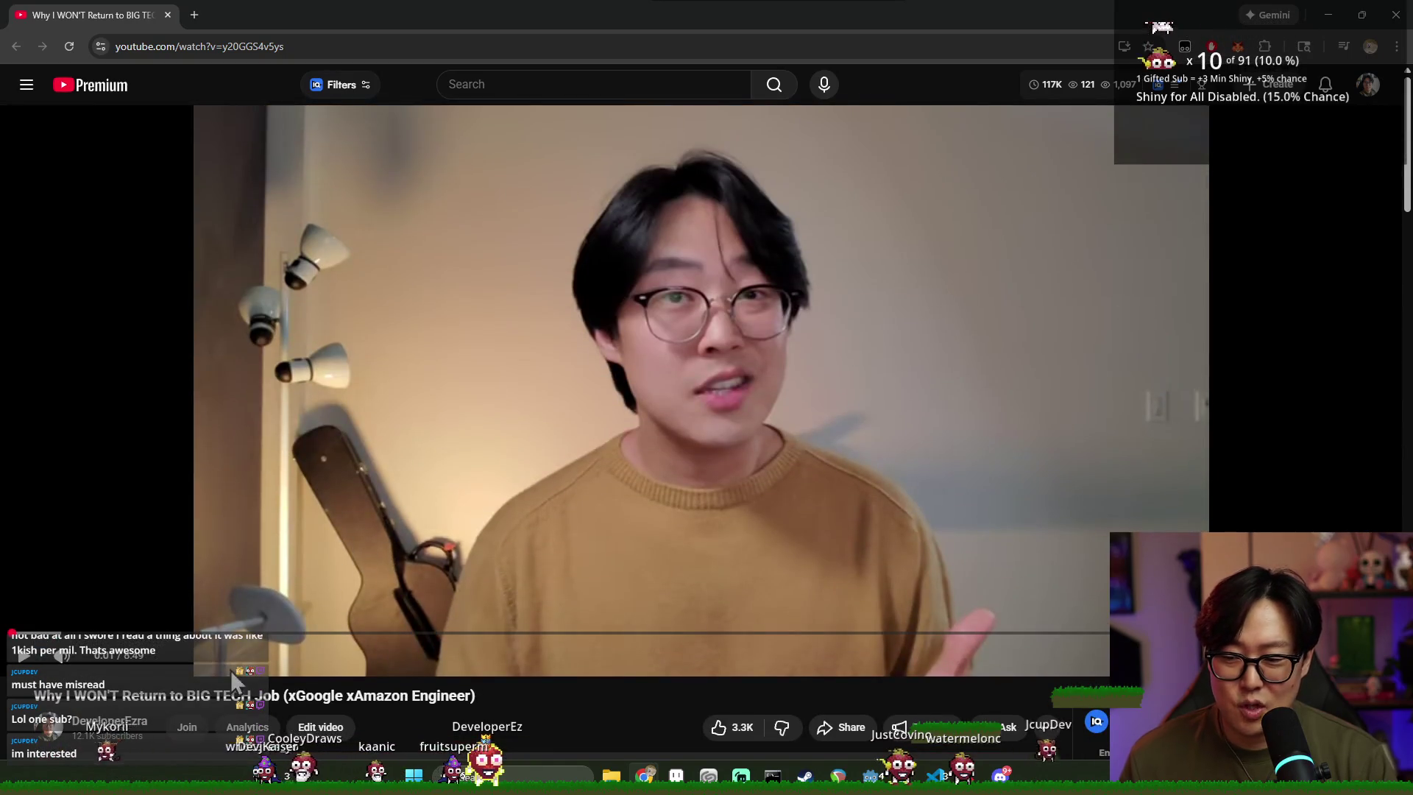
scroll(168, 559, down, 3)
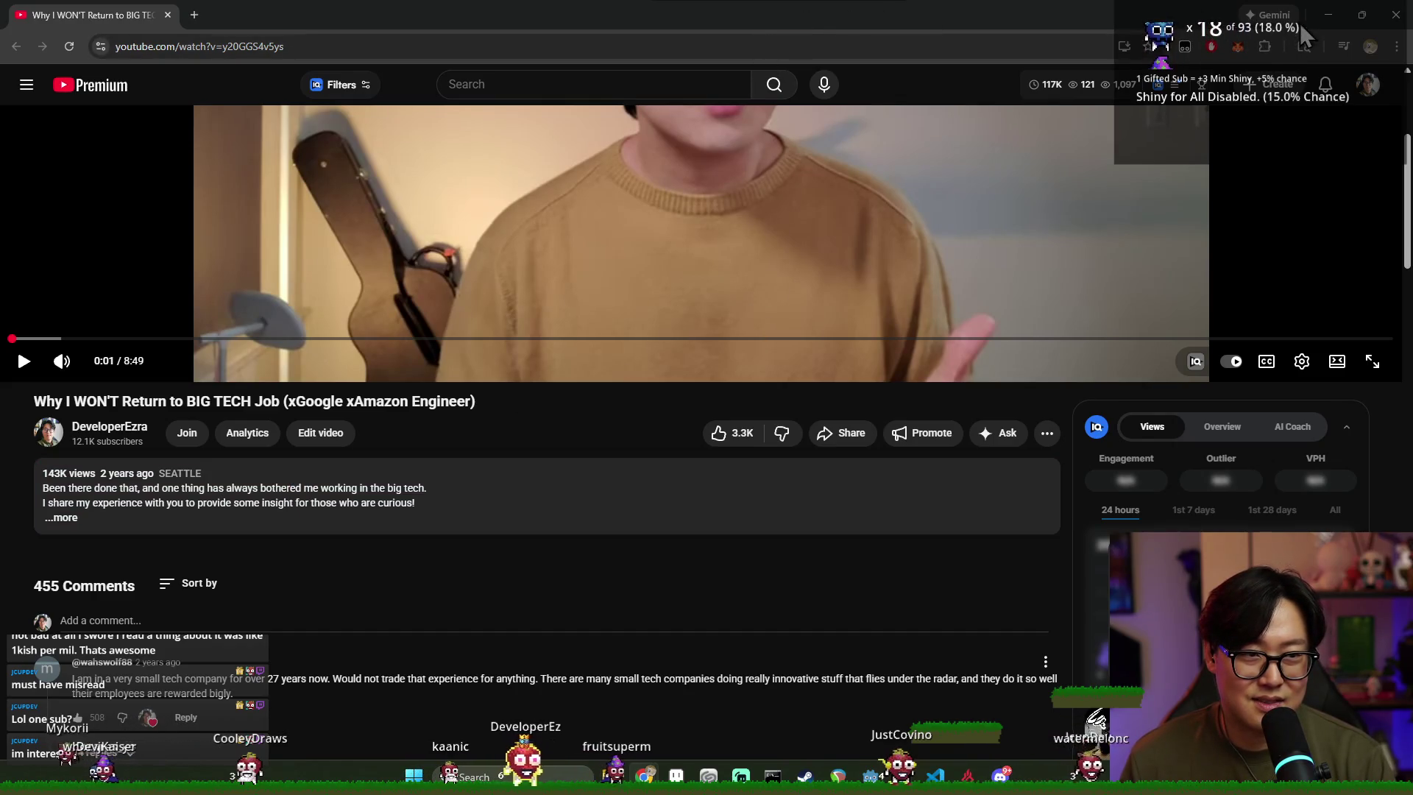
click(1404, 18)
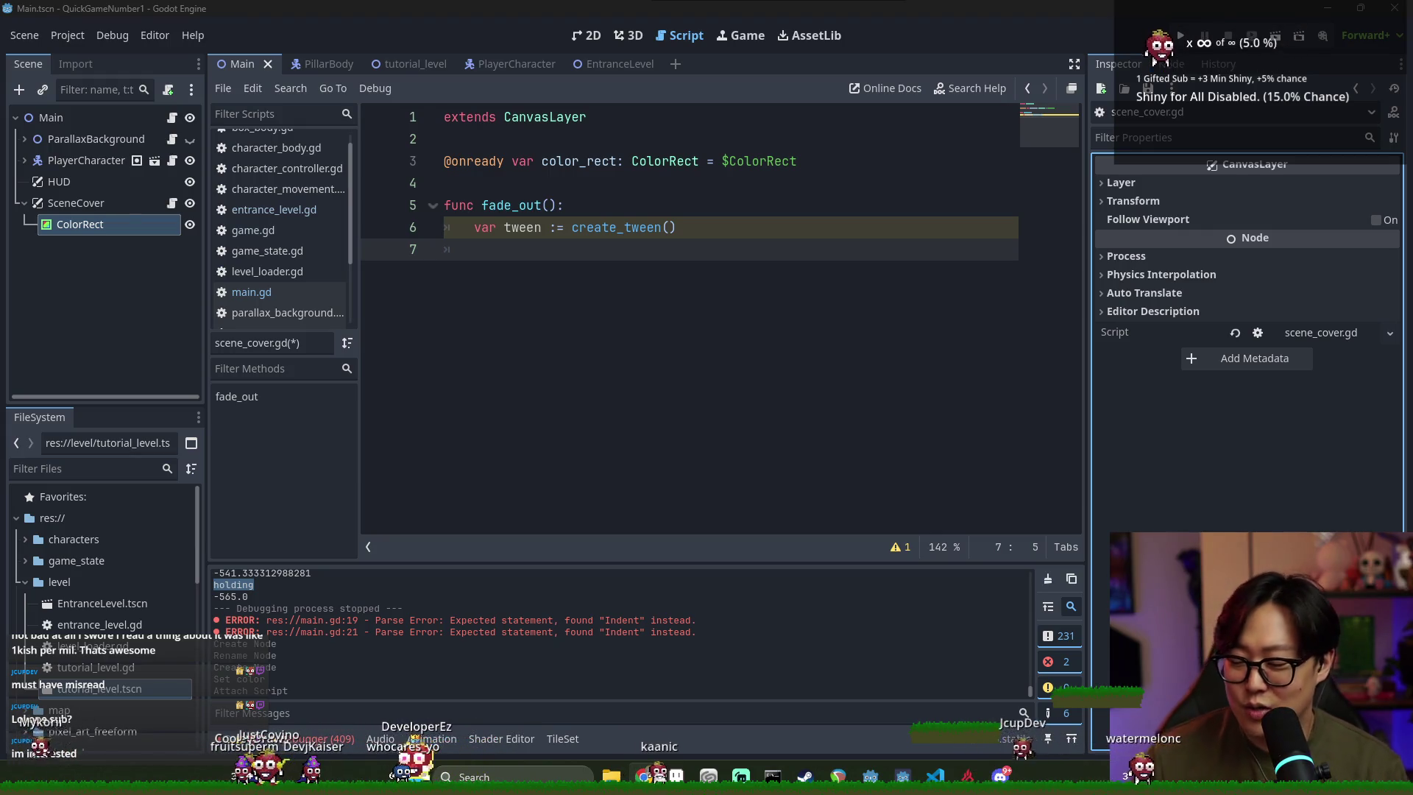
Review the YouTube Studio revenue analytics, highlight the RPM label, then close the tab
key(alt+Tab)
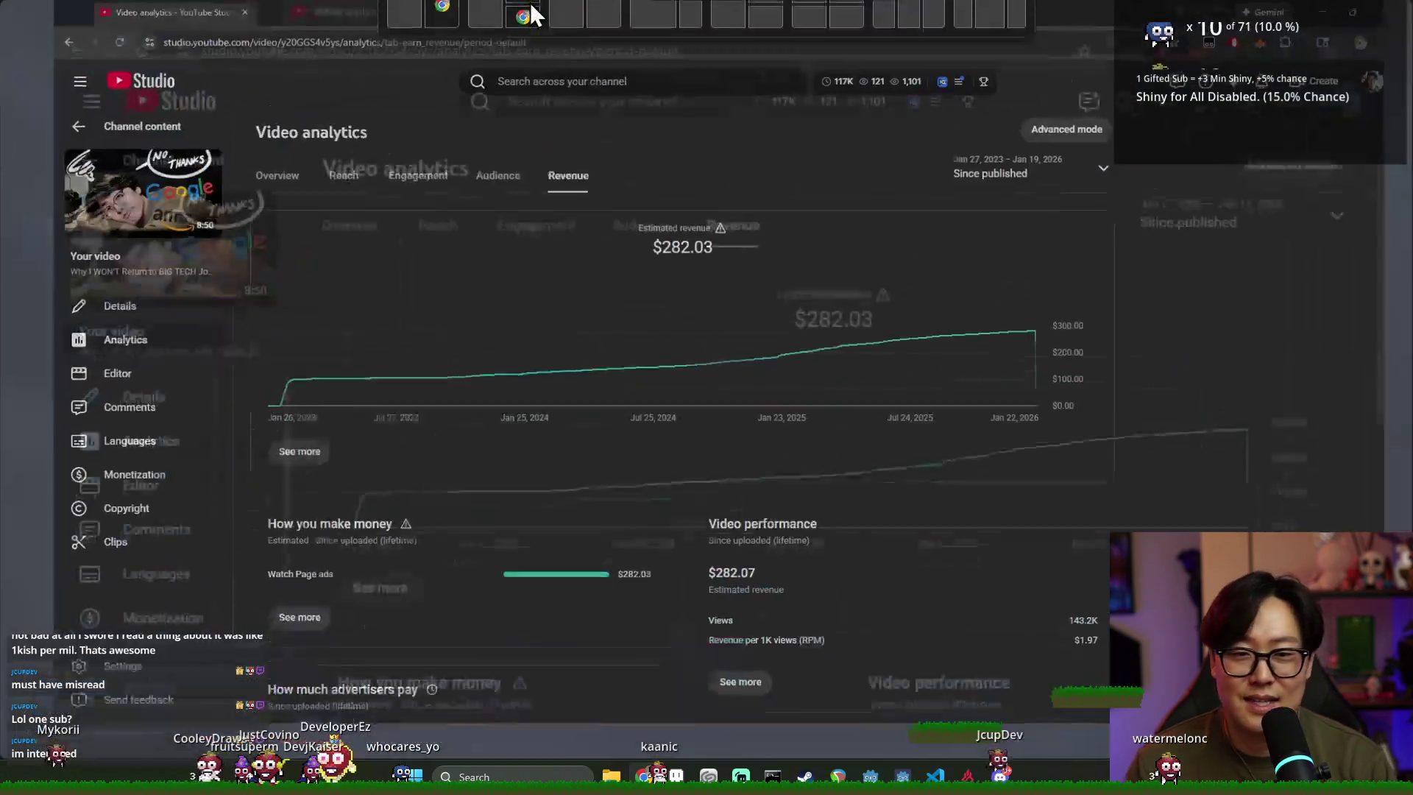
scroll(703, 308, down, 2)
scroll(718, 307, up, 2)
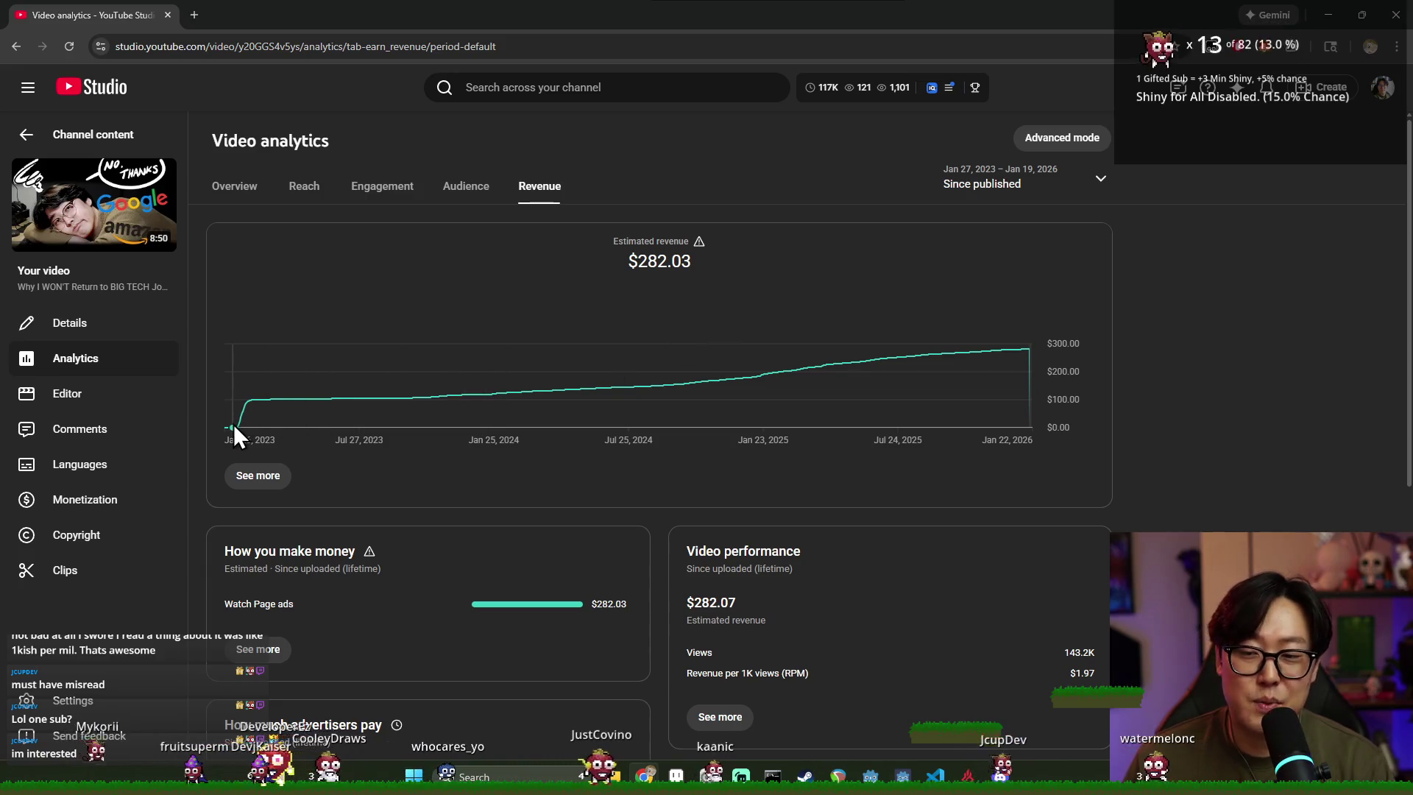
mouse_move(234, 427)
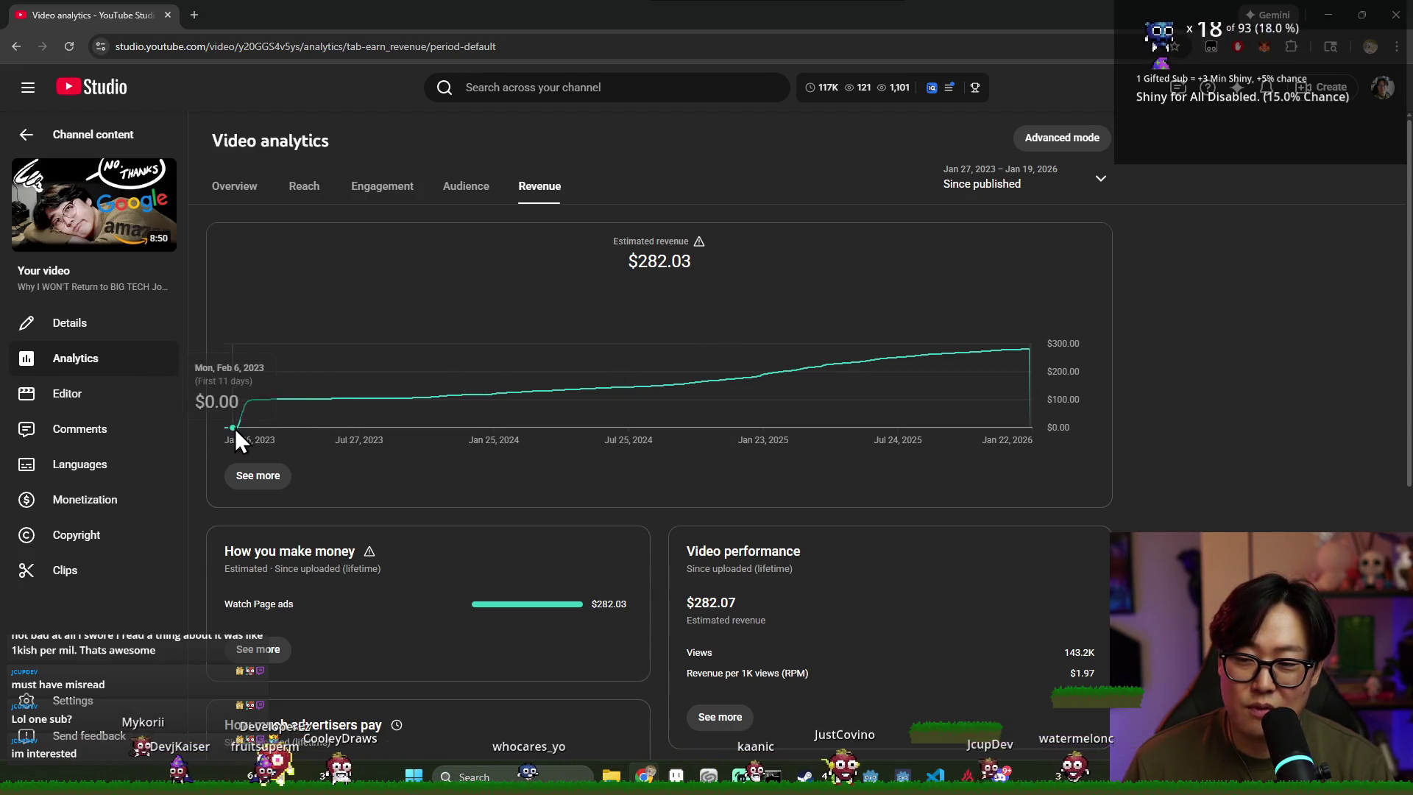
scroll(466, 443, down, 6)
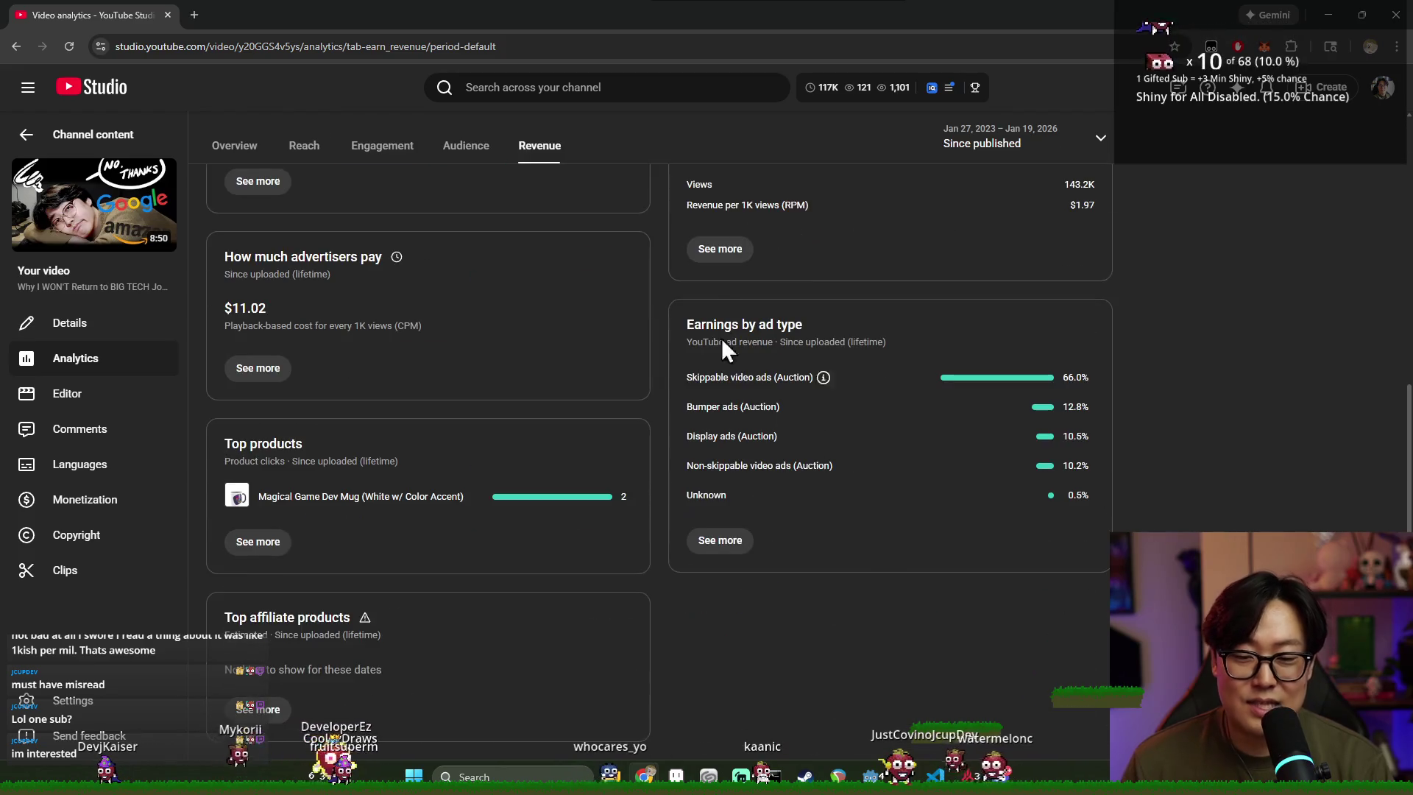
scroll(701, 349, up, 3)
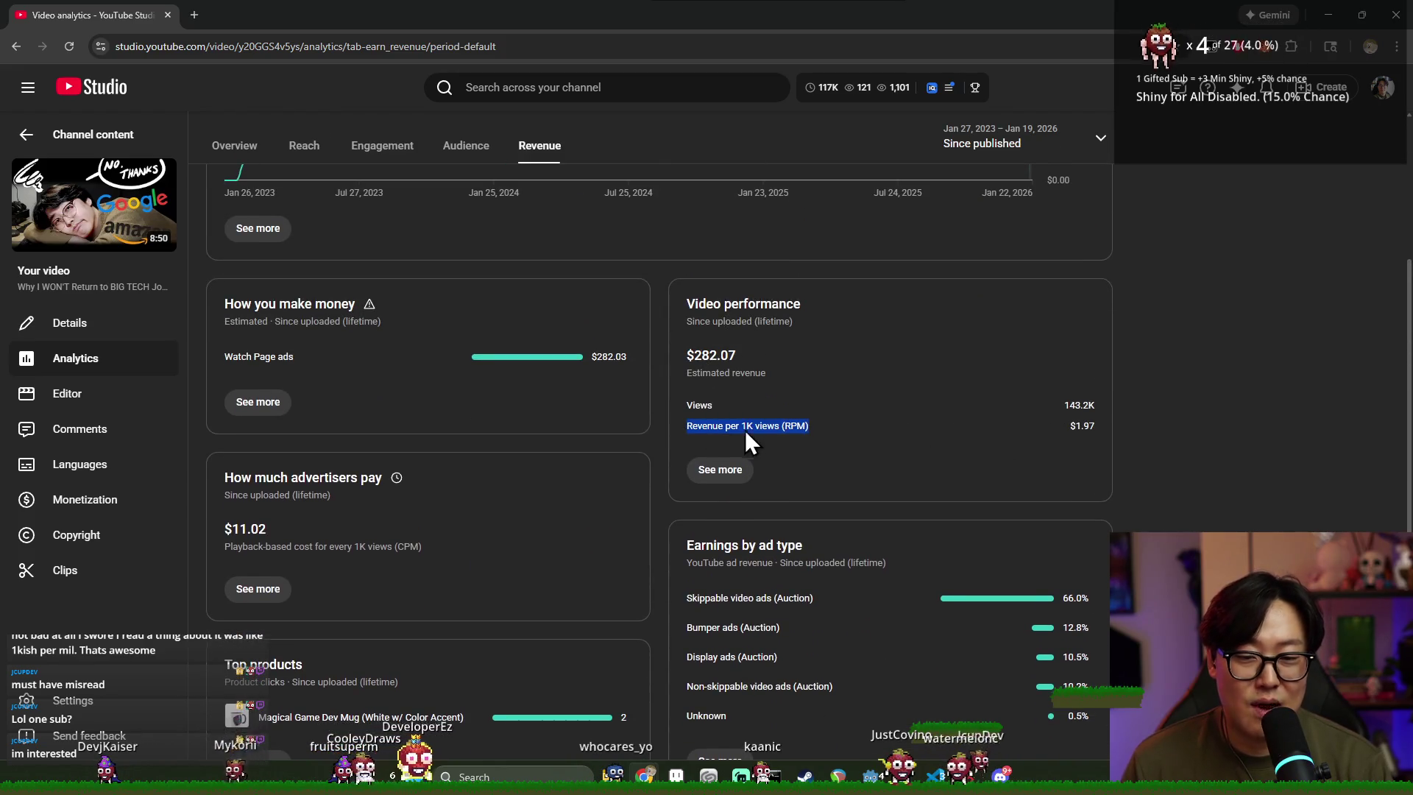
mouse_move(726, 429)
mouse_down()
mouse_move(1010, 440)
mouse_move(1096, 426)
mouse_up()
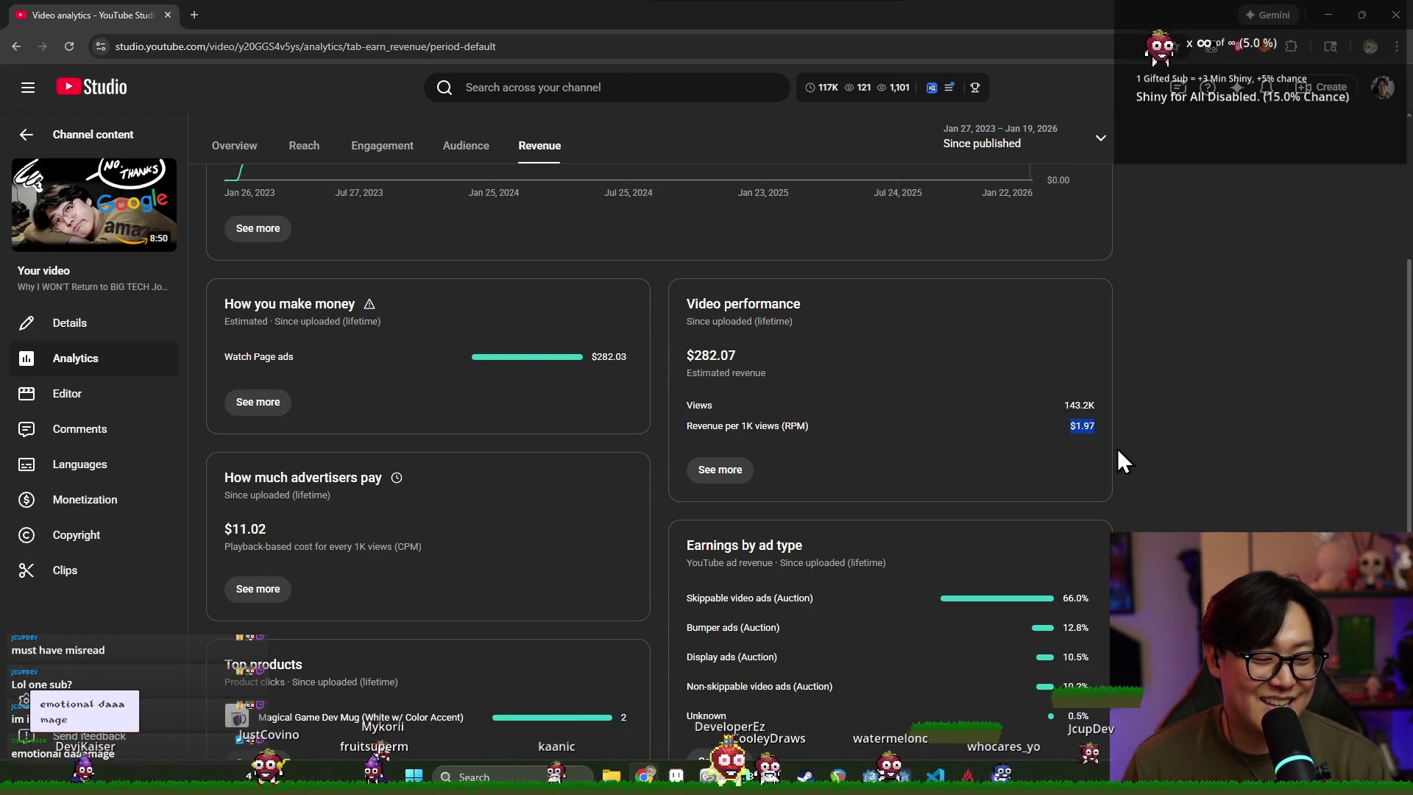
scroll(1030, 449, up, 3)
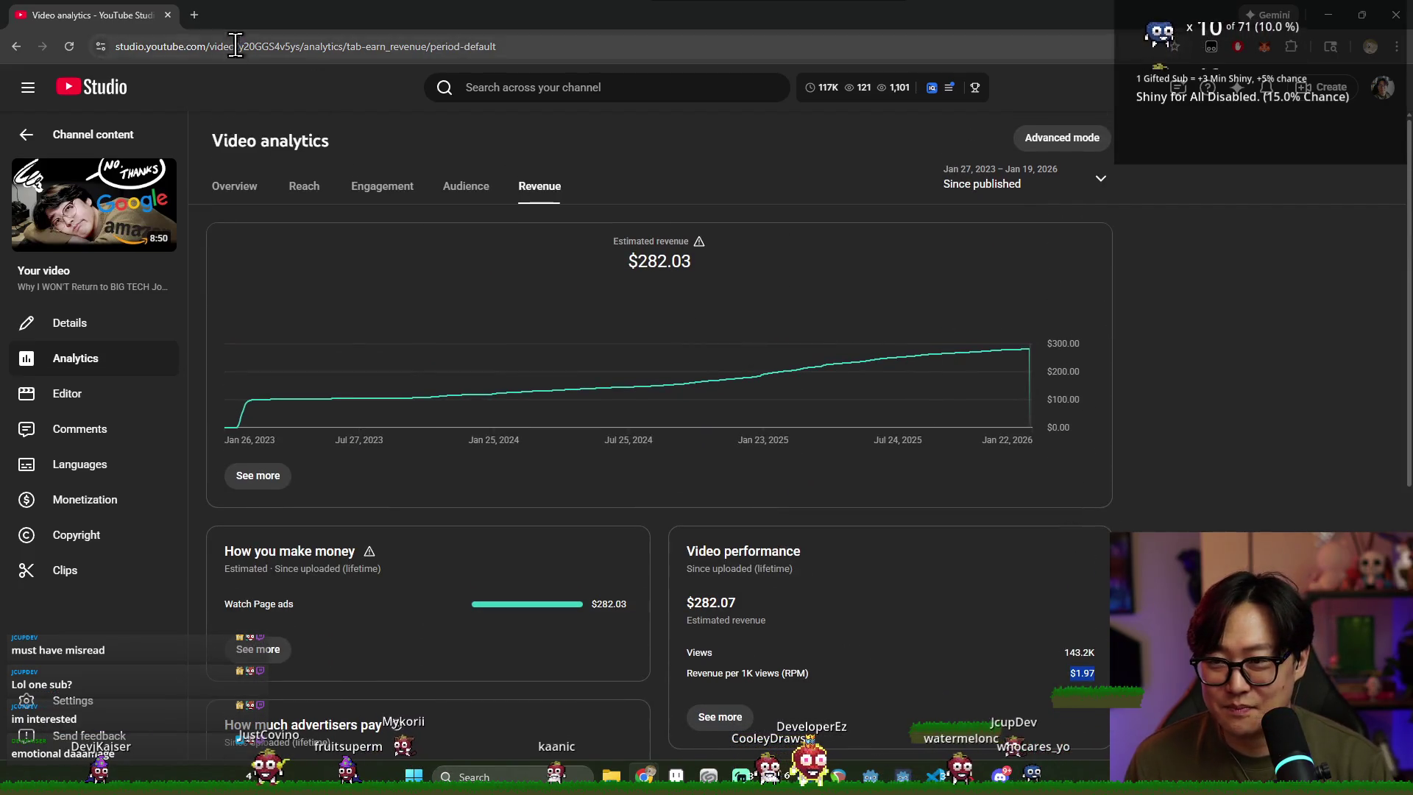
click(167, 15)
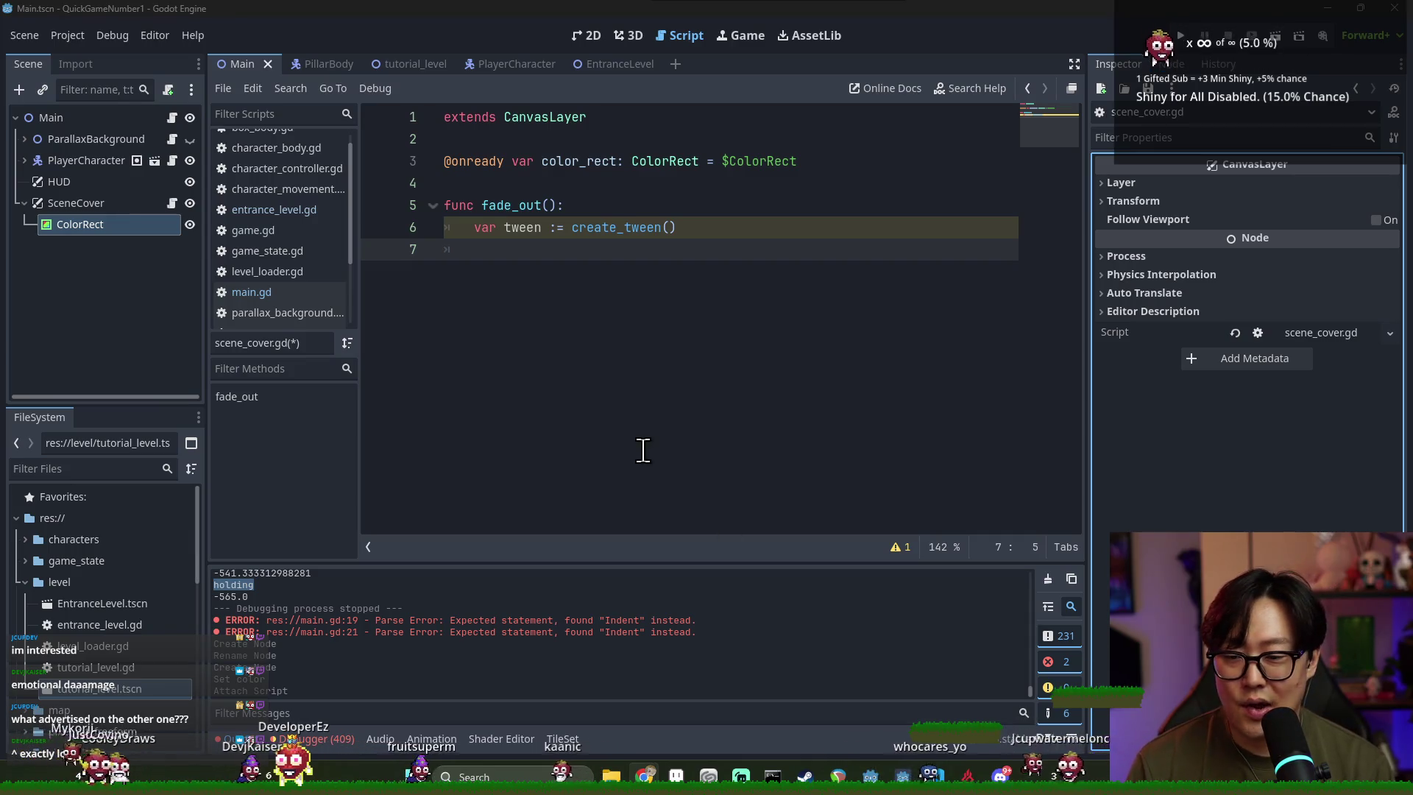
Save scene_cover.gd and remove the extra blank line below var tween := create_tween()
key(ctrl+s)
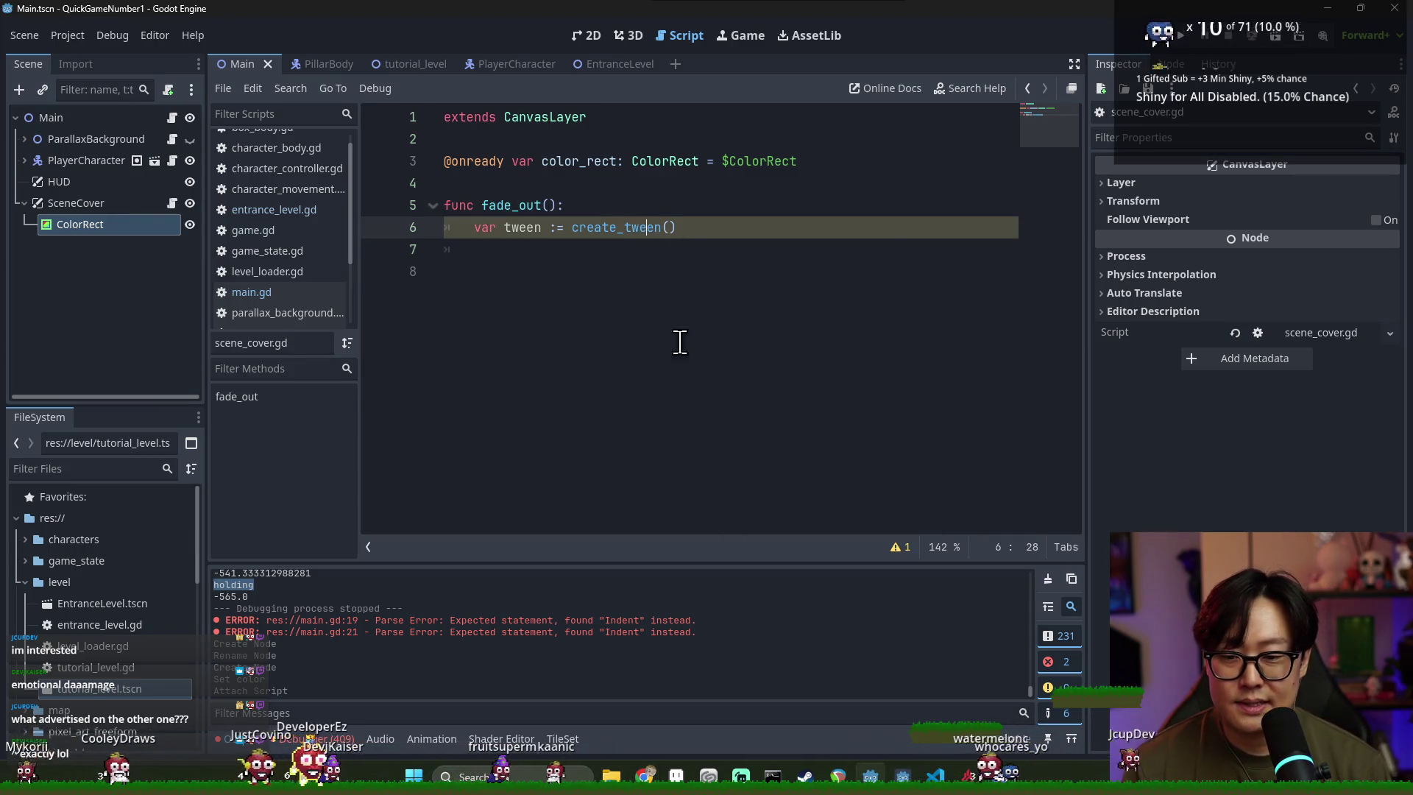
key(Return)
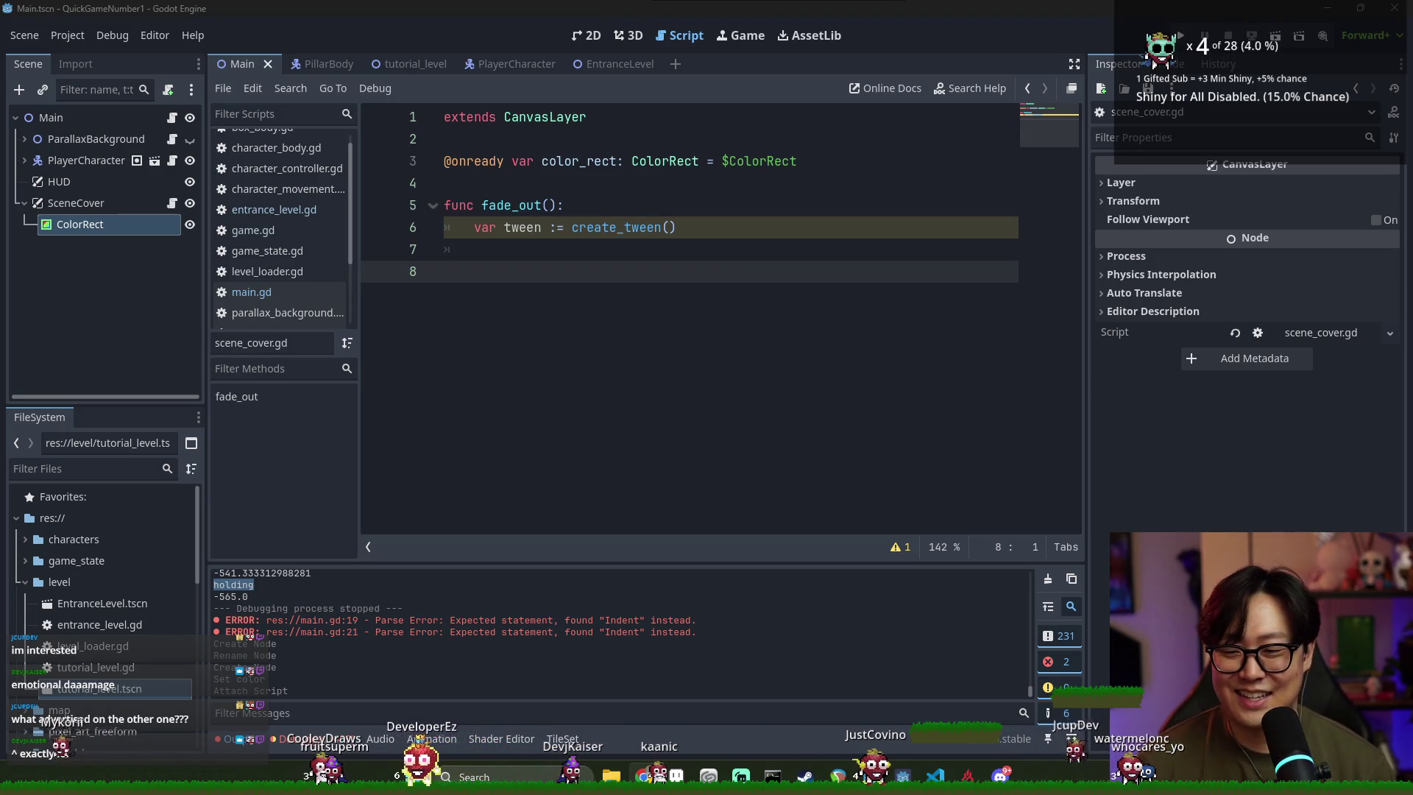
key(BackSpace)
key(BackSpace)
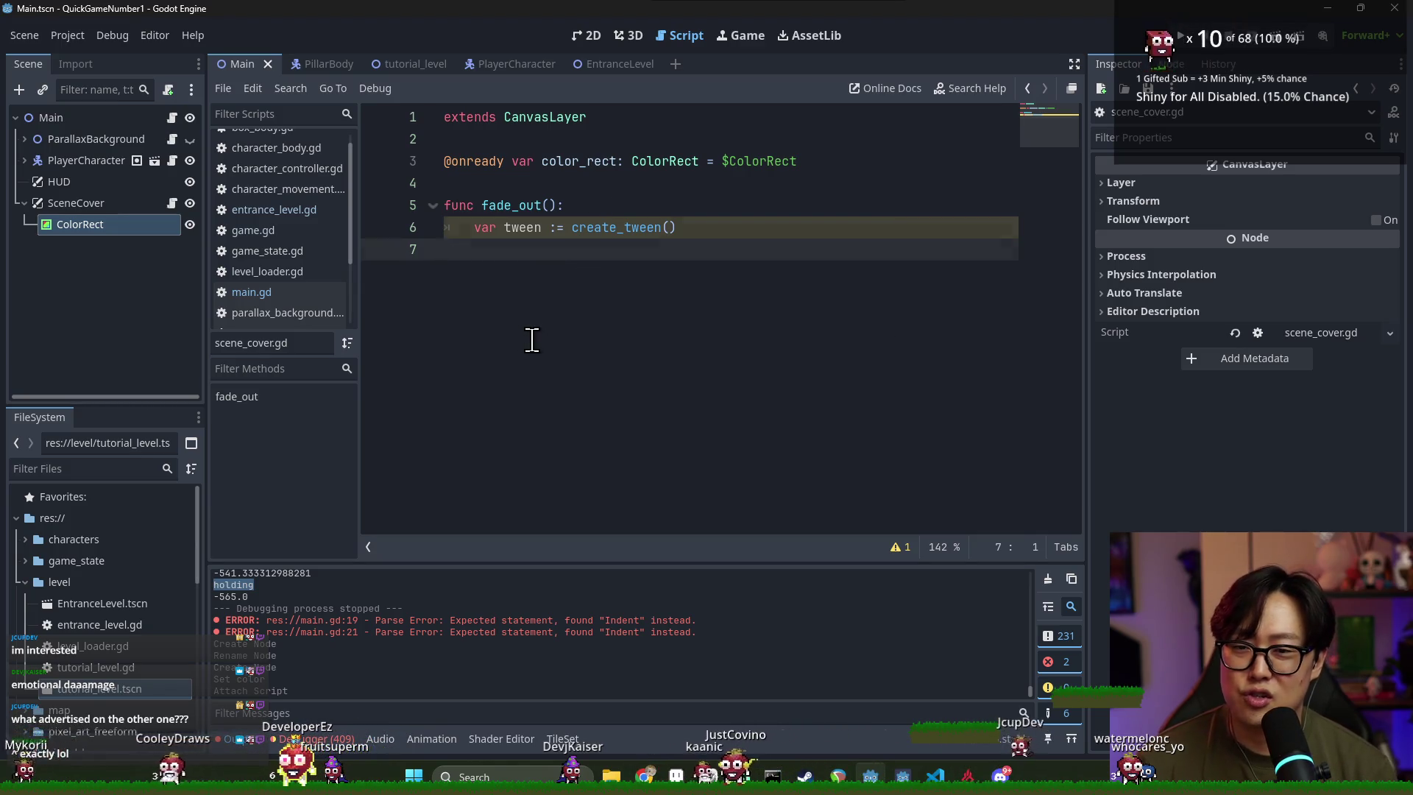
key(Left)
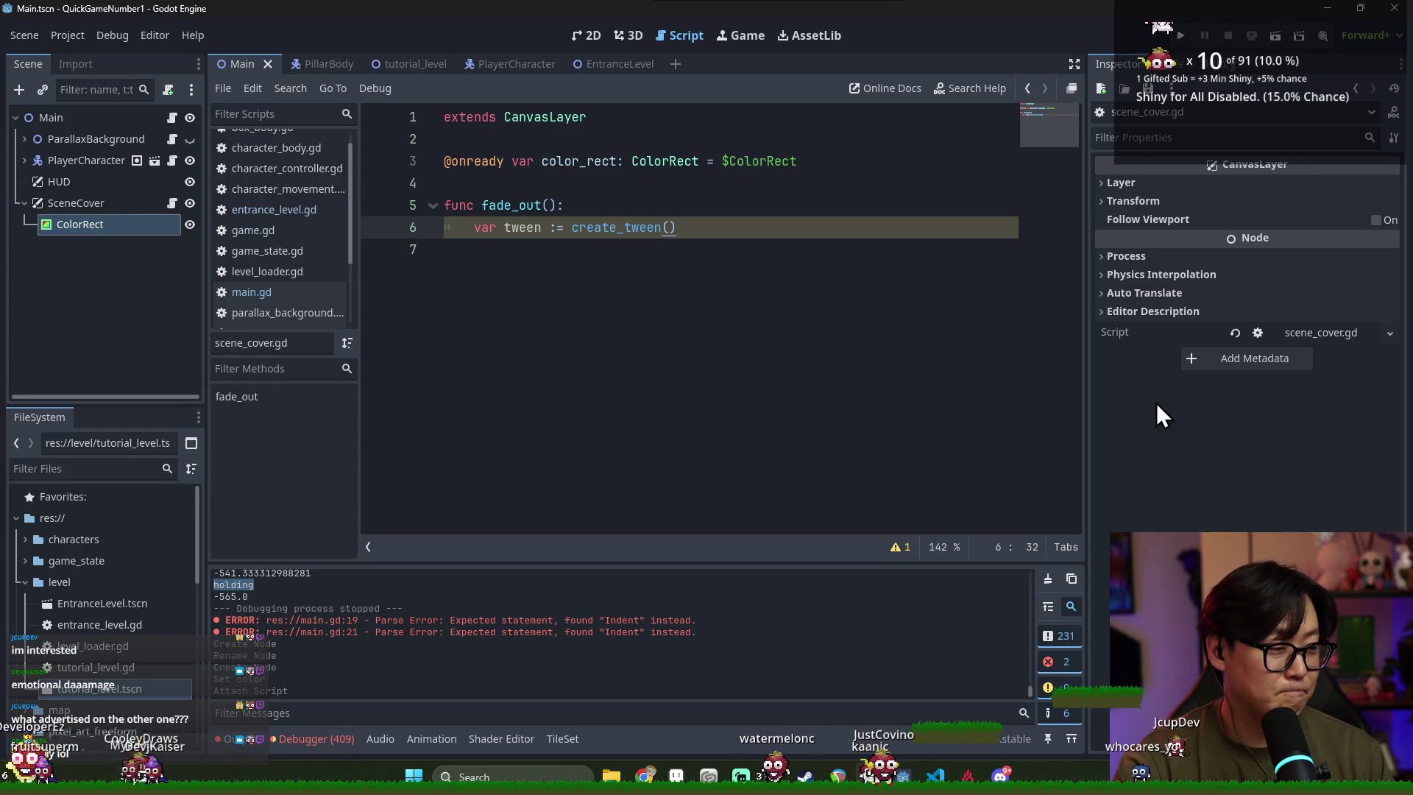
click(521, 228)
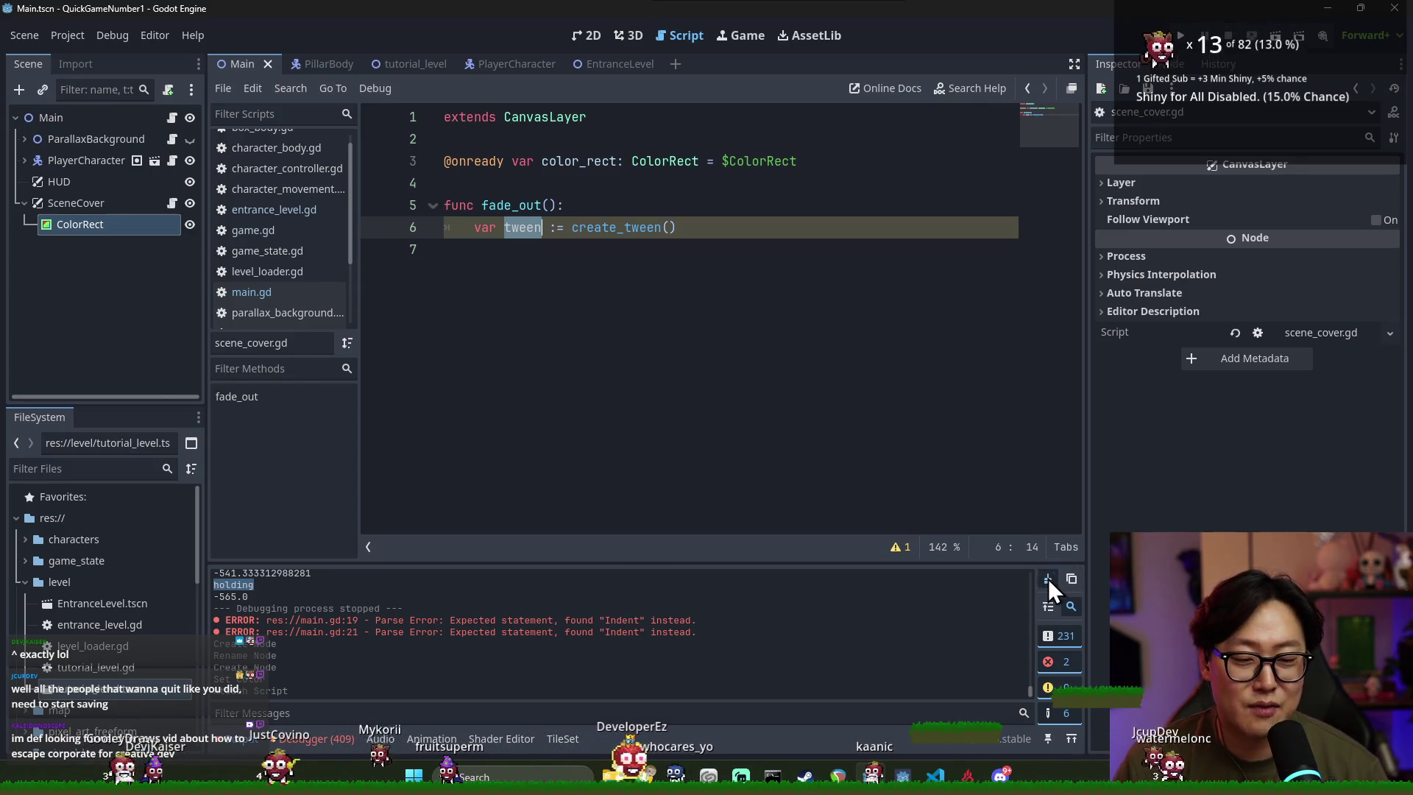
Clear the Output log and put the caret on empty line 7 of fade_out
click(1048, 578)
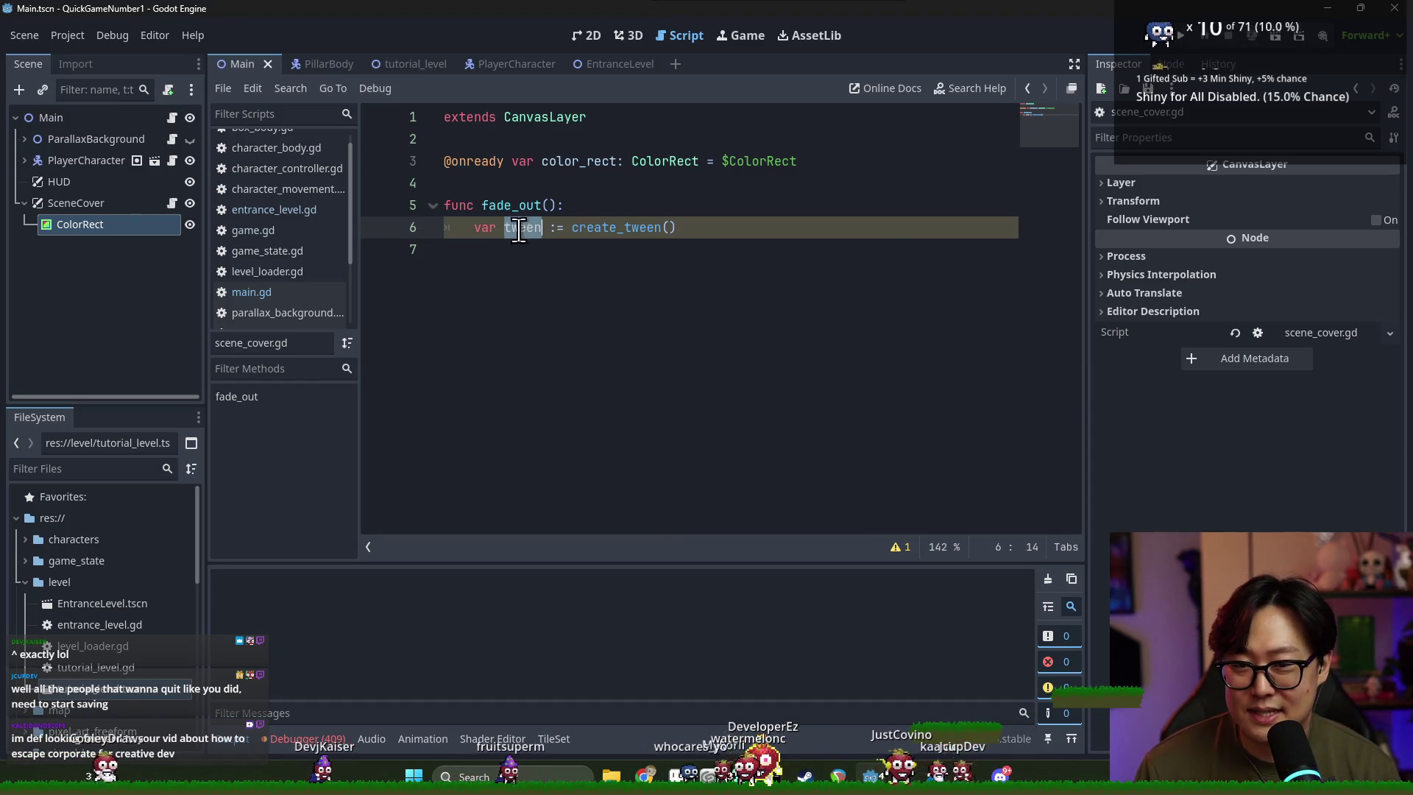
click(572, 251)
text(tween)
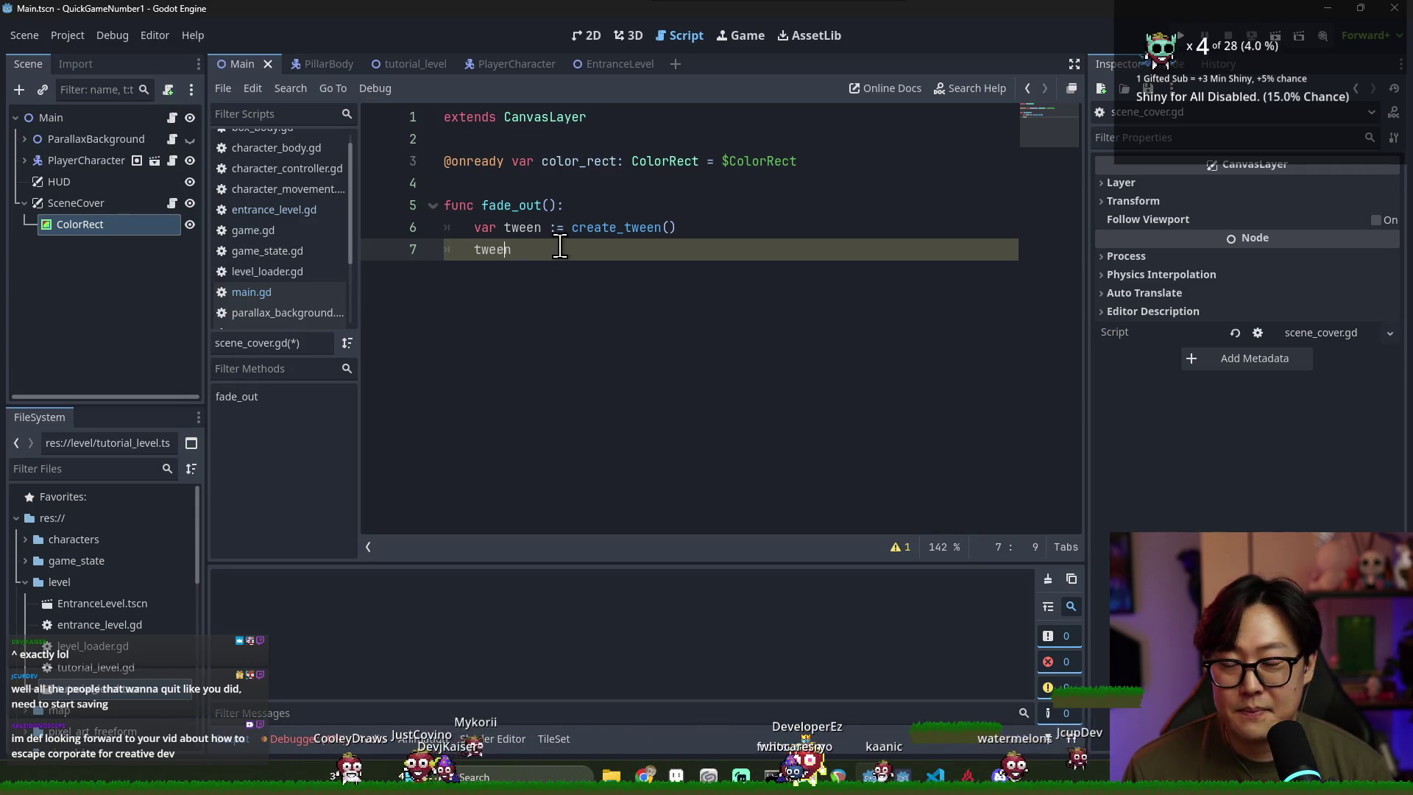
Begin tween.tween_property(color_rect, "color", ...) on line 7 of fade_out
click(601, 254)
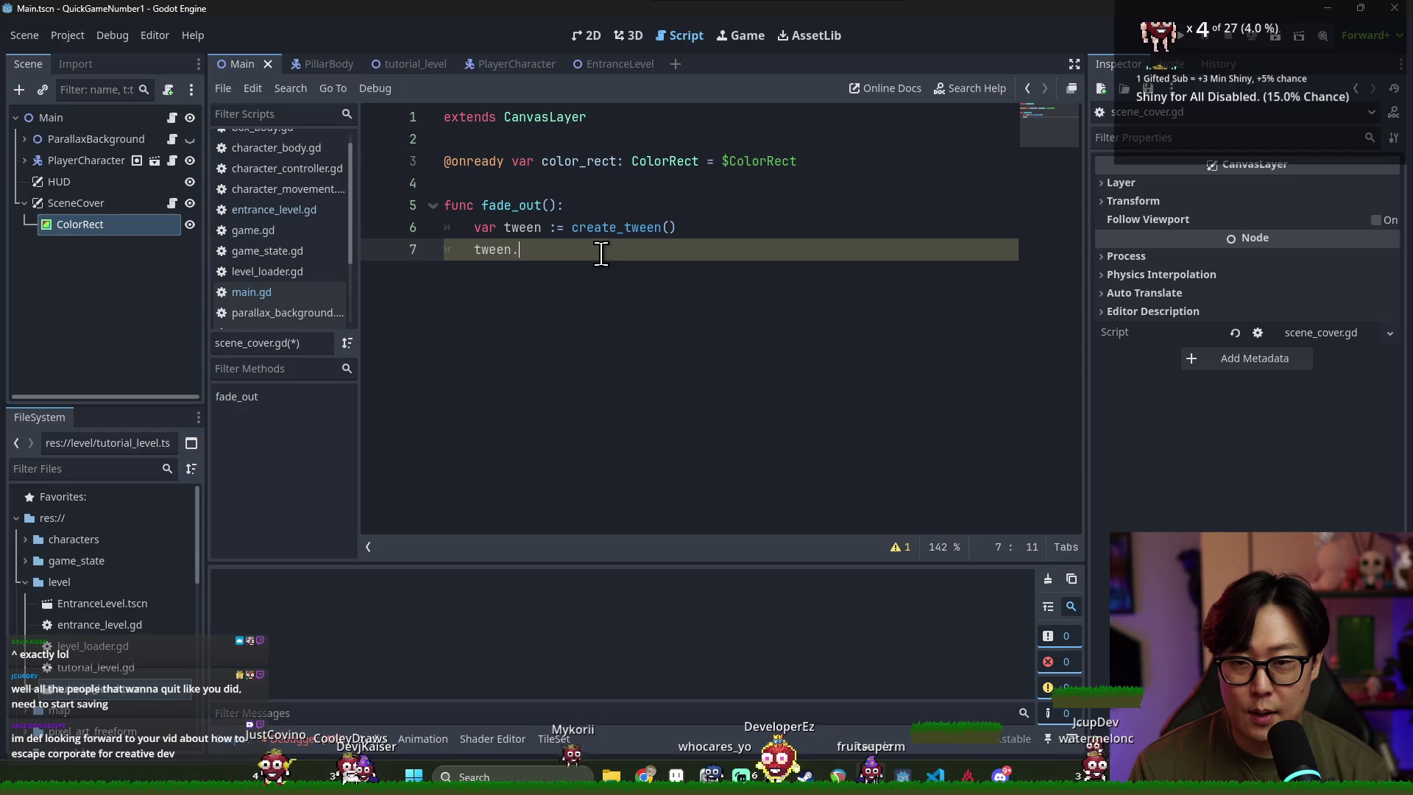
text(tween)
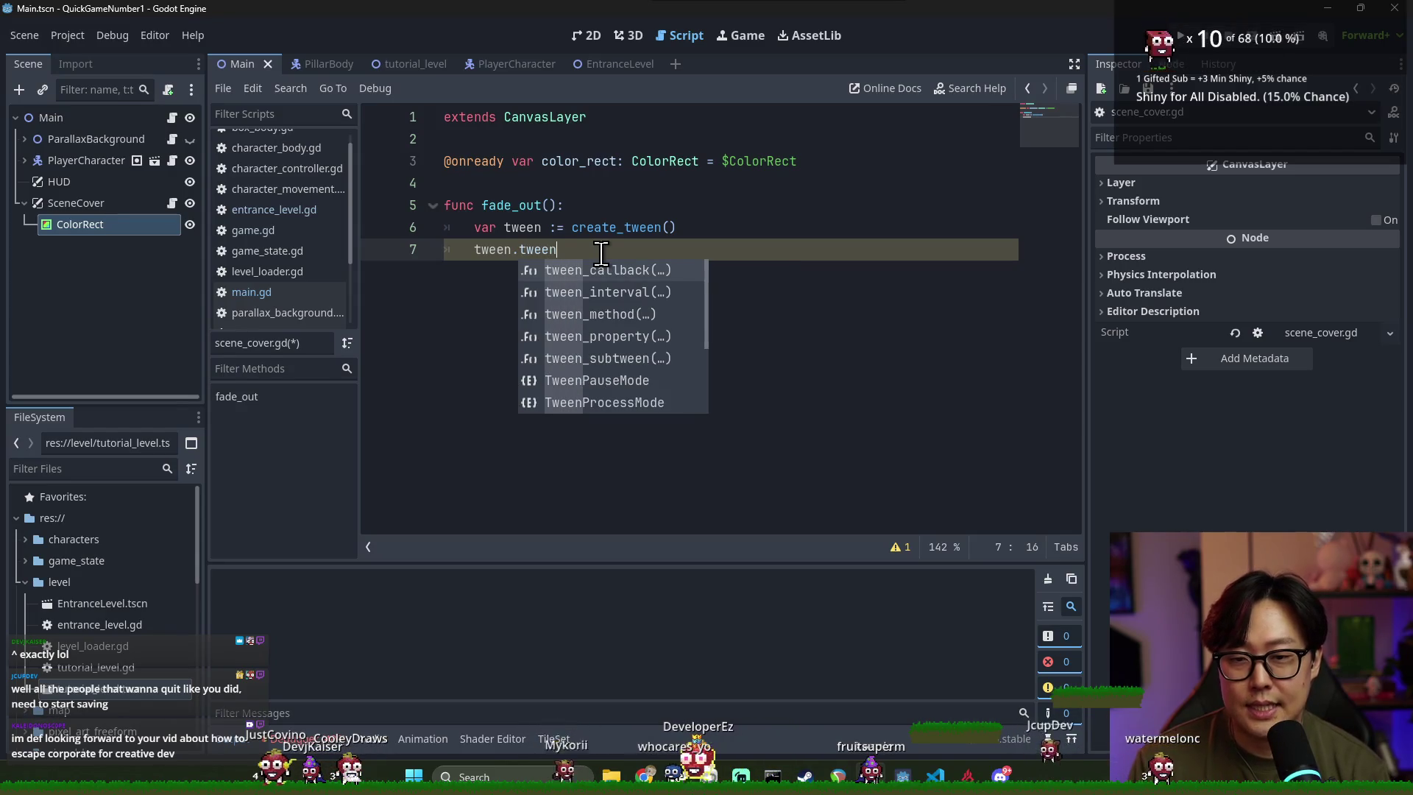
click(589, 338)
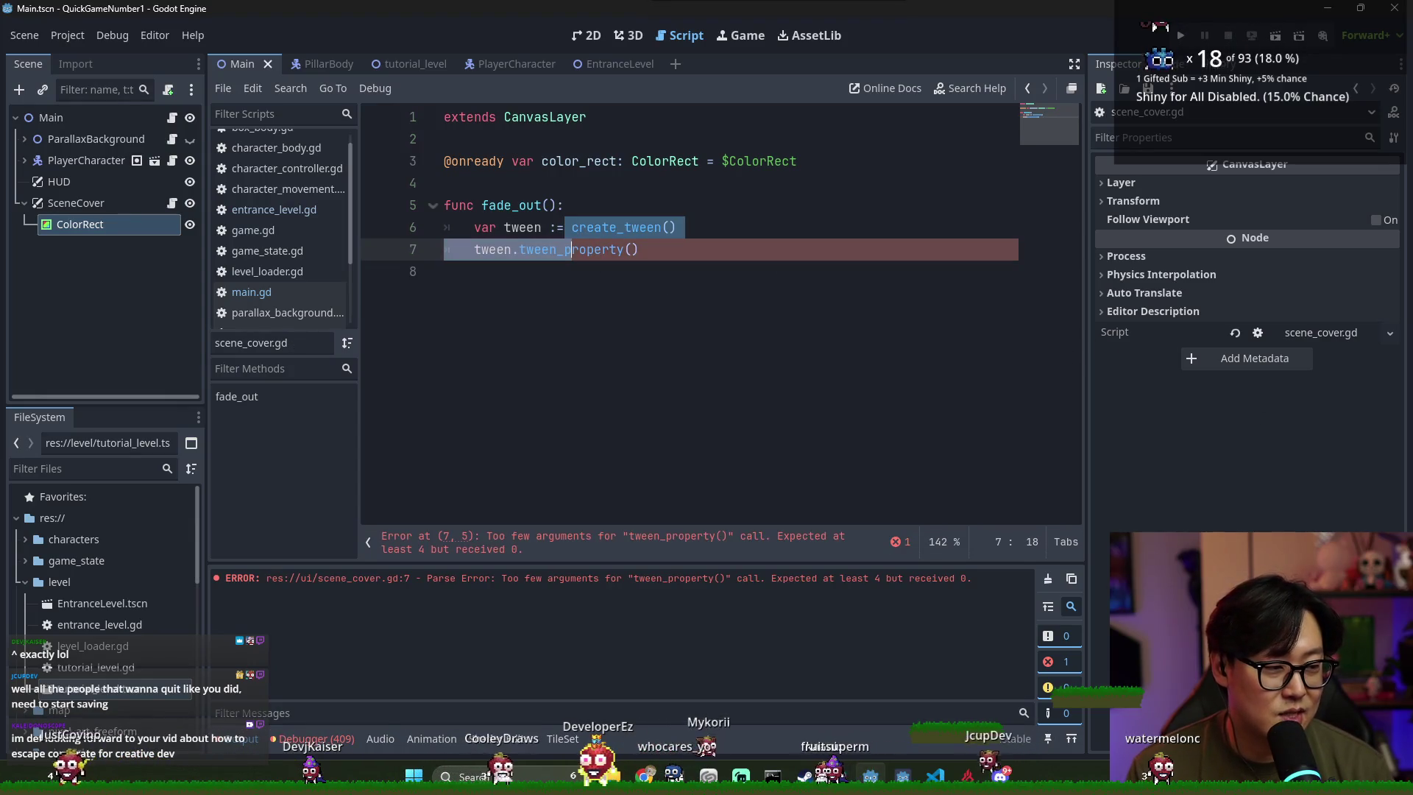
click(622, 249)
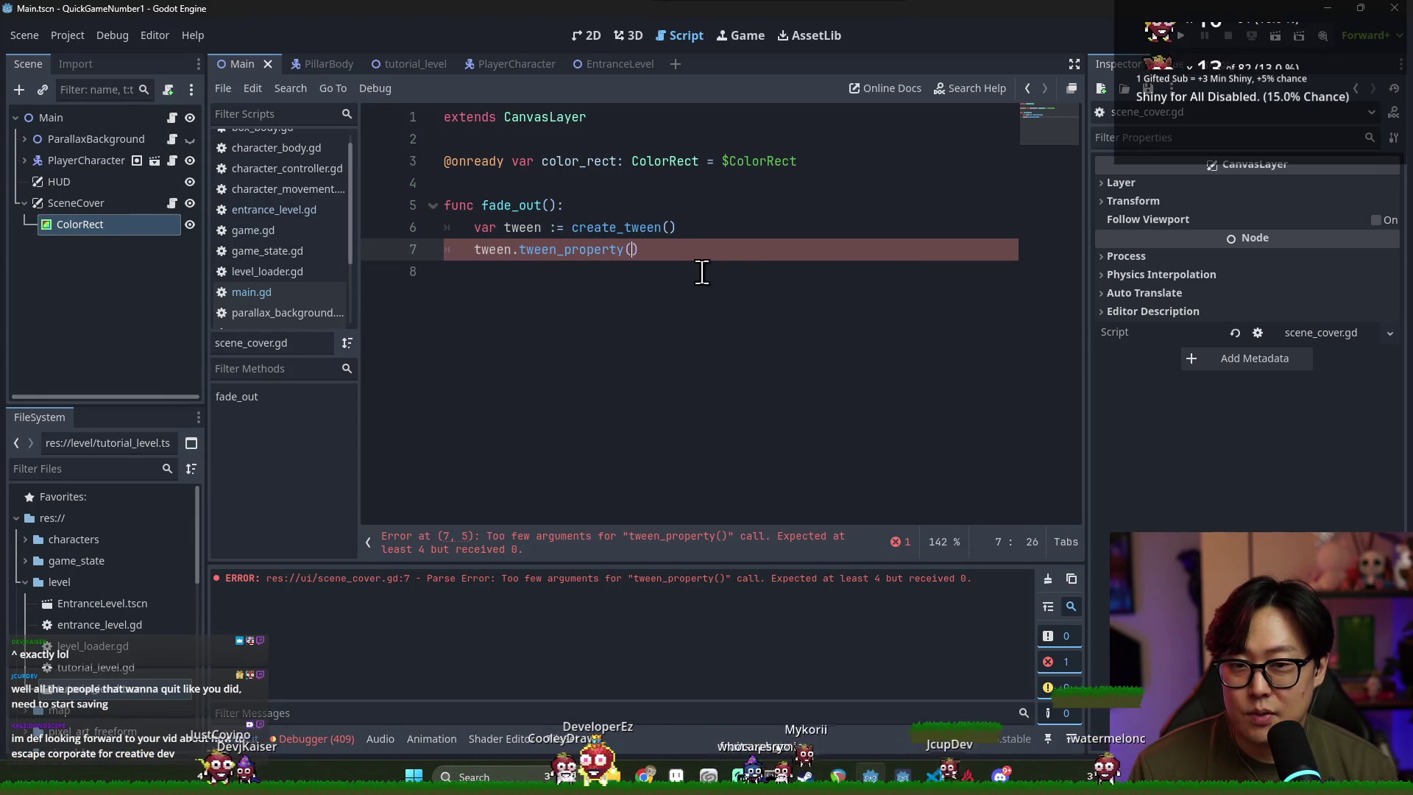
click(596, 163)
double_click(597, 163)
key(ctrl+c)
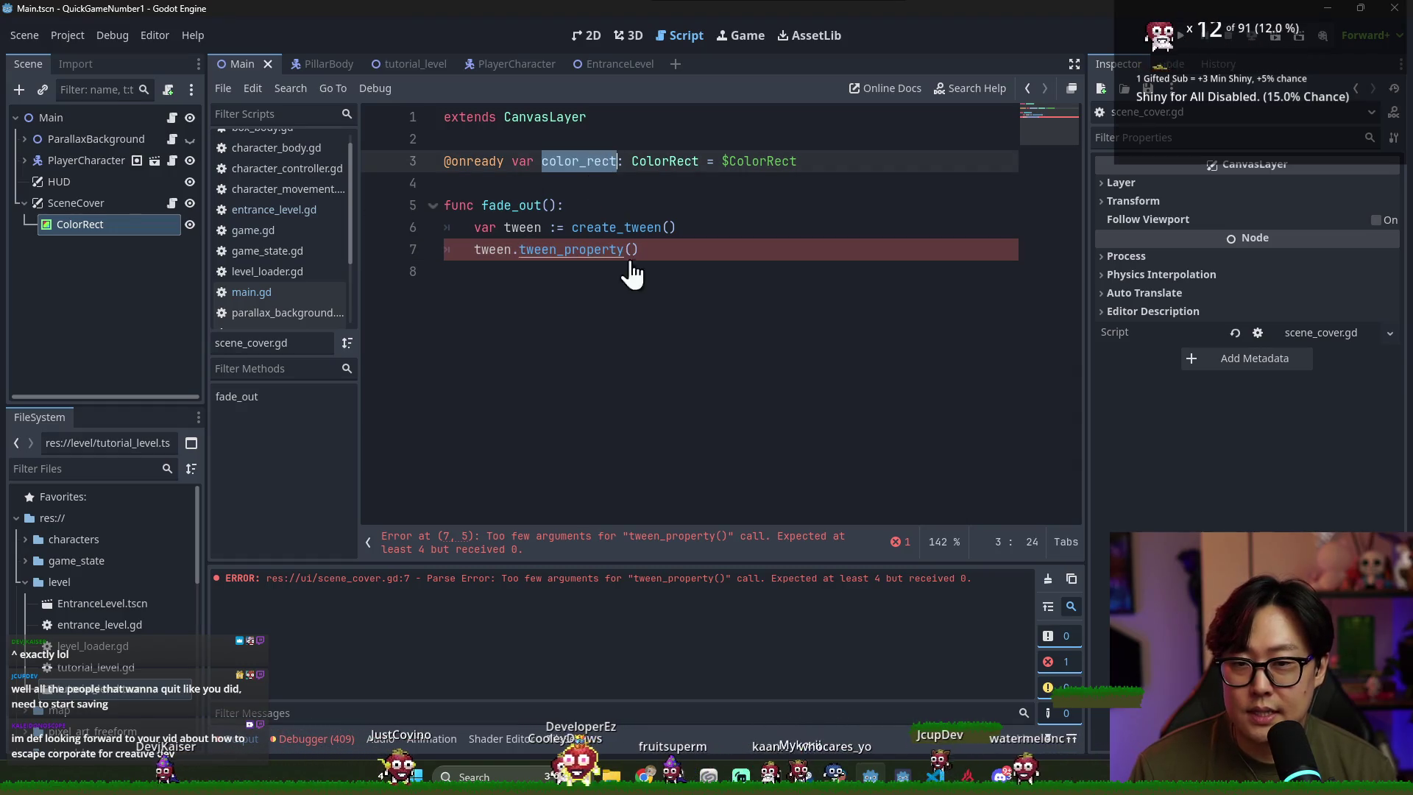
click(632, 250)
key(ctrl+v)
text(,)
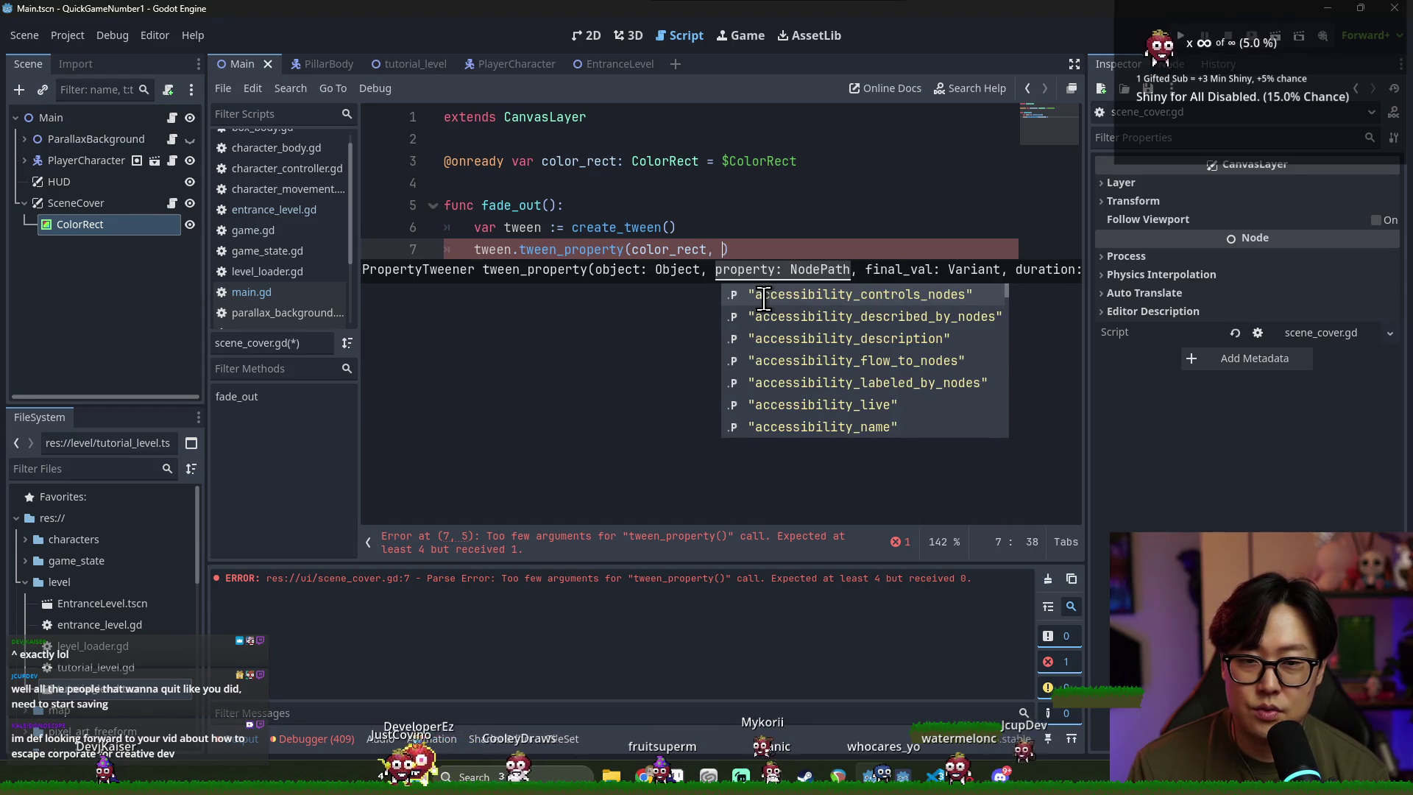
text( "colo)
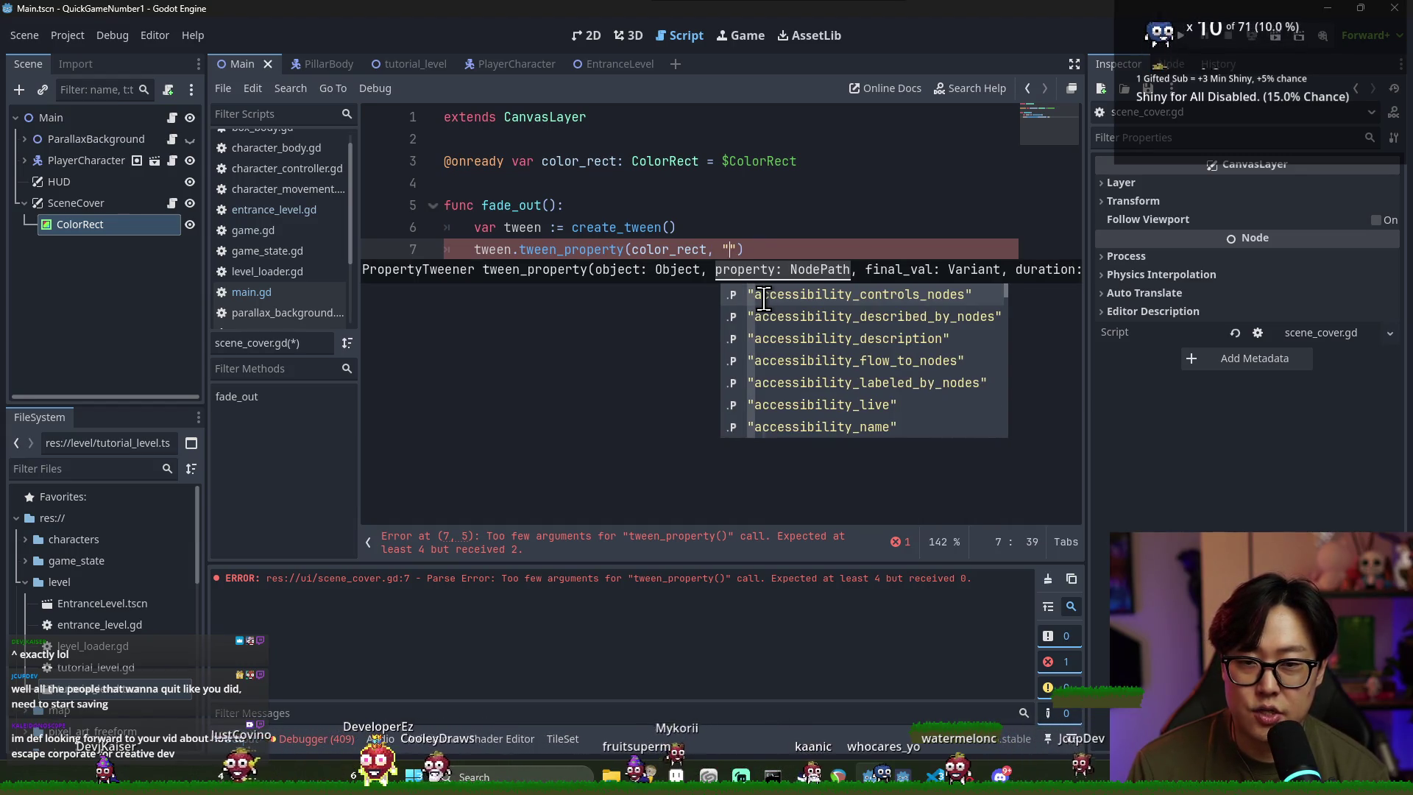
key(Return)
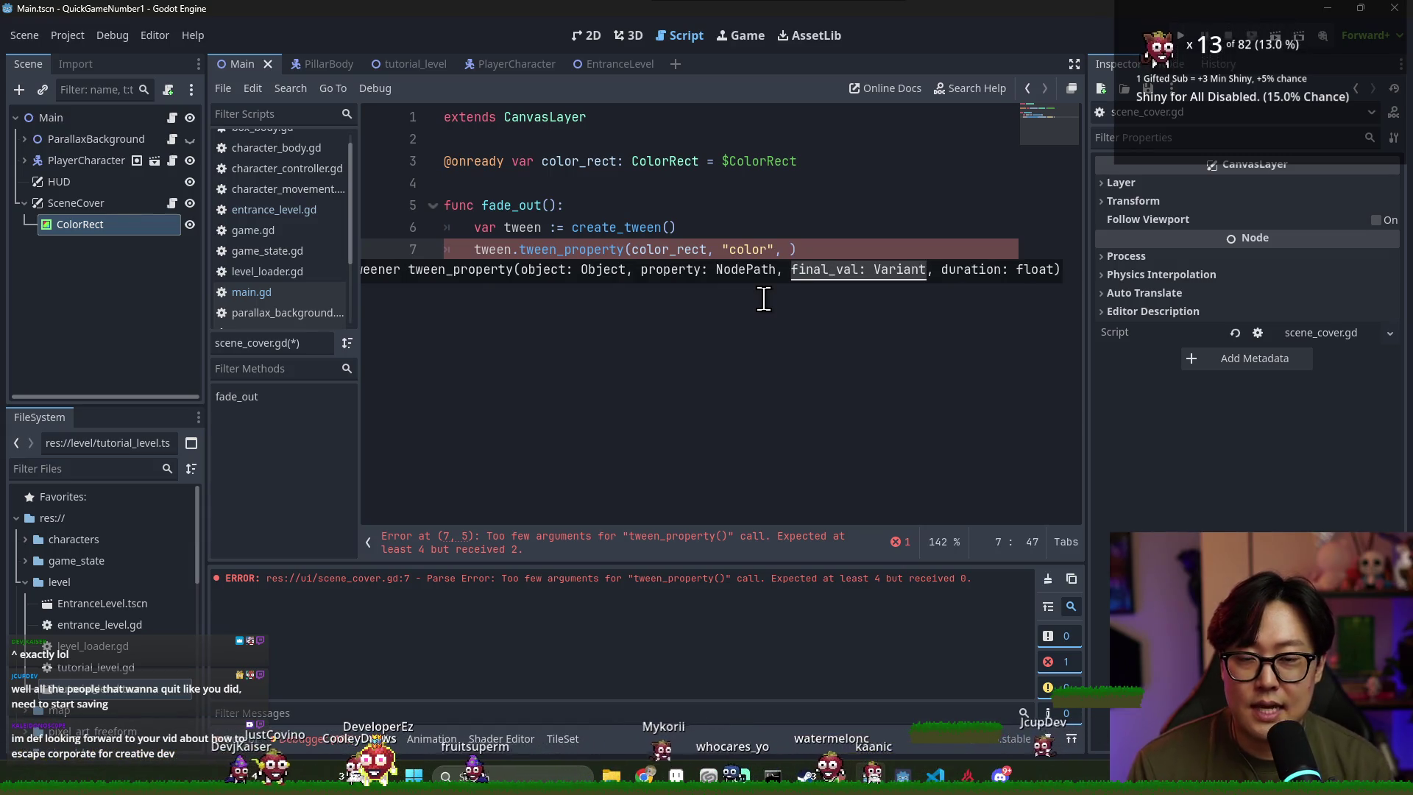
Declare var veil_color := color_rect.color right after the create_tween line
click(724, 228)
text(var)
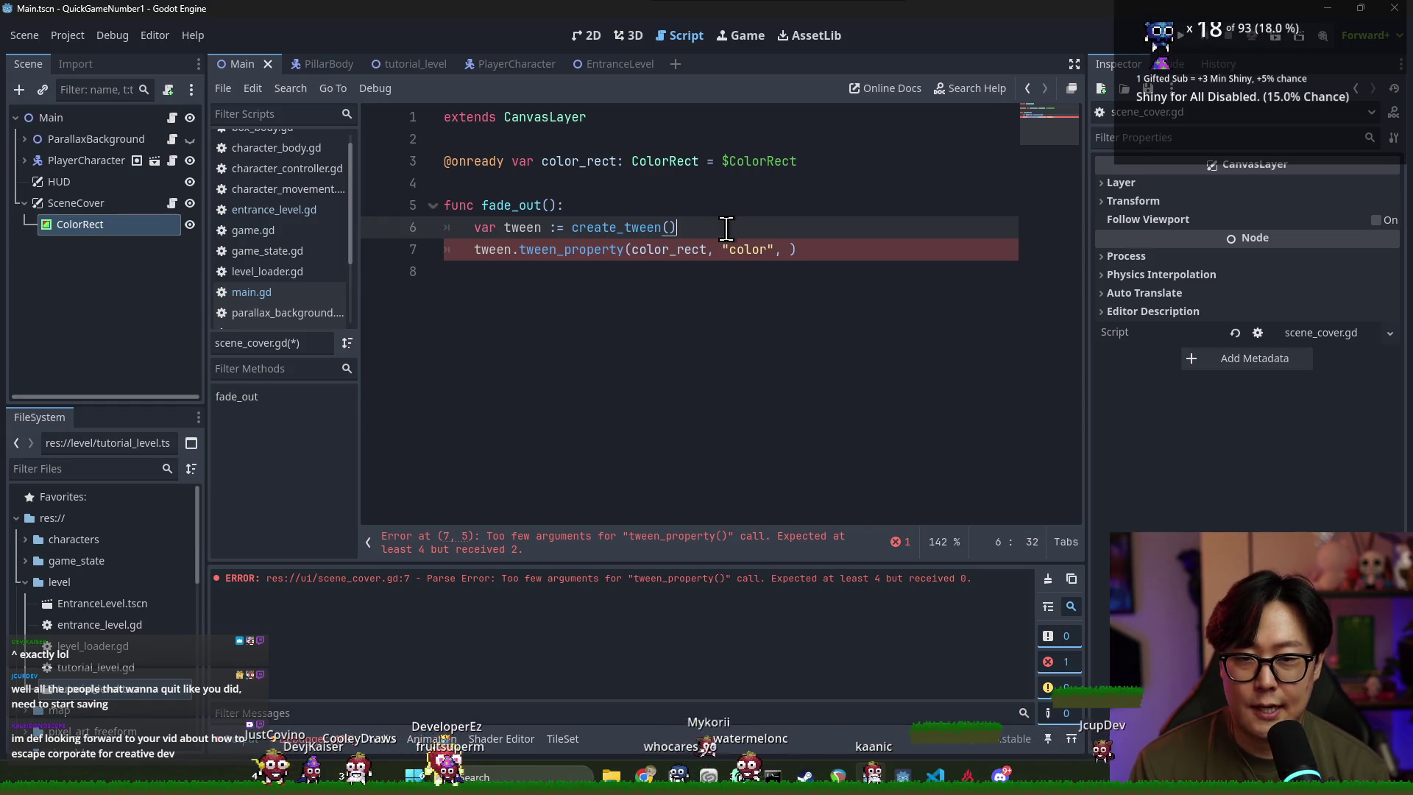
key(Return)
text(v)
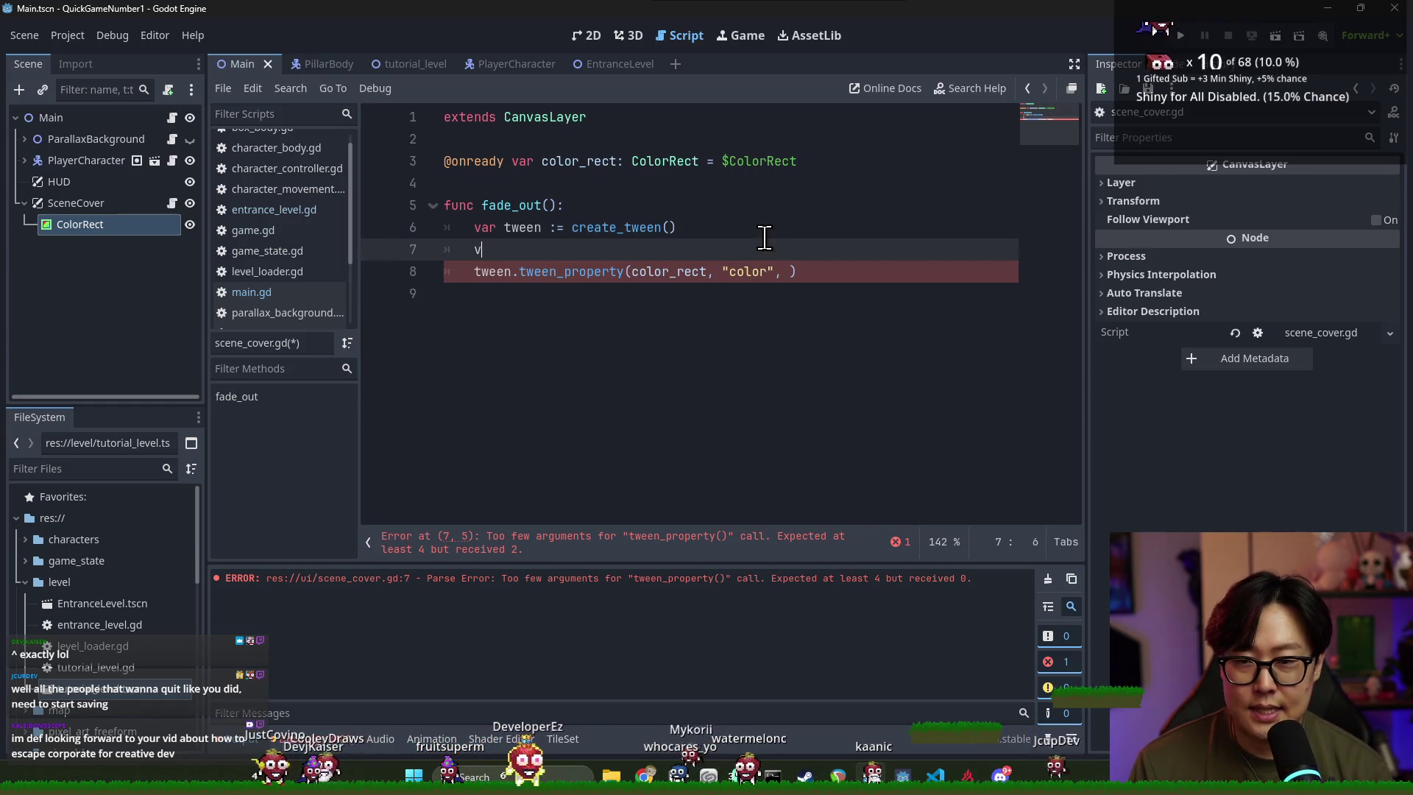
text(ar veil_colo)
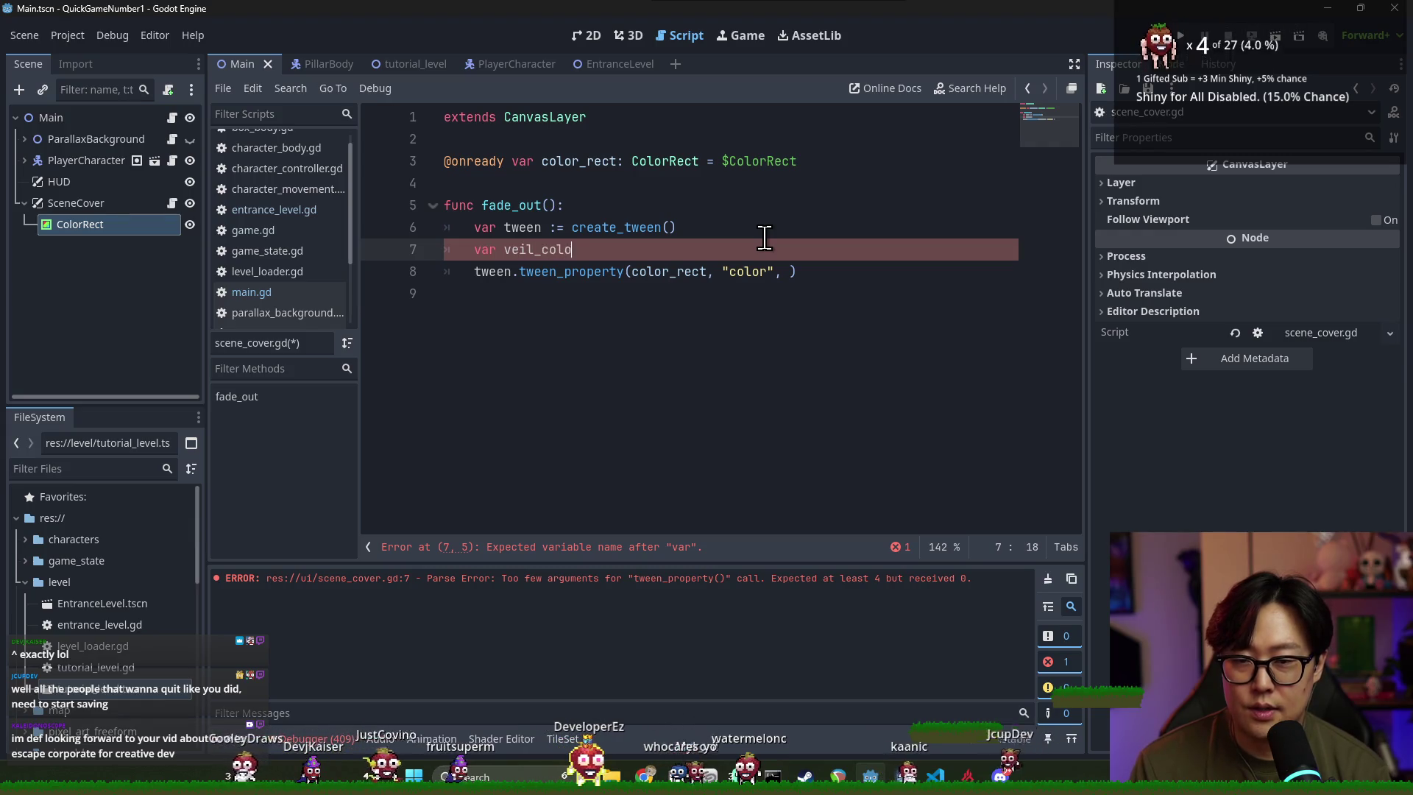
text(r :=)
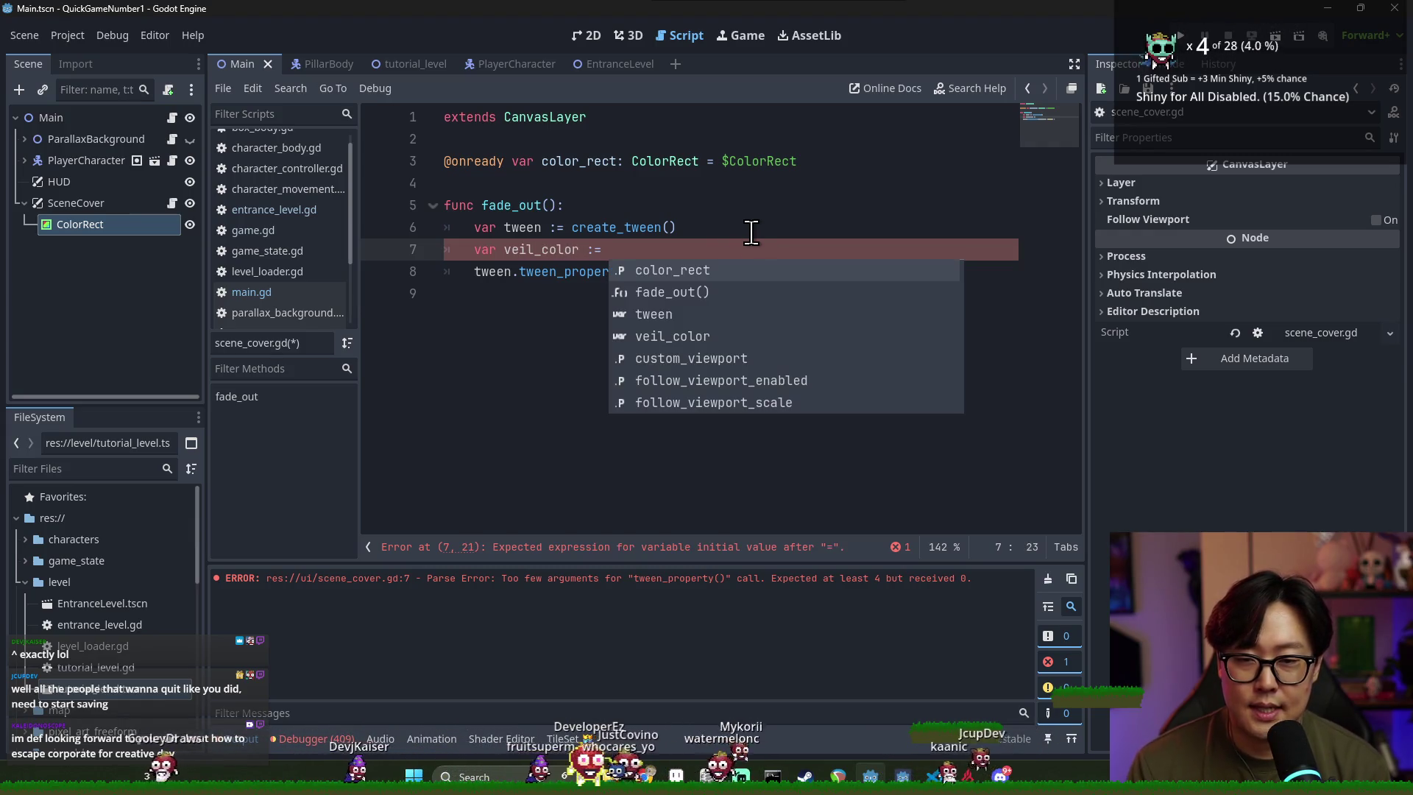
key(Escape)
double_click(678, 272)
key(ctrl+c)
click(681, 250)
key(ctrl+v)
text(.color)
Fill the tween's final value and add a veil_color alpha line, then save
click(783, 271)
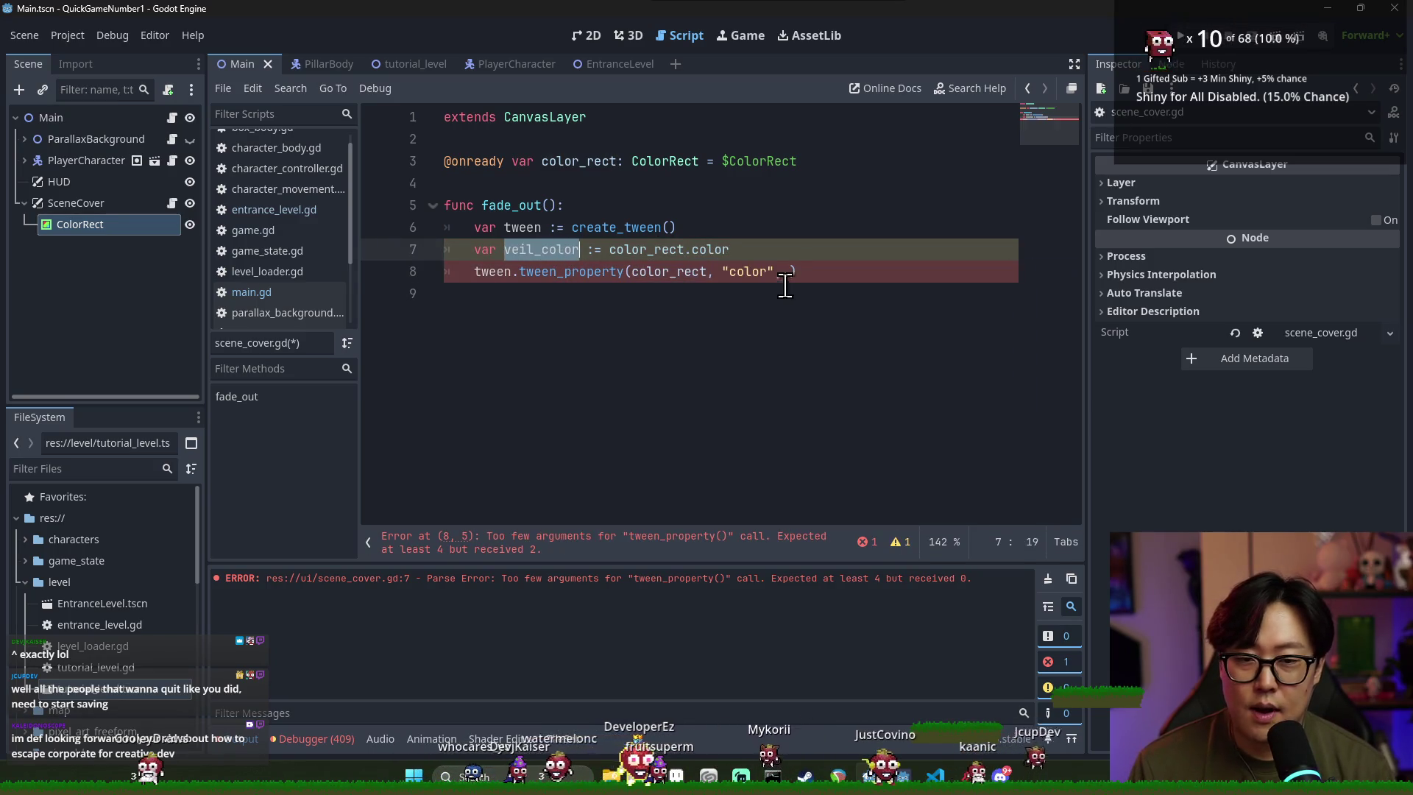
text(veil_color.a,)
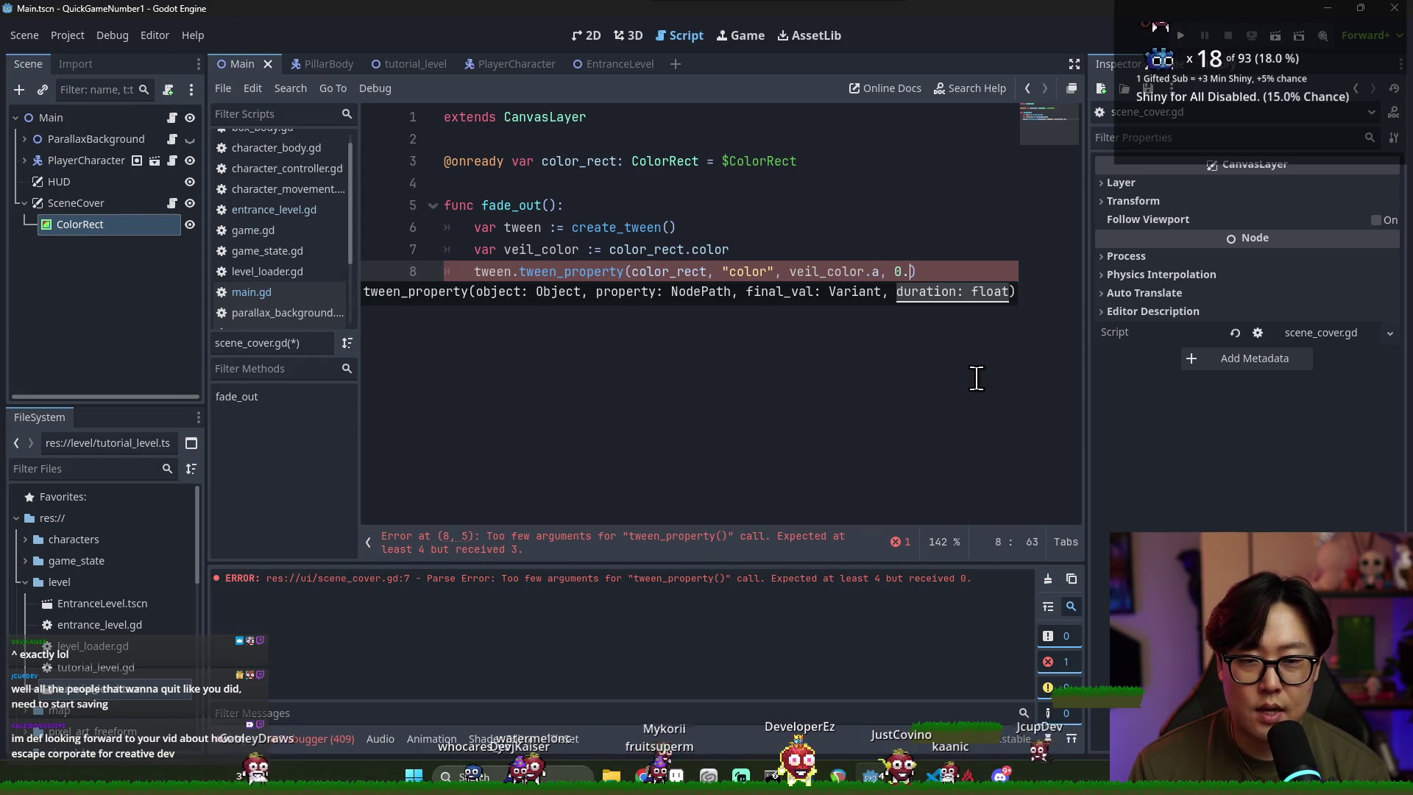
click(752, 258)
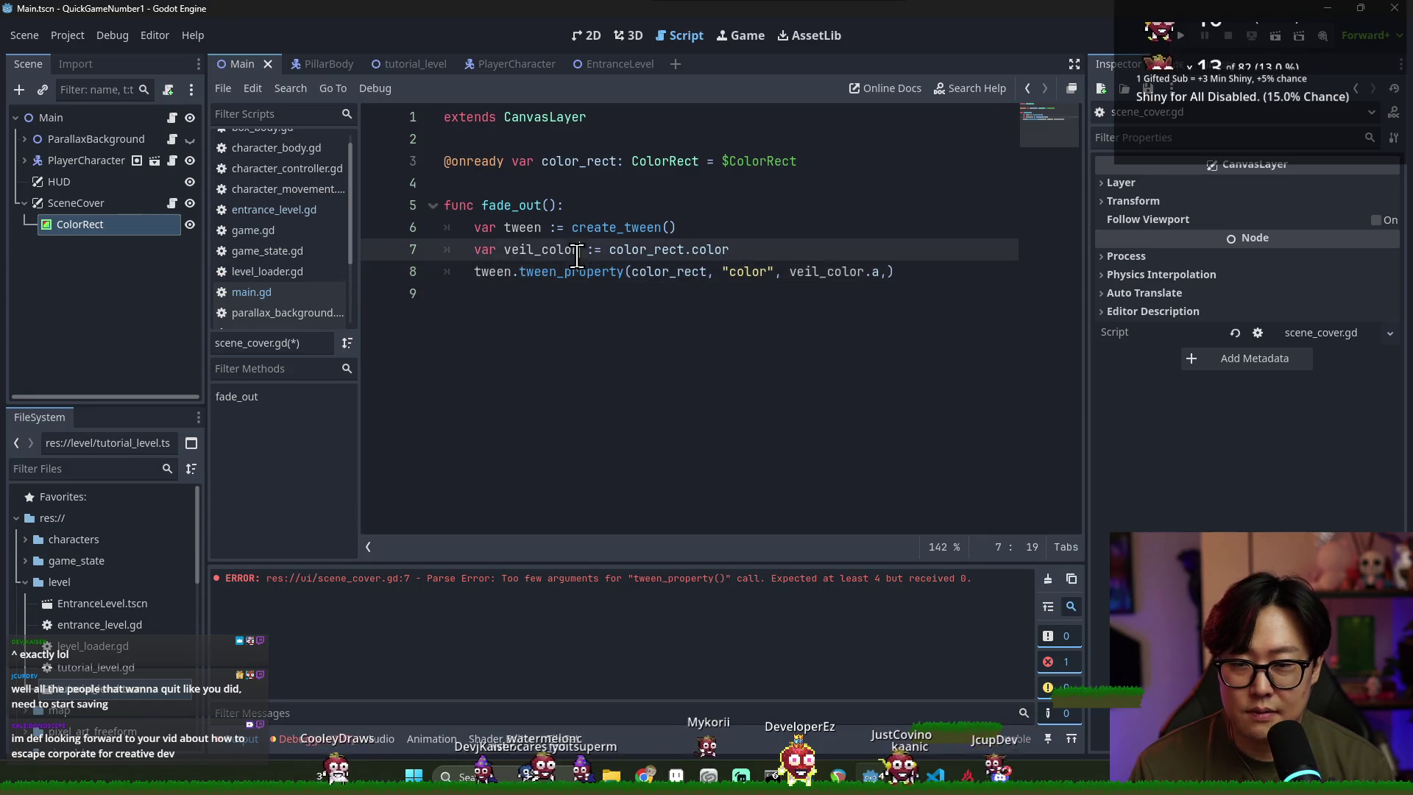
key(Return)
text(veil_color.a = 1.)
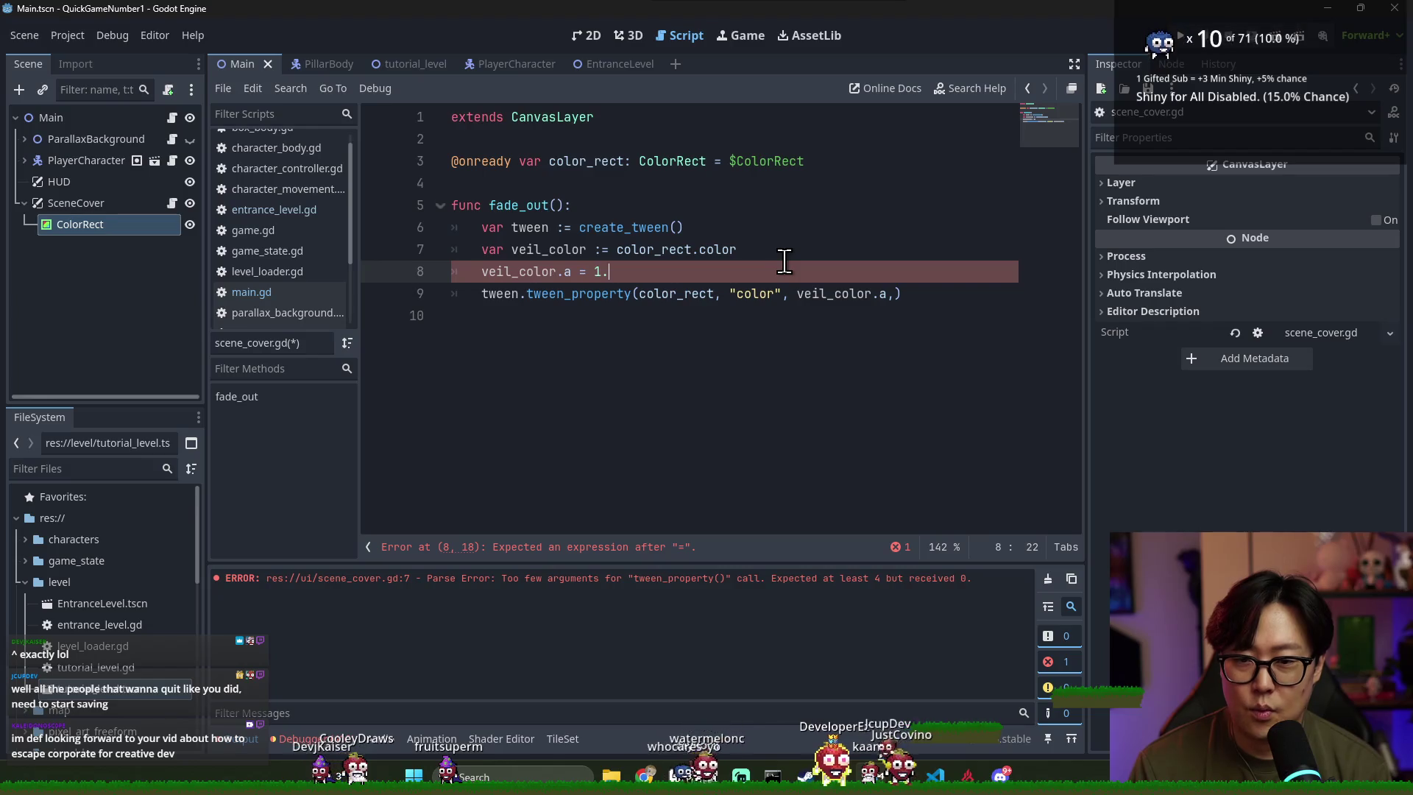
key(ctrl+s)
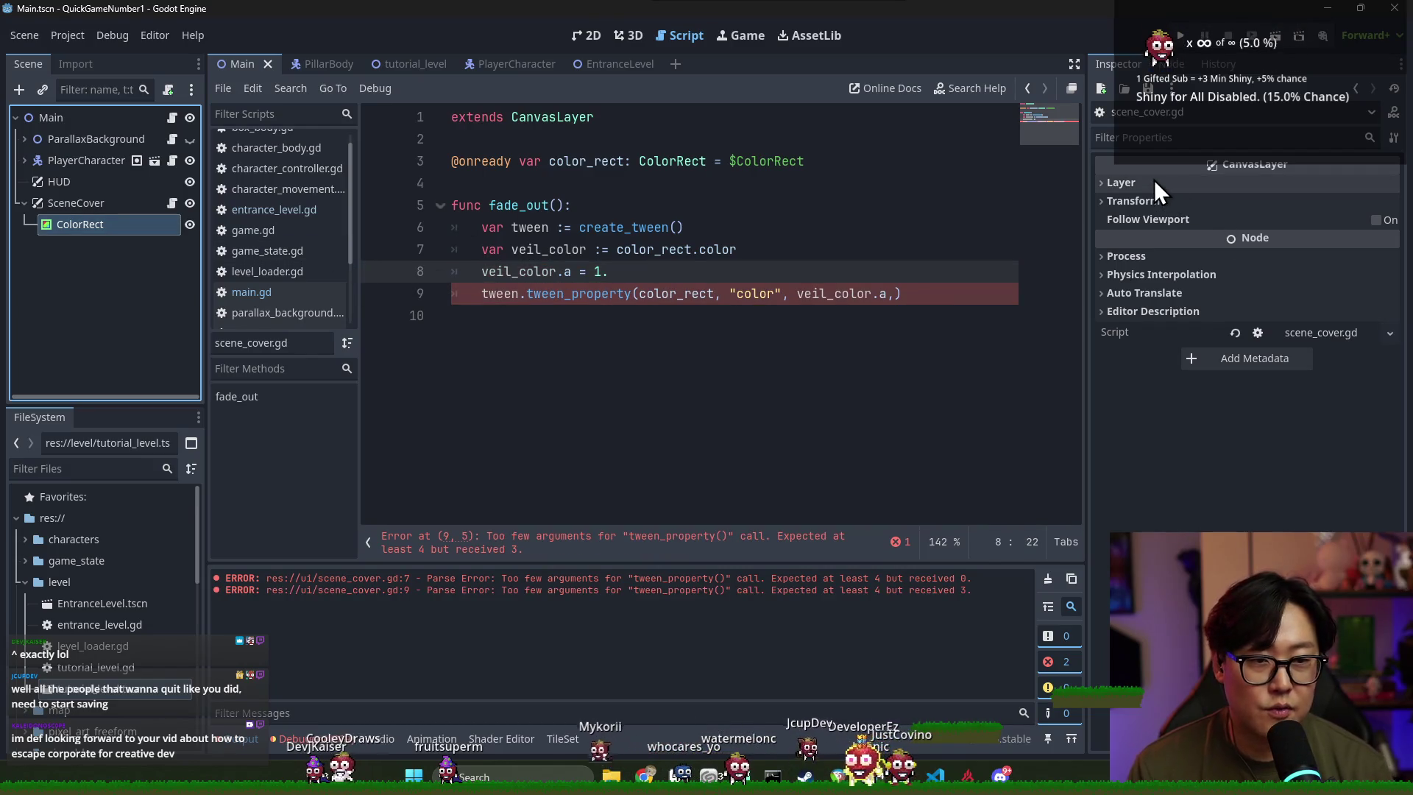
Make the ColorRect node's Color transparent in the Inspector and save the scene
click(1153, 181)
click(107, 200)
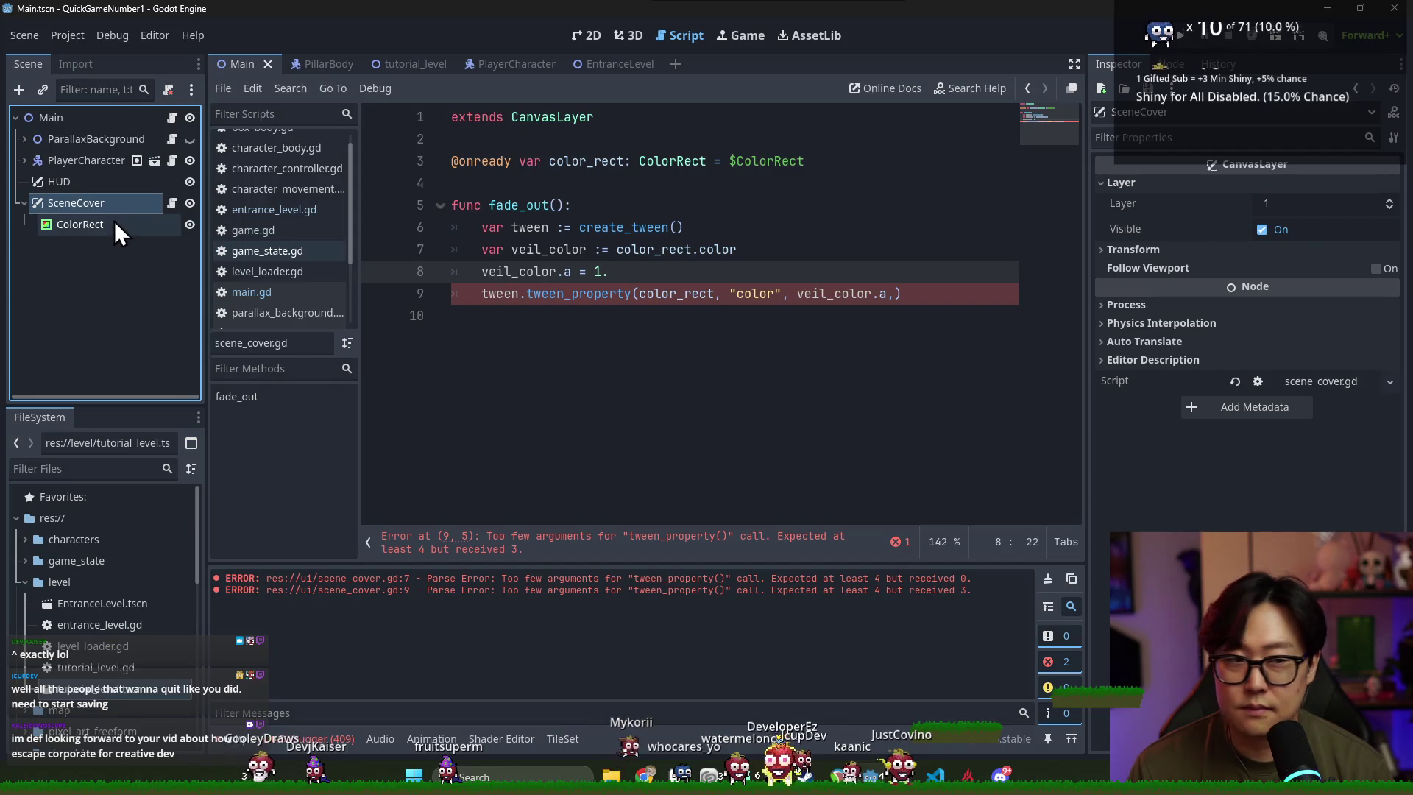
click(114, 219)
click(1287, 182)
click(565, 271)
key(ctrl+s)
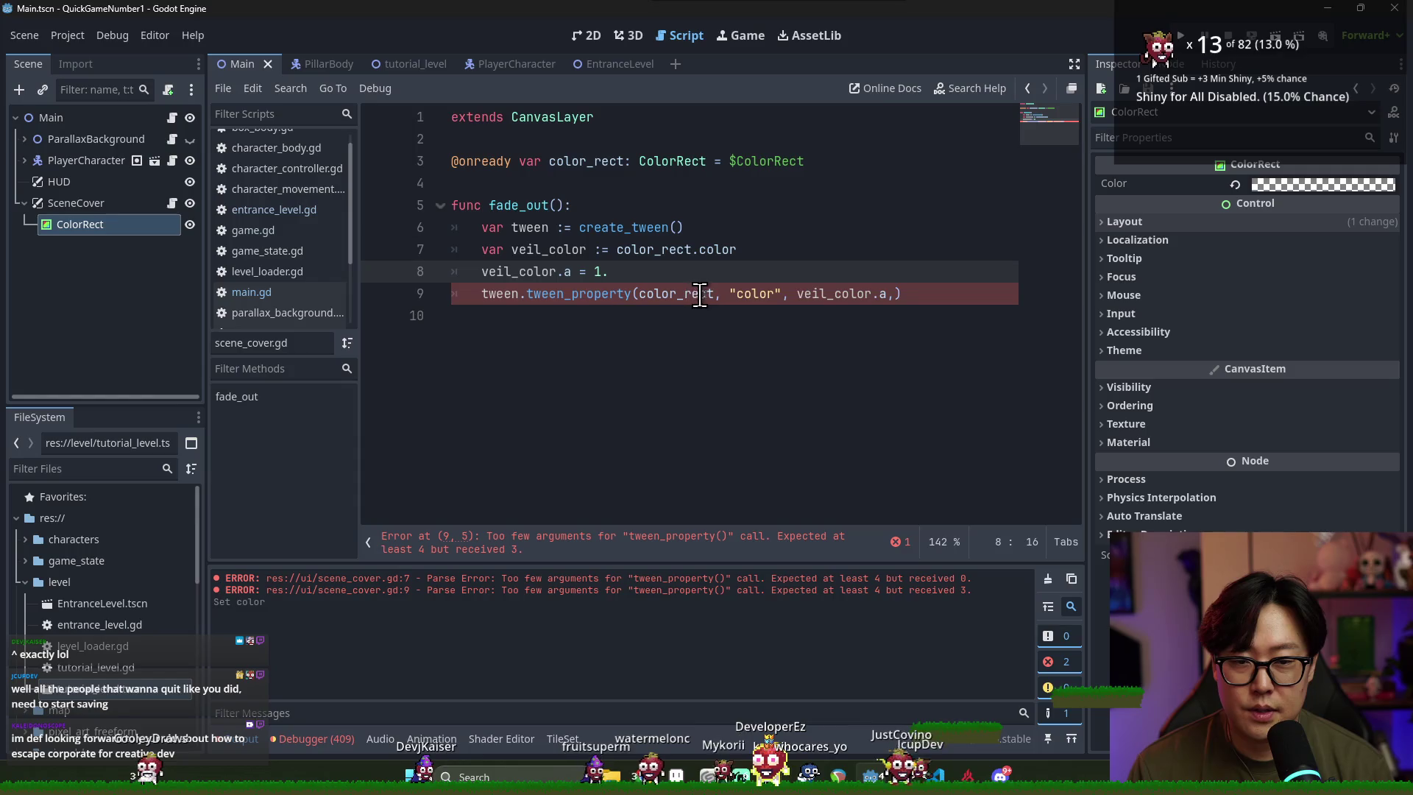
Use veil_color as tween_property's final value, save, and copy that line
double_click(810, 294)
click(888, 293)
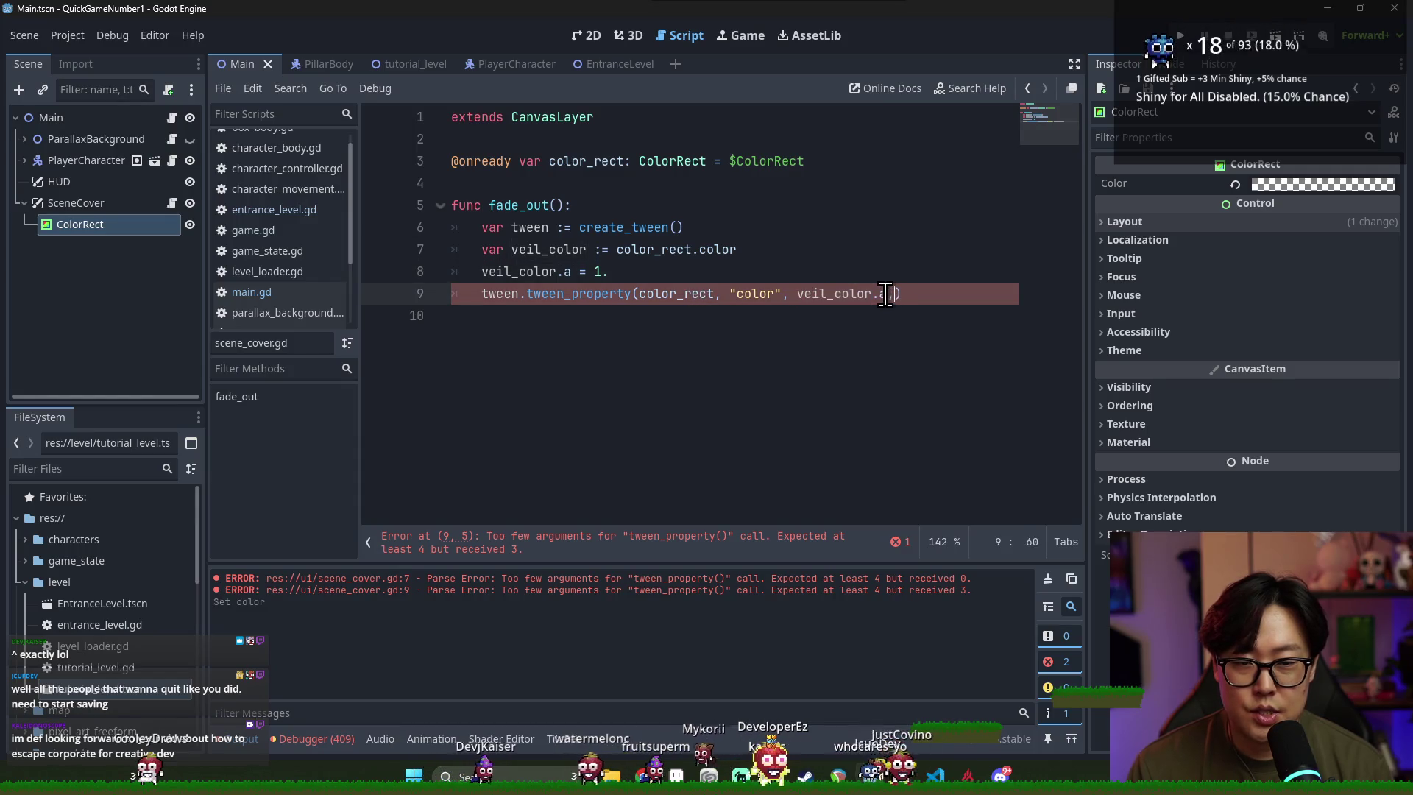
shift+click(805, 295)
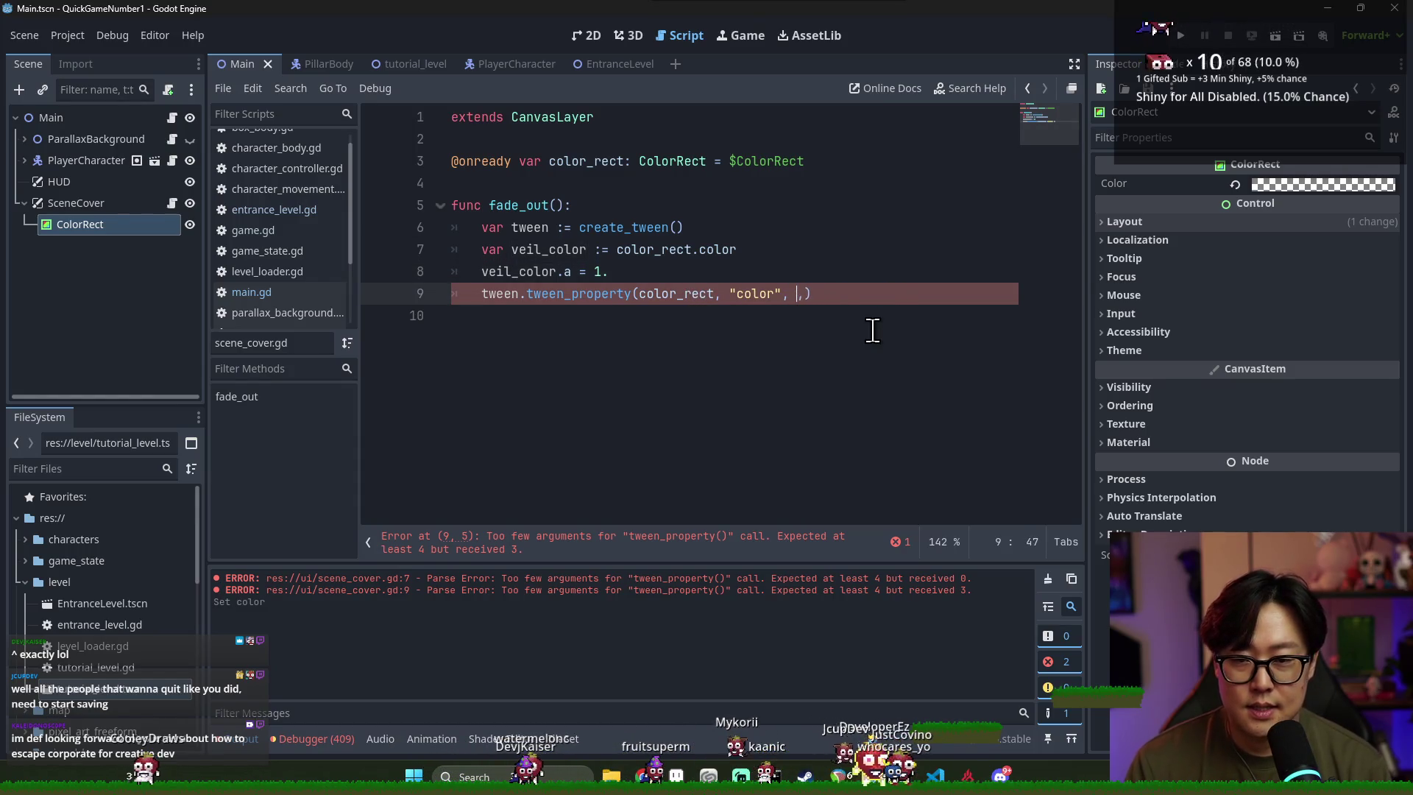
double_click(534, 249)
key(ctrl+c)
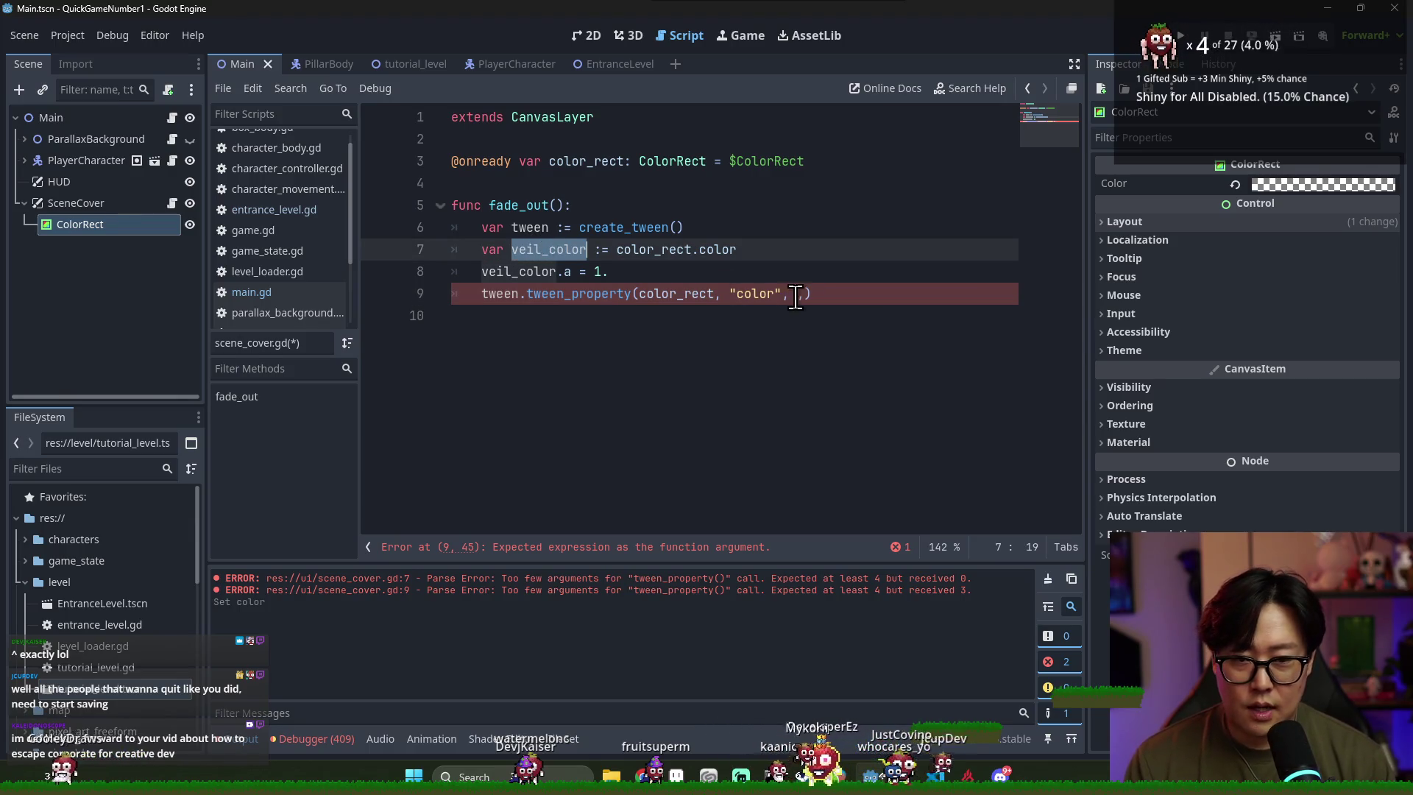
click(795, 294)
key(ctrl+v)
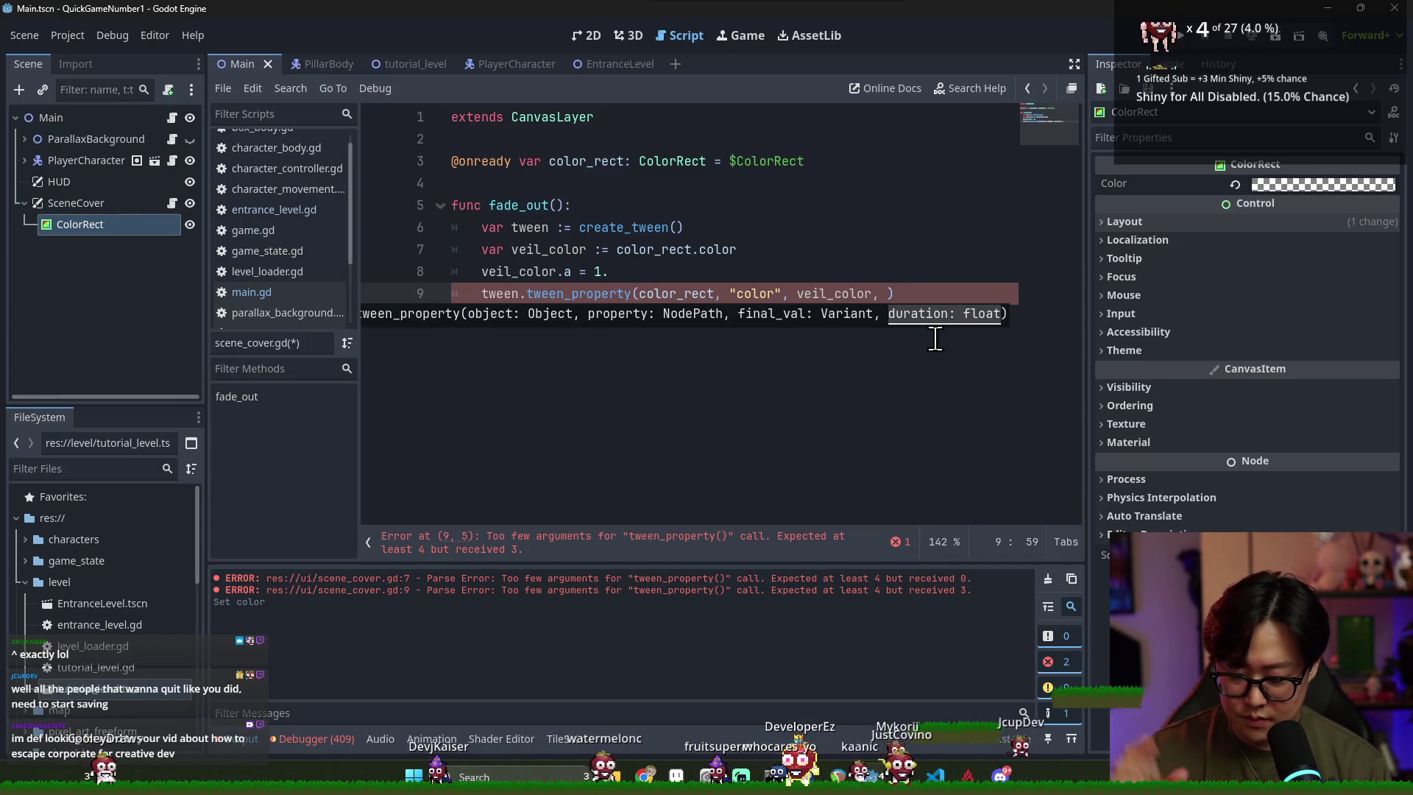
key(ctrl+s)
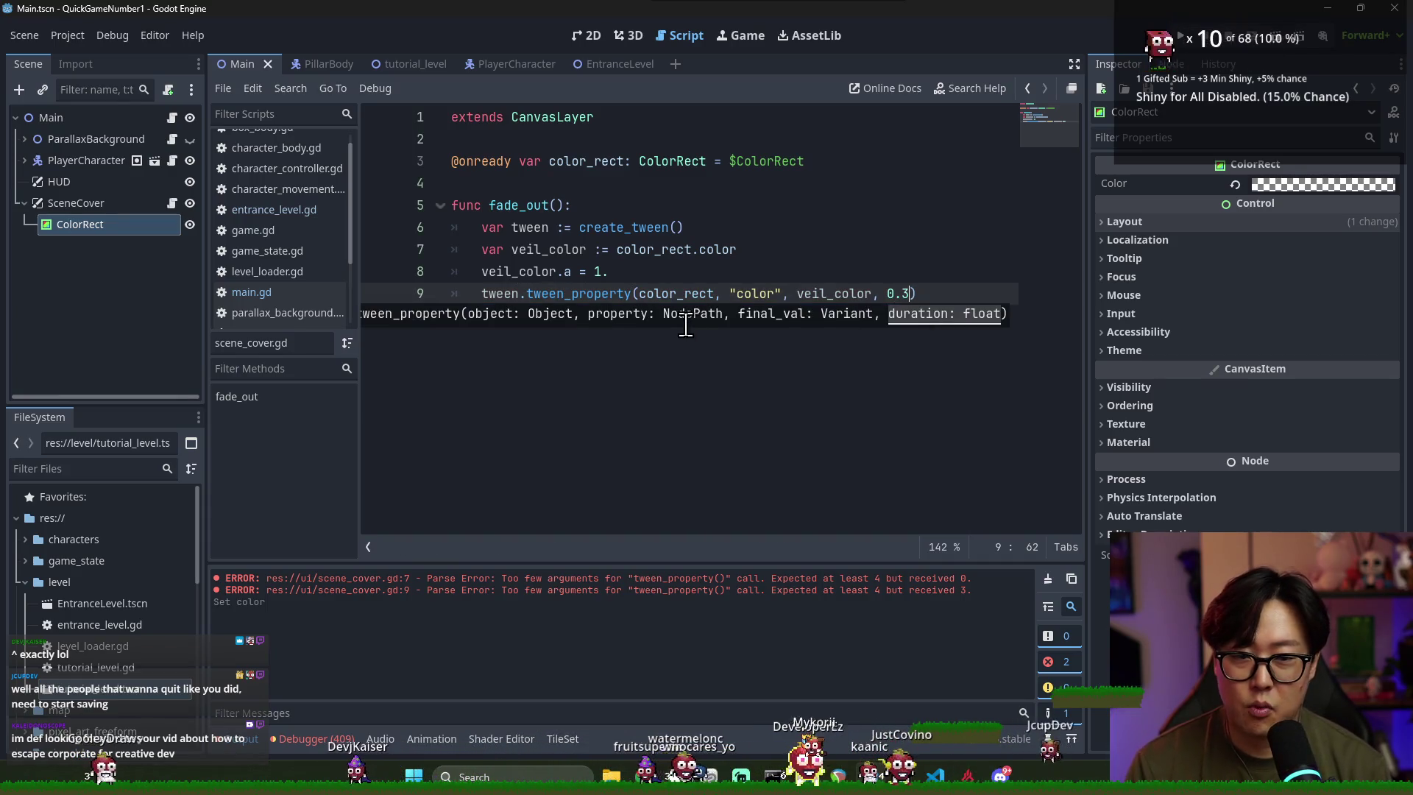
triple_click(811, 295)
key(ctrl+c)
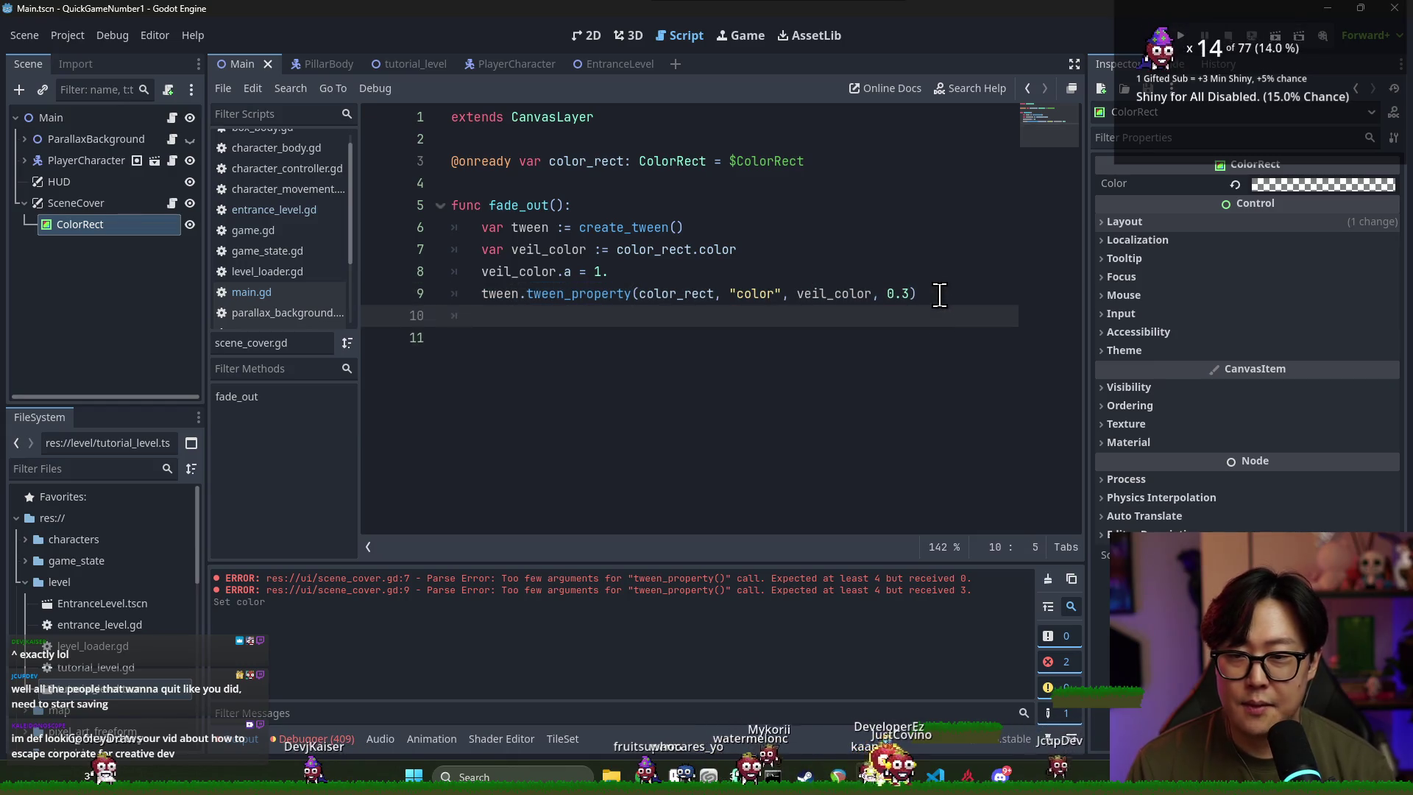
Duplicate the tween_property call and insert a veil_color.a = 0. line between them
key(ctrl+v)
click(653, 309)
click(520, 273)
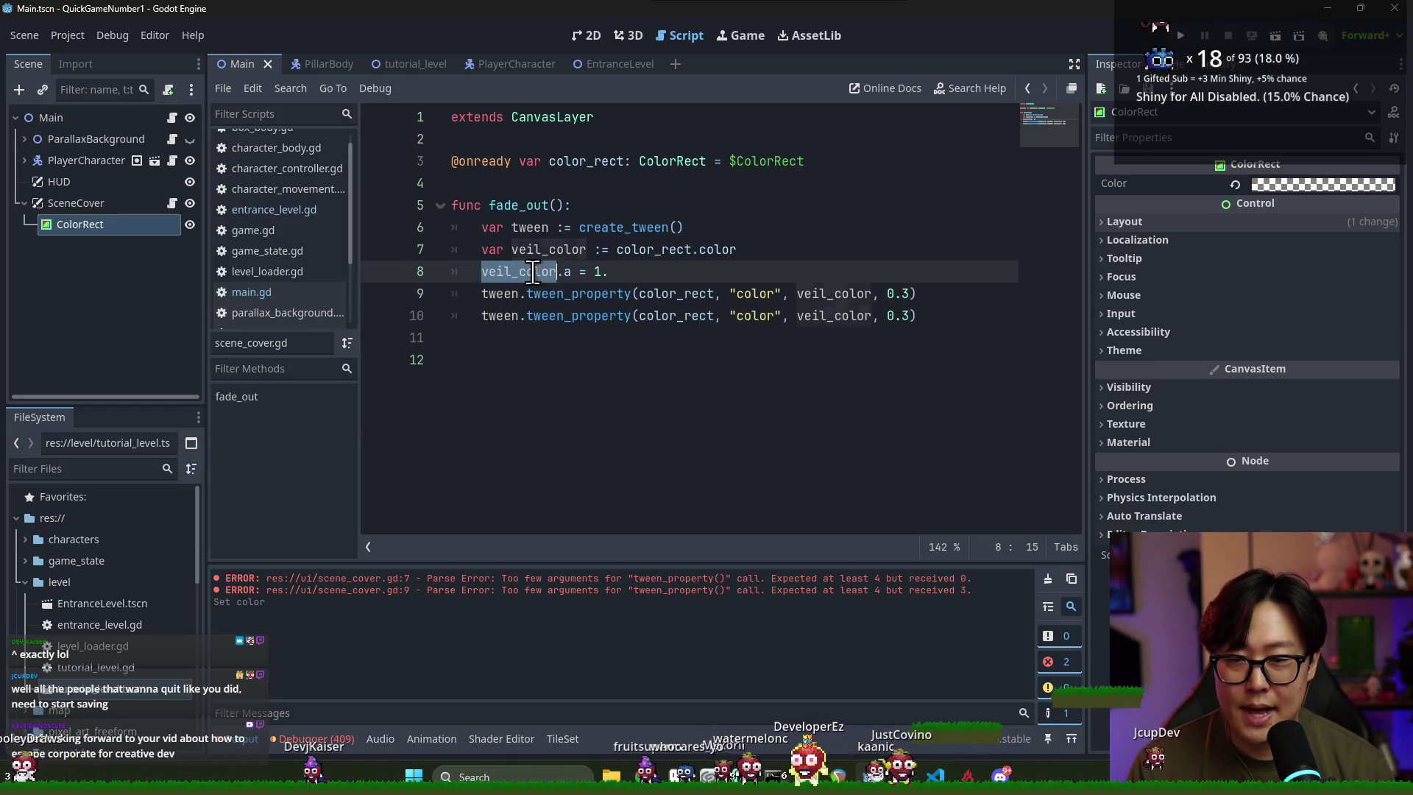
click(982, 293)
key(Return)
text(a = 0.)
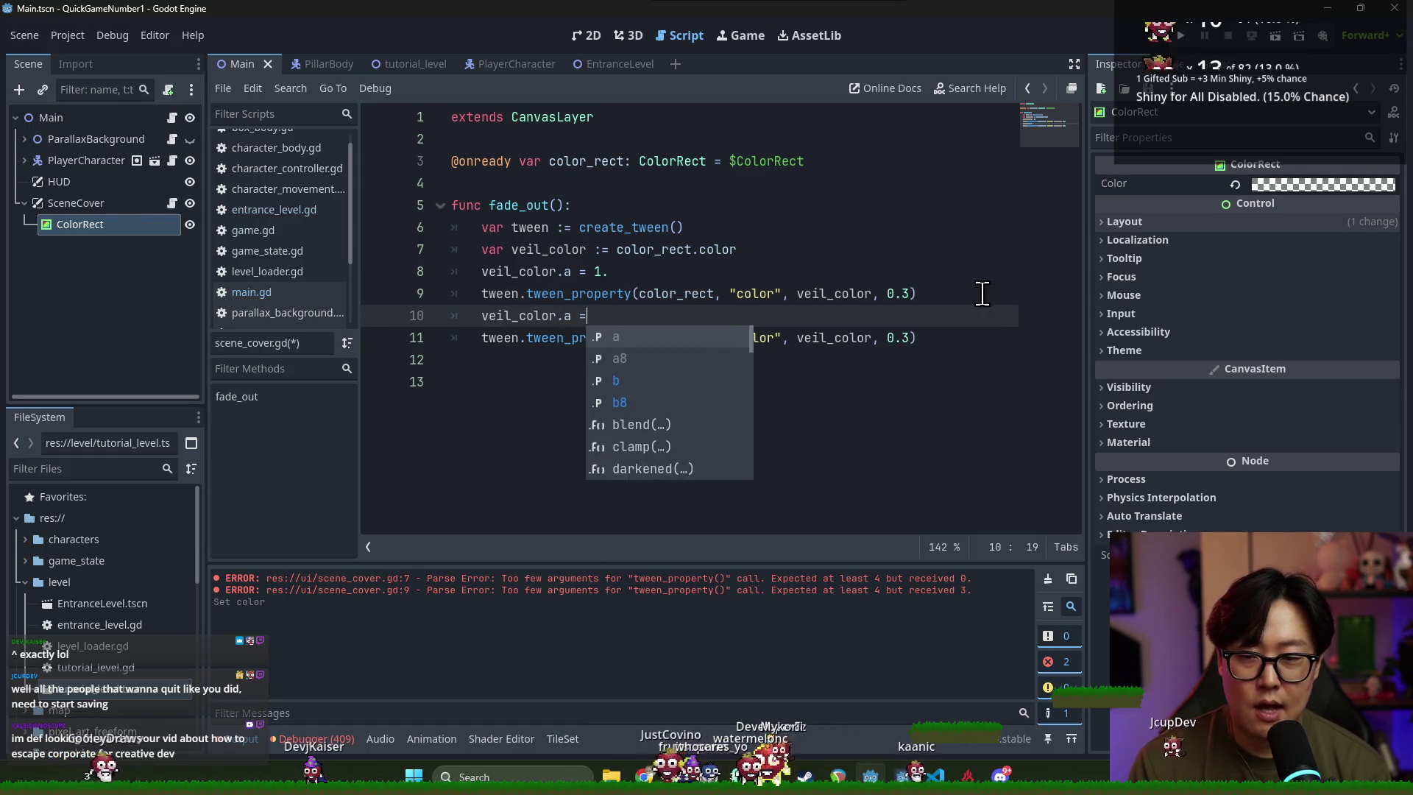
key(ctrl+s)
Set the second tween's duration to 0.2 and add await tween.finished
click(522, 316)
click(833, 332)
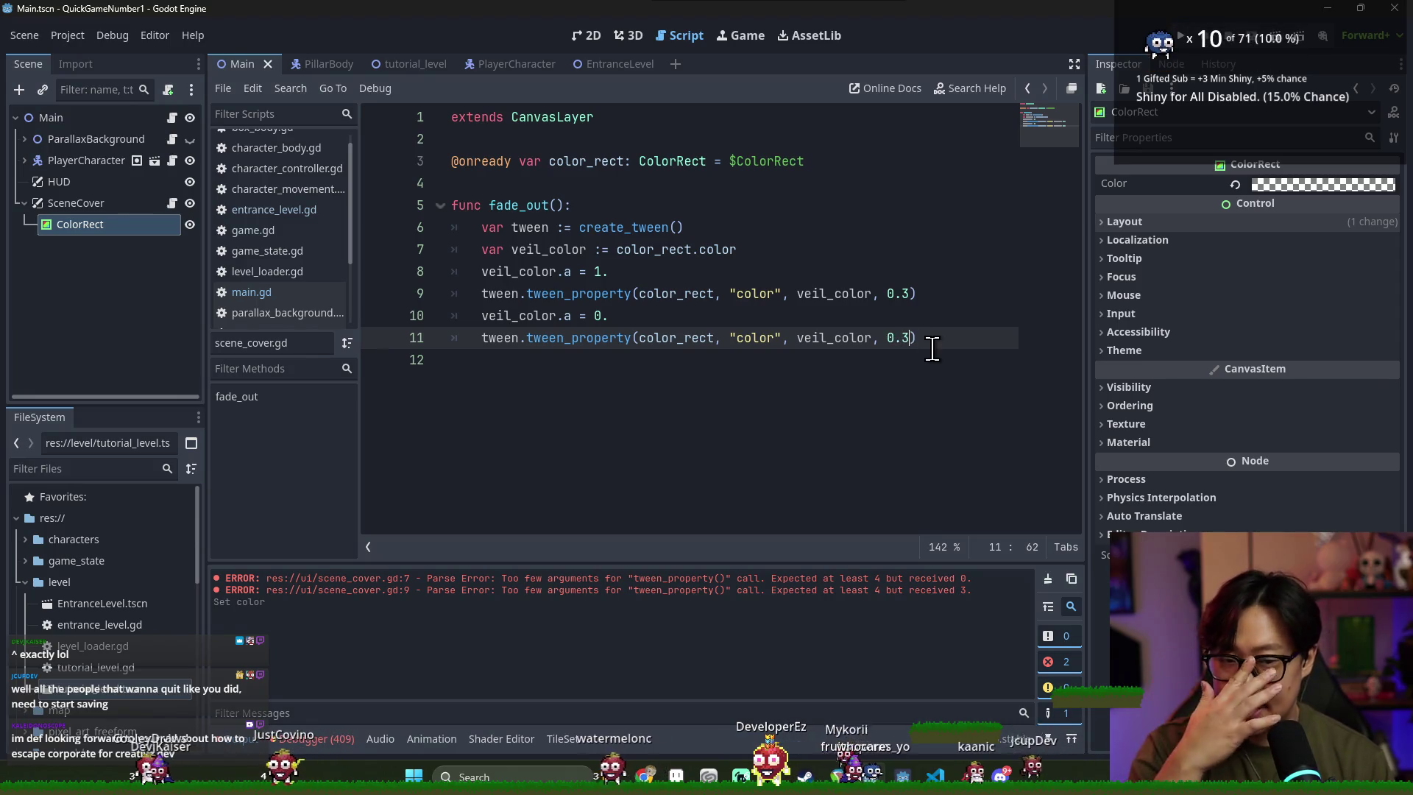
text(2)
click(961, 332)
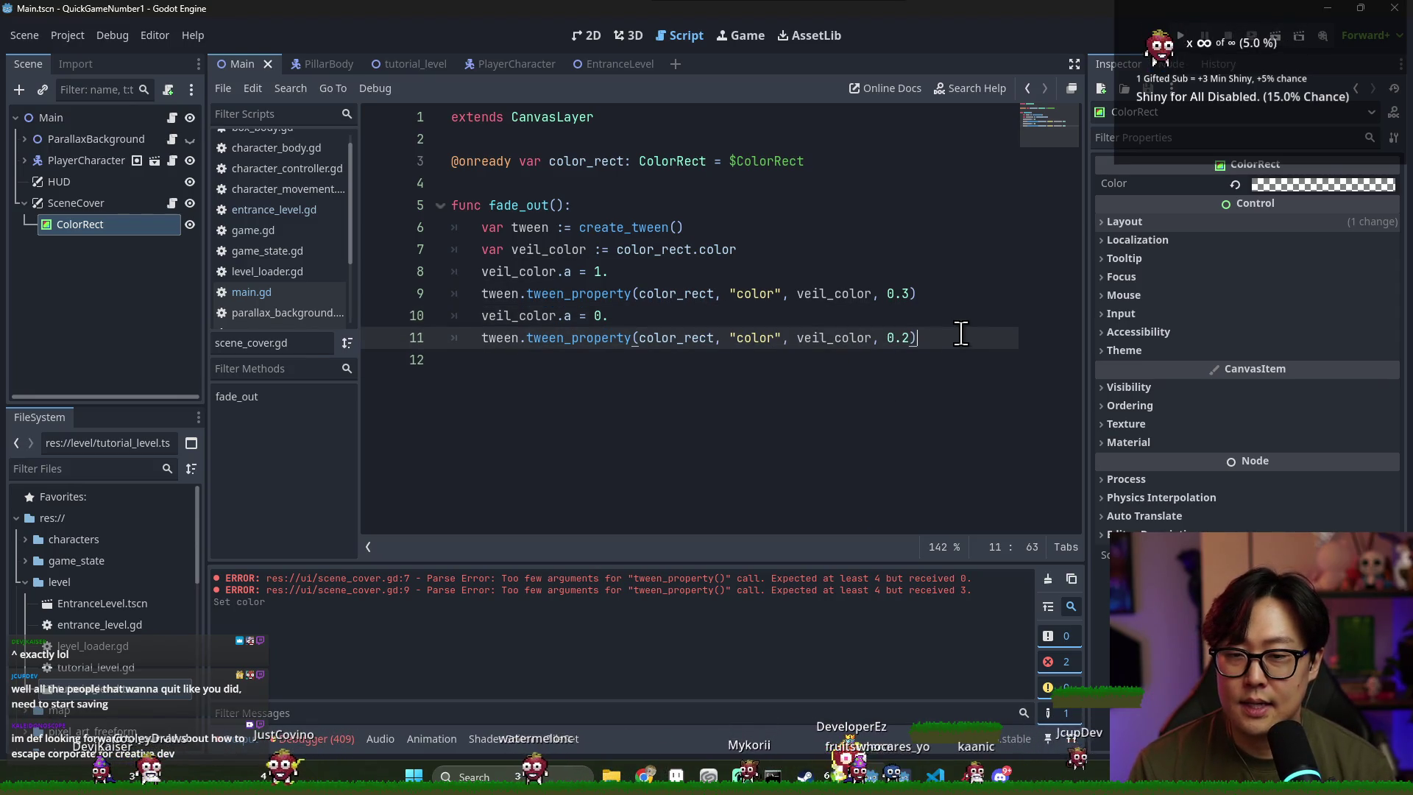
key(Return)
text(await twee)
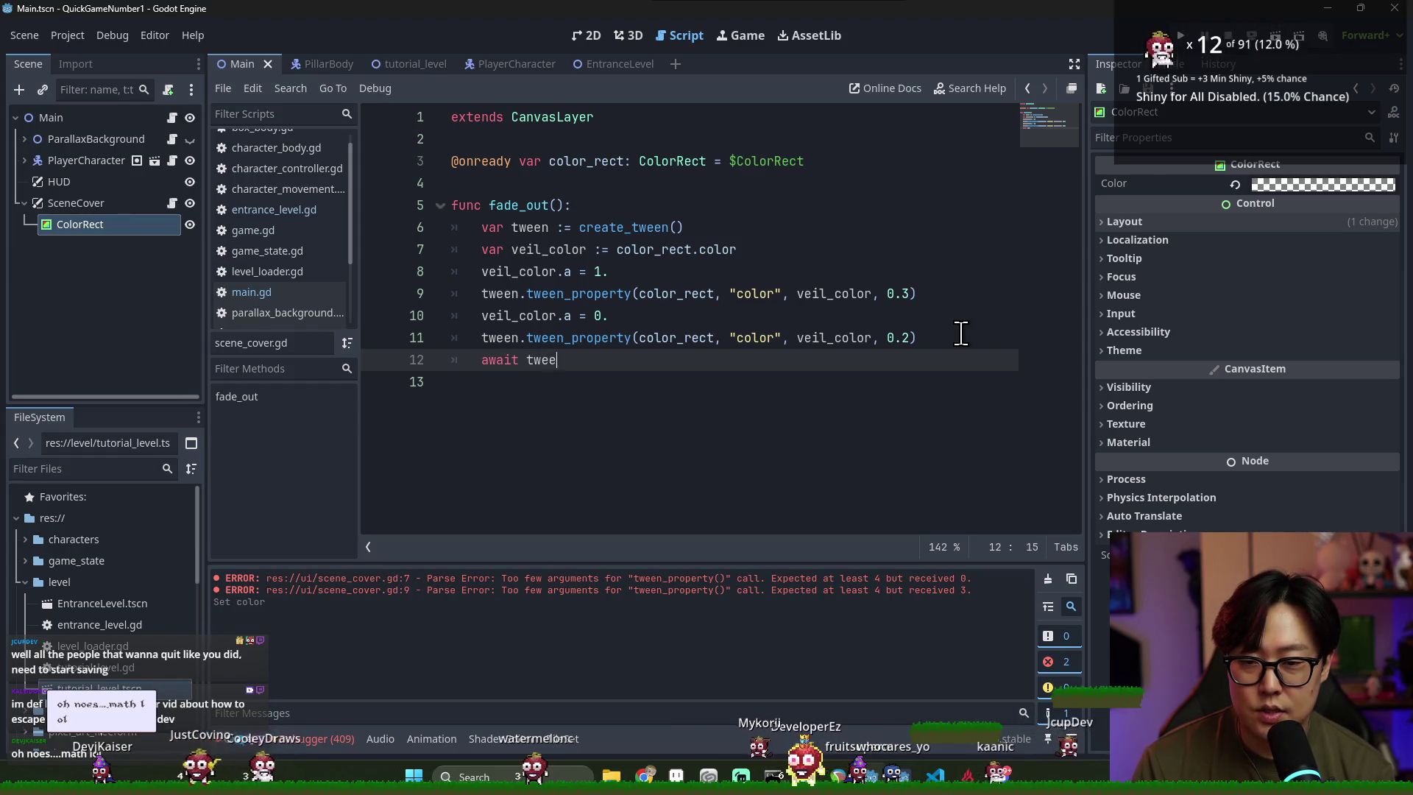
text(n.fini)
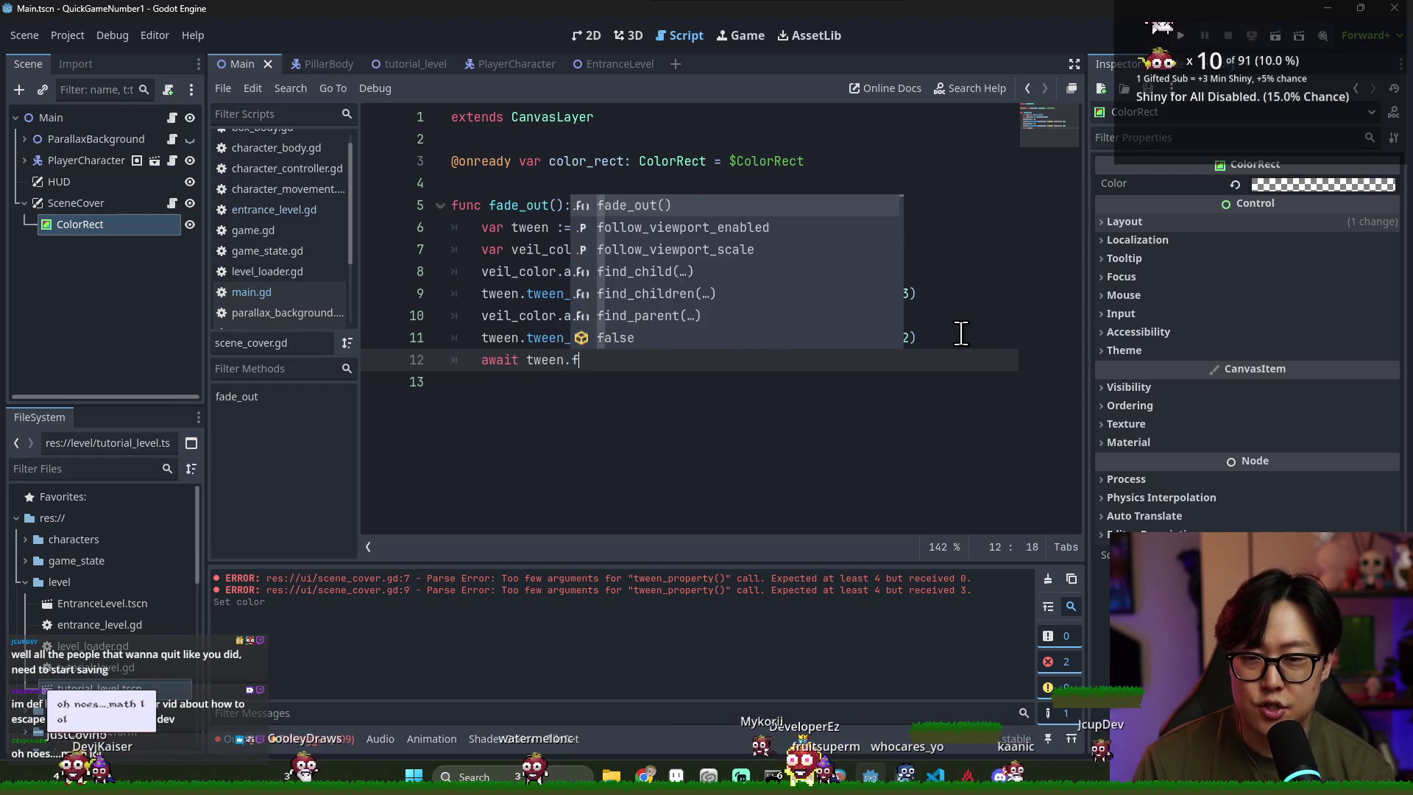
text(s)
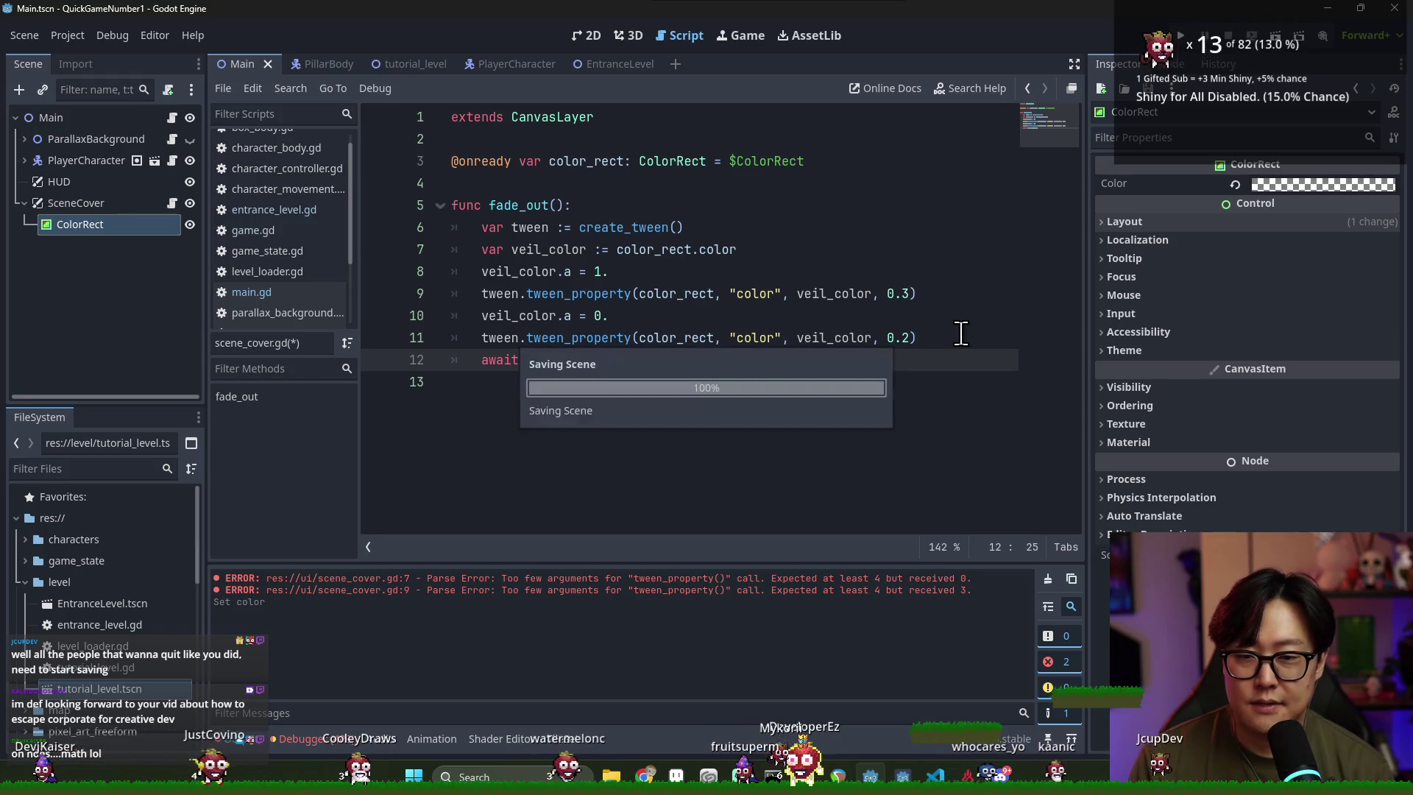
key(Return)
Start a new func fade_in(): below fade_out
click(521, 206)
click(633, 360)
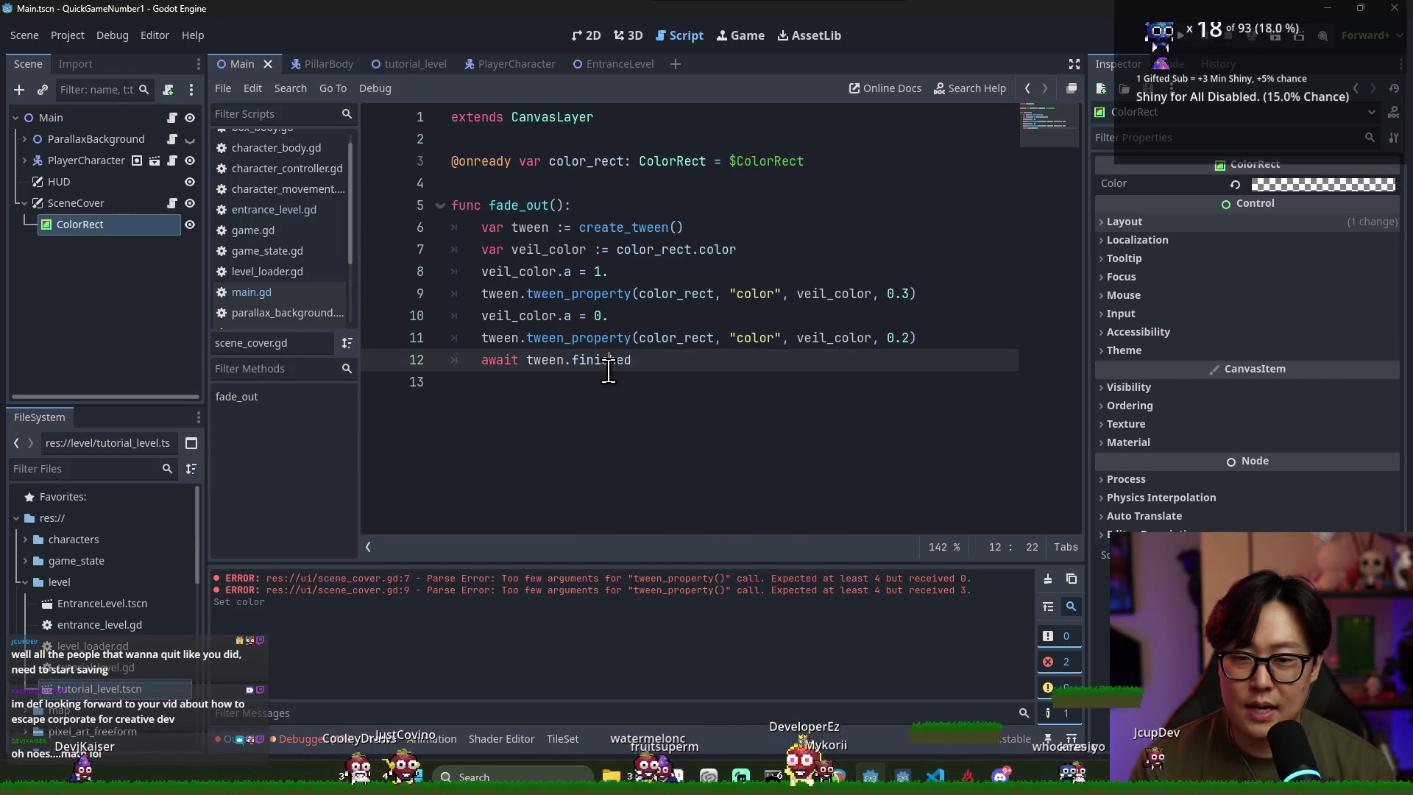
click(521, 205)
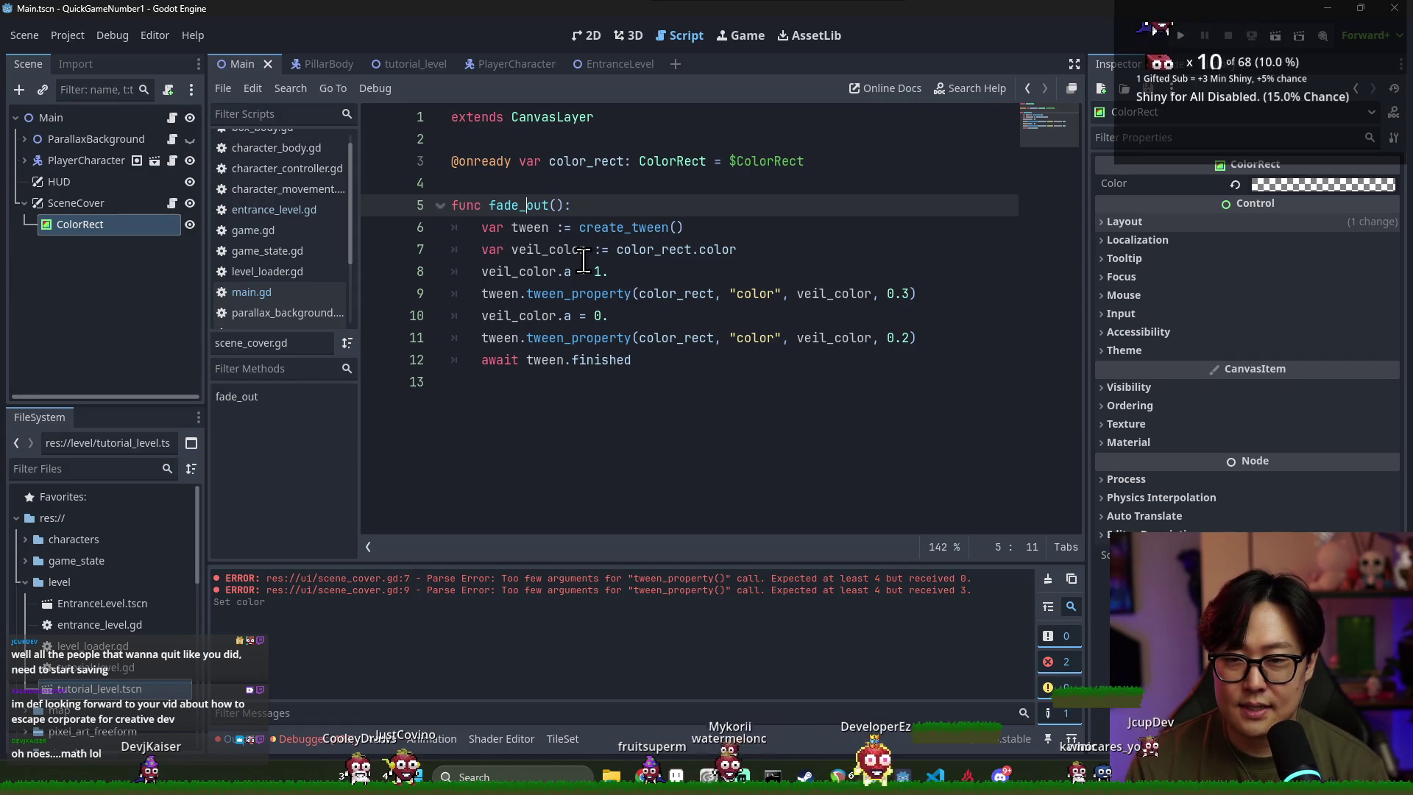
click(633, 360)
key(shift+Up)
key(shift+Up)
key(shift+Home)
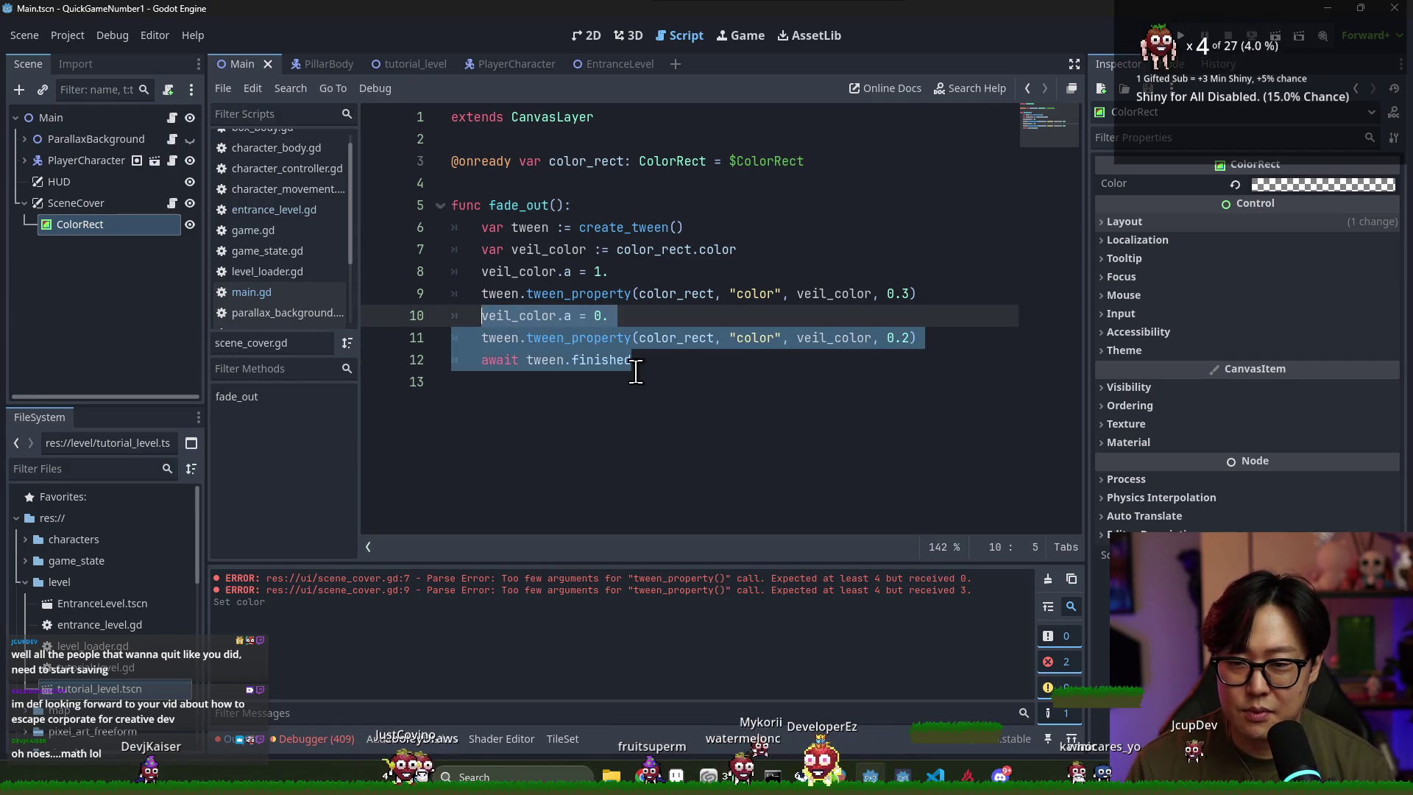
click(687, 360)
key(Return)
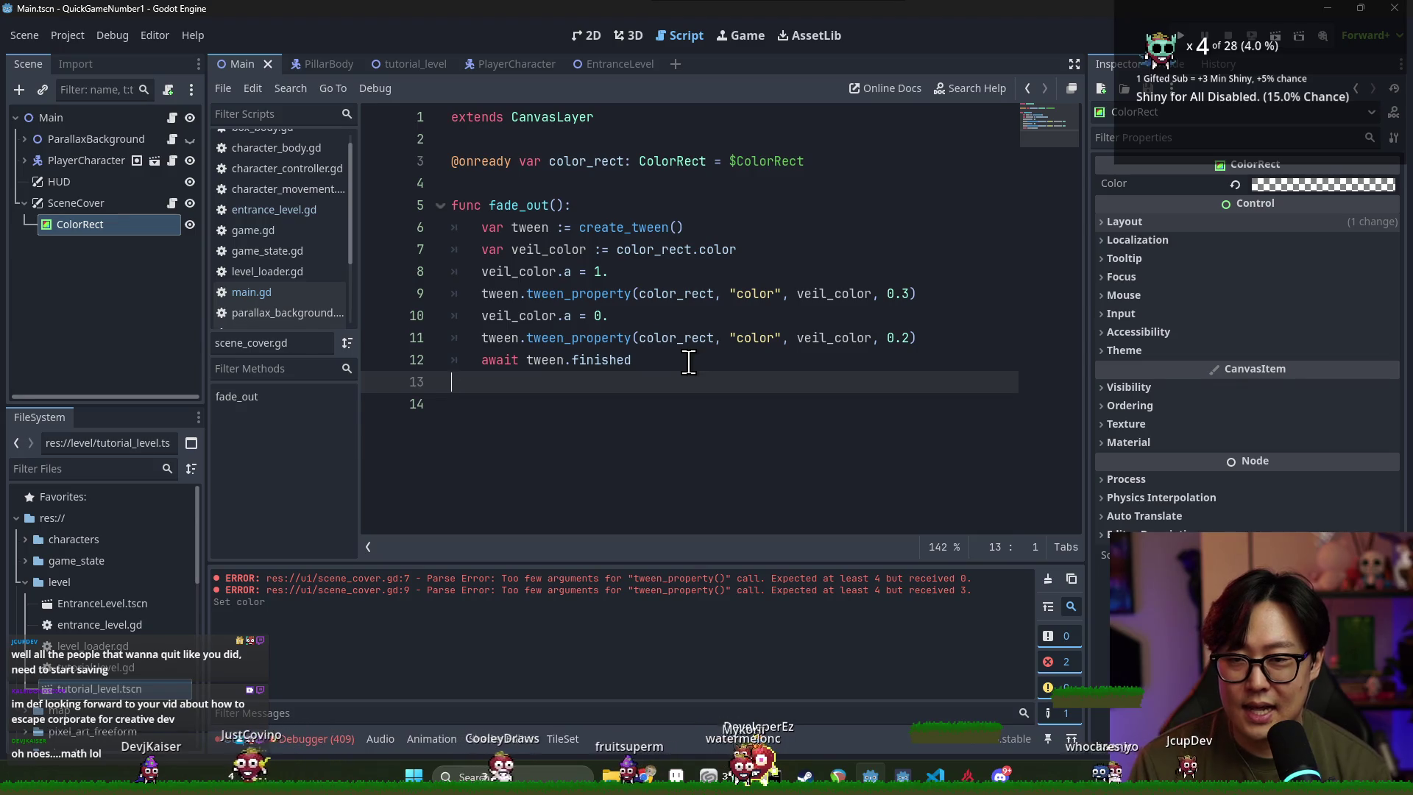
key(Return)
text(func fade_iun()
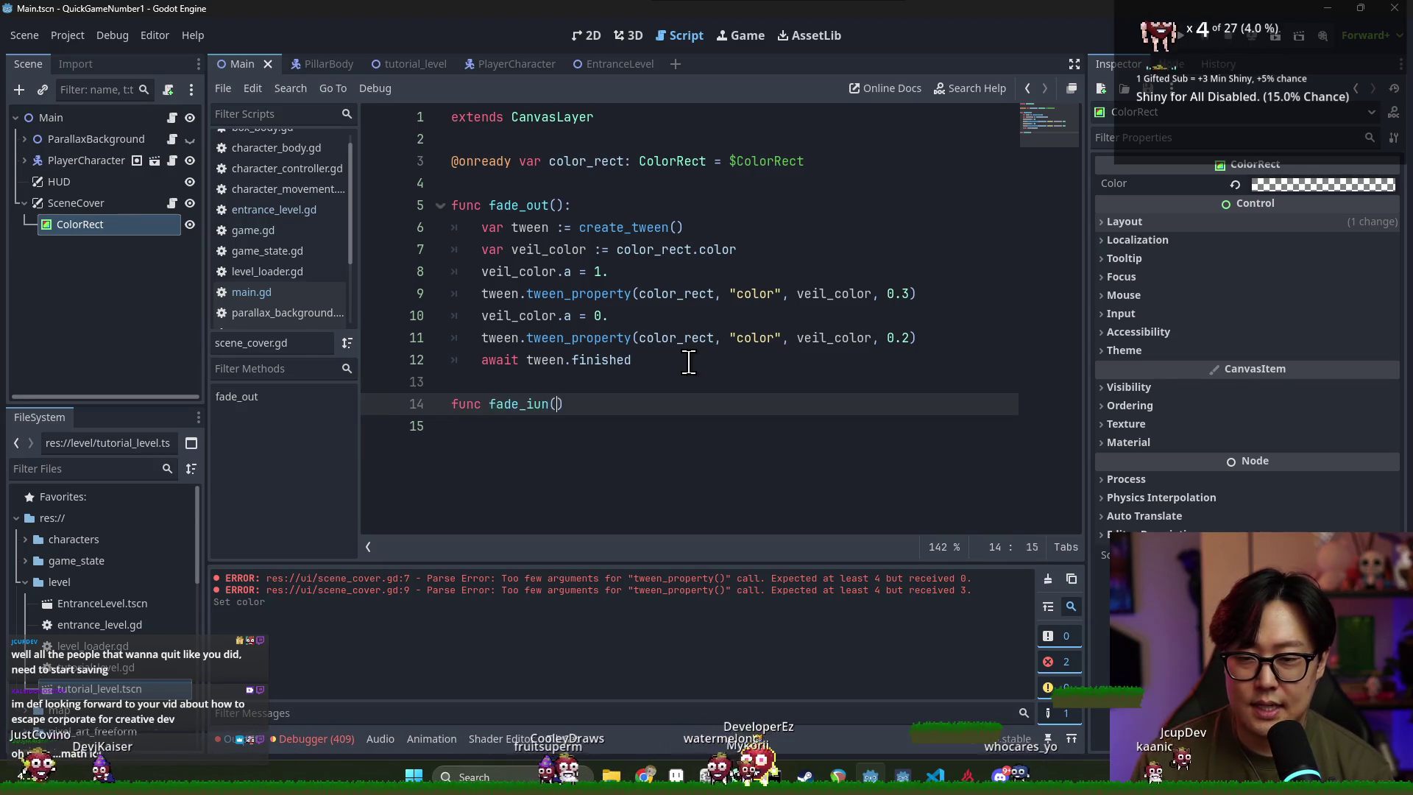
text(():)
Give fade_in a pass body, then move fade_out's fade-to-zero lines into it
key(Return)
text(pass)
key(Escape)
click(770, 362)
drag(915, 340, 481, 316)
key(ctrl+c)
key(BackSpace)
double_click(472, 404)
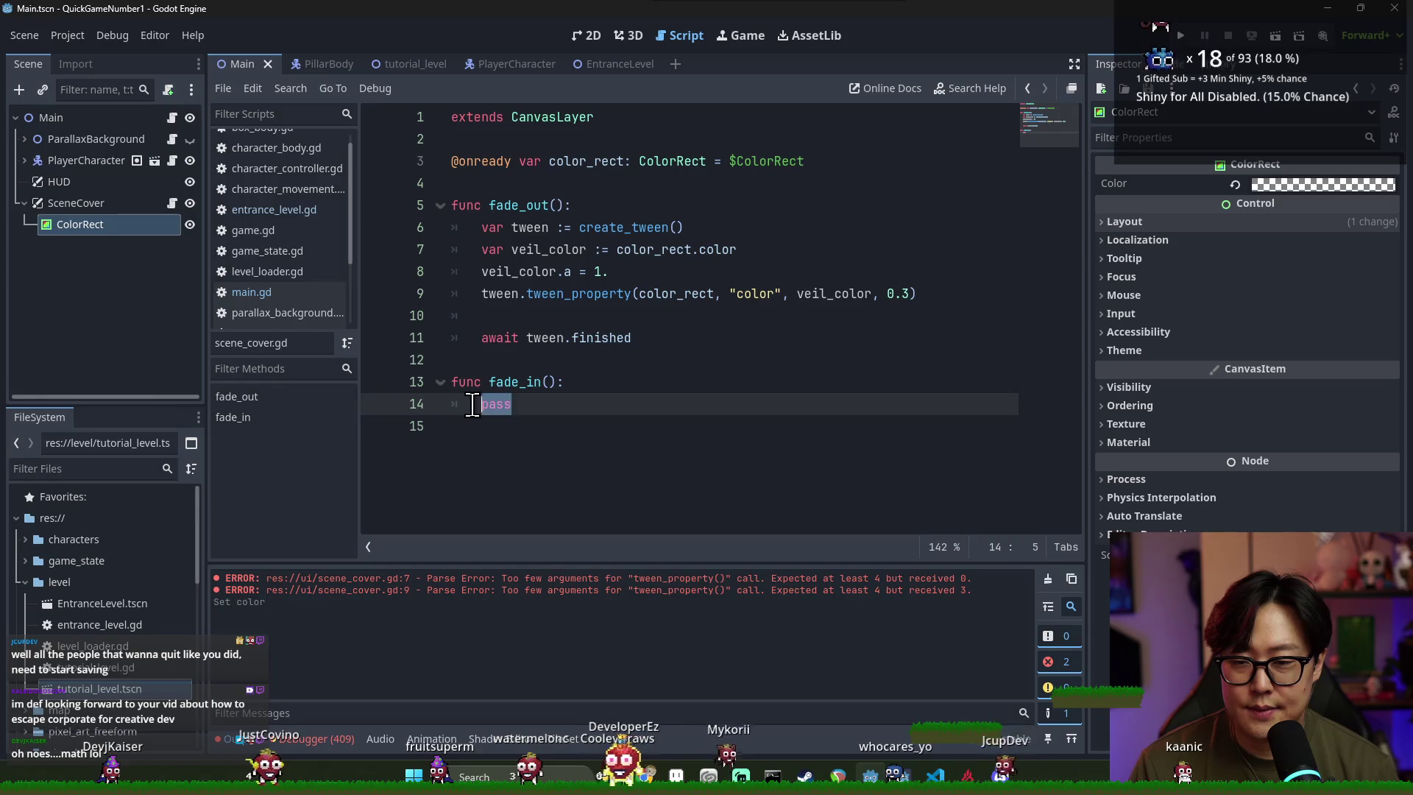
key(ctrl+v)
Copy fade_out's tween setup lines into fade_in and save
click(668, 312)
drag(487, 238, 920, 294)
key(ctrl+c)
drag(481, 426, 514, 427)
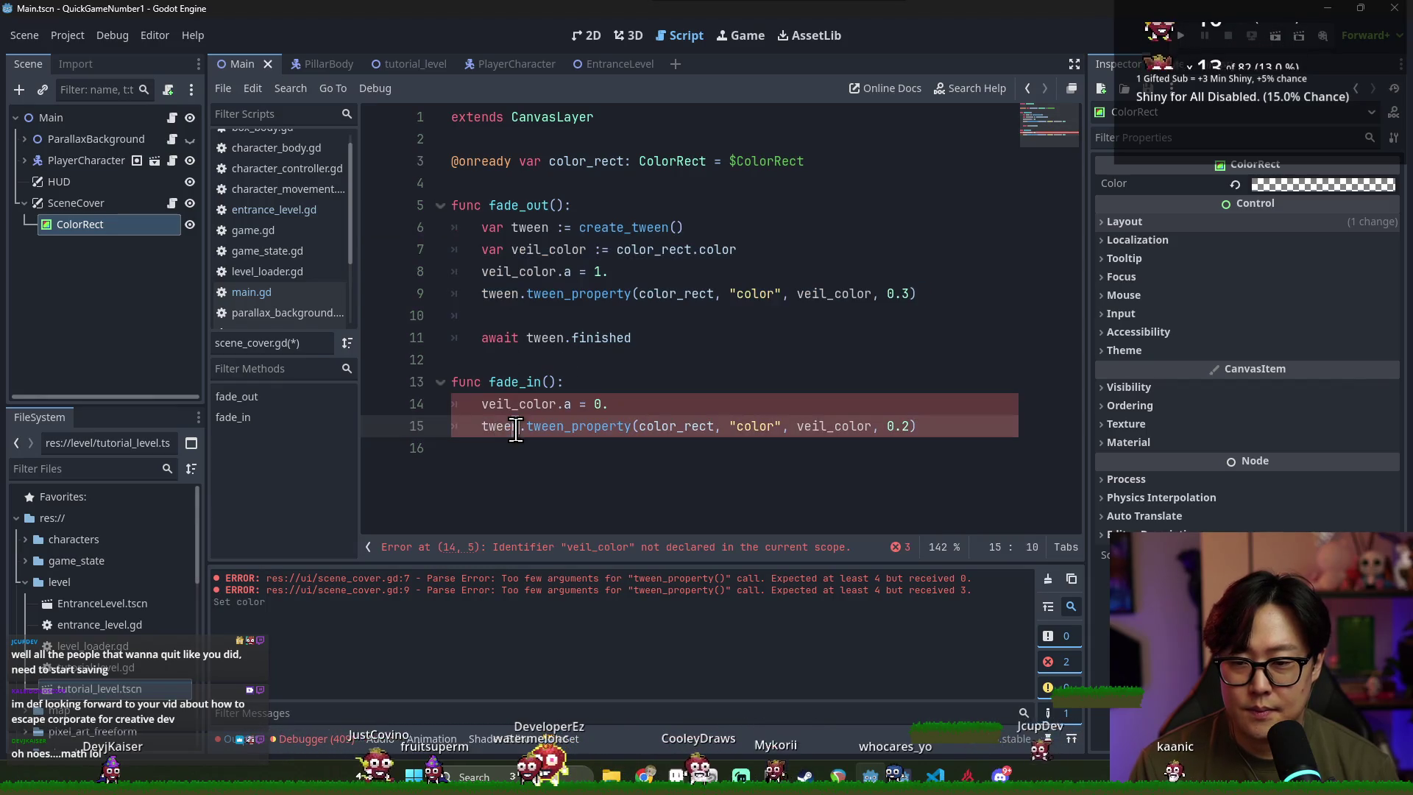
drag(916, 427, 481, 404)
key(ctrl+v)
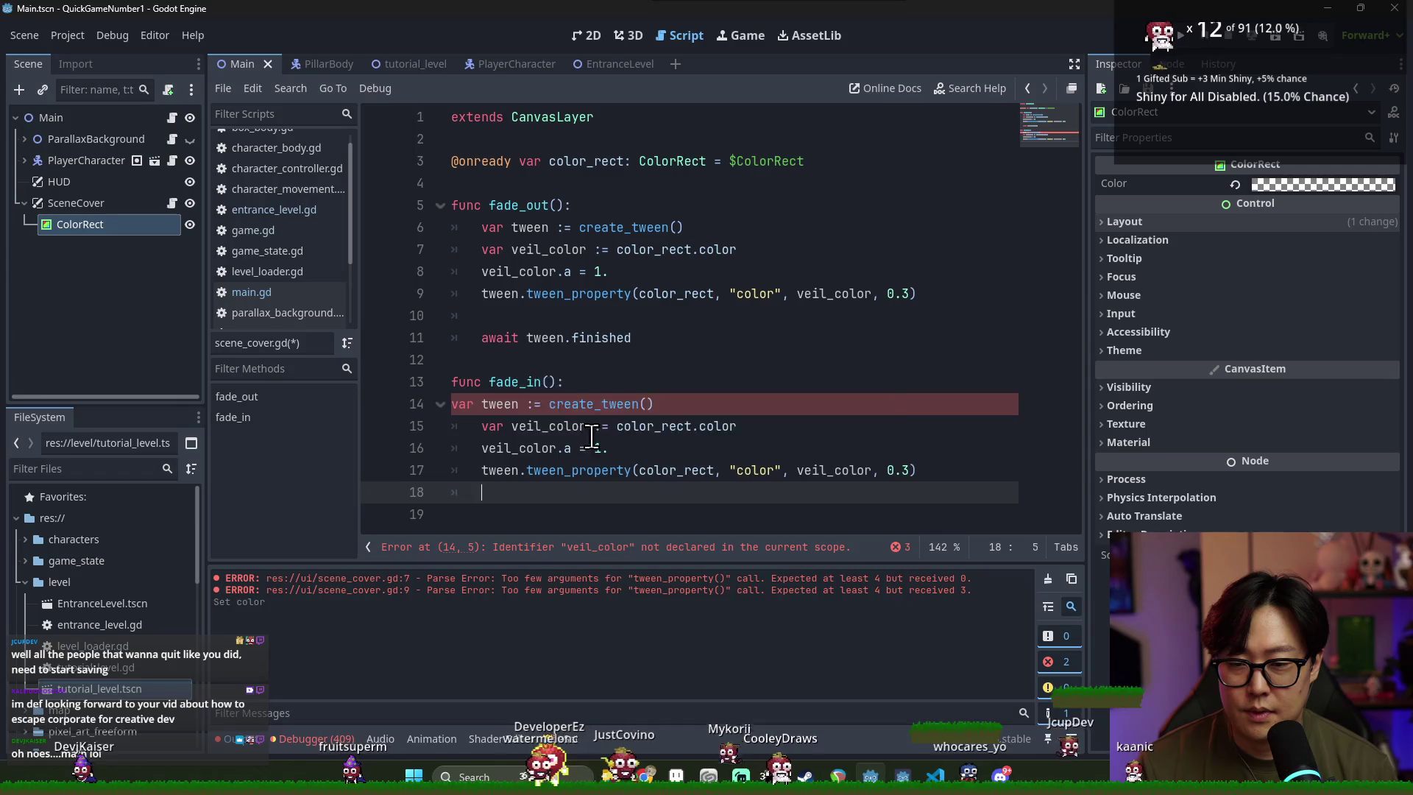
key(ctrl+s)
End fade_in with await tween.finished and remove the empty line left in fade_out
click(532, 366)
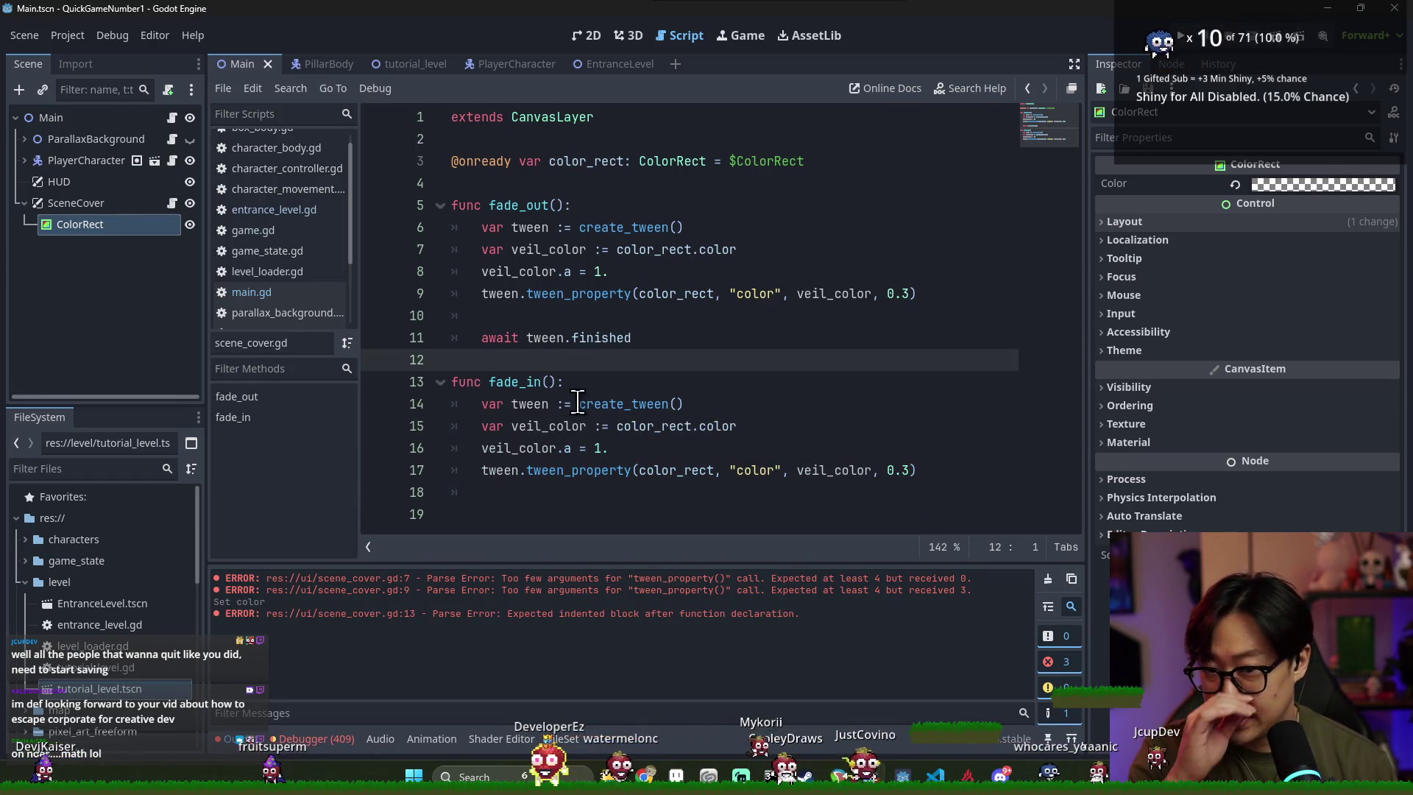
click(515, 492)
text(await tween.finished)
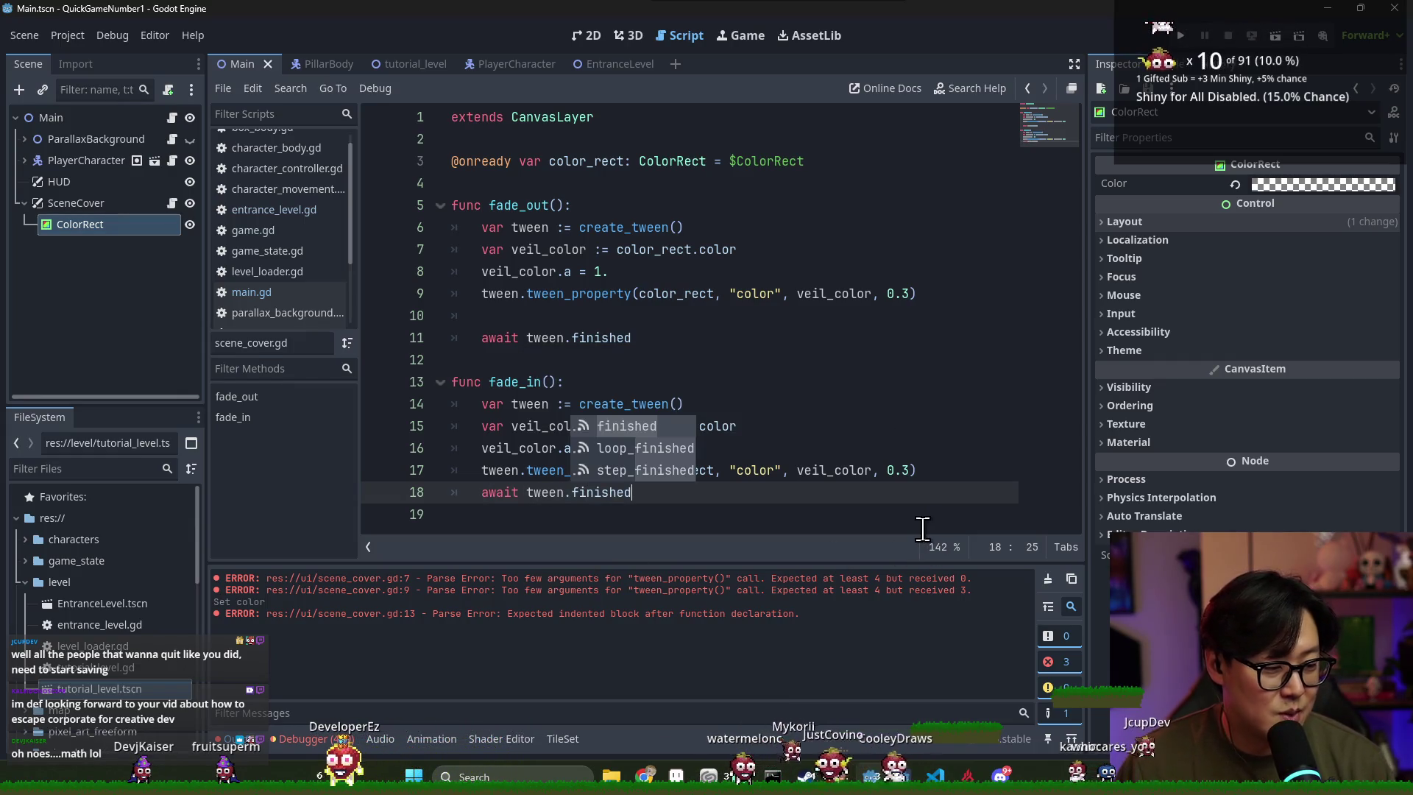
key(Escape)
click(646, 428)
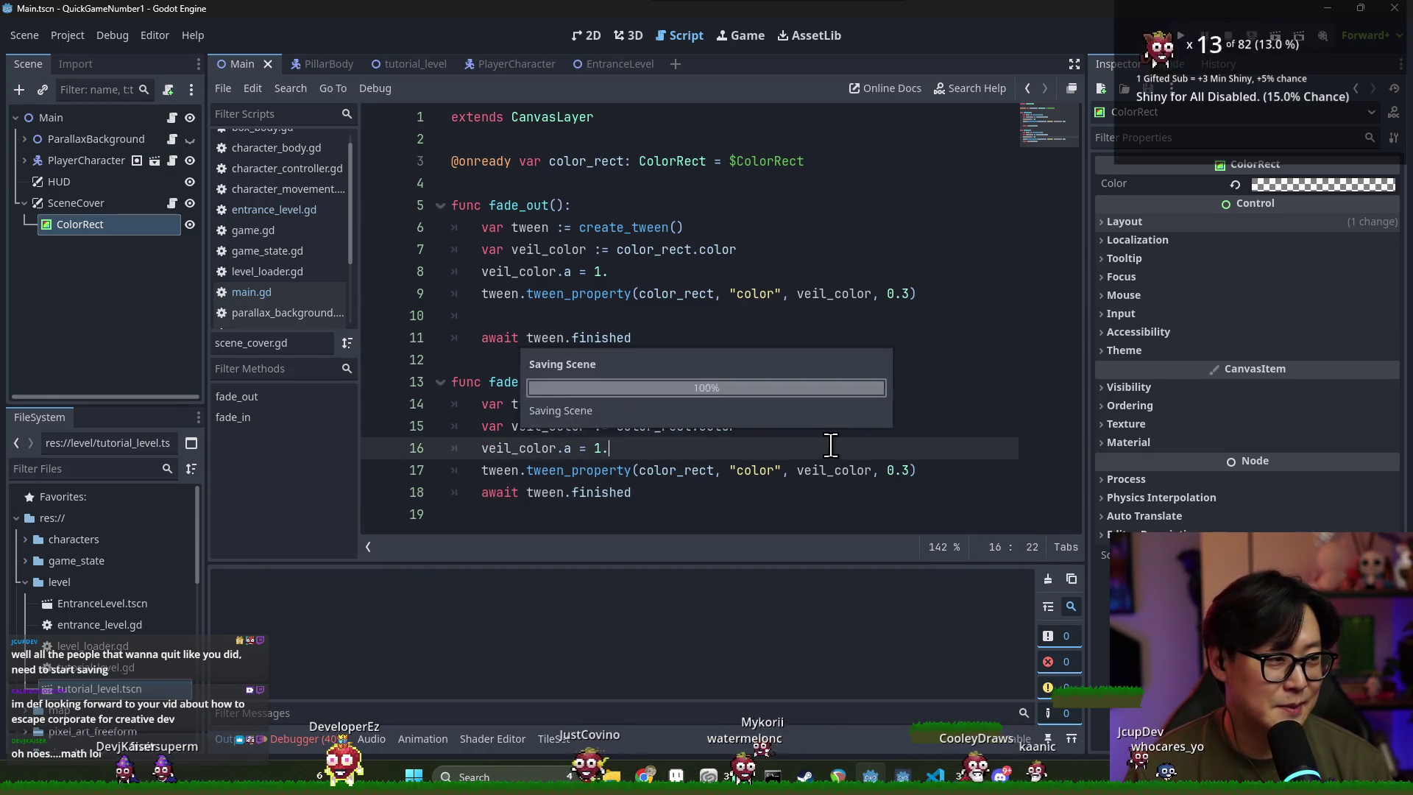
key(ctrl+s)
click(585, 319)
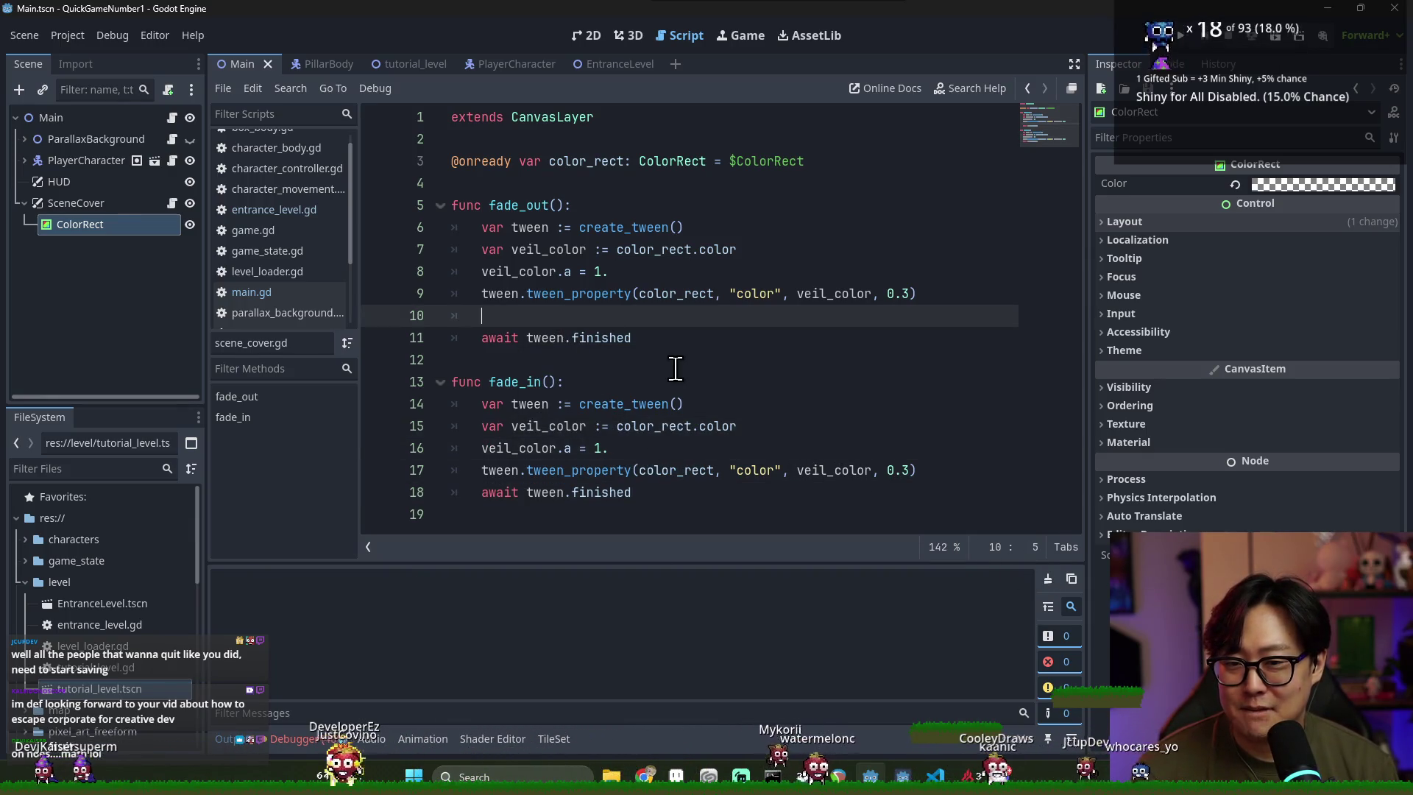
key(BackSpace)
key(ctrl+s)
Change fade_in's target alpha to 0. and save scene_cover.gd
double_click(515, 360)
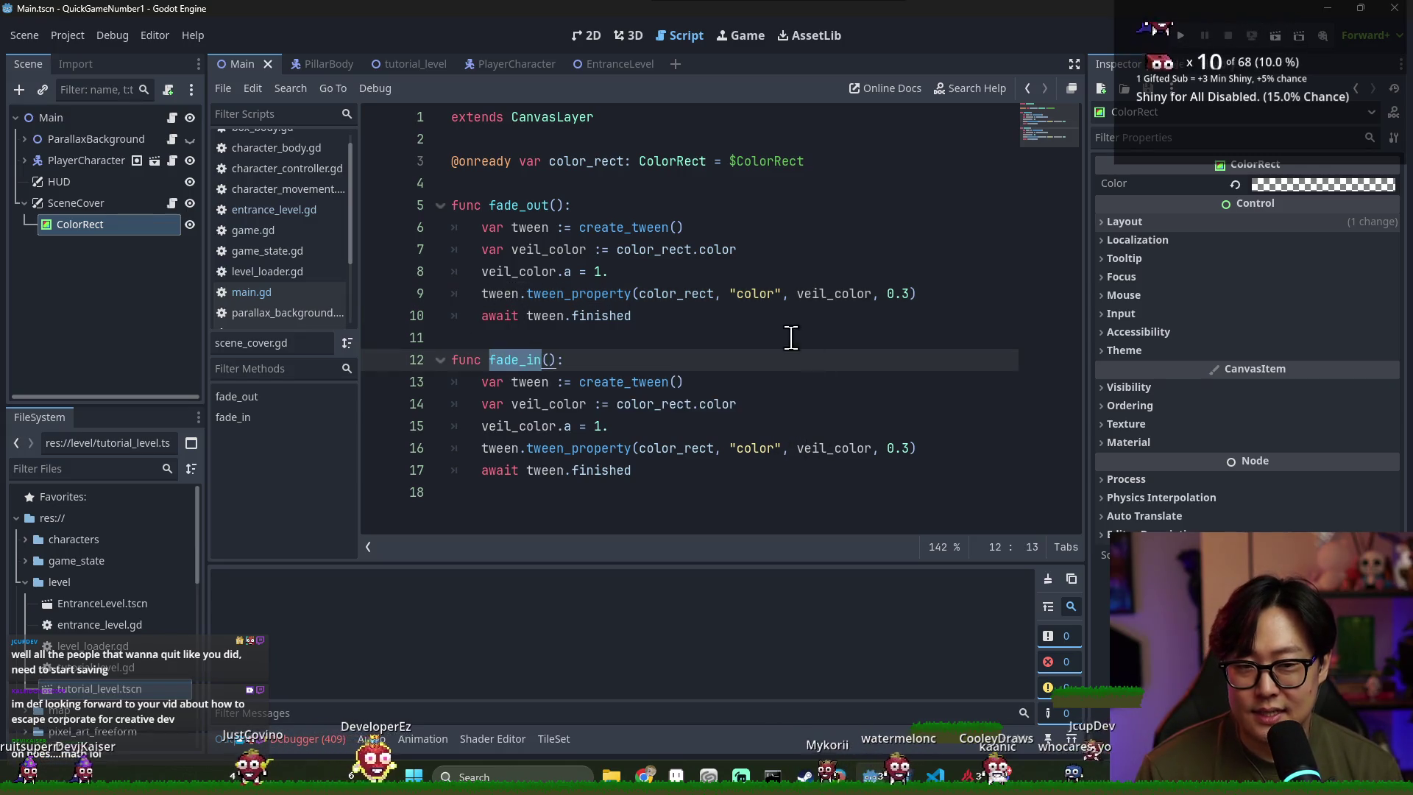
click(600, 428)
key(BackSpace)
text(0)
key(ctrl+s)
click(626, 316)
key(ctrl+s)
key(ctrl+s)
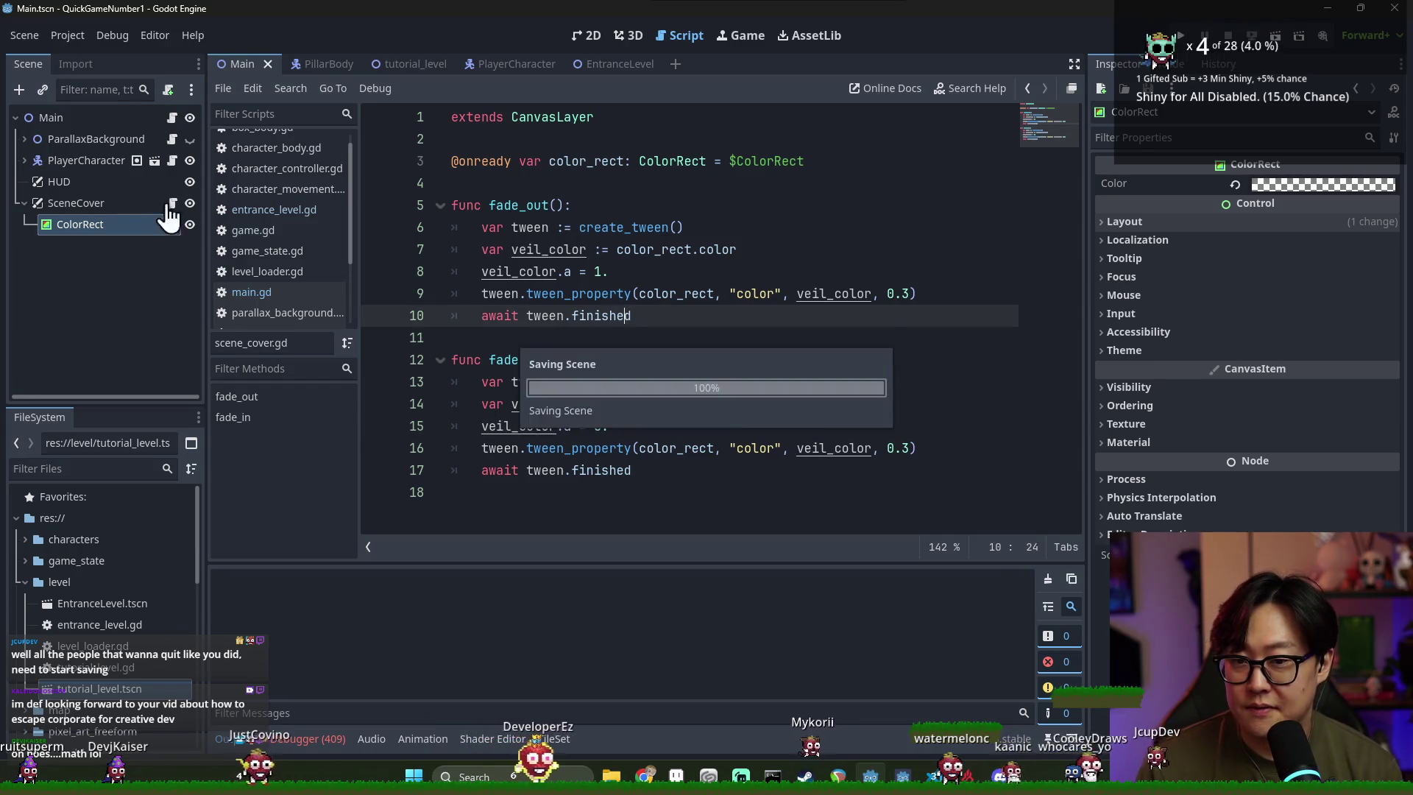
click(104, 208)
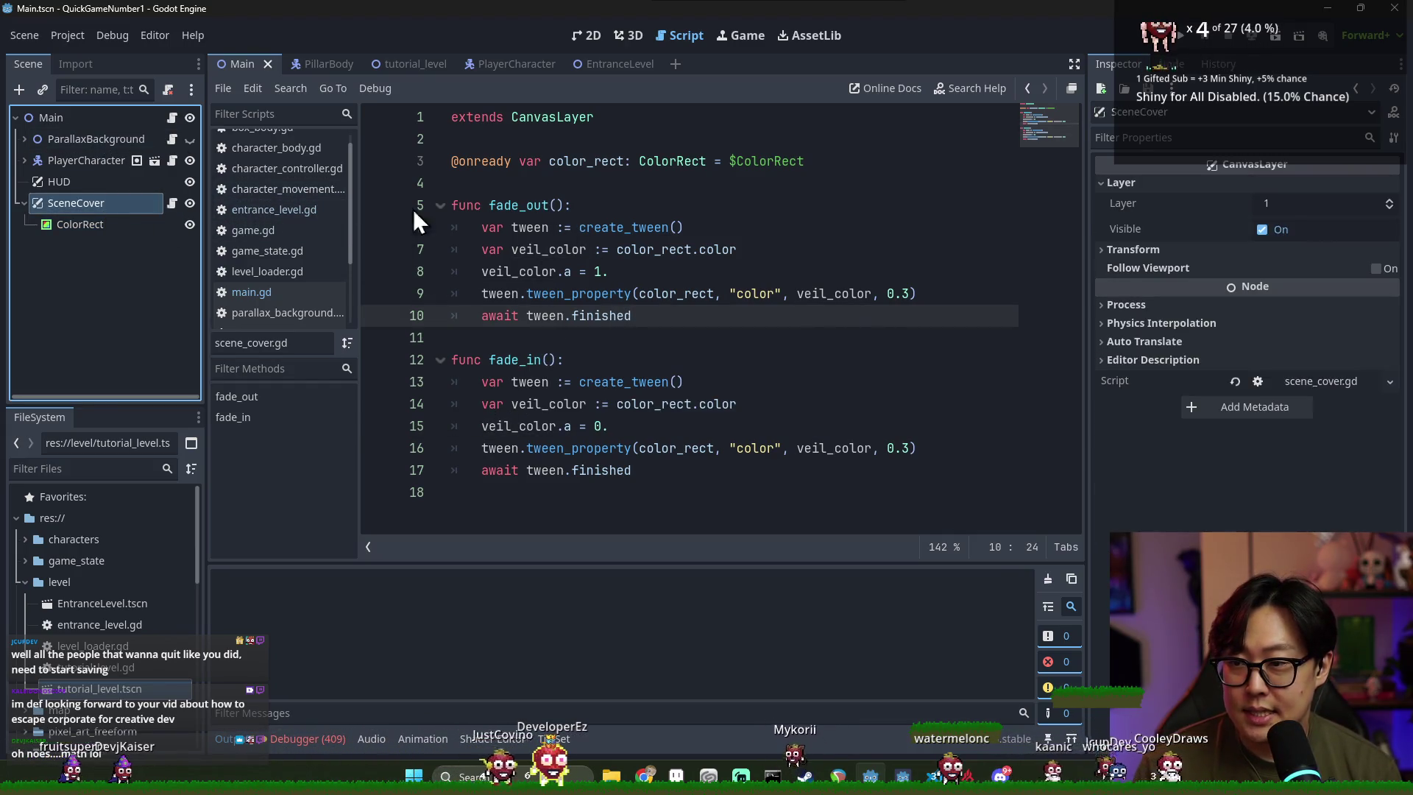
click(172, 118)
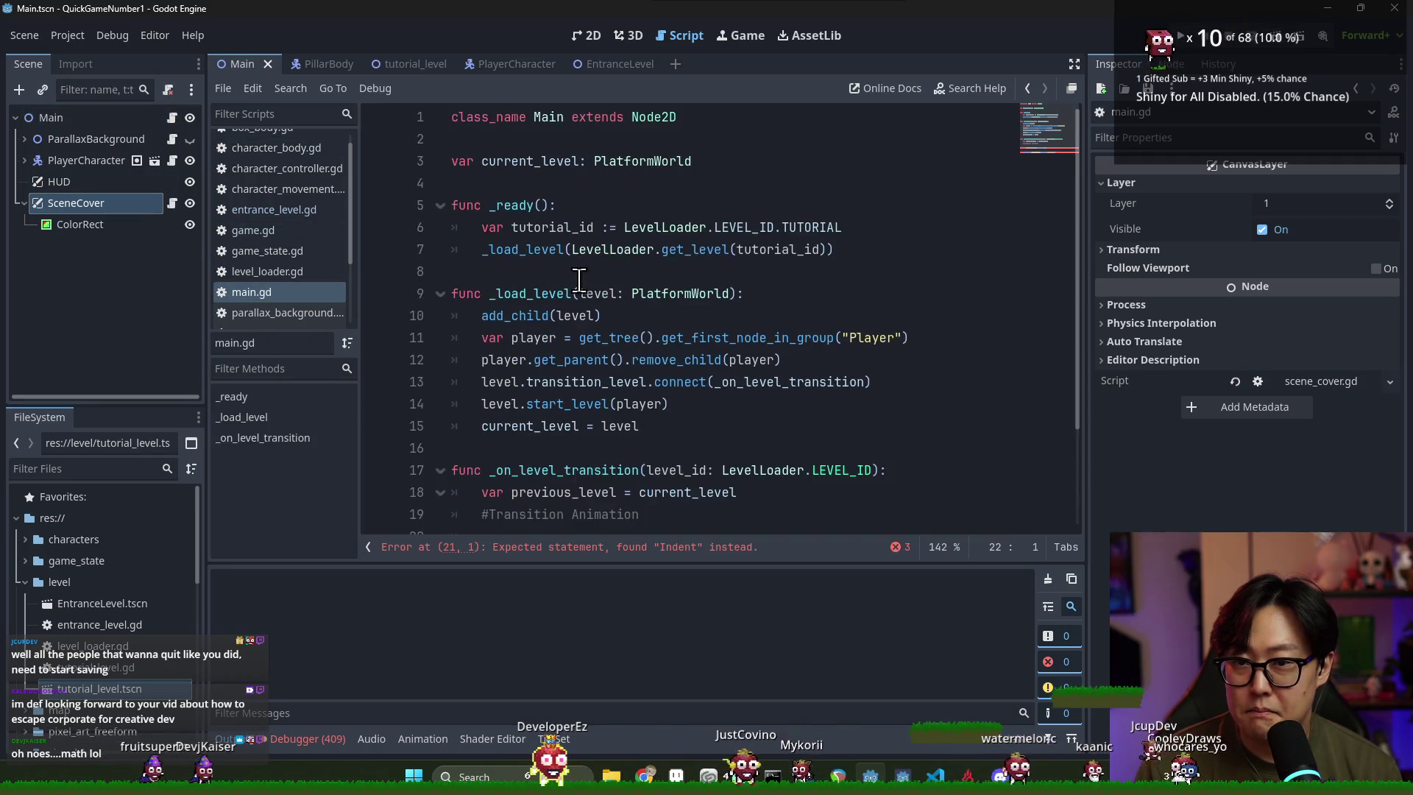
scroll(581, 281, down, 2)
scroll(382, 250, up, 2)
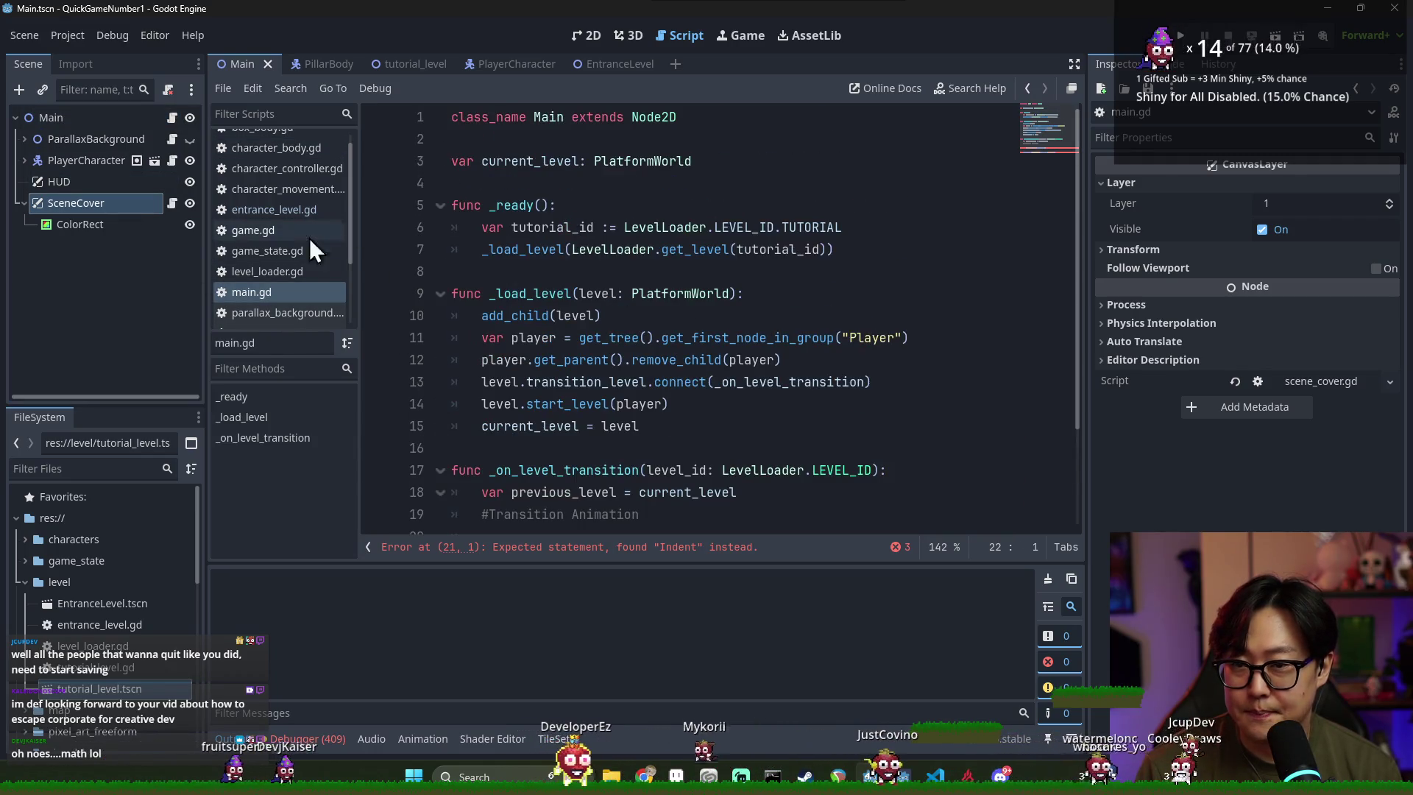
mouse_move(65, 192)
mouse_down()
mouse_move(466, 197)
mouse_move(471, 140)
mouse_up()
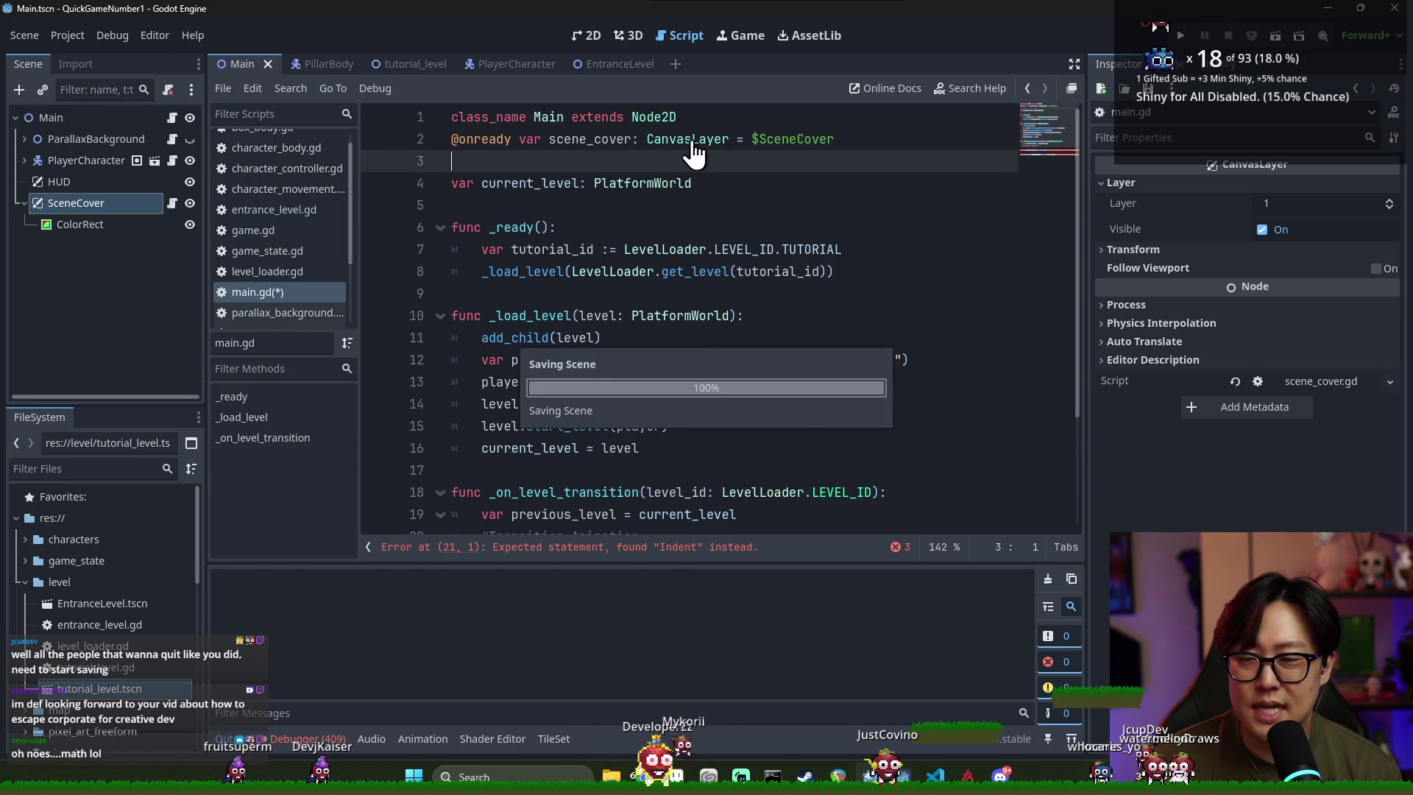
key(Return)
double_click(574, 163)
key(ctrl+s)
scroll(638, 435, down, 3)
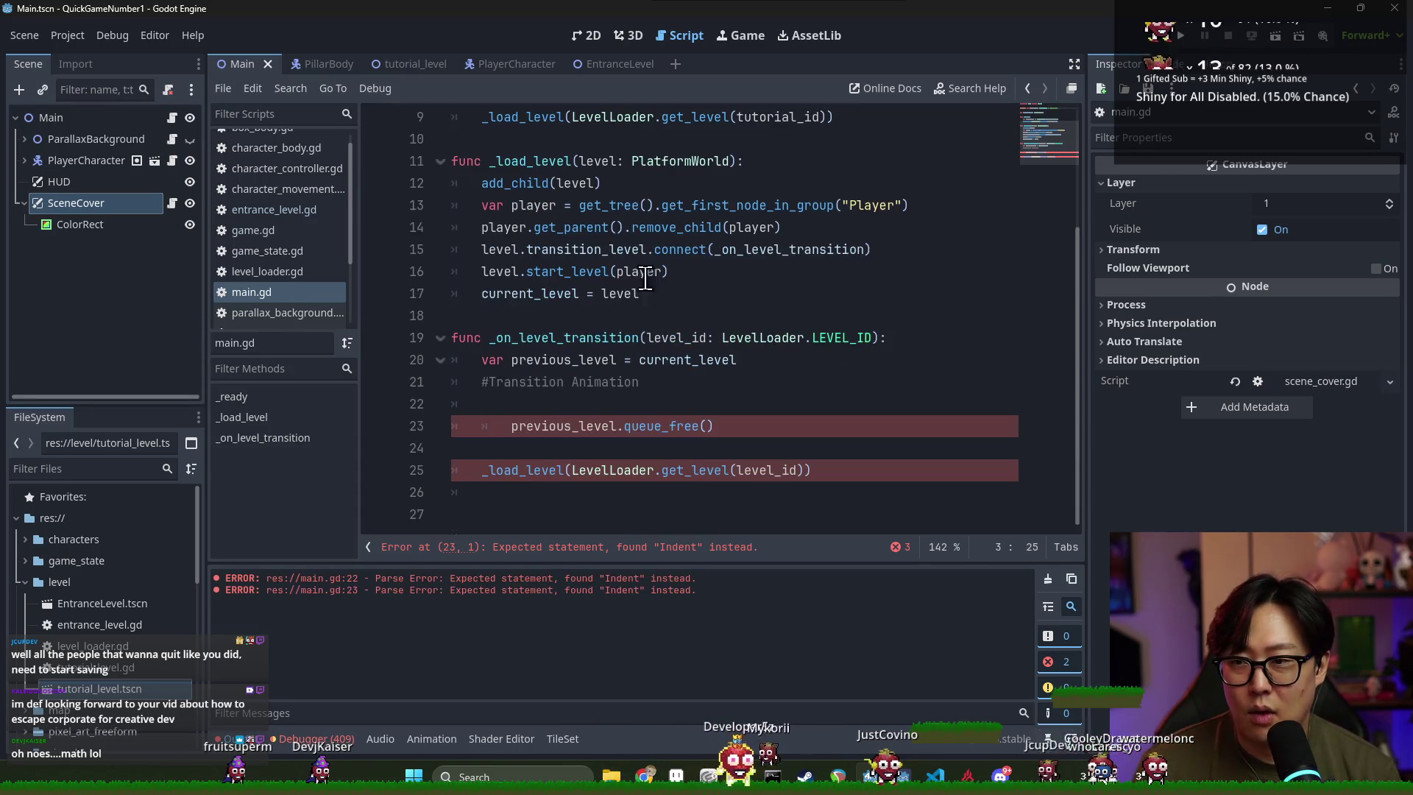
key(ctrl+s)
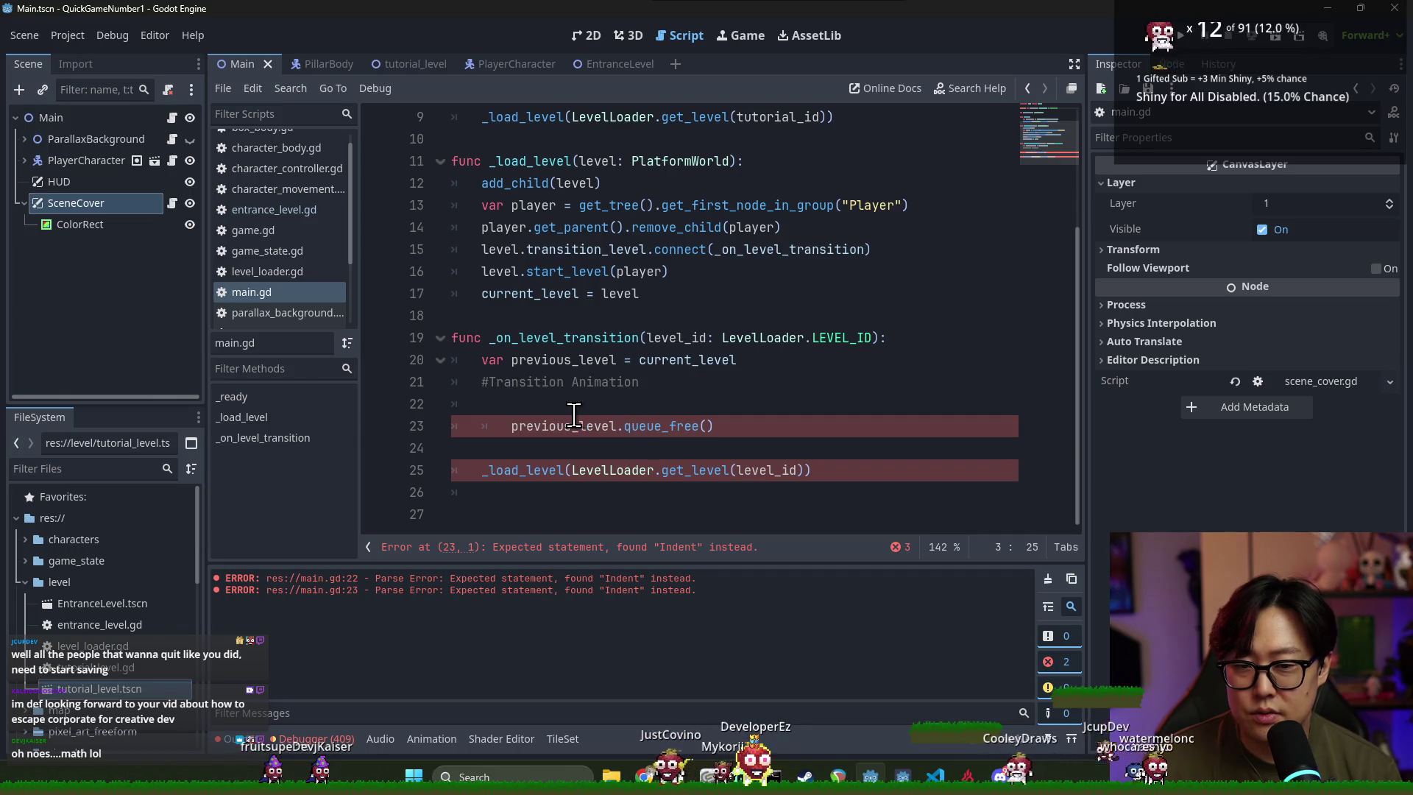
click(571, 404)
click(585, 427)
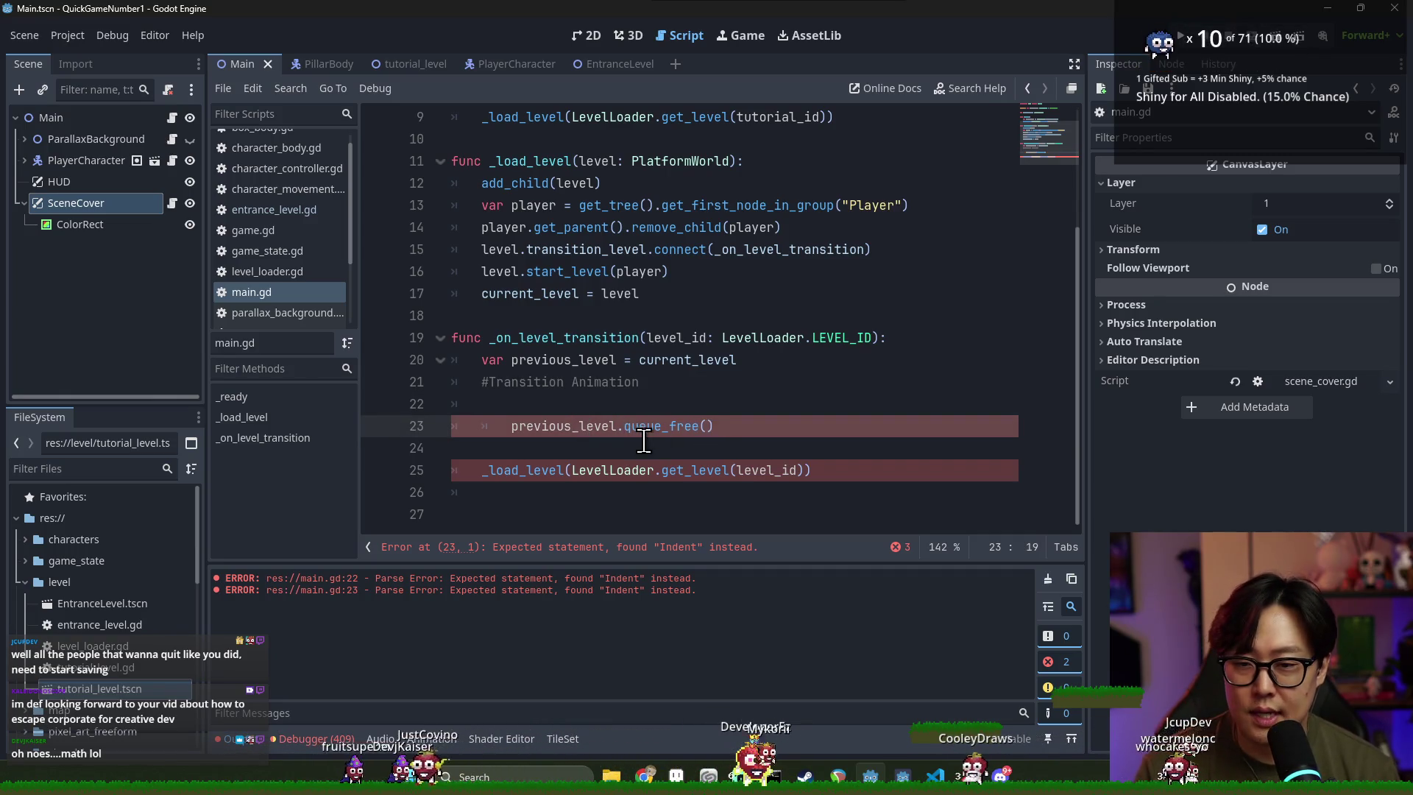
click(581, 402)
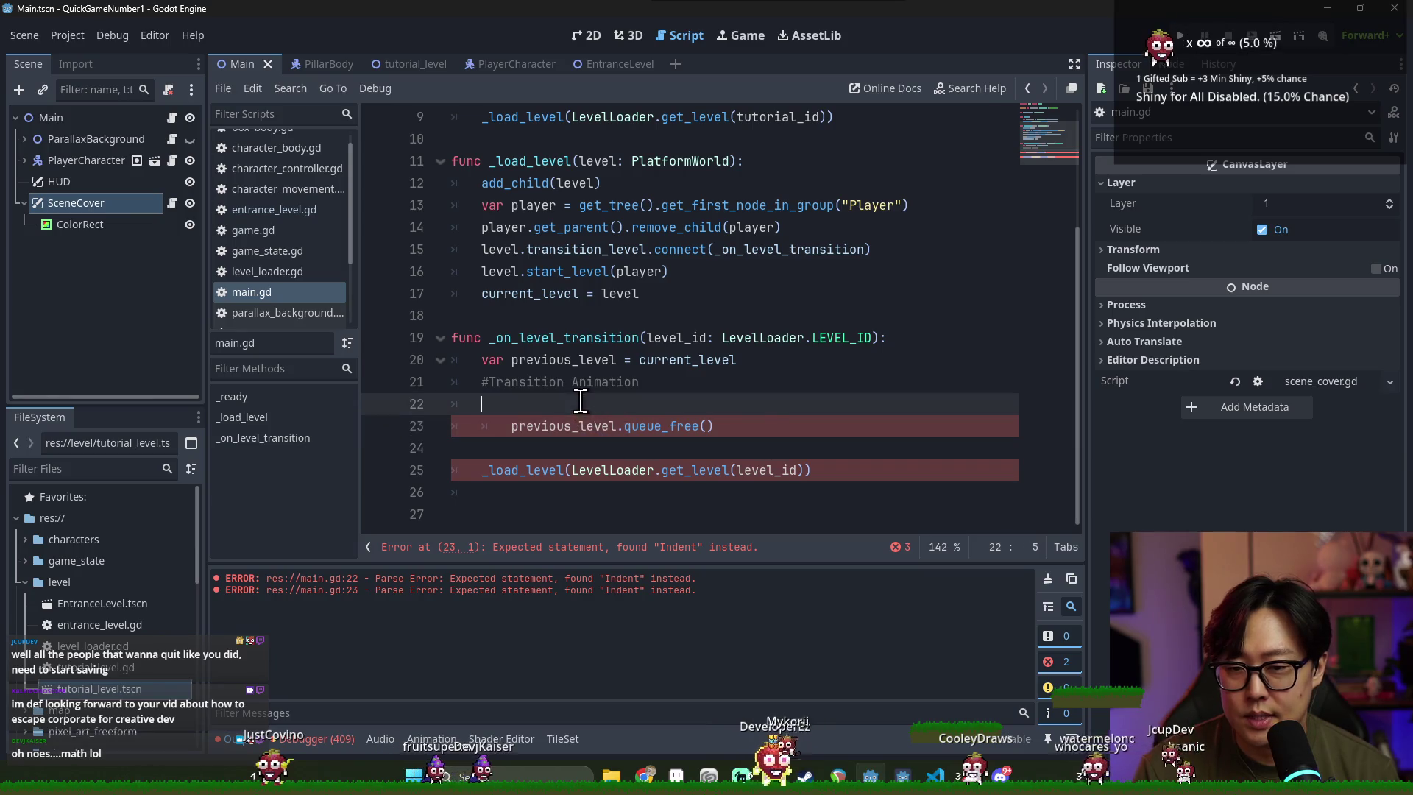